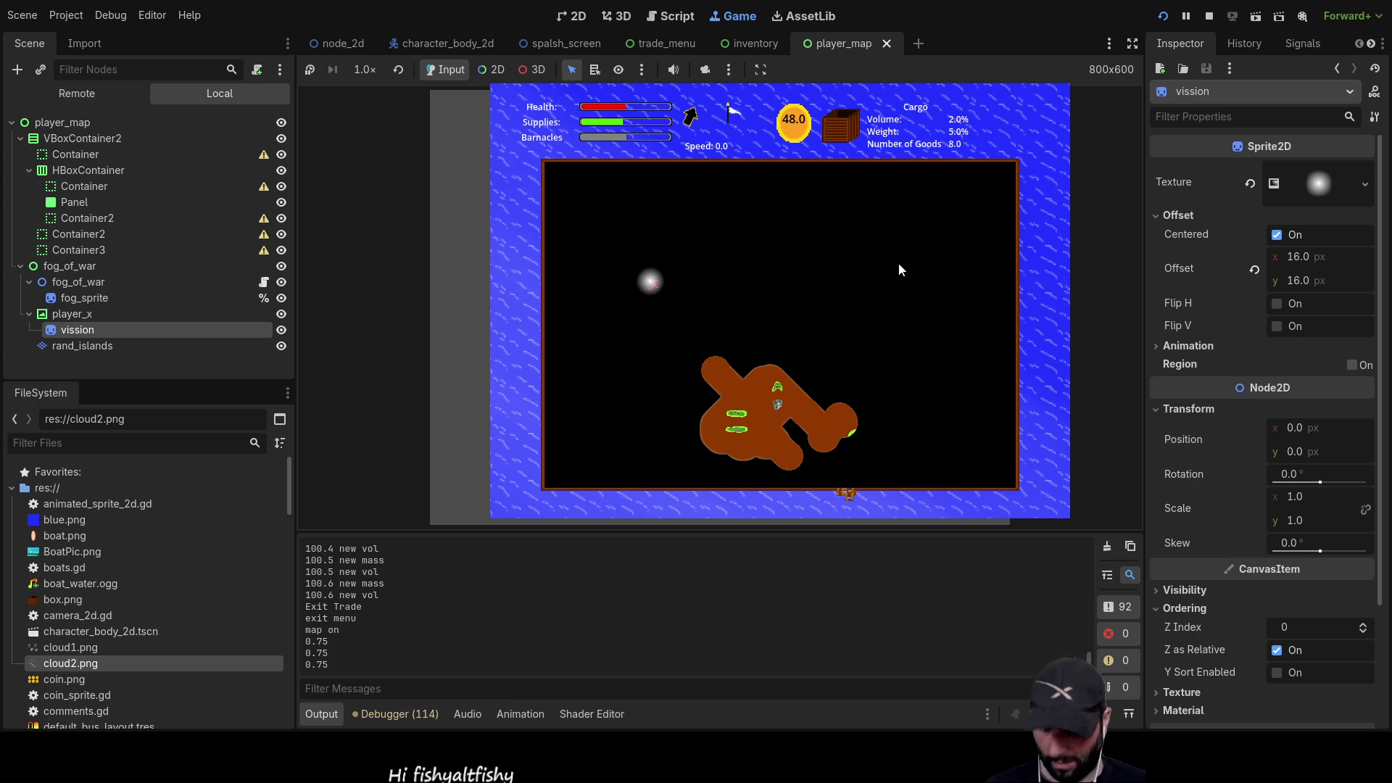
- Close the in-game map and stop the running game
{"action": "key", "text": "m"}
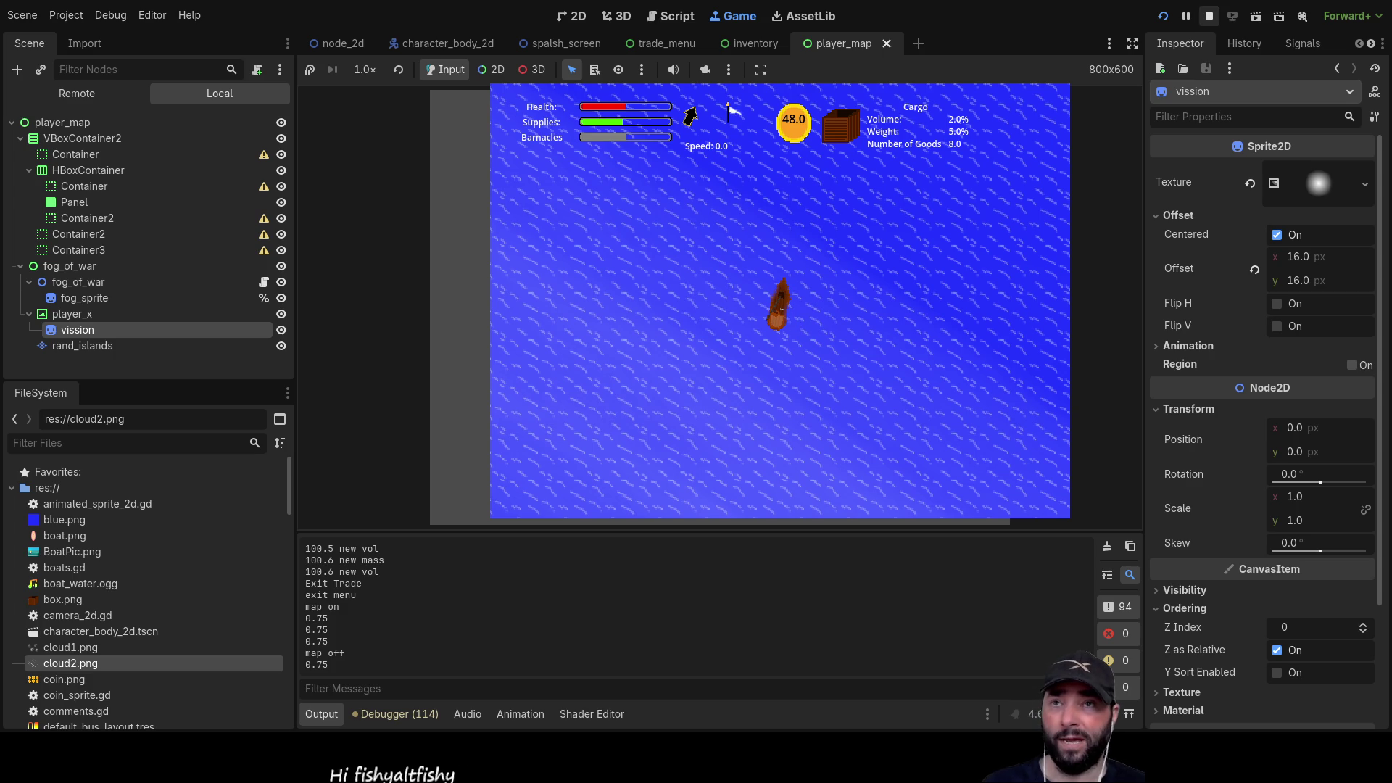
{"action": "key", "text": "F8"}
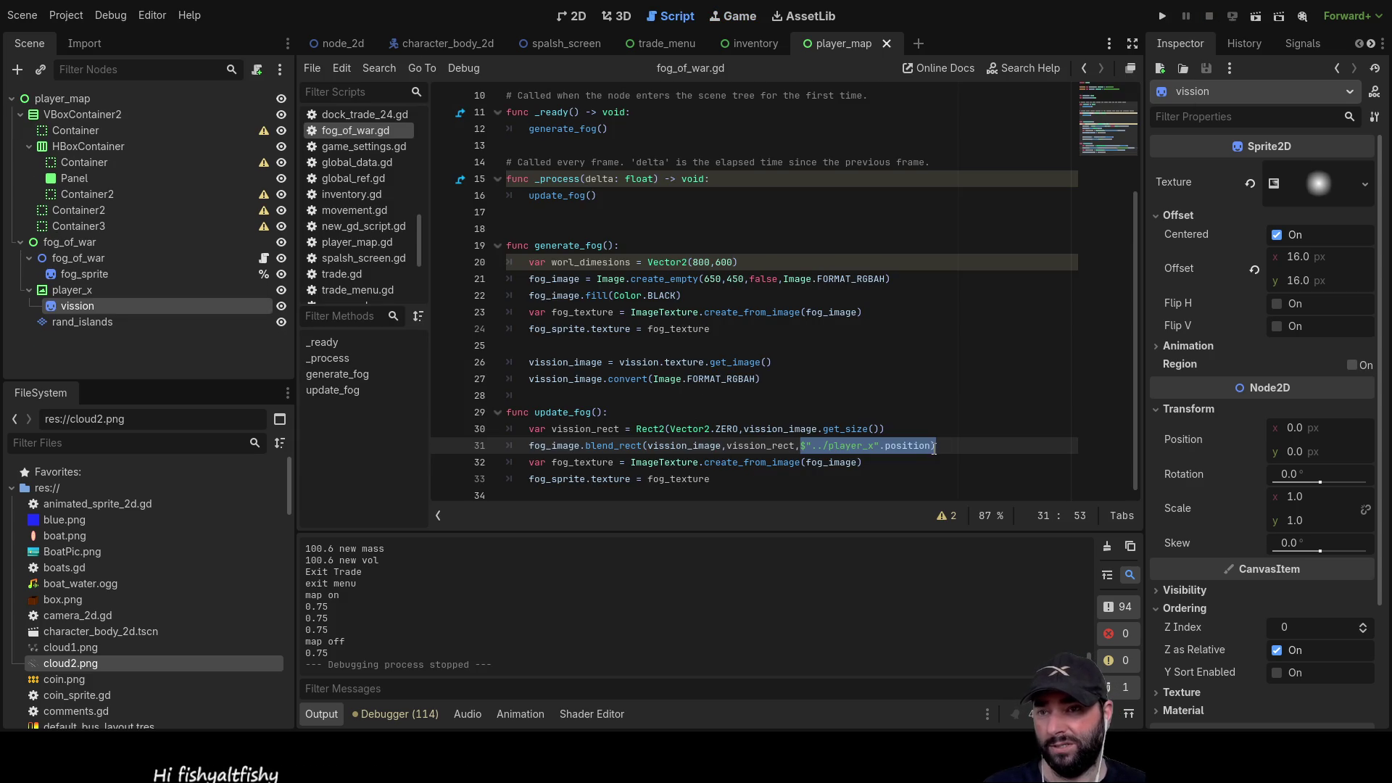
- Add an empty Vector2() offset after the player position on line 31, then view player_map in 2D
{"action": "left_click", "coordinate": [933, 445]}
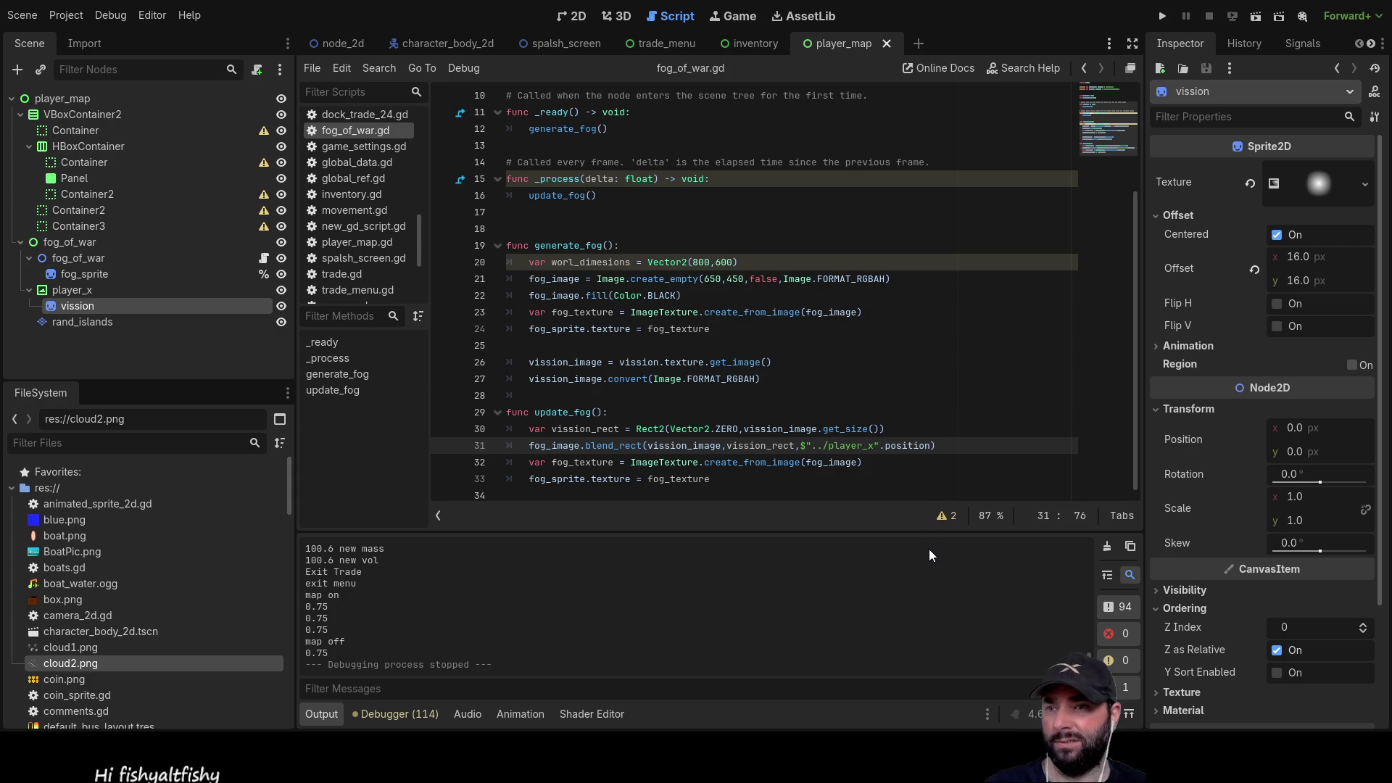
{"action": "double_click", "coordinate": [713, 280]}
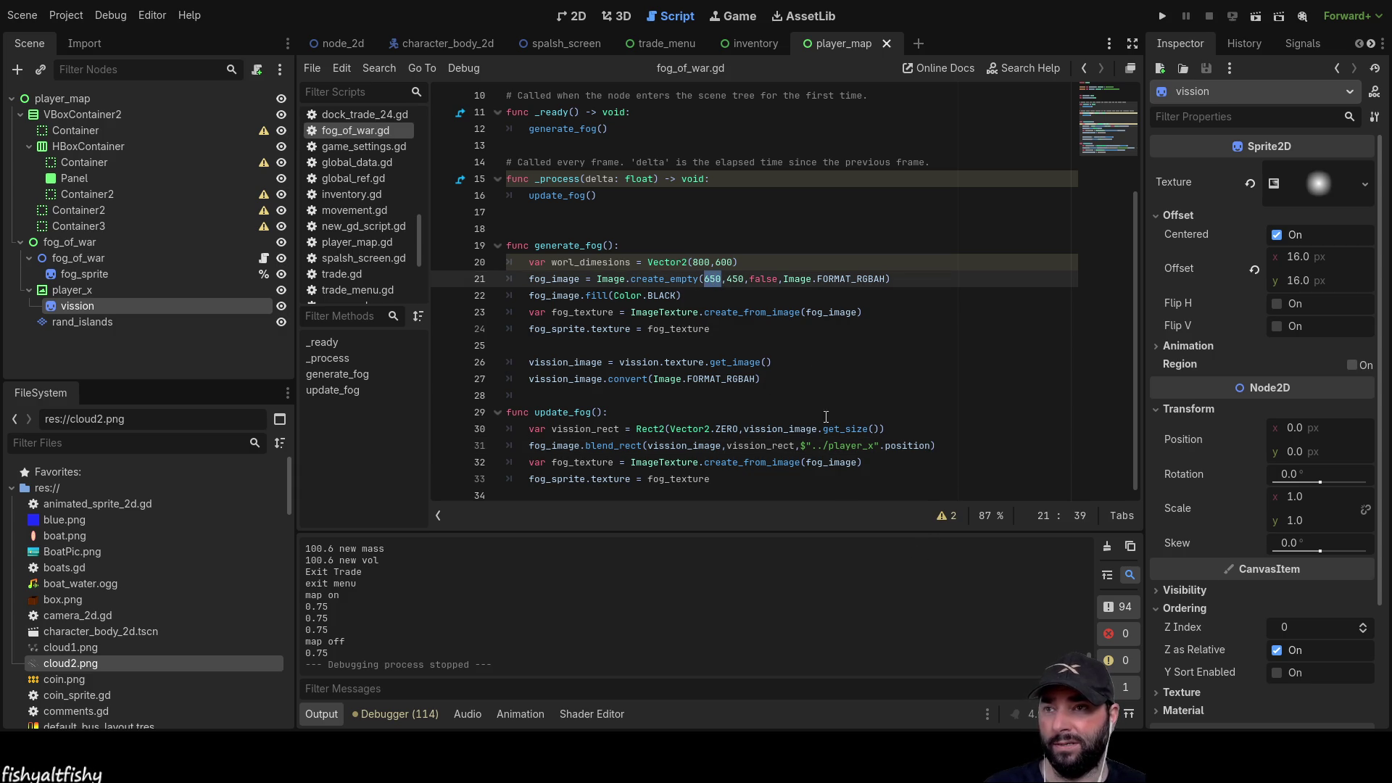
{"action": "left_click", "coordinate": [928, 446]}
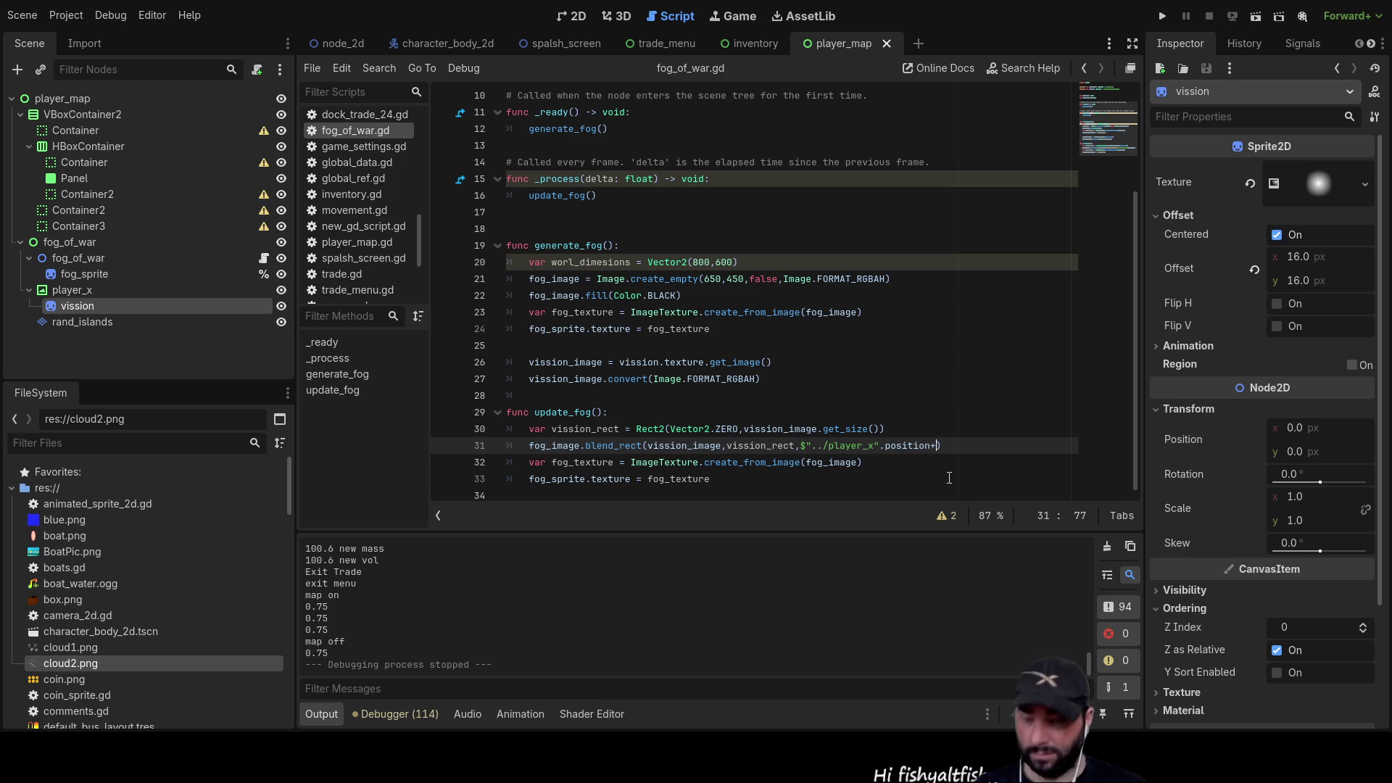
{"action": "type", "text": "ve"}
{"action": "key", "text": "Return"}
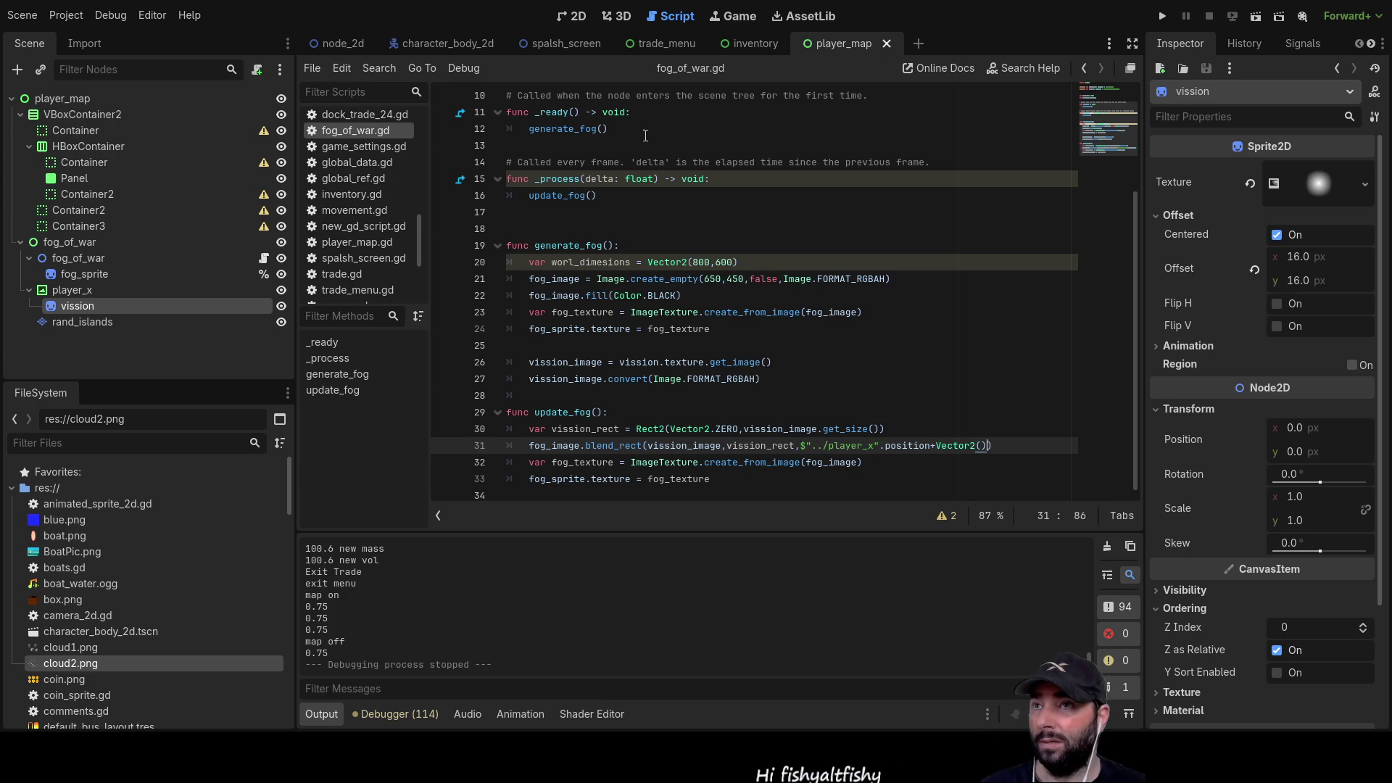
{"action": "left_click", "coordinate": [583, 18]}
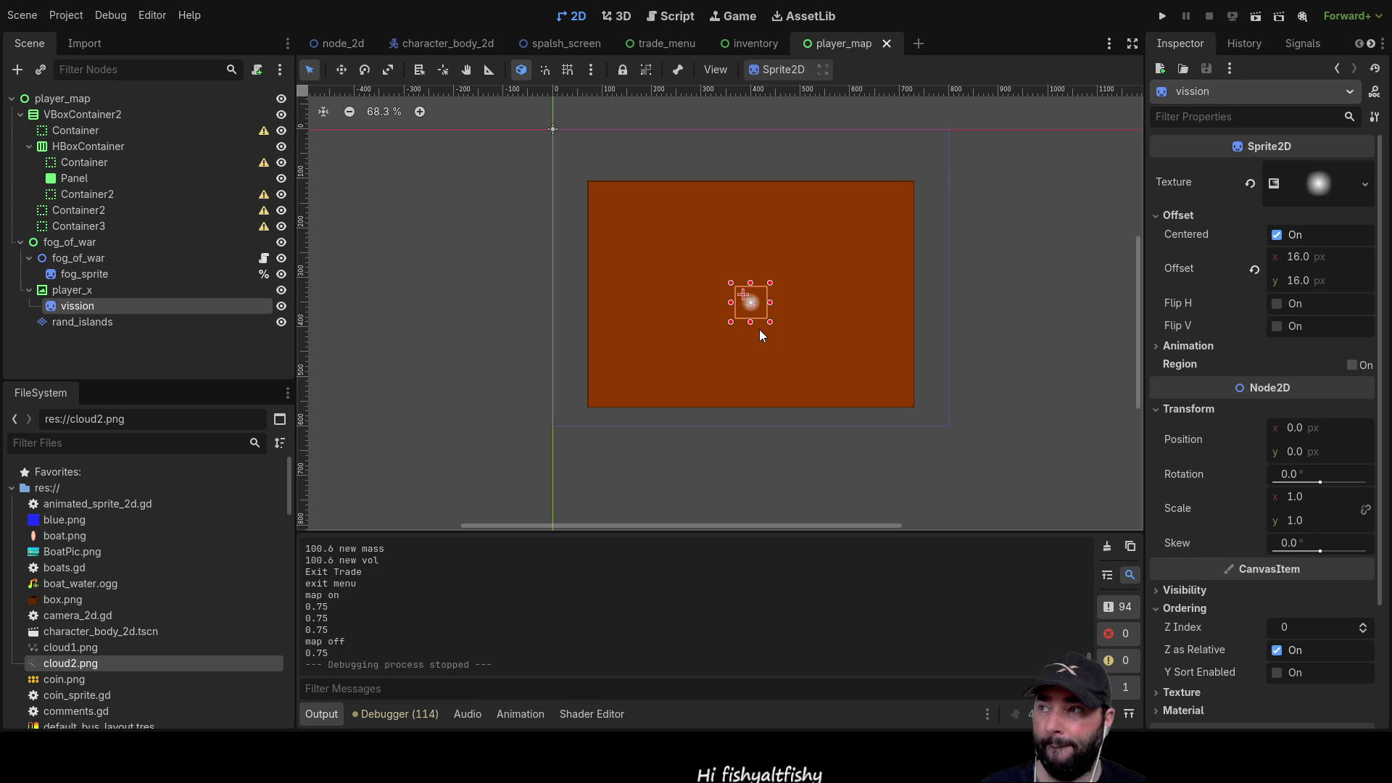
- Check the Transform of fog_sprite and fog_of_war to read the 75 by 108 offset
{"action": "left_click", "coordinate": [88, 276]}
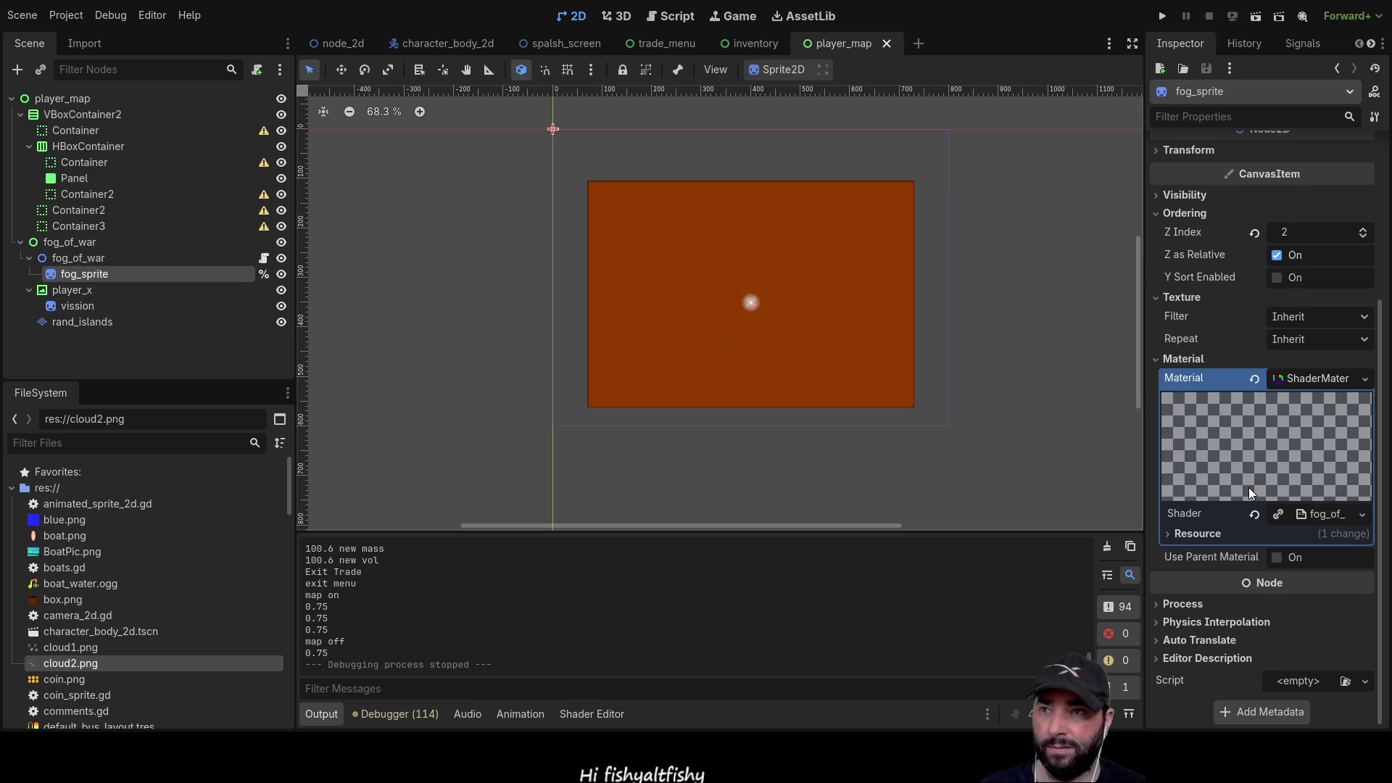
{"action": "left_click", "coordinate": [90, 260]}
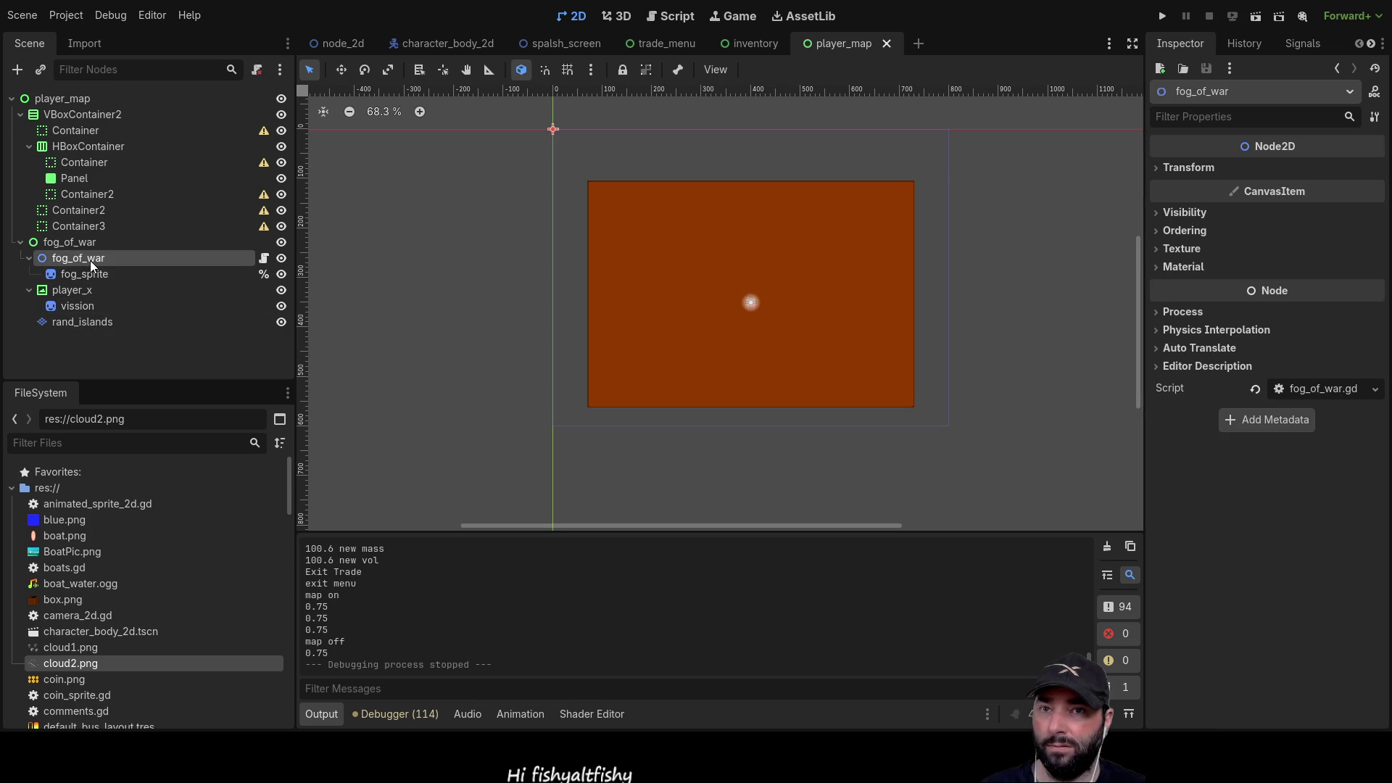
{"action": "left_click", "coordinate": [1163, 174]}
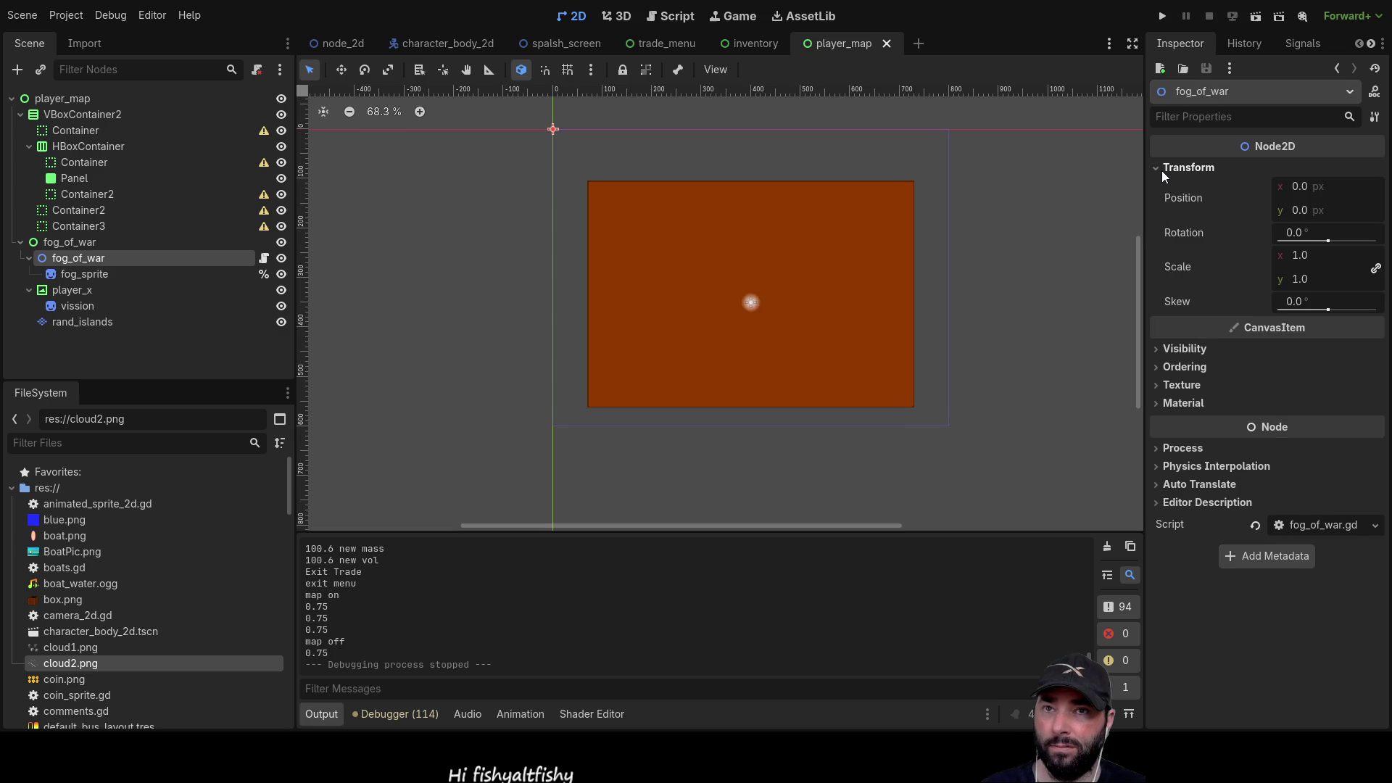
{"action": "left_click", "coordinate": [80, 273]}
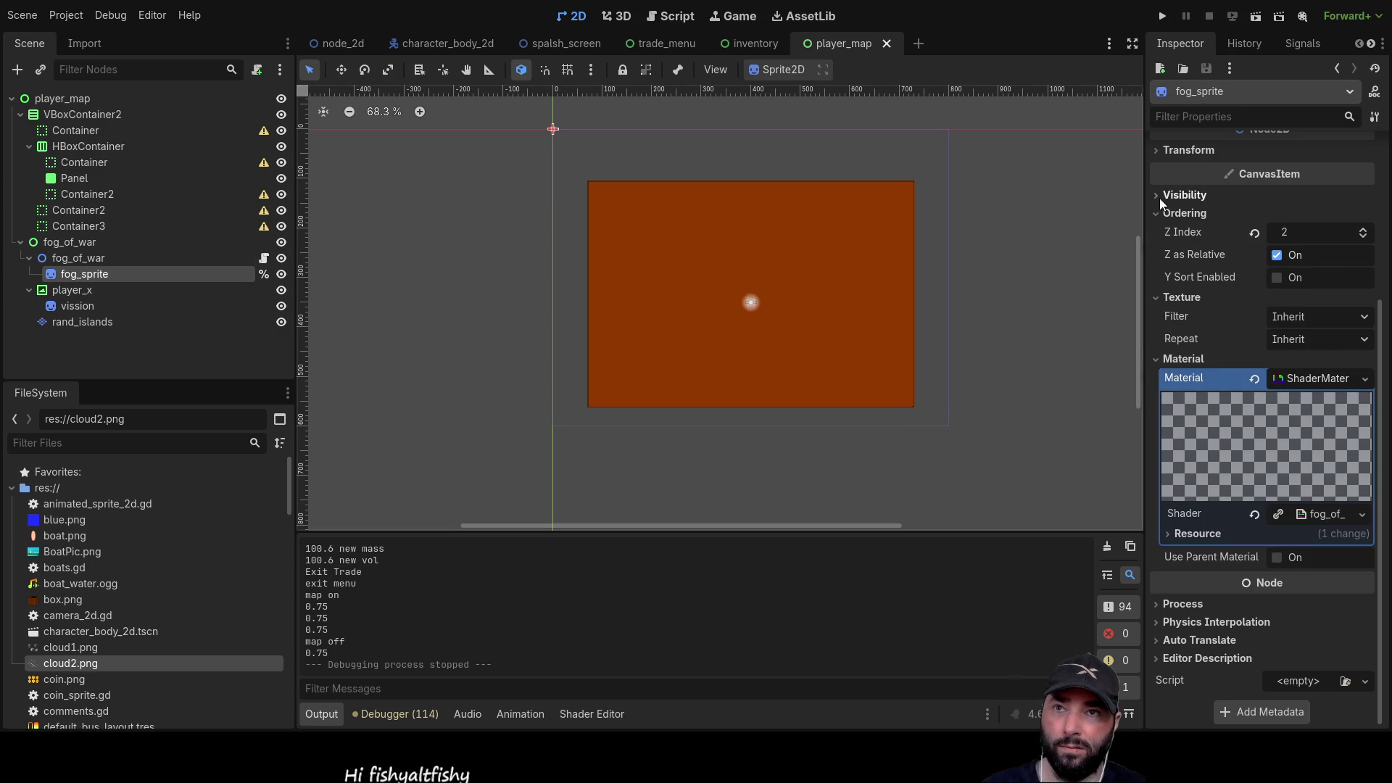
{"action": "left_click", "coordinate": [1152, 151]}
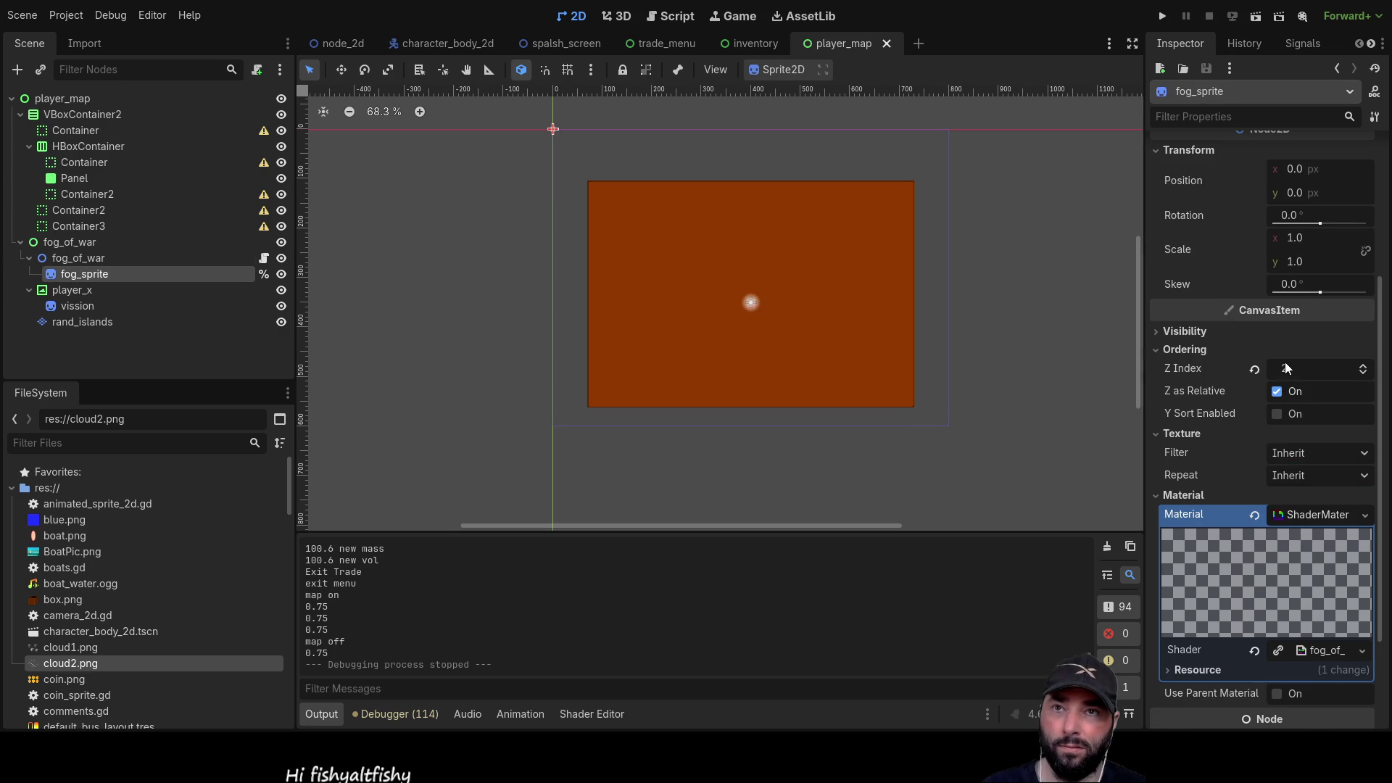
{"action": "scroll", "coordinate": [1281, 364], "scroll_direction": "up", "scroll_amount": 5}
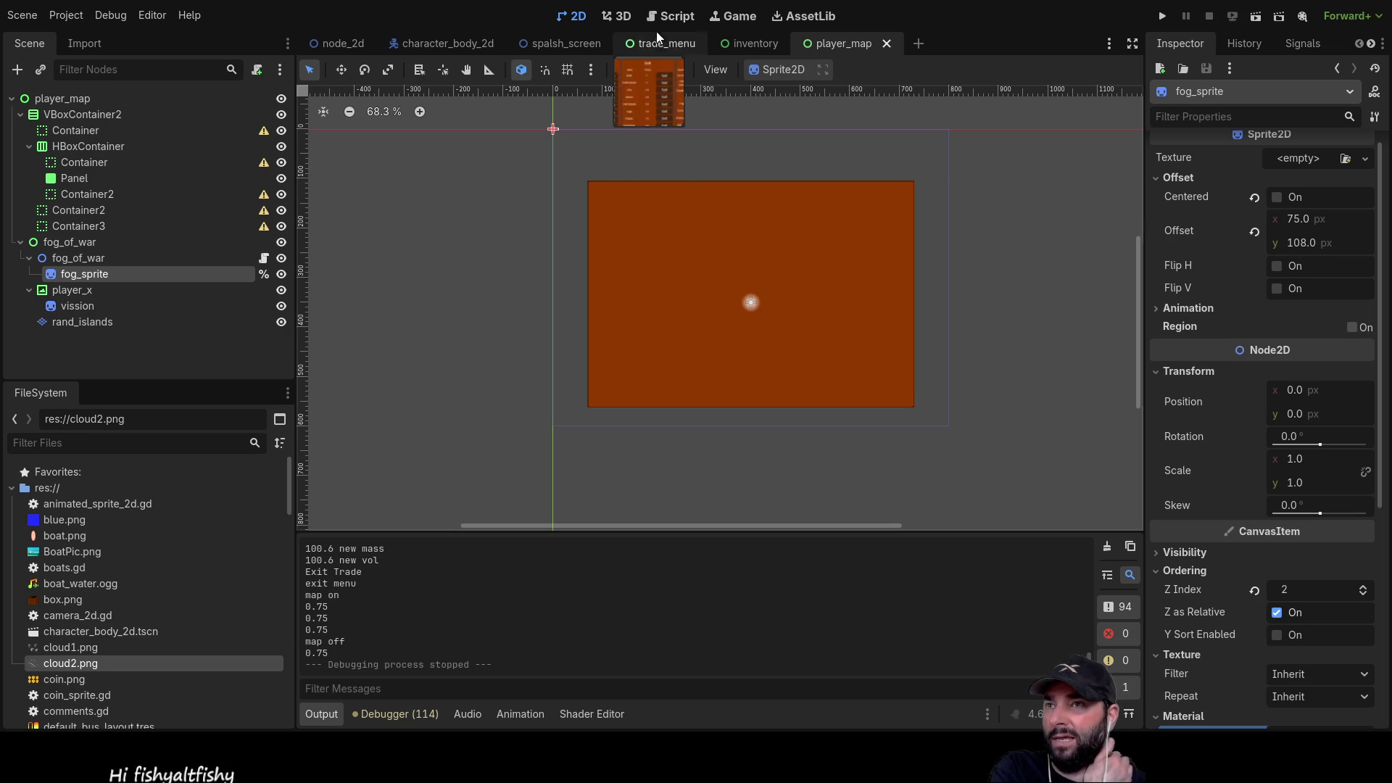
{"action": "left_click", "coordinate": [671, 16]}
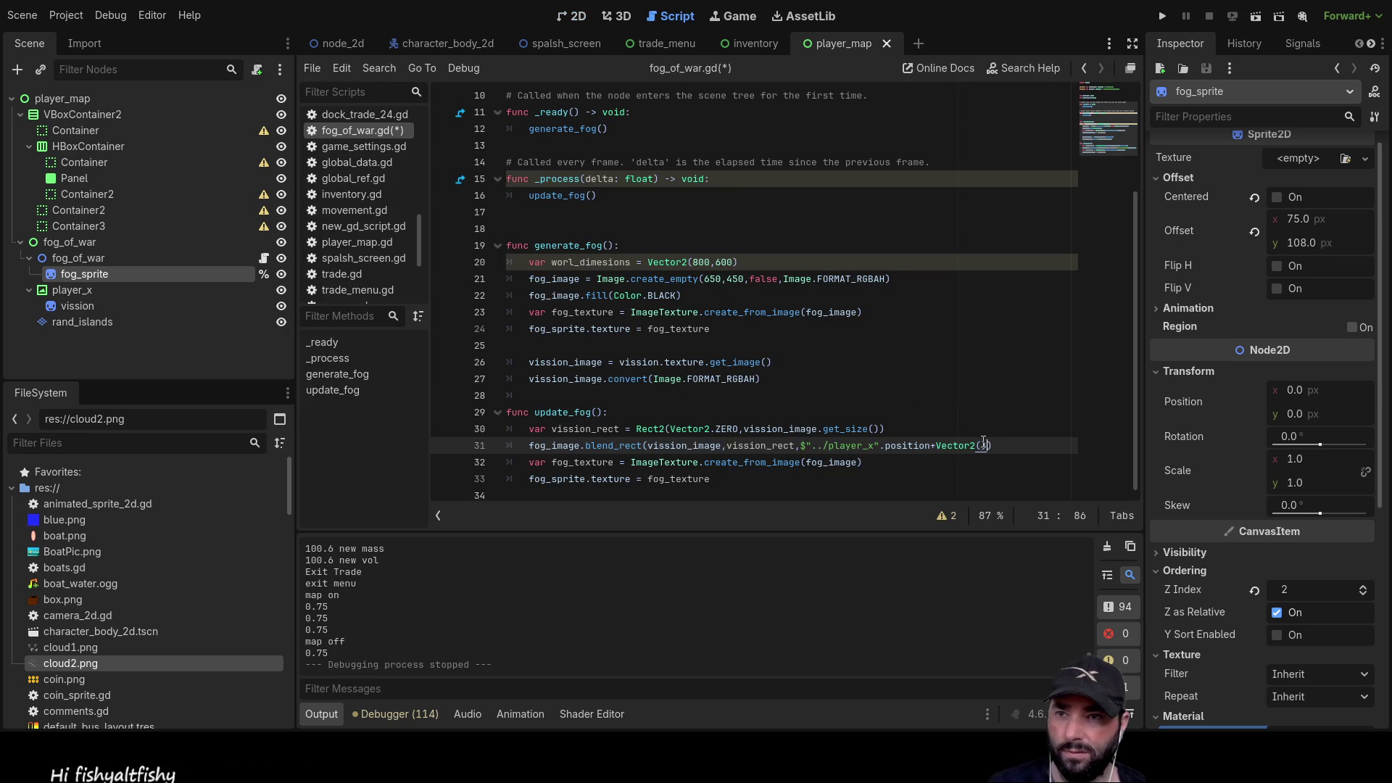
- Fill the blend offset in as Vector2(75,108) and run the project
{"action": "type", "text": ",108"}
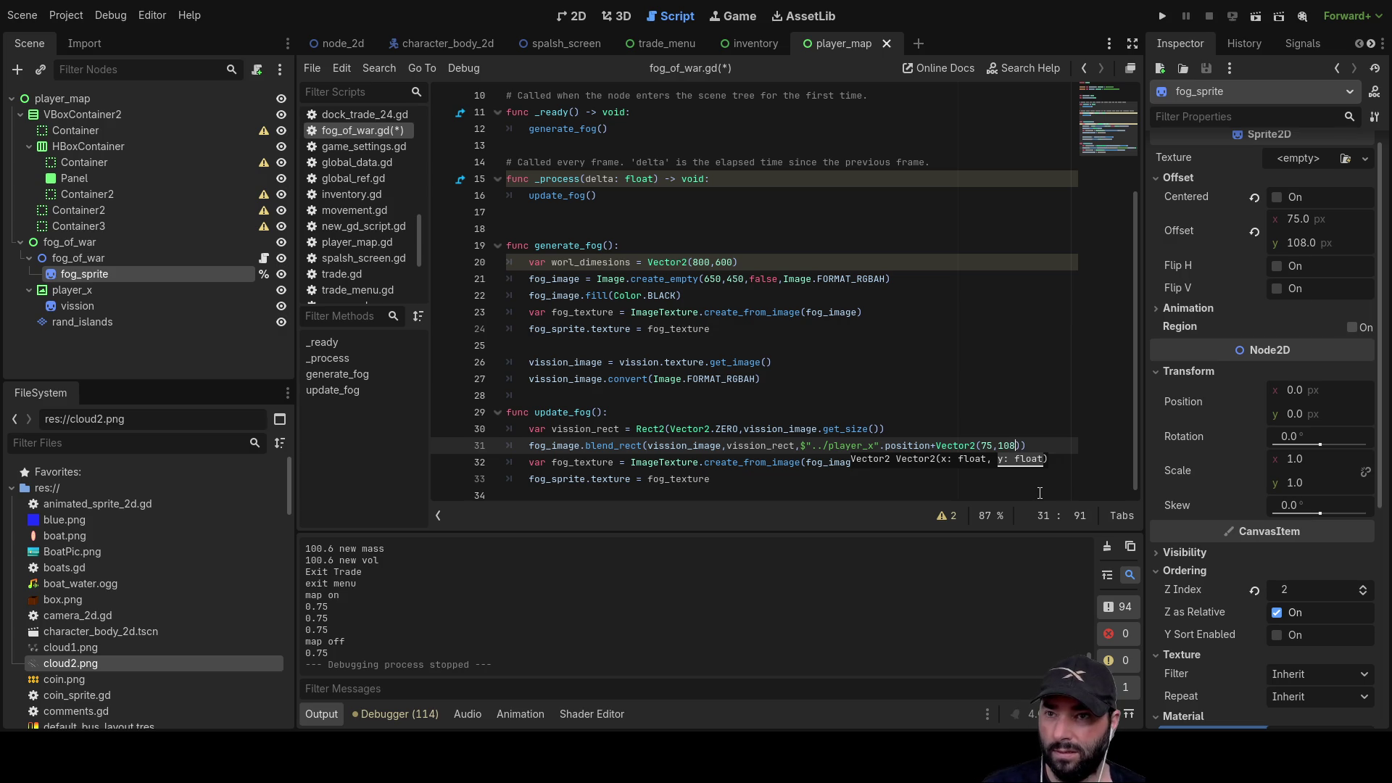
{"action": "left_click", "coordinate": [1013, 411]}
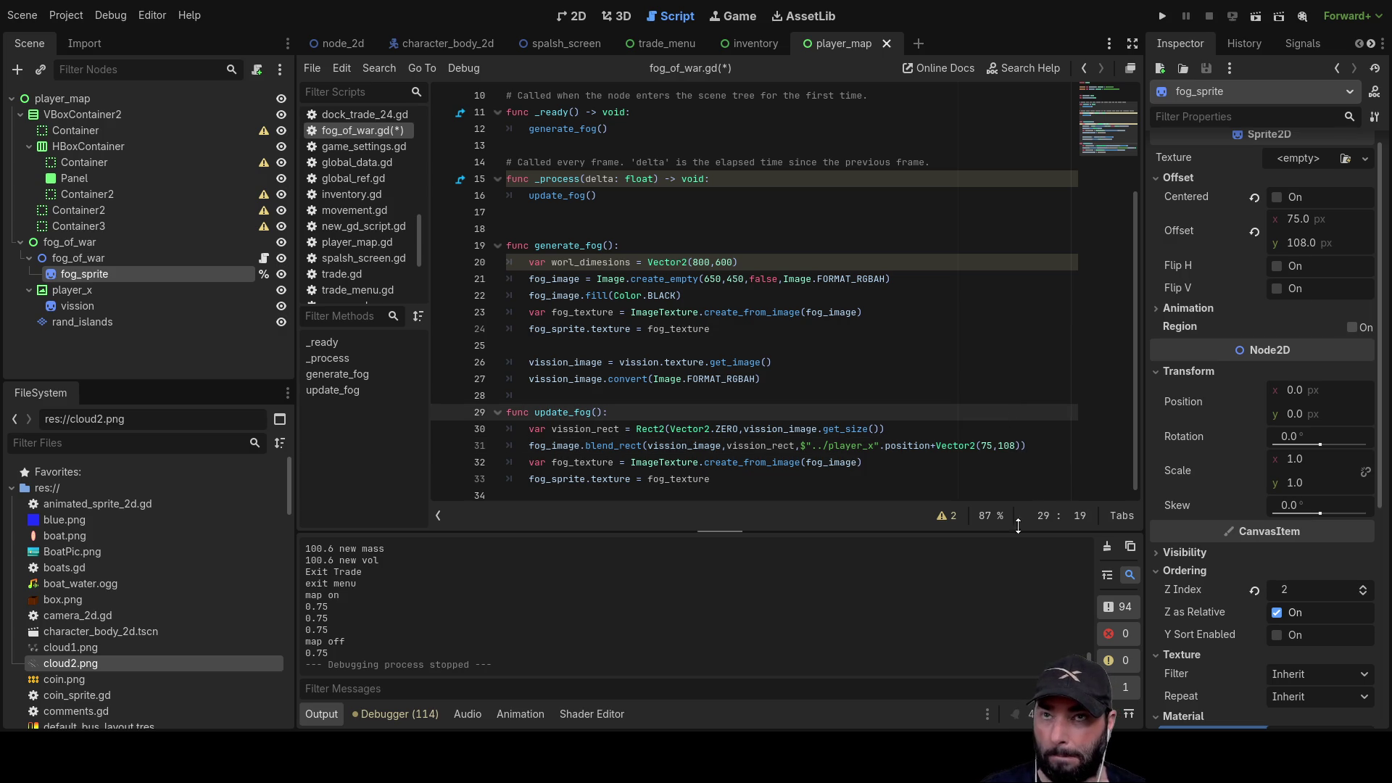
{"action": "left_click", "coordinate": [1163, 16]}
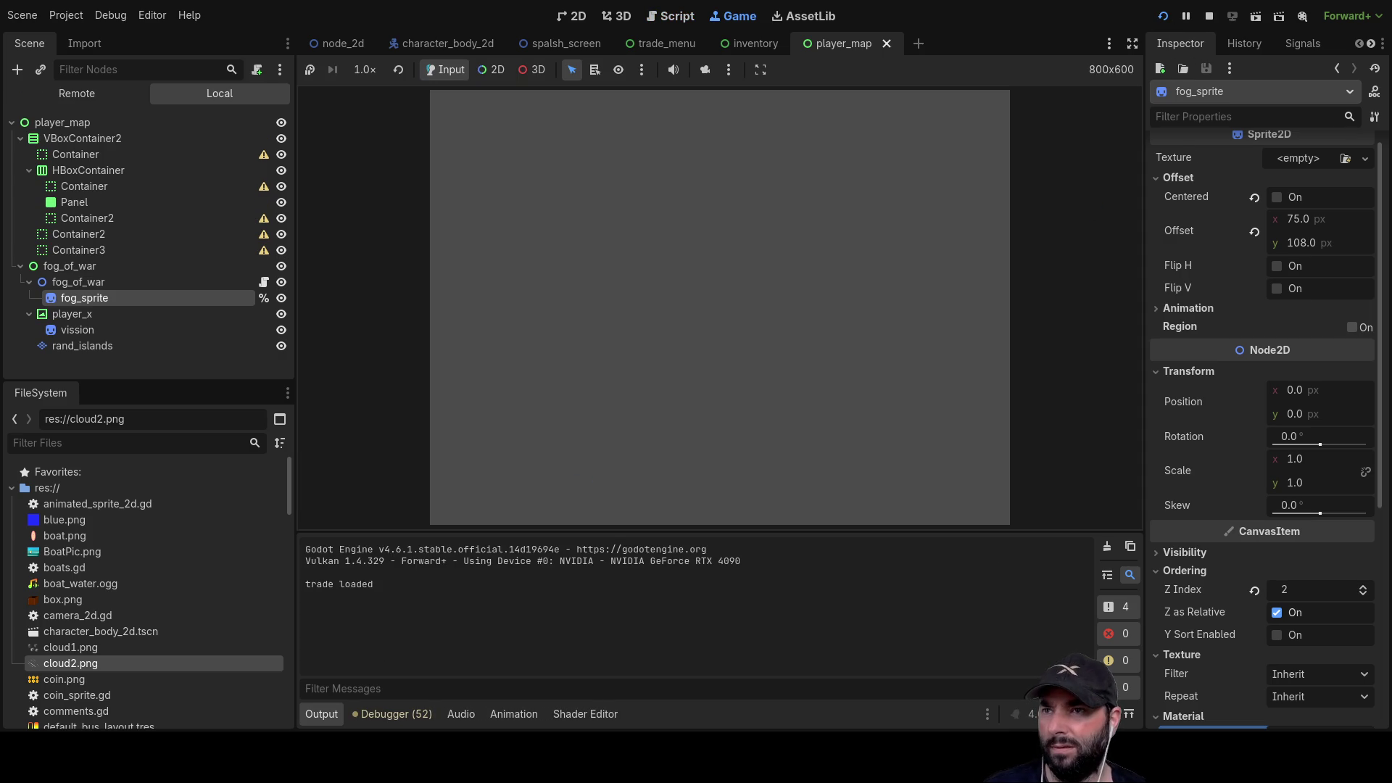
- Start sailing, open and close the fog map to check it, then stop the game
{"action": "left_click", "coordinate": [630, 107]}
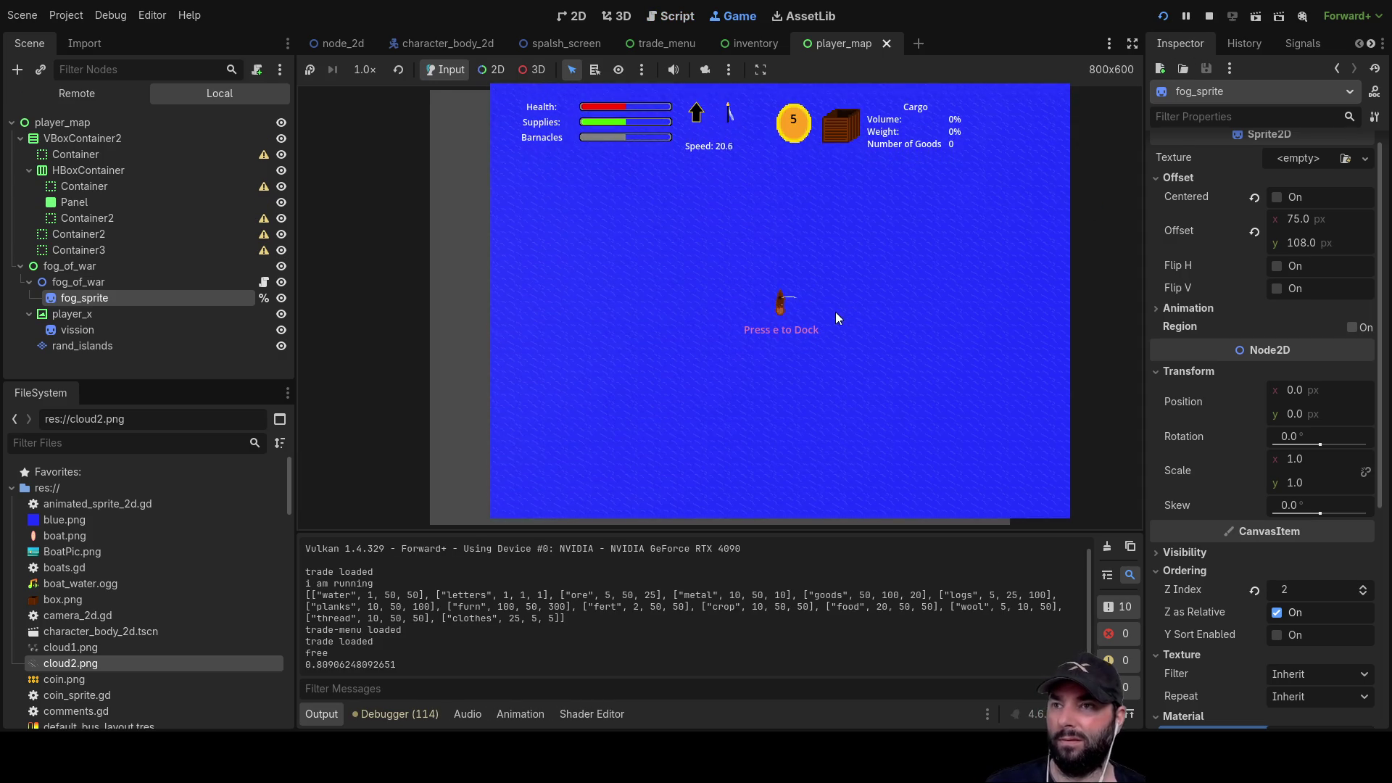
{"action": "key", "text": "m"}
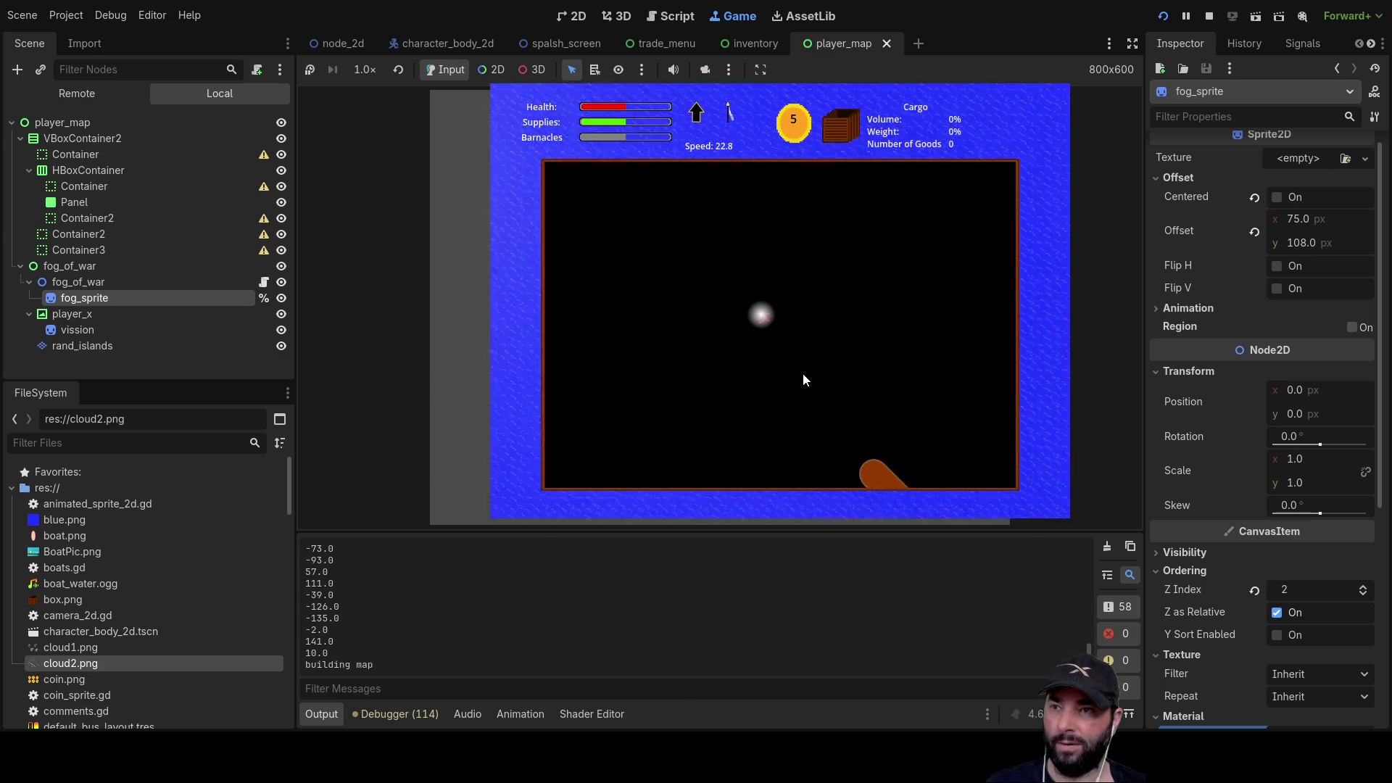
{"action": "key", "text": "m"}
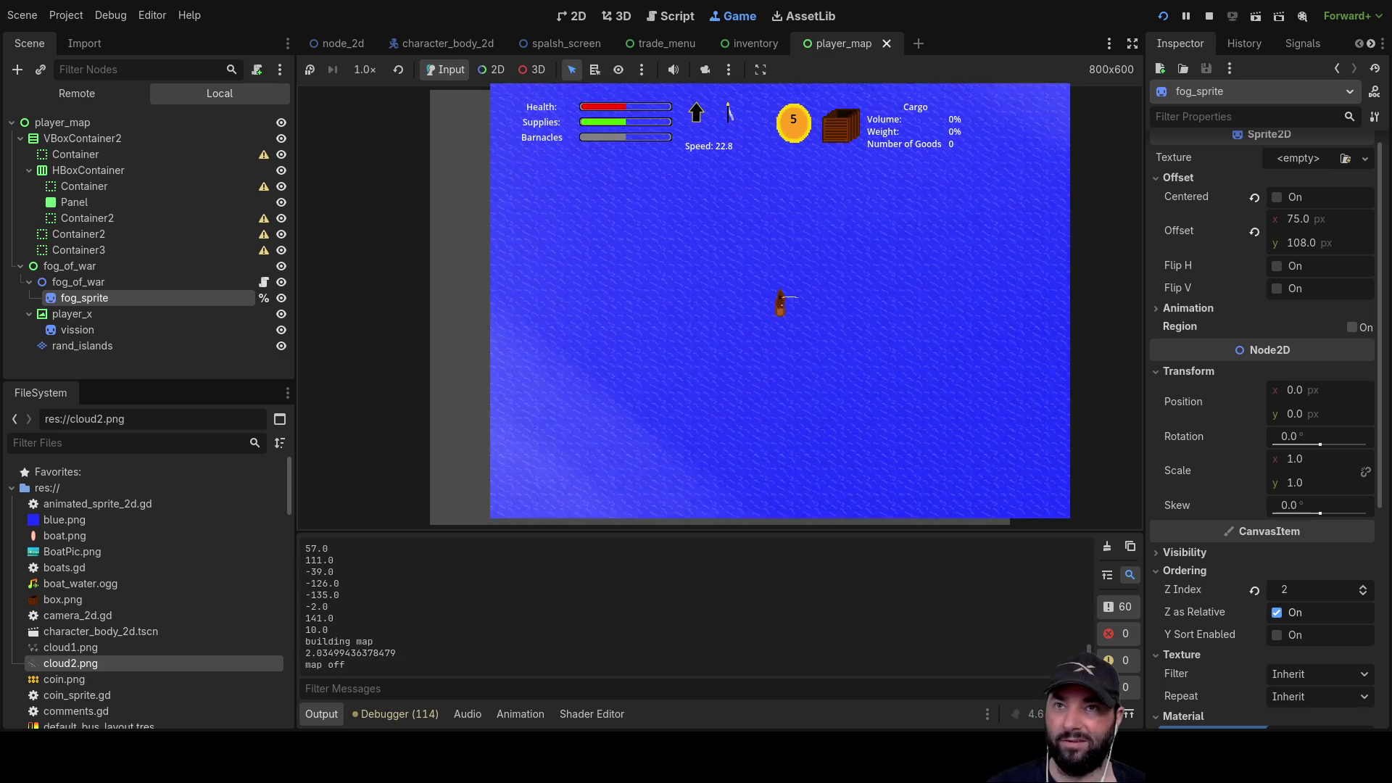
{"action": "key", "text": "F8"}
{"action": "left_click", "coordinate": [982, 445]}
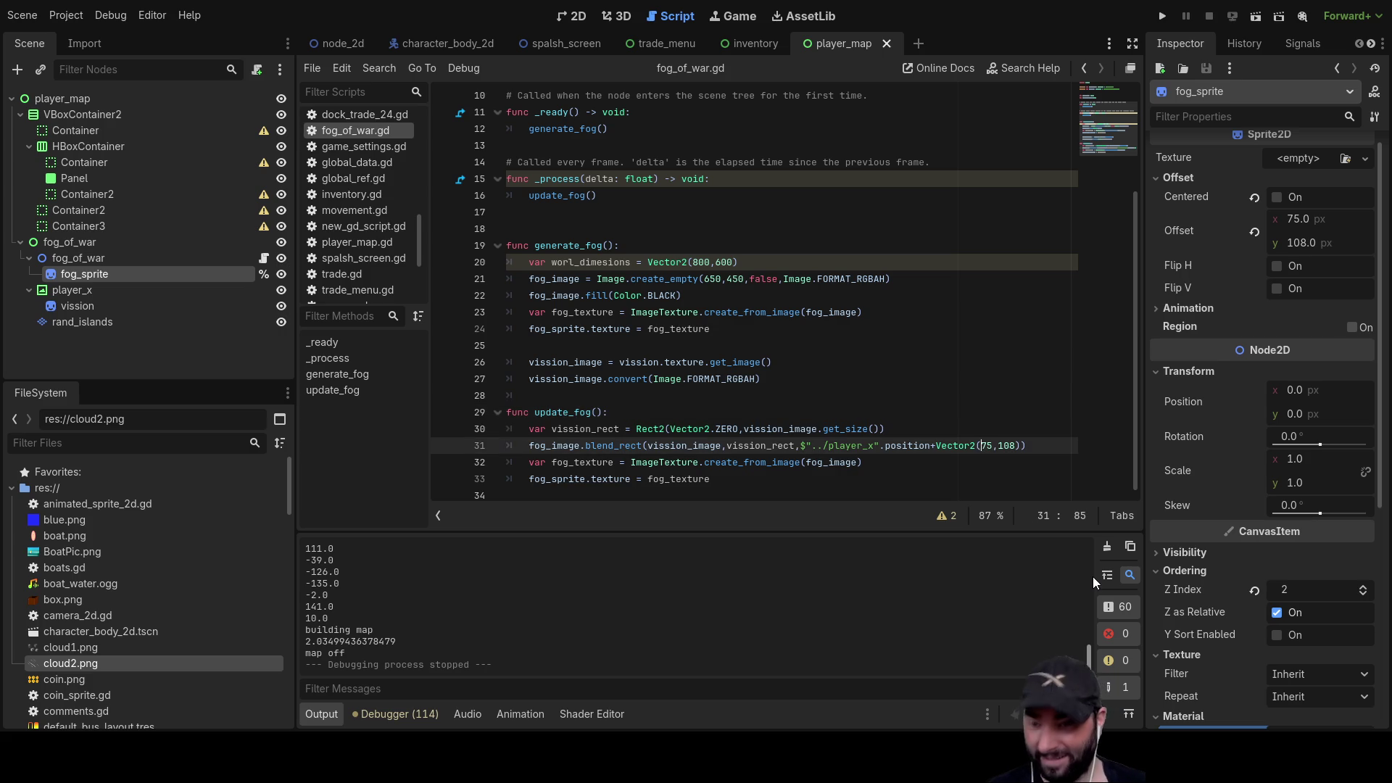
- Negate both offset values so line 31 reads Vector2(-75,-108)
{"action": "type", "text": "-"}
{"action": "key", "text": "Right"}
{"action": "key", "text": "Right"}
{"action": "key", "text": "Right"}
{"action": "type", "text": "-"}
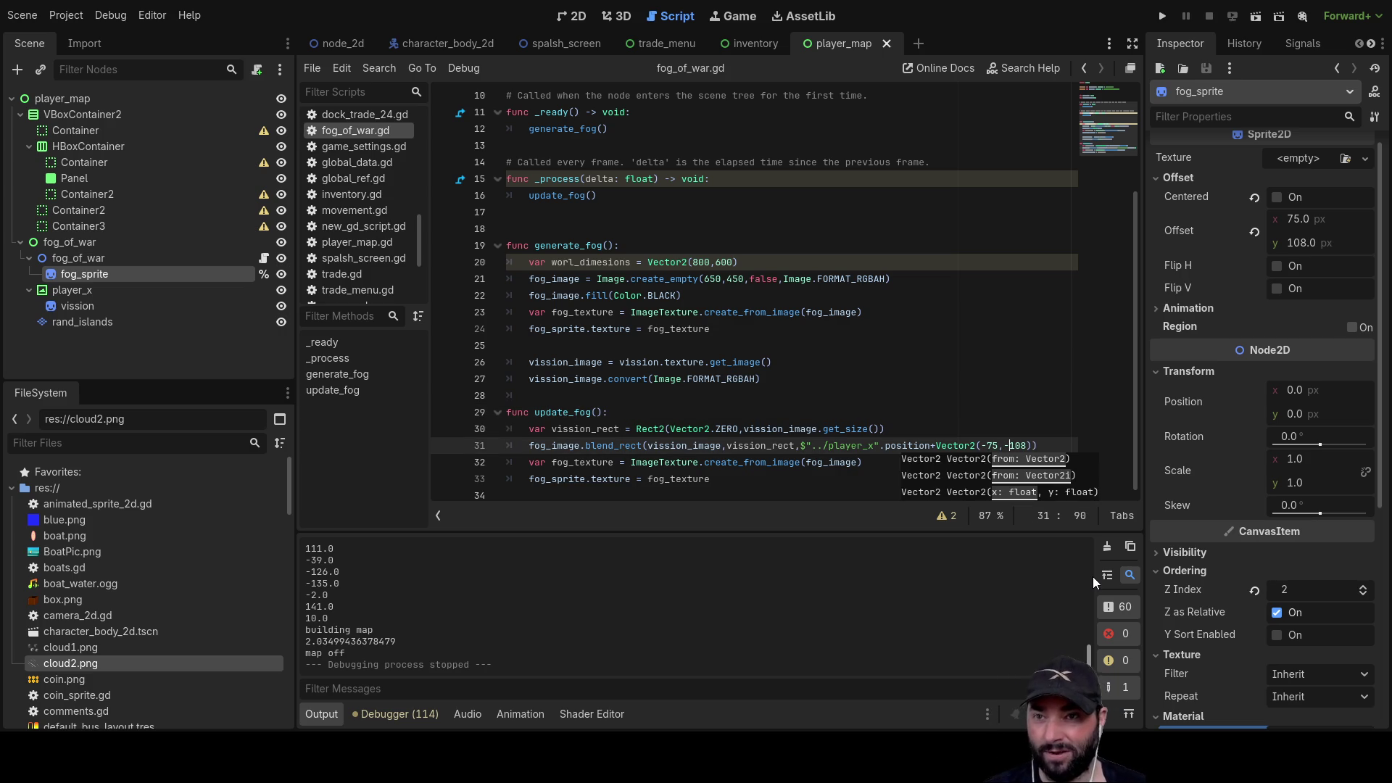
- Run the game, open the map, hide the vission glow sprite, then stop the game
{"action": "left_click", "coordinate": [1158, 21]}
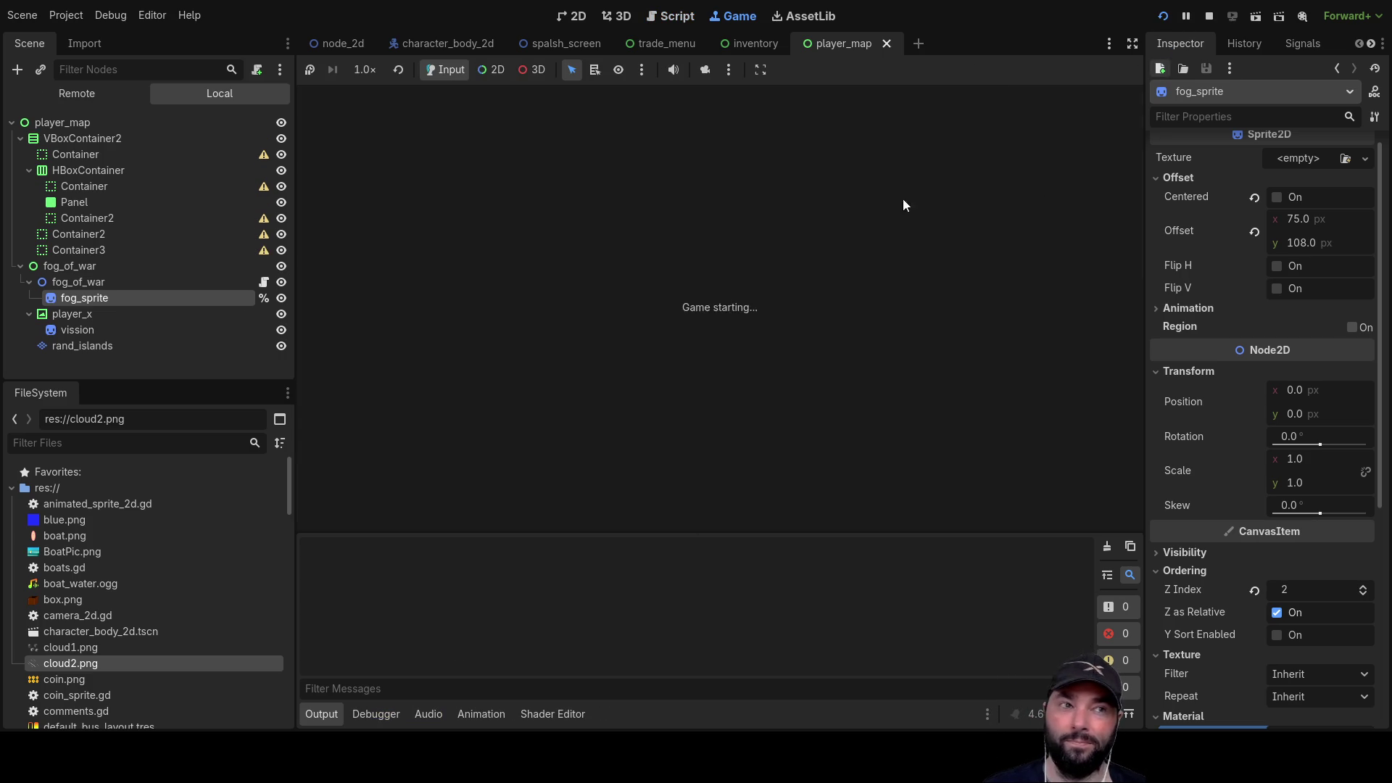
{"action": "key", "text": "Return"}
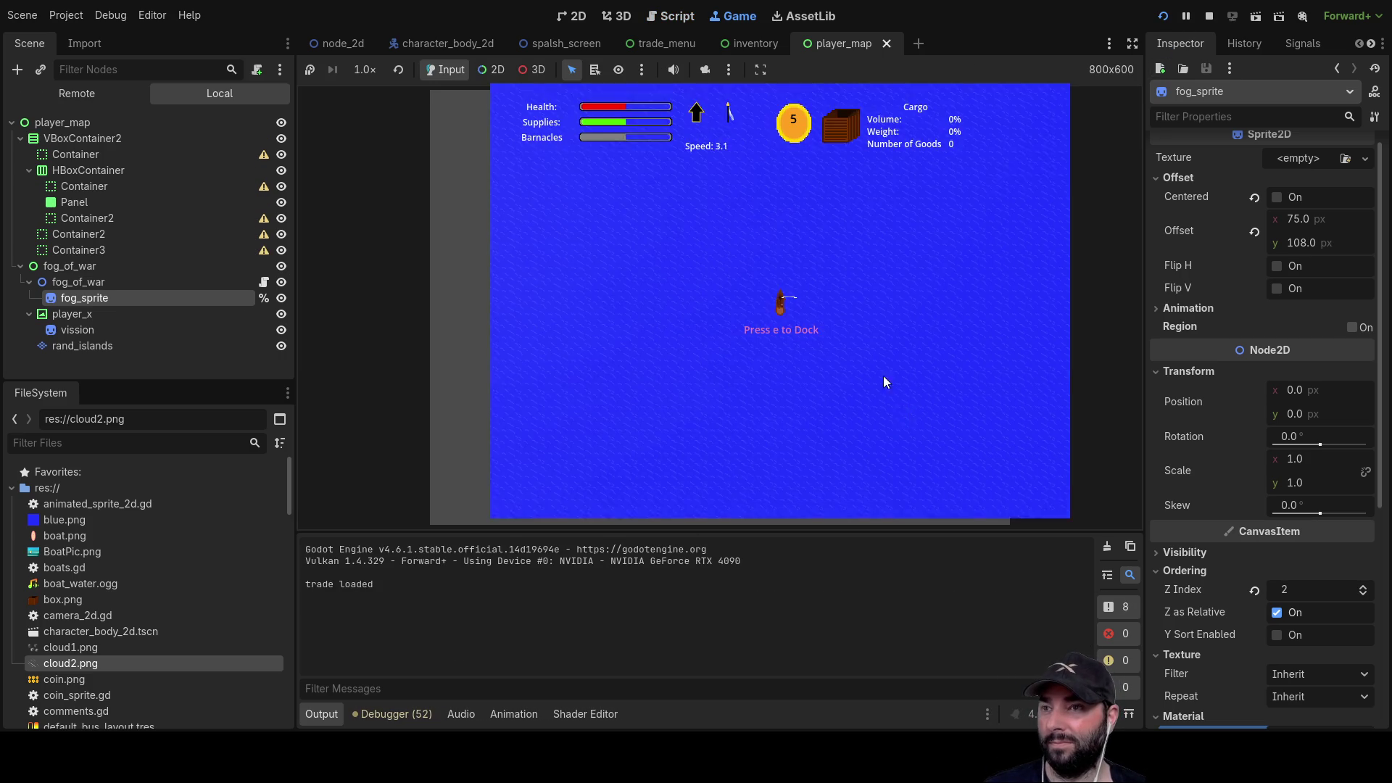
{"action": "key", "text": "m"}
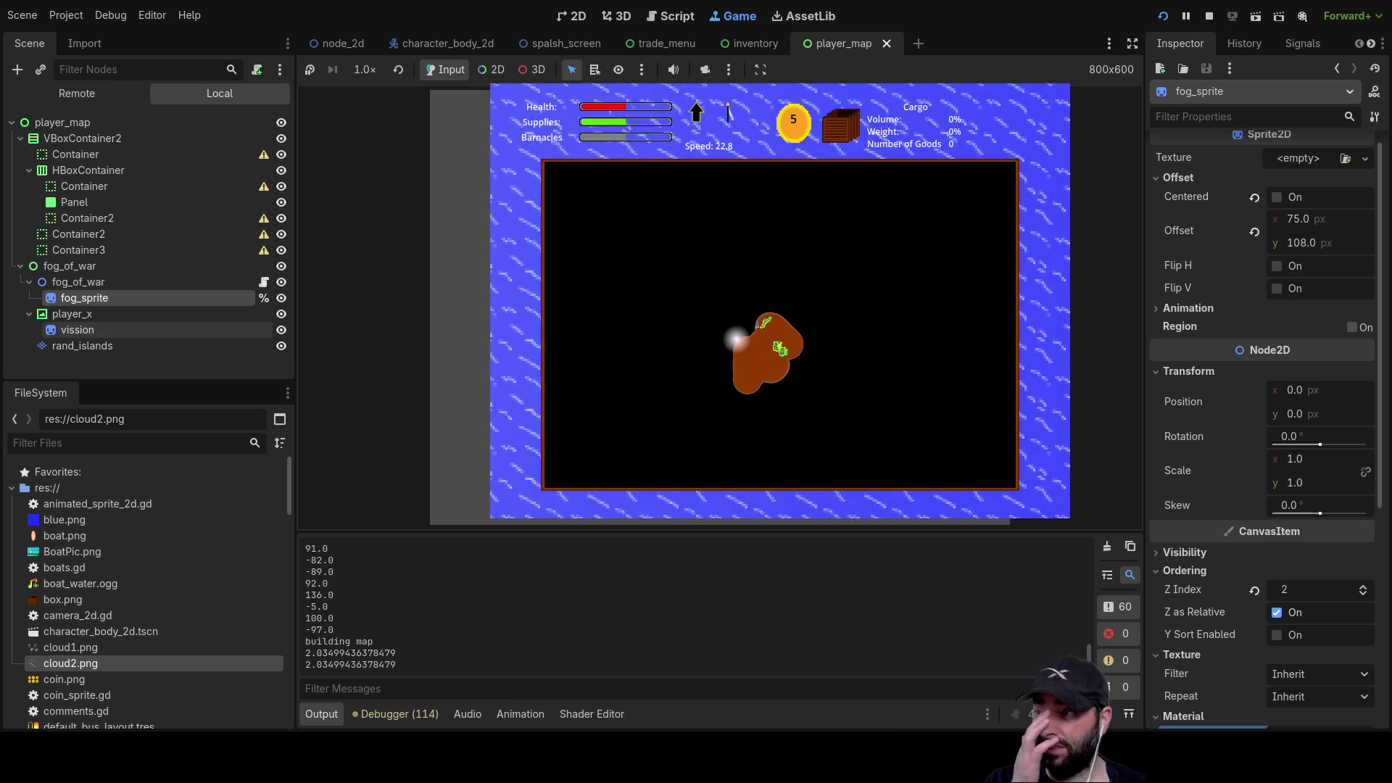
{"action": "left_click", "coordinate": [282, 331]}
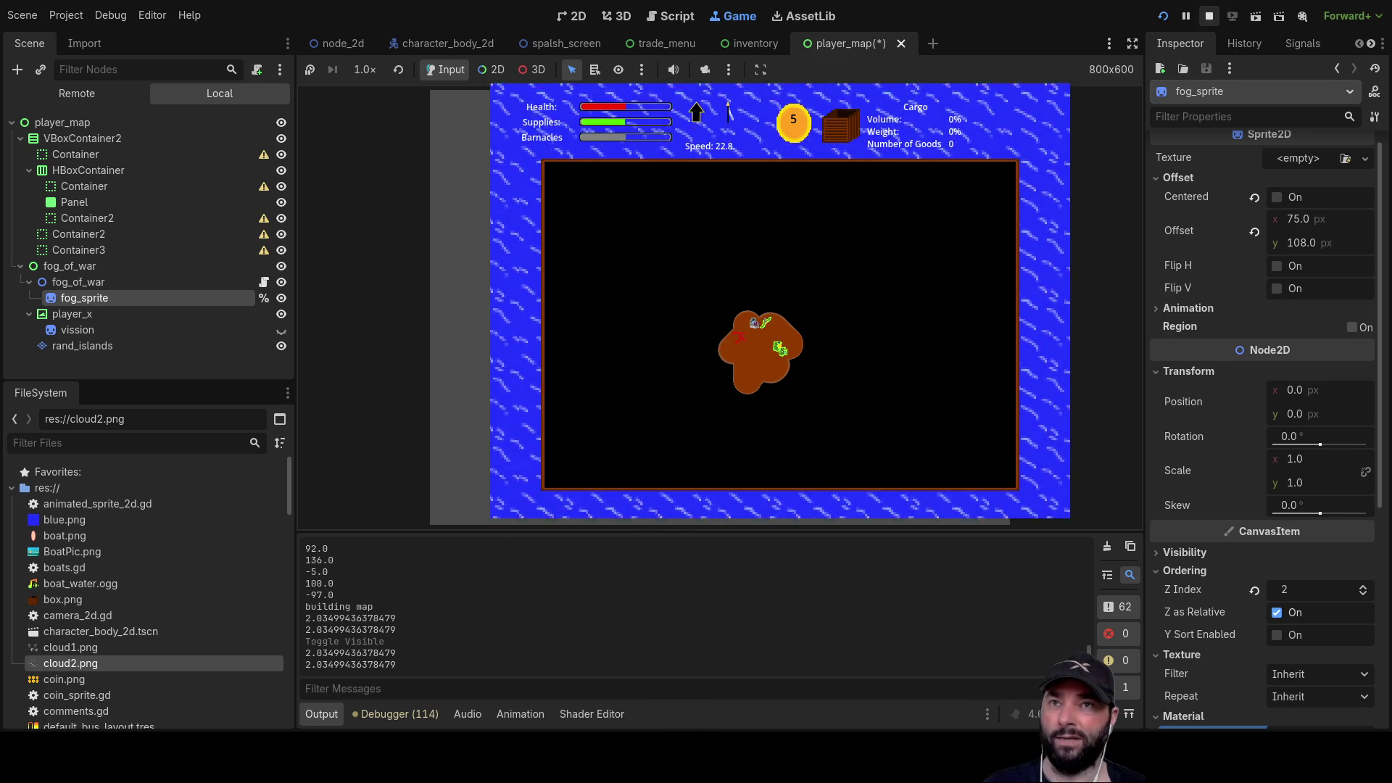
{"action": "key", "text": "F8"}
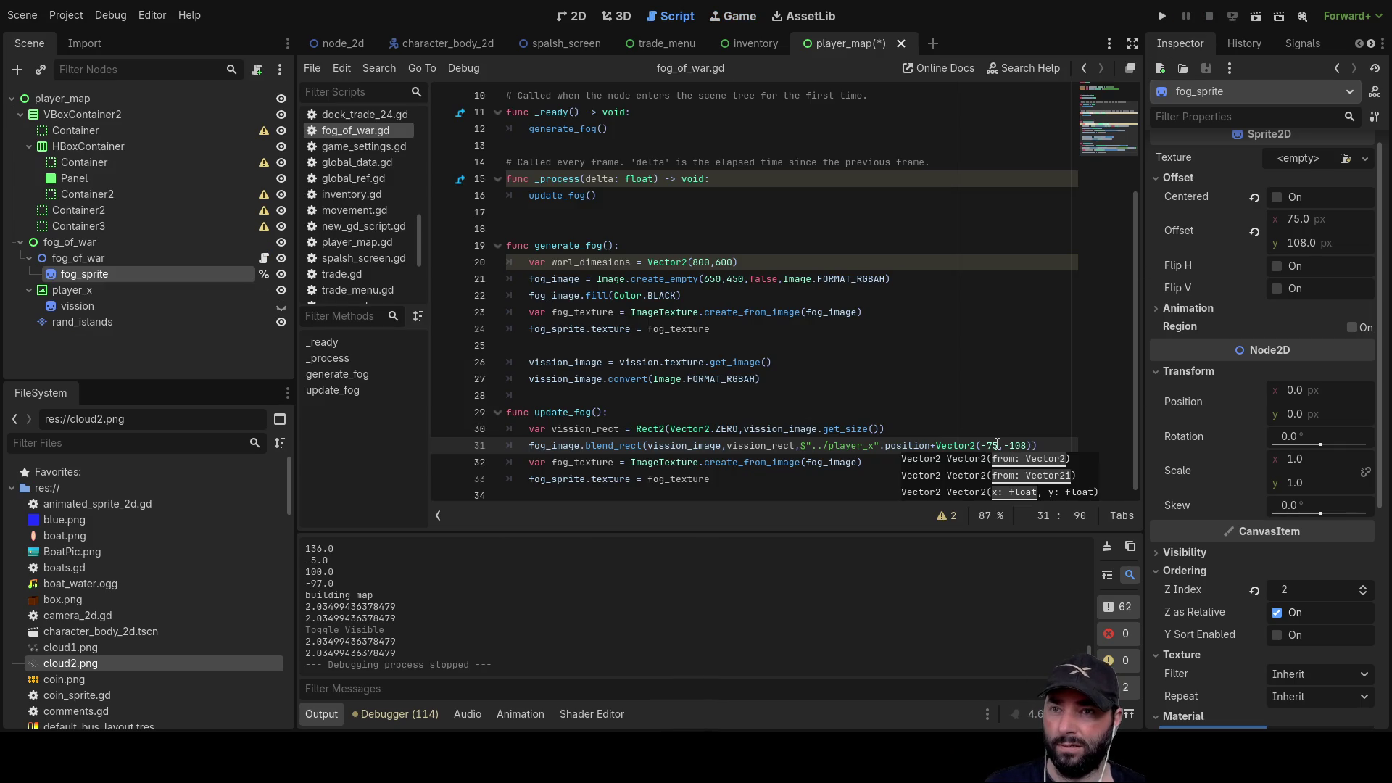
- Change the fog offset from Vector2(-75,-108) to Vector2(-91,-104) and relaunch the game
{"action": "left_click", "coordinate": [998, 446]}
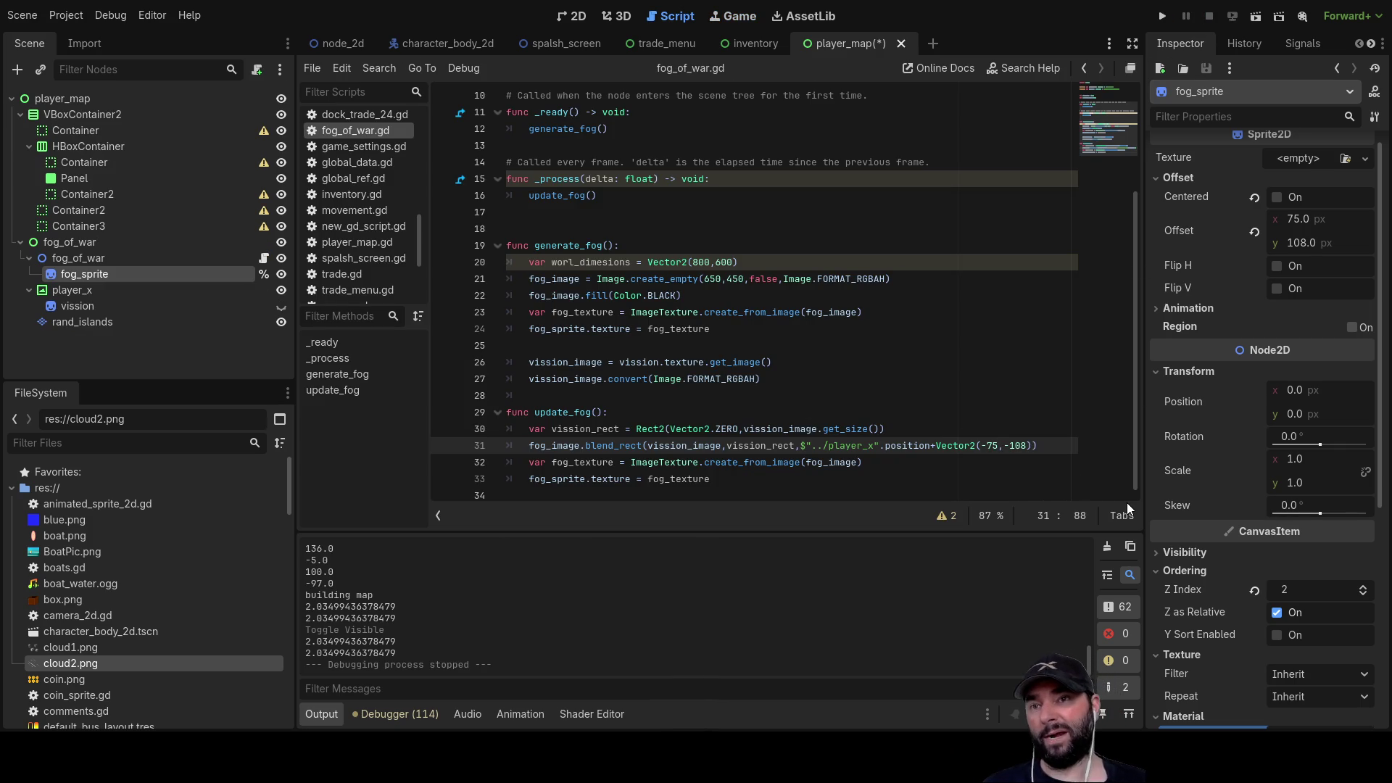
{"action": "key", "text": "Left"}
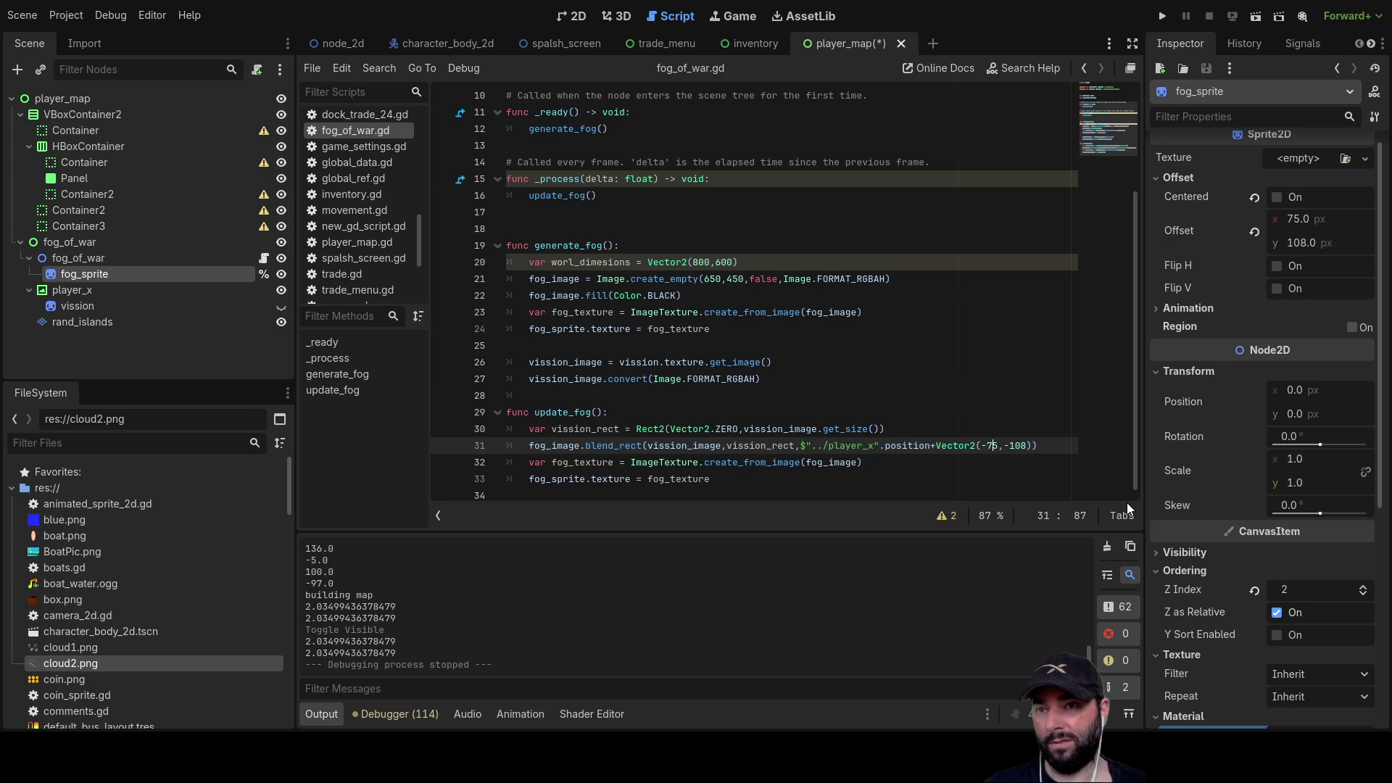
{"action": "key", "text": "BackSpace"}
{"action": "key", "text": "Delete"}
{"action": "type", "text": "91"}
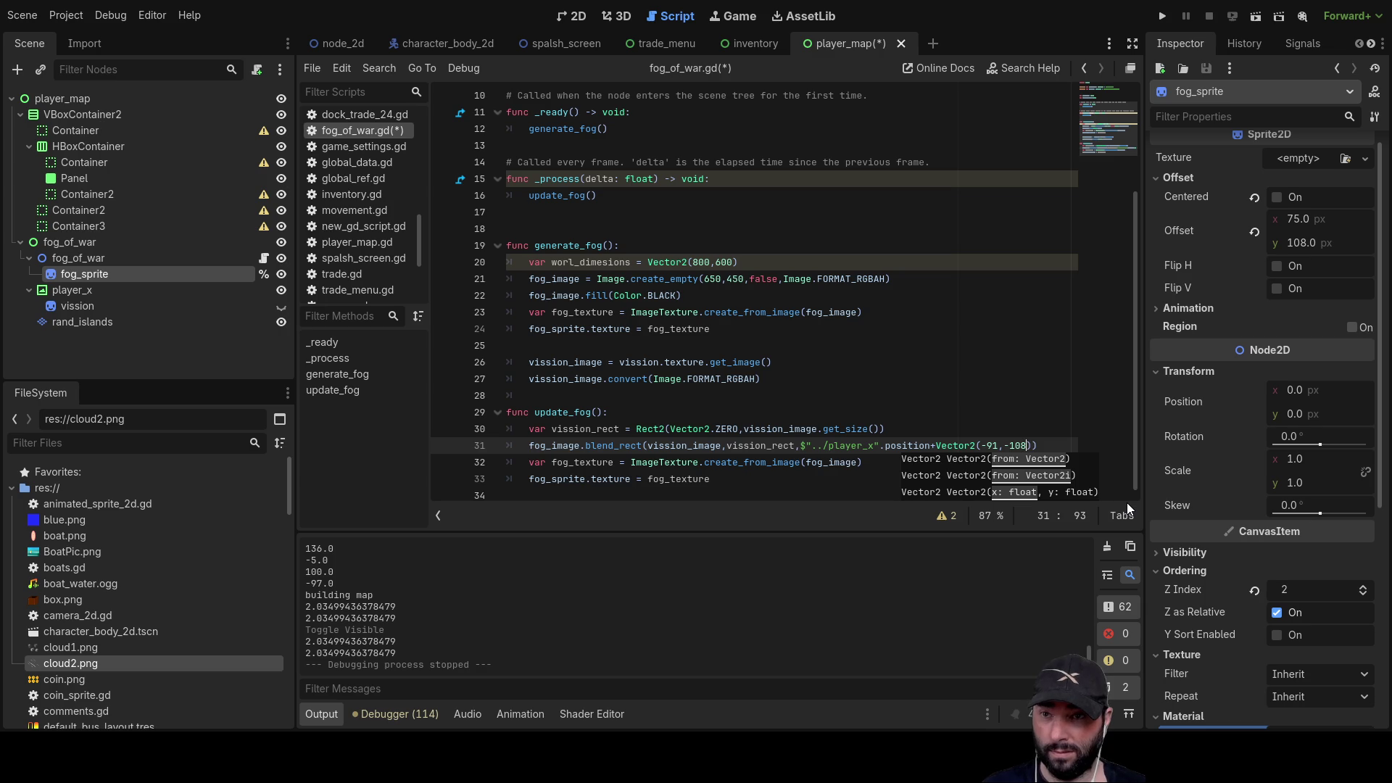
{"action": "key", "text": "BackSpace"}
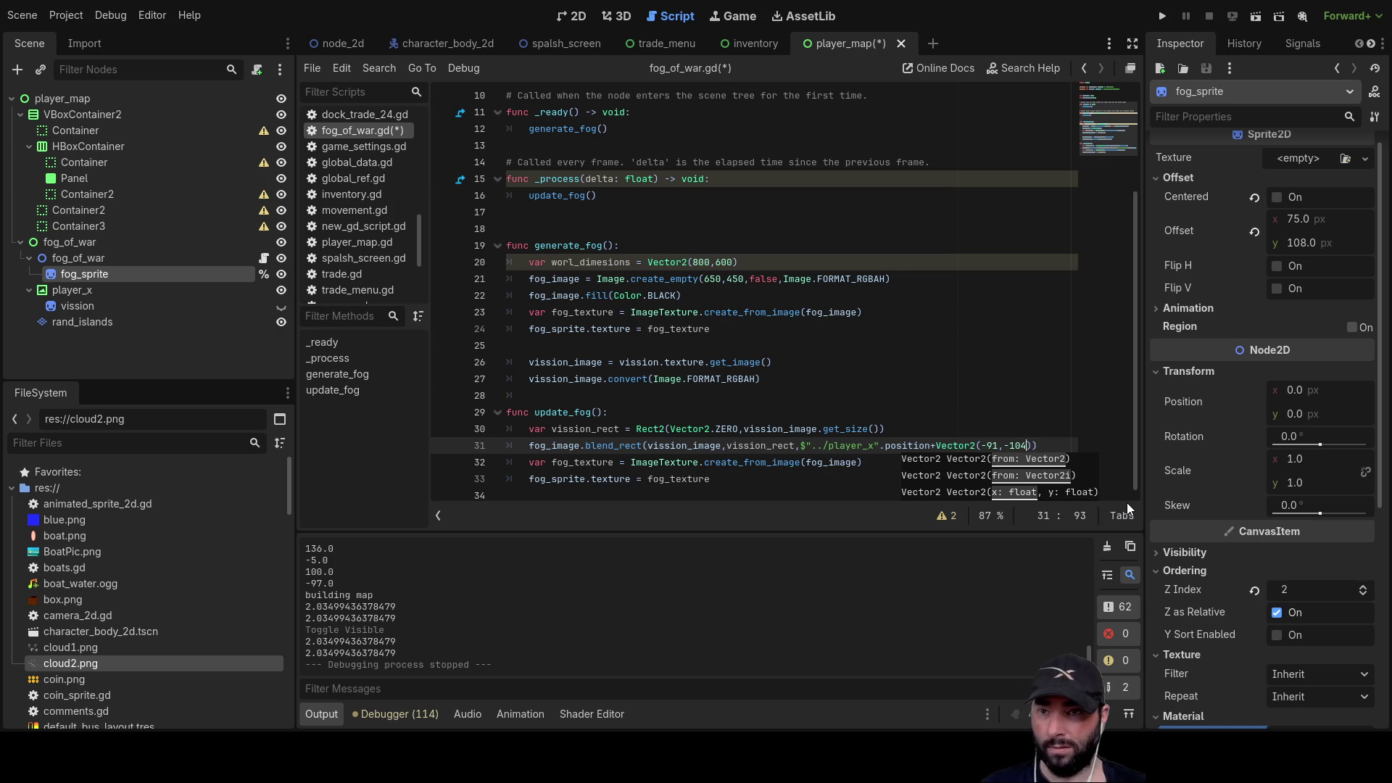
{"action": "type", "text": "4"}
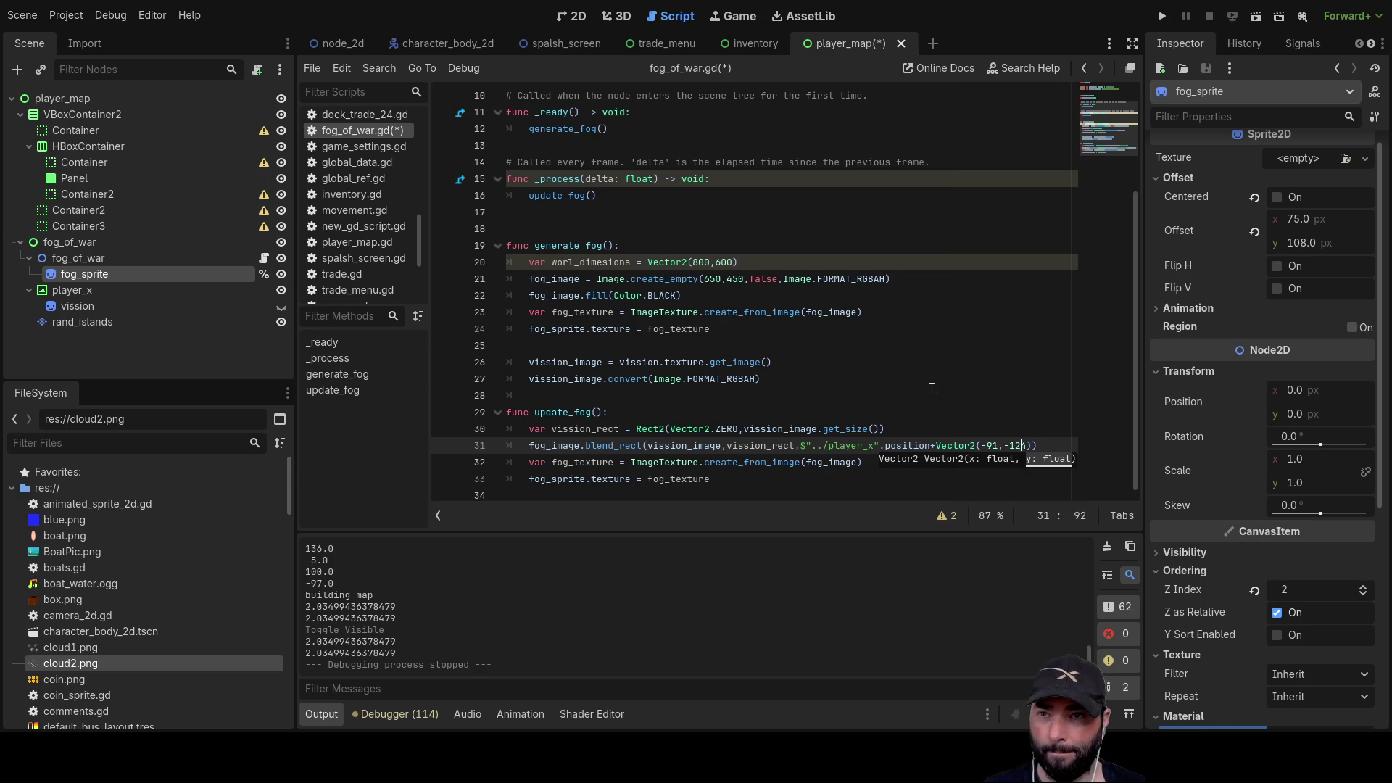
{"action": "left_click", "coordinate": [1163, 16]}
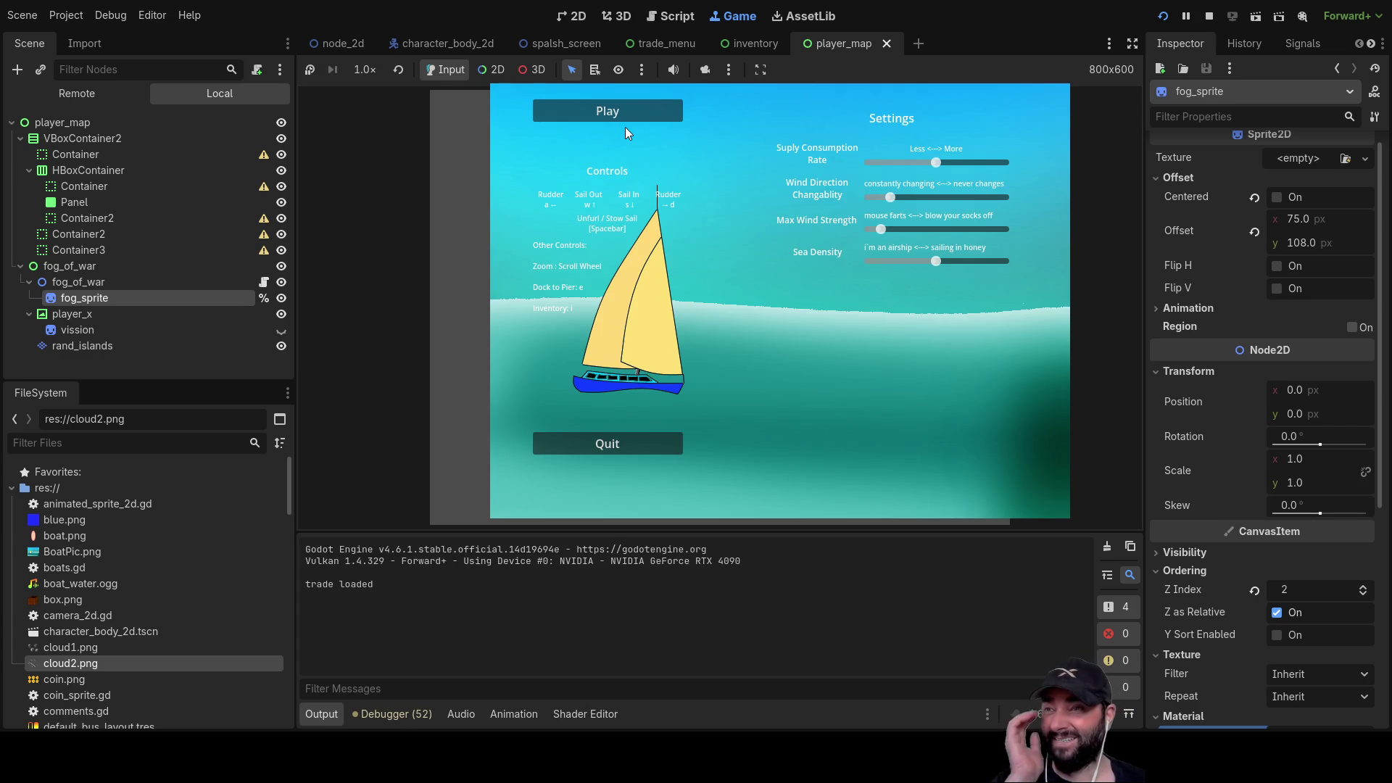
- Start sailing, toggle the fog map, unfurl the sails and zoom out, then stop the game
{"action": "left_click", "coordinate": [632, 117]}
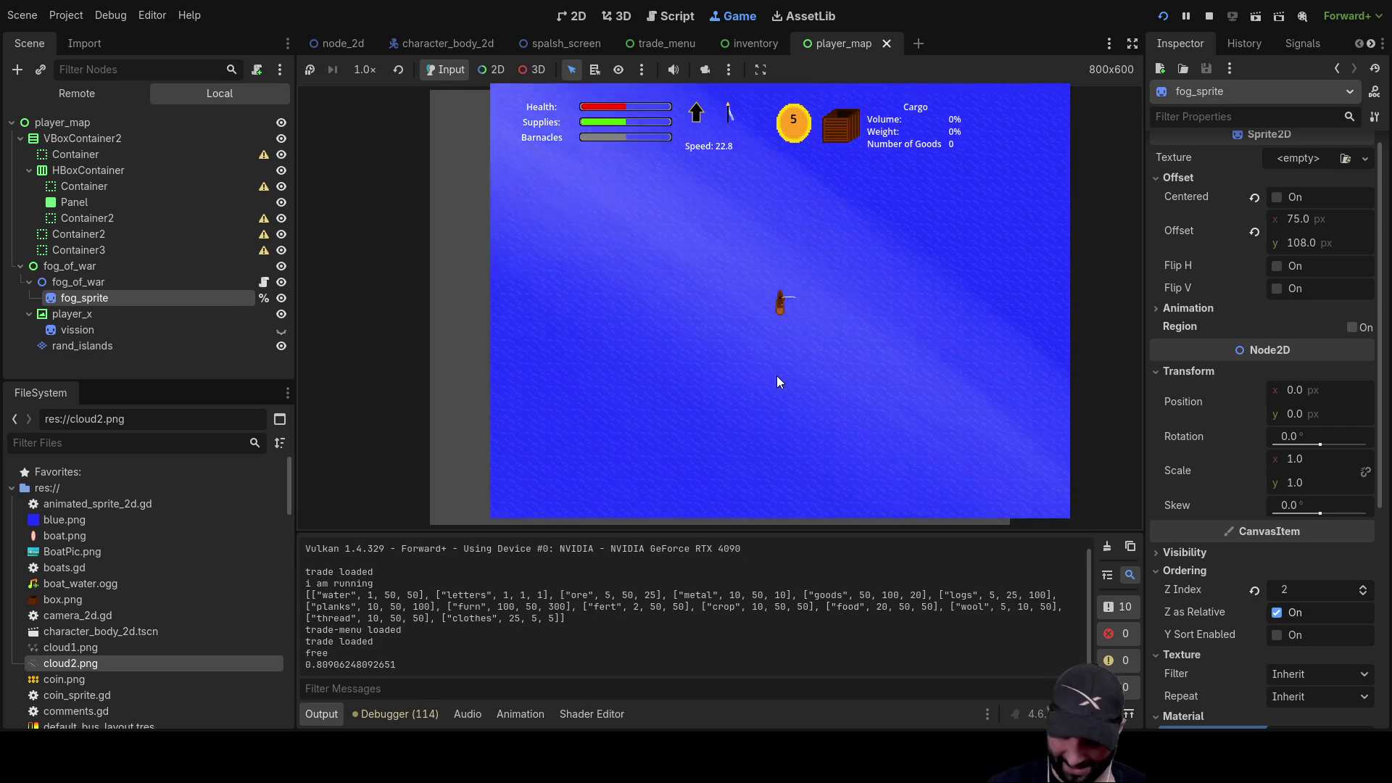
{"action": "key", "text": "m"}
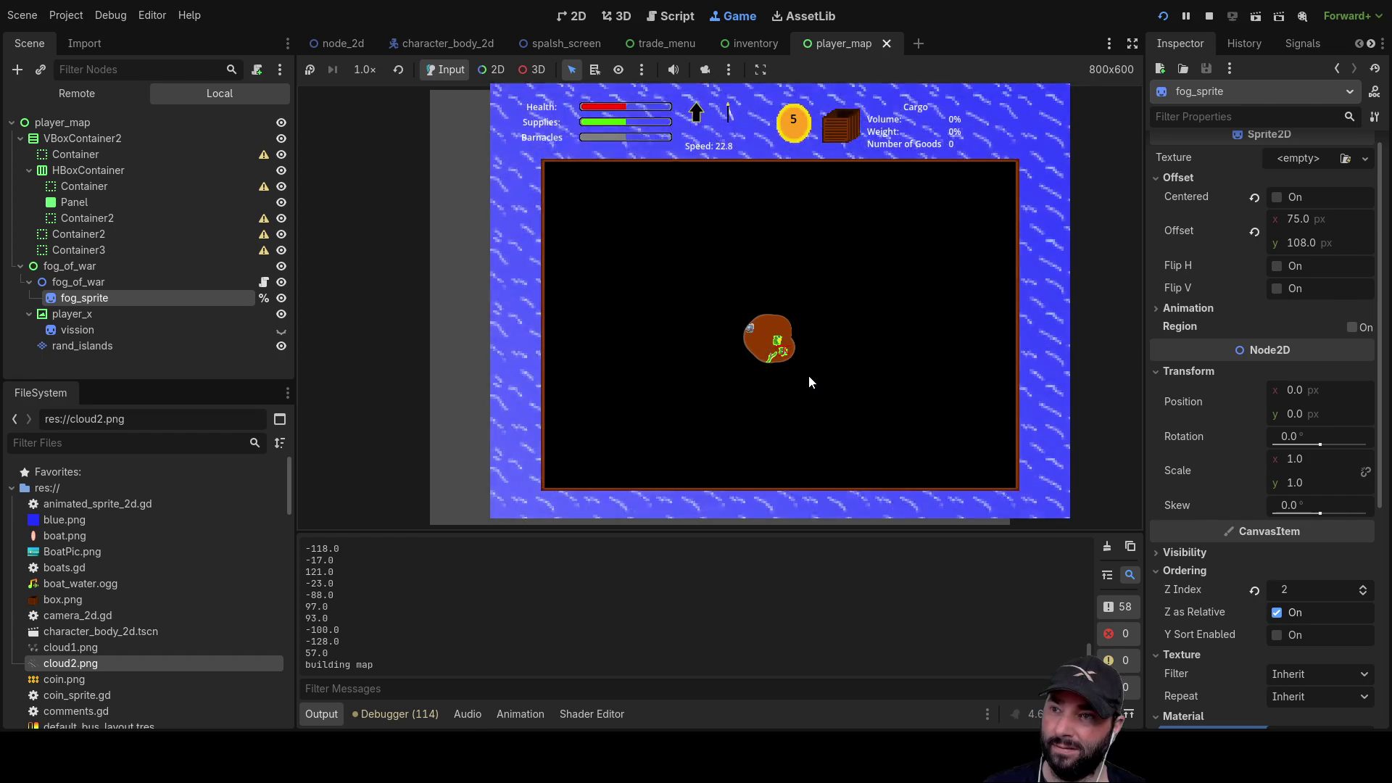
{"action": "key", "text": "m"}
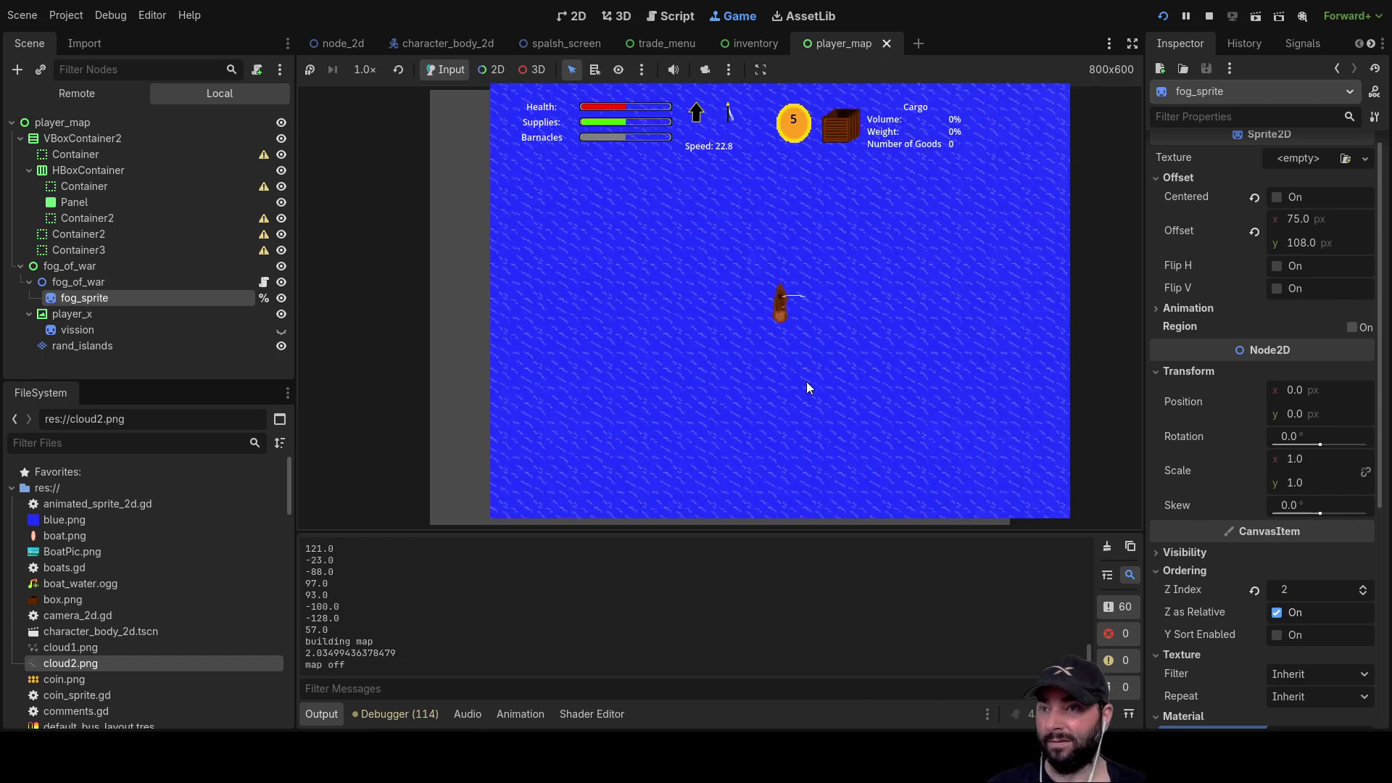
{"action": "key", "text": "Up"}
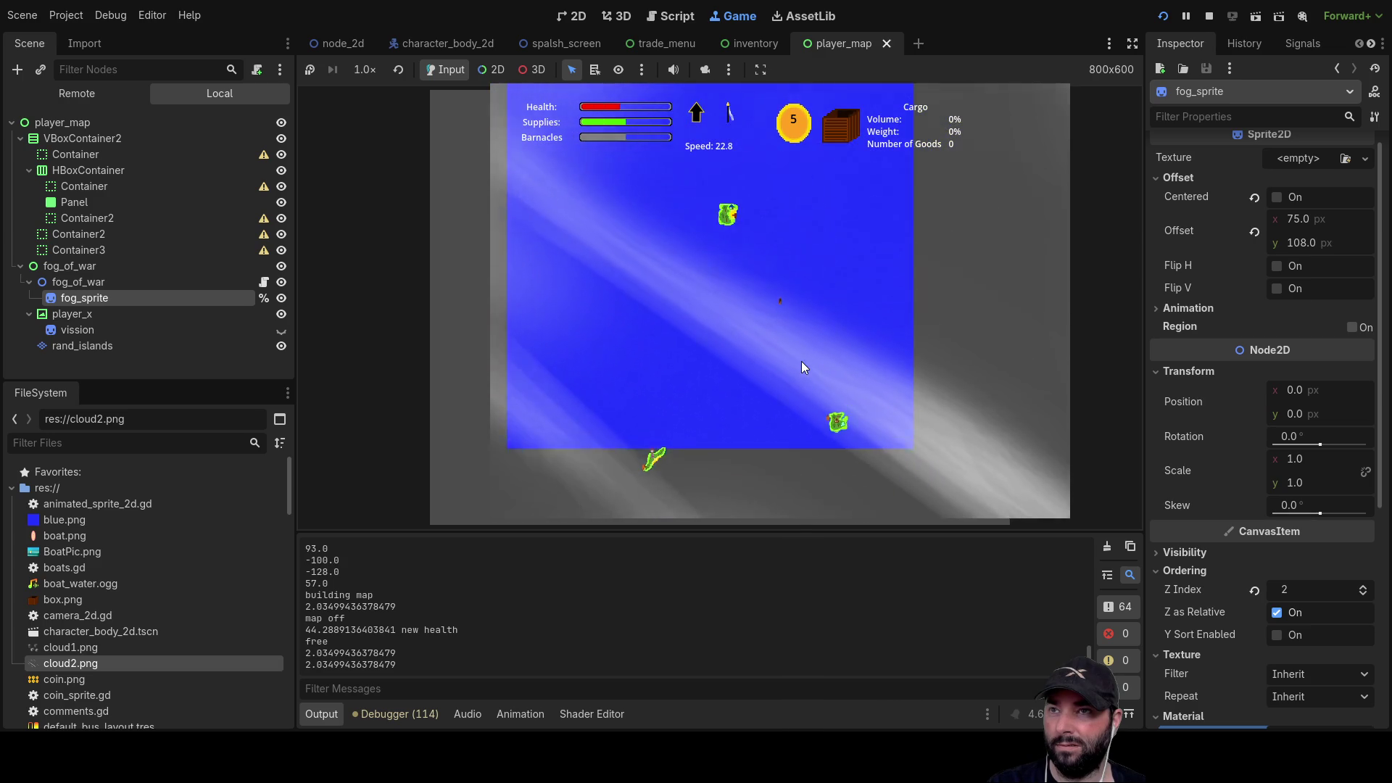
{"action": "scroll", "coordinate": [802, 361], "scroll_direction": "down", "scroll_amount": 3}
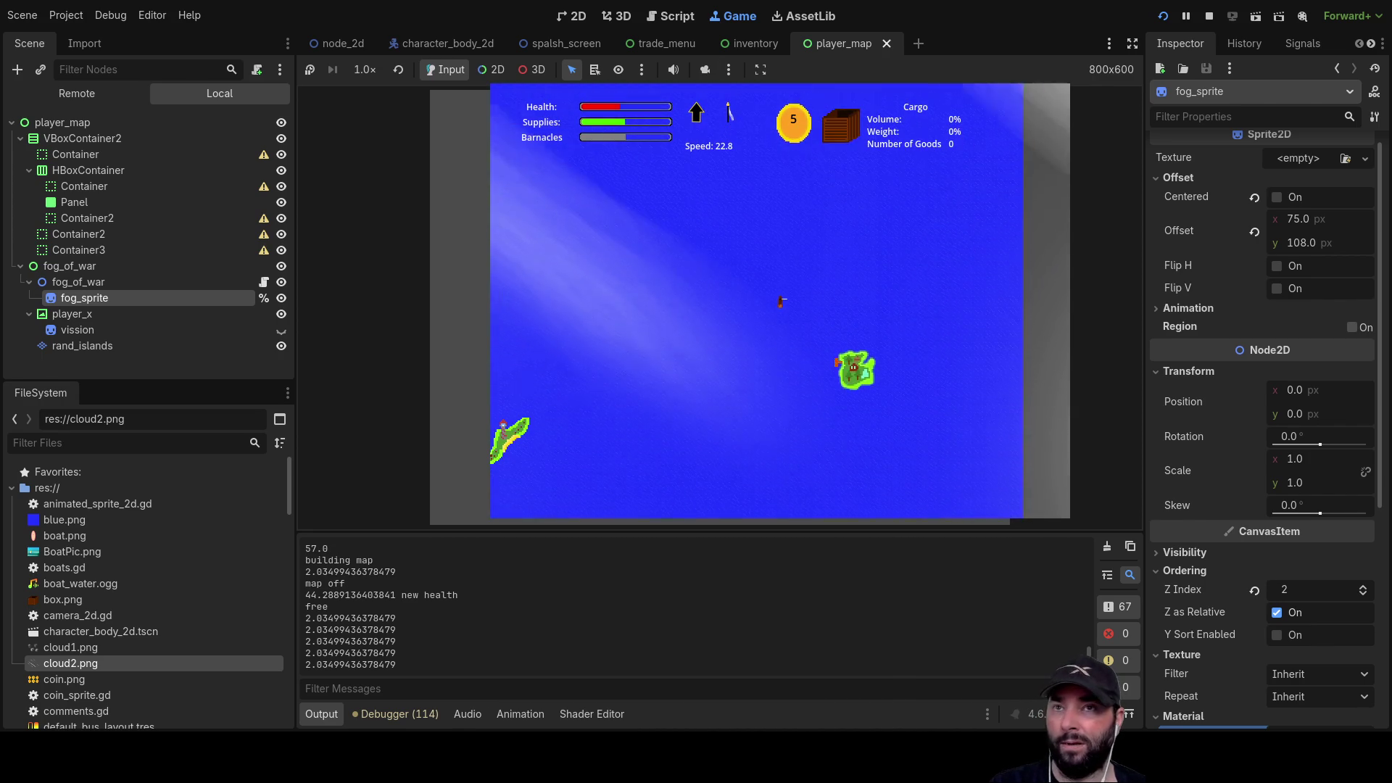
{"action": "key", "text": "F8"}
{"action": "left_click", "coordinate": [572, 16]}
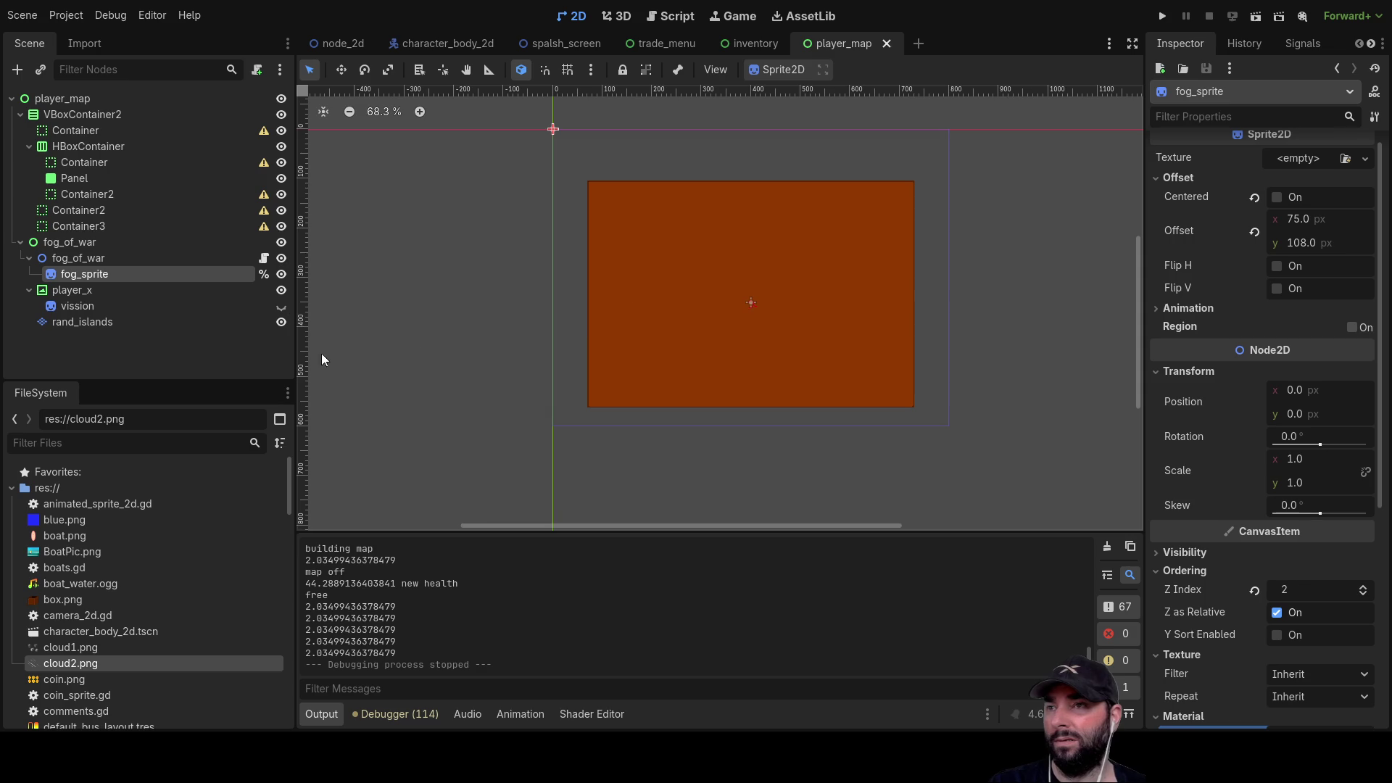
- Switch to the node_2d scene tab and zoom out to about 19.8% to see the whole sea
{"action": "left_click", "coordinate": [363, 42]}
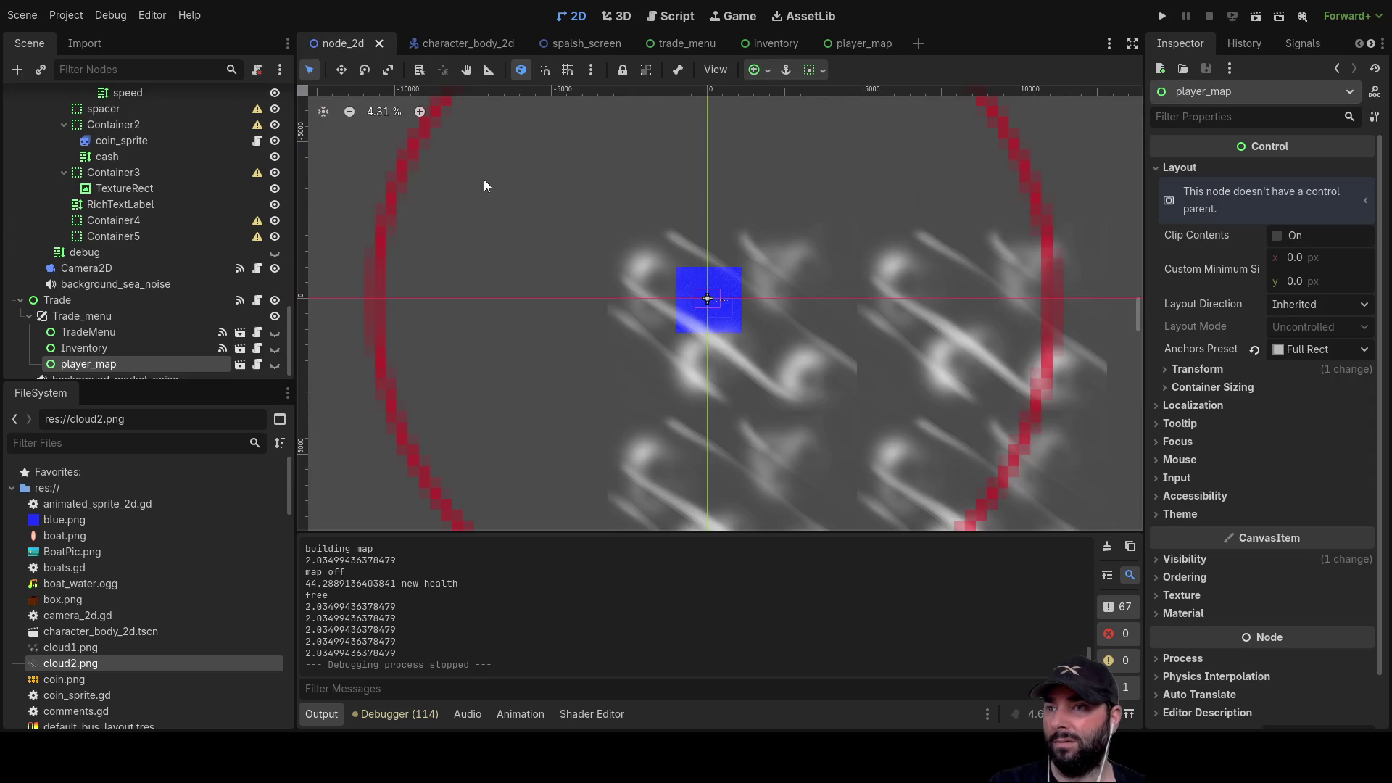
{"action": "scroll", "coordinate": [623, 334], "scroll_direction": "up", "scroll_amount": 20}
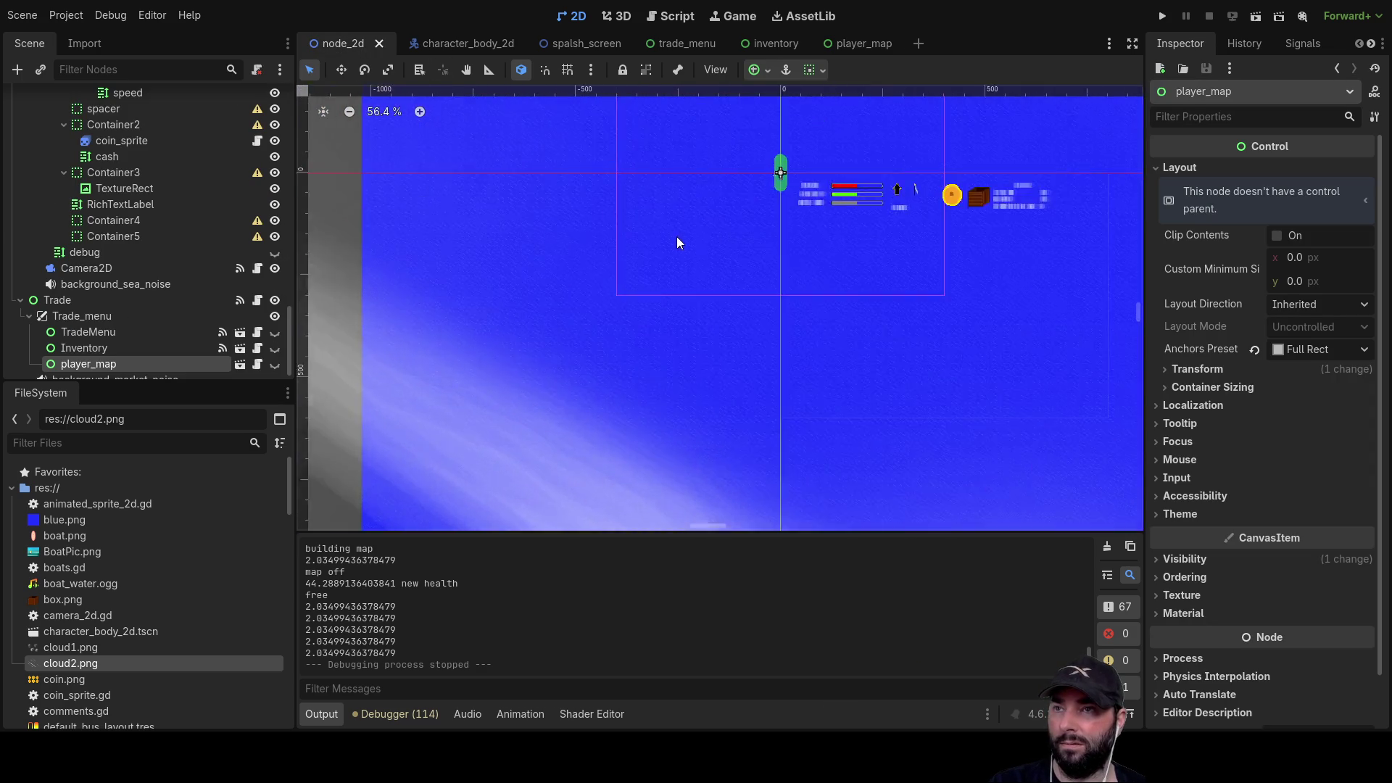
{"action": "scroll", "coordinate": [635, 332], "scroll_direction": "down", "scroll_amount": 7}
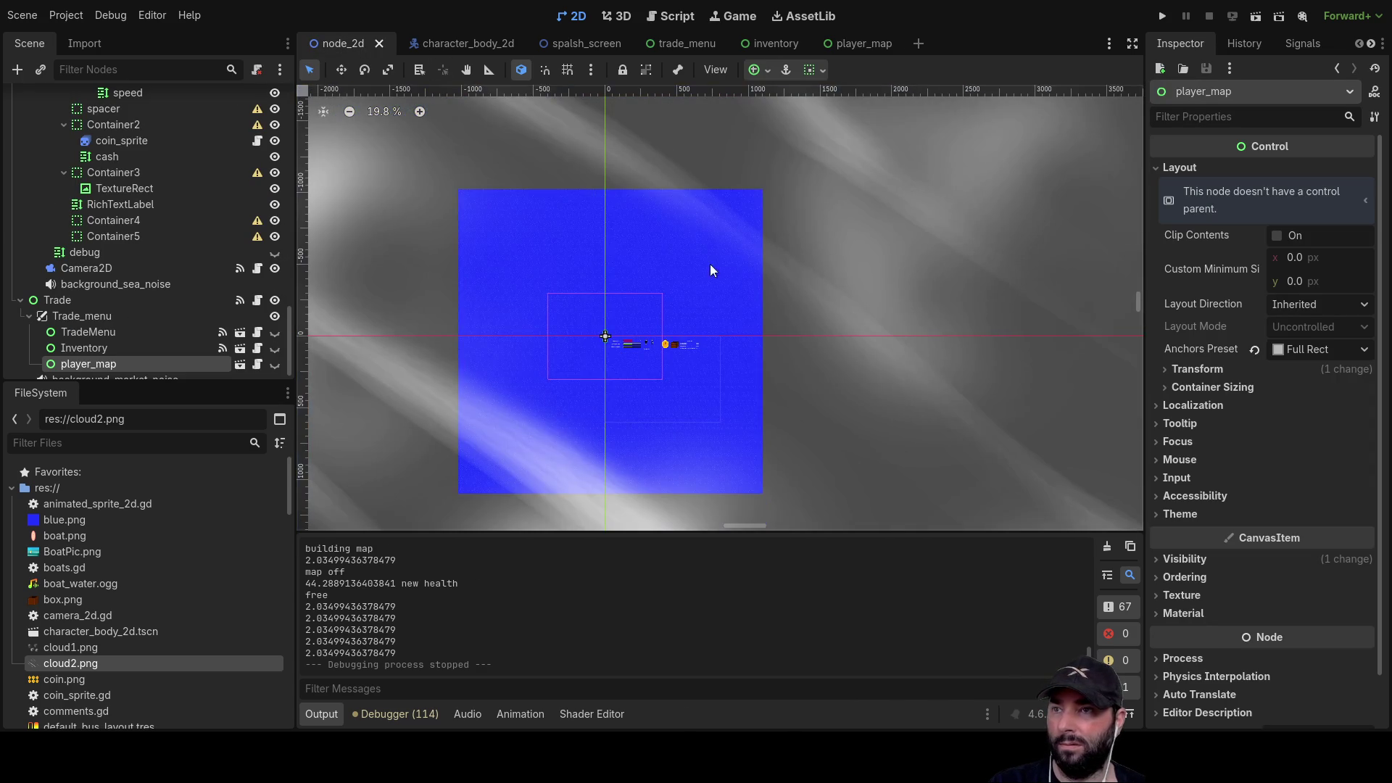
{"action": "left_click", "coordinate": [709, 269]}
{"action": "scroll", "coordinate": [287, 207], "scroll_direction": "up", "scroll_amount": 5}
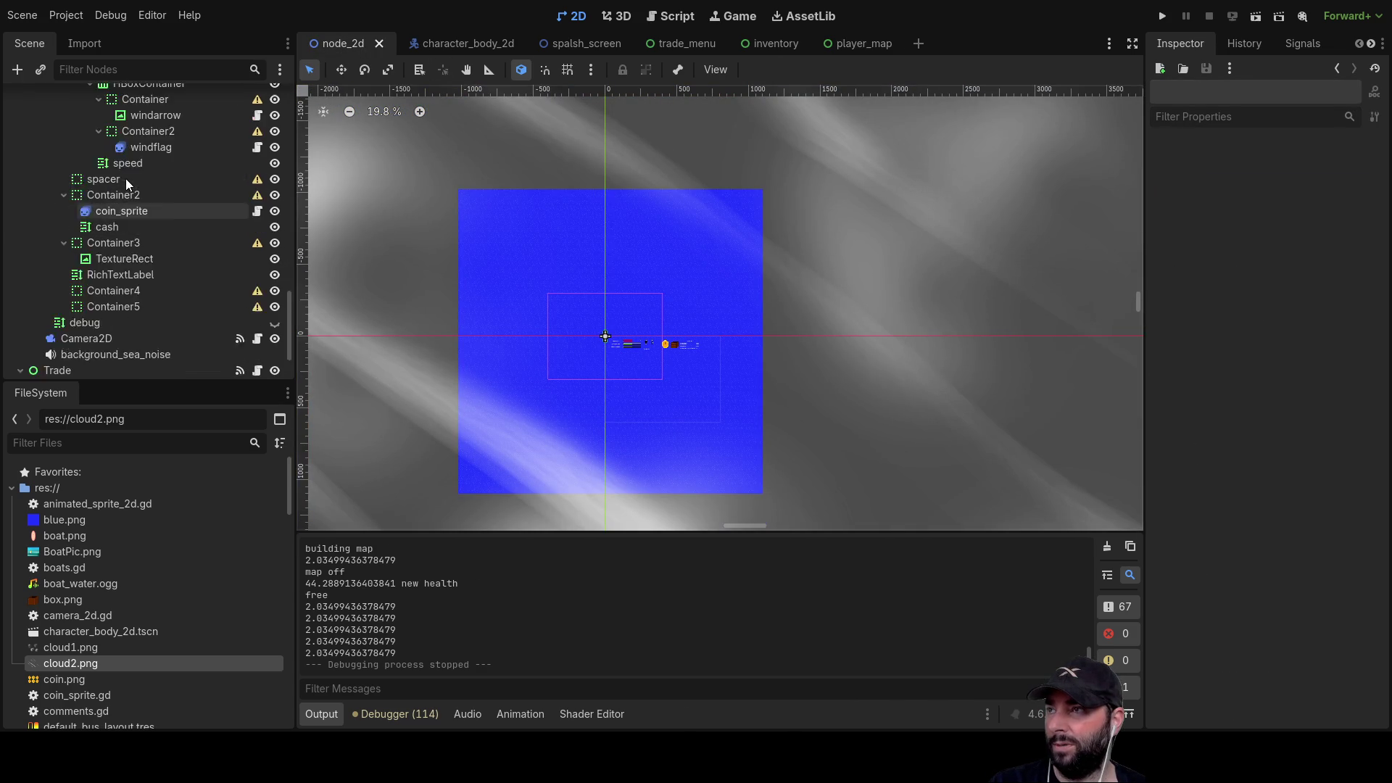
{"action": "scroll", "coordinate": [168, 255], "scroll_direction": "up", "scroll_amount": 15}
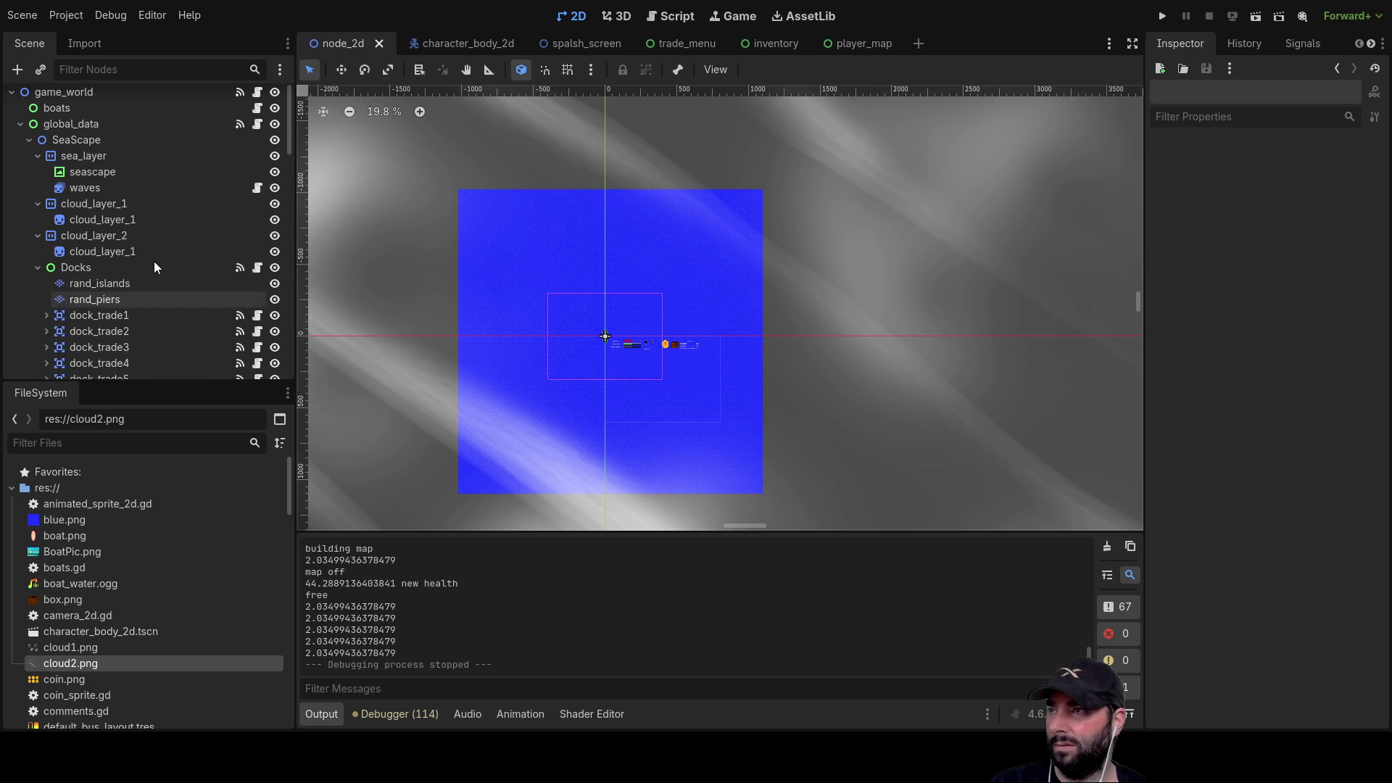
{"action": "left_click", "coordinate": [90, 195]}
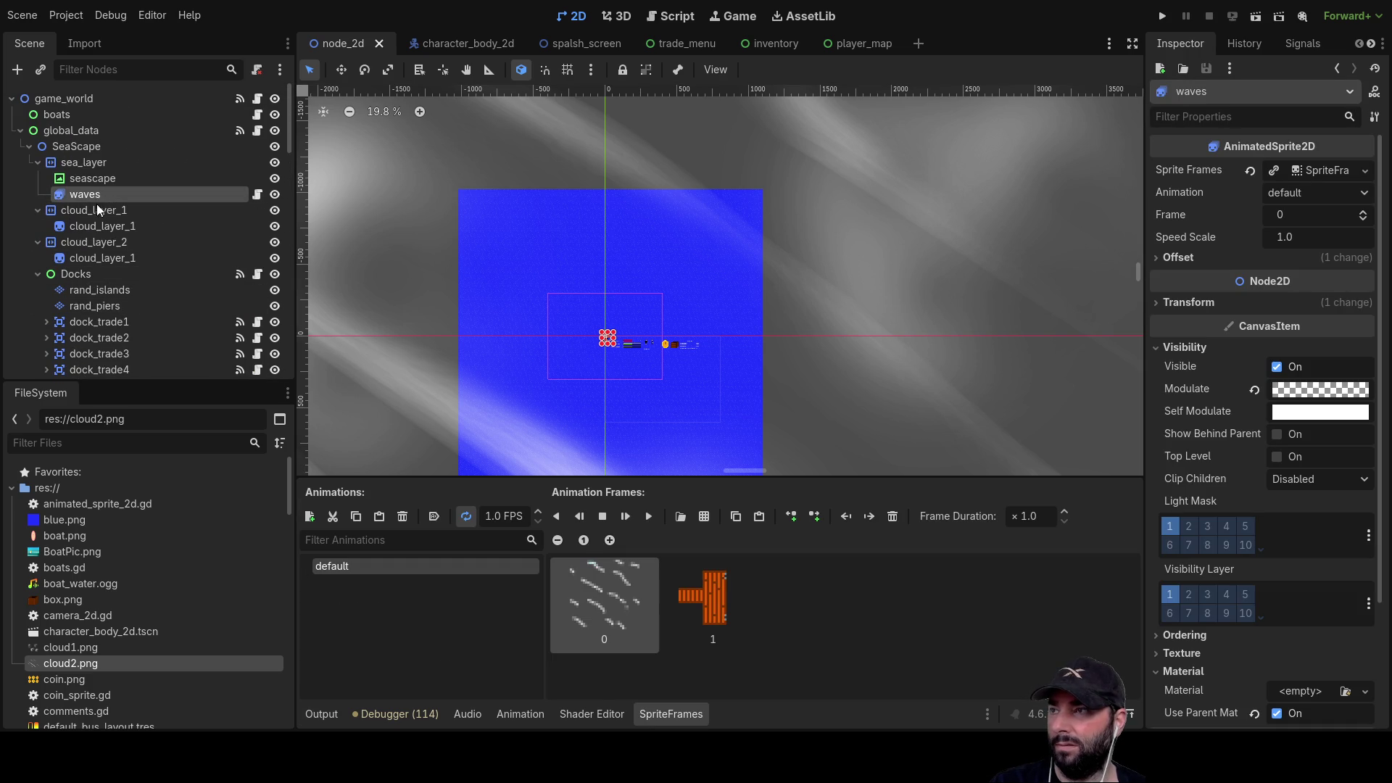
{"action": "left_click", "coordinate": [88, 180]}
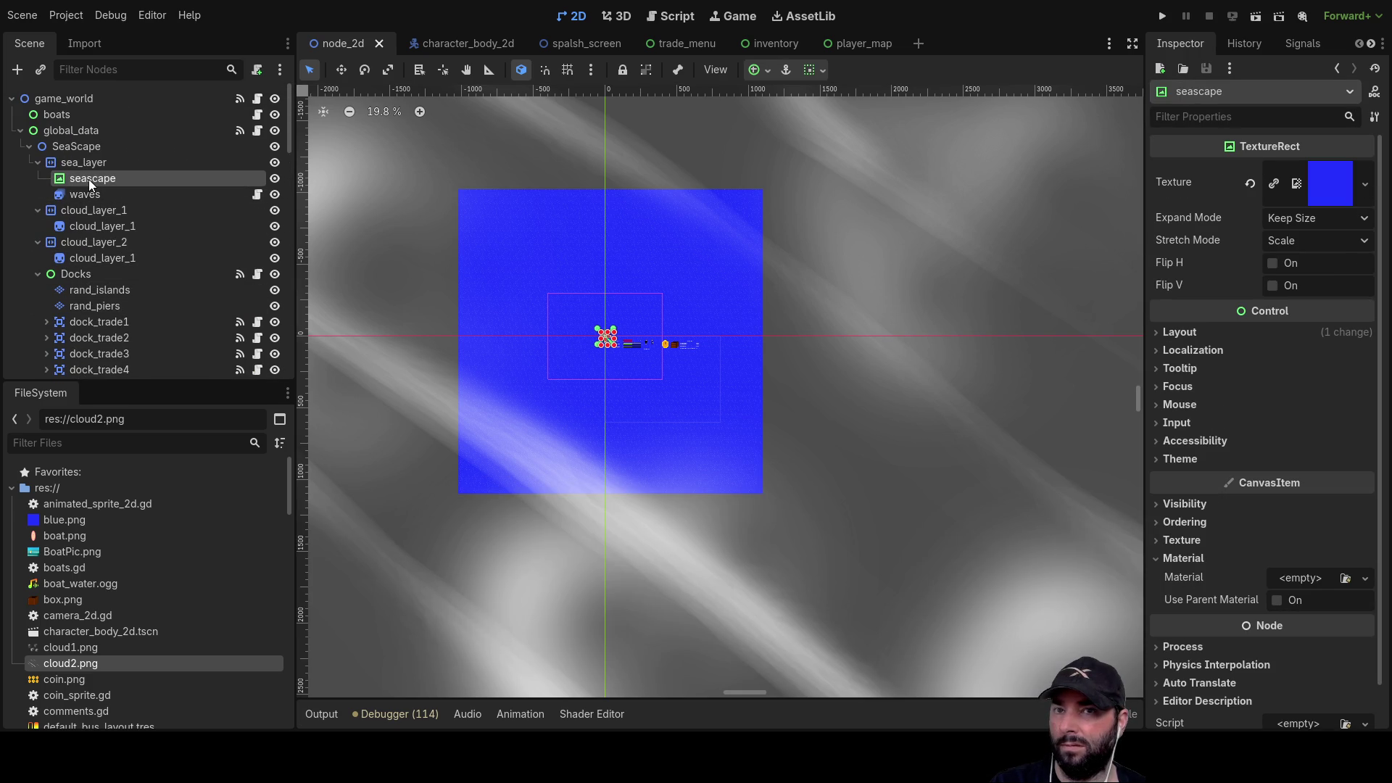
{"action": "left_click", "coordinate": [1158, 333]}
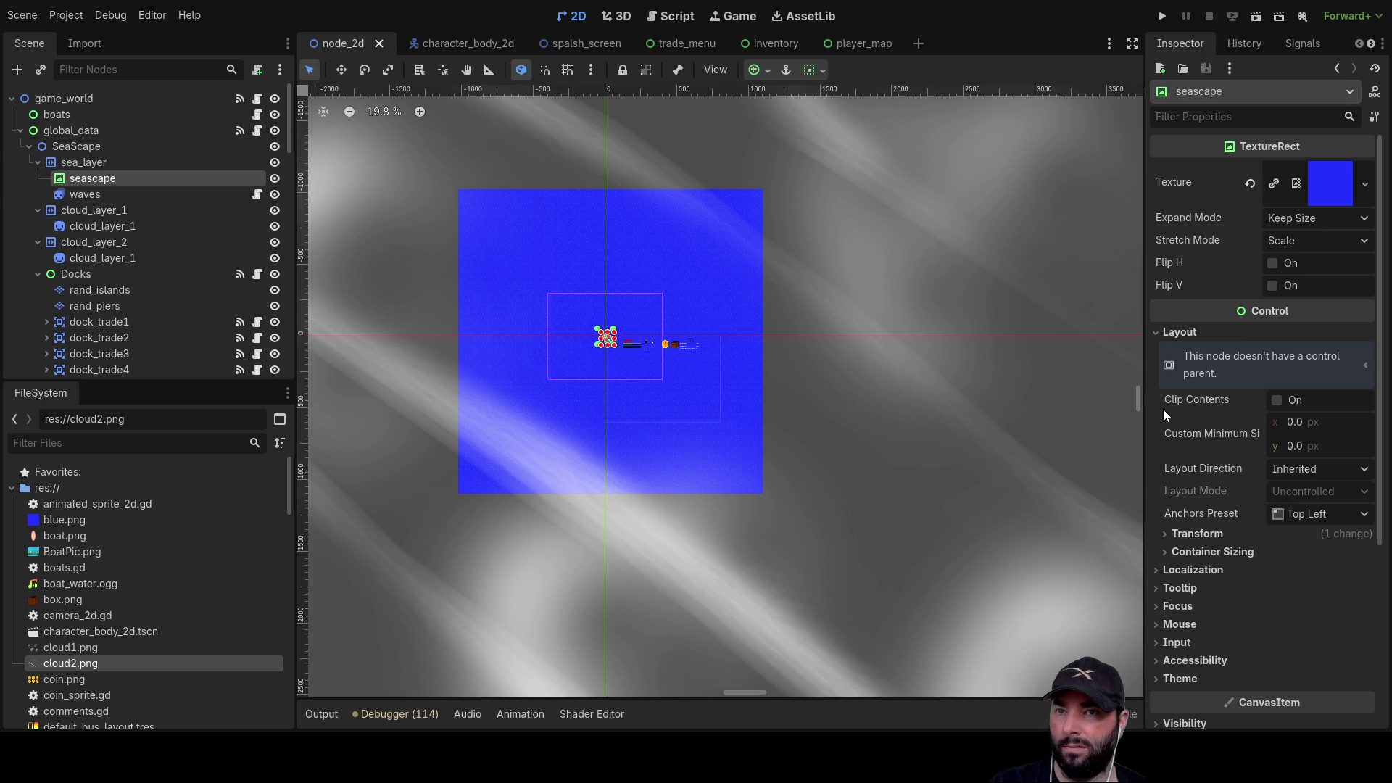
{"action": "left_click", "coordinate": [1162, 535]}
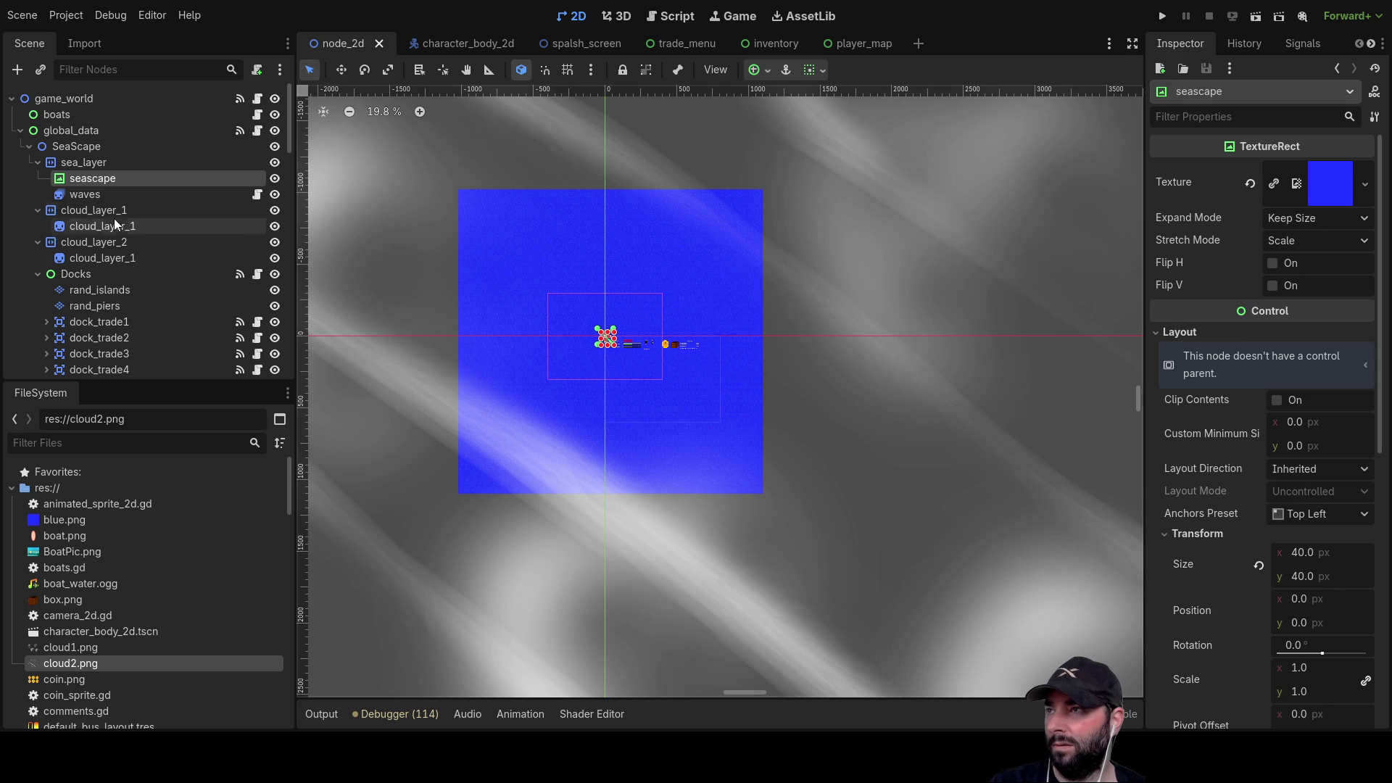
{"action": "left_click", "coordinate": [102, 196]}
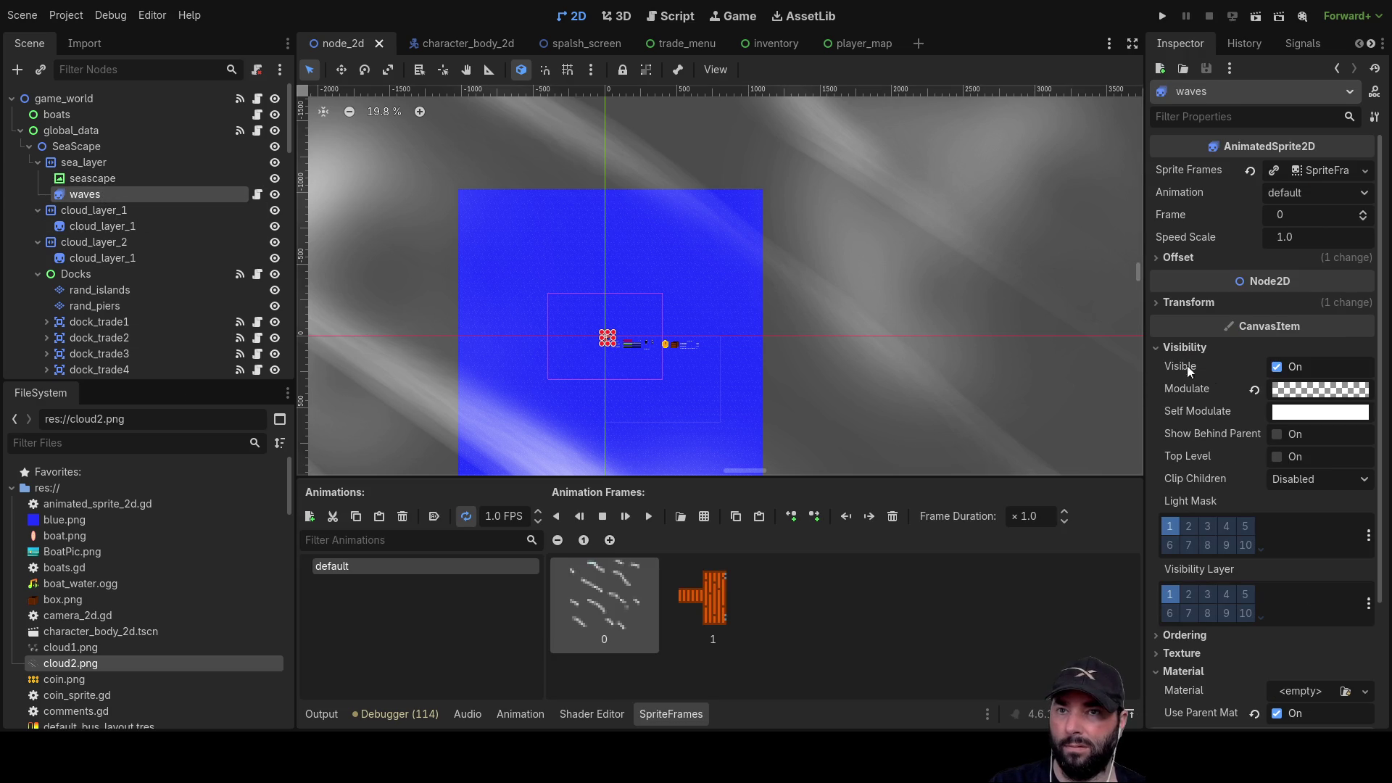
{"action": "left_click", "coordinate": [1156, 305]}
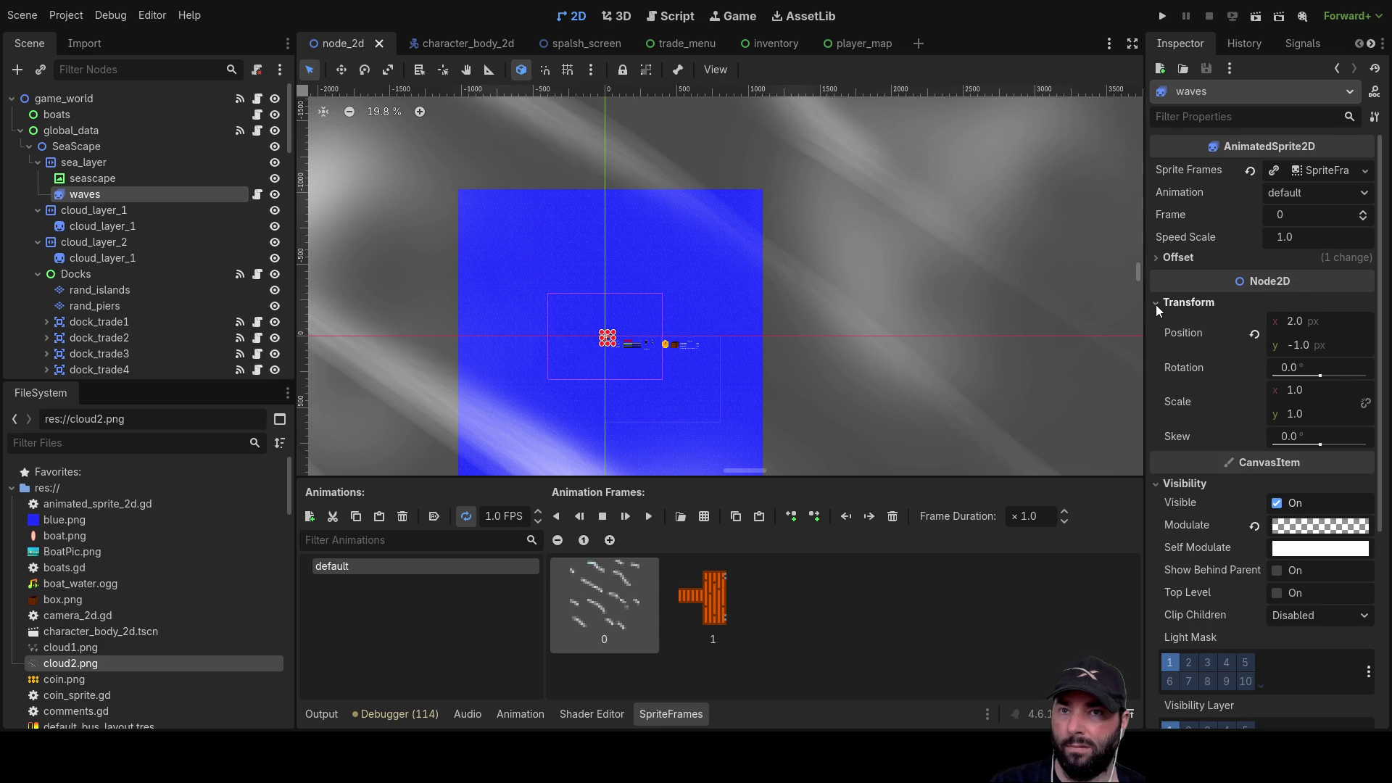
{"action": "scroll", "coordinate": [702, 355], "scroll_direction": "up", "scroll_amount": 20}
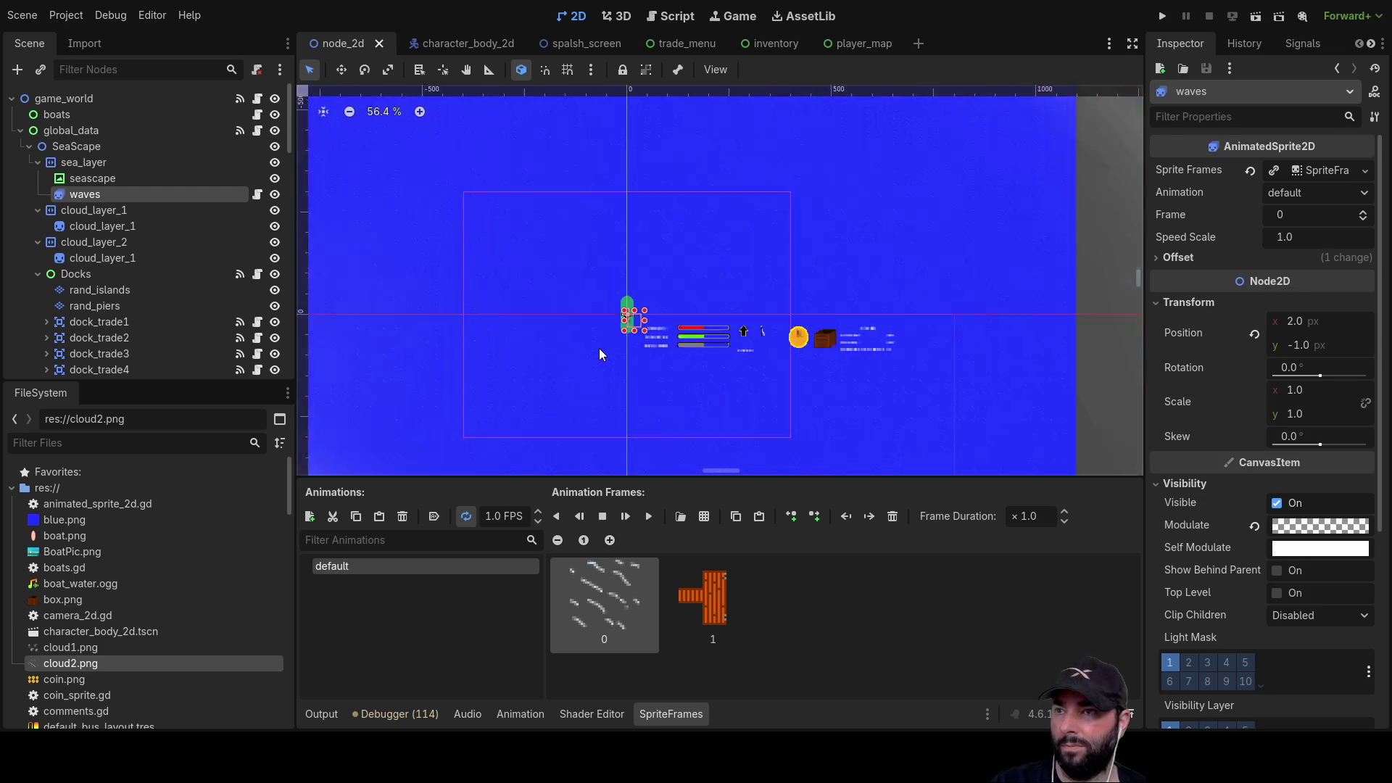
{"action": "scroll", "coordinate": [623, 252], "scroll_direction": "up", "scroll_amount": 6}
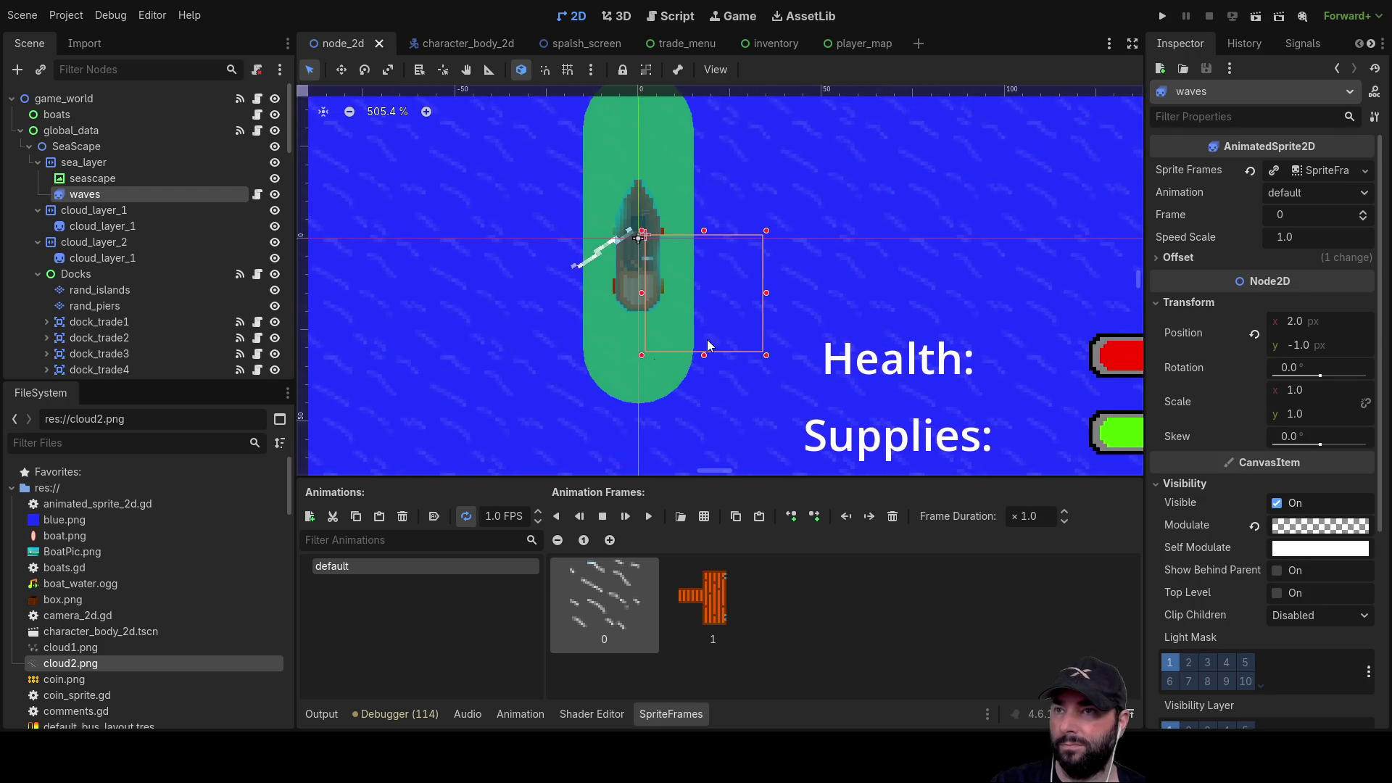
{"action": "left_click", "coordinate": [746, 290]}
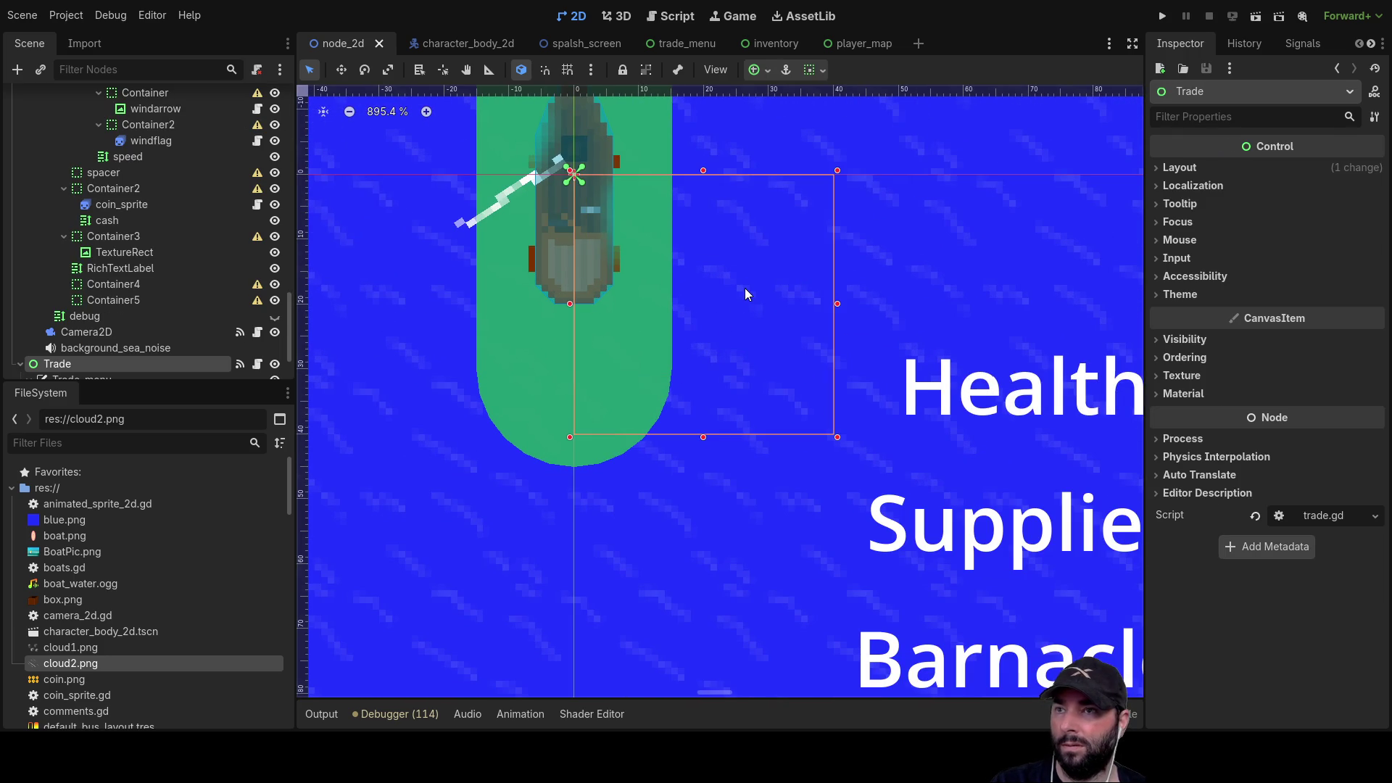
{"action": "scroll", "coordinate": [125, 191], "scroll_direction": "up", "scroll_amount": 20}
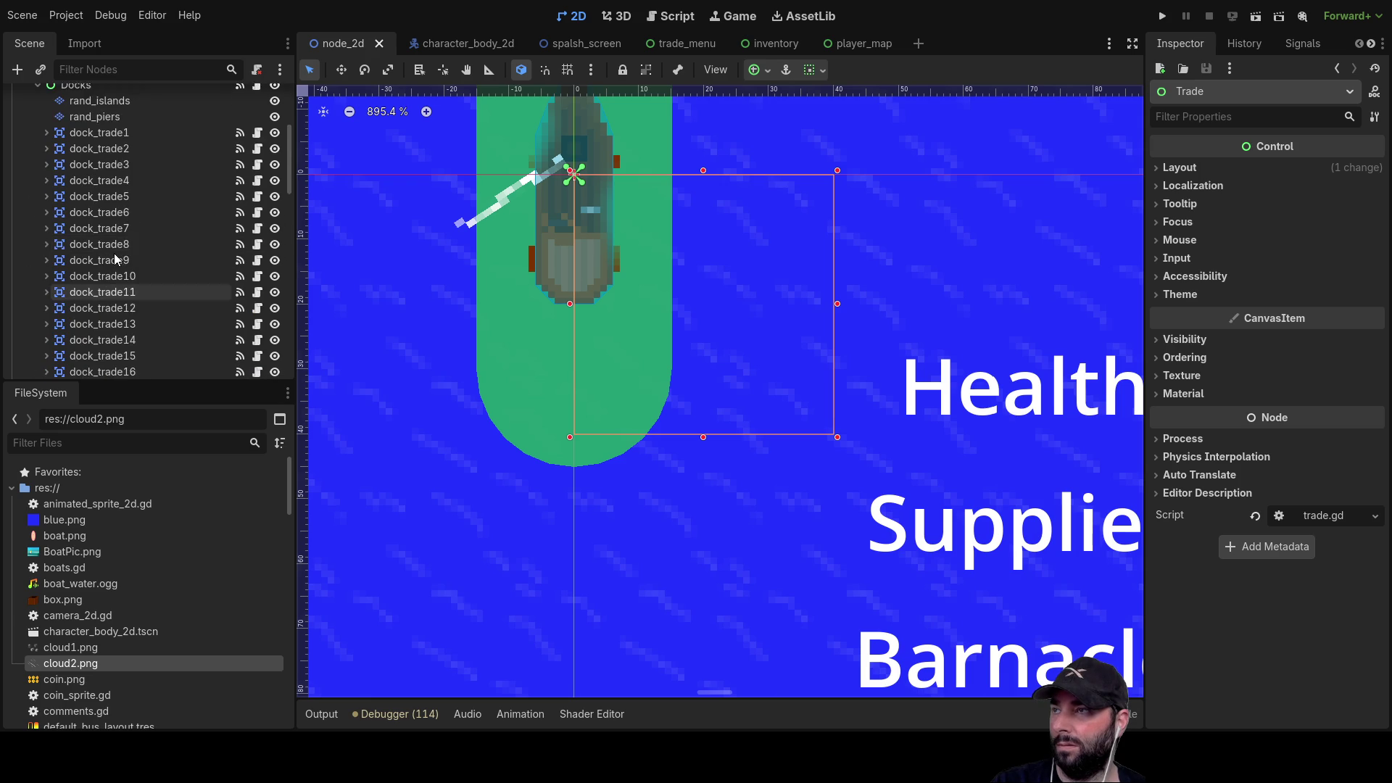
{"action": "left_click", "coordinate": [97, 163]}
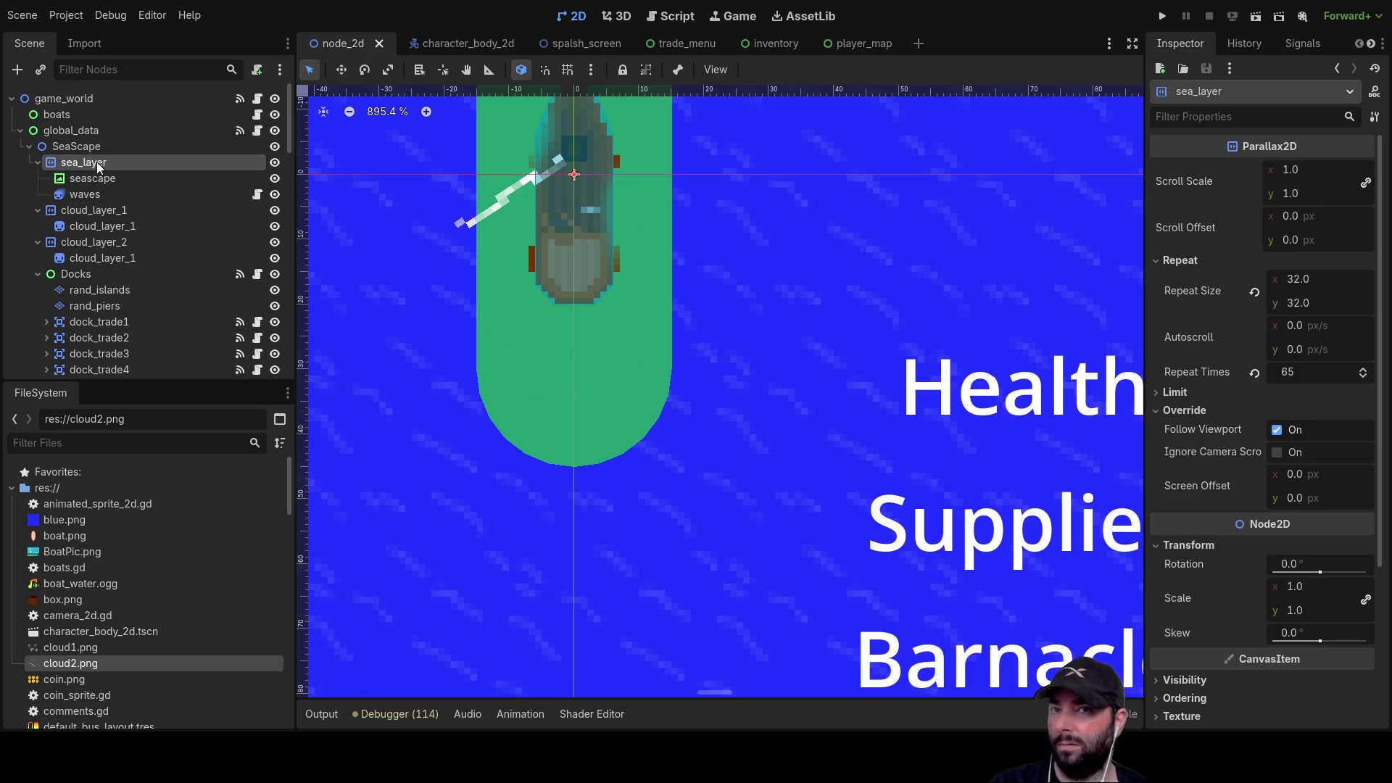
{"action": "left_click", "coordinate": [85, 179]}
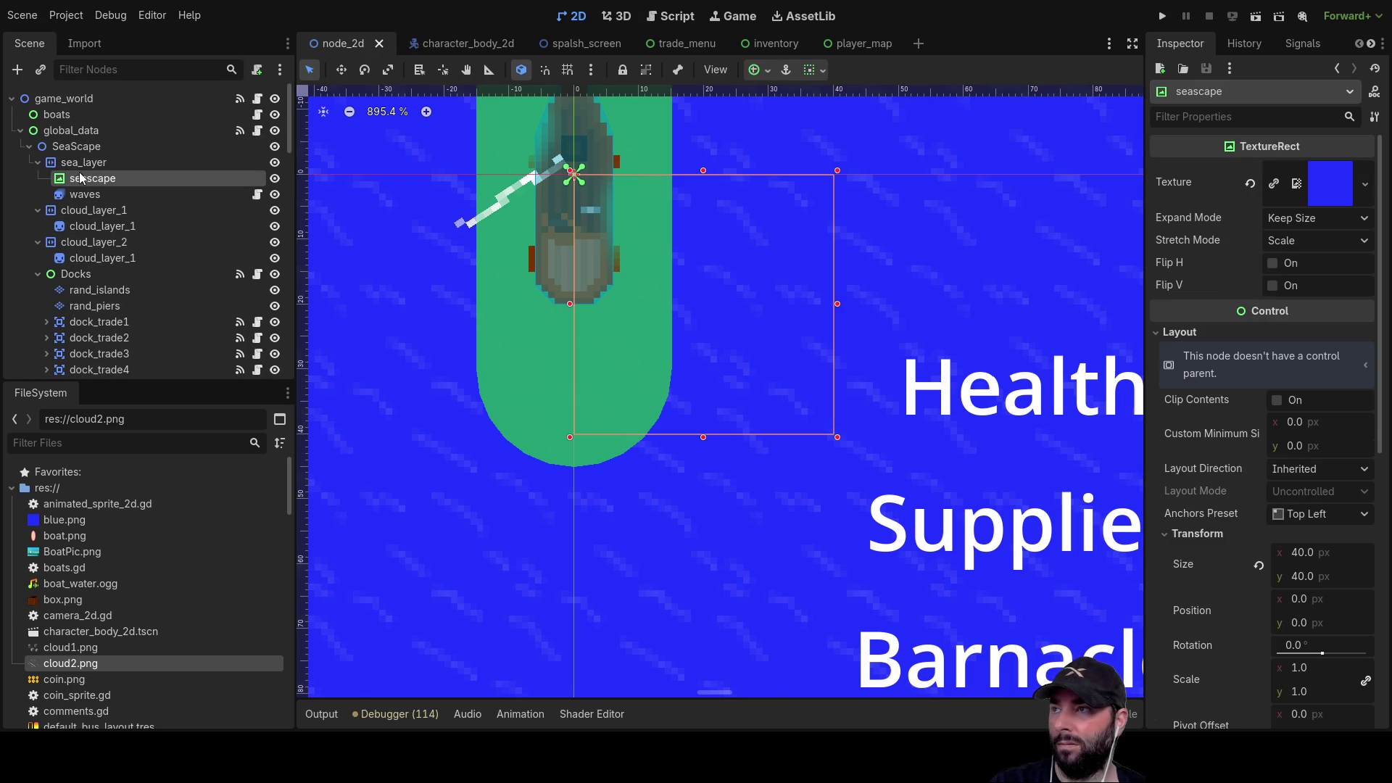
{"action": "left_click", "coordinate": [86, 196]}
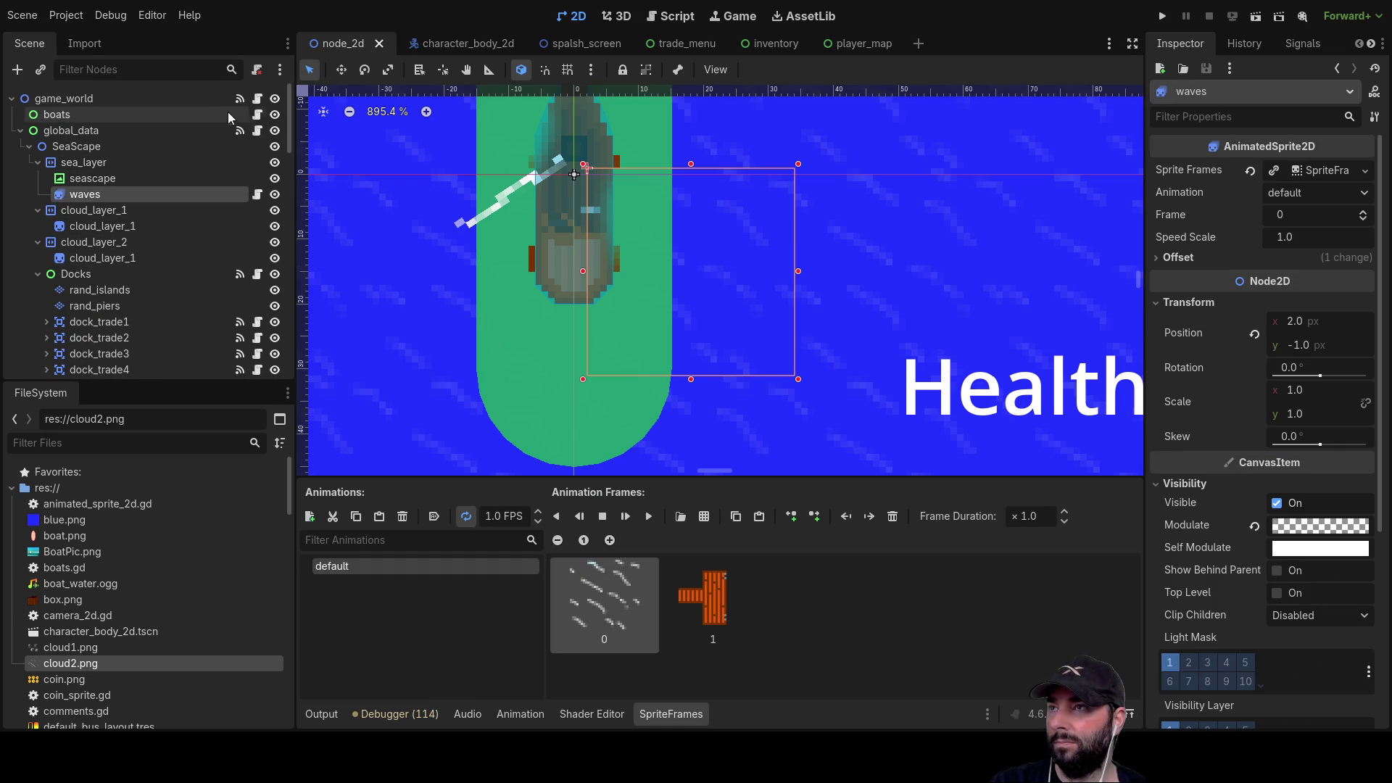
{"action": "left_click_drag", "start_coordinate": [747, 211], "coordinate": [732, 217]}
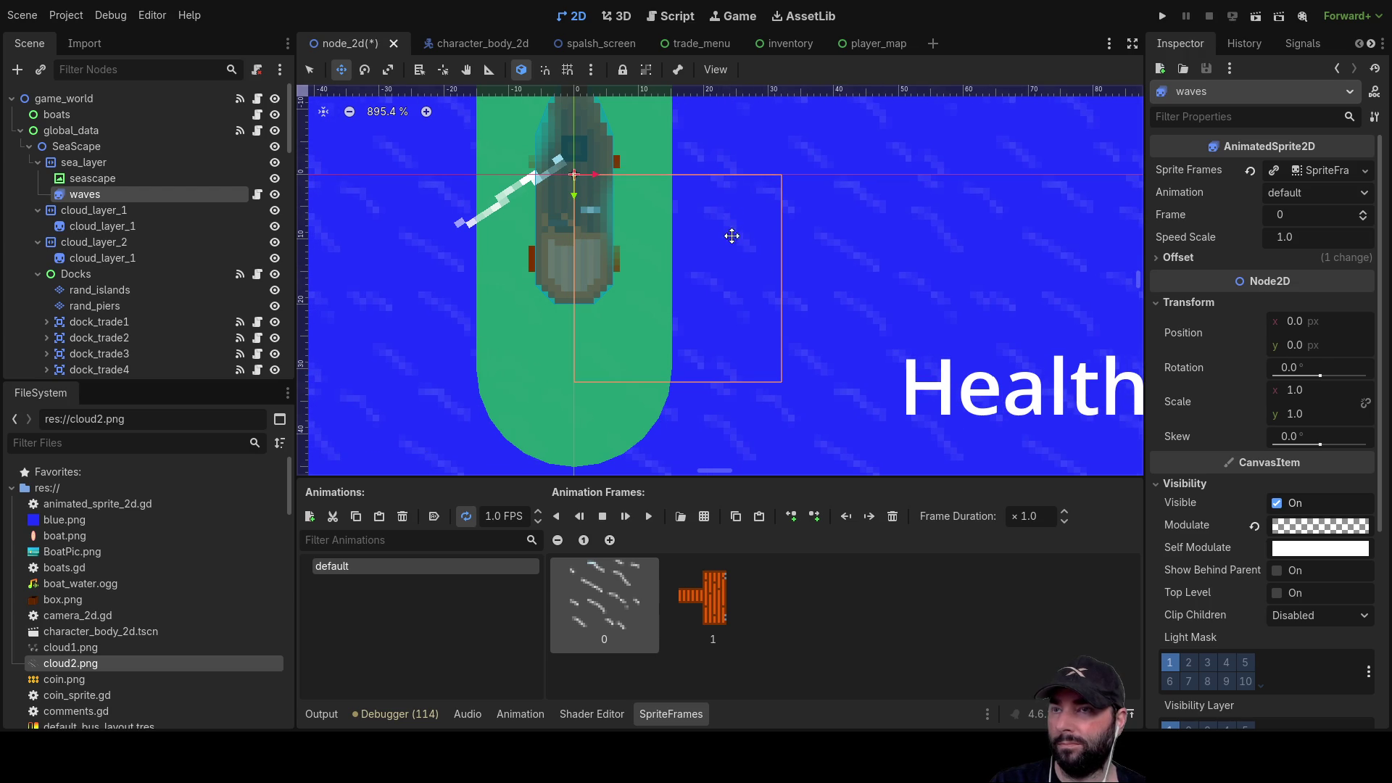
{"action": "scroll", "coordinate": [706, 296], "scroll_direction": "down", "scroll_amount": 15}
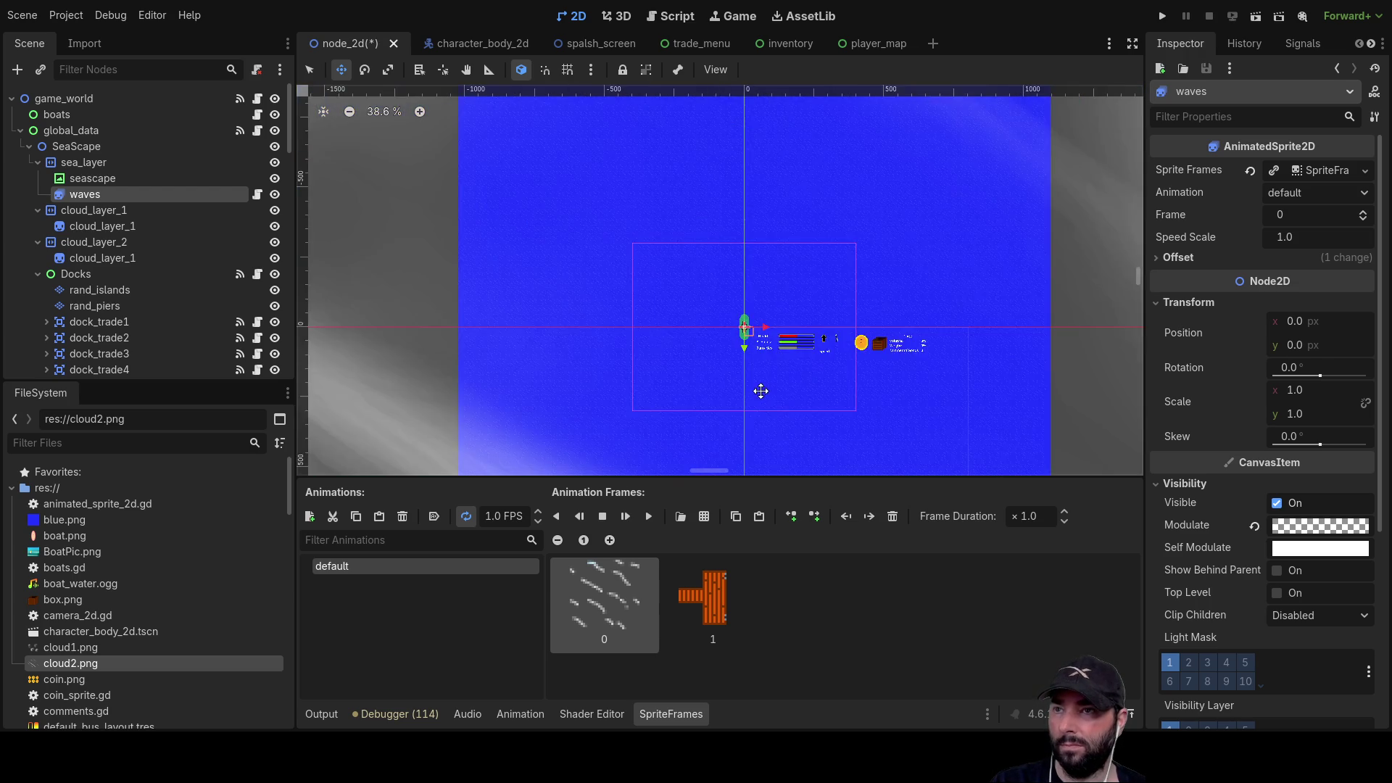
{"action": "scroll", "coordinate": [1002, 351], "scroll_direction": "down", "scroll_amount": 5}
{"action": "scroll", "coordinate": [777, 279], "scroll_direction": "up", "scroll_amount": 3}
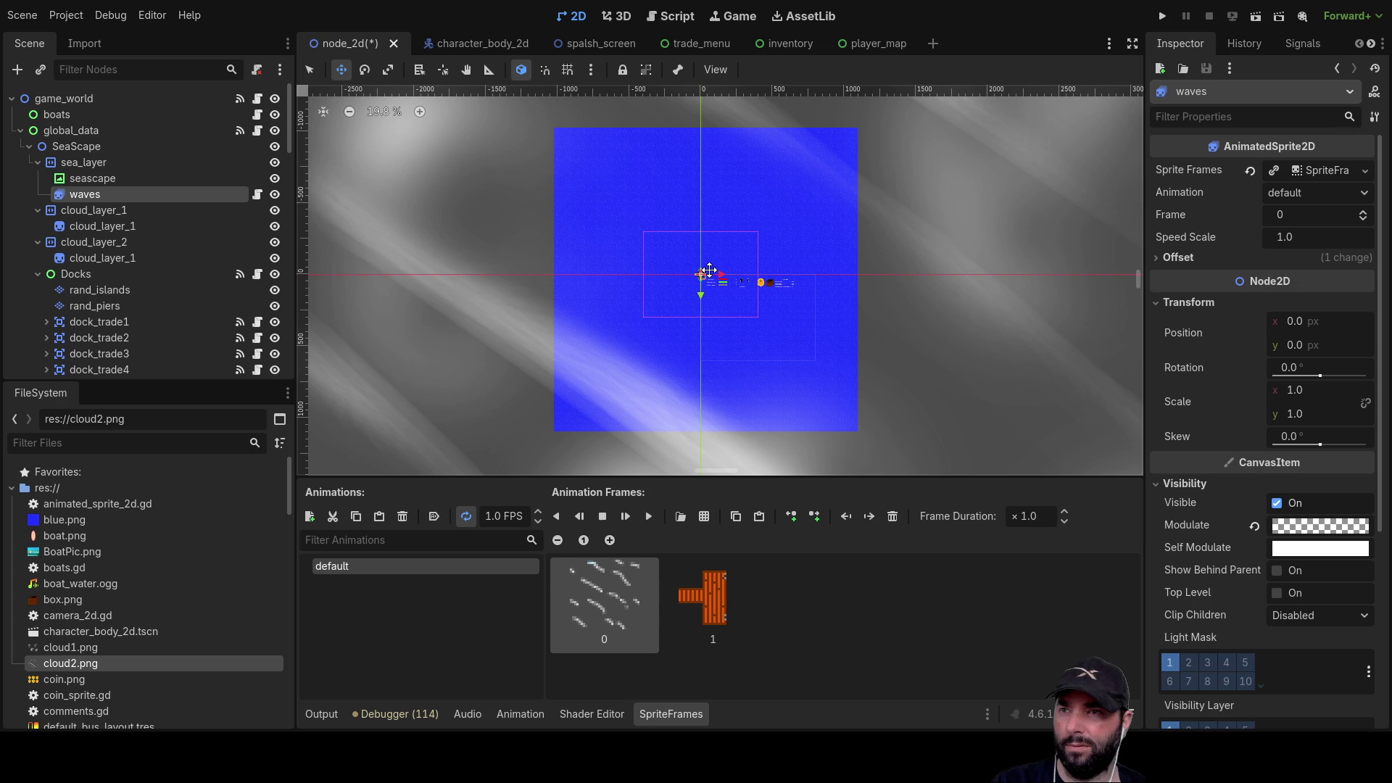
{"action": "scroll", "coordinate": [709, 271], "scroll_direction": "up", "scroll_amount": 14}
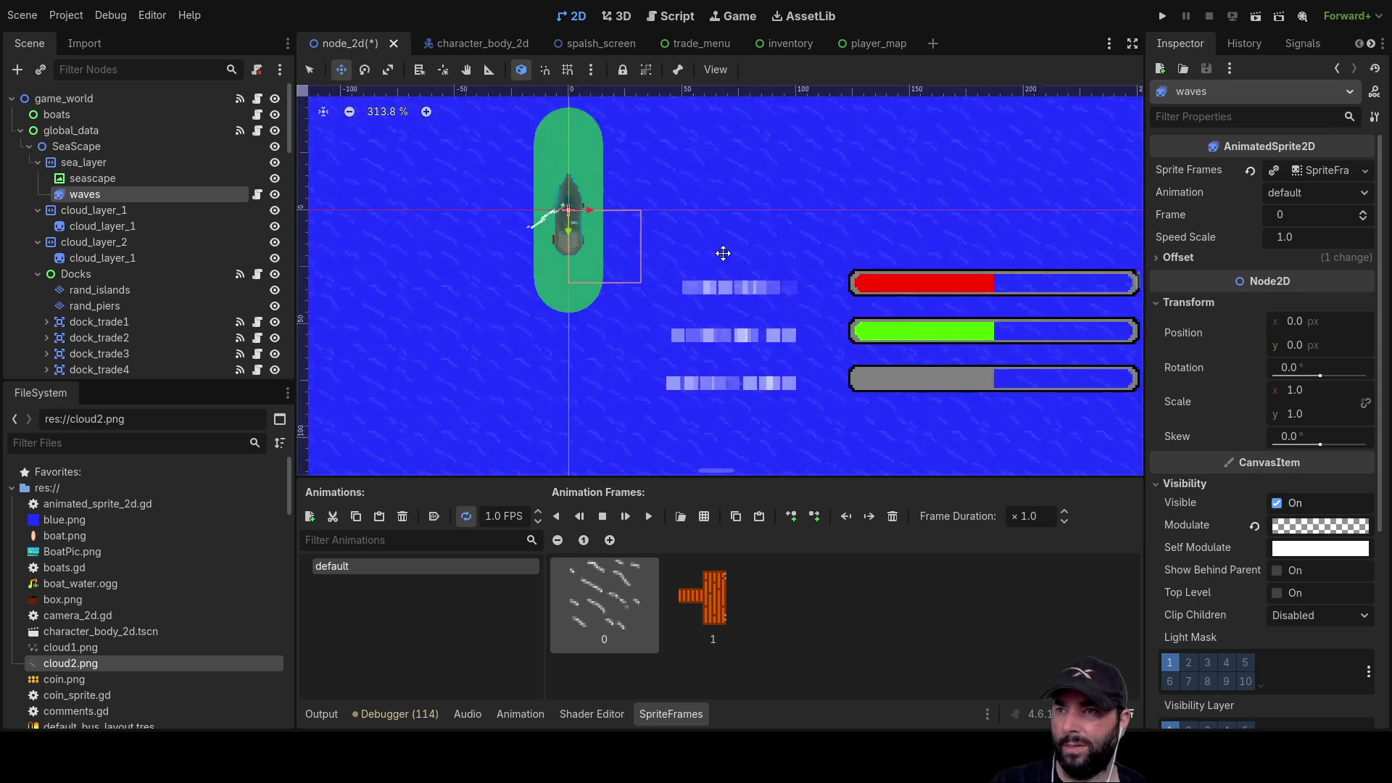
{"action": "left_click_drag", "start_coordinate": [720, 211], "coordinate": [904, 301]}
{"action": "scroll", "coordinate": [890, 315], "scroll_direction": "up", "scroll_amount": 1}
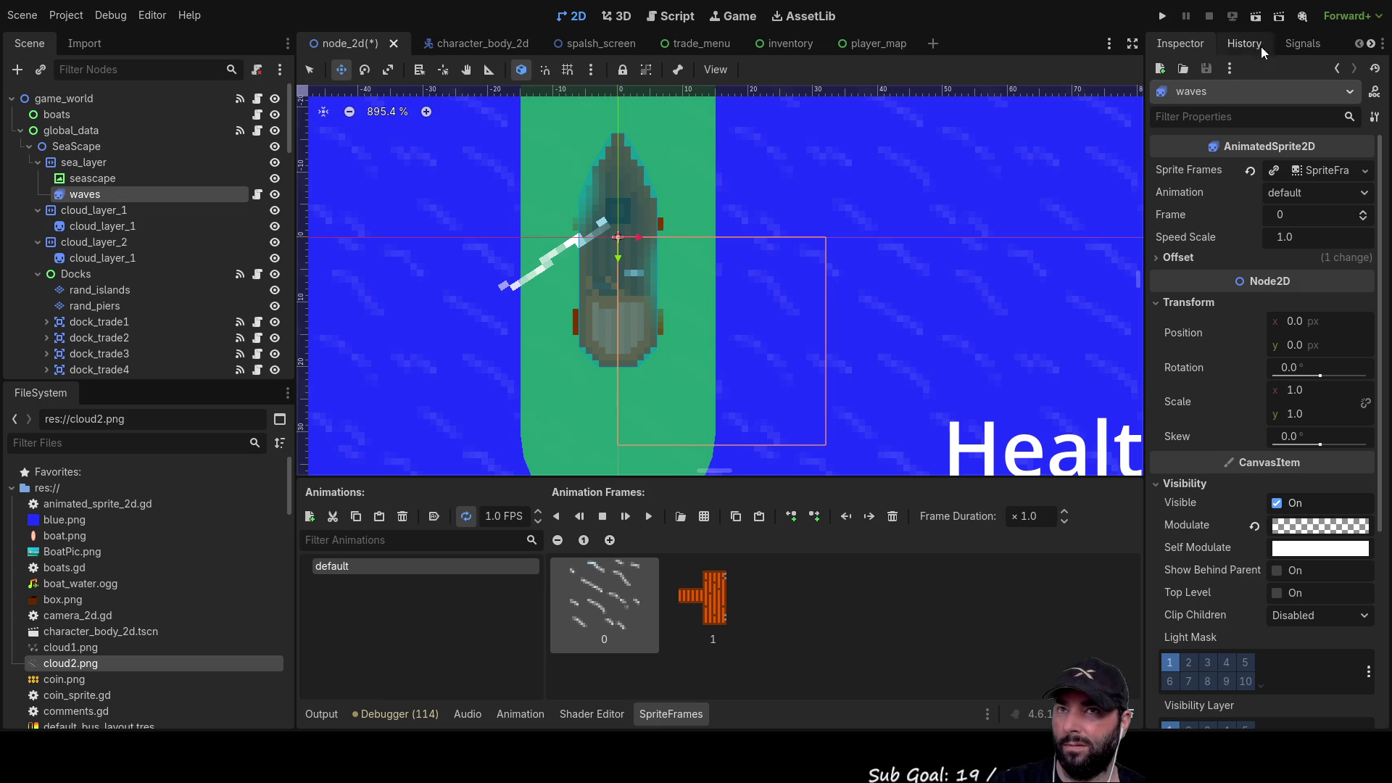
{"action": "left_click", "coordinate": [1169, 15]}
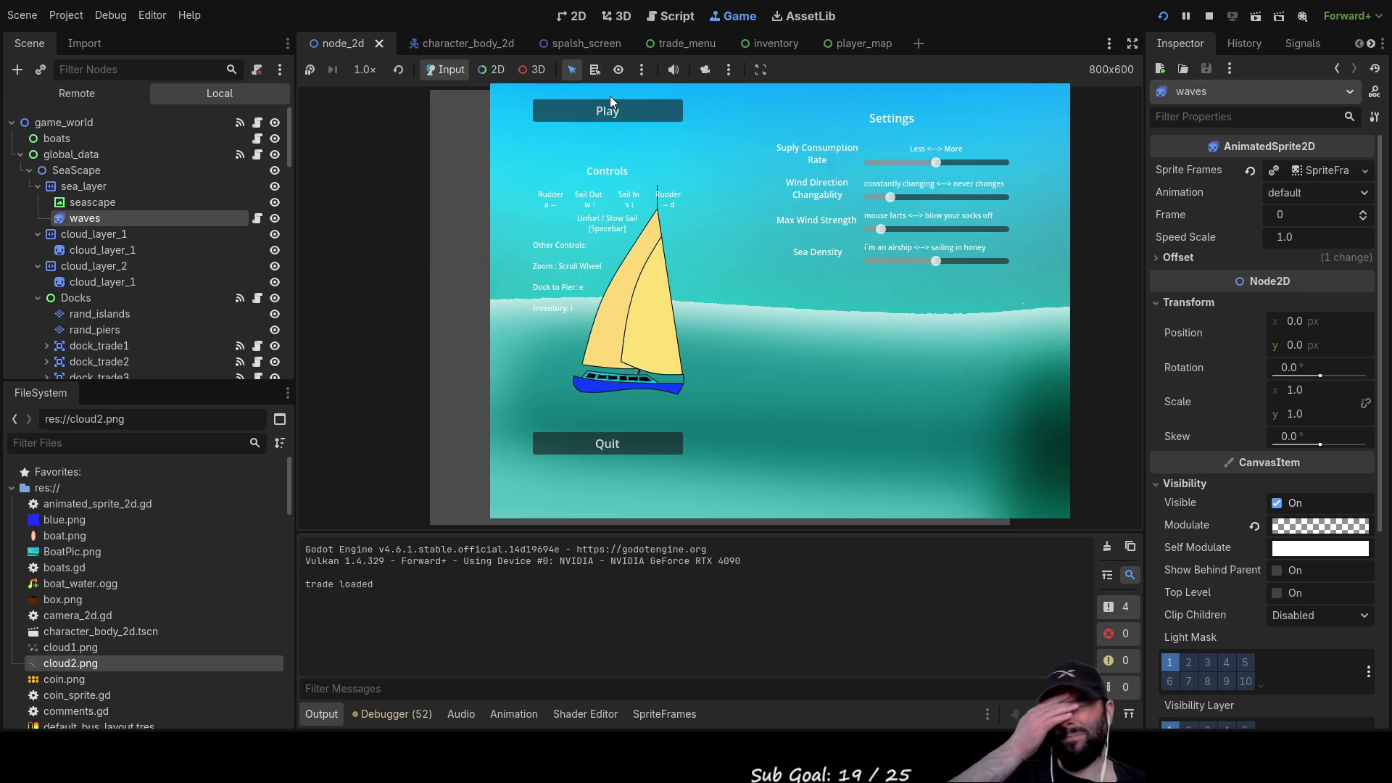
- Start sailing, zoom the camera around the boat by the island dock, then open character_body_2d
{"action": "left_click", "coordinate": [615, 106]}
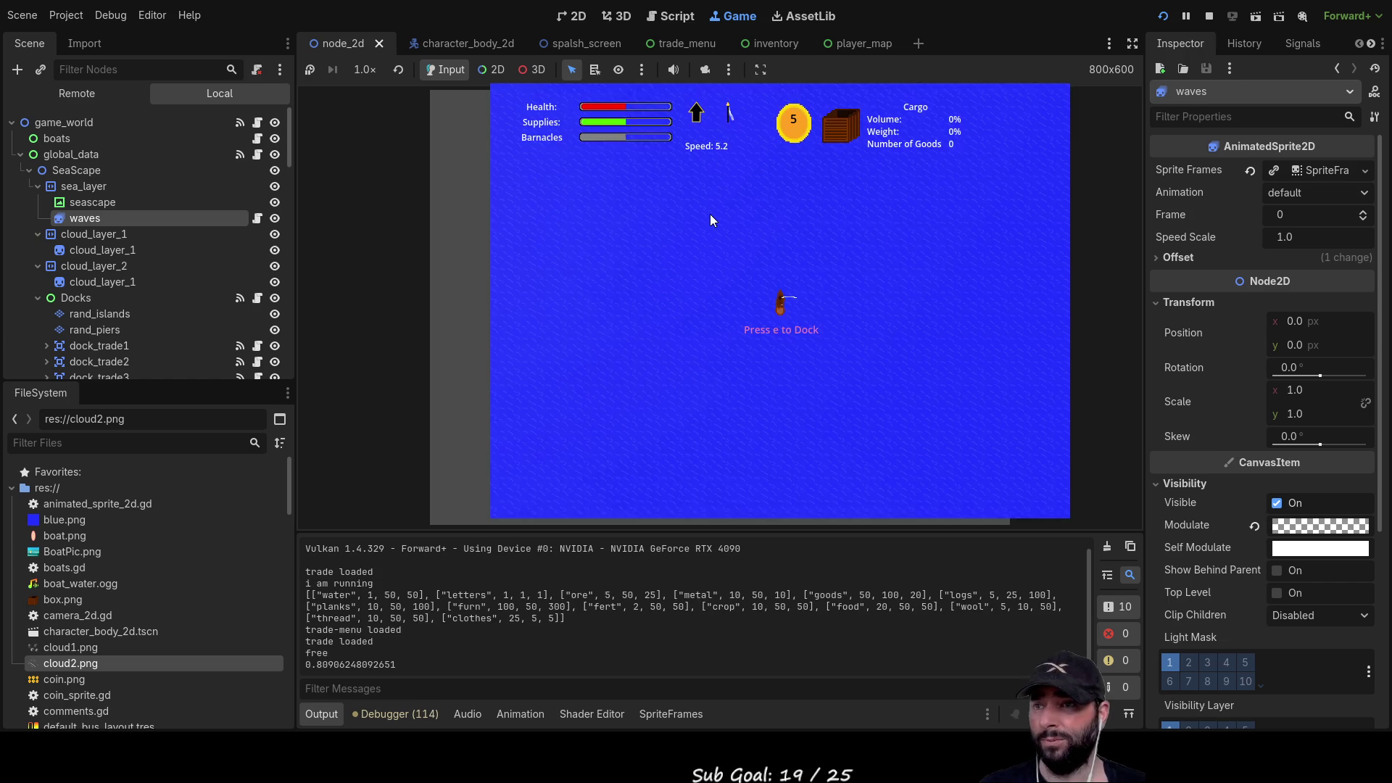
{"action": "scroll", "coordinate": [813, 323], "scroll_direction": "down", "scroll_amount": 3}
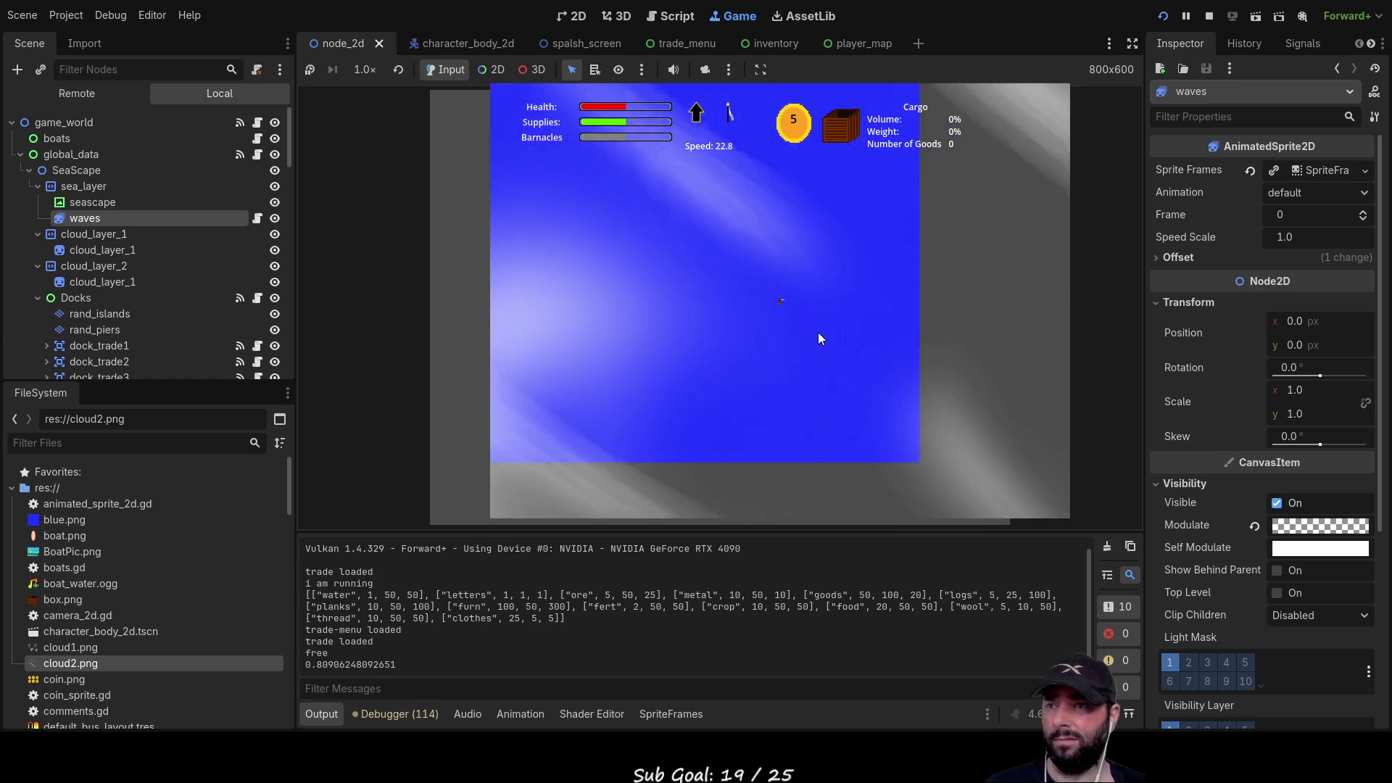
{"action": "scroll", "coordinate": [816, 330], "scroll_direction": "down", "scroll_amount": 2}
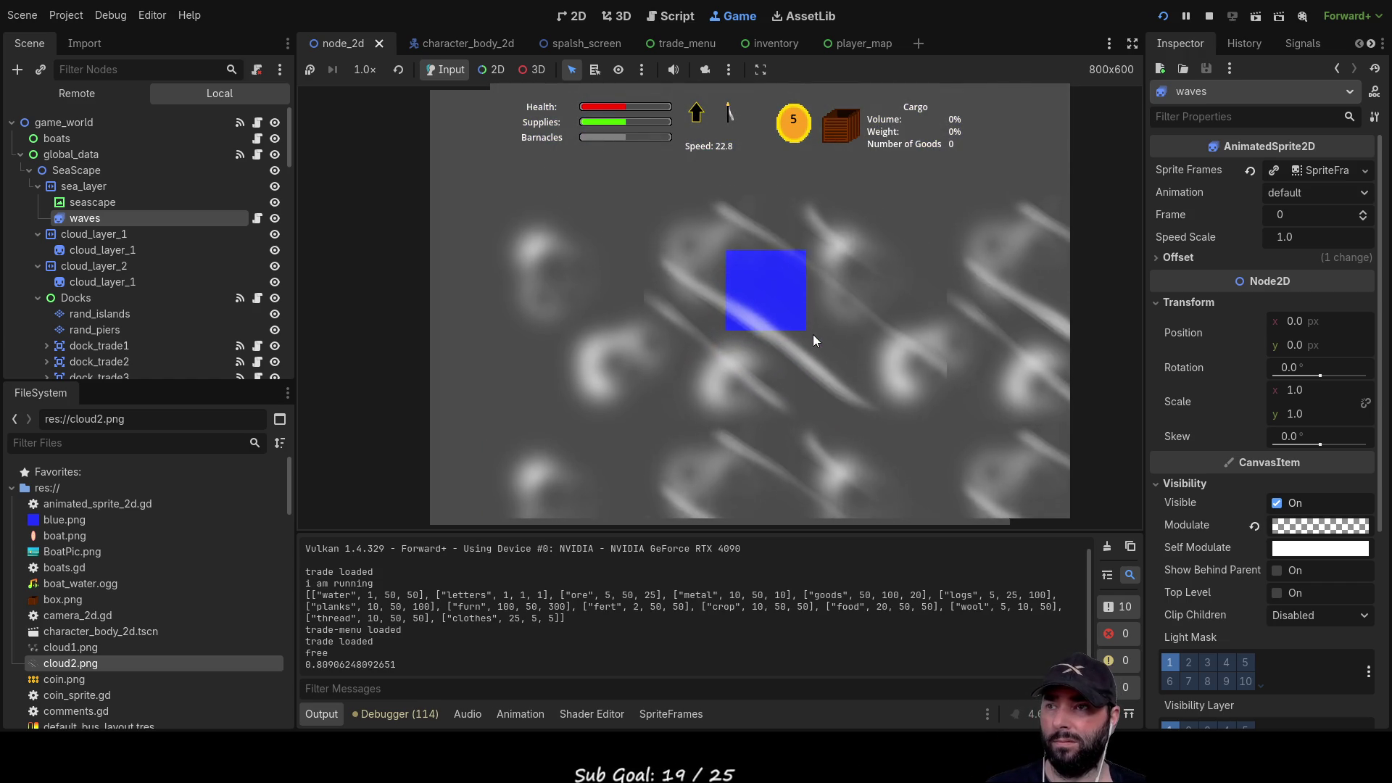
{"action": "scroll", "coordinate": [810, 331], "scroll_direction": "up", "scroll_amount": 5}
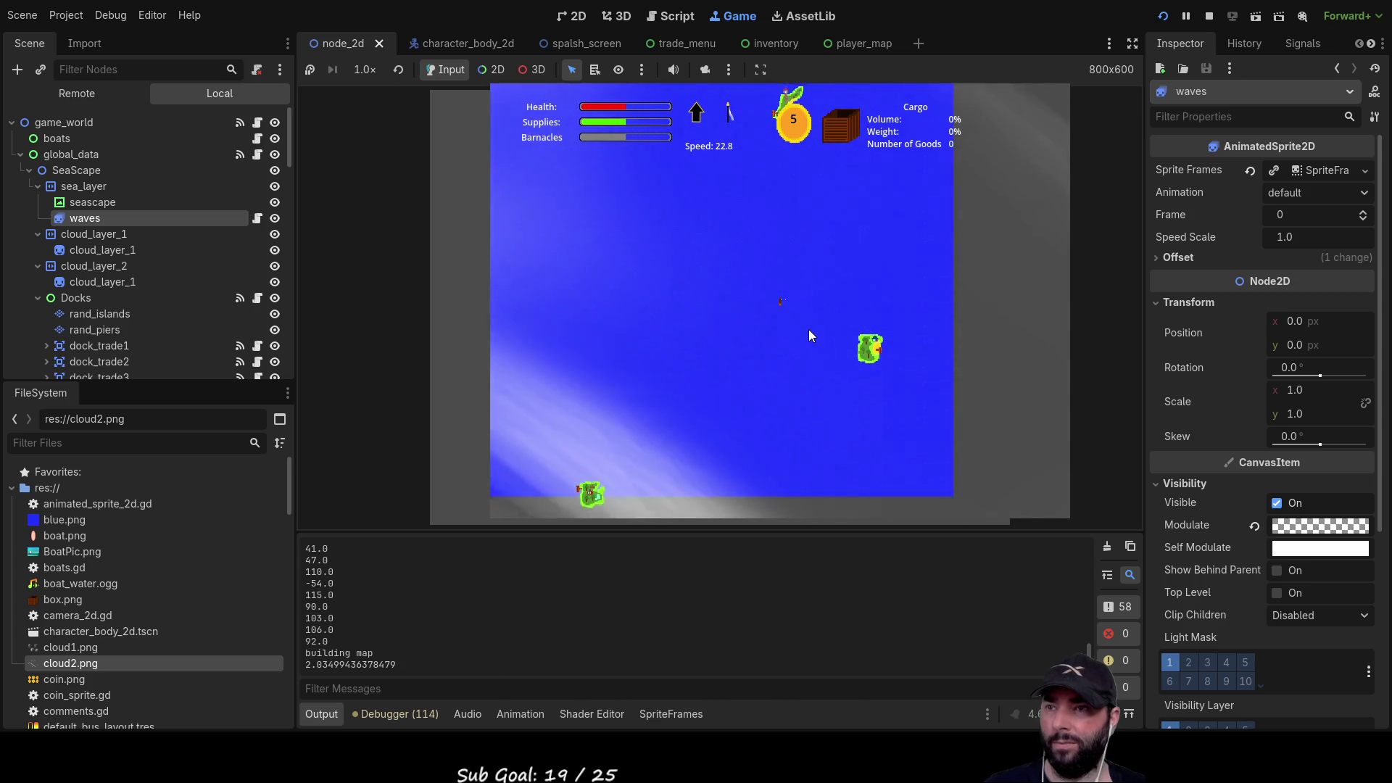
{"action": "scroll", "coordinate": [807, 333], "scroll_direction": "up", "scroll_amount": 3}
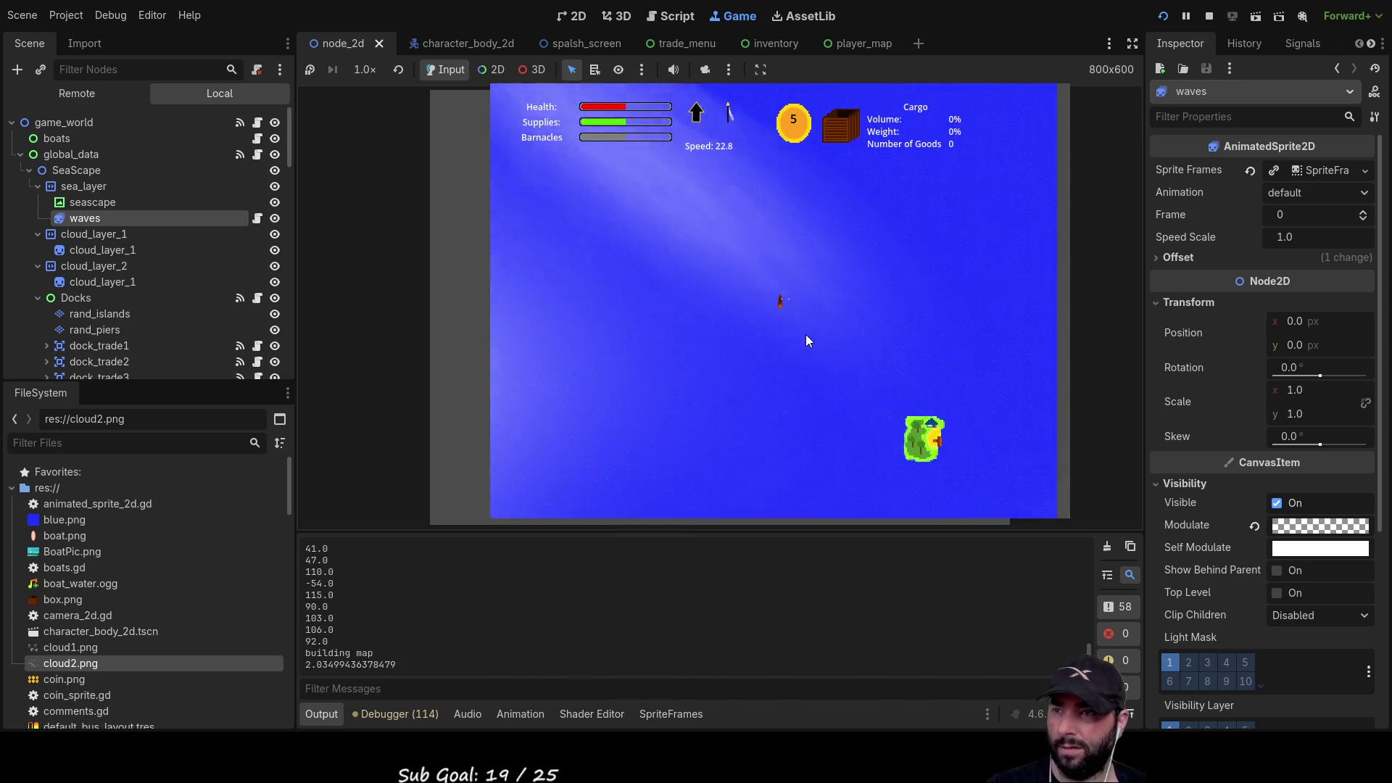
{"action": "scroll", "coordinate": [806, 332], "scroll_direction": "down", "scroll_amount": 3}
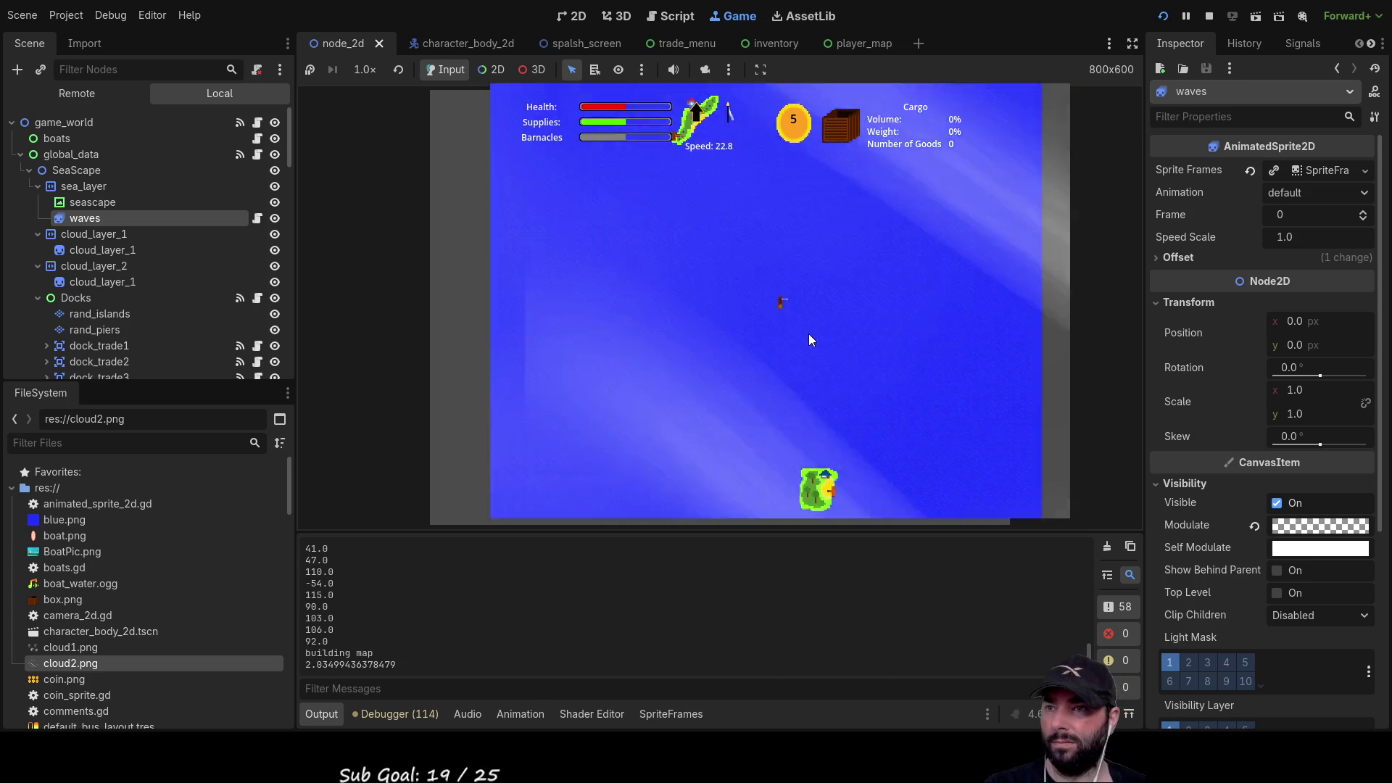
{"action": "scroll", "coordinate": [810, 334], "scroll_direction": "up", "scroll_amount": 3}
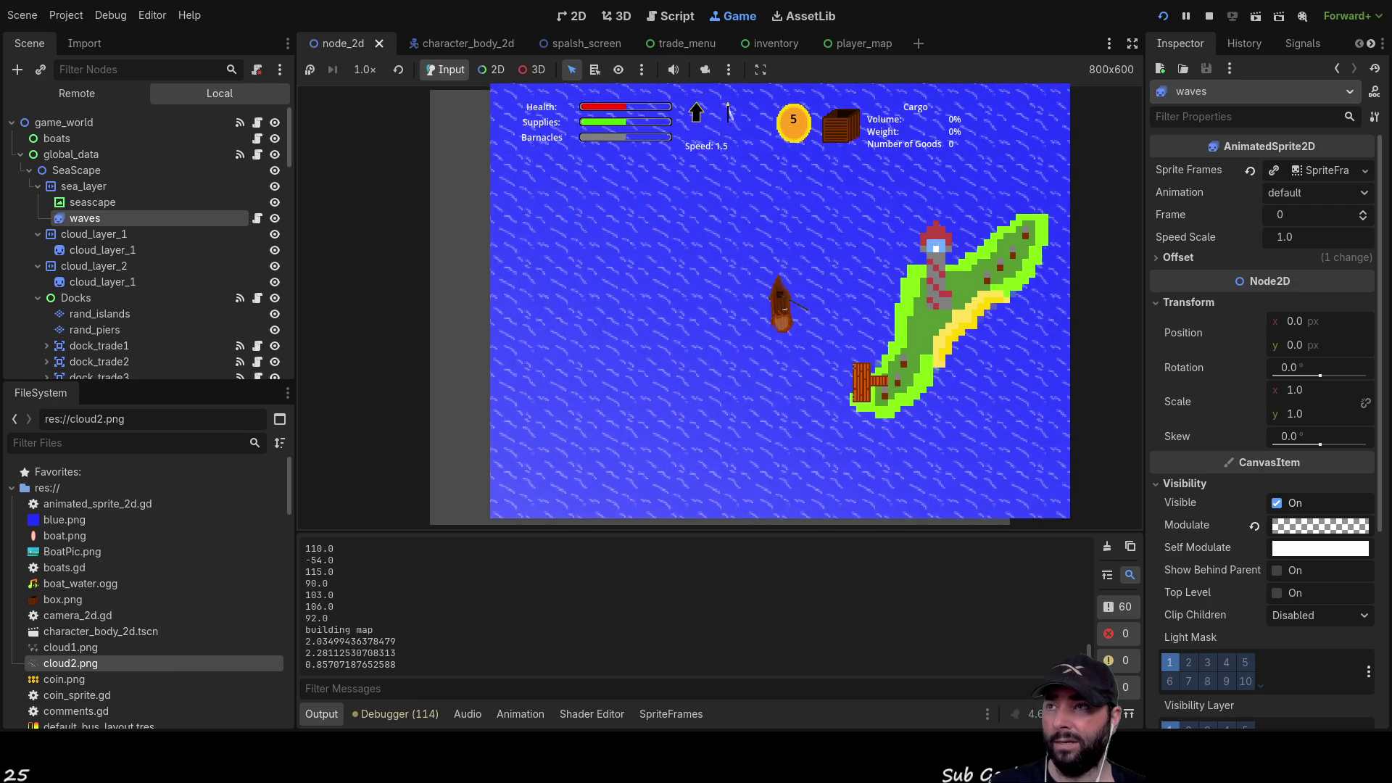
{"action": "left_click", "coordinate": [461, 43]}
- Set the rope_pull_in sound node's Volume dB to -25 in the Inspector
{"action": "left_click", "coordinate": [578, 16]}
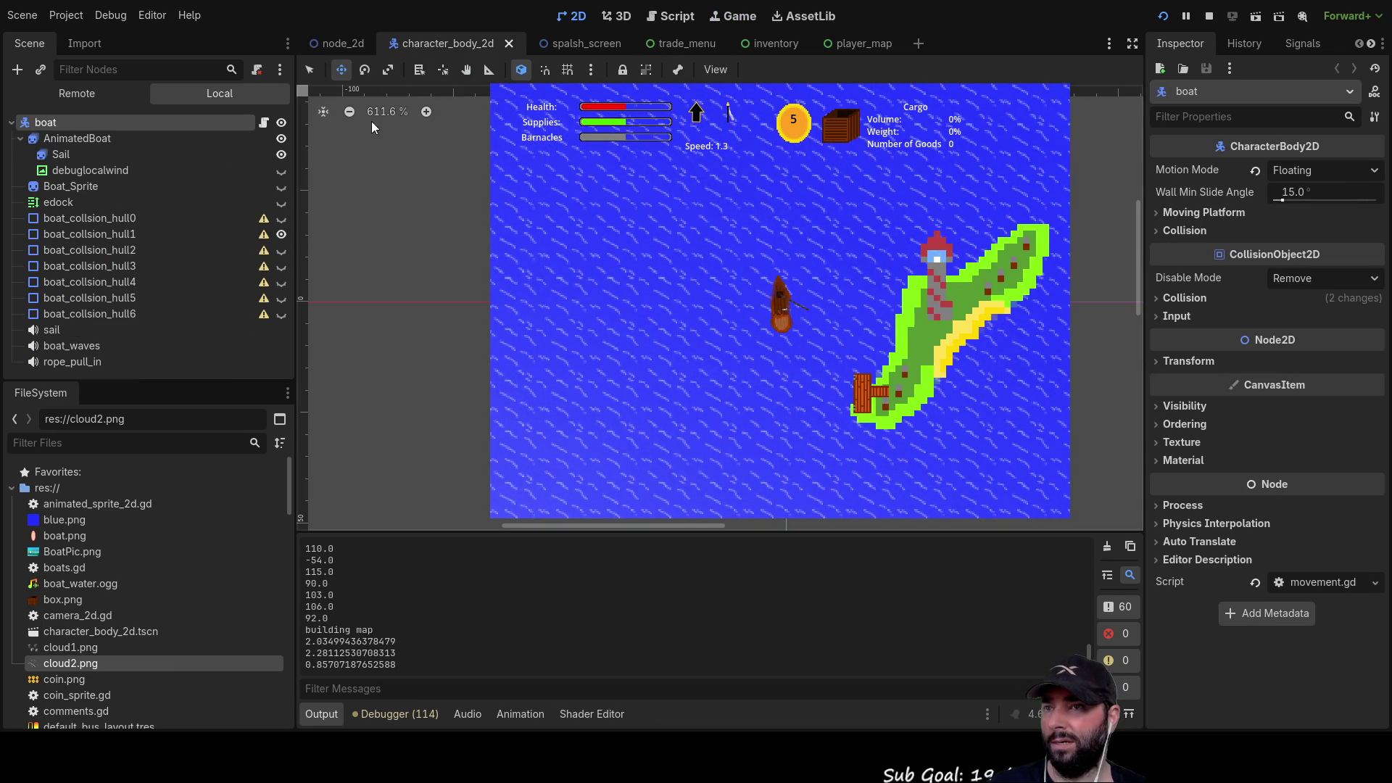
{"action": "left_click", "coordinate": [752, 16]}
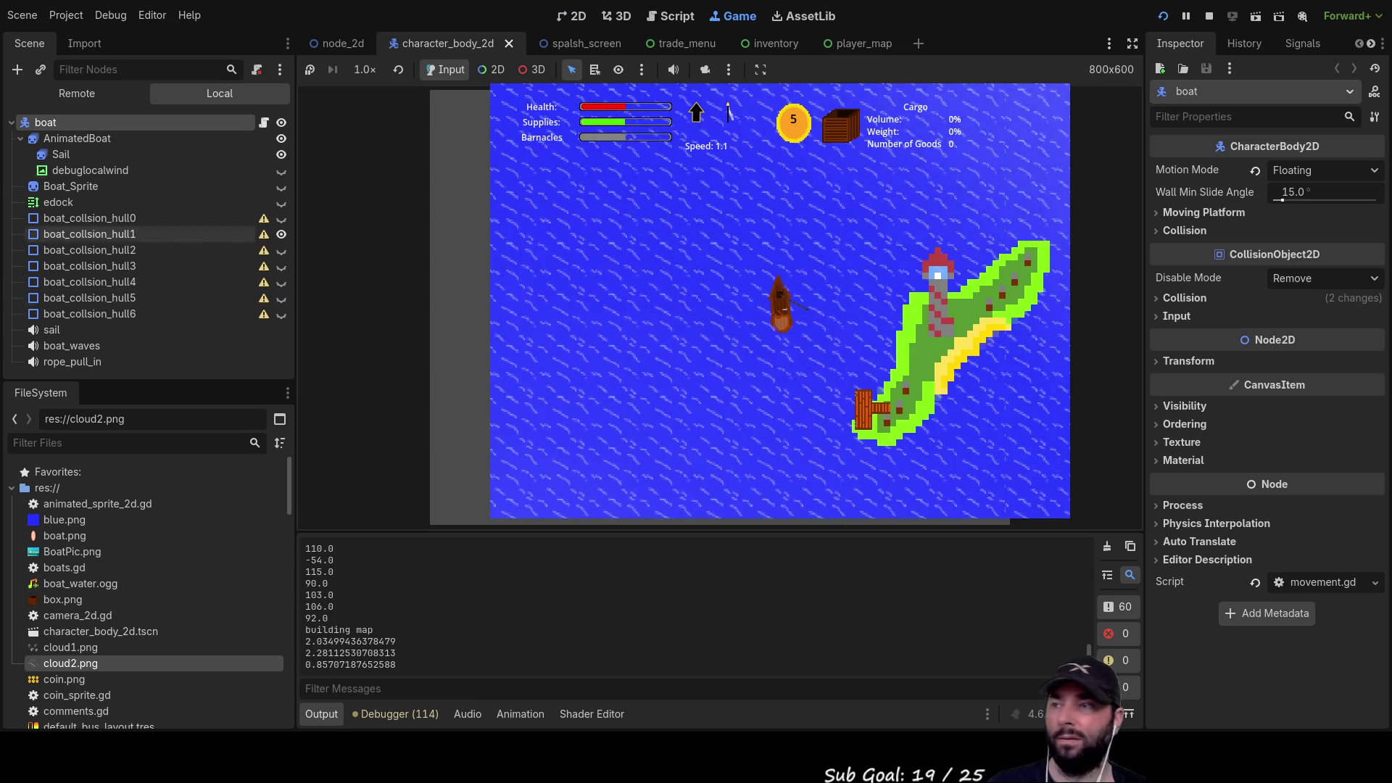
{"action": "left_click", "coordinate": [73, 361]}
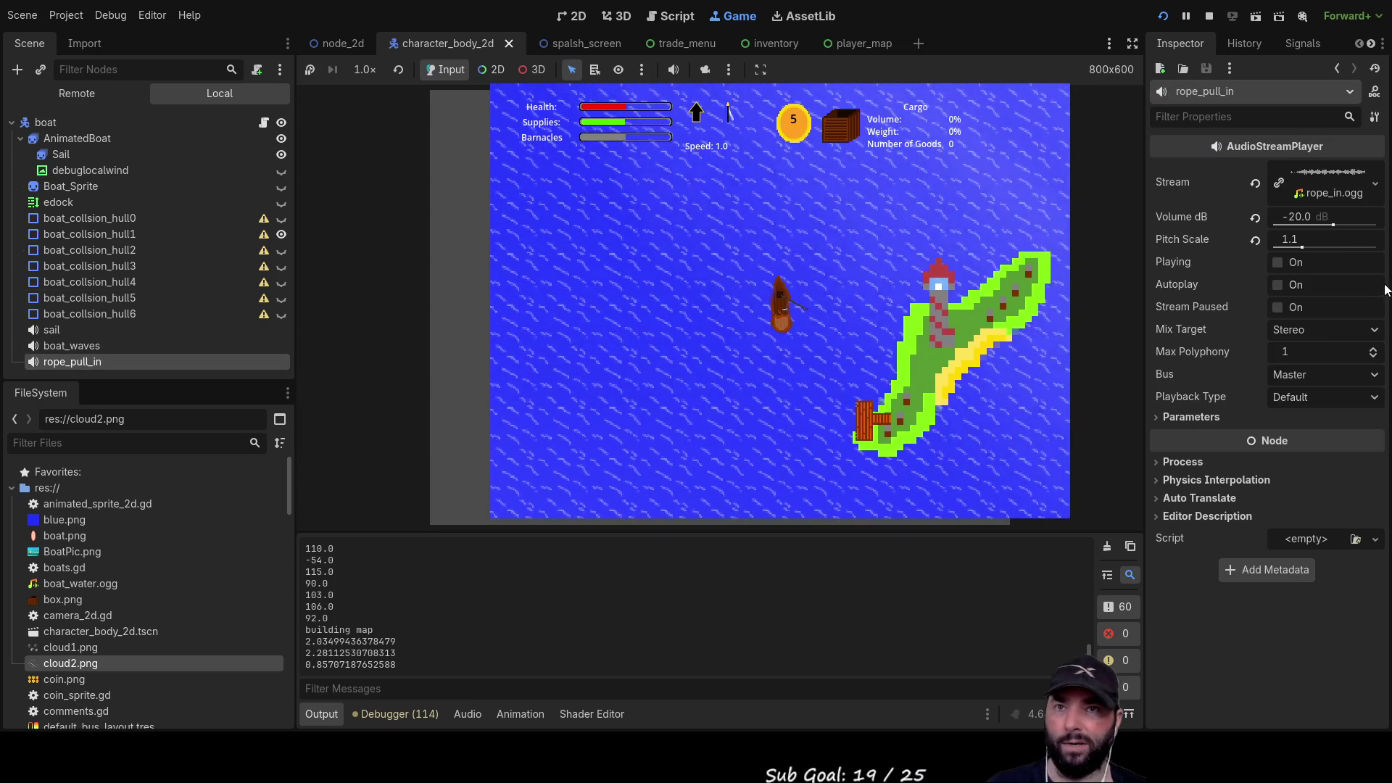
{"action": "left_click", "coordinate": [1302, 217]}
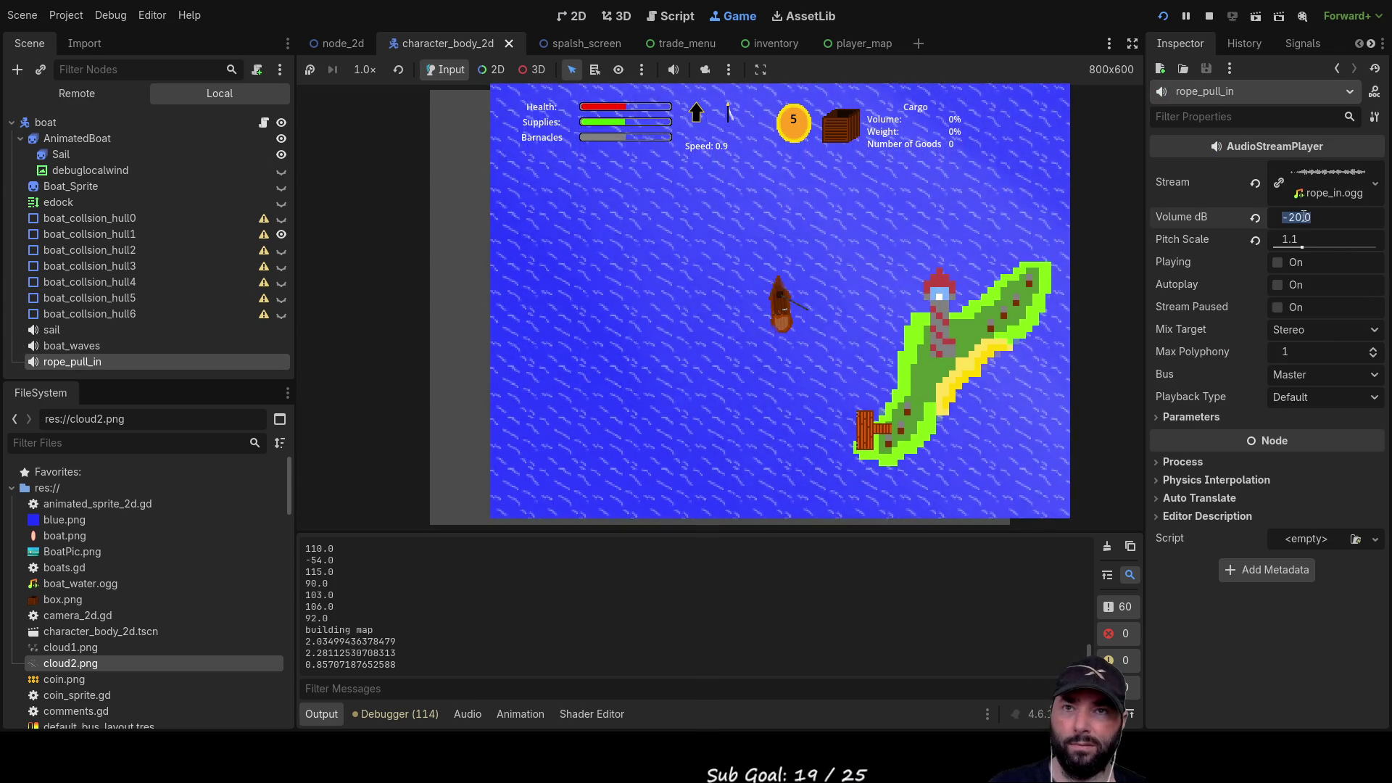
{"action": "left_click", "coordinate": [1302, 218]}
{"action": "key", "text": "BackSpace"}
{"action": "type", "text": "5"}
{"action": "key", "text": "Return"}
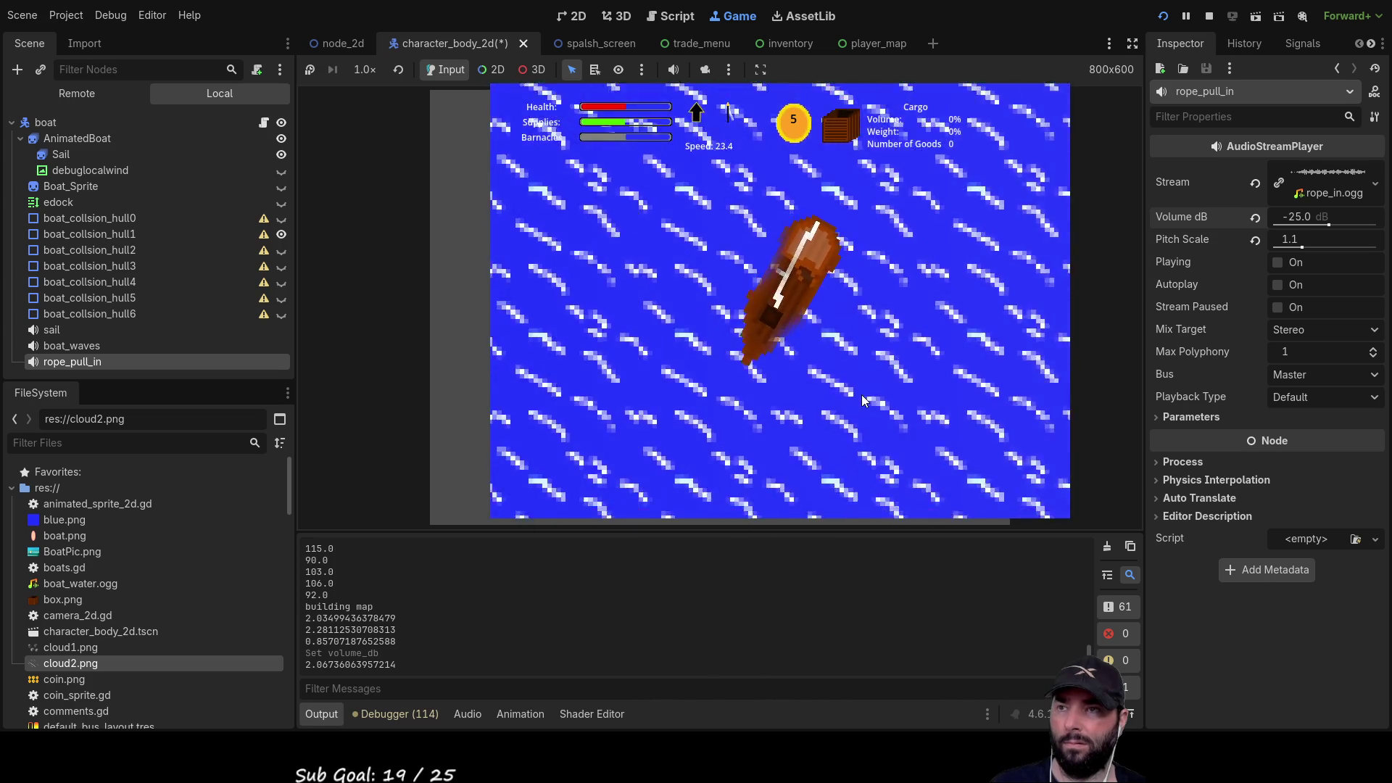
- Bring the boat up to the island dock and dock it with e
{"action": "scroll", "coordinate": [861, 396], "scroll_direction": "down", "scroll_amount": 5}
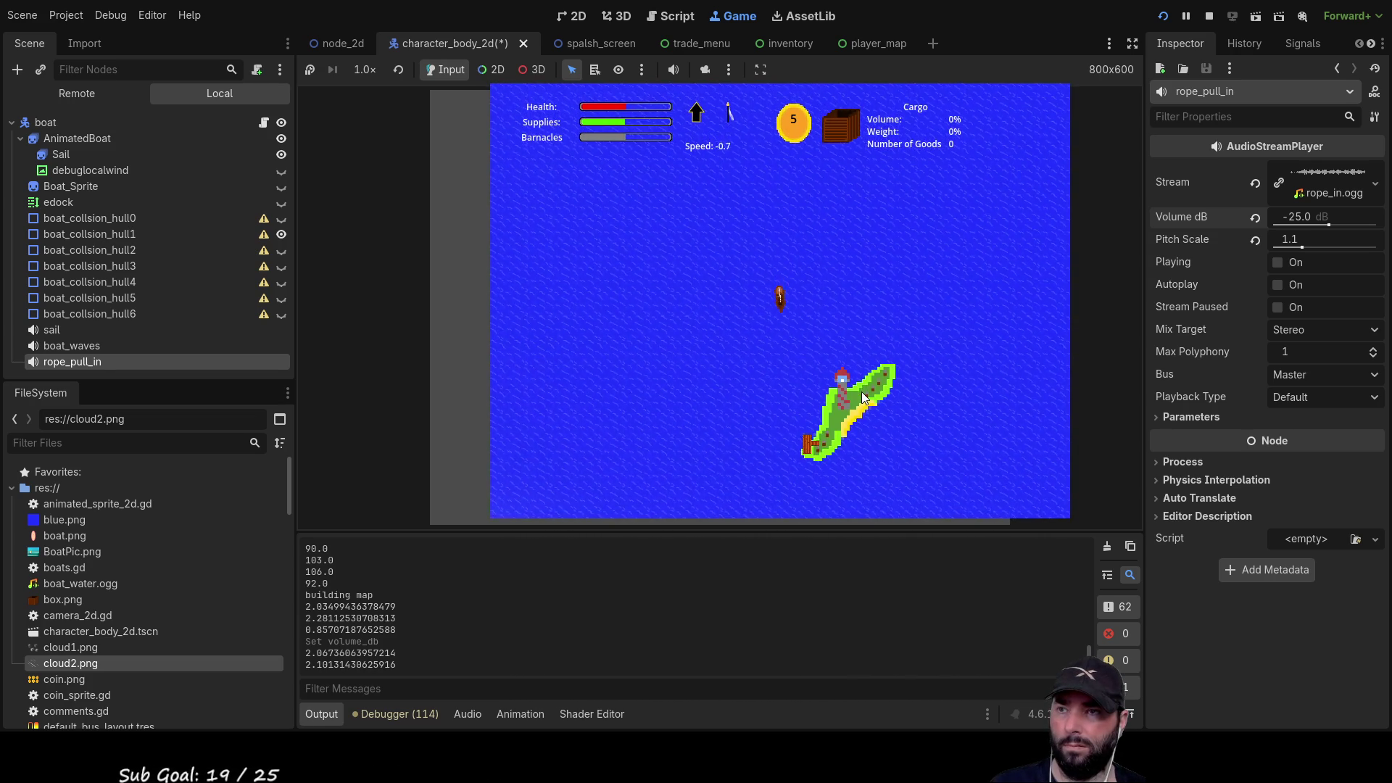
{"action": "scroll", "coordinate": [862, 392], "scroll_direction": "up", "scroll_amount": 5}
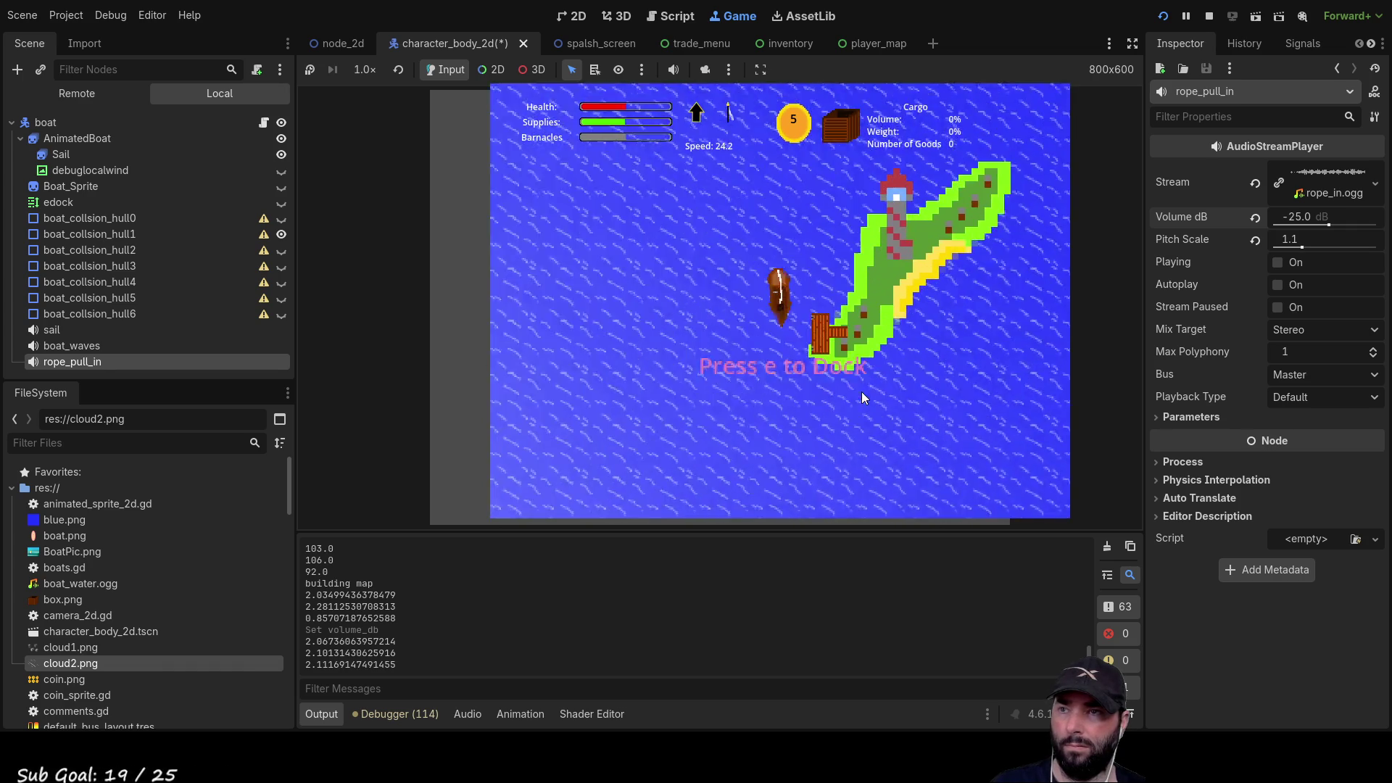
{"action": "key", "text": "e"}
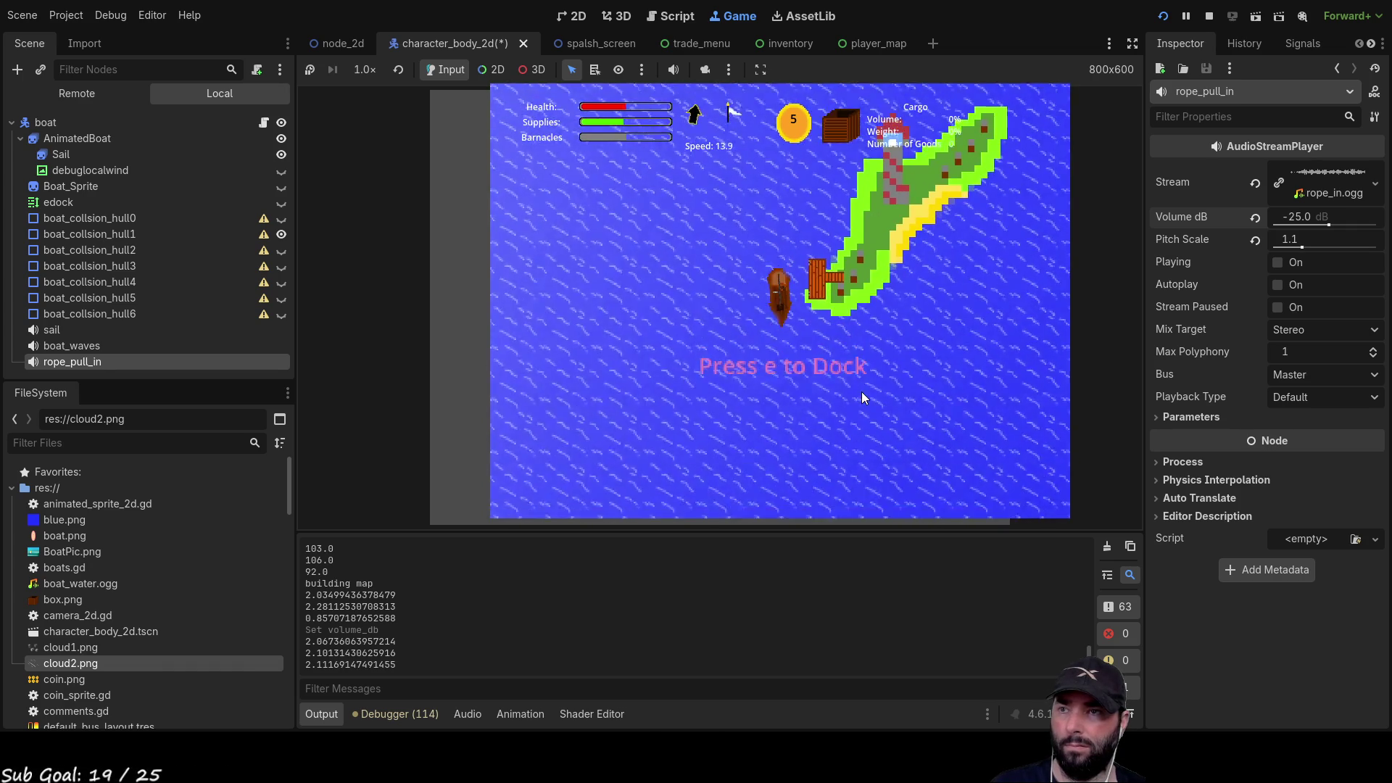
- Buy the mail cargo and the fertilizer at the dock
{"action": "left_click", "coordinate": [650, 217]}
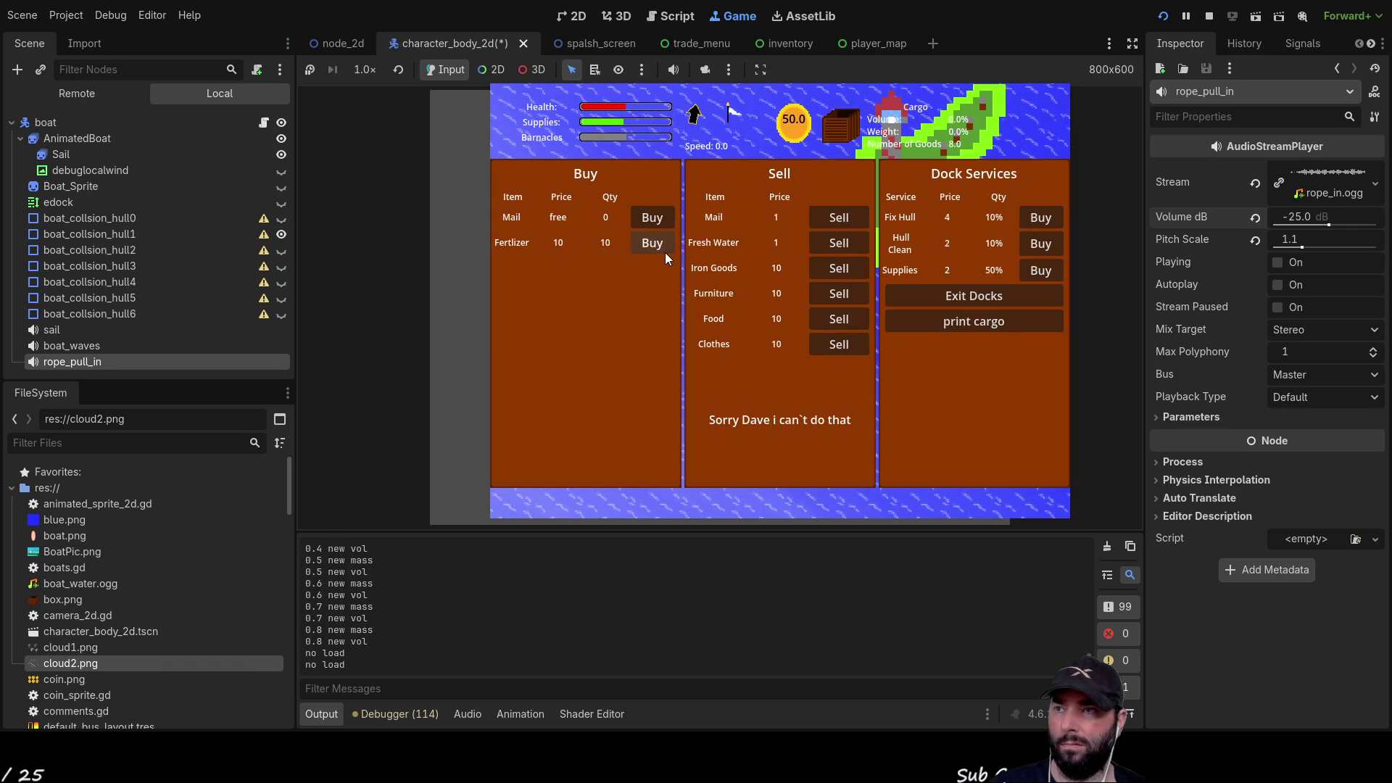
{"action": "double_click", "coordinate": [651, 243]}
{"action": "double_click", "coordinate": [650, 244]}
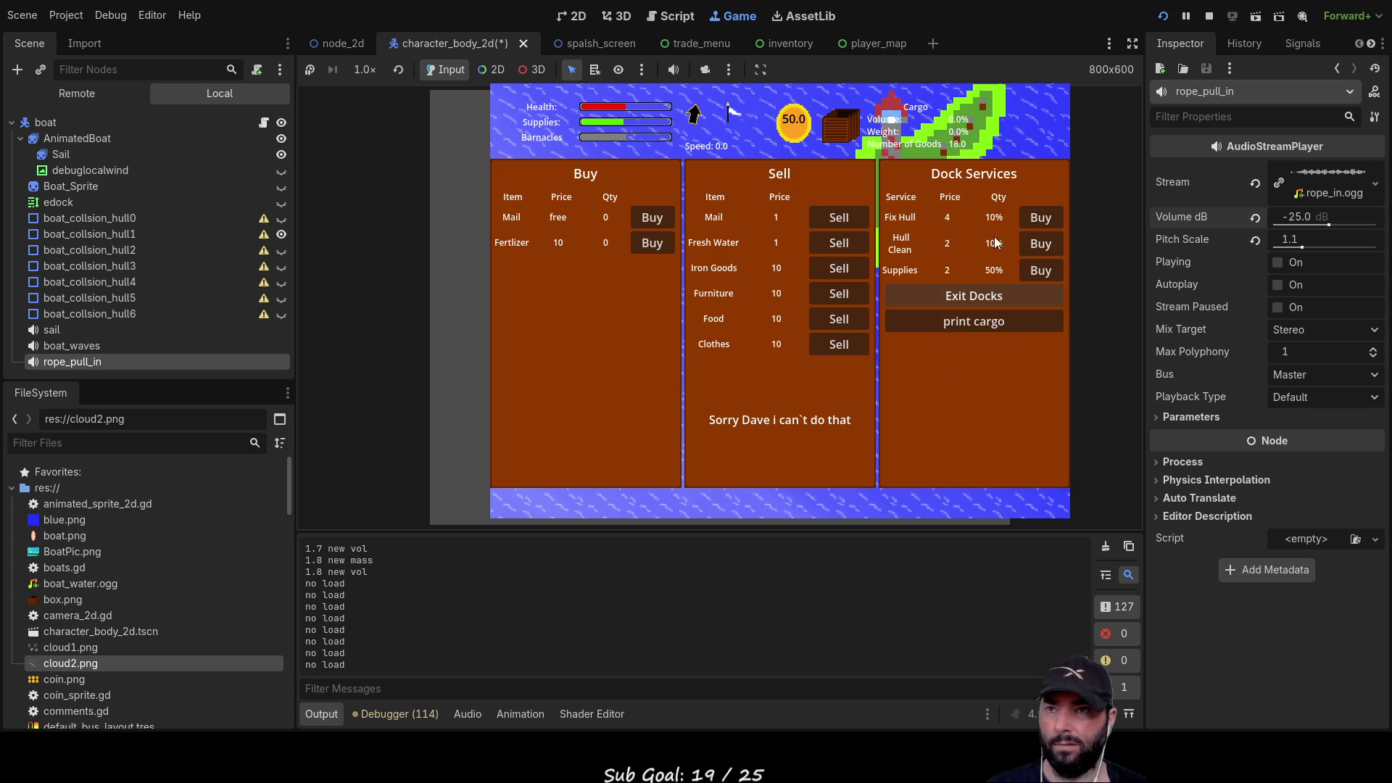
- Pay to fix and clean the hull, restock supplies, then exit the docks
{"action": "left_click", "coordinate": [1052, 220]}
{"action": "left_click", "coordinate": [1052, 220]}
{"action": "left_click", "coordinate": [1048, 223]}
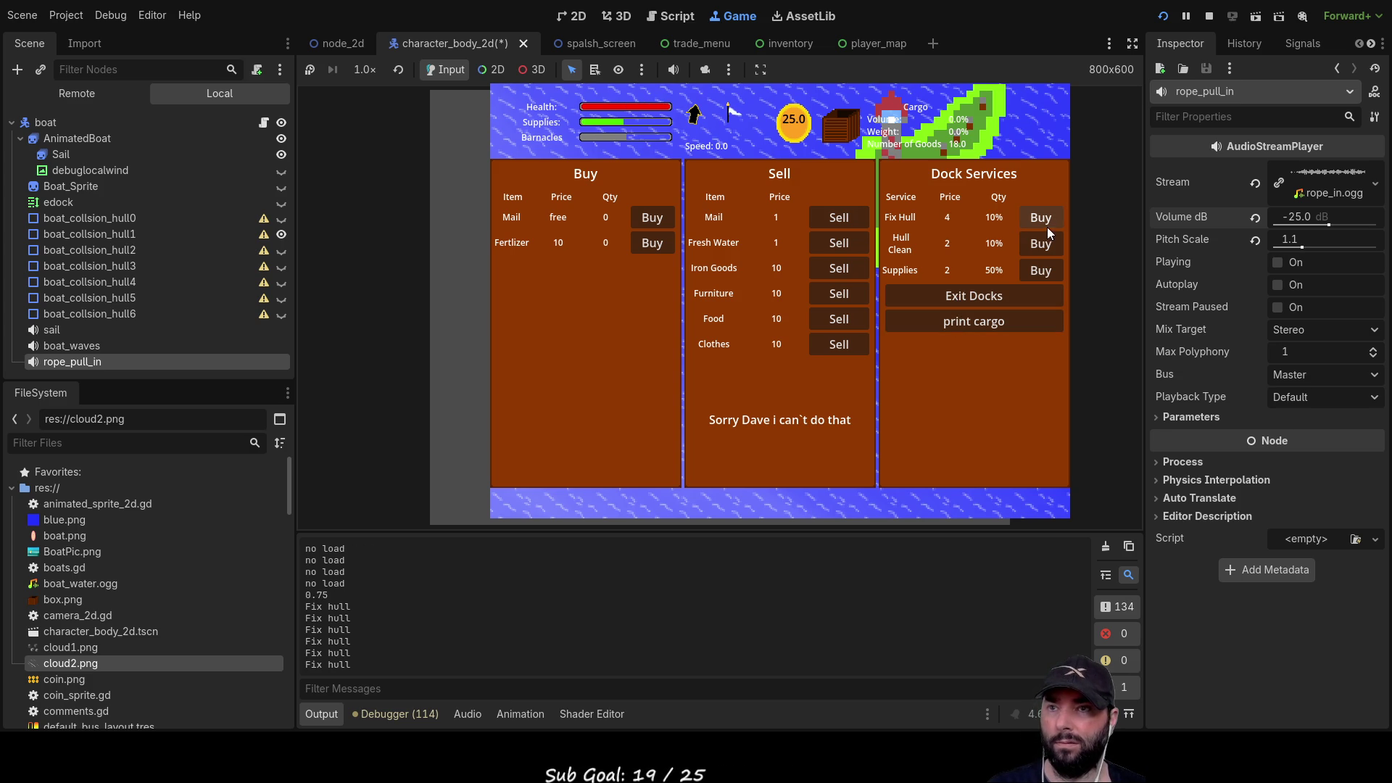
{"action": "left_click", "coordinate": [1041, 271]}
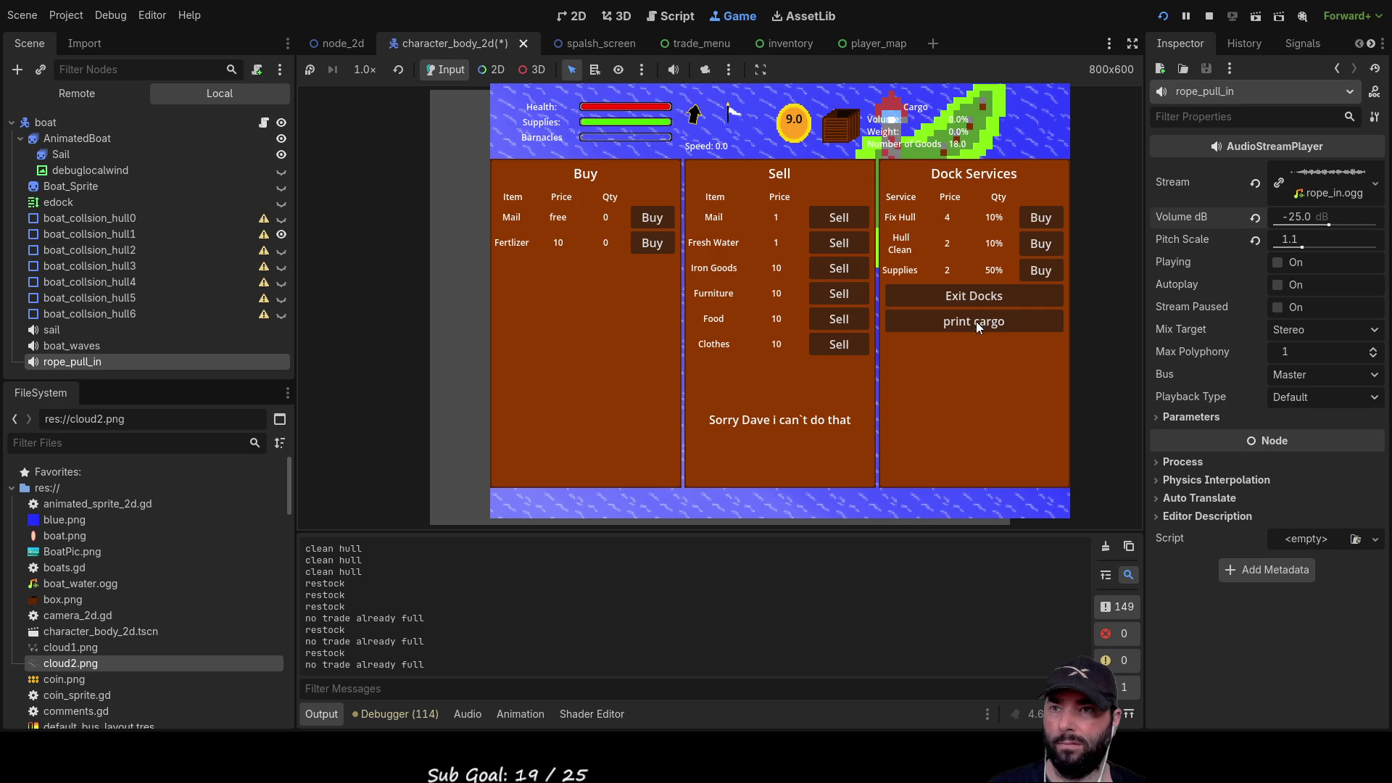
{"action": "left_click", "coordinate": [978, 299]}
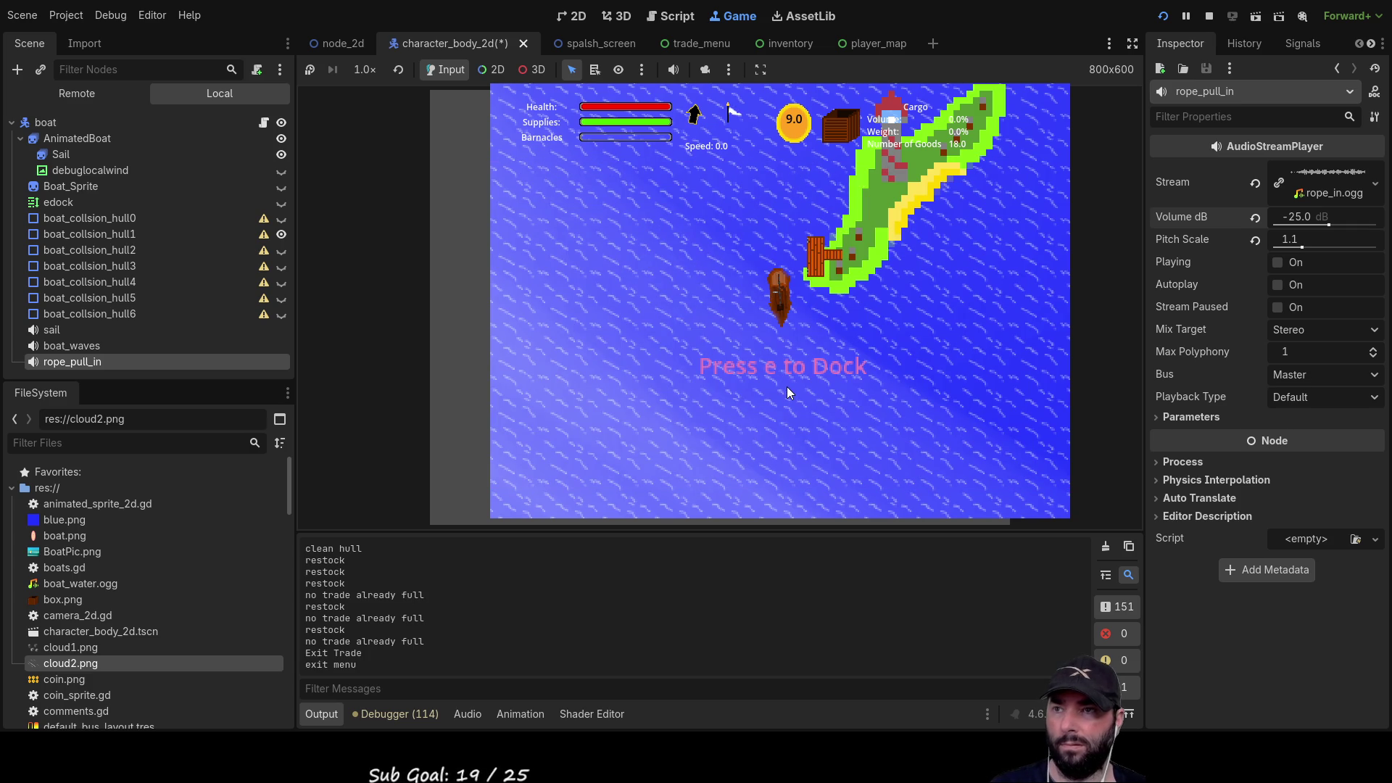
- Sail away from the dock, turning east then west, and check the map
{"action": "key", "text": "w"}
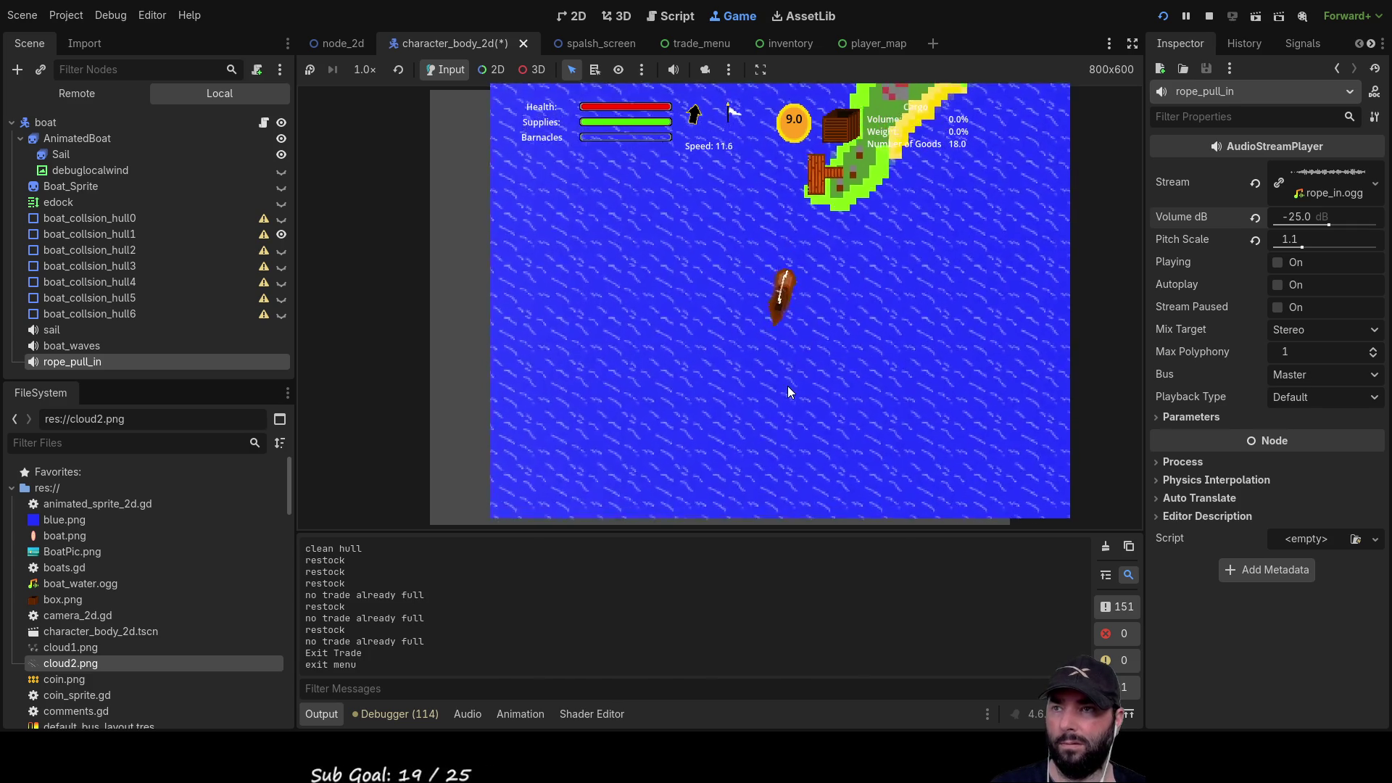
{"action": "key", "text": "d"}
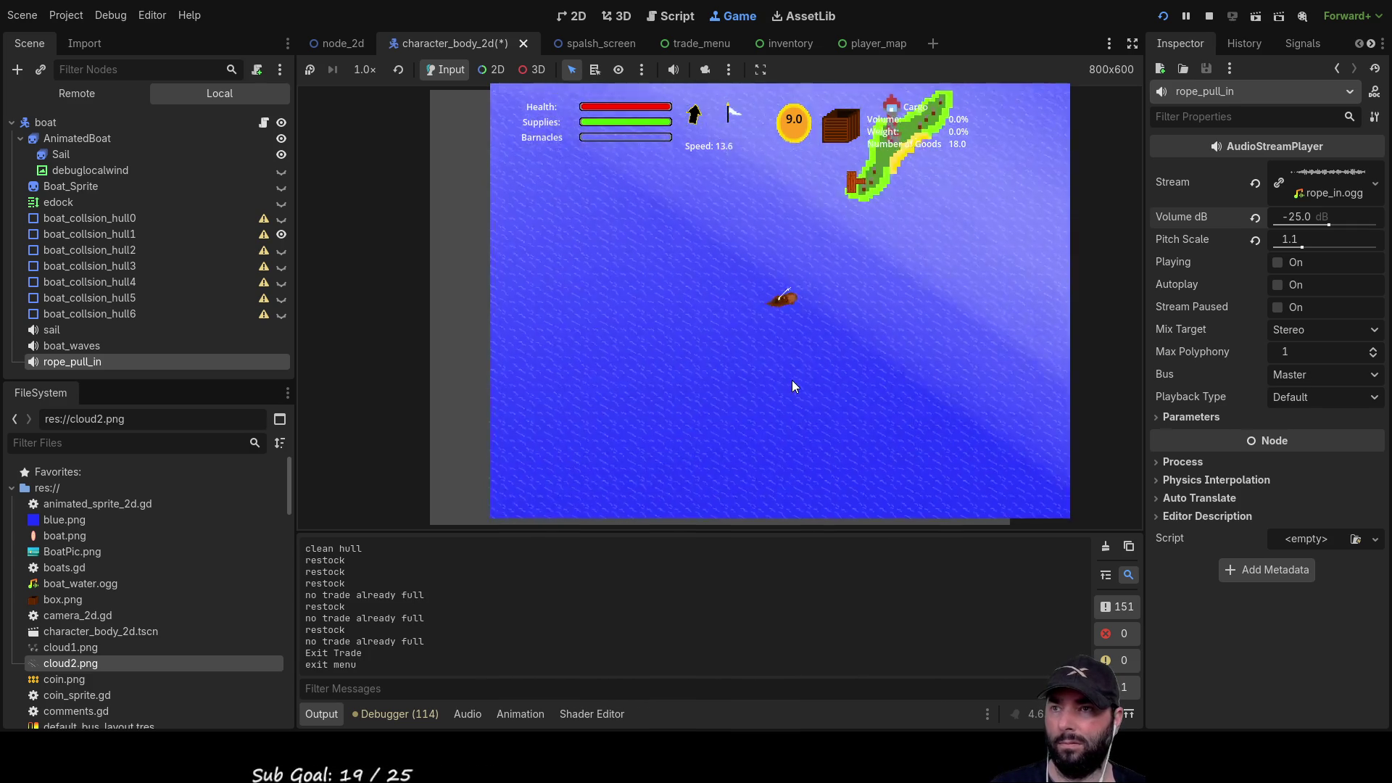
{"action": "key", "text": "a"}
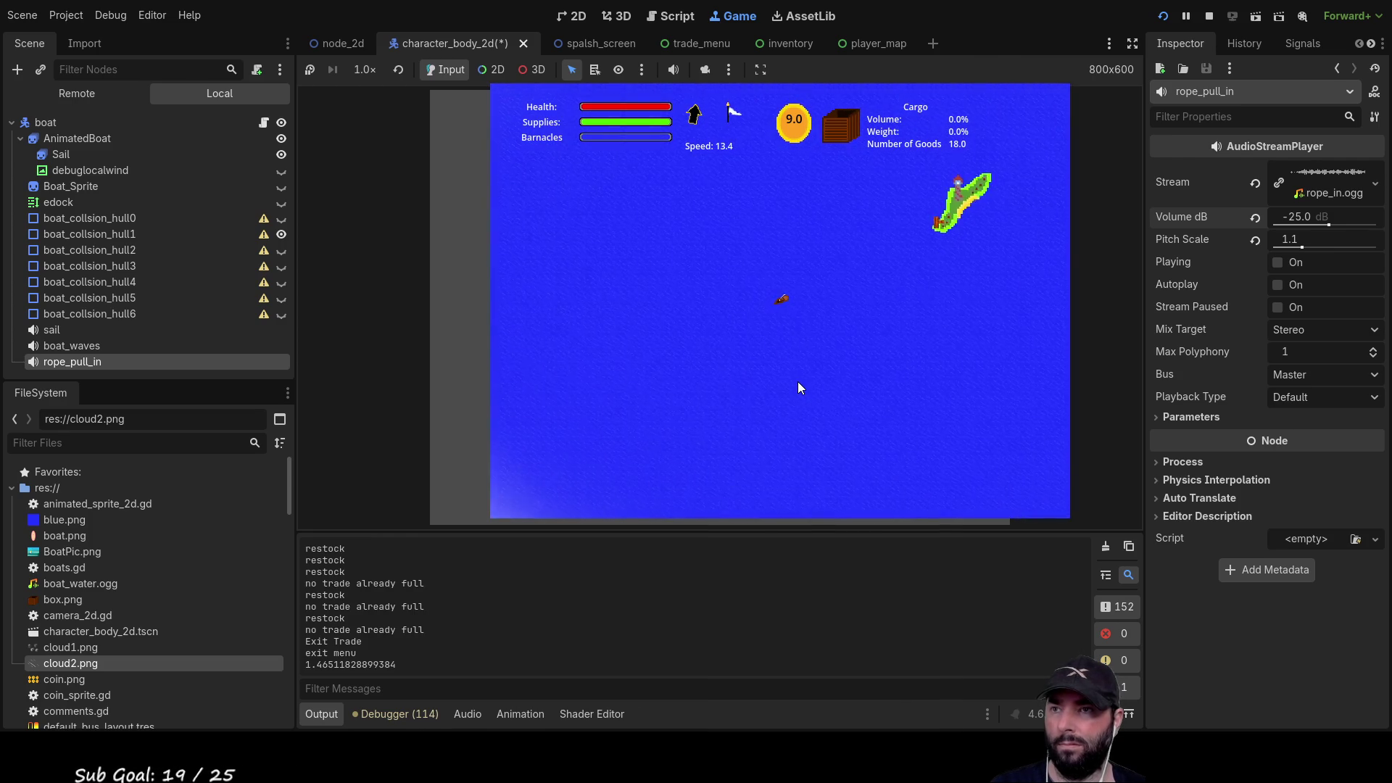
{"action": "key", "text": "m"}
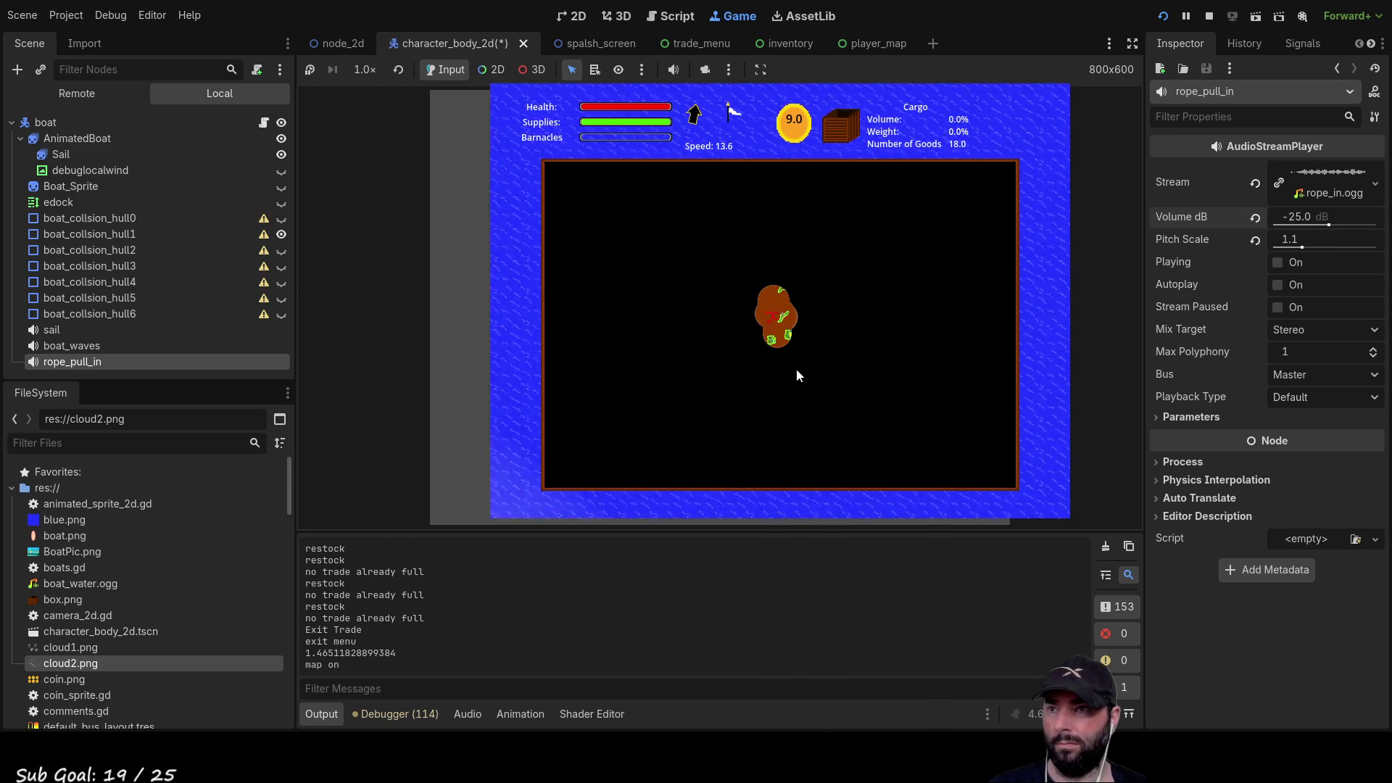
{"action": "key", "text": "m"}
- Steer north to the island and dock with e to open its trade menu
{"action": "key", "text": "a"}
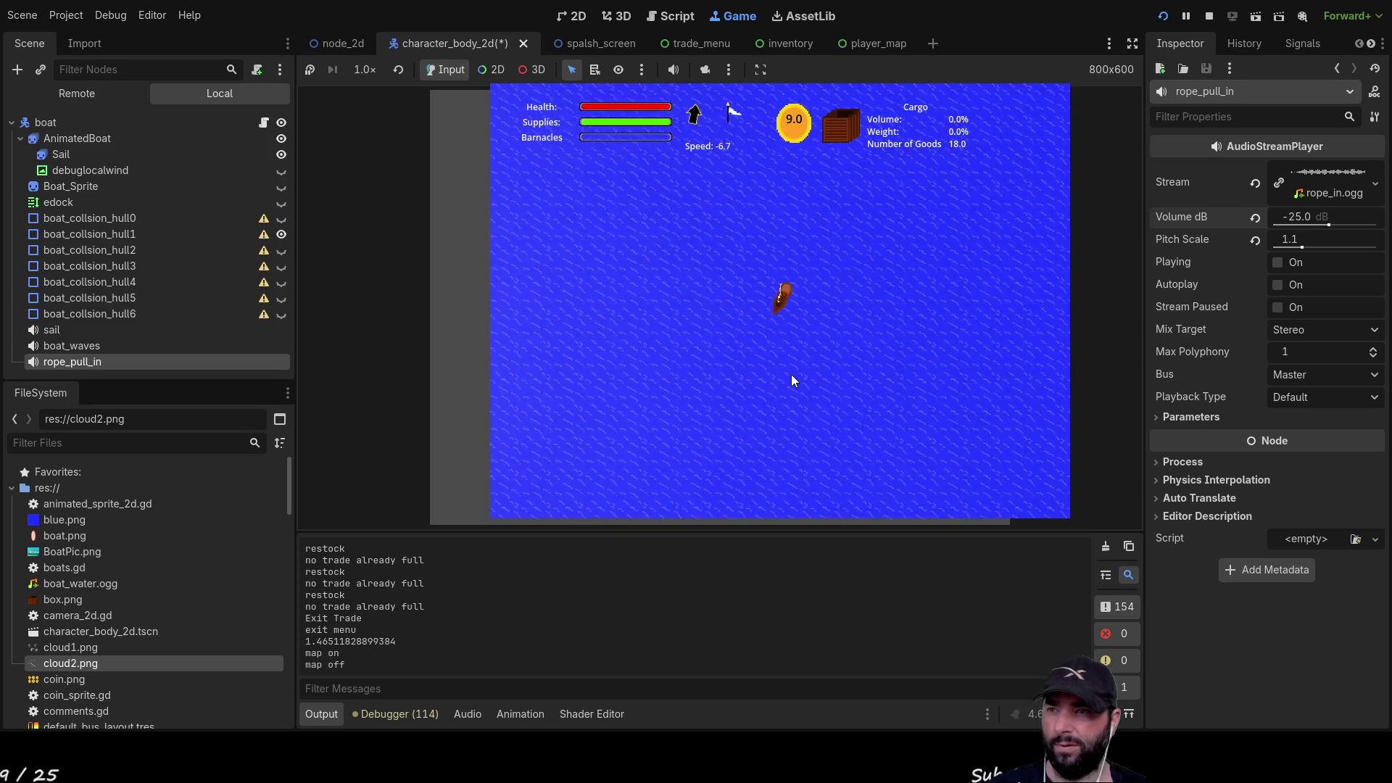
{"action": "key", "text": "a"}
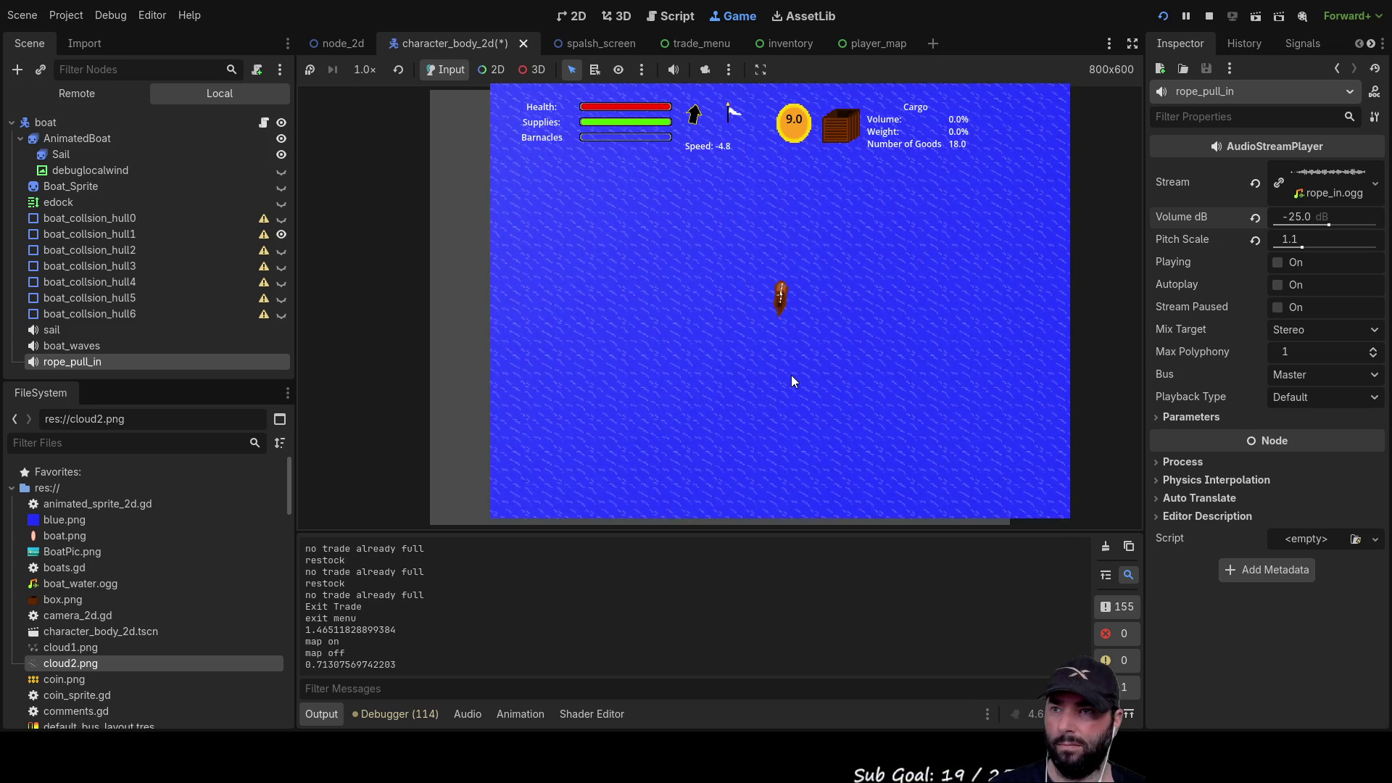
{"action": "key", "text": "a"}
{"action": "key", "text": "a"}
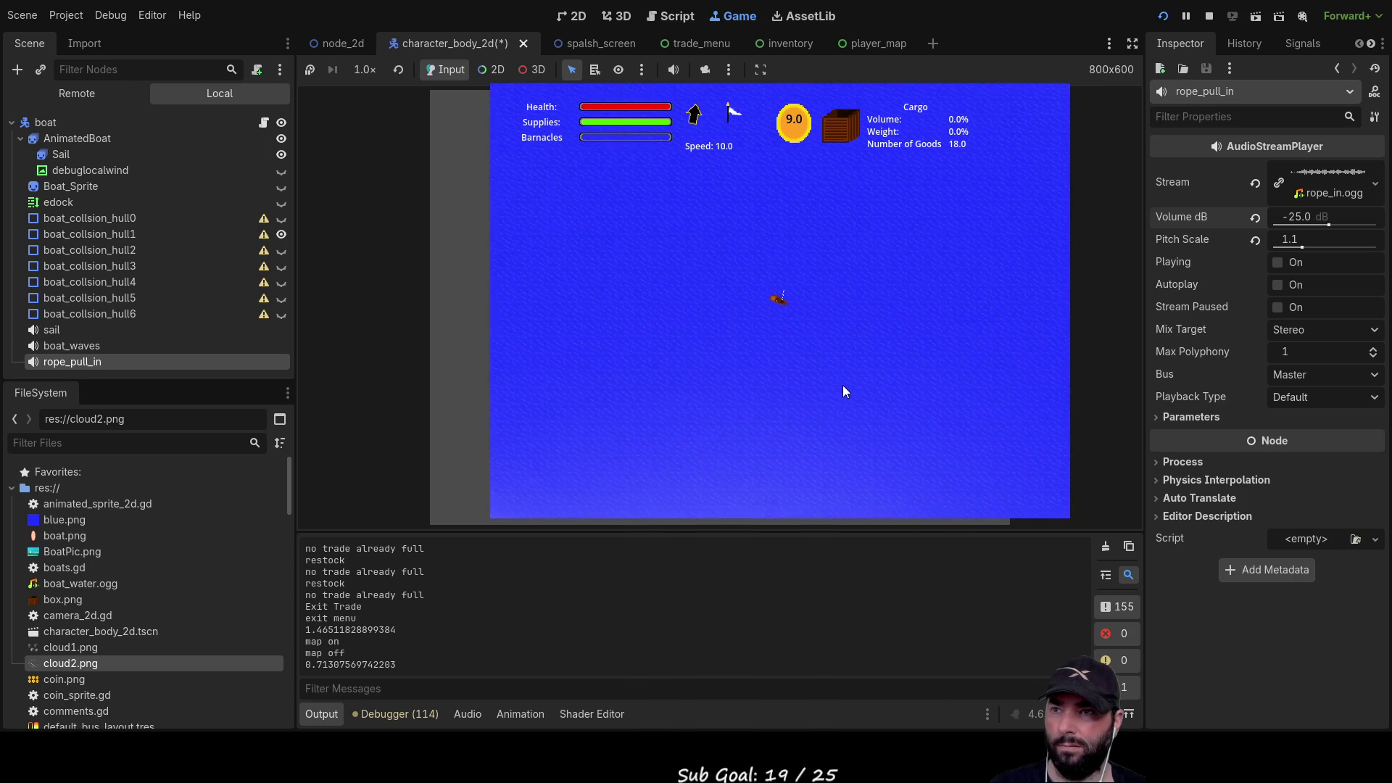
{"action": "scroll", "coordinate": [838, 370], "scroll_direction": "up", "scroll_amount": 3}
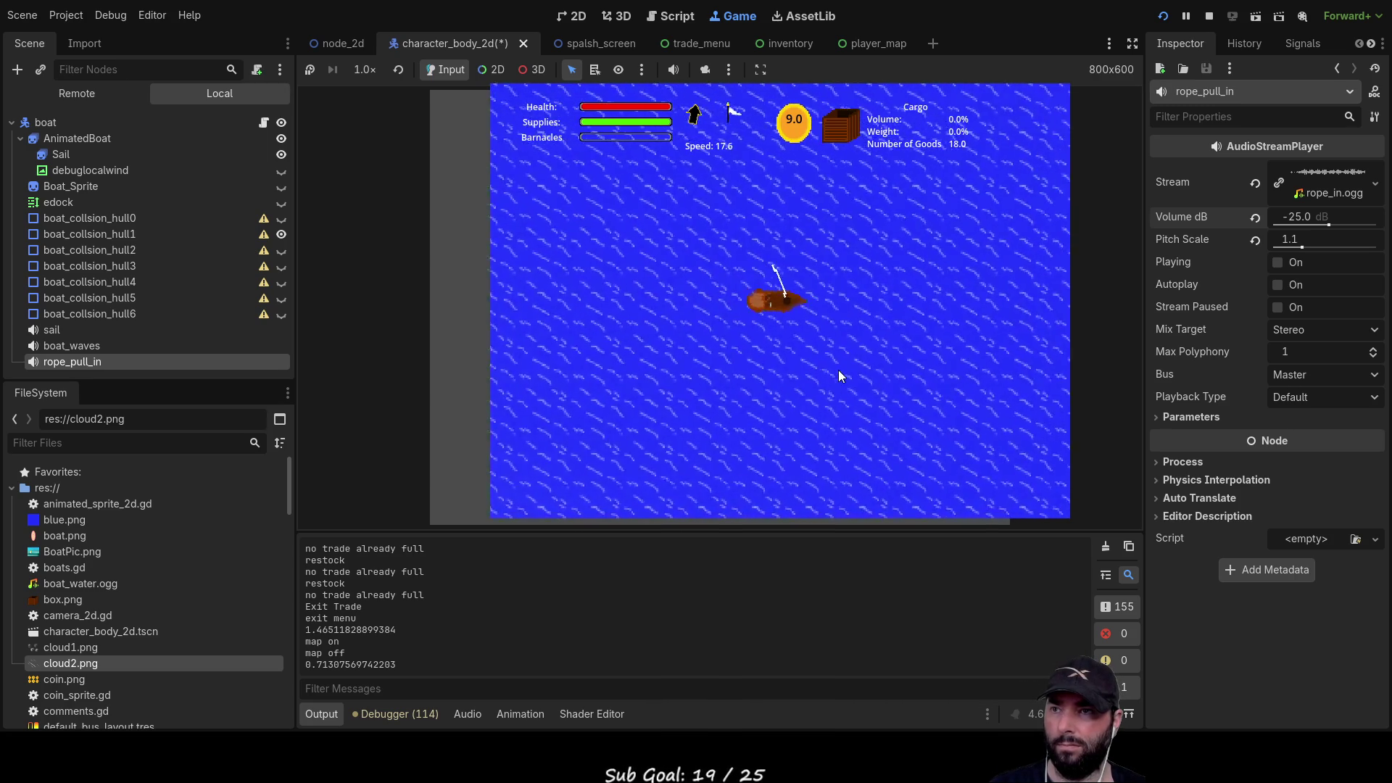
{"action": "scroll", "coordinate": [839, 370], "scroll_direction": "down", "scroll_amount": 3}
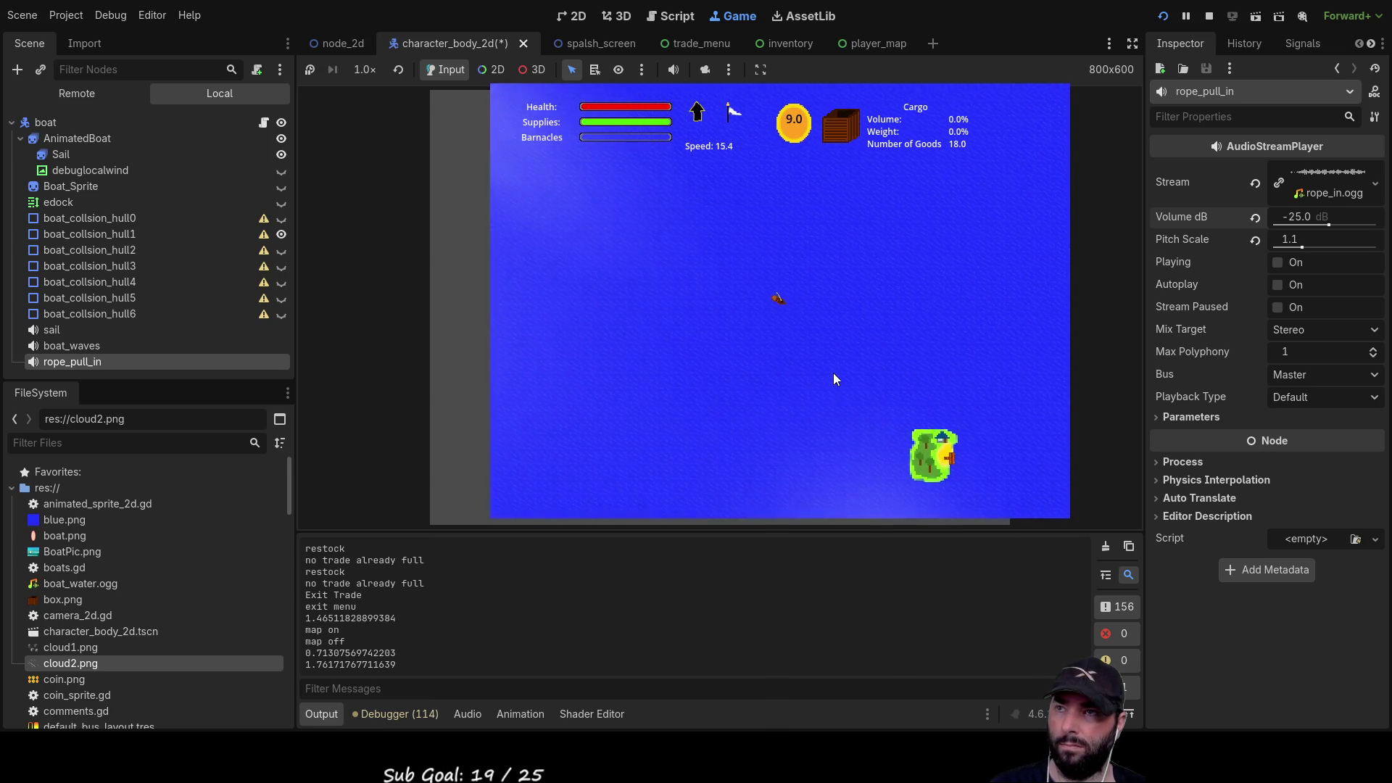
{"action": "scroll", "coordinate": [833, 378], "scroll_direction": "up", "scroll_amount": 2}
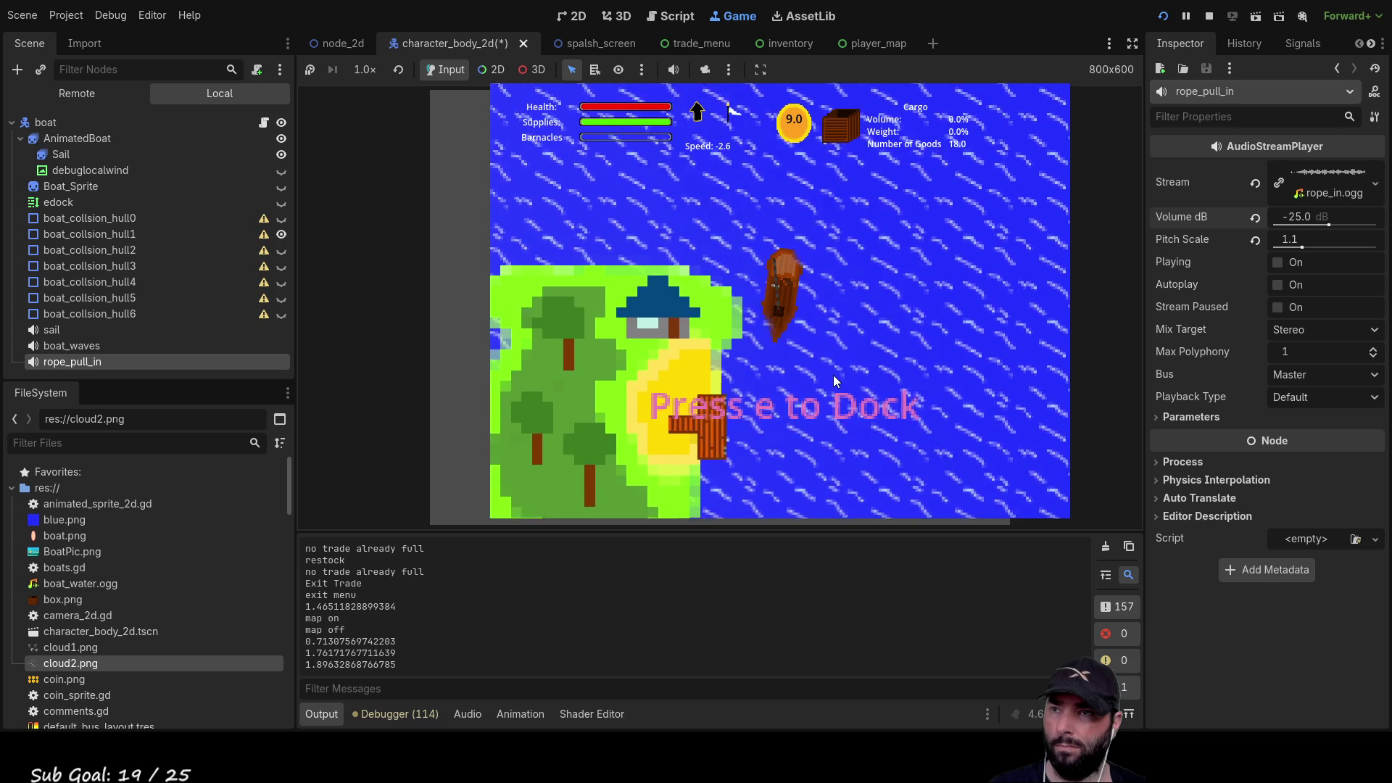
{"action": "key", "text": "s"}
{"action": "key", "text": "w"}
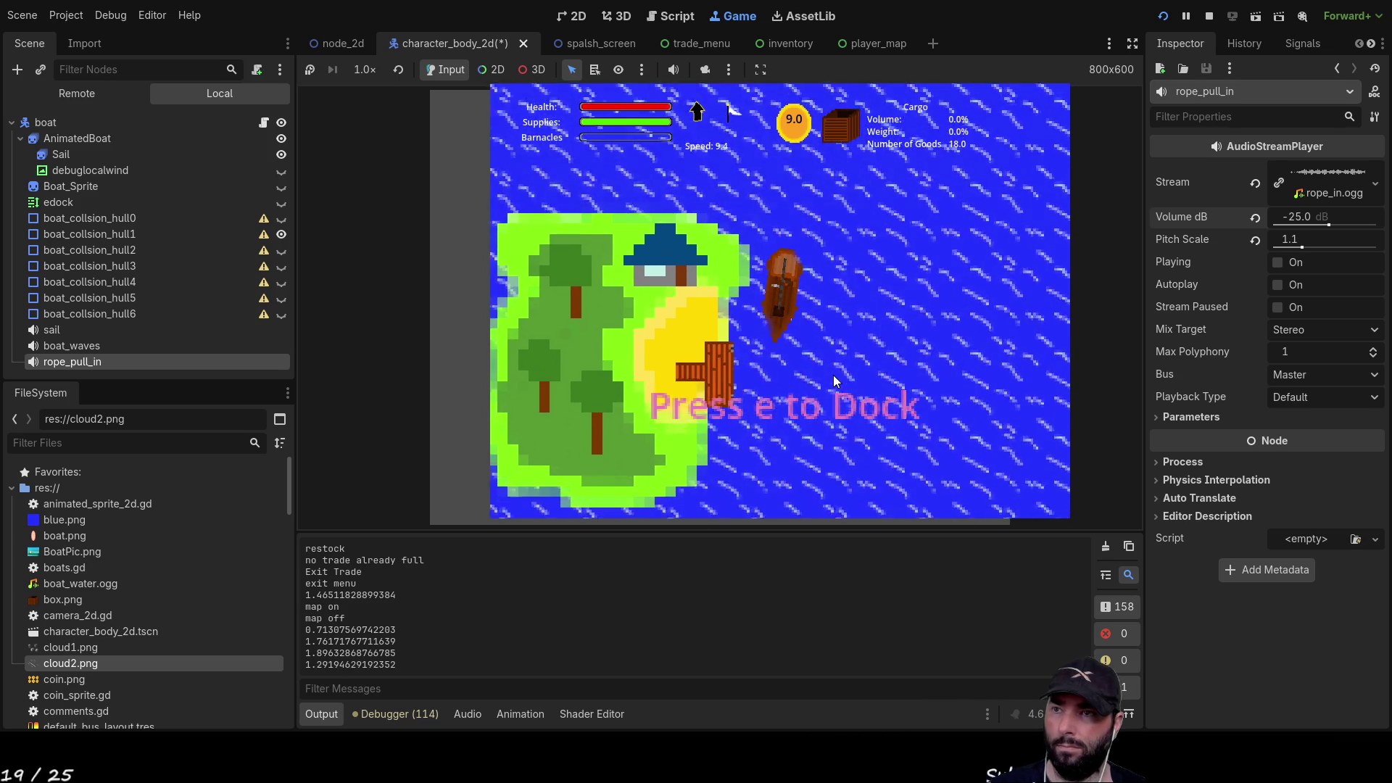
{"action": "key", "text": "e"}
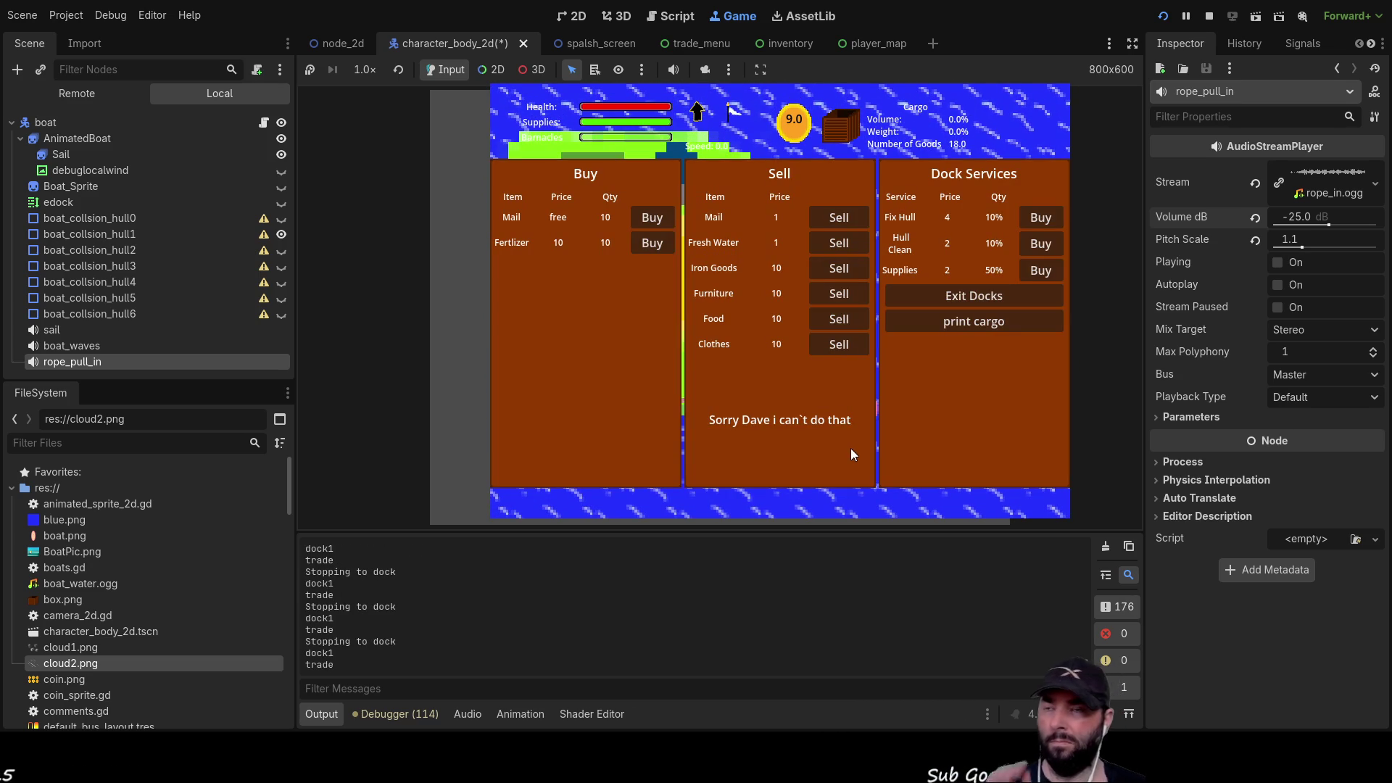
- Sell the mail for coins, reaching 17.0, and stop the game with F8
{"action": "left_click", "coordinate": [841, 219]}
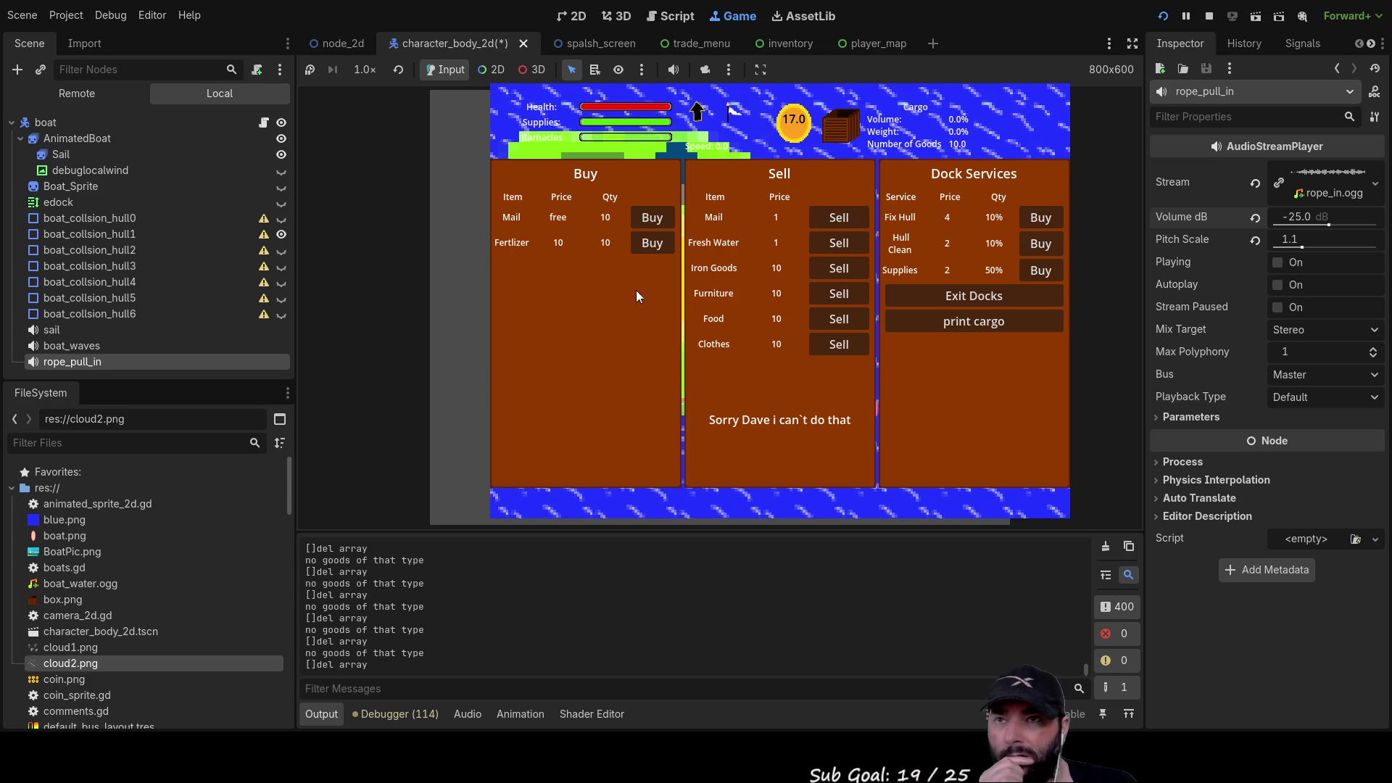
{"action": "key", "text": "F8"}
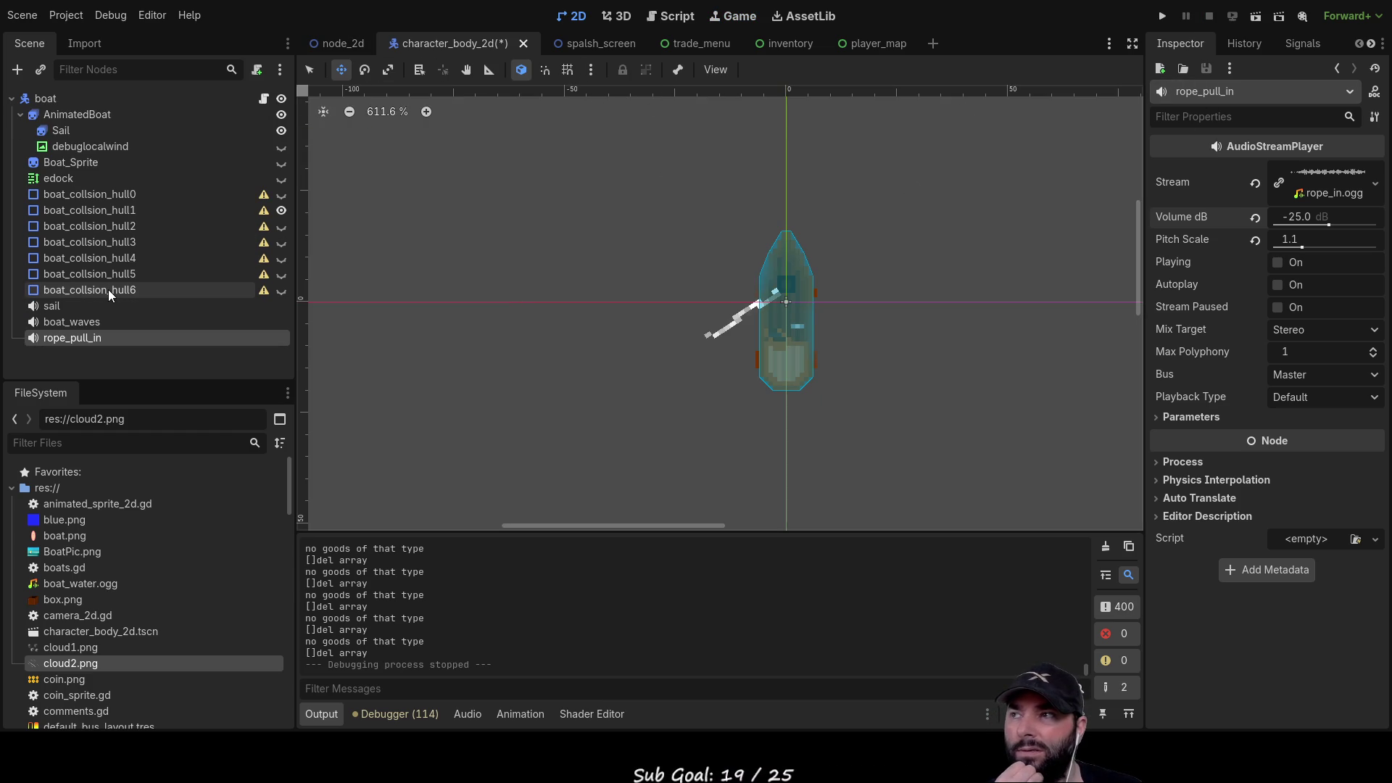
- Switch to the node_2d scene and show its scripts, displaying wind.gd
{"action": "left_click", "coordinate": [335, 46]}
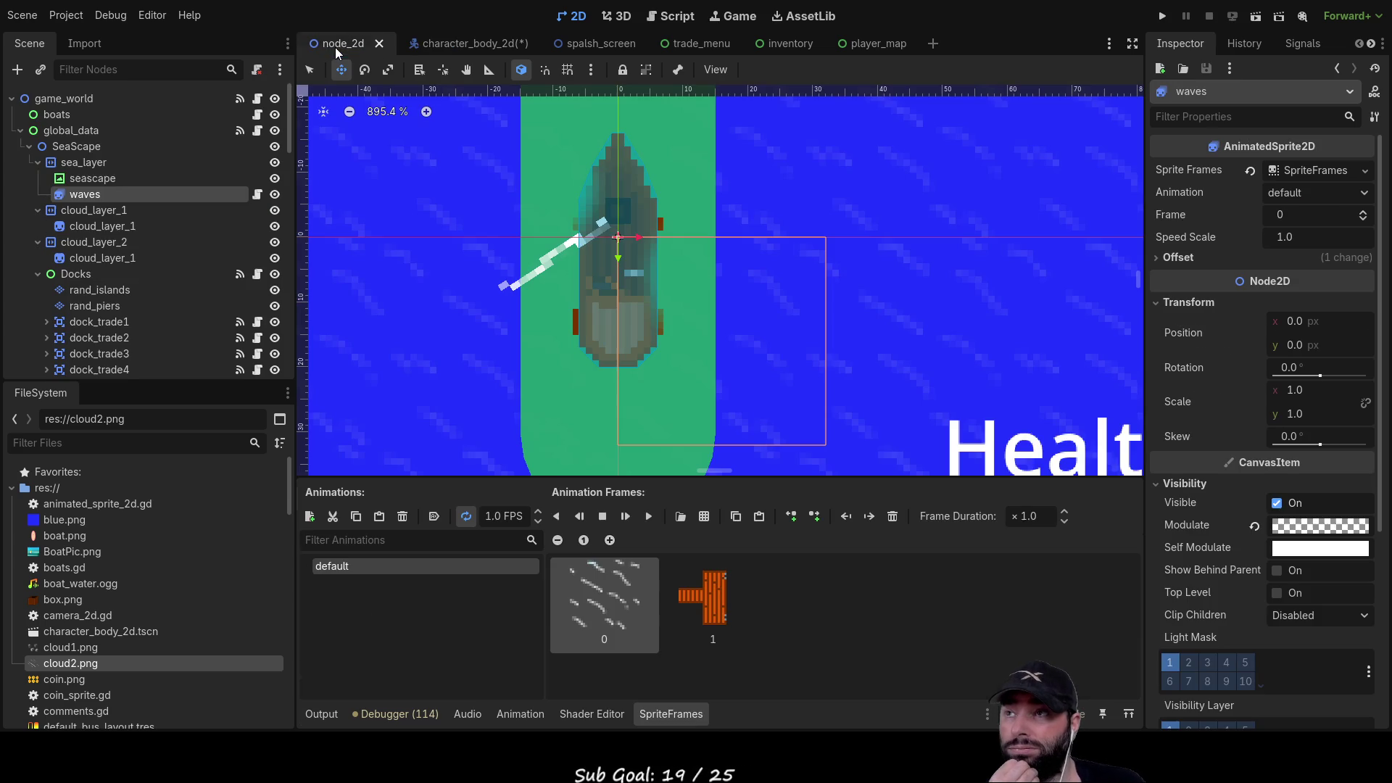
{"action": "left_click", "coordinate": [671, 16]}
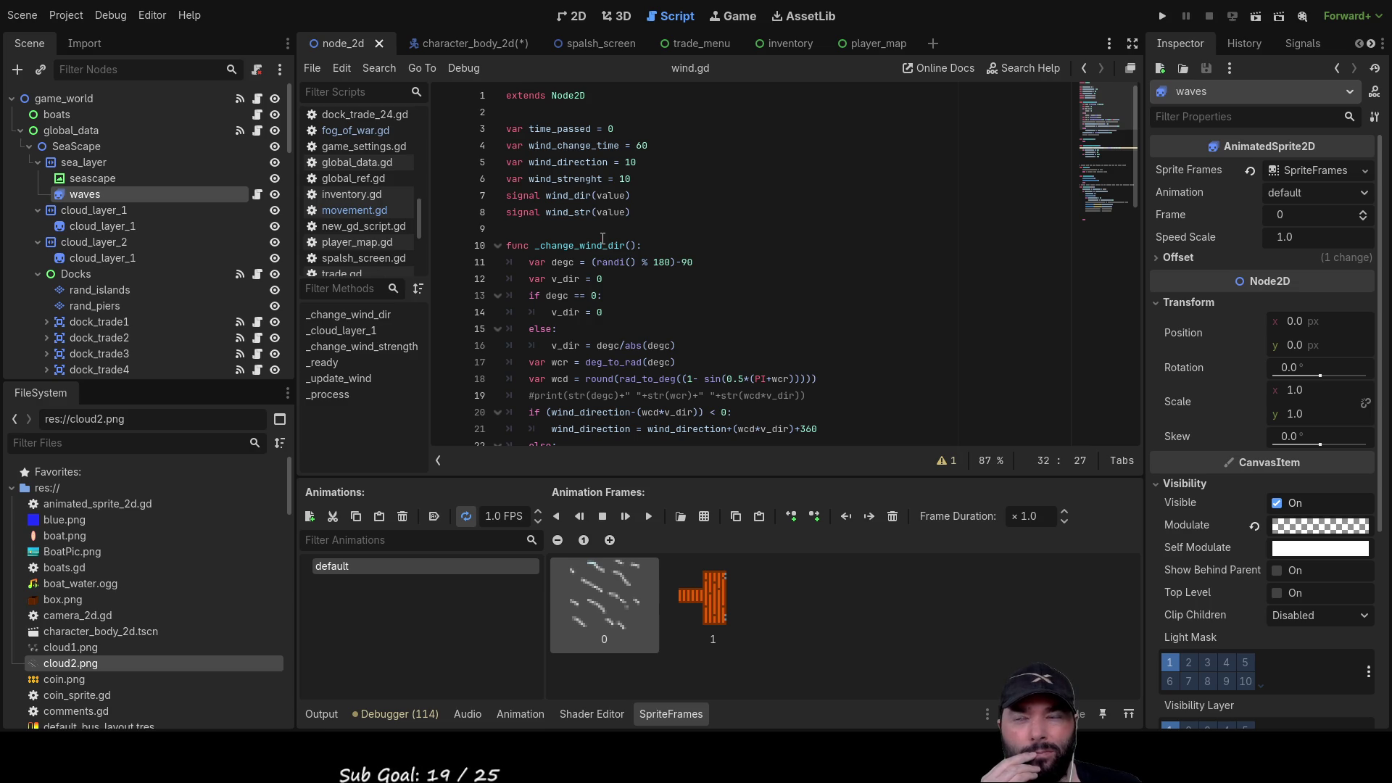
- Open dock_trade_1.gd, then close all open scripts
{"action": "scroll", "coordinate": [602, 239], "scroll_direction": "down", "scroll_amount": 2}
{"action": "scroll", "coordinate": [345, 180], "scroll_direction": "up", "scroll_amount": 4}
{"action": "scroll", "coordinate": [350, 182], "scroll_direction": "up", "scroll_amount": 5}
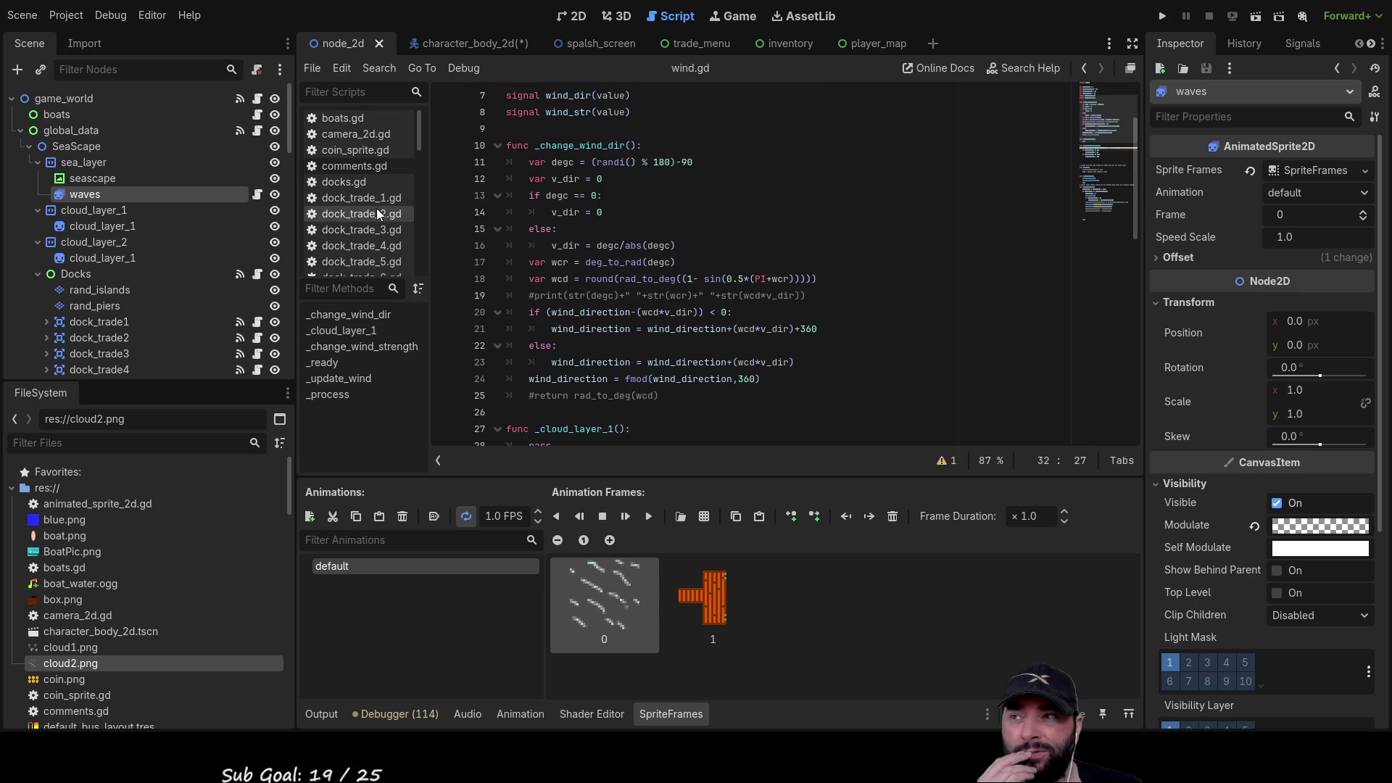
{"action": "left_click", "coordinate": [372, 198]}
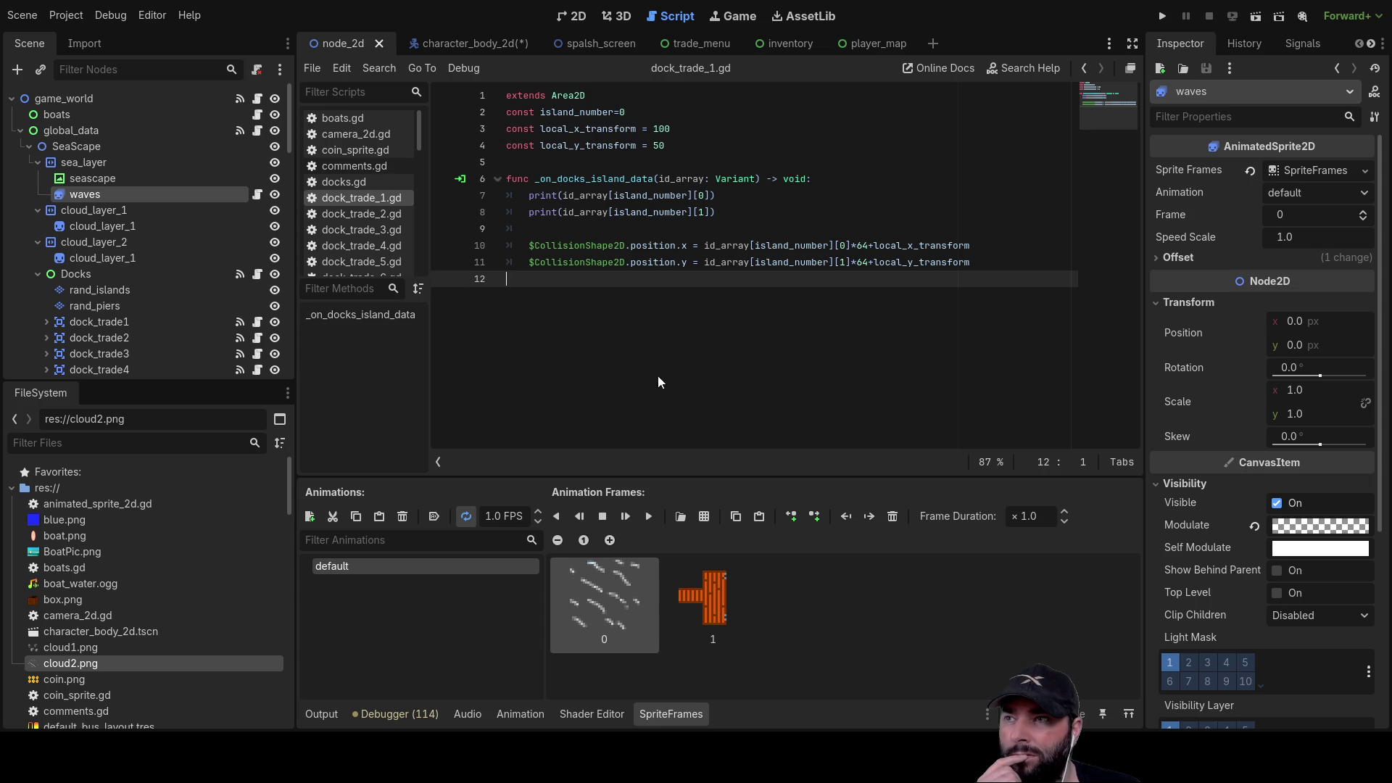
{"action": "key", "text": "ctrl+w"}
- Collapse Docks and CharacterBody2D, select the Trade node and open its trade.gd
{"action": "scroll", "coordinate": [200, 305], "scroll_direction": "down", "scroll_amount": 15}
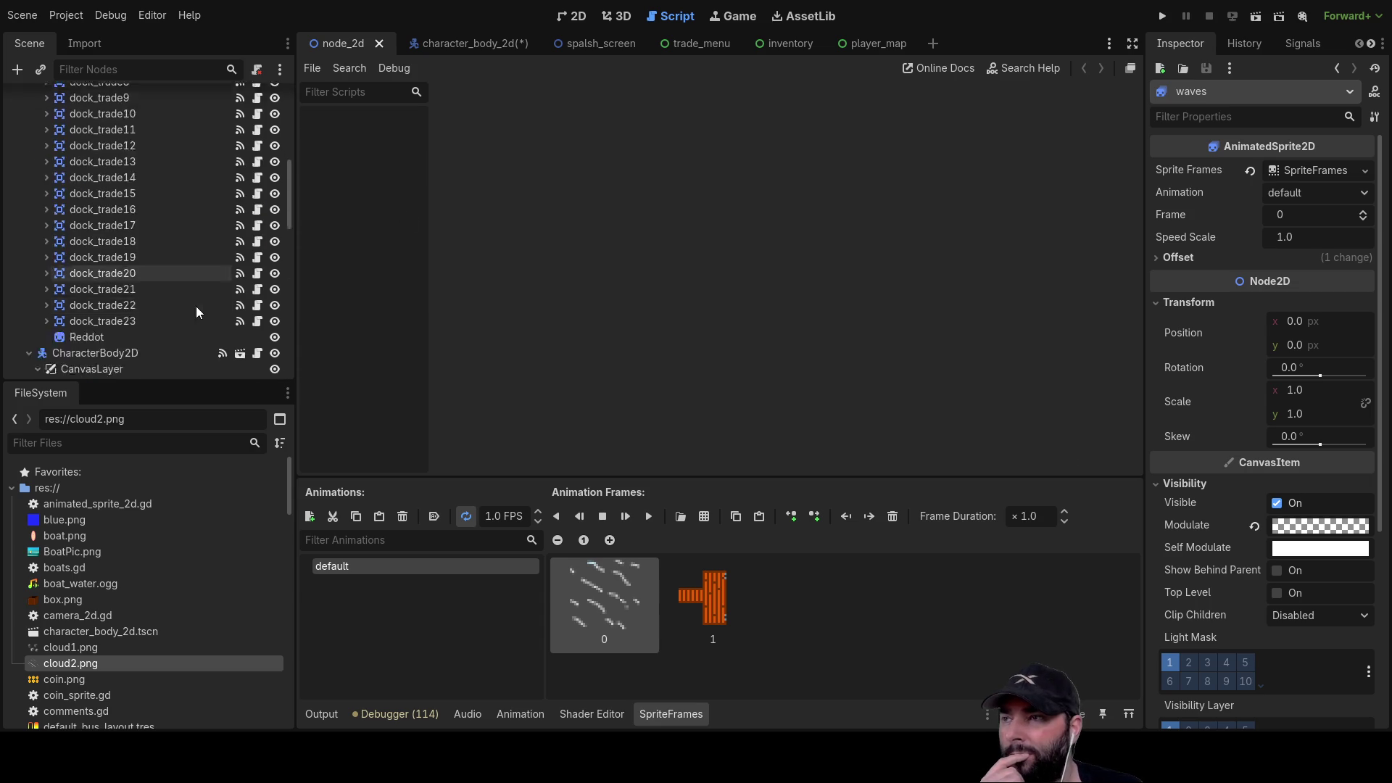
{"action": "scroll", "coordinate": [200, 303], "scroll_direction": "up", "scroll_amount": 8}
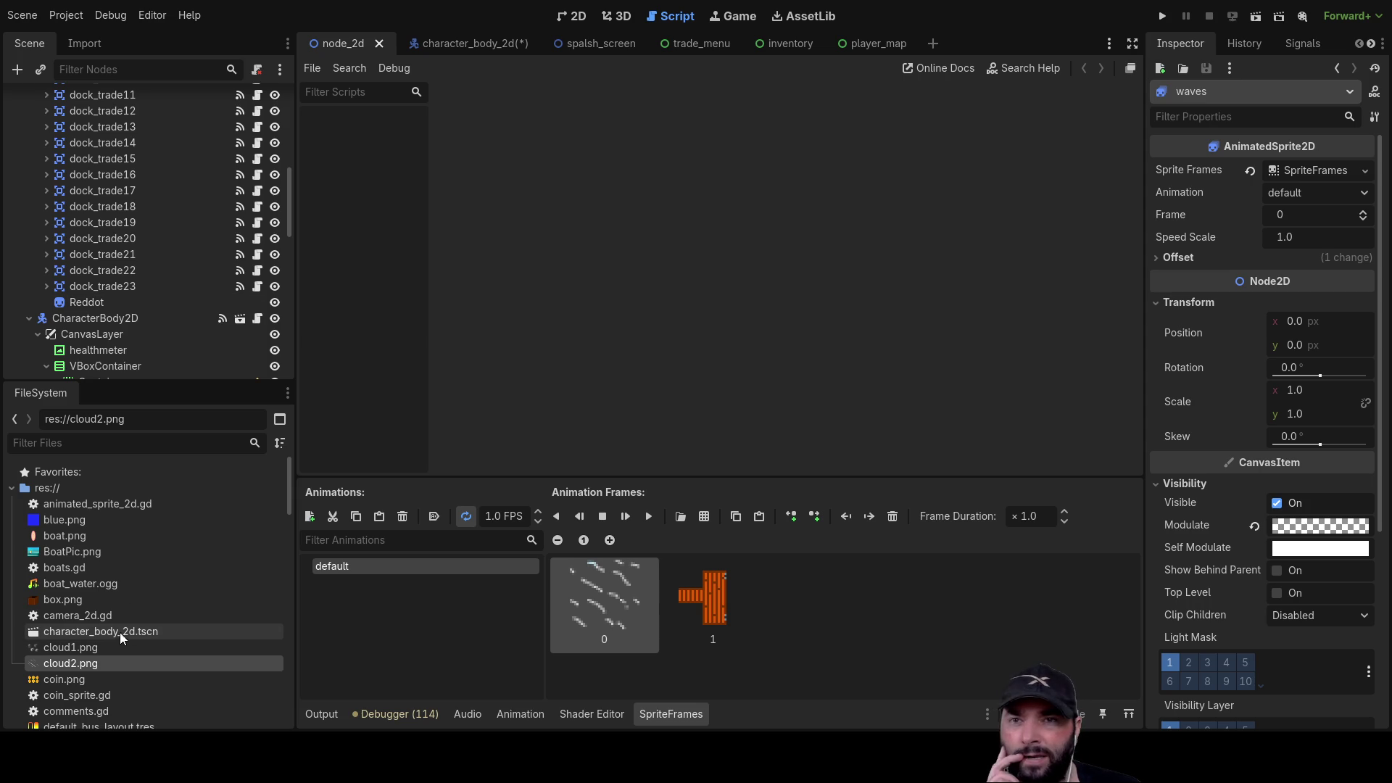
{"action": "scroll", "coordinate": [139, 309], "scroll_direction": "up", "scroll_amount": 6}
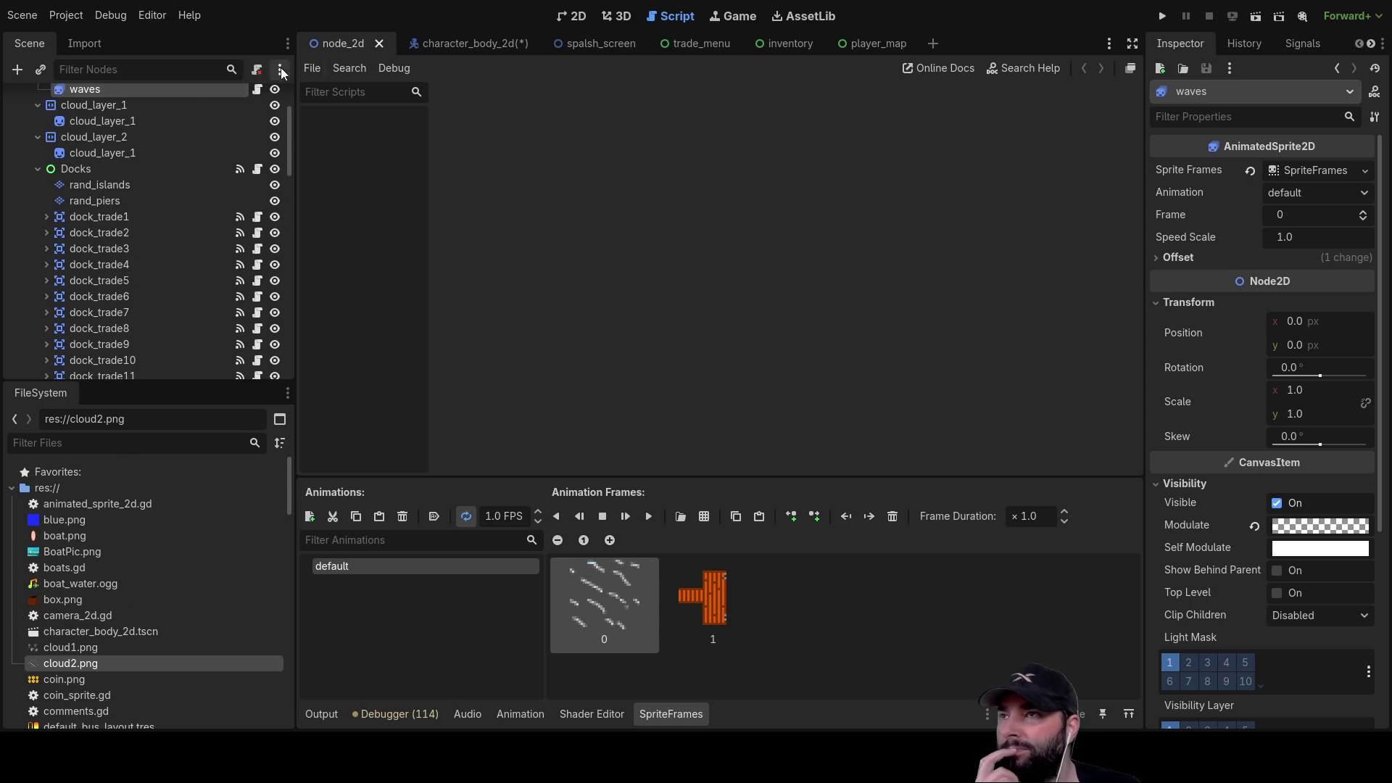
{"action": "left_click", "coordinate": [38, 168]}
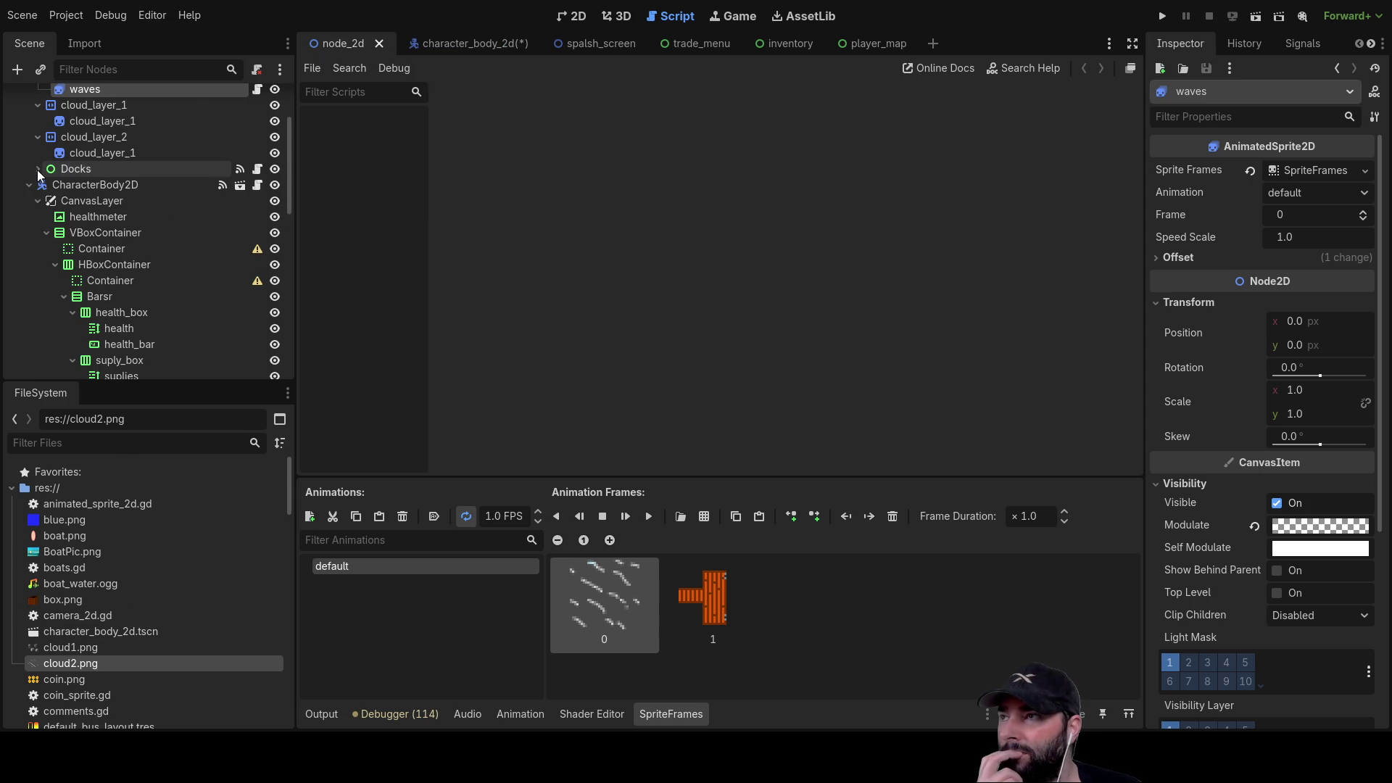
{"action": "left_click", "coordinate": [29, 184]}
{"action": "scroll", "coordinate": [33, 189], "scroll_direction": "up", "scroll_amount": 3}
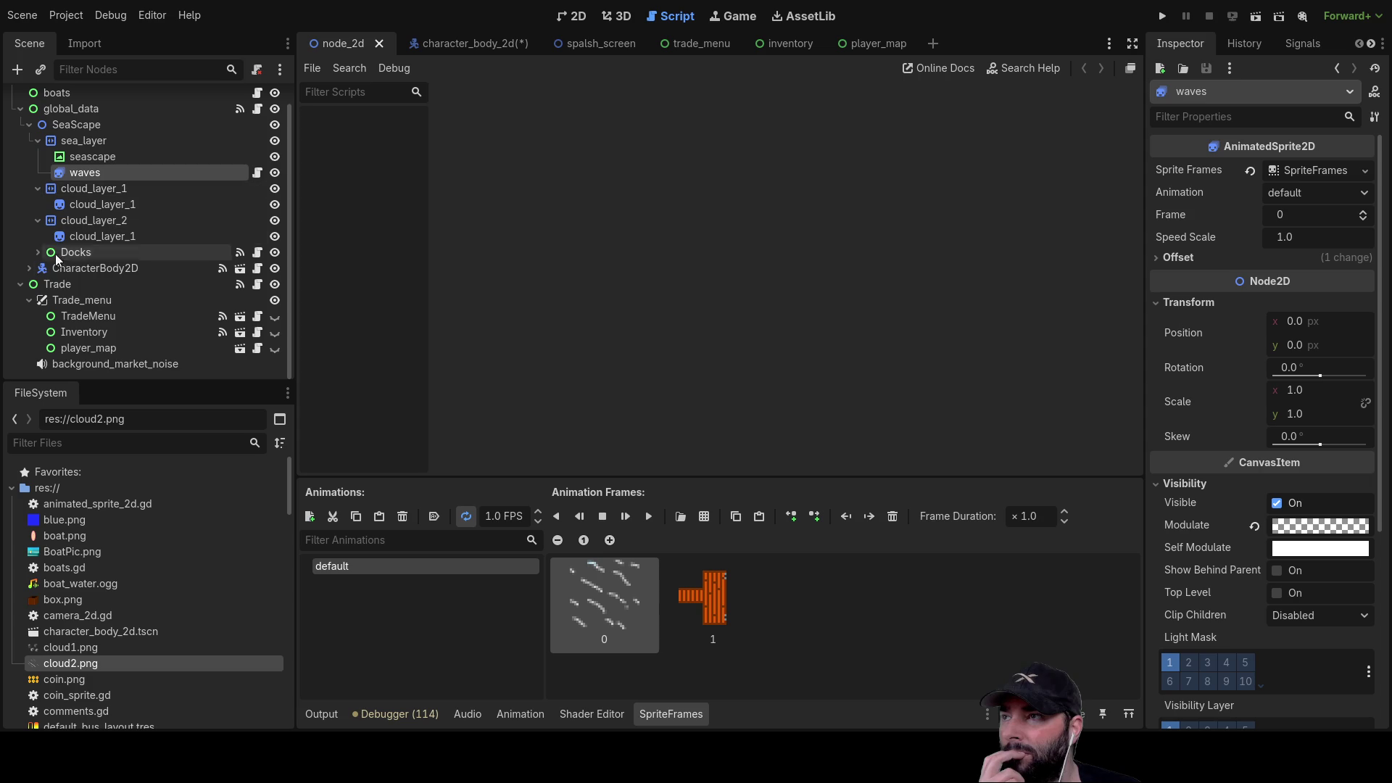
{"action": "left_click", "coordinate": [56, 285]}
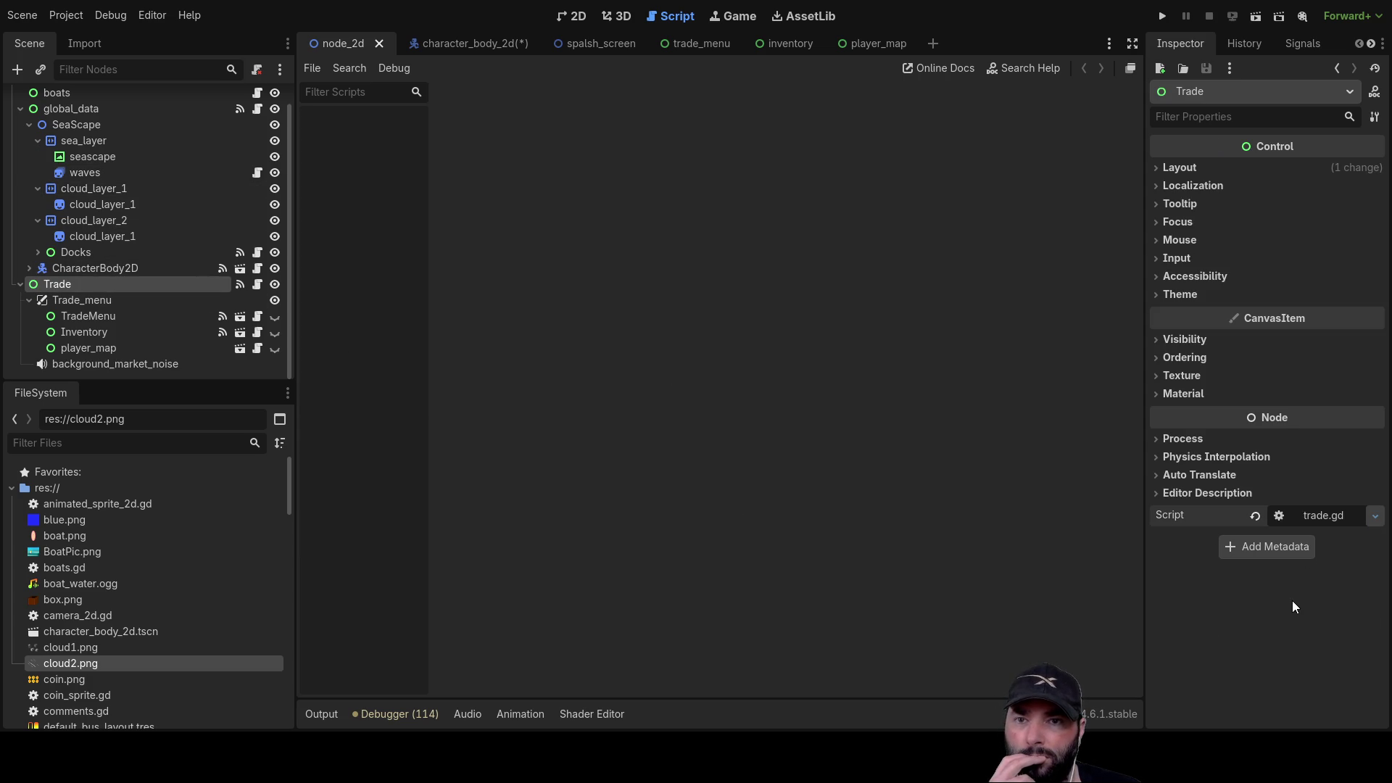
{"action": "left_click", "coordinate": [1324, 515]}
- Review trade.gd and select the water and mail trade-good lines
{"action": "scroll", "coordinate": [793, 428], "scroll_direction": "up", "scroll_amount": 10}
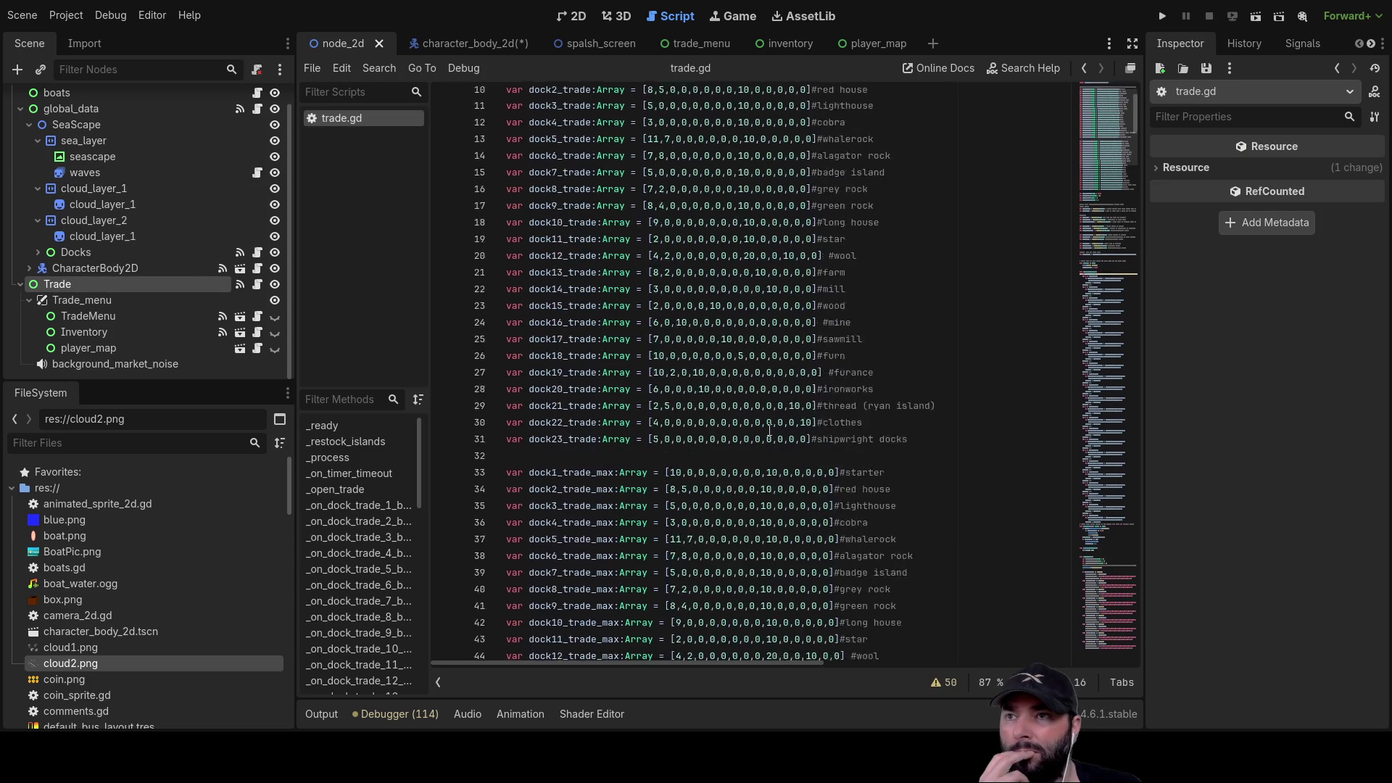
{"action": "scroll", "coordinate": [790, 428], "scroll_direction": "up", "scroll_amount": 1}
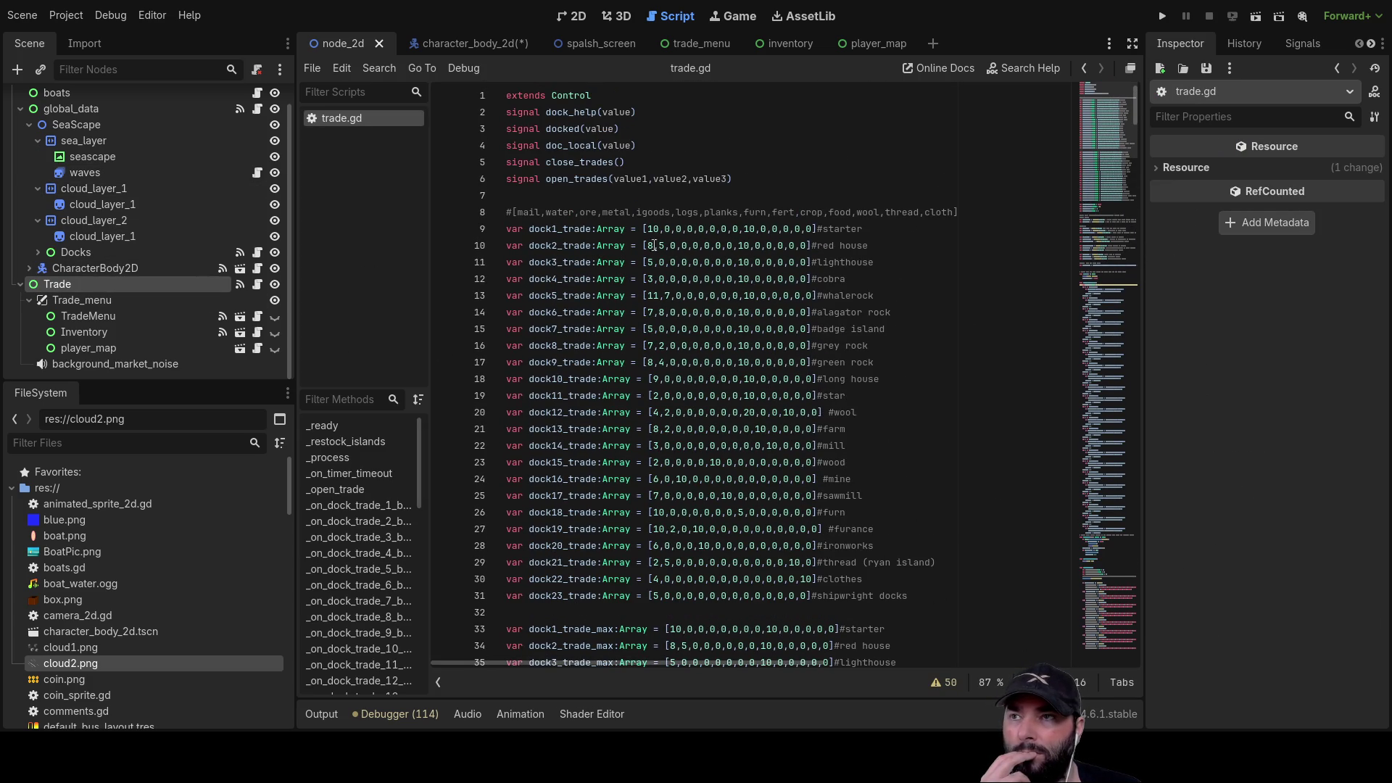
{"action": "scroll", "coordinate": [558, 186], "scroll_direction": "down", "scroll_amount": 13}
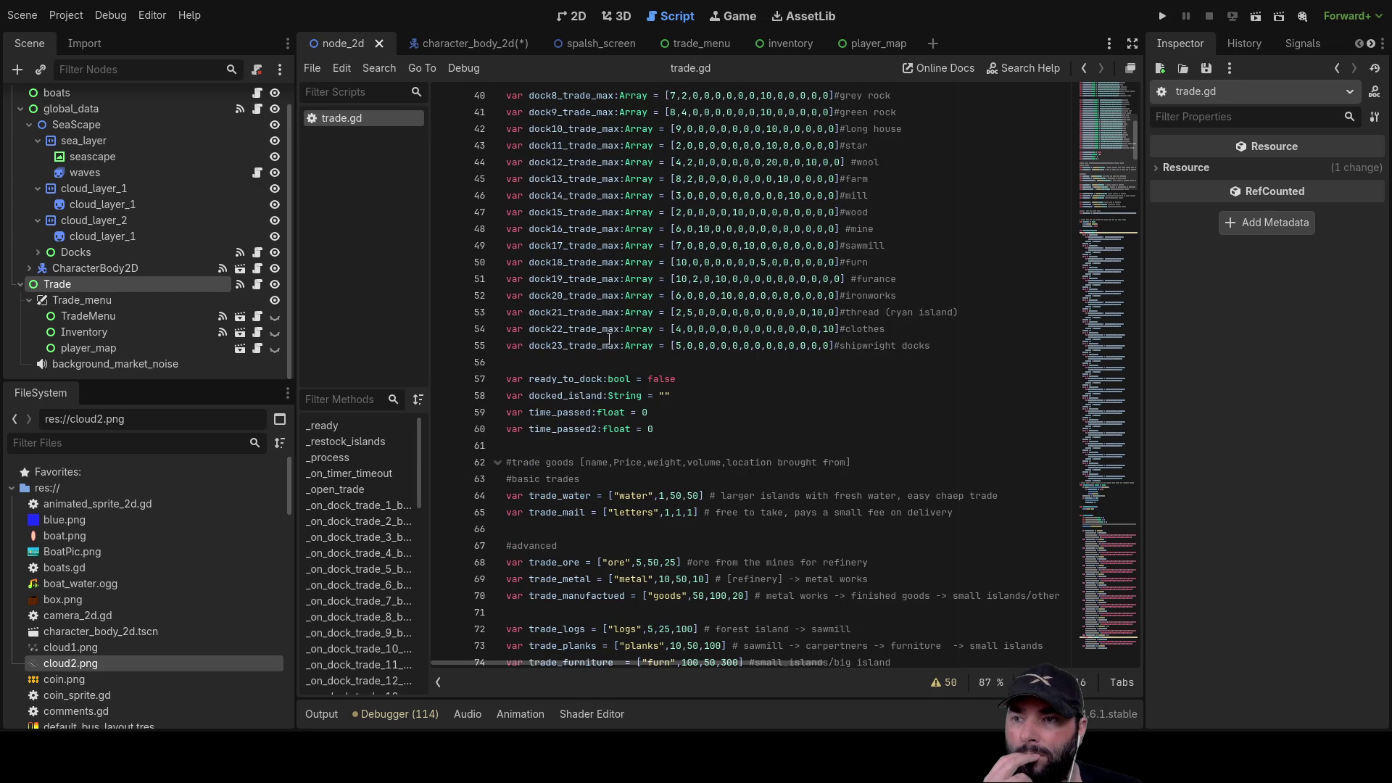
{"action": "scroll", "coordinate": [609, 338], "scroll_direction": "down", "scroll_amount": 4}
{"action": "mouse_move", "coordinate": [1022, 325]}
{"action": "left_mouse_down"}
{"action": "mouse_move", "coordinate": [507, 312]}
{"action": "mouse_move", "coordinate": [492, 297]}
{"action": "left_mouse_up"}
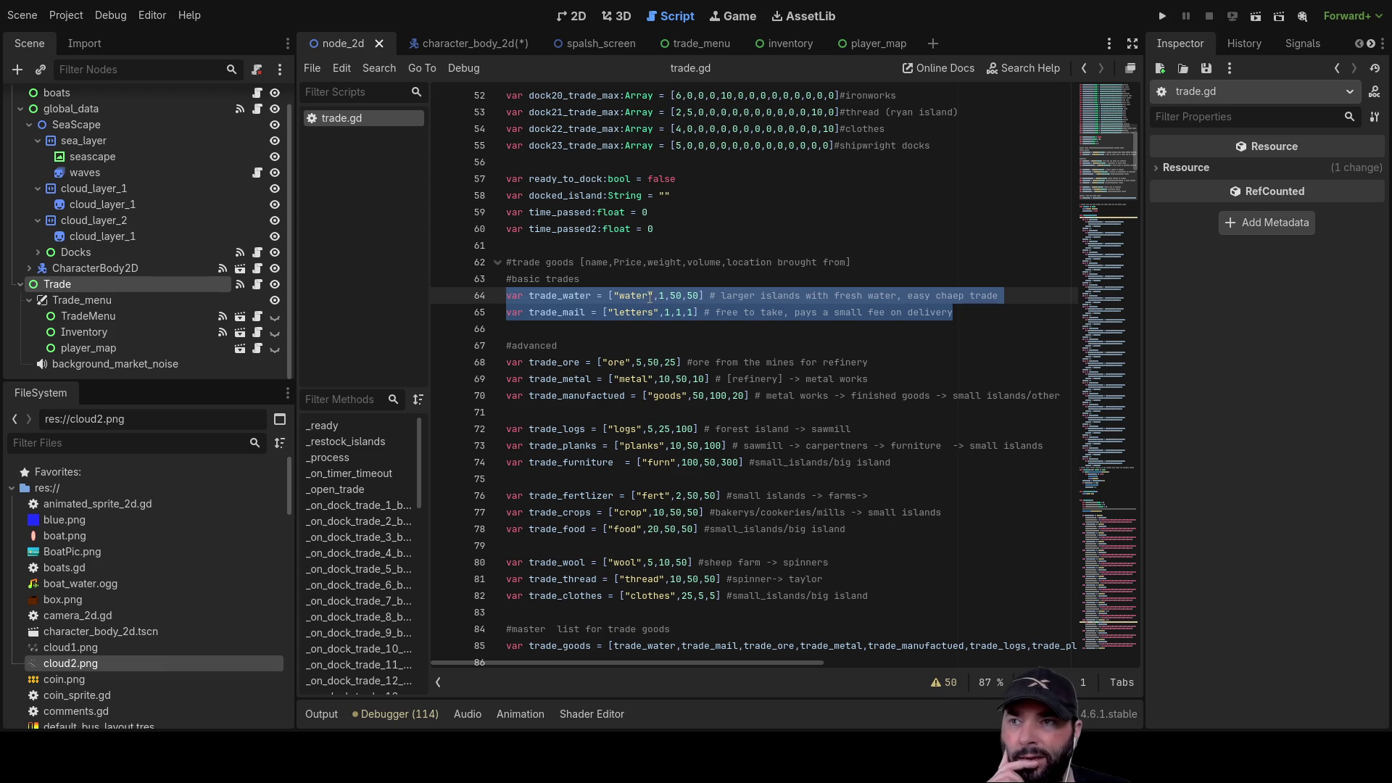
{"action": "scroll", "coordinate": [668, 407], "scroll_direction": "down", "scroll_amount": 6}
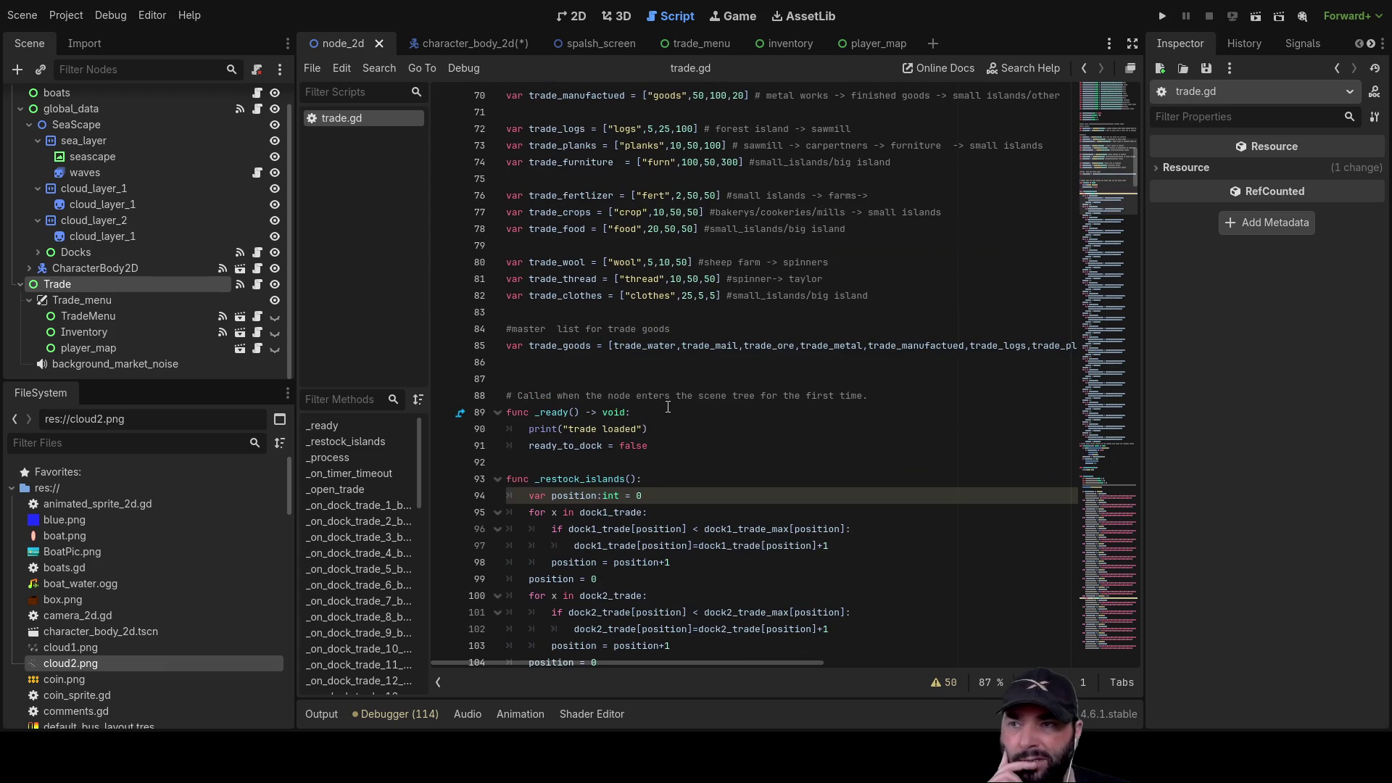
{"action": "scroll", "coordinate": [669, 408], "scroll_direction": "up", "scroll_amount": 1}
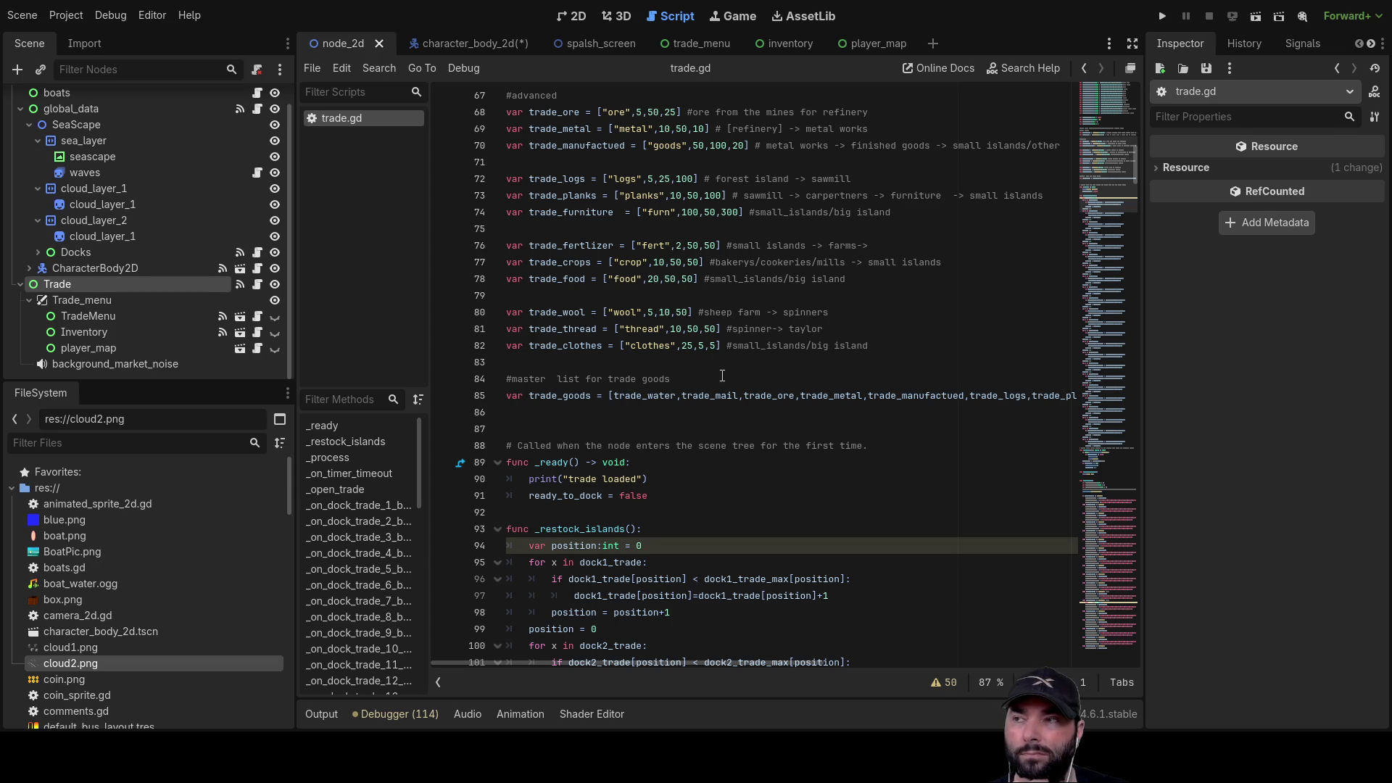
- Select the TradeMenu node under Trade_menu and open its trade_menu.gd script
{"action": "left_click", "coordinate": [91, 300]}
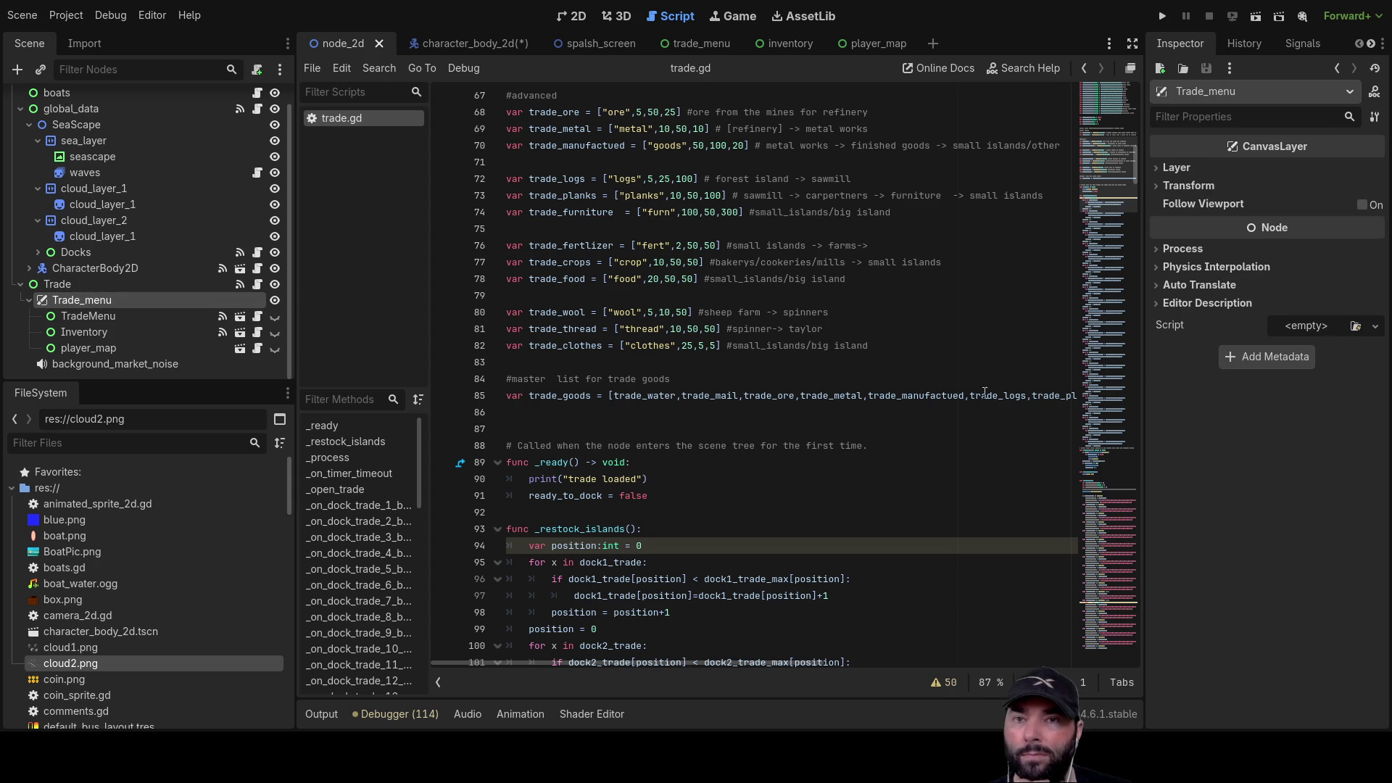
{"action": "left_click", "coordinate": [116, 316]}
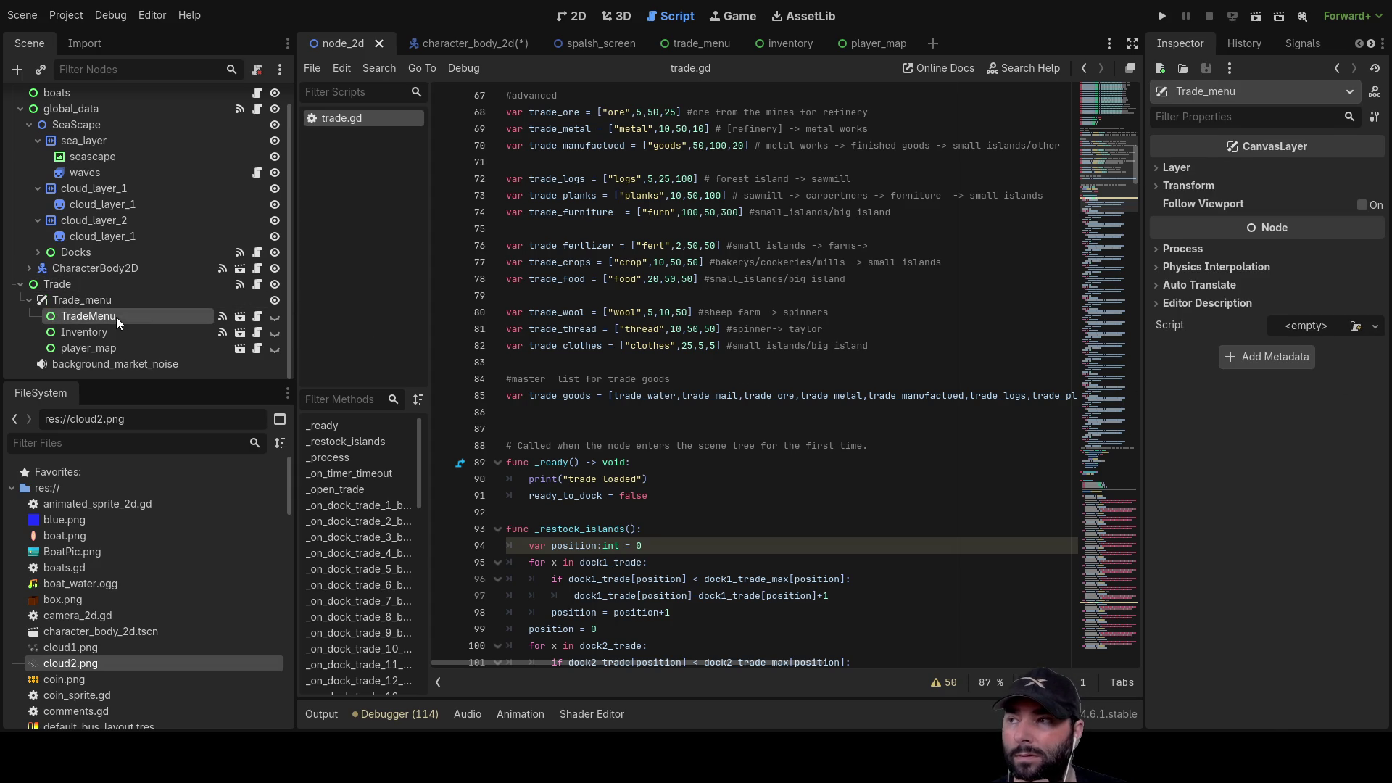
{"action": "scroll", "coordinate": [1338, 465], "scroll_direction": "down", "scroll_amount": 5}
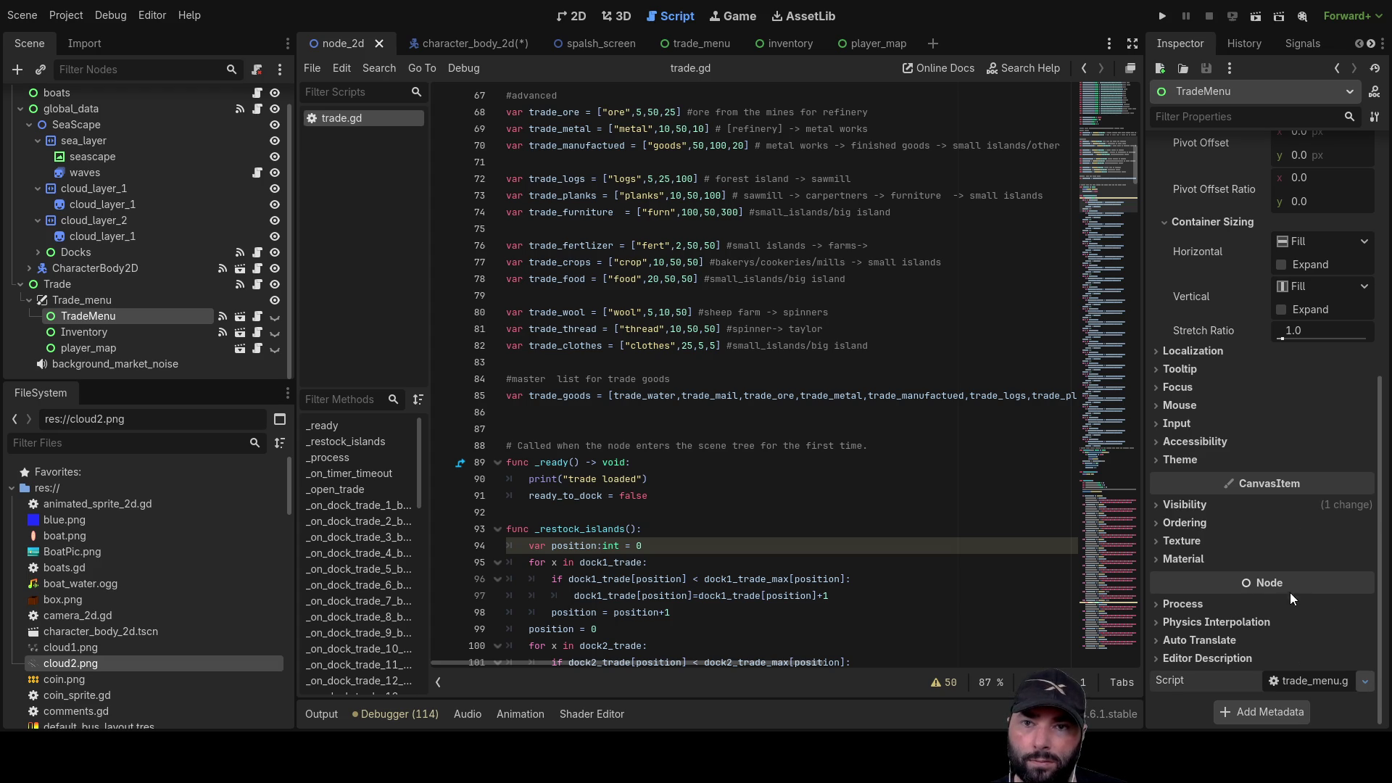
{"action": "left_click", "coordinate": [1313, 681]}
{"action": "scroll", "coordinate": [614, 335], "scroll_direction": "up", "scroll_amount": 15}
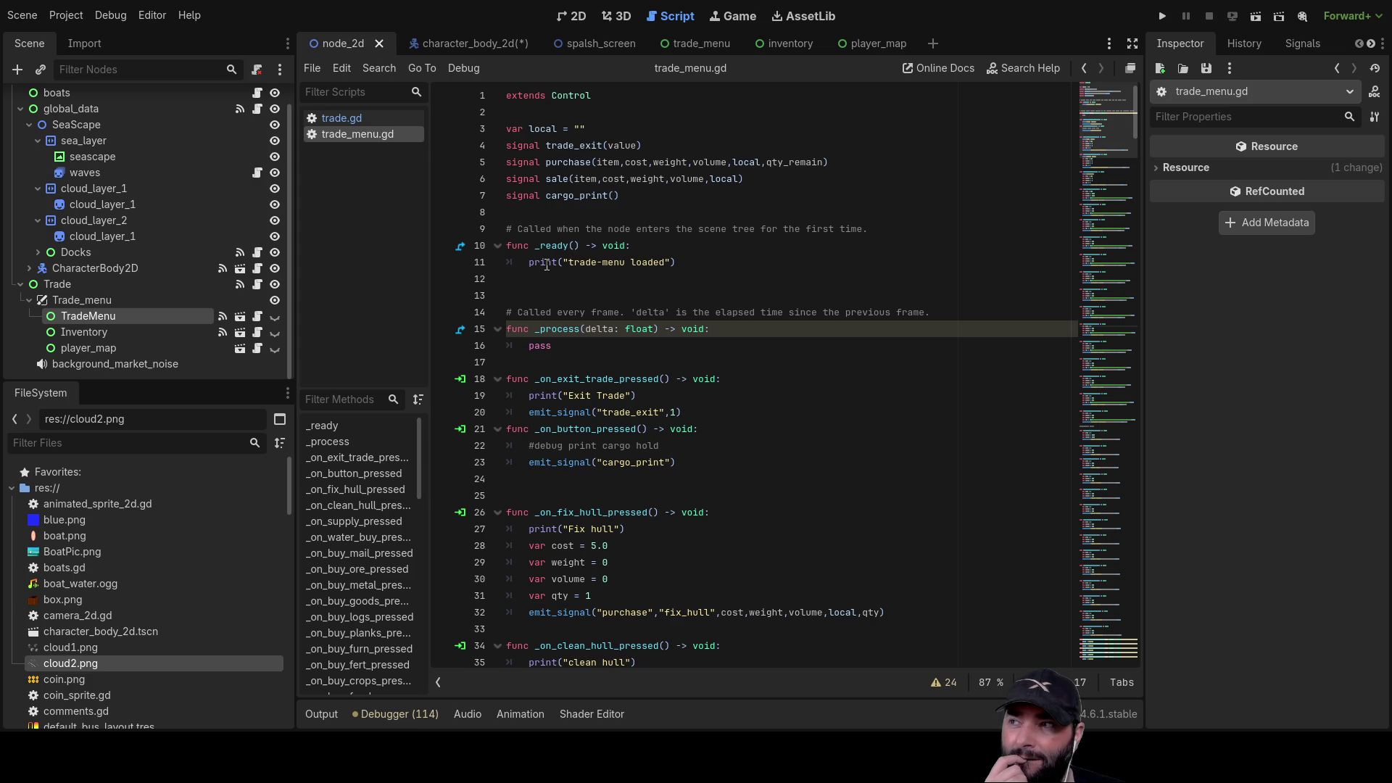
- Select the global_data node and open its global_data.gd script from the Inspector
{"action": "scroll", "coordinate": [168, 215], "scroll_direction": "up", "scroll_amount": 1}
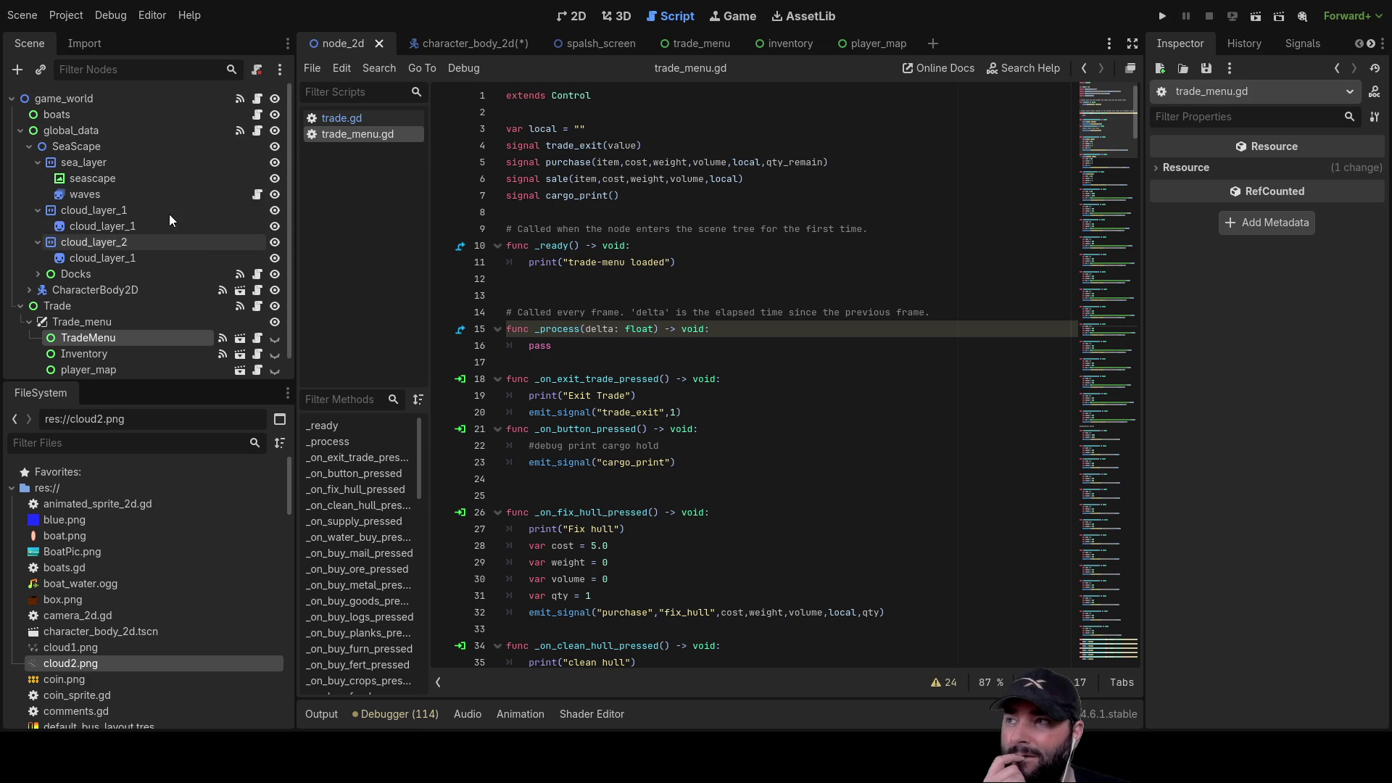
{"action": "left_click", "coordinate": [110, 131]}
{"action": "scroll", "coordinate": [1233, 572], "scroll_direction": "down", "scroll_amount": 5}
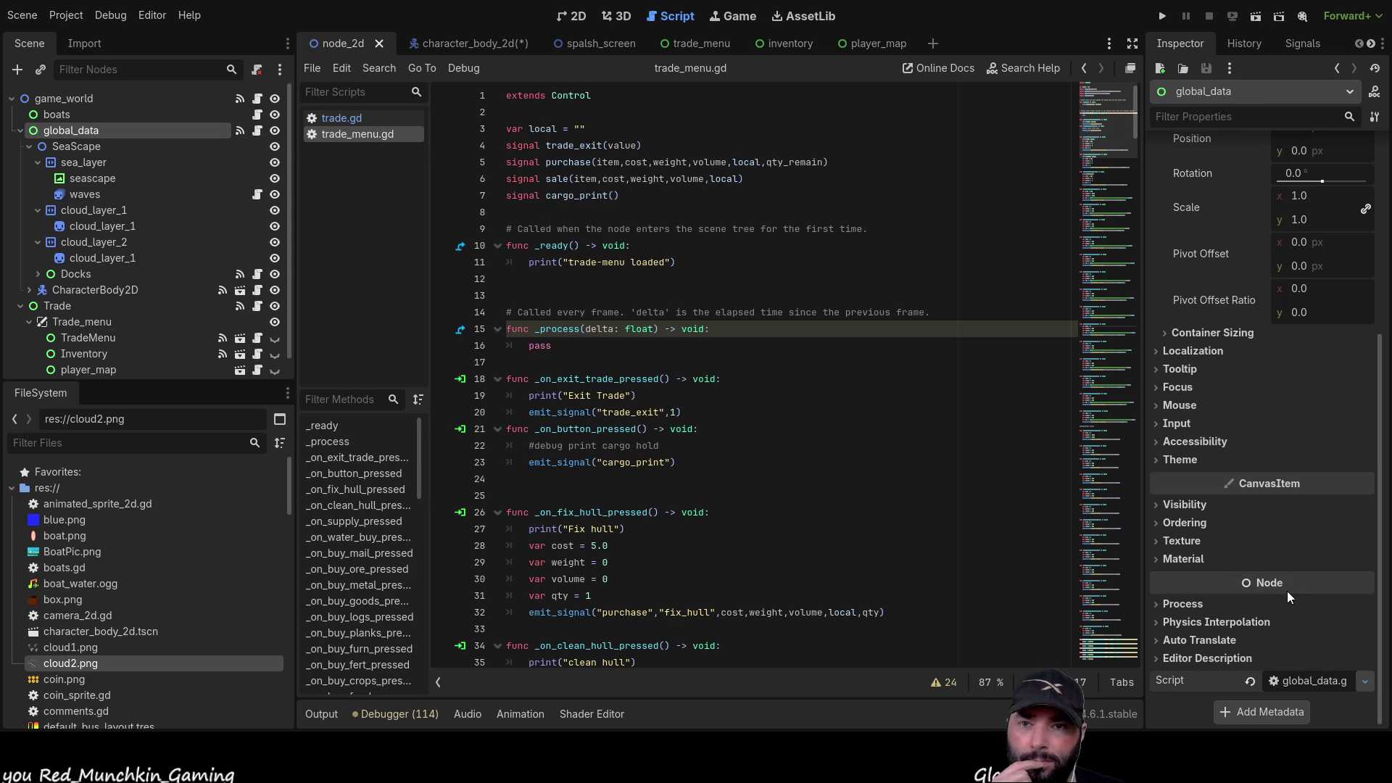
{"action": "left_click", "coordinate": [1314, 680]}
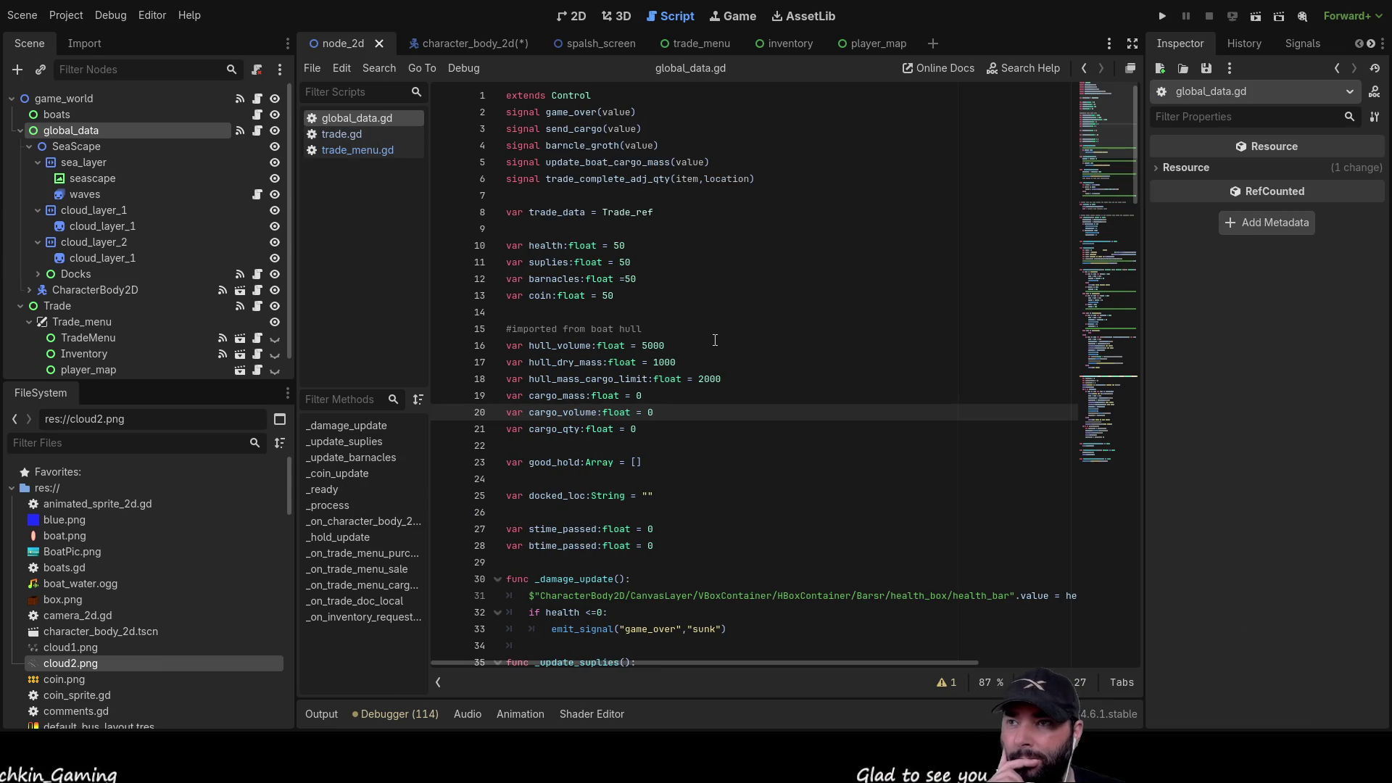
- Inspect the trade_data declaration and how _on_trade_menu_sale adds cost to coin
{"action": "left_click", "coordinate": [640, 212]}
{"action": "double_click", "coordinate": [631, 213]}
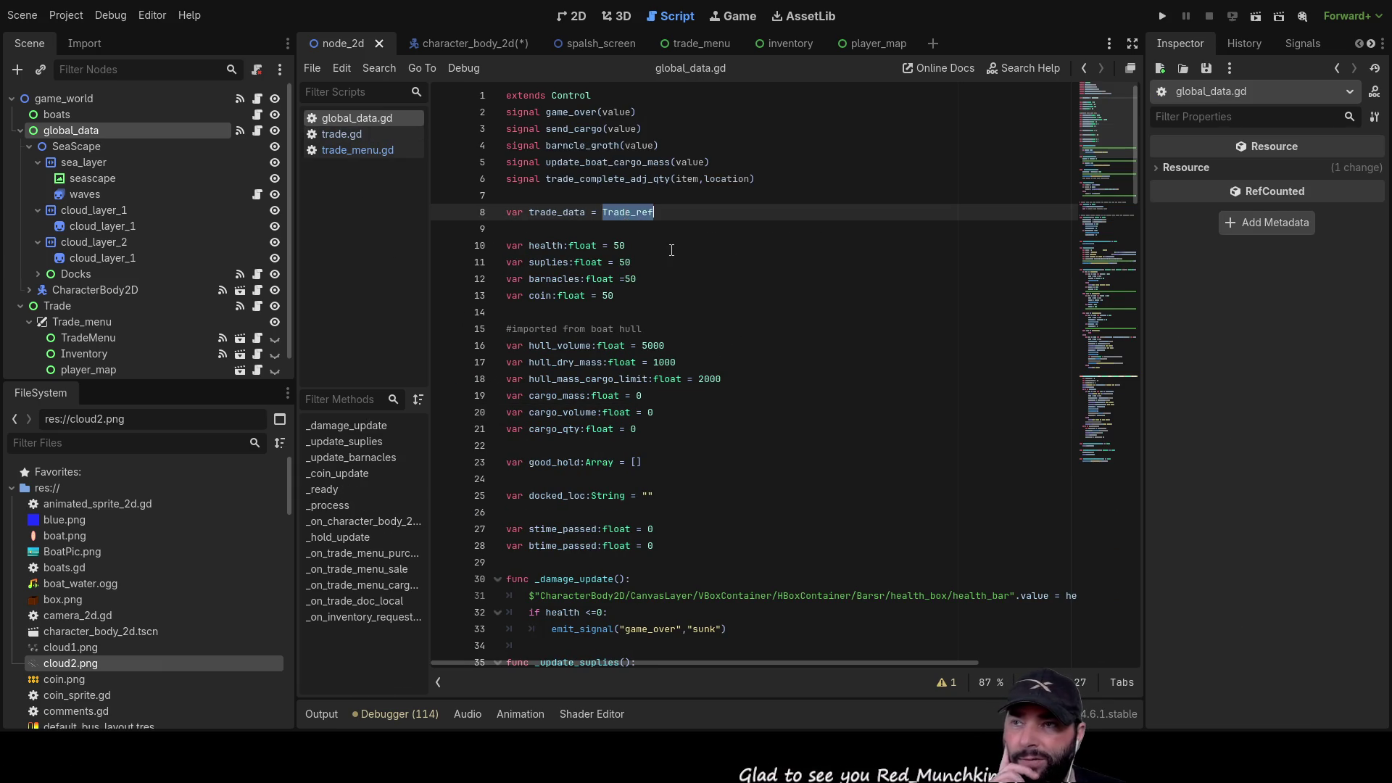
{"action": "left_click", "coordinate": [633, 246]}
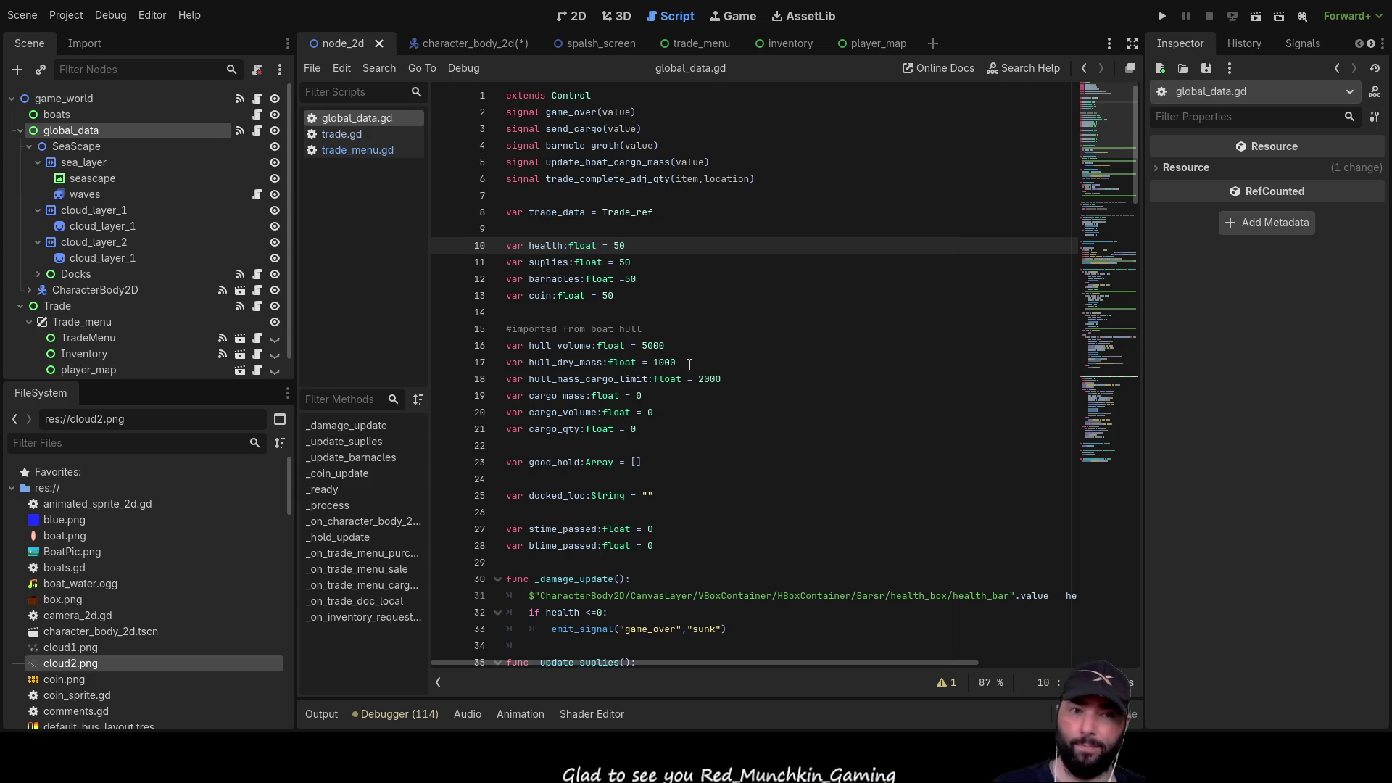
{"action": "scroll", "coordinate": [690, 364], "scroll_direction": "down", "scroll_amount": 15}
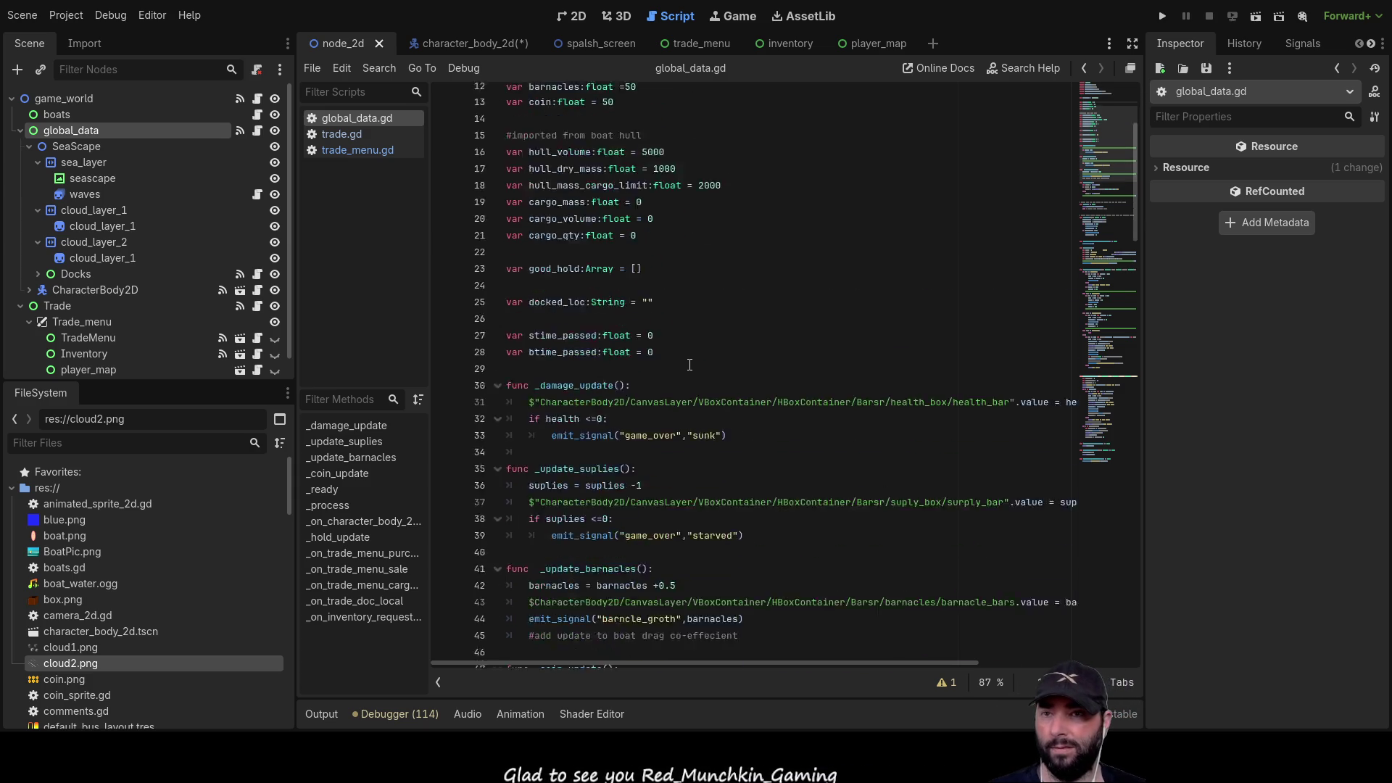
{"action": "scroll", "coordinate": [692, 368], "scroll_direction": "down", "scroll_amount": 8}
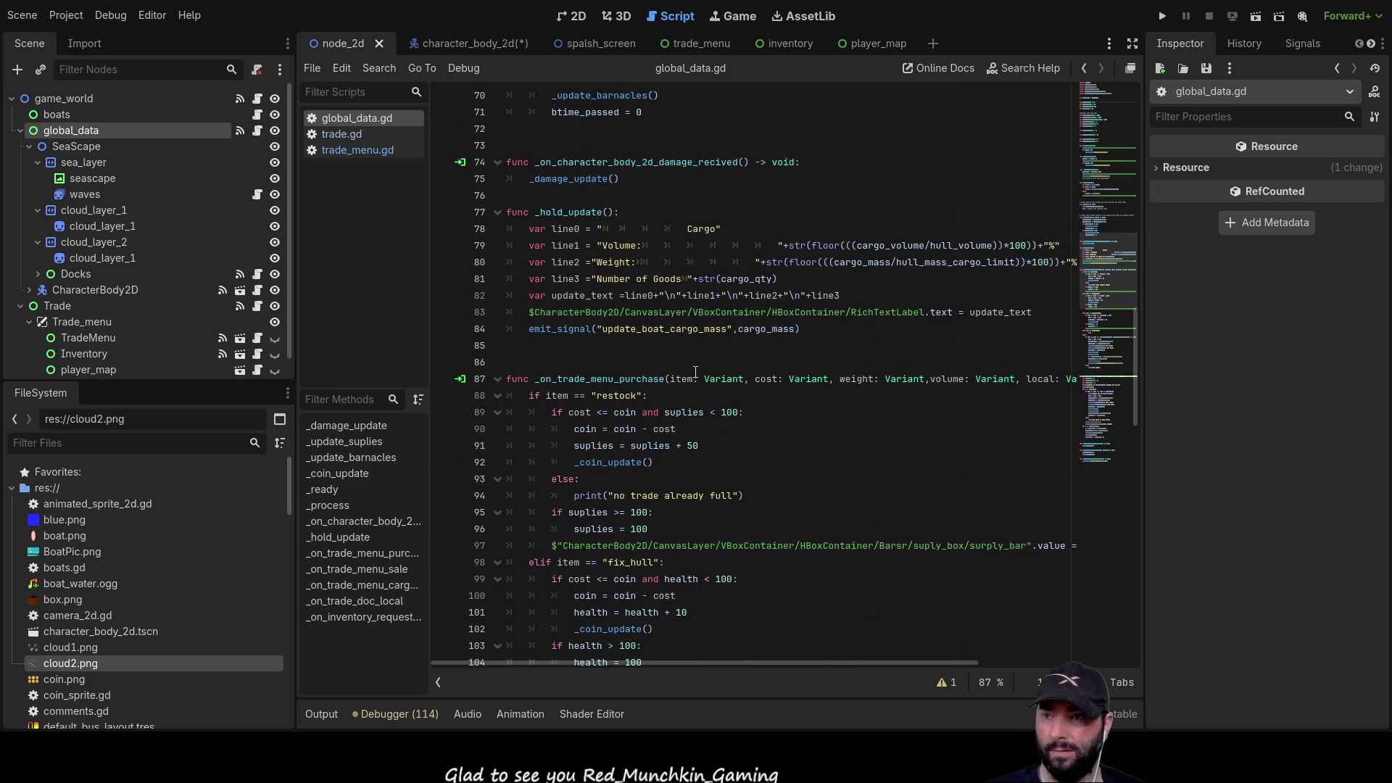
{"action": "scroll", "coordinate": [694, 372], "scroll_direction": "down", "scroll_amount": 7}
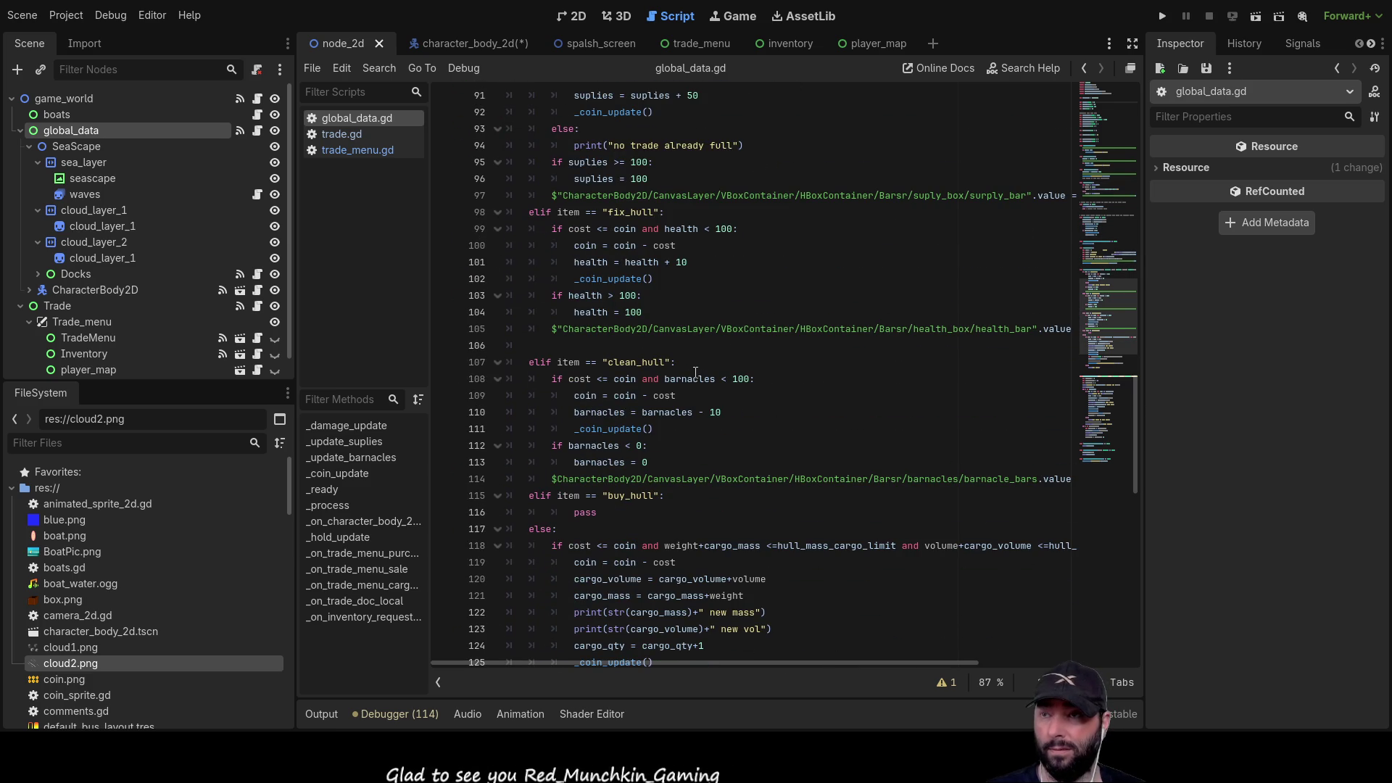
{"action": "scroll", "coordinate": [695, 372], "scroll_direction": "down", "scroll_amount": 17}
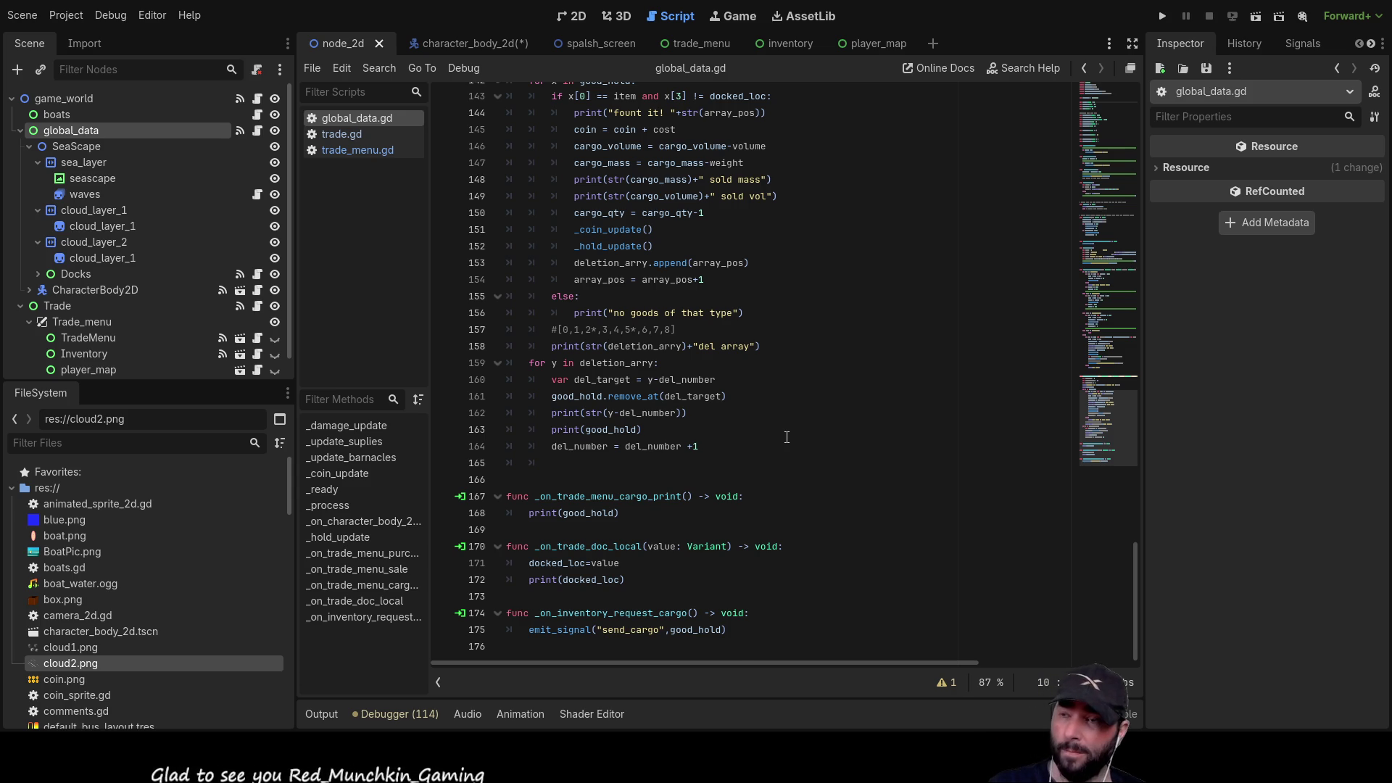
{"action": "scroll", "coordinate": [601, 294], "scroll_direction": "up", "scroll_amount": 6}
{"action": "double_click", "coordinate": [588, 281]}
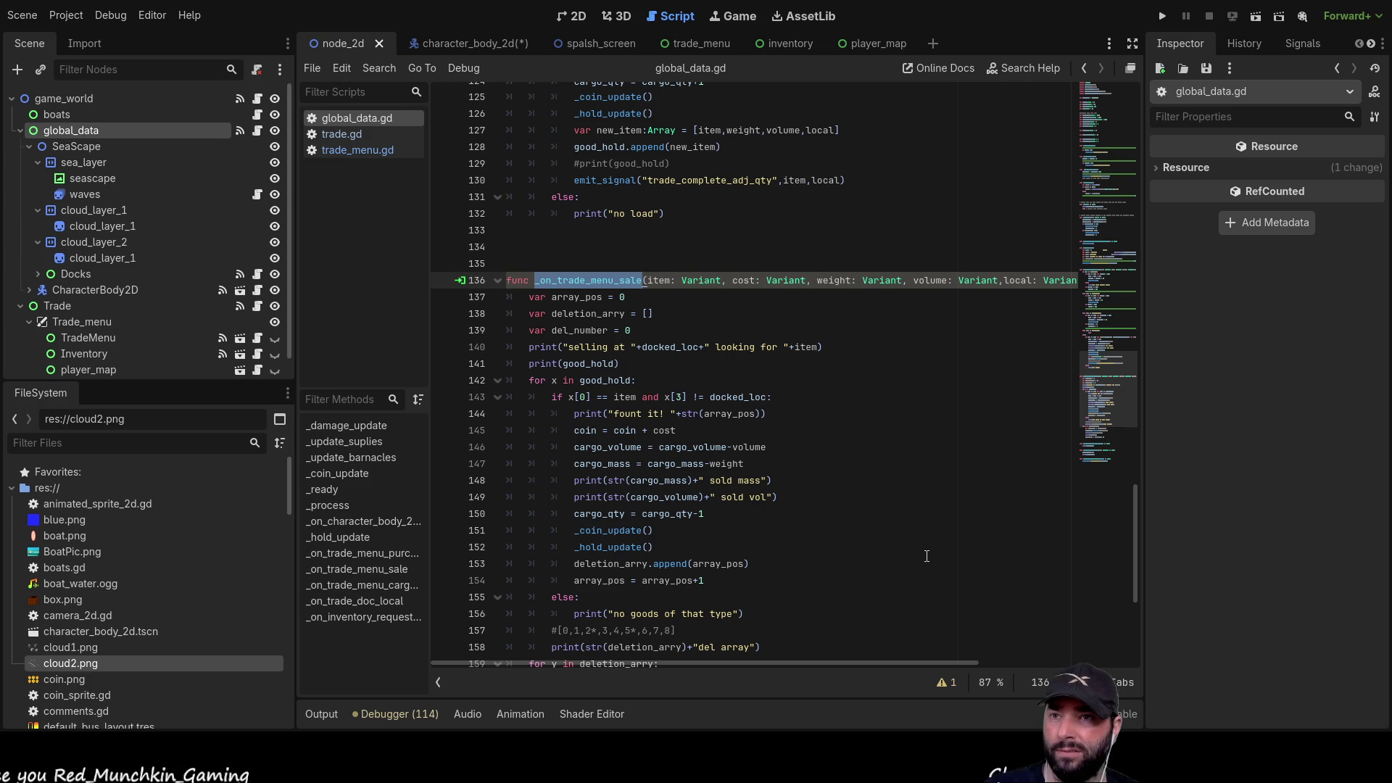
{"action": "mouse_move", "coordinate": [893, 663]}
{"action": "left_mouse_down"}
{"action": "mouse_move", "coordinate": [950, 663]}
{"action": "mouse_move", "coordinate": [889, 662]}
{"action": "left_mouse_up"}
{"action": "double_click", "coordinate": [734, 280]}
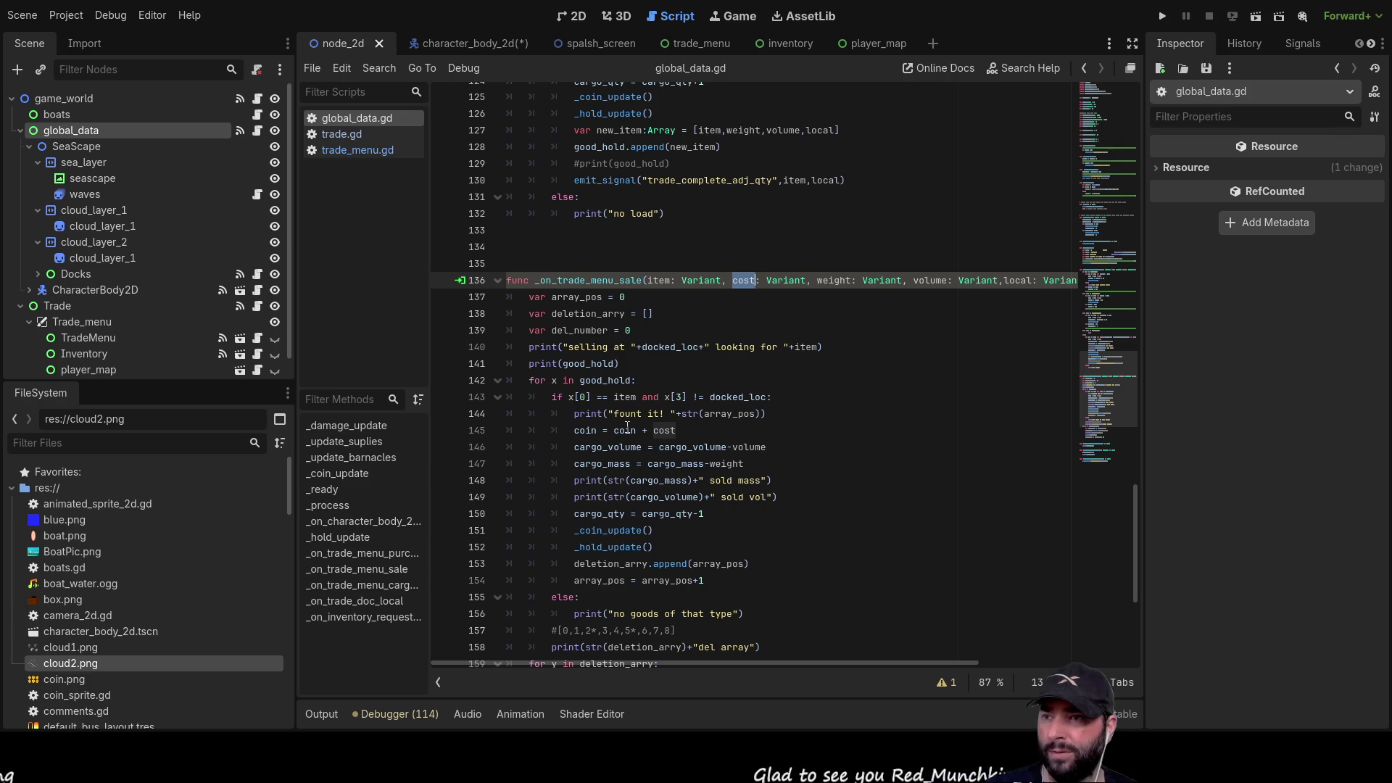
{"action": "left_click", "coordinate": [662, 430]}
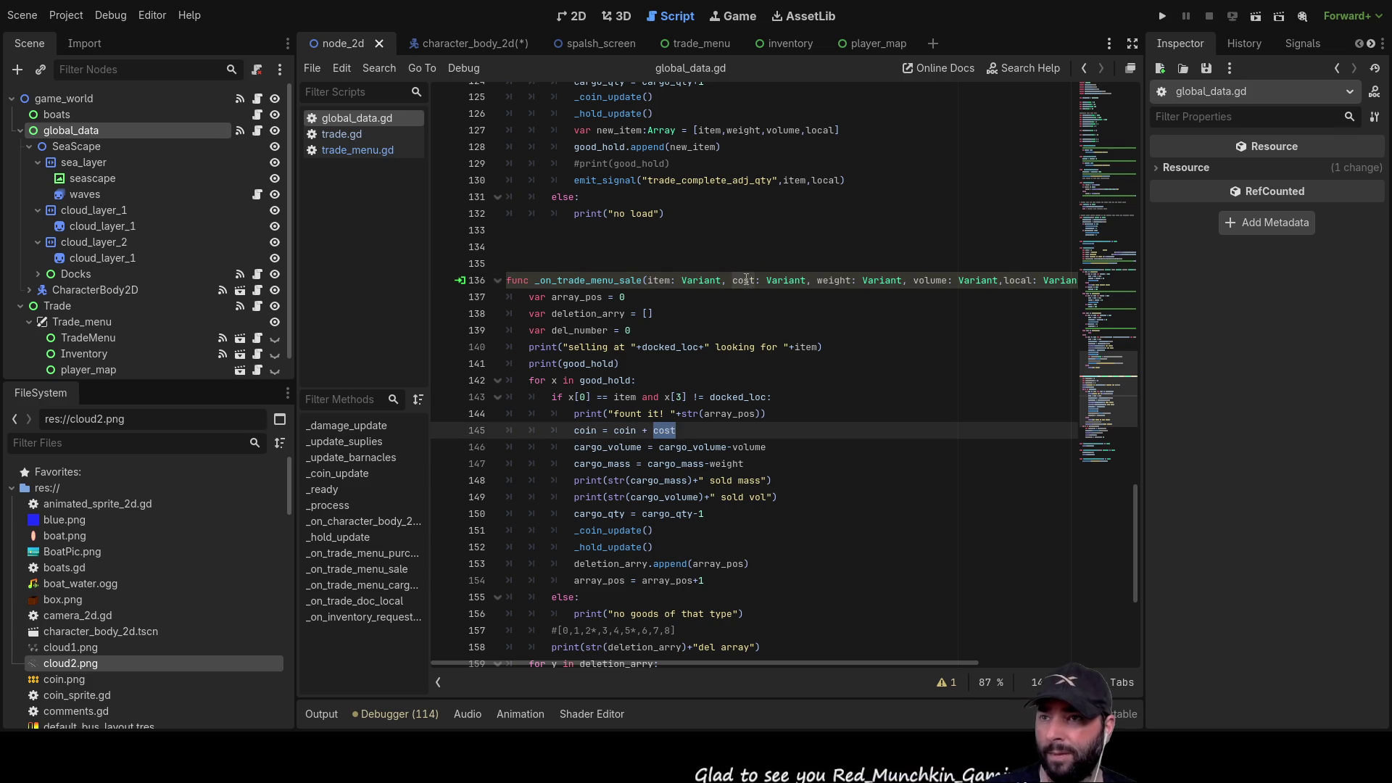
{"action": "left_click", "coordinate": [663, 430], "text": "ctrl"}
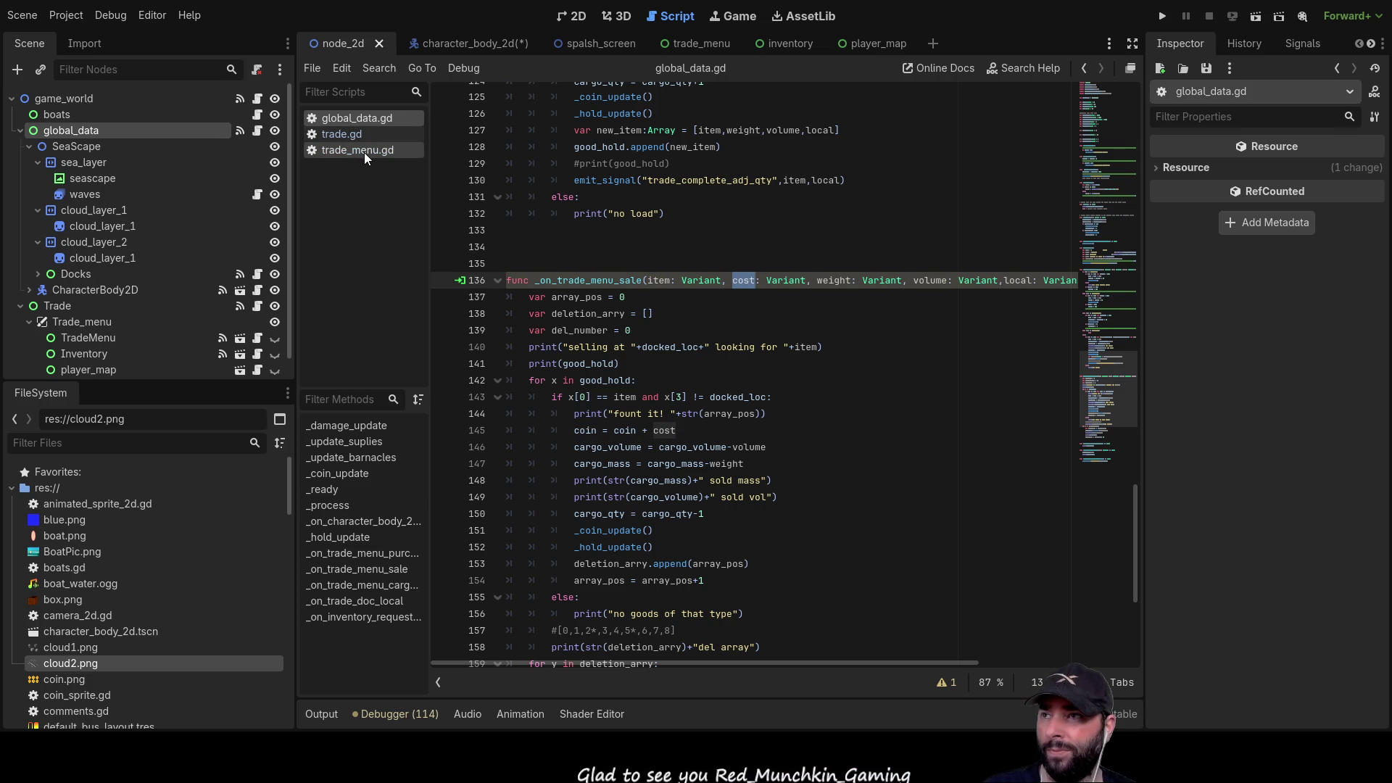
- Glance at trade_menu.gd, then return to global_data.gd and select the trade_data line
{"action": "left_click", "coordinate": [365, 153]}
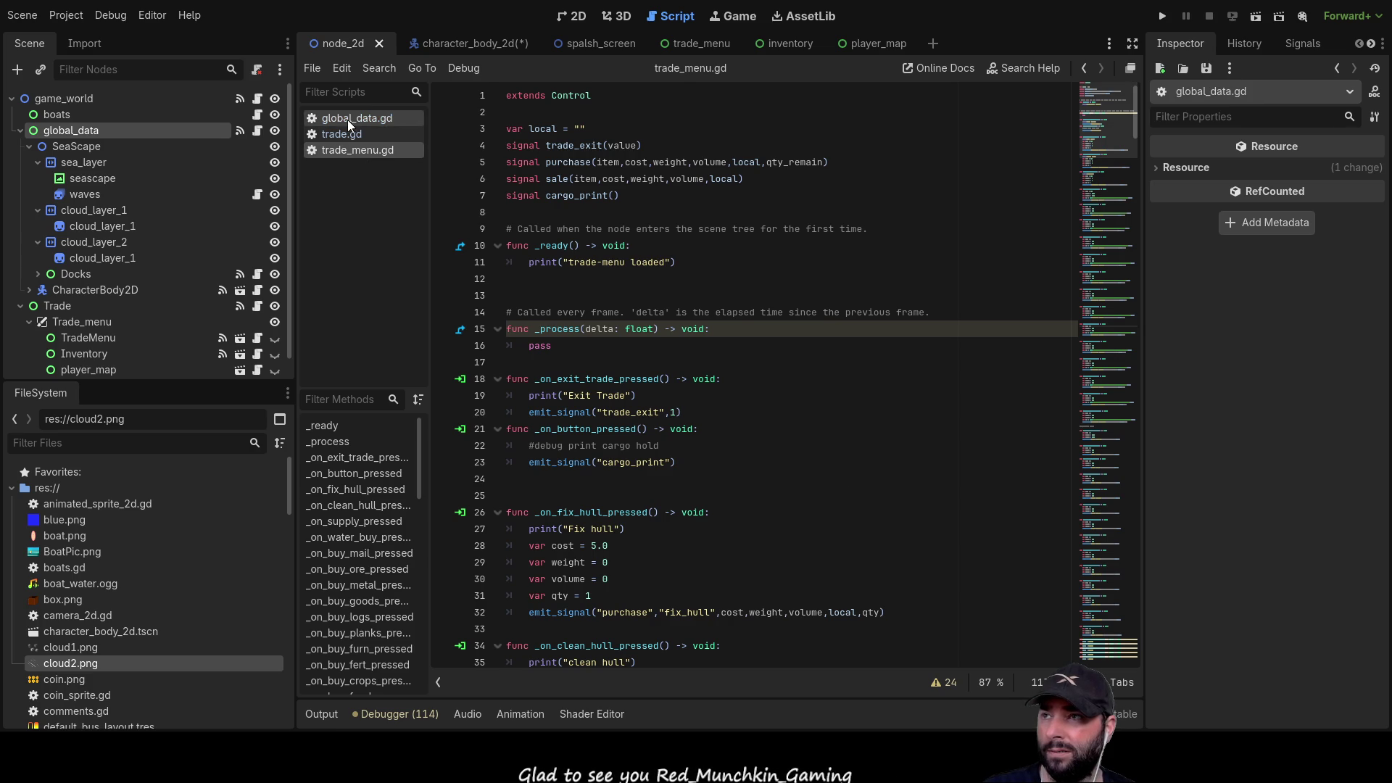
{"action": "left_click", "coordinate": [348, 119]}
{"action": "scroll", "coordinate": [617, 270], "scroll_direction": "up", "scroll_amount": 20}
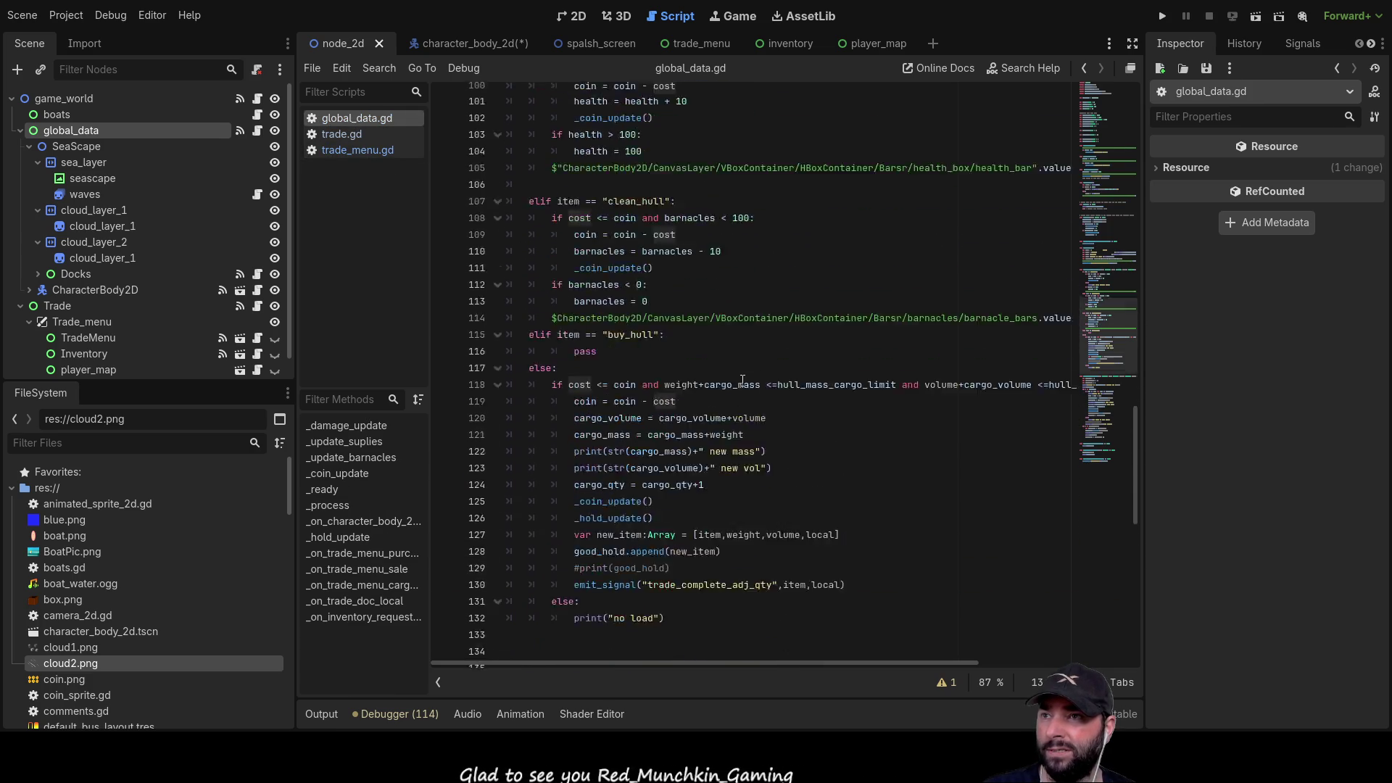
{"action": "scroll", "coordinate": [727, 382], "scroll_direction": "up", "scroll_amount": 5}
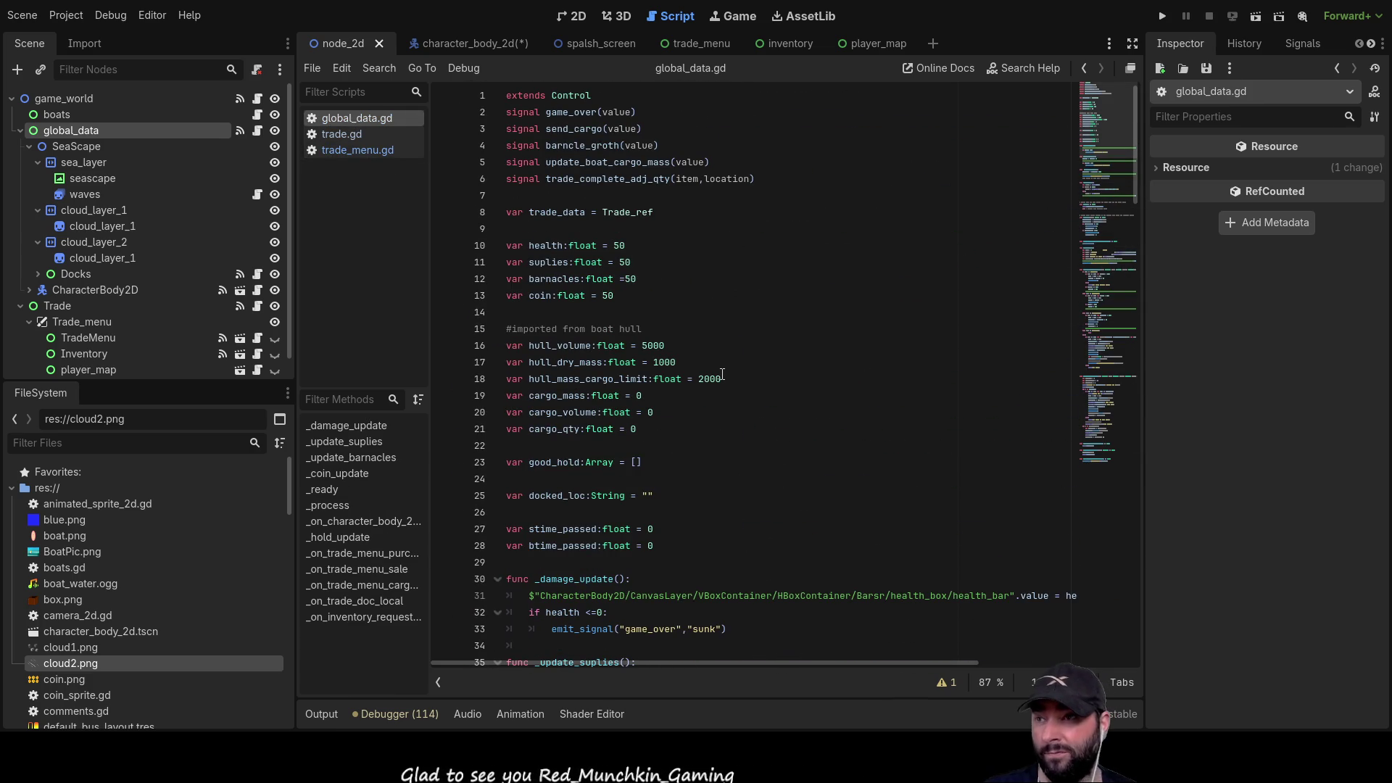
{"action": "triple_click", "coordinate": [676, 212]}
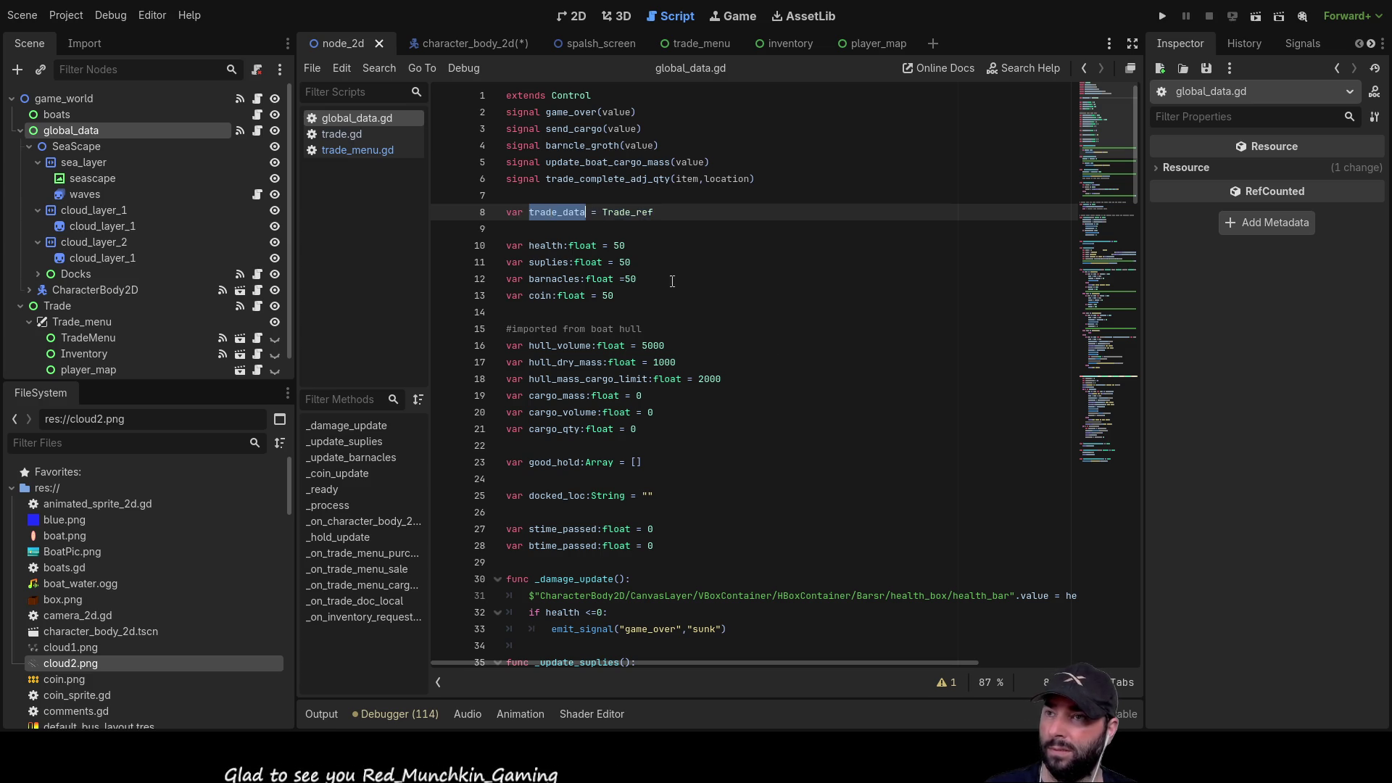
{"action": "scroll", "coordinate": [775, 422], "scroll_direction": "down", "scroll_amount": 12}
{"action": "scroll", "coordinate": [776, 422], "scroll_direction": "down", "scroll_amount": 18}
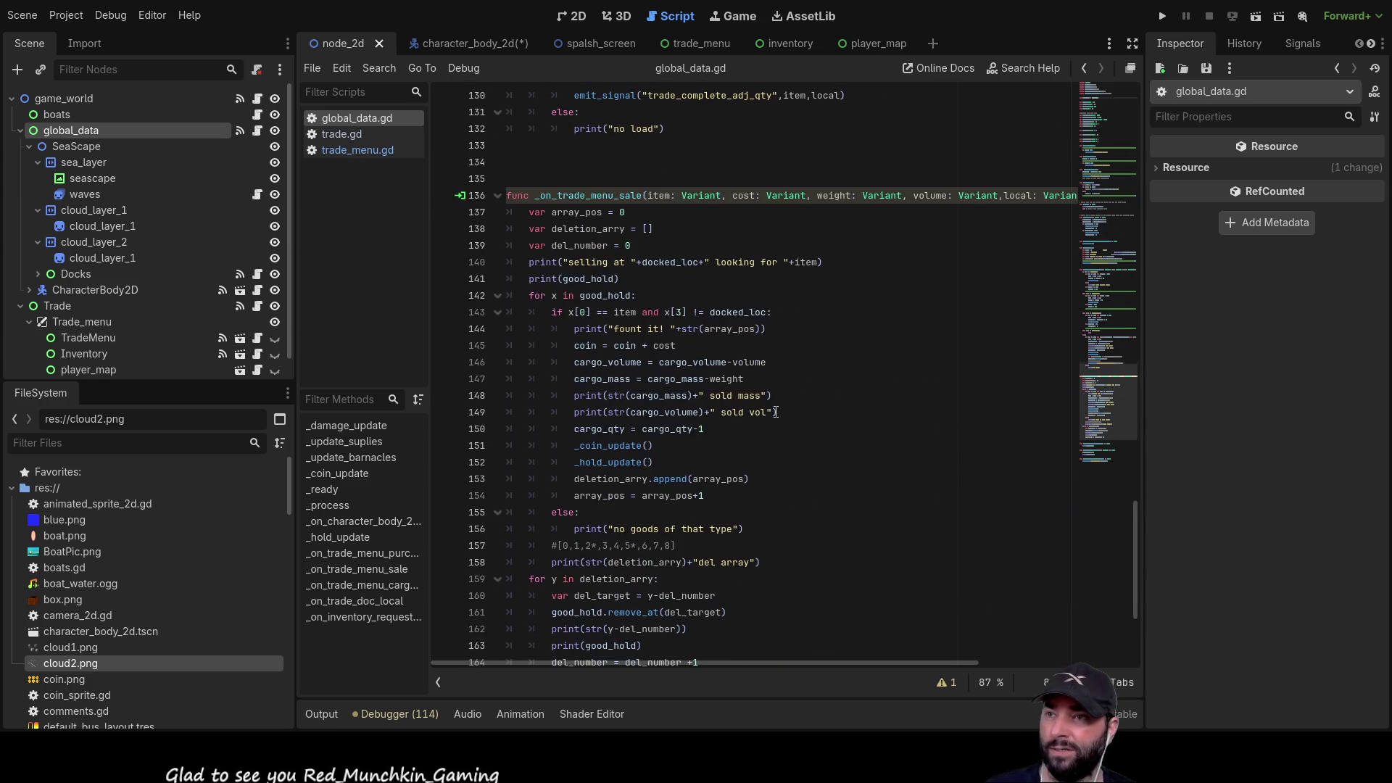
{"action": "scroll", "coordinate": [775, 411], "scroll_direction": "up", "scroll_amount": 20}
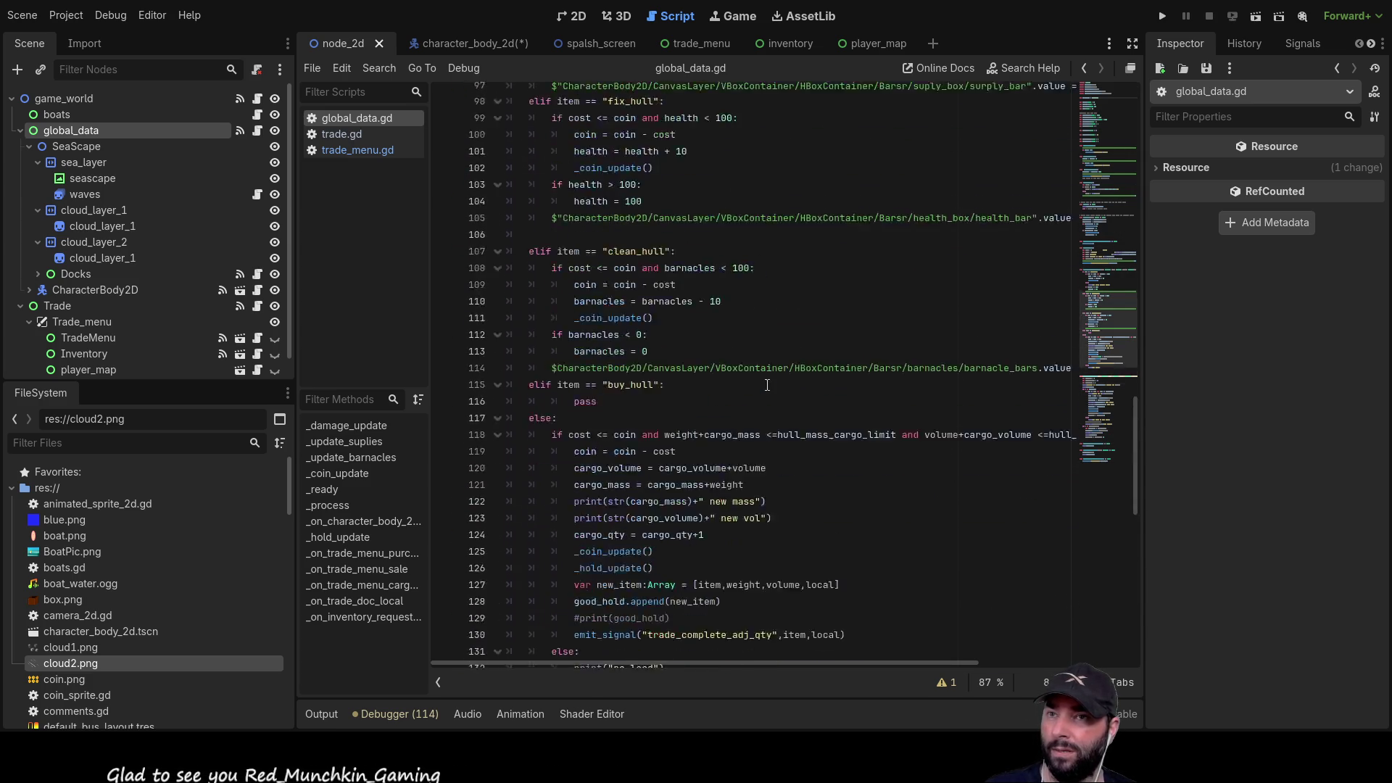
{"action": "scroll", "coordinate": [772, 392], "scroll_direction": "up", "scroll_amount": 4}
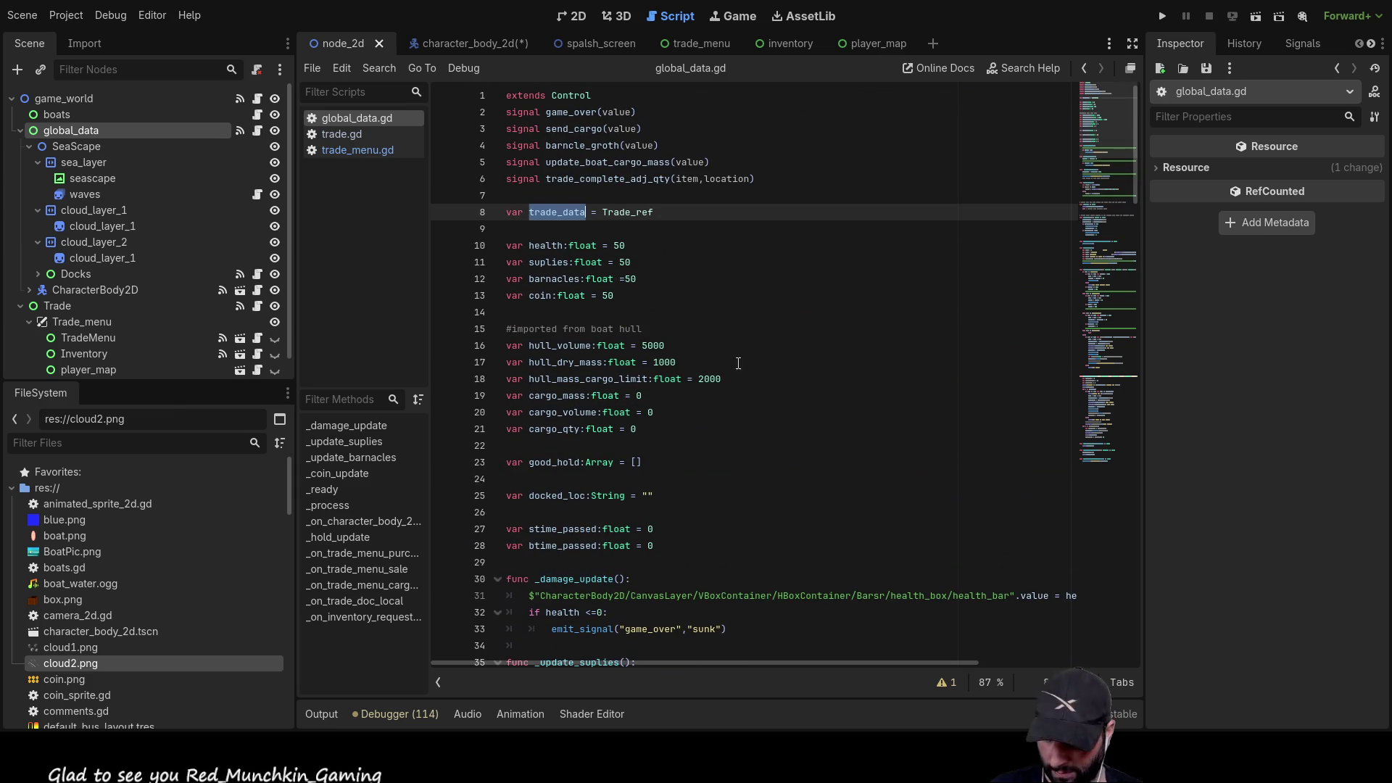
- Delete the var trade_data = Trade_ref line and its blank line, then go to trade_menu.gd
{"action": "left_click", "coordinate": [675, 221]}
{"action": "left_click_drag", "start_coordinate": [682, 211], "coordinate": [453, 209]}
{"action": "key", "text": "BackSpace"}
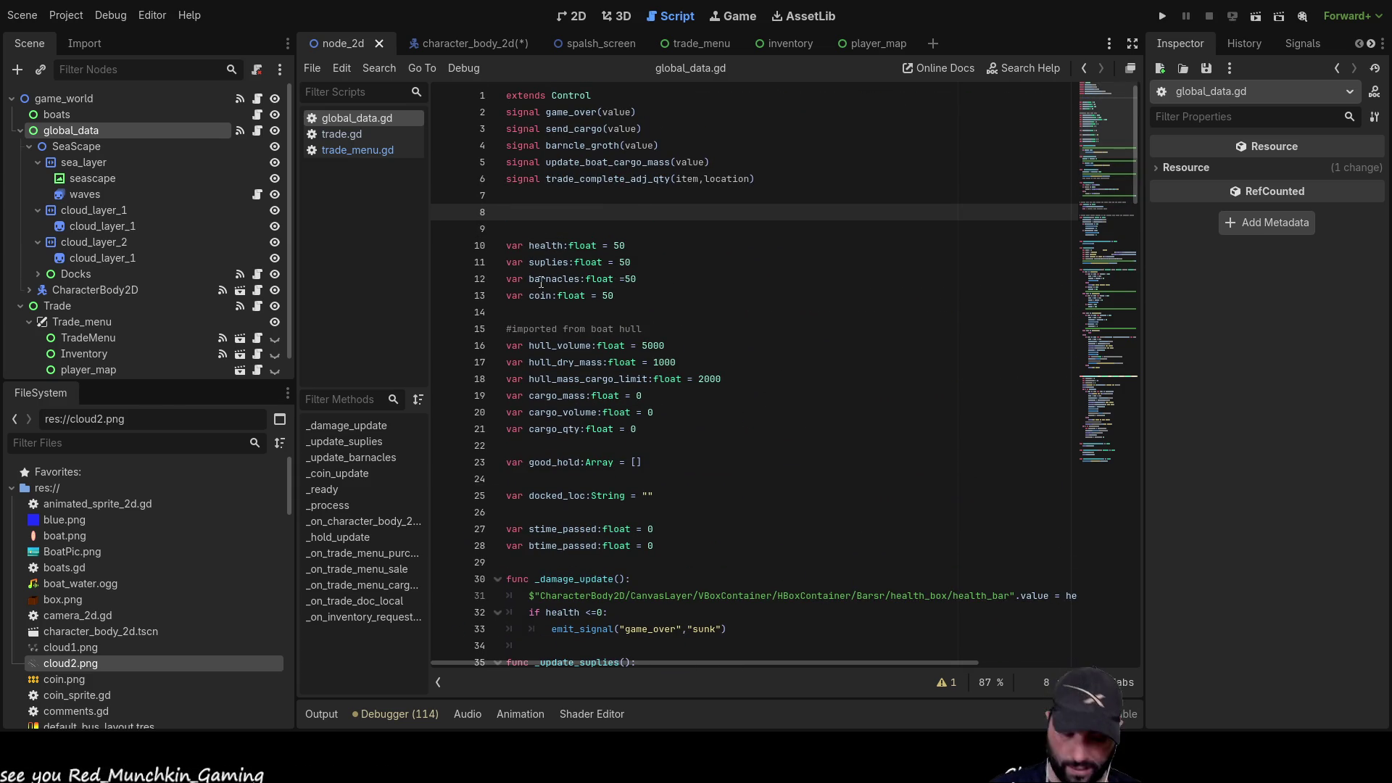
{"action": "key", "text": "Delete"}
{"action": "key", "text": "Delete"}
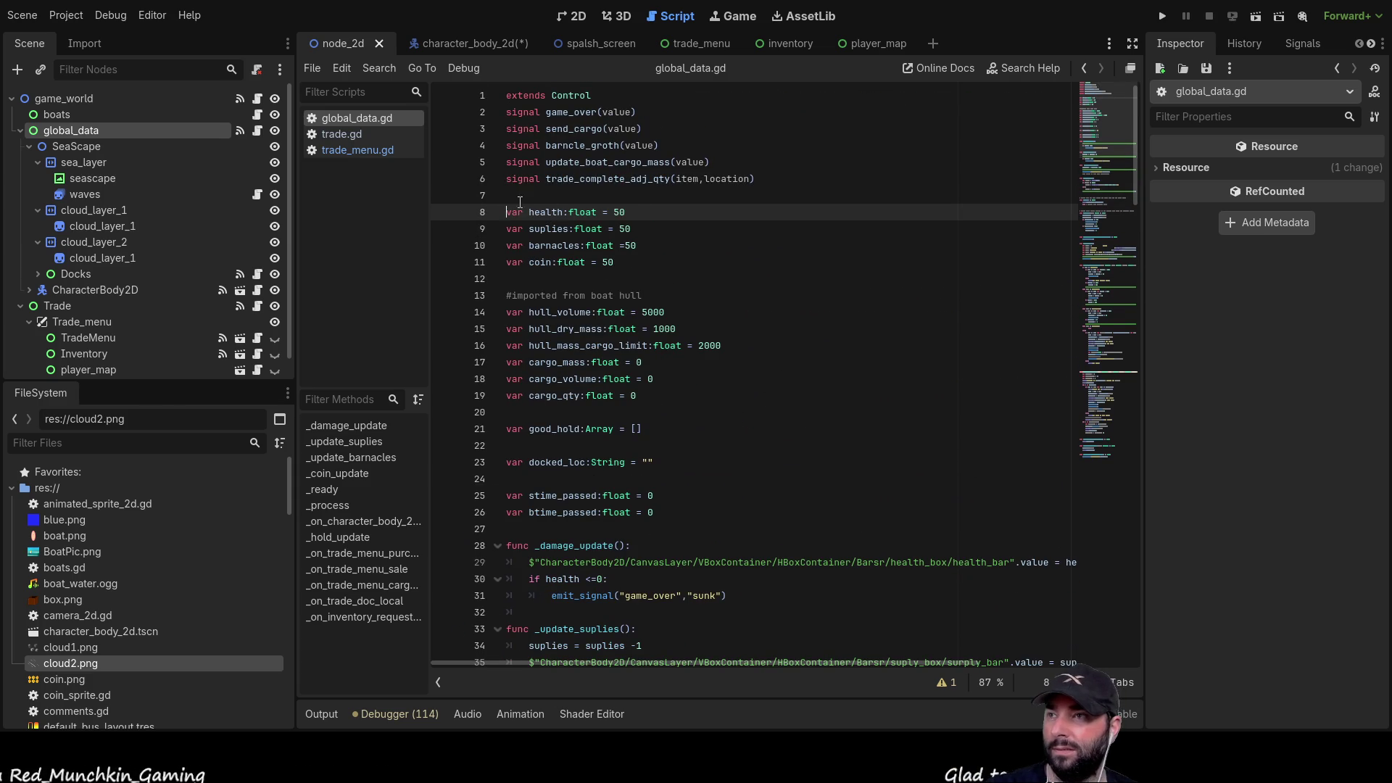
{"action": "left_click", "coordinate": [355, 150]}
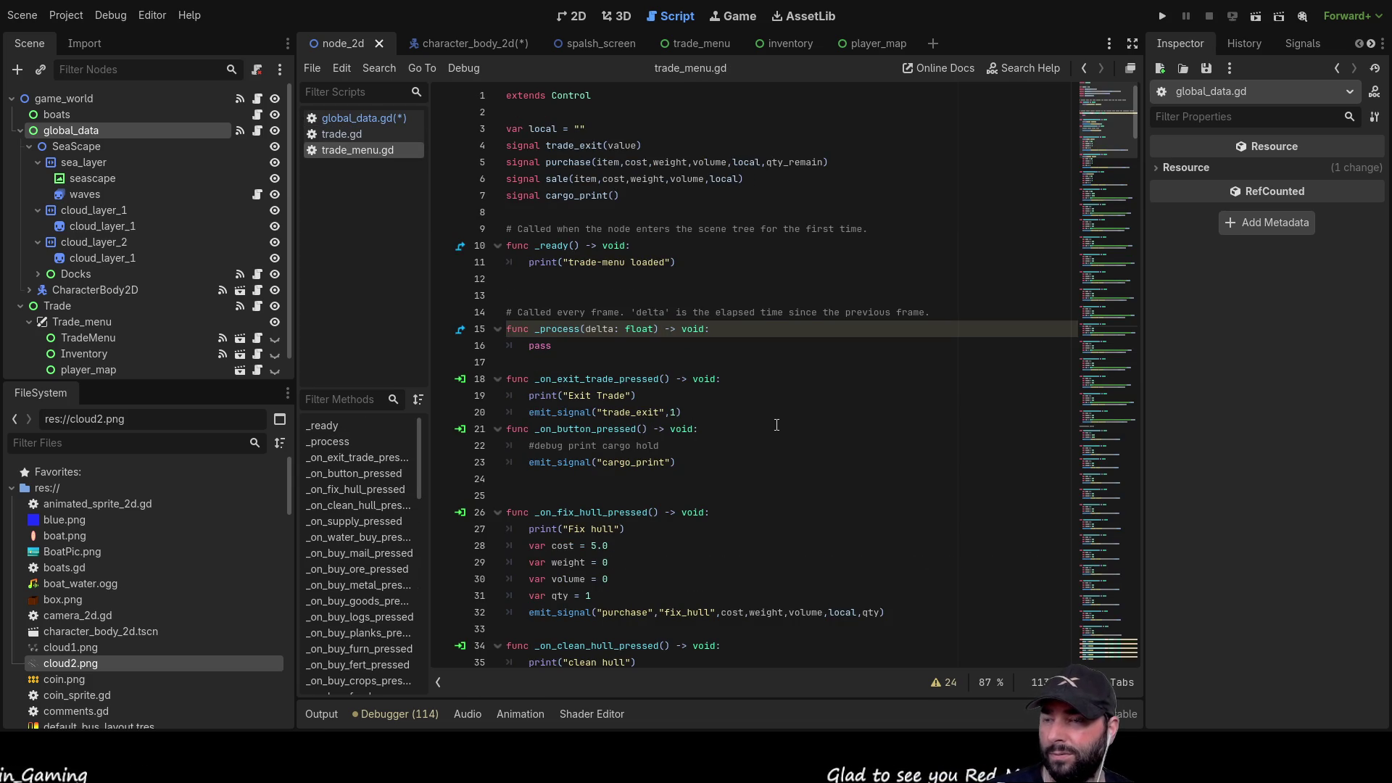
- Add blank lines below the signals in trade_menu.gd and select Trade_ref
{"action": "scroll", "coordinate": [777, 426], "scroll_direction": "down", "scroll_amount": 15}
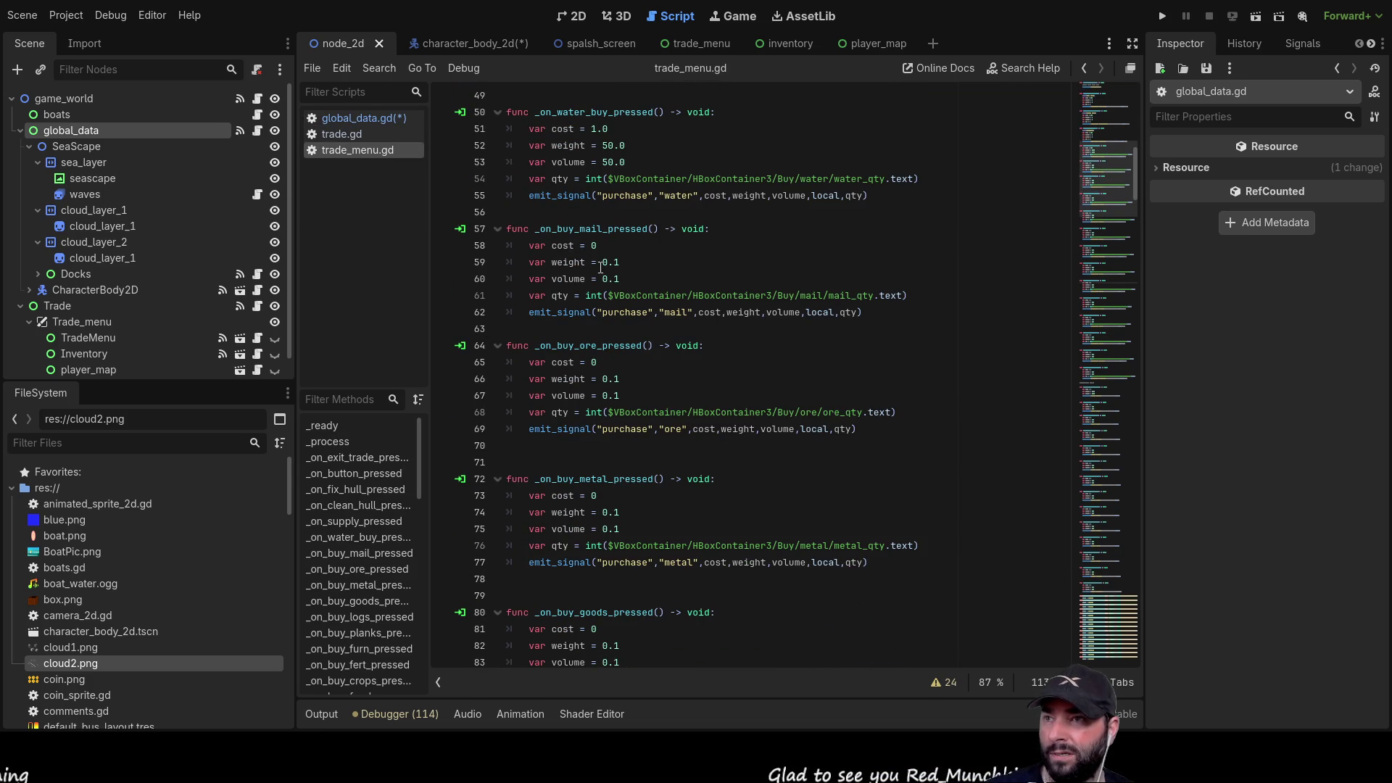
{"action": "scroll", "coordinate": [607, 318], "scroll_direction": "up", "scroll_amount": 15}
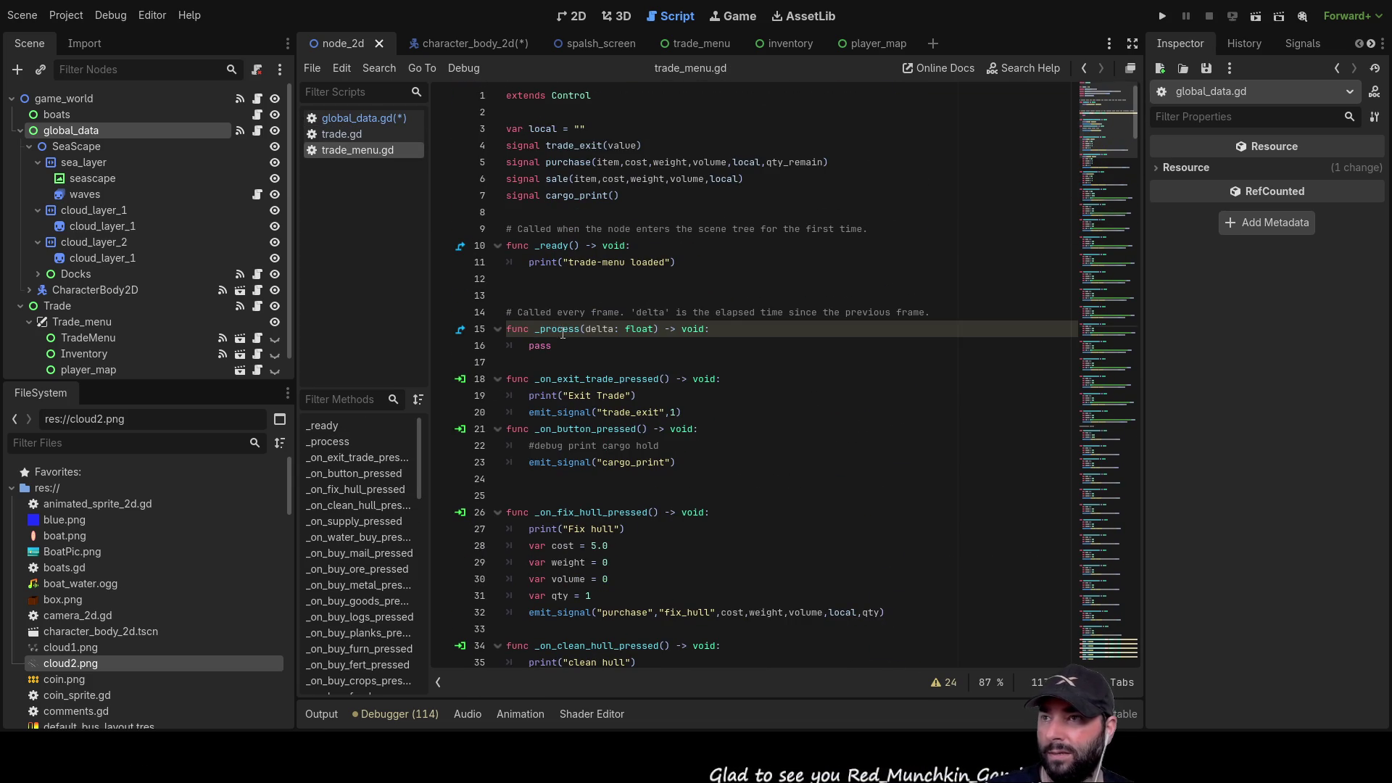
{"action": "left_click", "coordinate": [530, 215]}
{"action": "key", "text": "Return"}
{"action": "key", "text": "Return"}
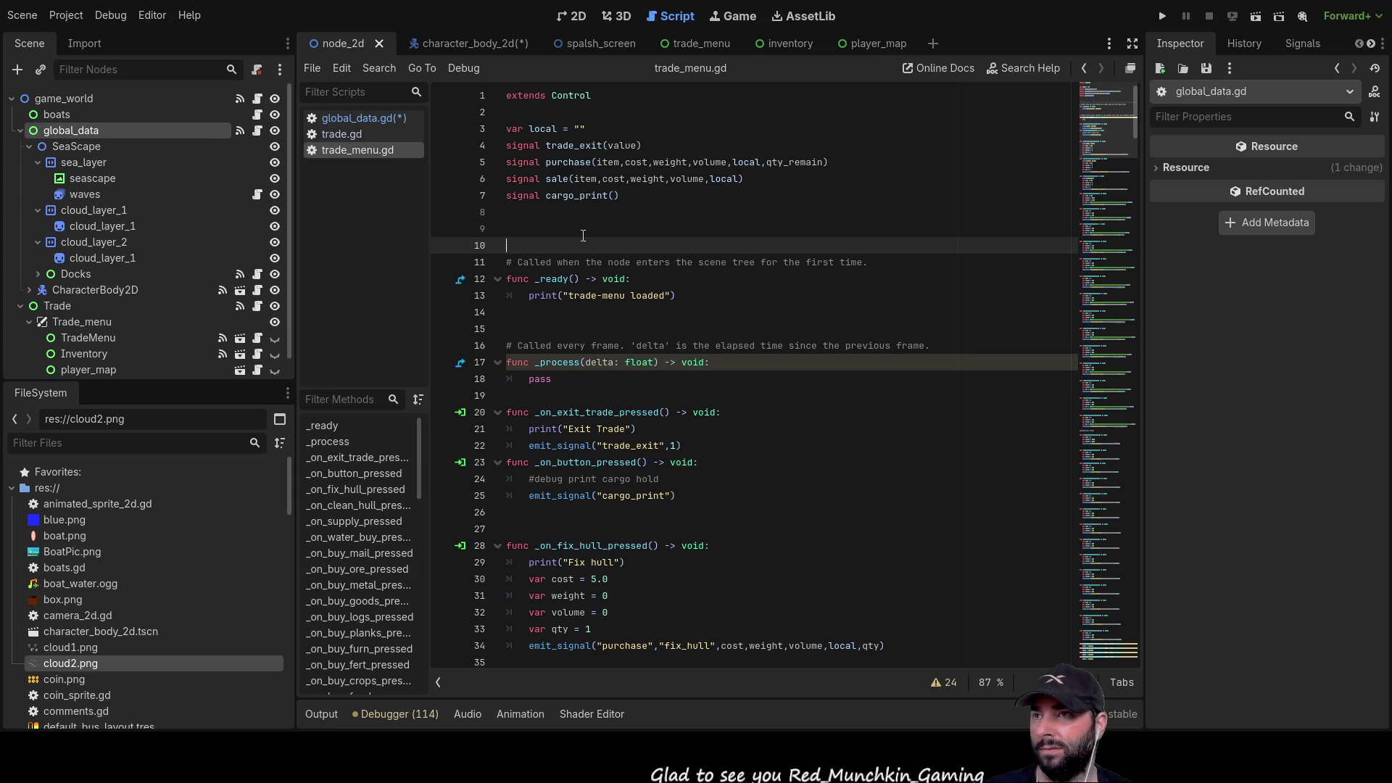
{"action": "key", "text": "Up"}
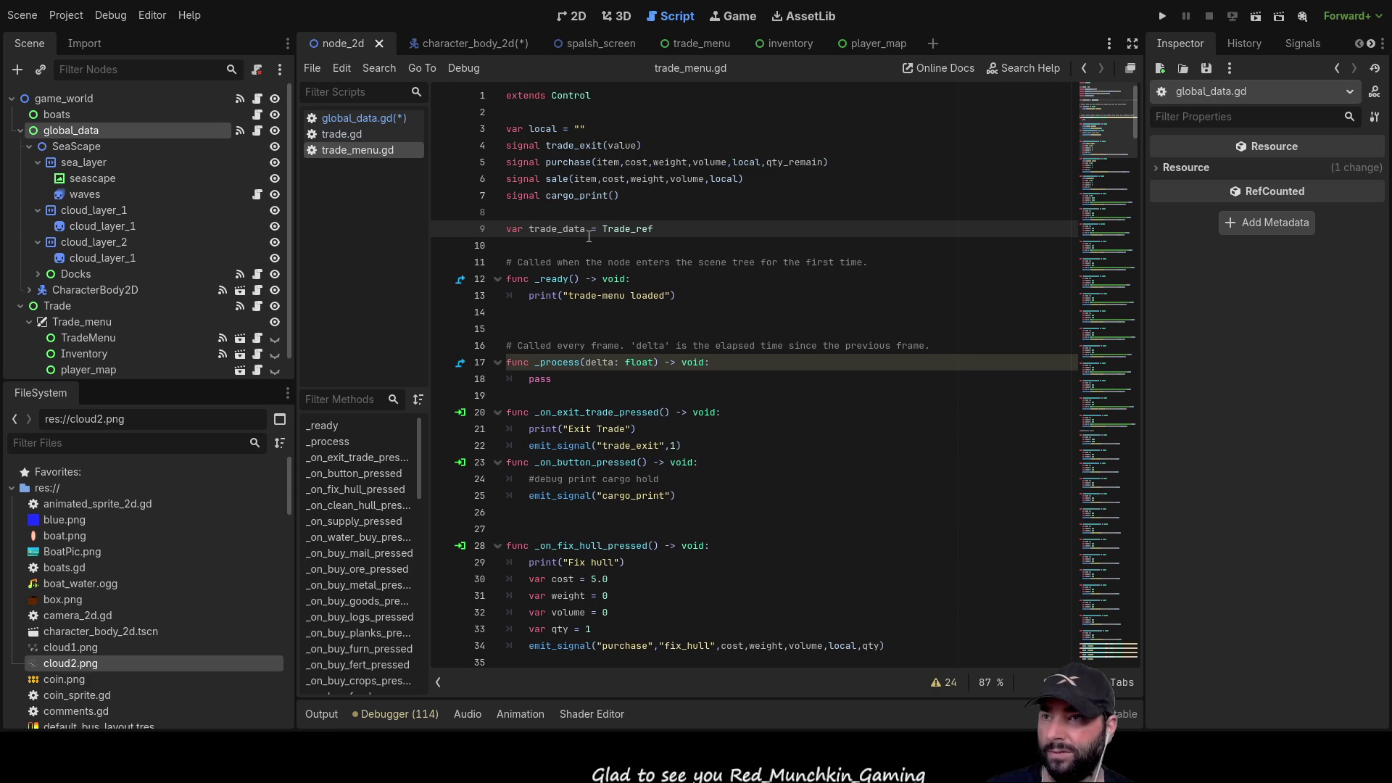
{"action": "double_click", "coordinate": [633, 229]}
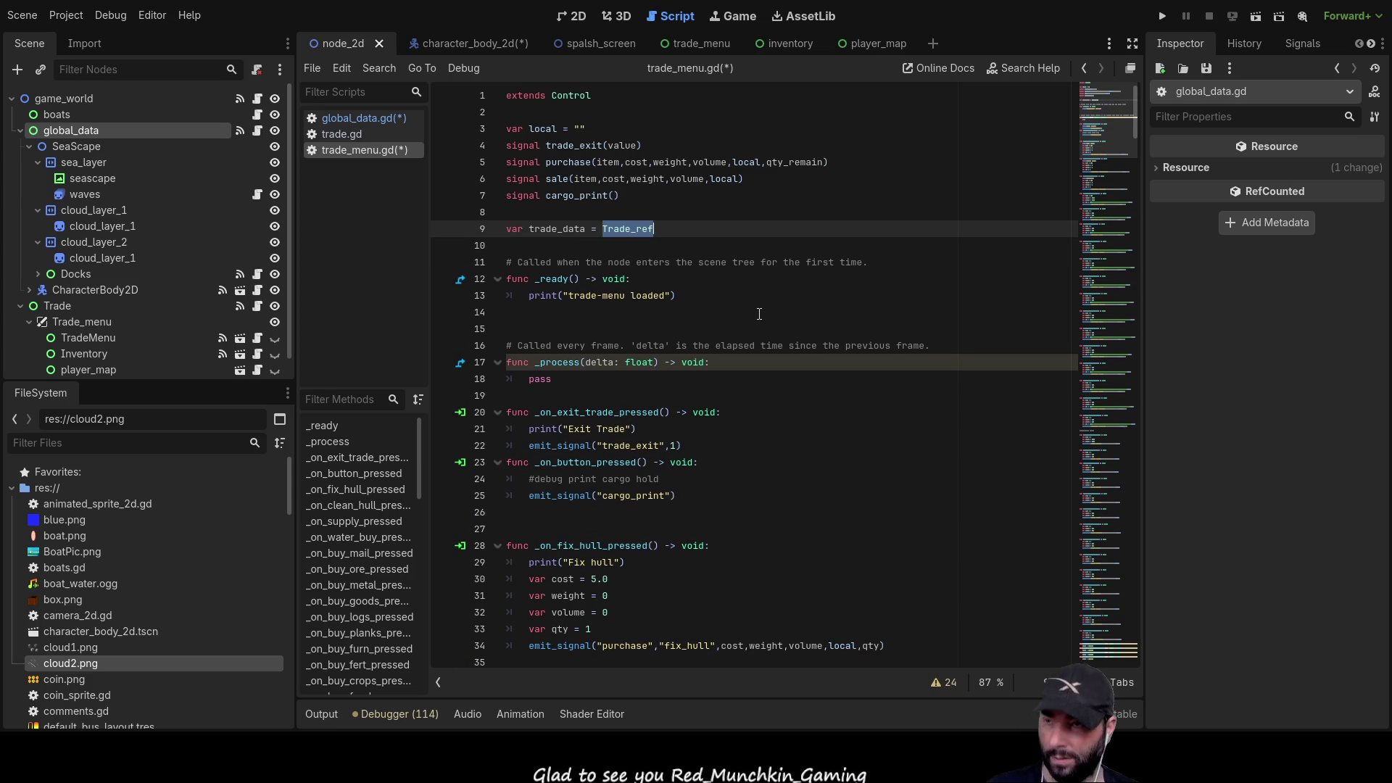
- Review the rest of trade_menu.gd, then bring up trade.gd's trade goods definitions
{"action": "scroll", "coordinate": [781, 383], "scroll_direction": "down", "scroll_amount": 2}
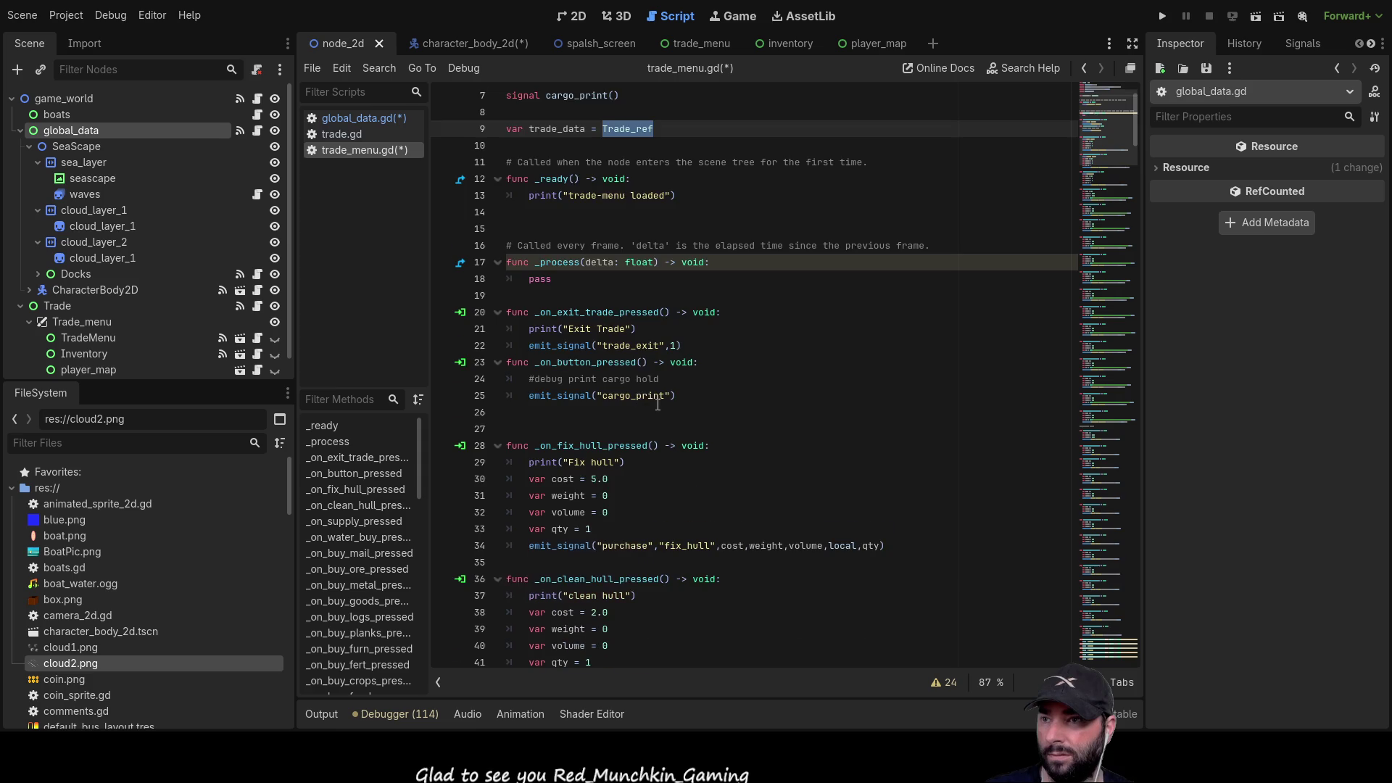
{"action": "scroll", "coordinate": [655, 404], "scroll_direction": "down", "scroll_amount": 7}
{"action": "scroll", "coordinate": [686, 376], "scroll_direction": "down", "scroll_amount": 5}
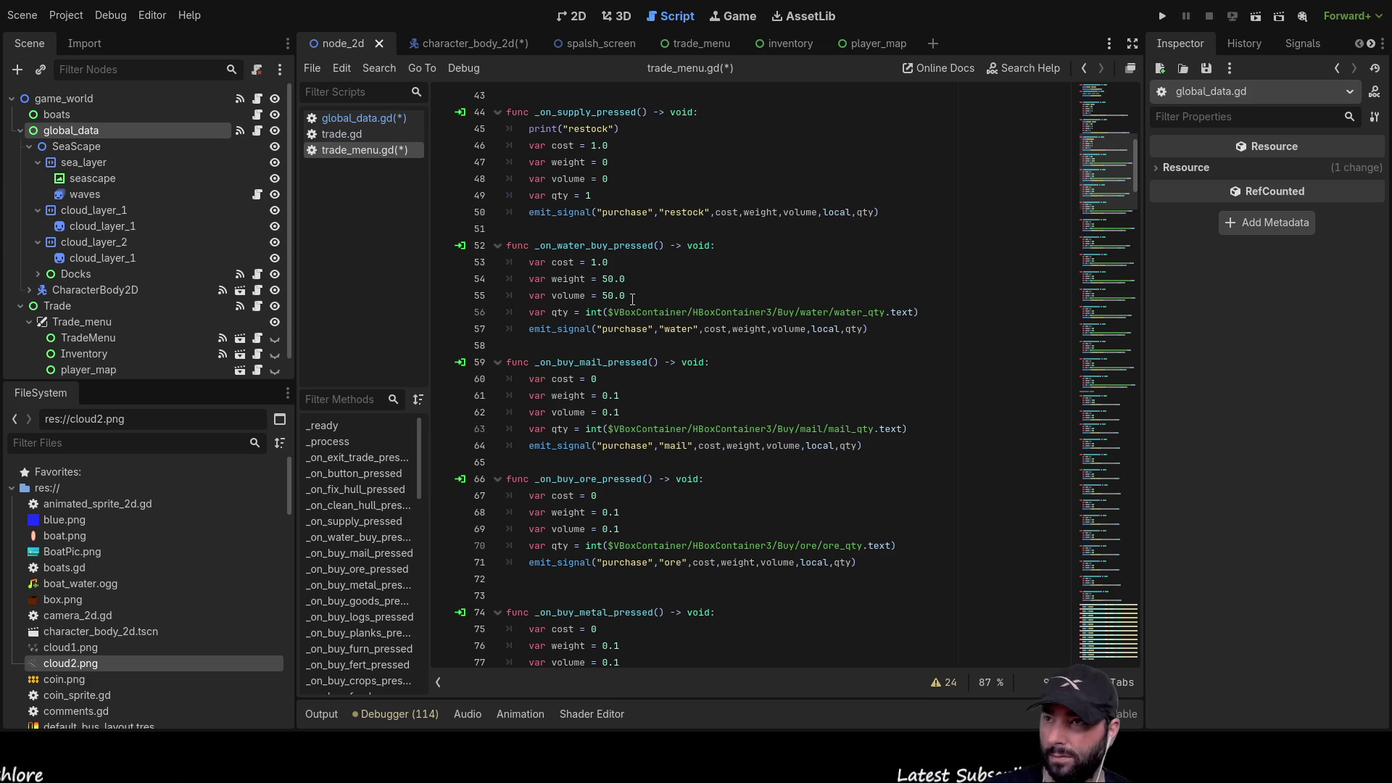
{"action": "scroll", "coordinate": [632, 300], "scroll_direction": "up", "scroll_amount": 10}
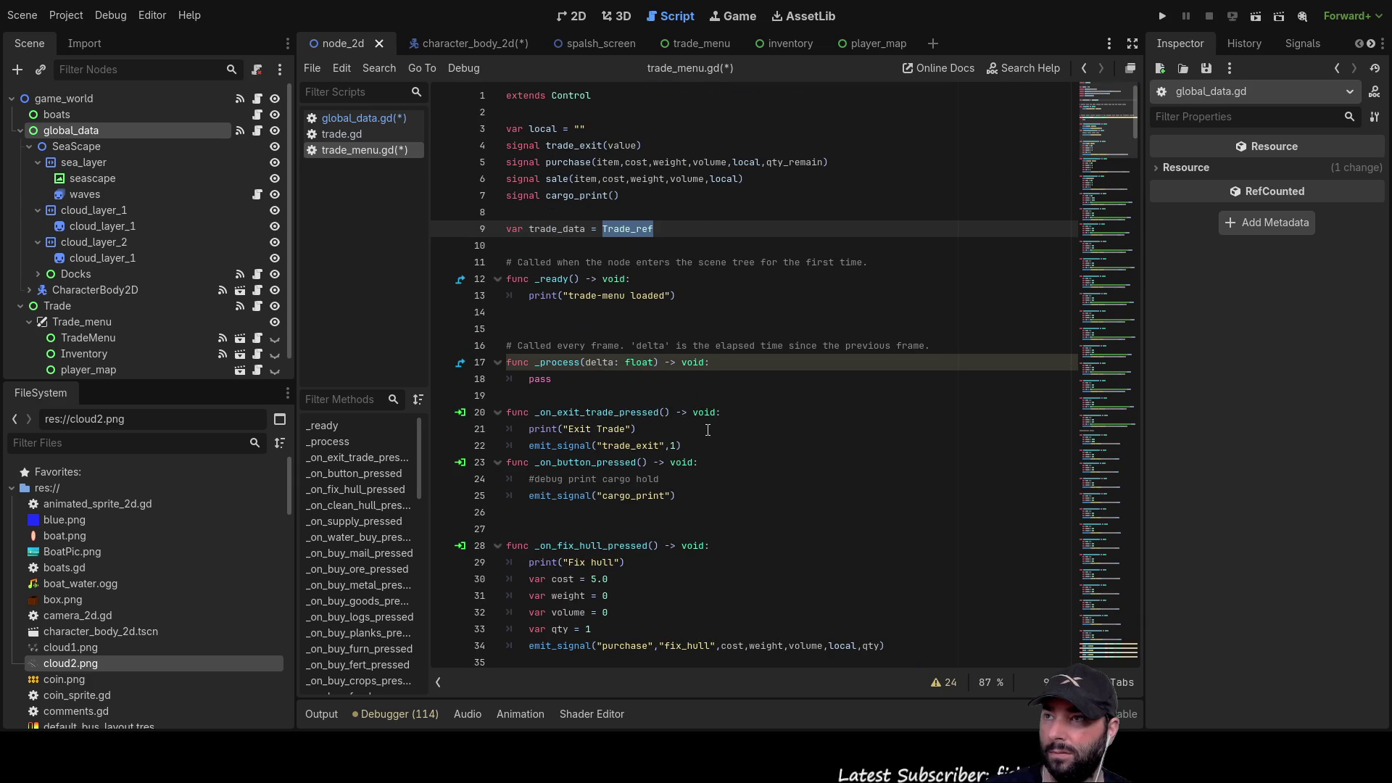
{"action": "left_click", "coordinate": [363, 129]}
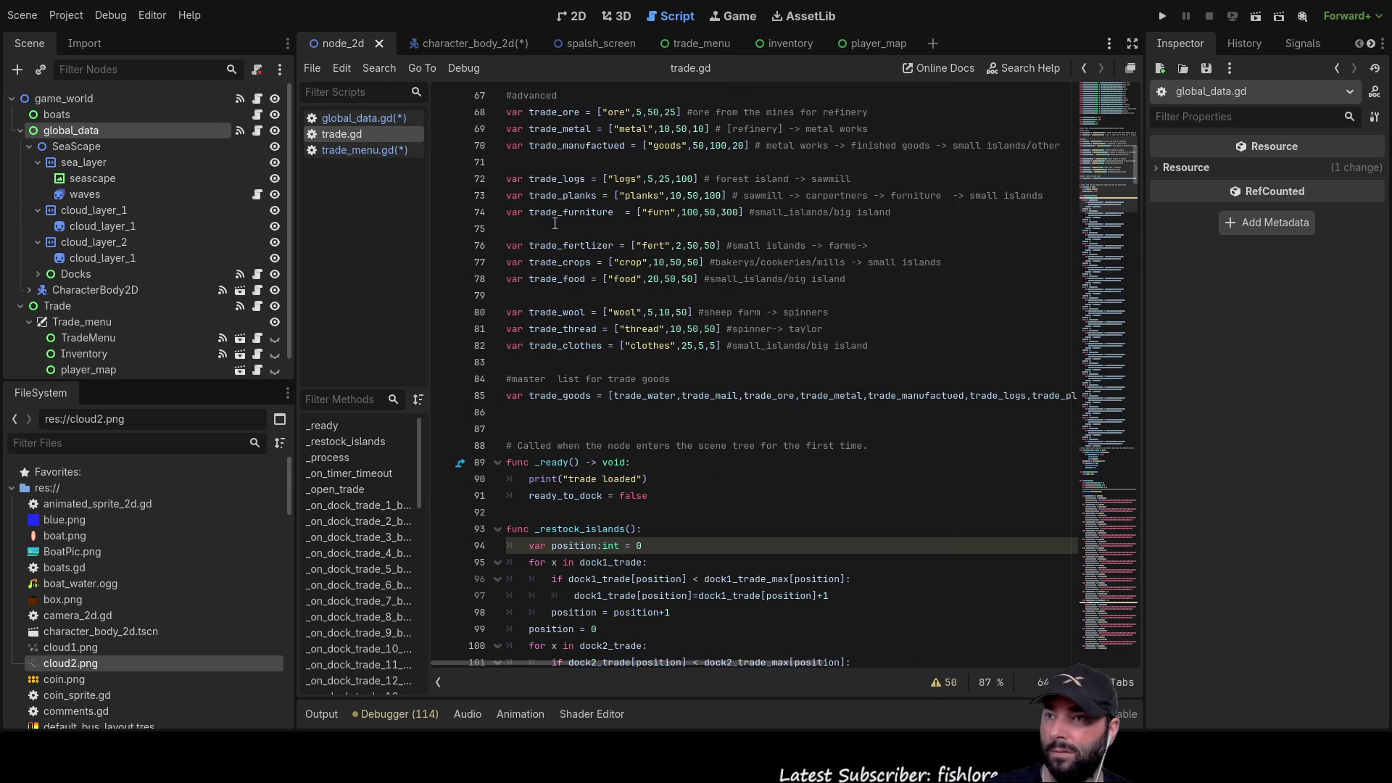
- Leave the water and letters entries in trade.gd and return to the trade_menu.gd script
{"action": "scroll", "coordinate": [736, 385], "scroll_direction": "up", "scroll_amount": 5}
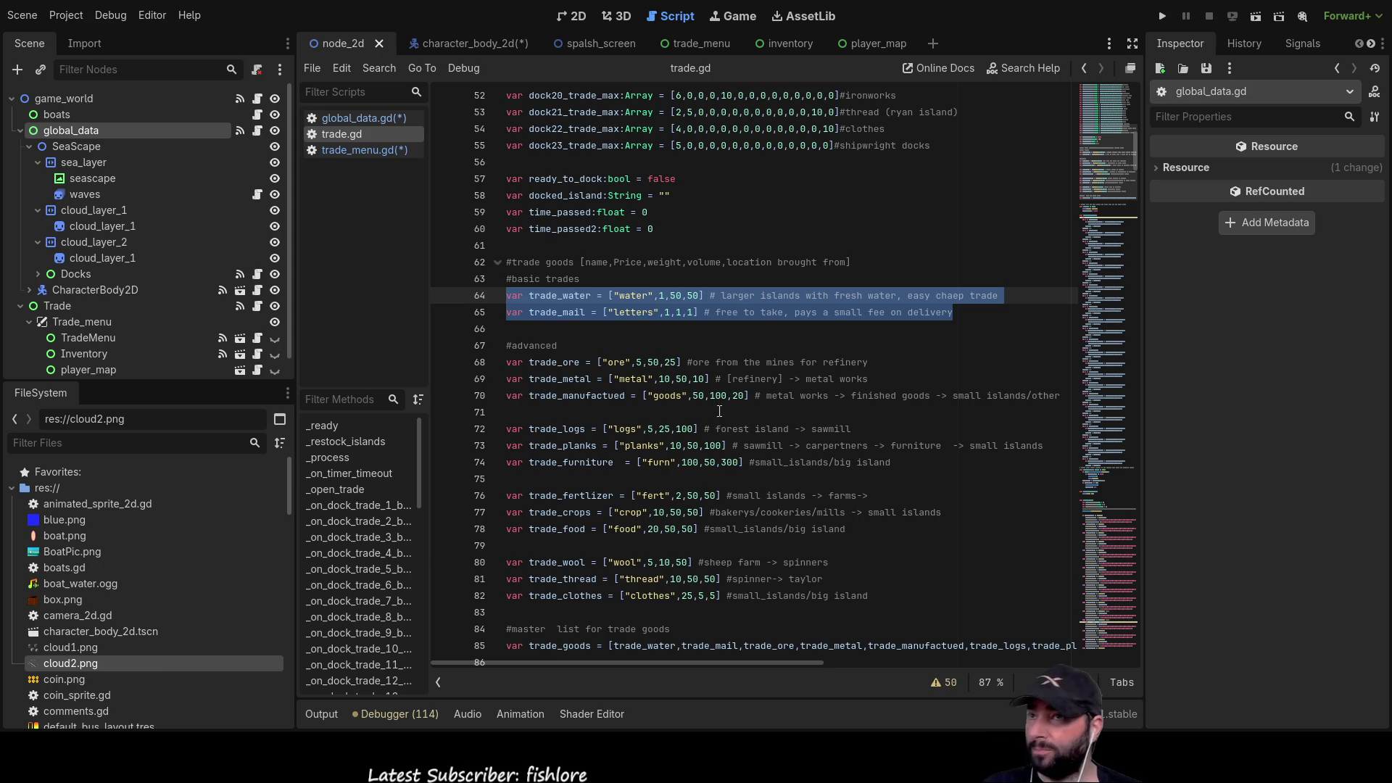
{"action": "left_click", "coordinate": [370, 149]}
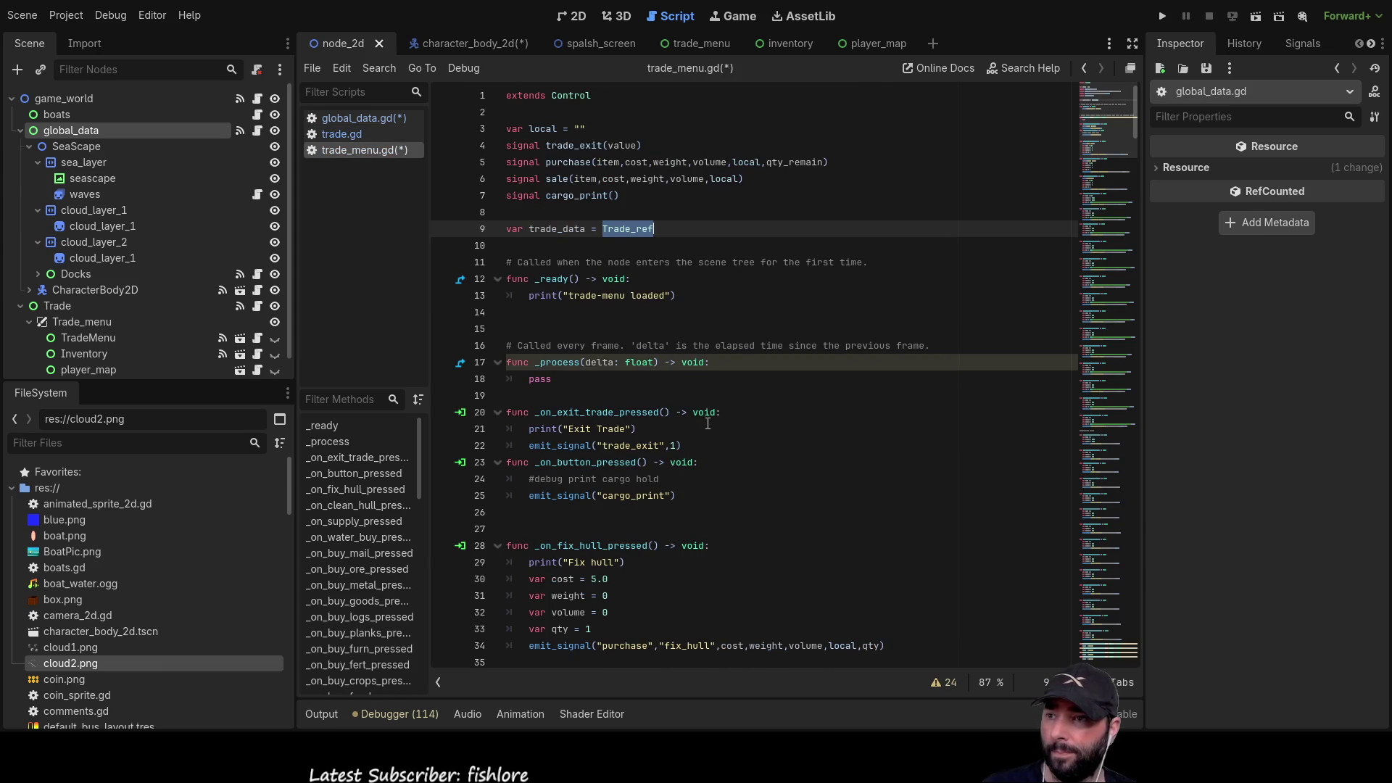
- Add blank lines below the trade_data declaration on line 9 of trade_menu.gd
{"action": "scroll", "coordinate": [708, 422], "scroll_direction": "down", "scroll_amount": 7}
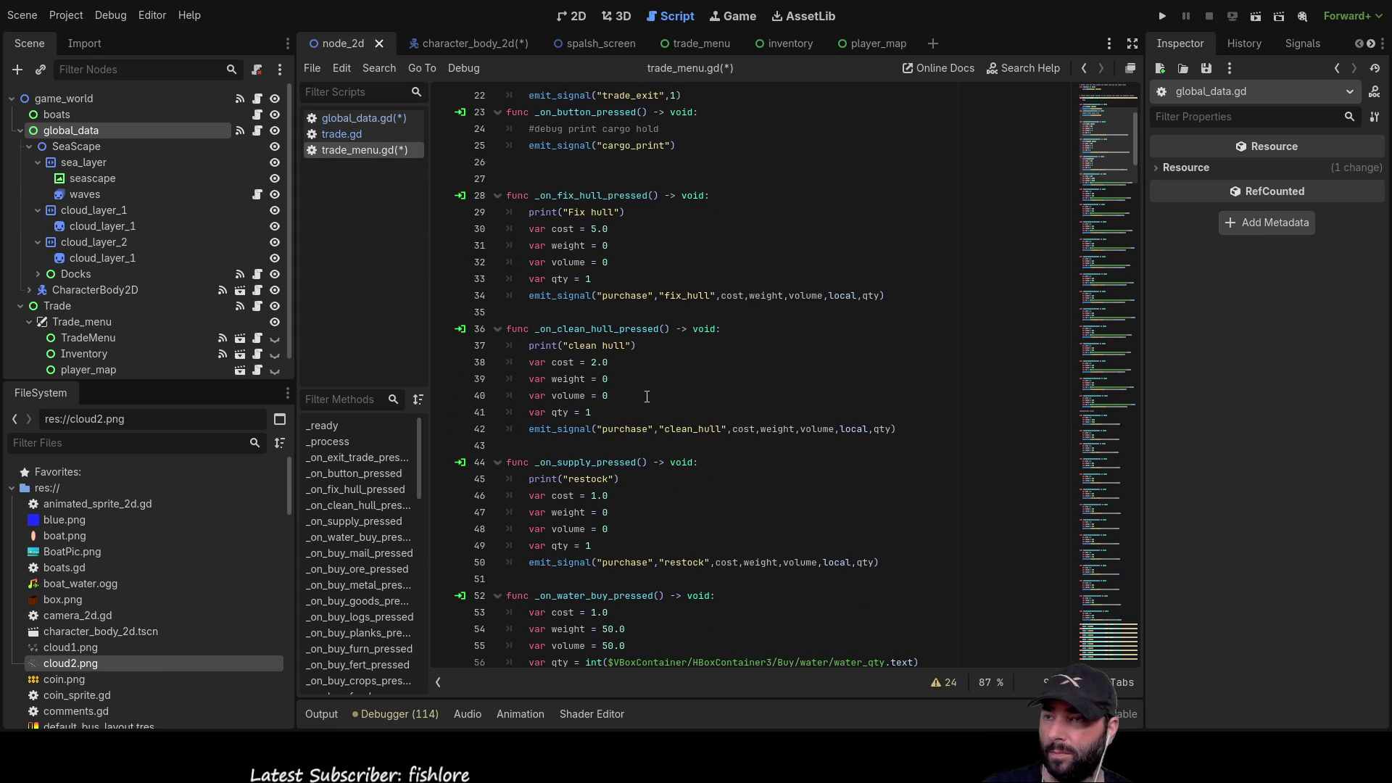
{"action": "scroll", "coordinate": [647, 397], "scroll_direction": "up", "scroll_amount": 7}
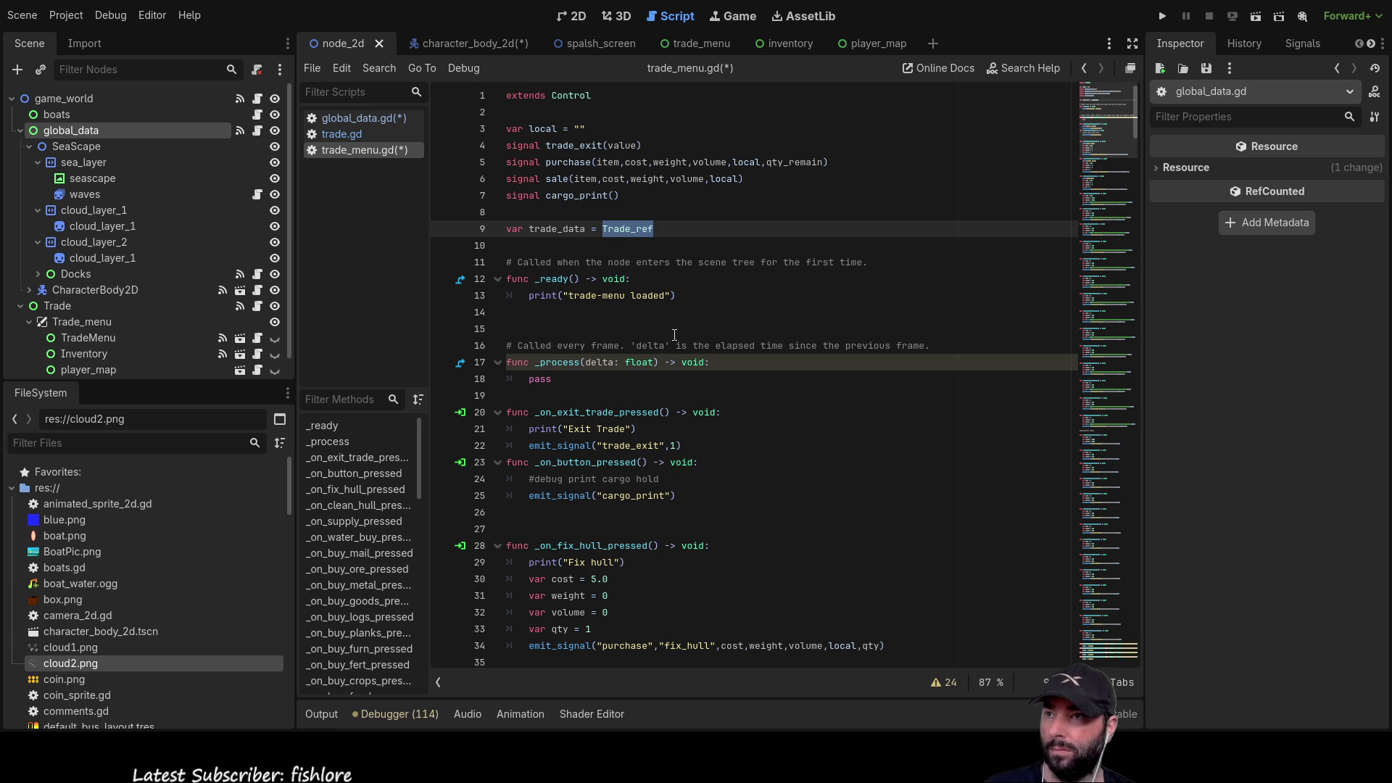
{"action": "left_click", "coordinate": [527, 240]}
{"action": "scroll", "coordinate": [743, 356], "scroll_direction": "down", "scroll_amount": 6}
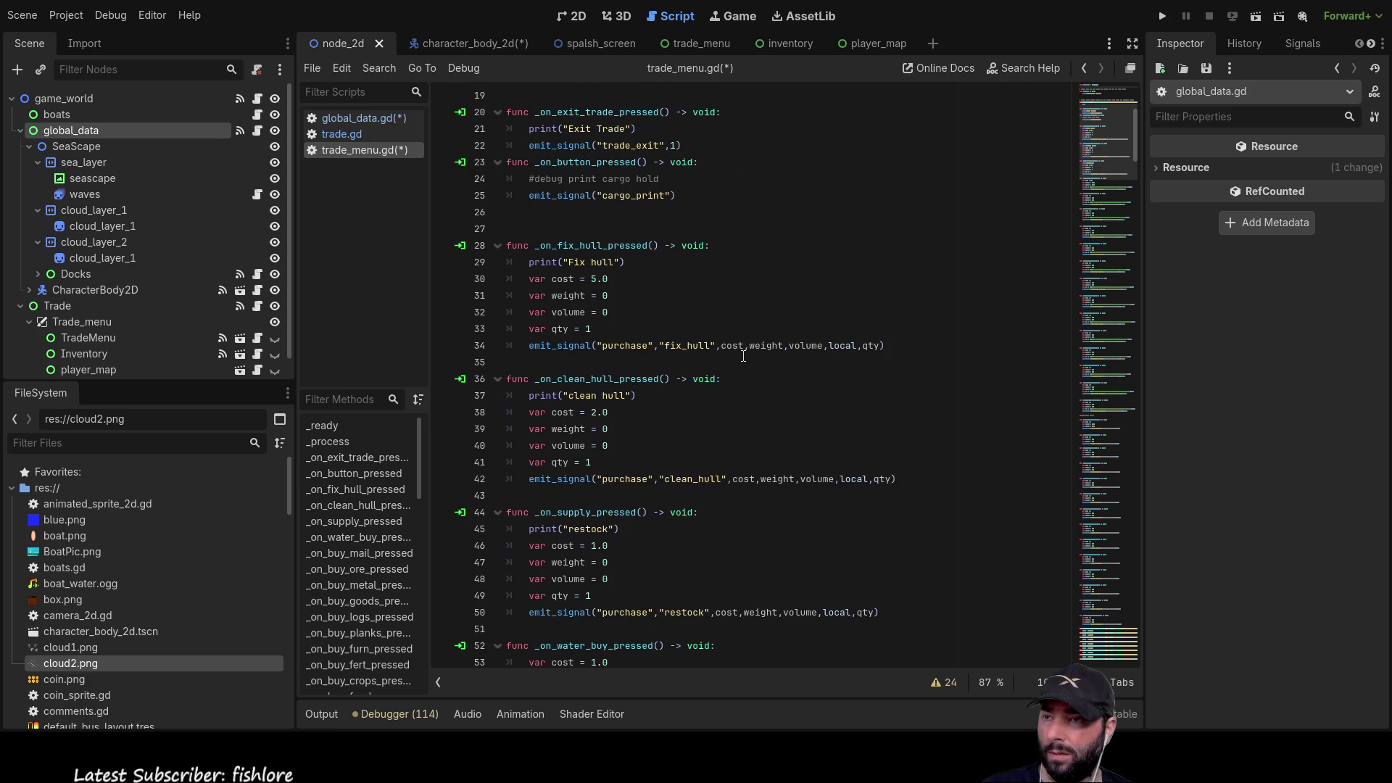
{"action": "scroll", "coordinate": [739, 359], "scroll_direction": "up", "scroll_amount": 6}
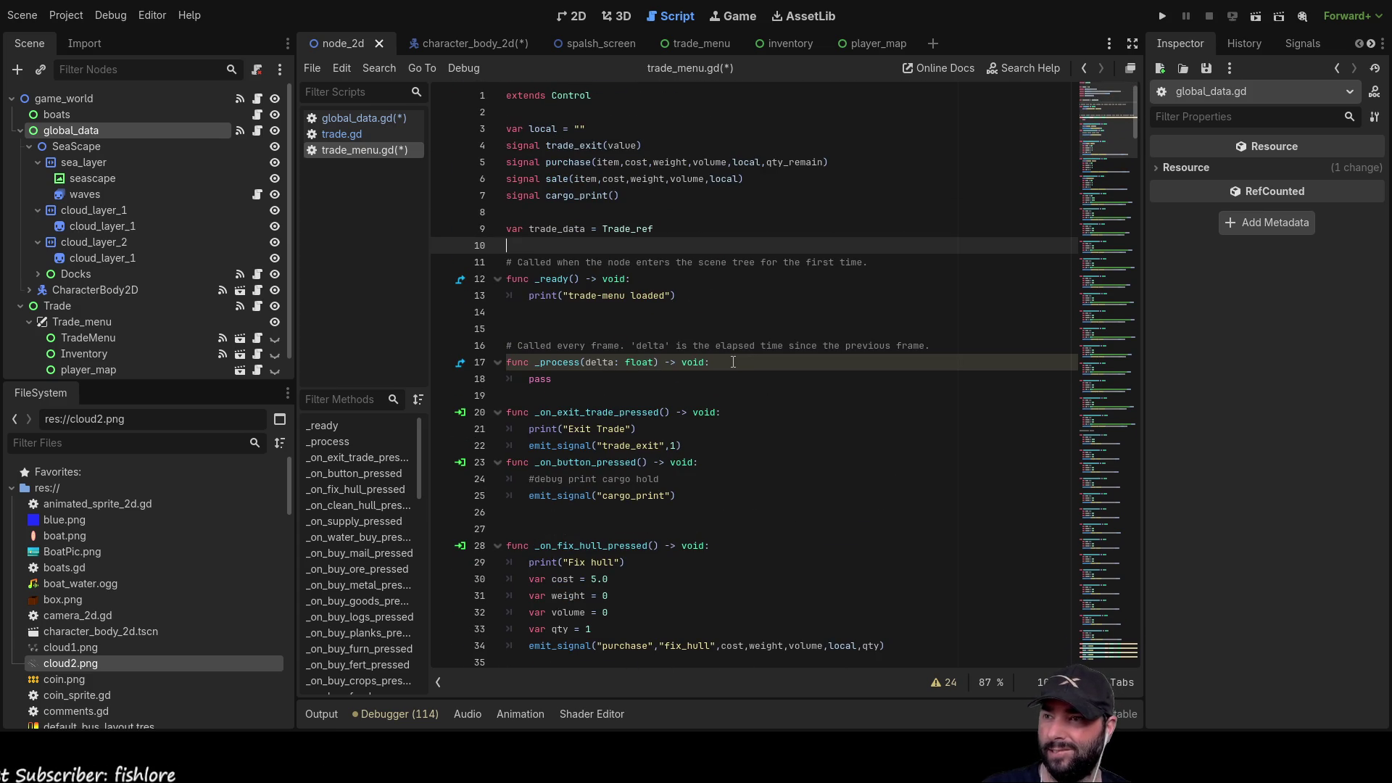
{"action": "key", "text": "Return"}
{"action": "key", "text": "Return"}
{"action": "key", "text": "Up"}
{"action": "key", "text": "Up"}
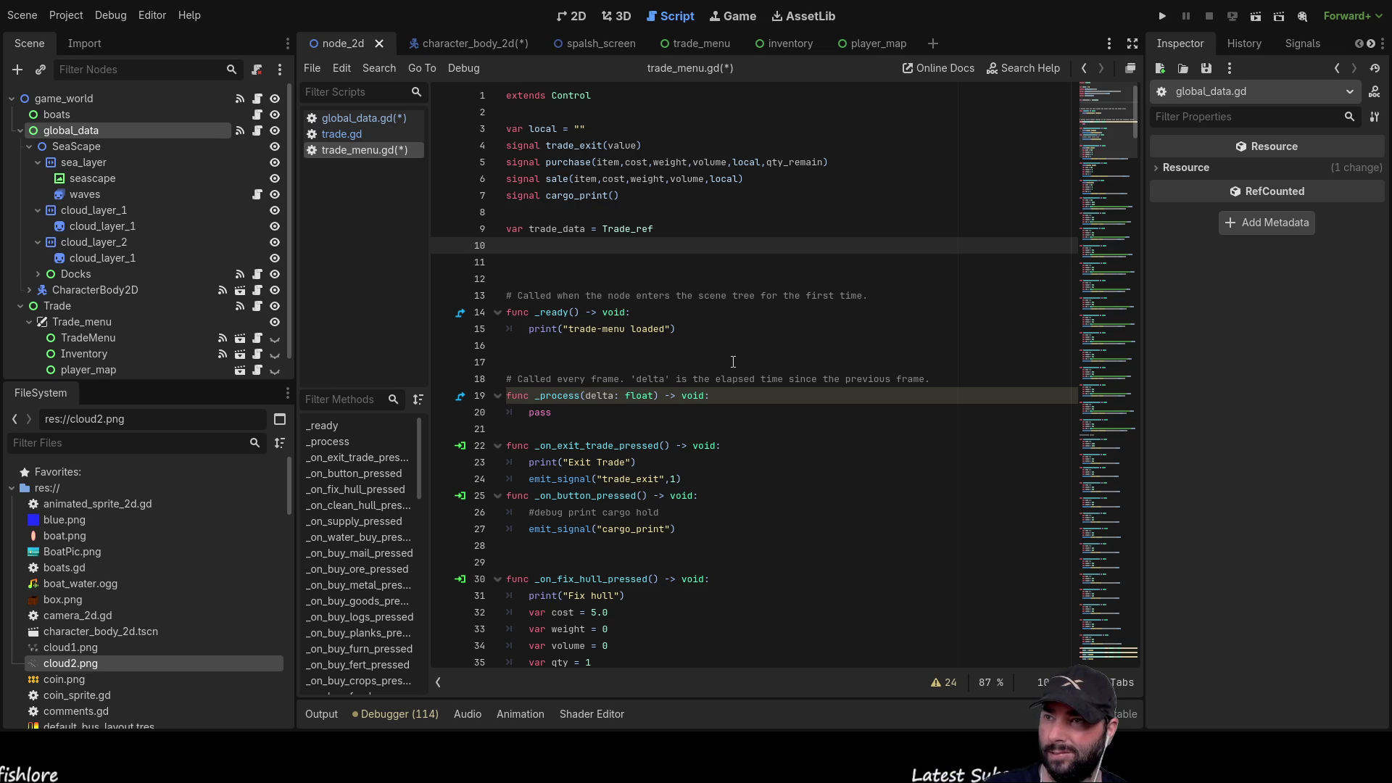
- Browse Trade_ref's member suggestions on line 9, then check trade.gd for the goods list name
{"action": "key", "text": "Up"}
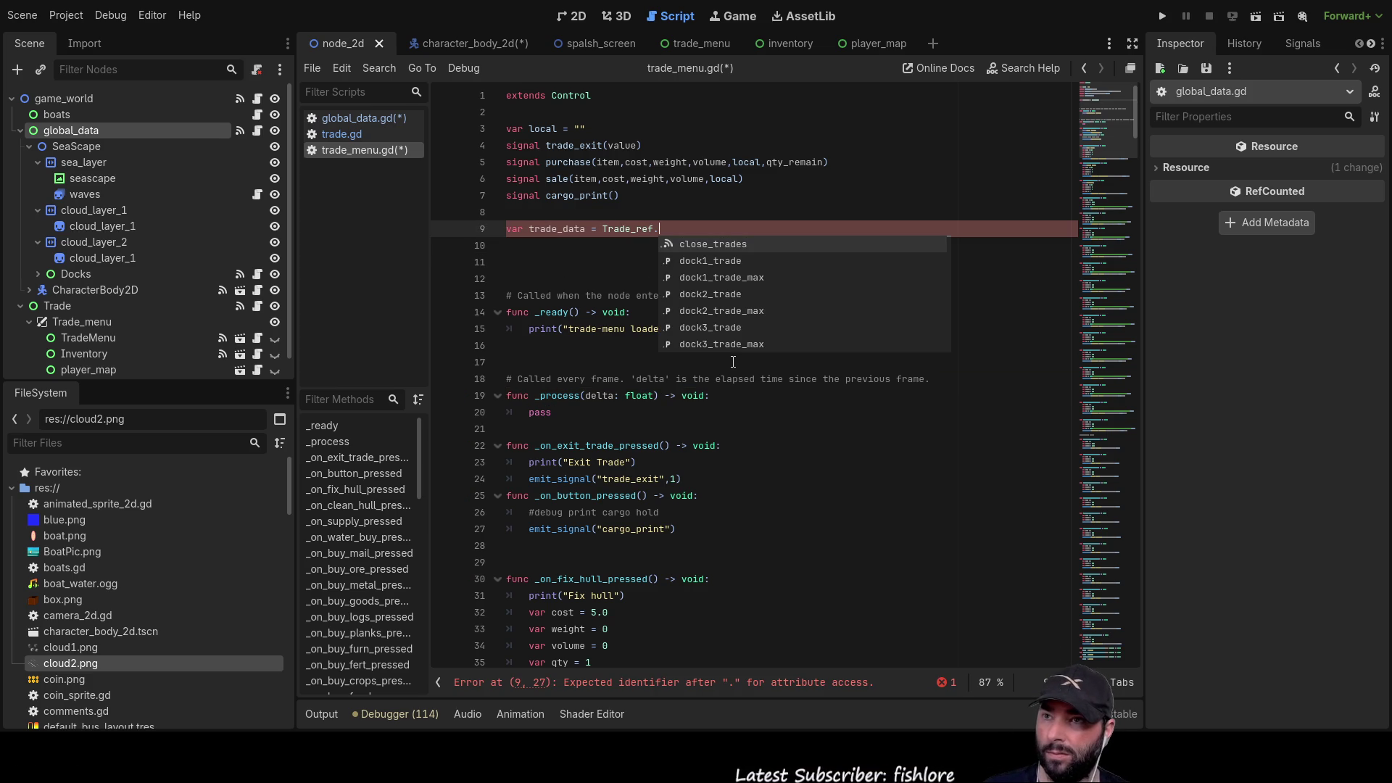
{"action": "key", "text": "Down"}
{"action": "key", "text": "Down"}
{"action": "key", "text": "Down"}
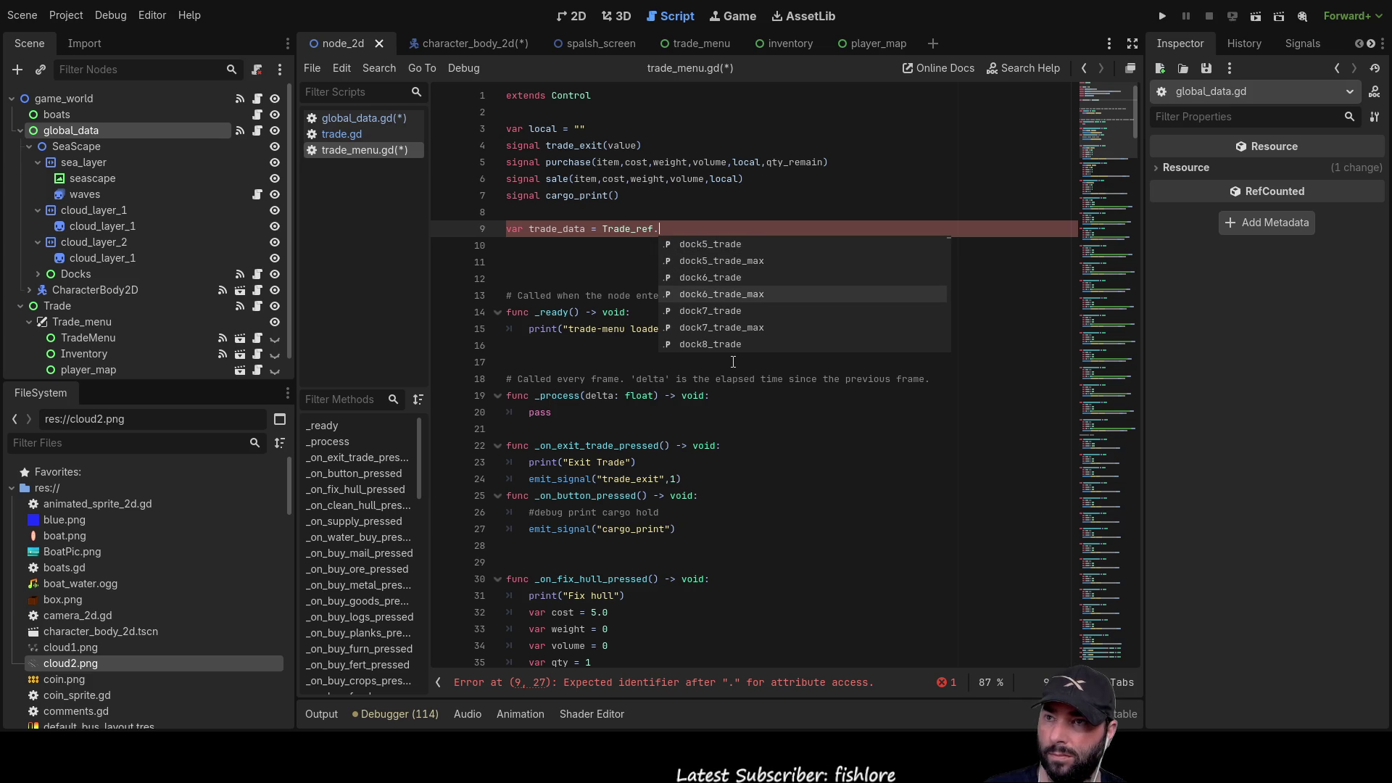
{"action": "key", "text": "Down"}
{"action": "key", "text": "Down"}
{"action": "key", "text": "Down"}
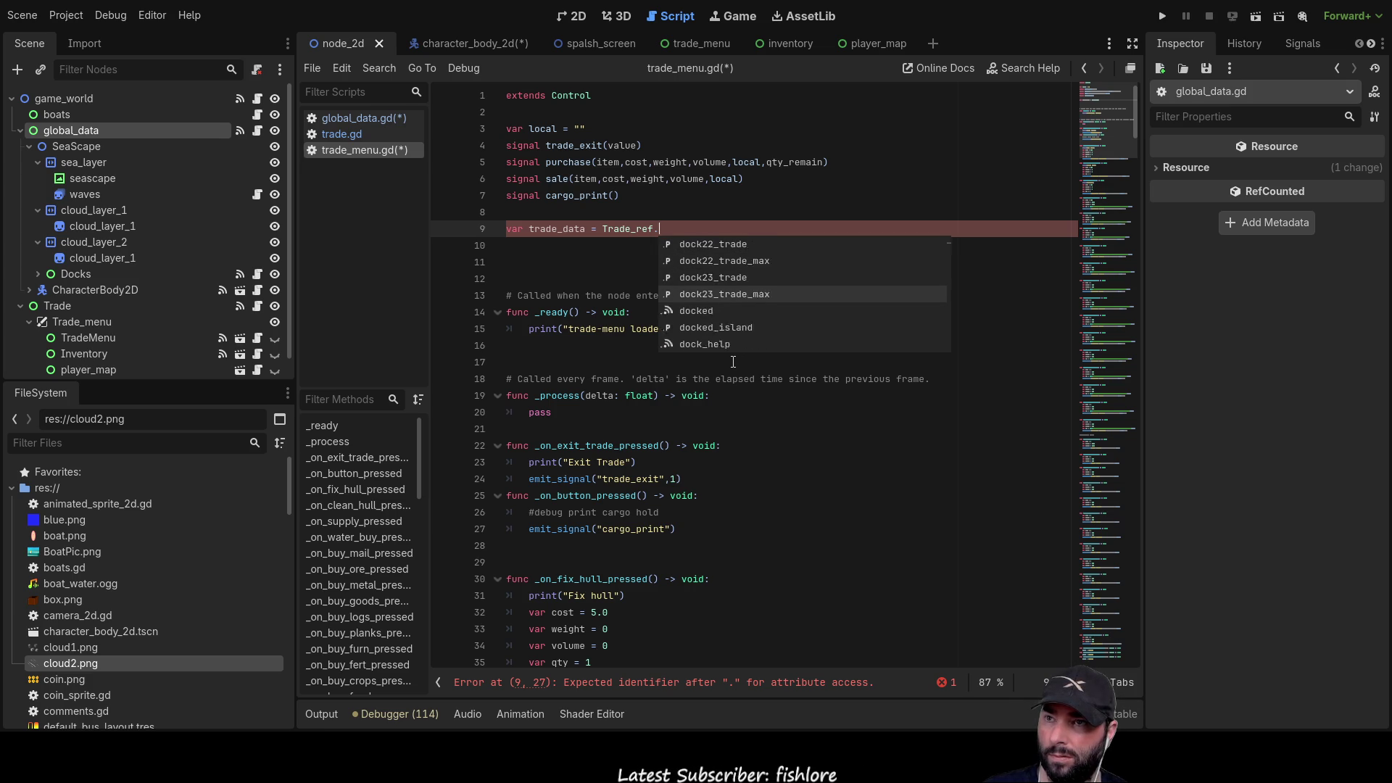
{"action": "key", "text": "Up"}
{"action": "key", "text": "Up"}
{"action": "key", "text": "Up"}
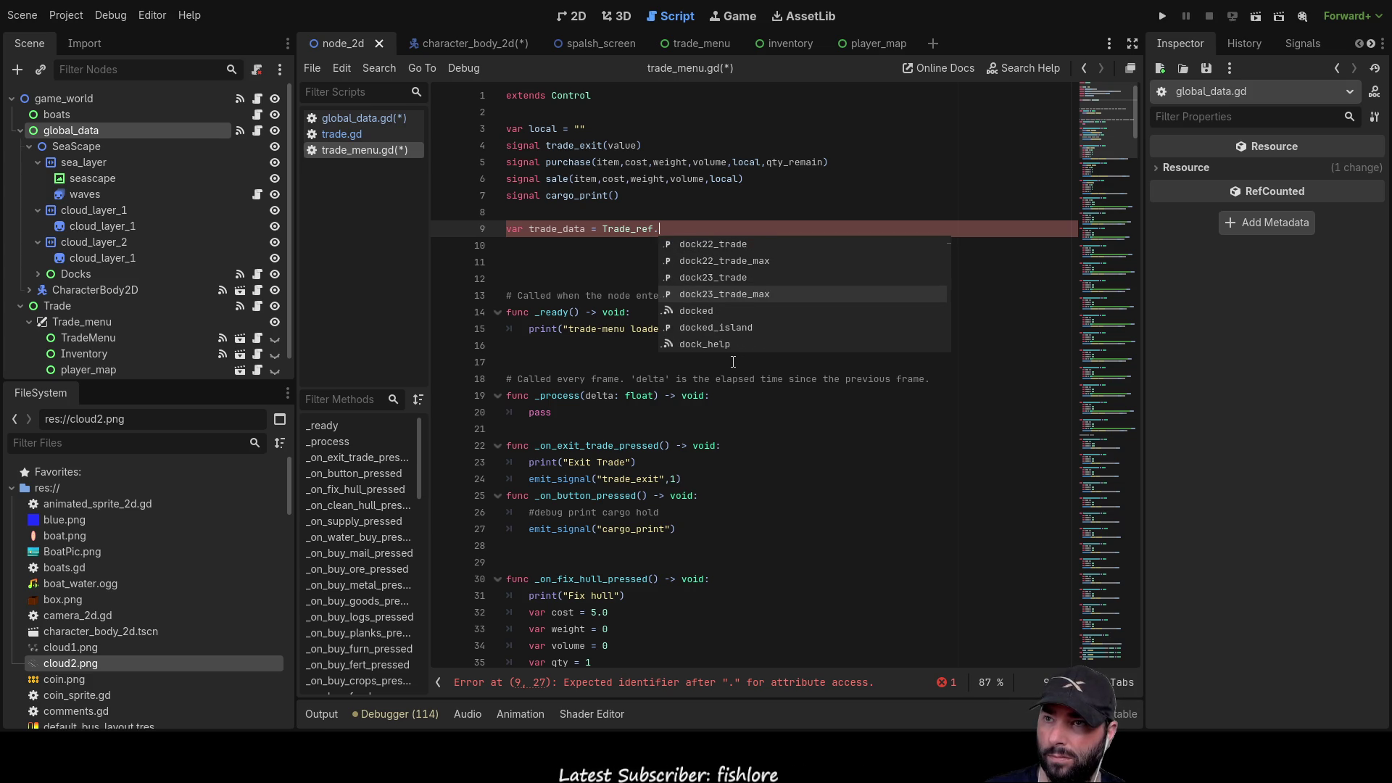
{"action": "key", "text": "Down"}
{"action": "key", "text": "Down"}
{"action": "key", "text": "Down"}
{"action": "key", "text": "Up"}
{"action": "key", "text": "Up"}
{"action": "key", "text": "Up"}
{"action": "key", "text": "Down"}
{"action": "key", "text": "Down"}
{"action": "key", "text": "Down"}
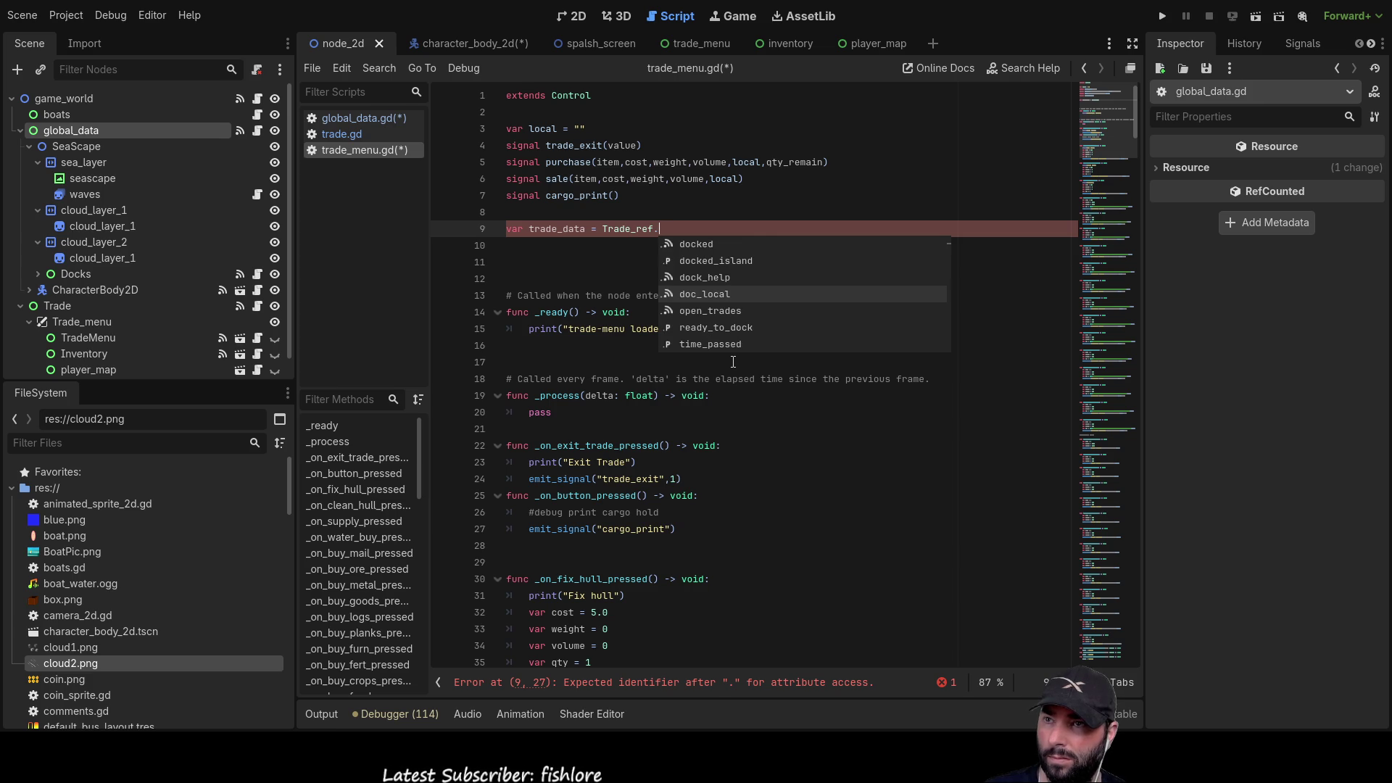
{"action": "key", "text": "Down"}
{"action": "key", "text": "Down"}
{"action": "key", "text": "Down"}
{"action": "key", "text": "Down"}
{"action": "key", "text": "Down"}
{"action": "key", "text": "Down"}
{"action": "key", "text": "Down"}
{"action": "key", "text": "Down"}
{"action": "key", "text": "Down"}
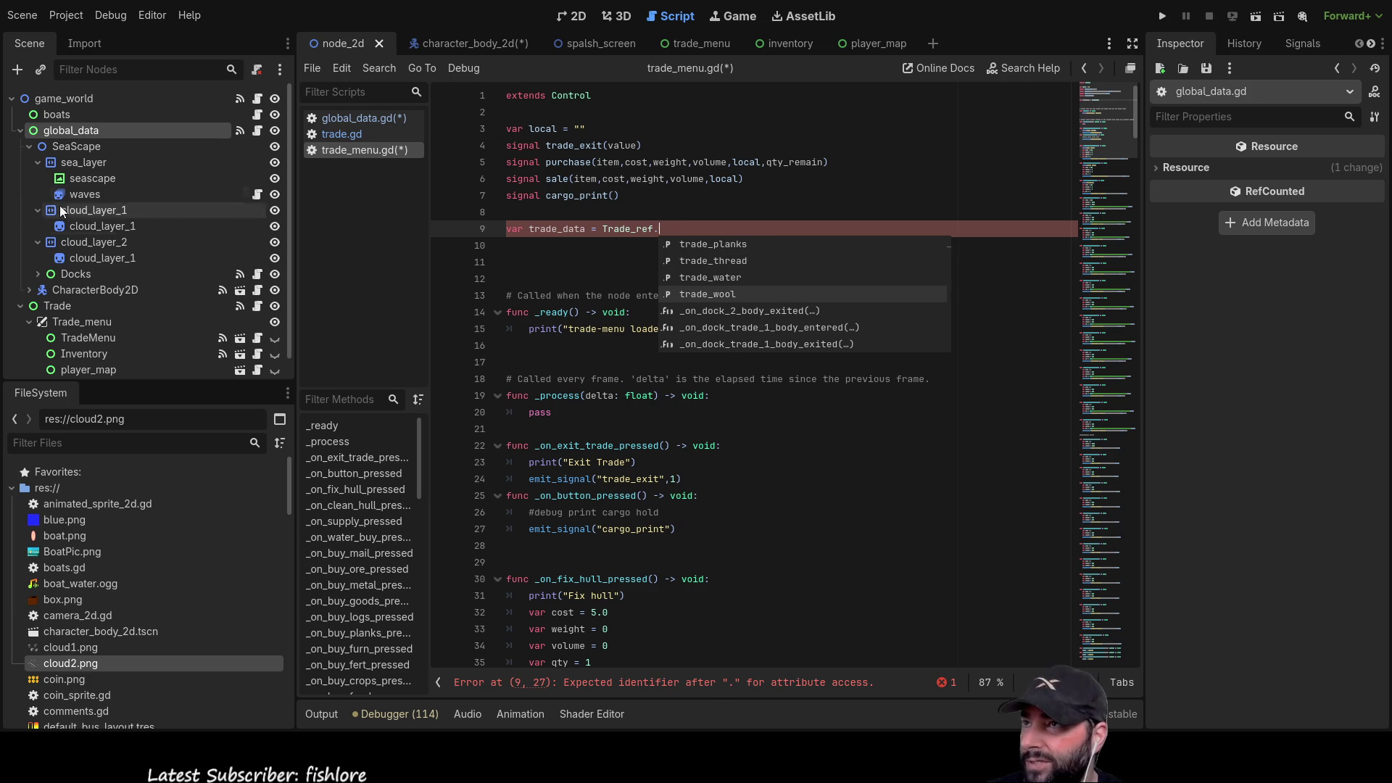
{"action": "left_click", "coordinate": [384, 133]}
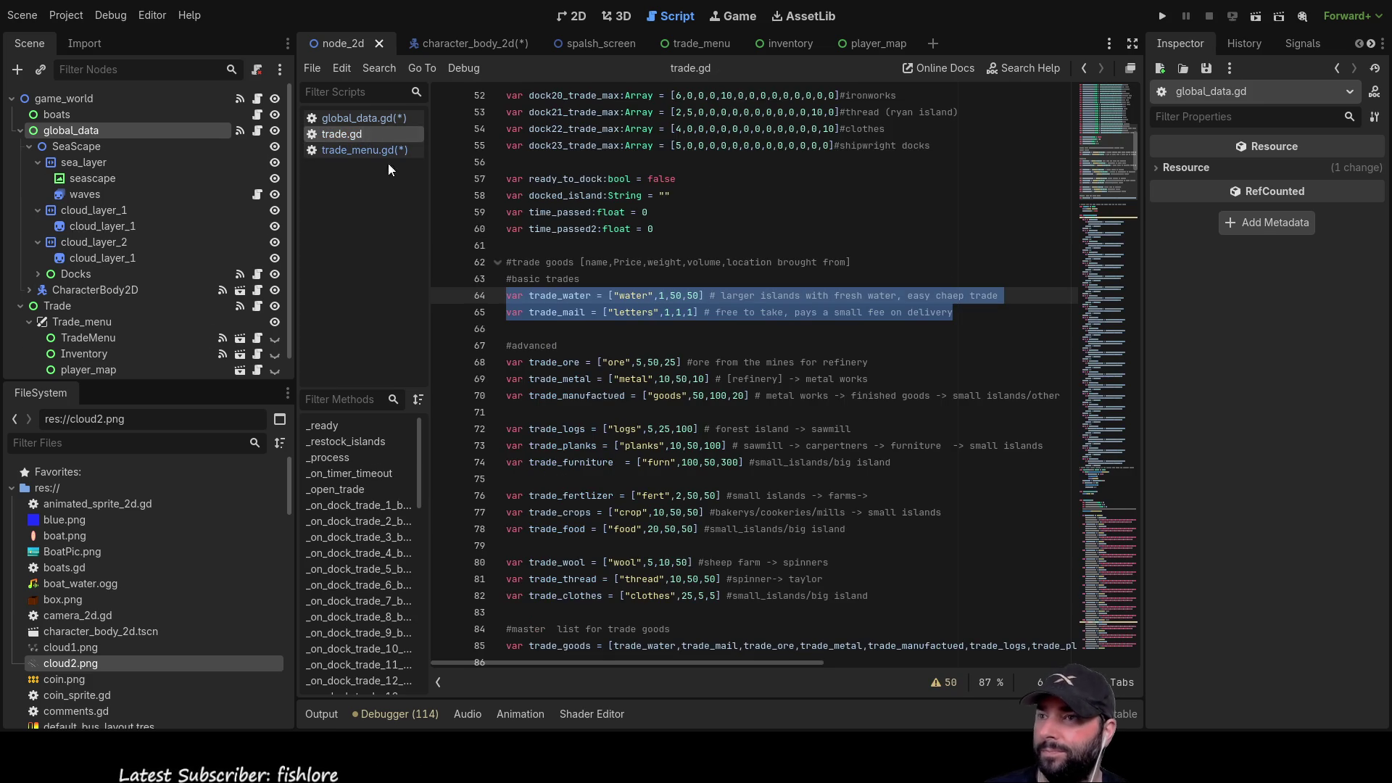
- Copy the trade_goods name from trade.gd line 85 and set var trade_data = Trade_ref.trade_goods
{"action": "left_click", "coordinate": [627, 341]}
{"action": "scroll", "coordinate": [580, 348], "scroll_direction": "down", "scroll_amount": 6}
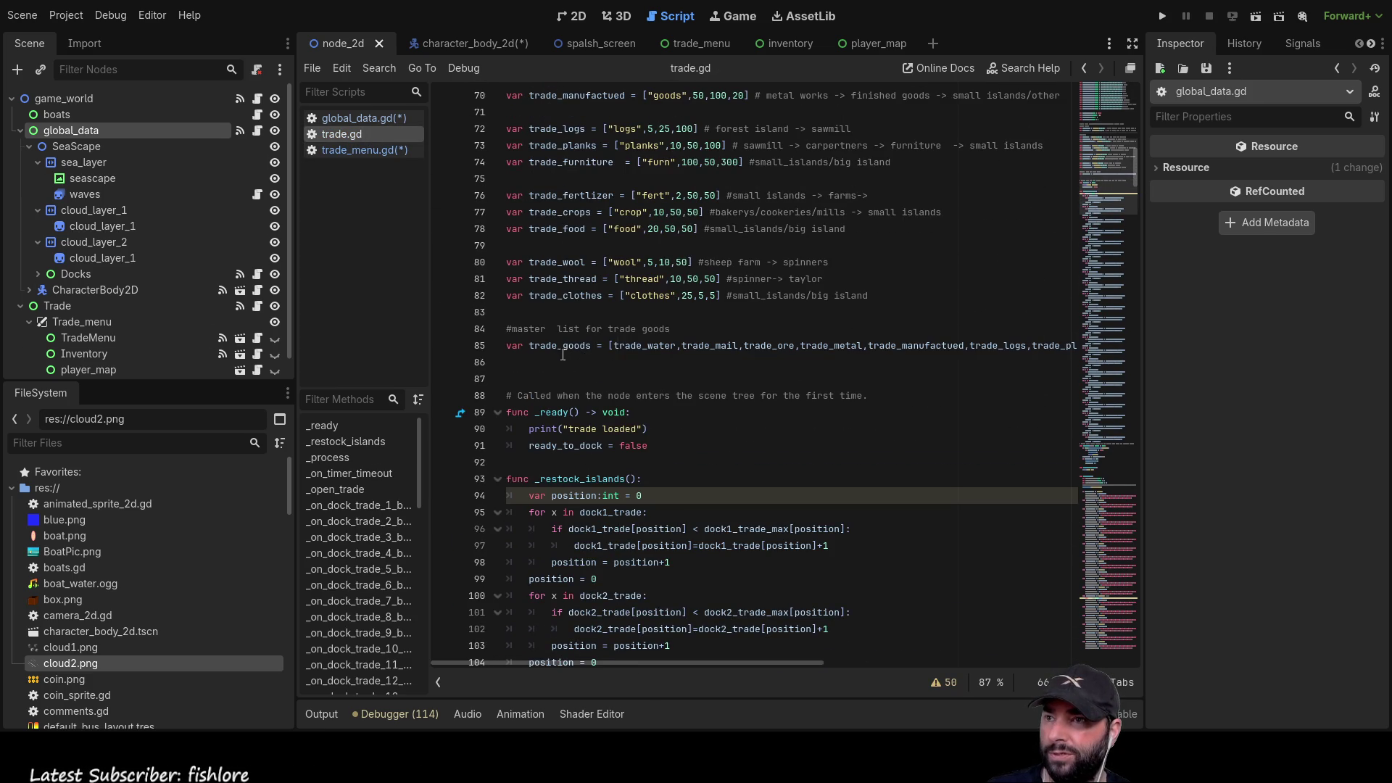
{"action": "double_click", "coordinate": [562, 347]}
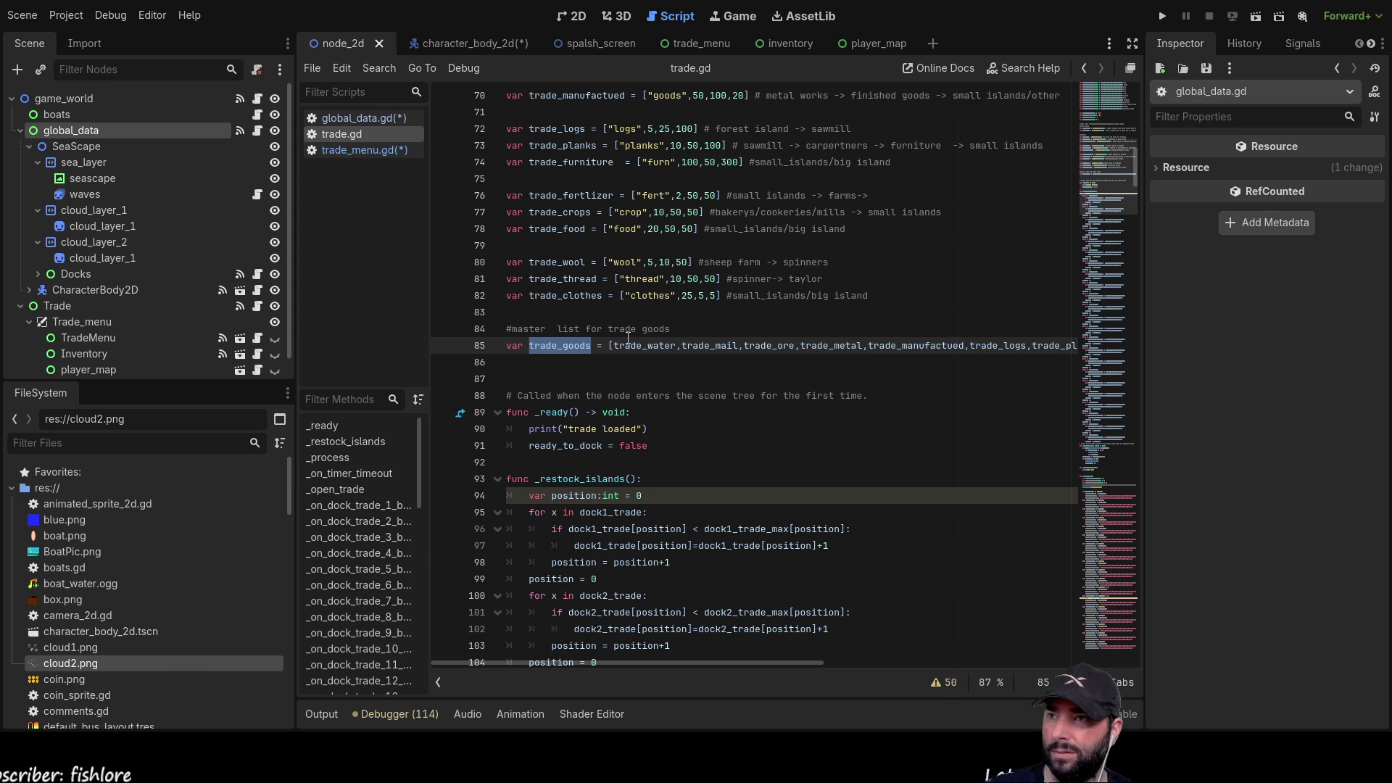
{"action": "scroll", "coordinate": [628, 338], "scroll_direction": "up", "scroll_amount": 2}
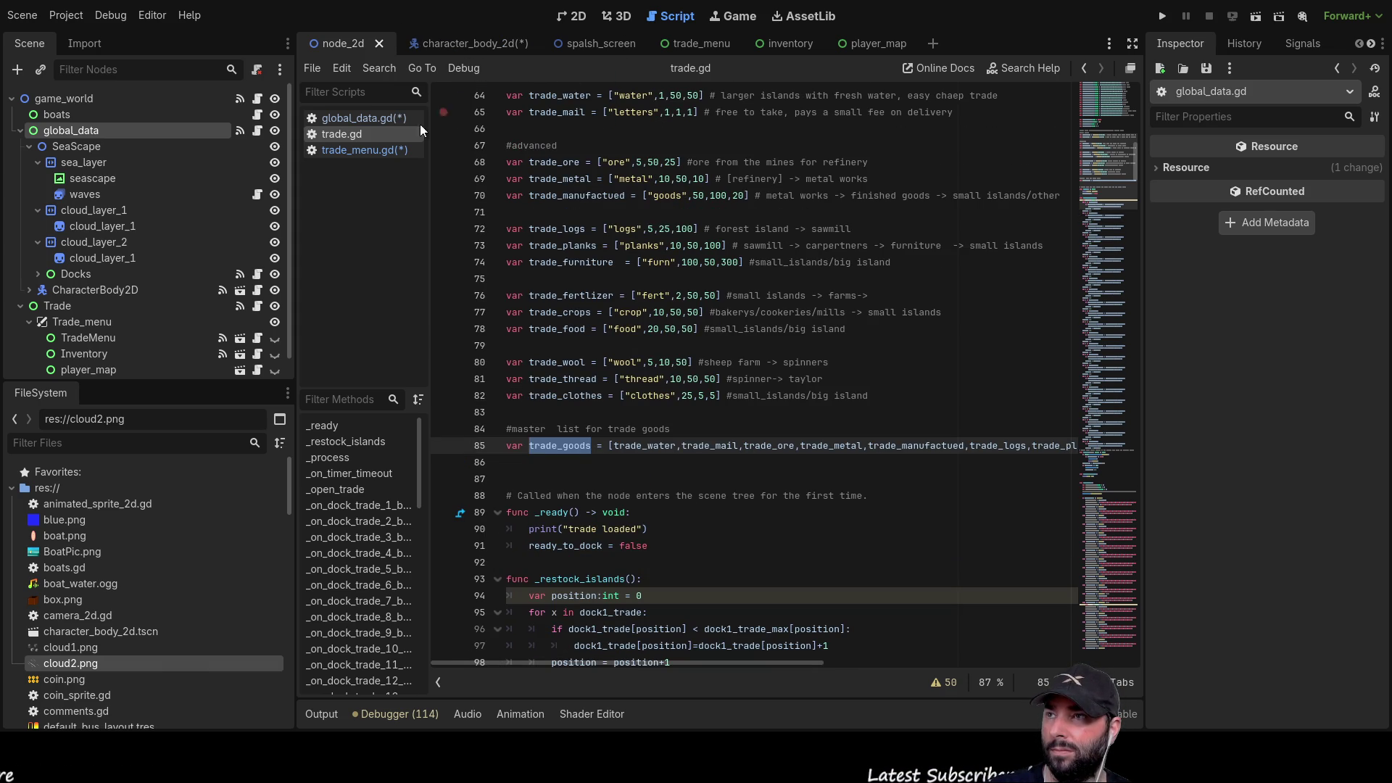
{"action": "left_click", "coordinate": [364, 152]}
{"action": "left_click", "coordinate": [681, 225]}
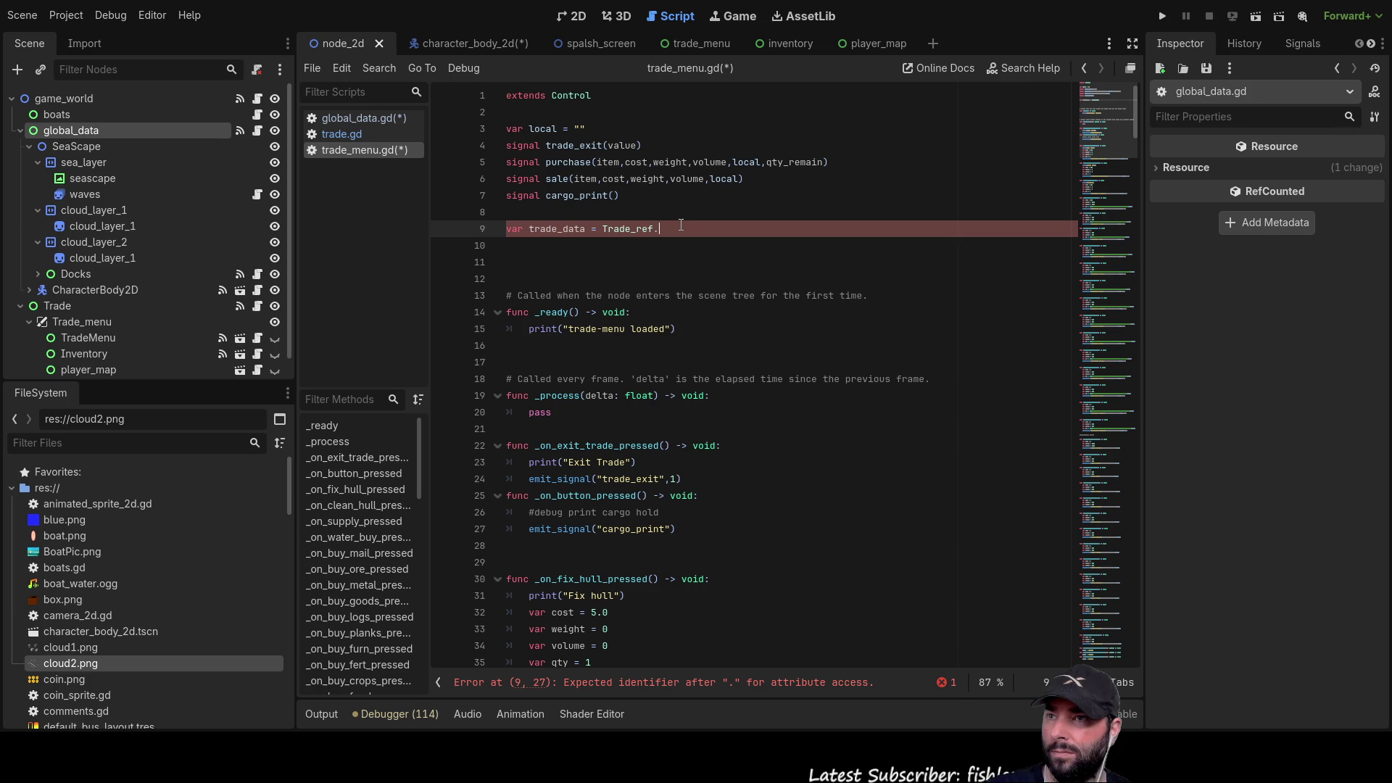
{"action": "type", "text": "trade_goods"}
{"action": "left_click", "coordinate": [547, 396]}
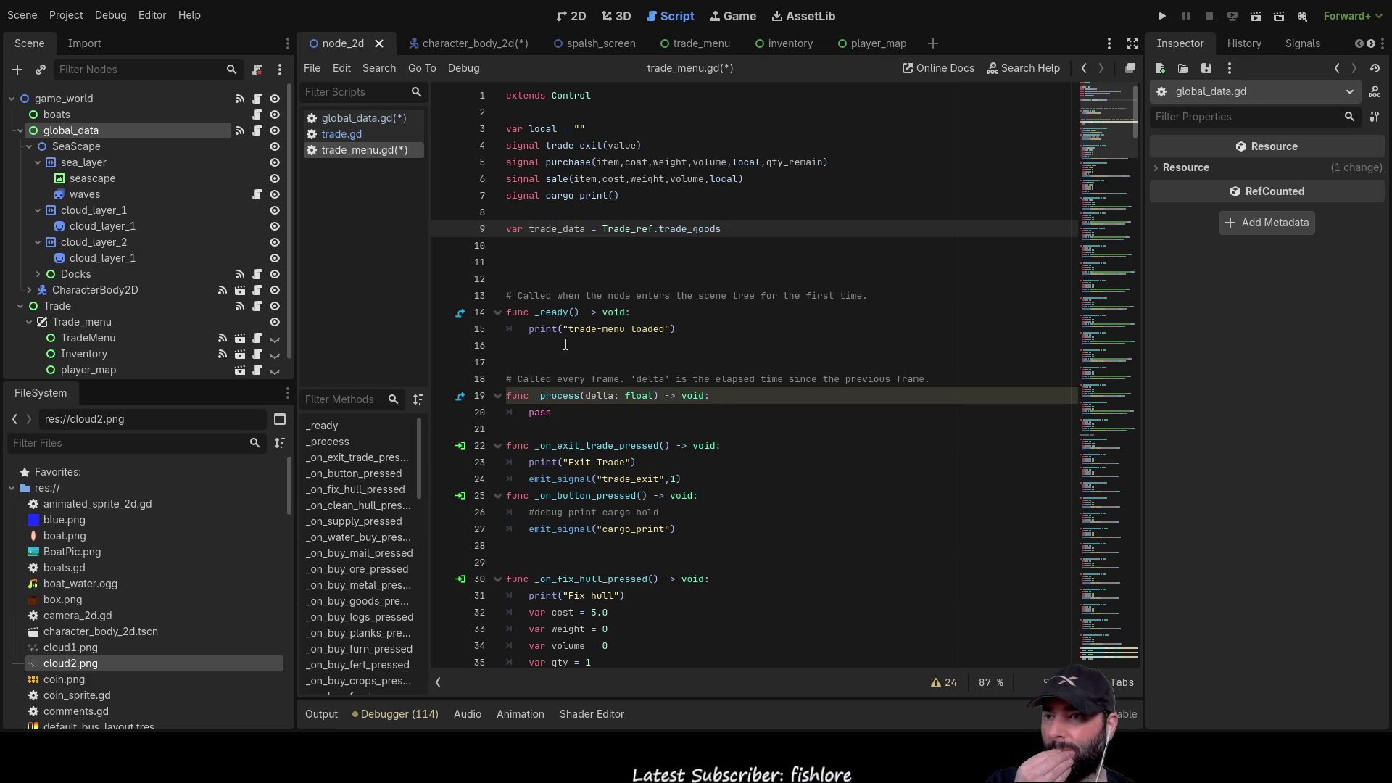
{"action": "double_click", "coordinate": [557, 228]}
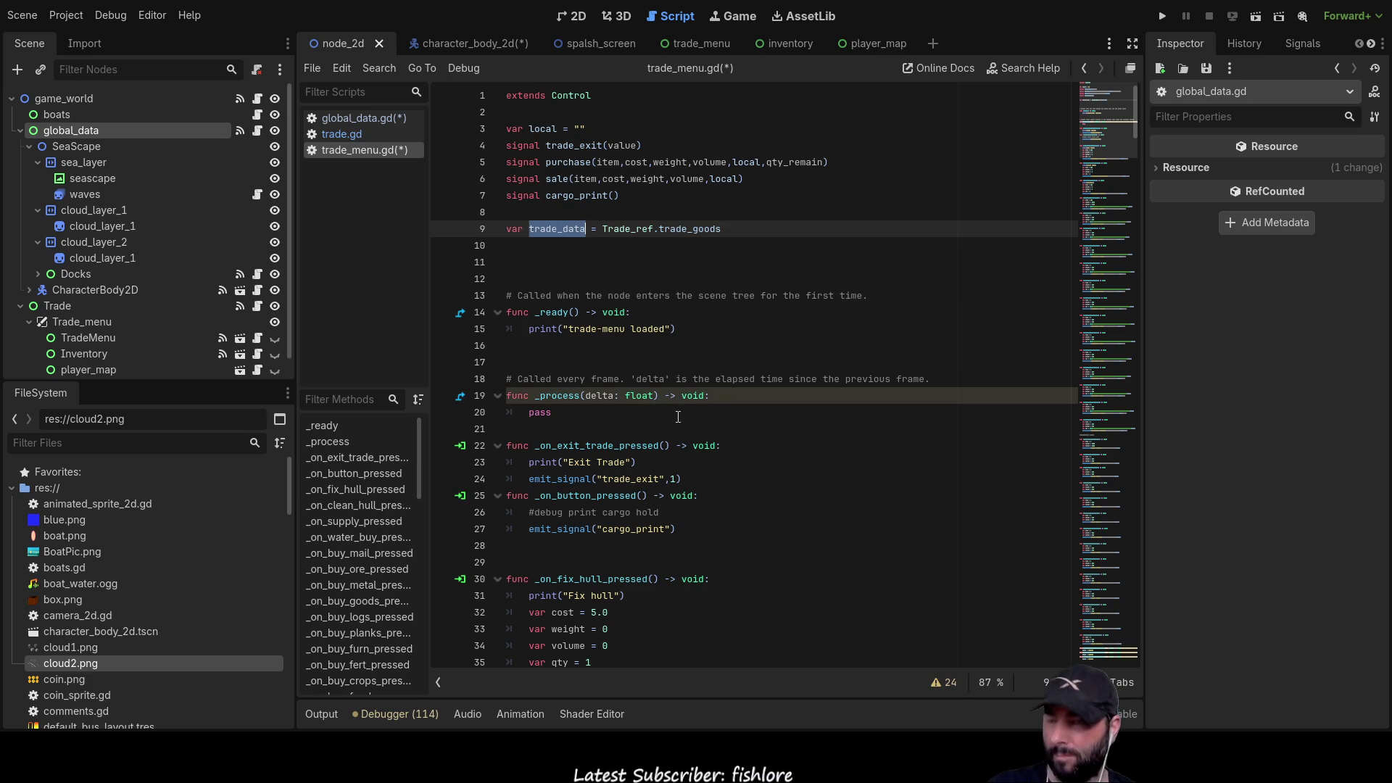
- Scroll past the fix hull code to the selling section and place the caret after var cost = 2
{"action": "scroll", "coordinate": [677, 417], "scroll_direction": "down", "scroll_amount": 3}
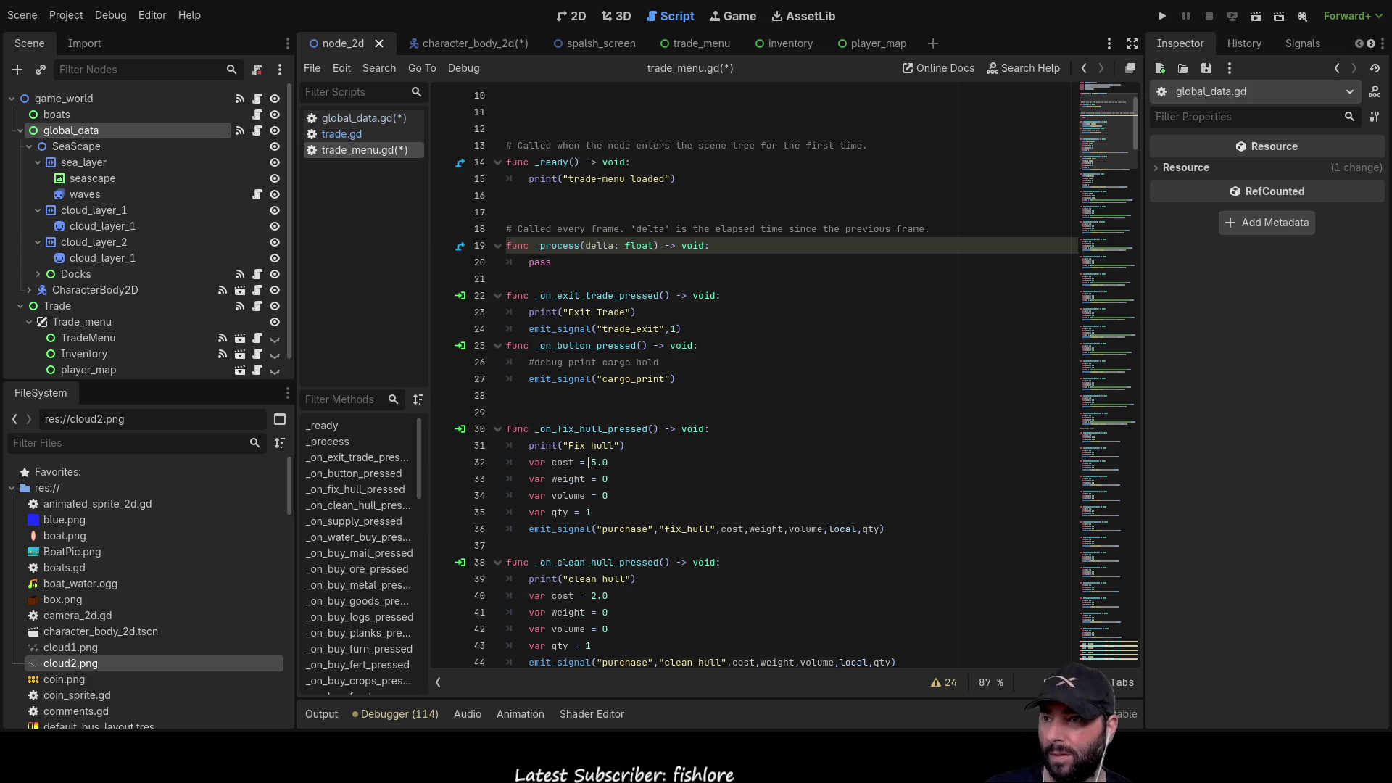
{"action": "scroll", "coordinate": [610, 415], "scroll_direction": "down", "scroll_amount": 1}
{"action": "left_click", "coordinate": [610, 415]}
{"action": "scroll", "coordinate": [613, 413], "scroll_direction": "down", "scroll_amount": 5}
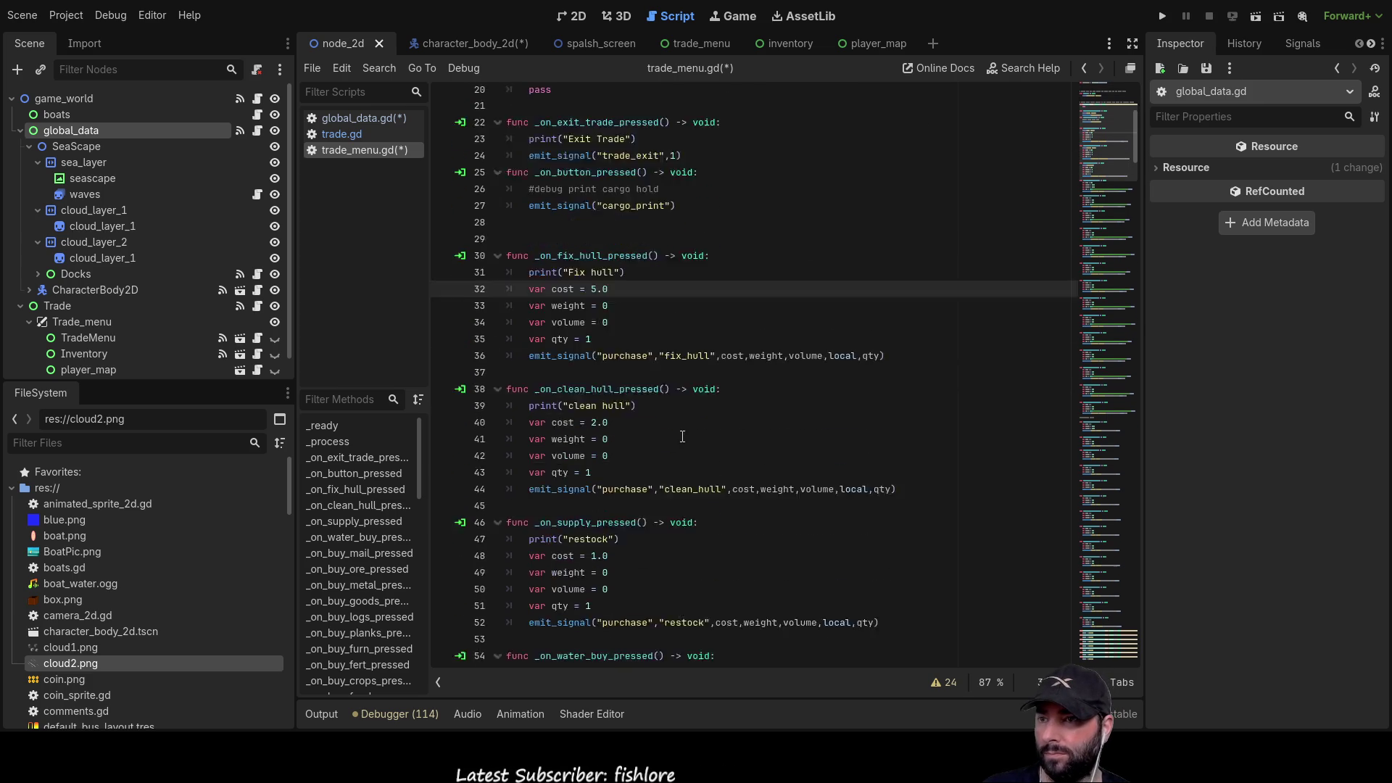
{"action": "scroll", "coordinate": [617, 412], "scroll_direction": "down", "scroll_amount": 2}
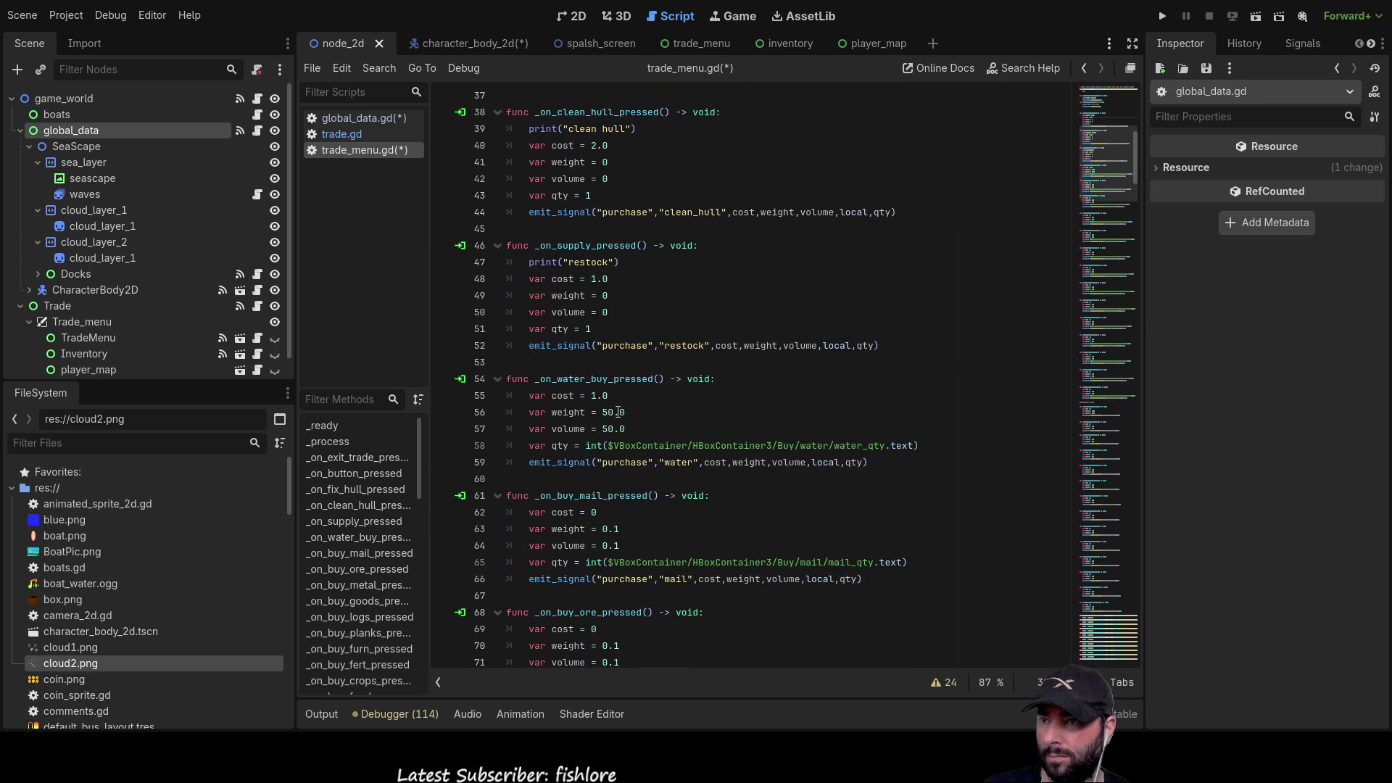
{"action": "scroll", "coordinate": [626, 408], "scroll_direction": "down", "scroll_amount": 10}
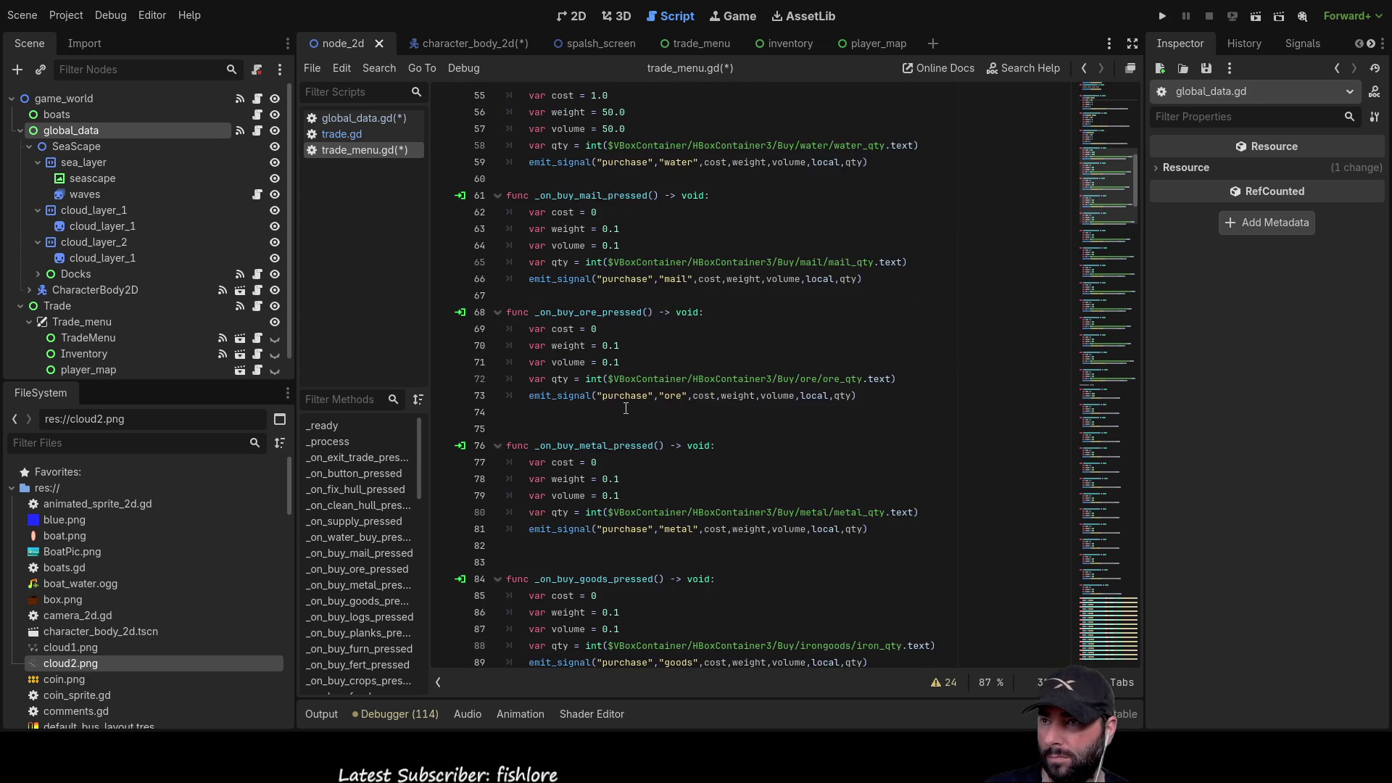
{"action": "scroll", "coordinate": [626, 409], "scroll_direction": "down", "scroll_amount": 5}
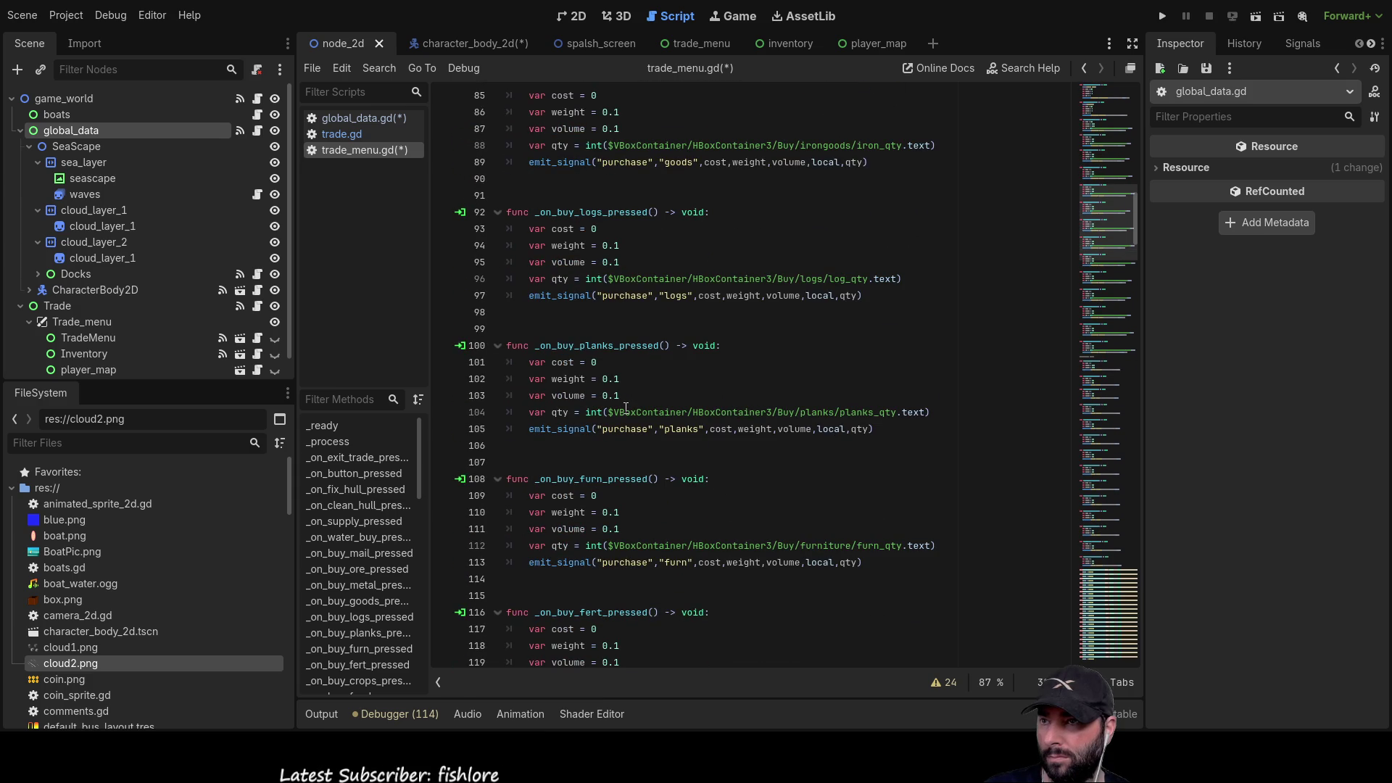
{"action": "scroll", "coordinate": [626, 408], "scroll_direction": "down", "scroll_amount": 5}
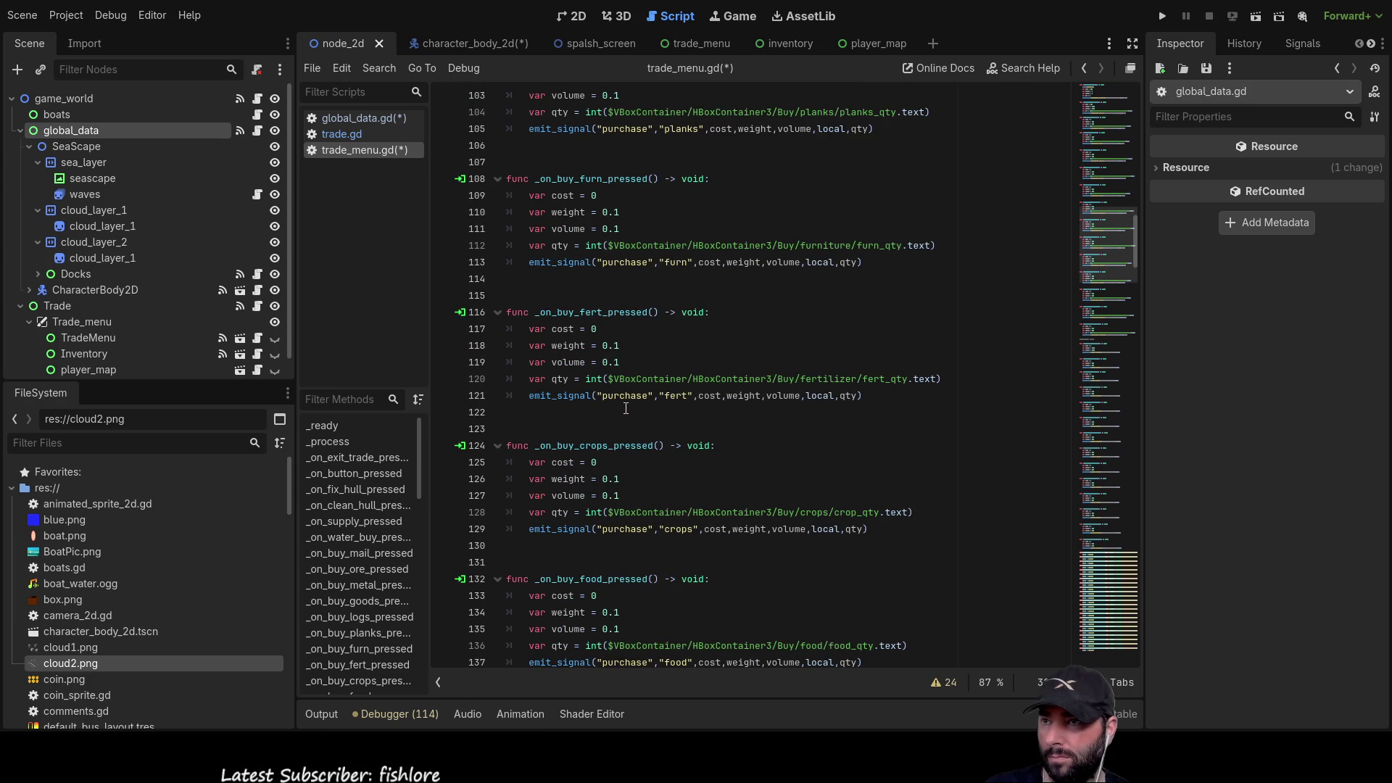
{"action": "scroll", "coordinate": [626, 408], "scroll_direction": "down", "scroll_amount": 6}
{"action": "scroll", "coordinate": [626, 408], "scroll_direction": "down", "scroll_amount": 5}
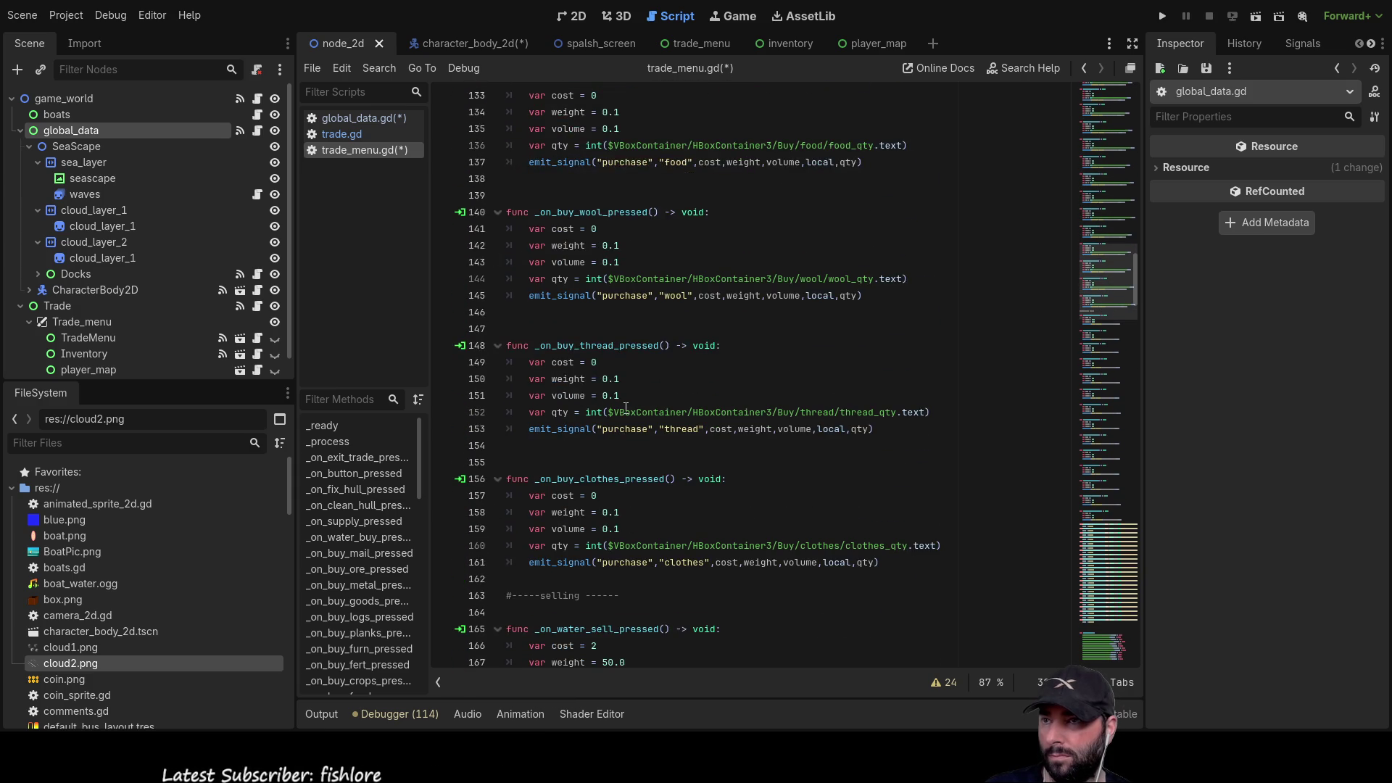
{"action": "scroll", "coordinate": [626, 408], "scroll_direction": "down", "scroll_amount": 4}
{"action": "scroll", "coordinate": [630, 413], "scroll_direction": "down", "scroll_amount": 3}
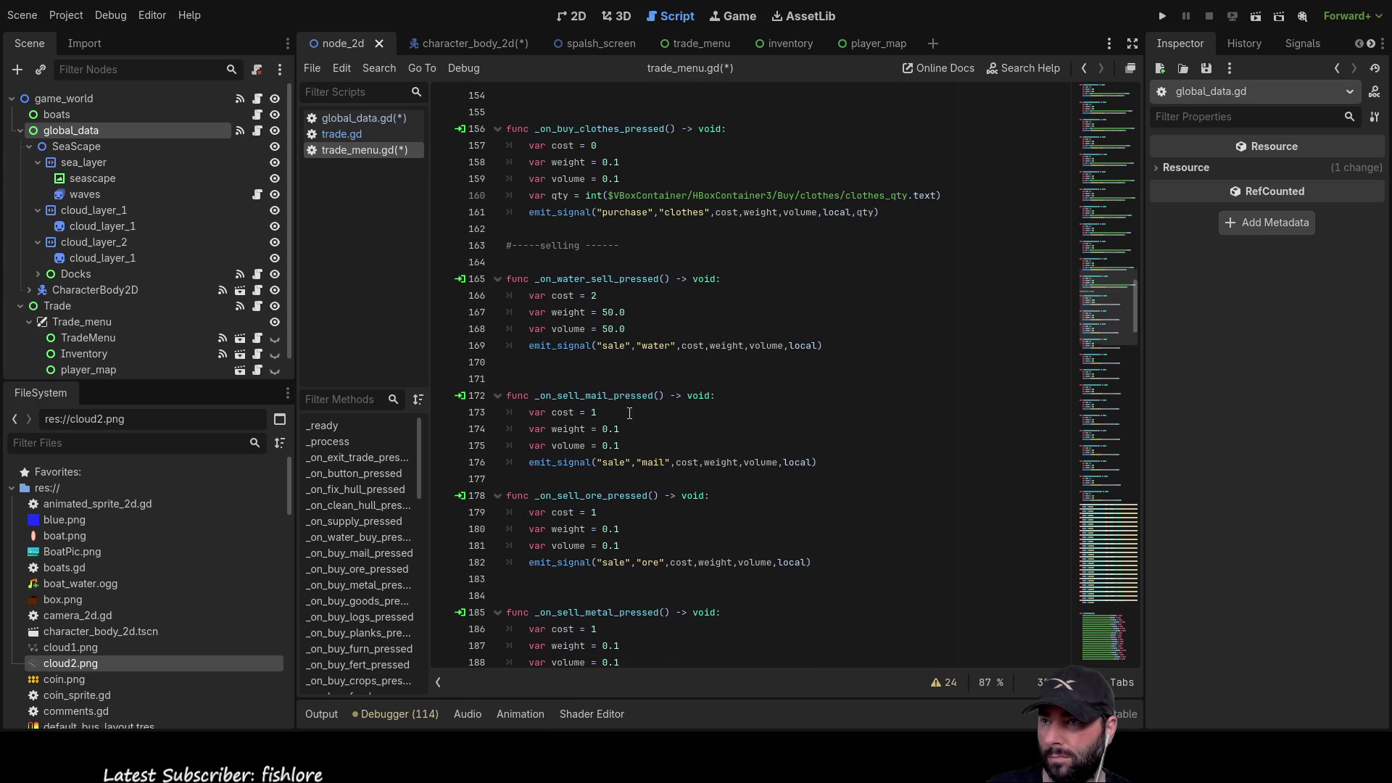
{"action": "left_click", "coordinate": [673, 297]}
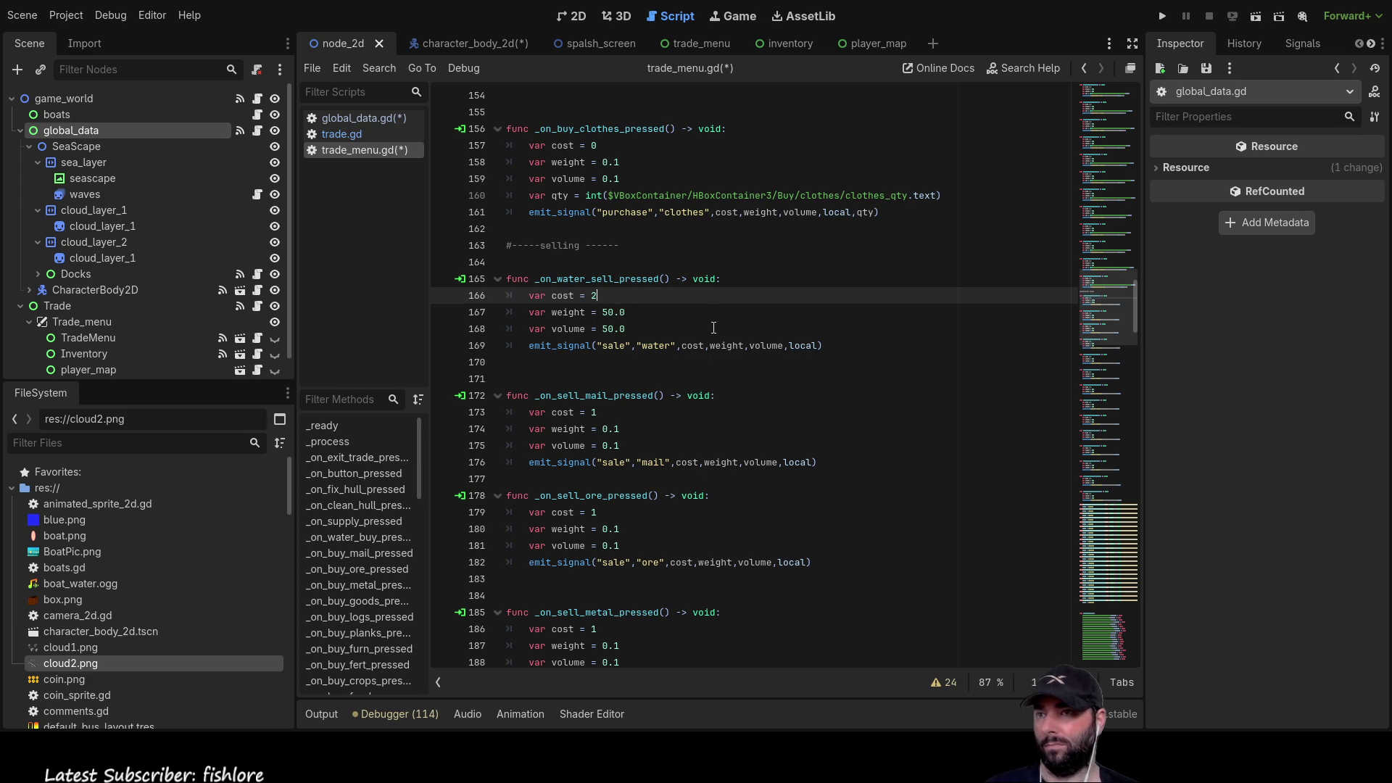
- Replace the water cost 2 with trade_data.[] and start a for trade_data find line above it
{"action": "key", "text": "BackSpace"}
{"action": "type", "text": "trade_data"}
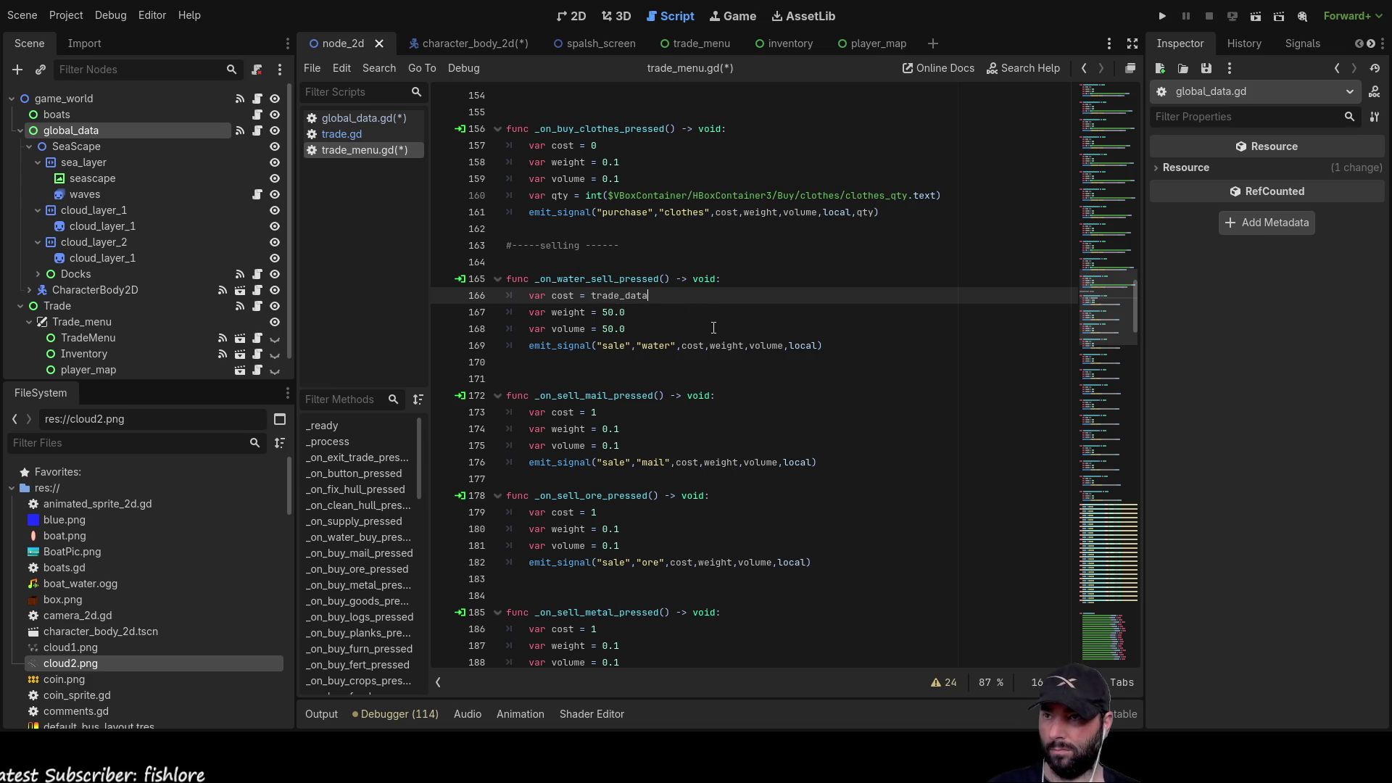
{"action": "type", "text": ".["}
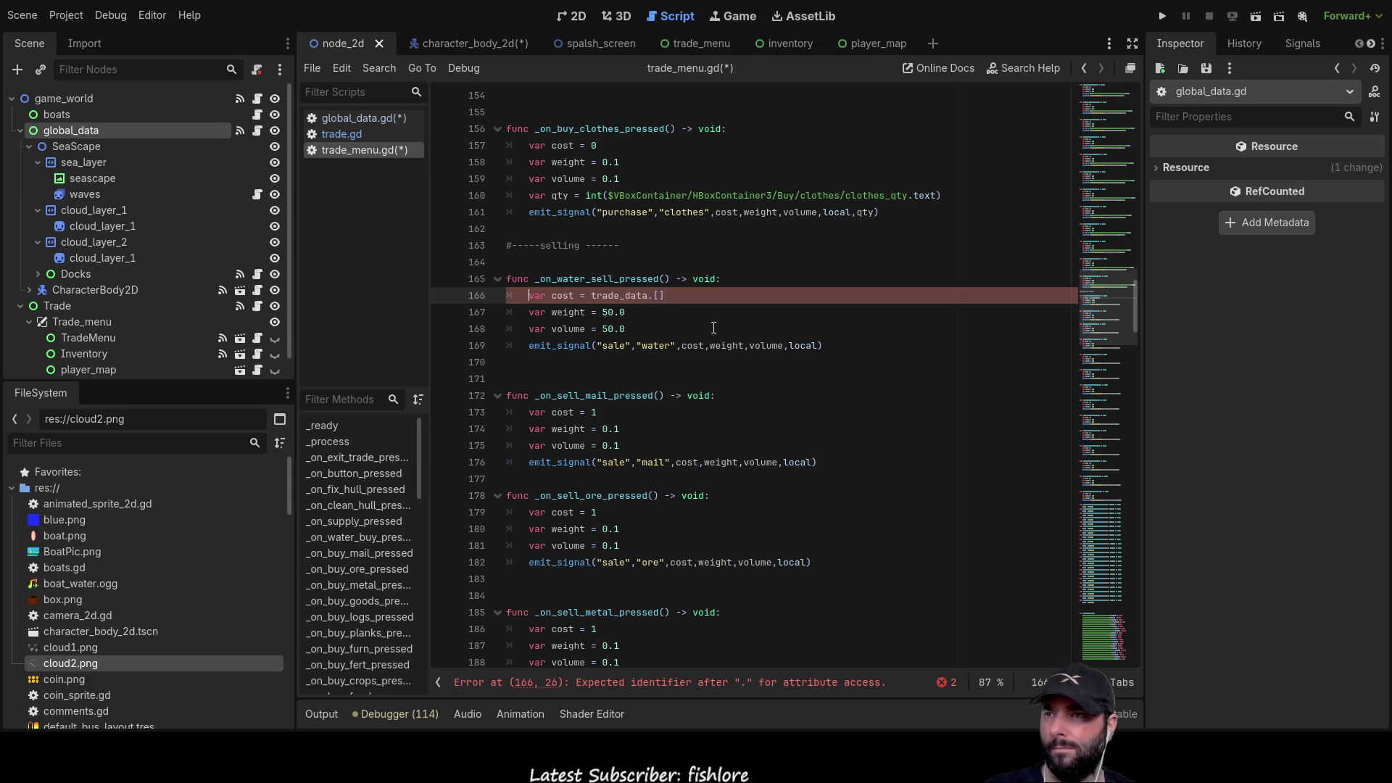
{"action": "key", "text": "Return"}
{"action": "type", "text": "or trade_data"}
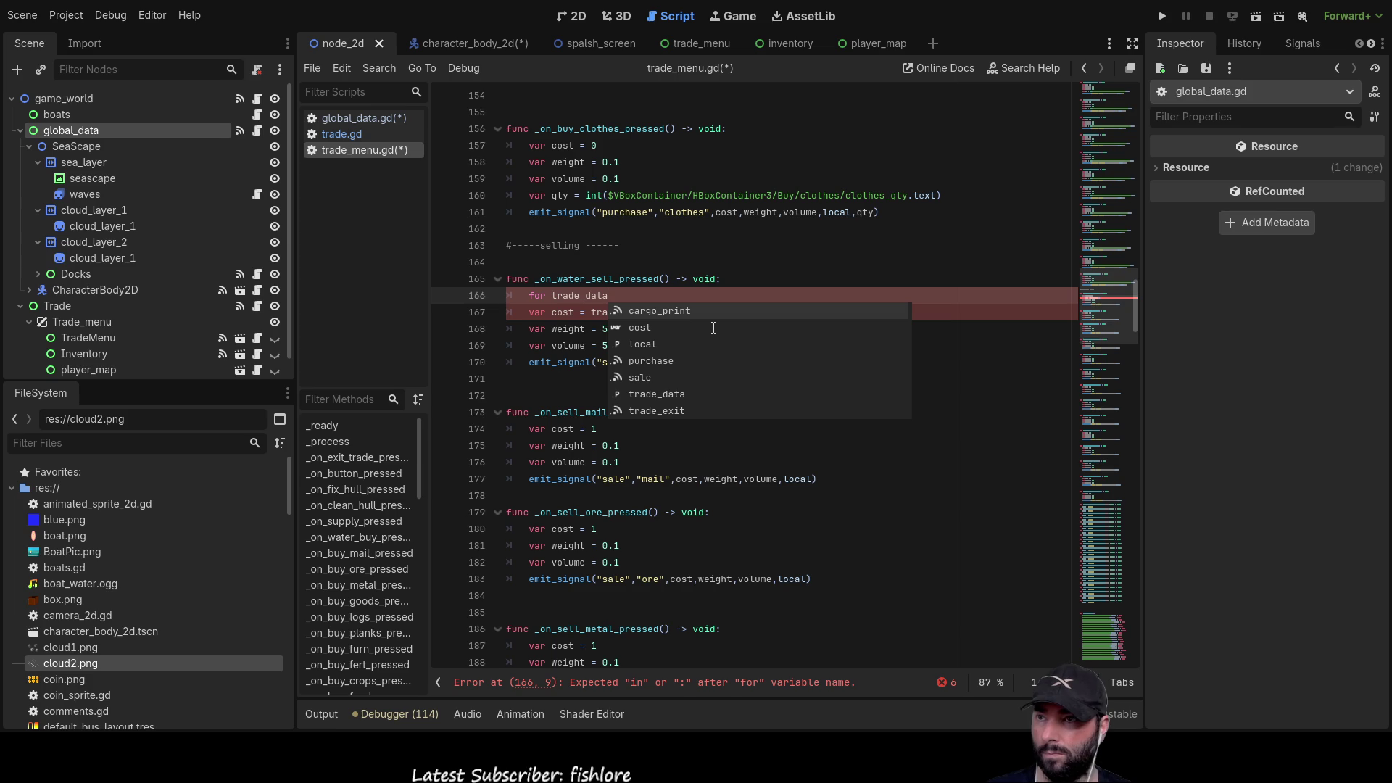
{"action": "type", "text": " fi"}
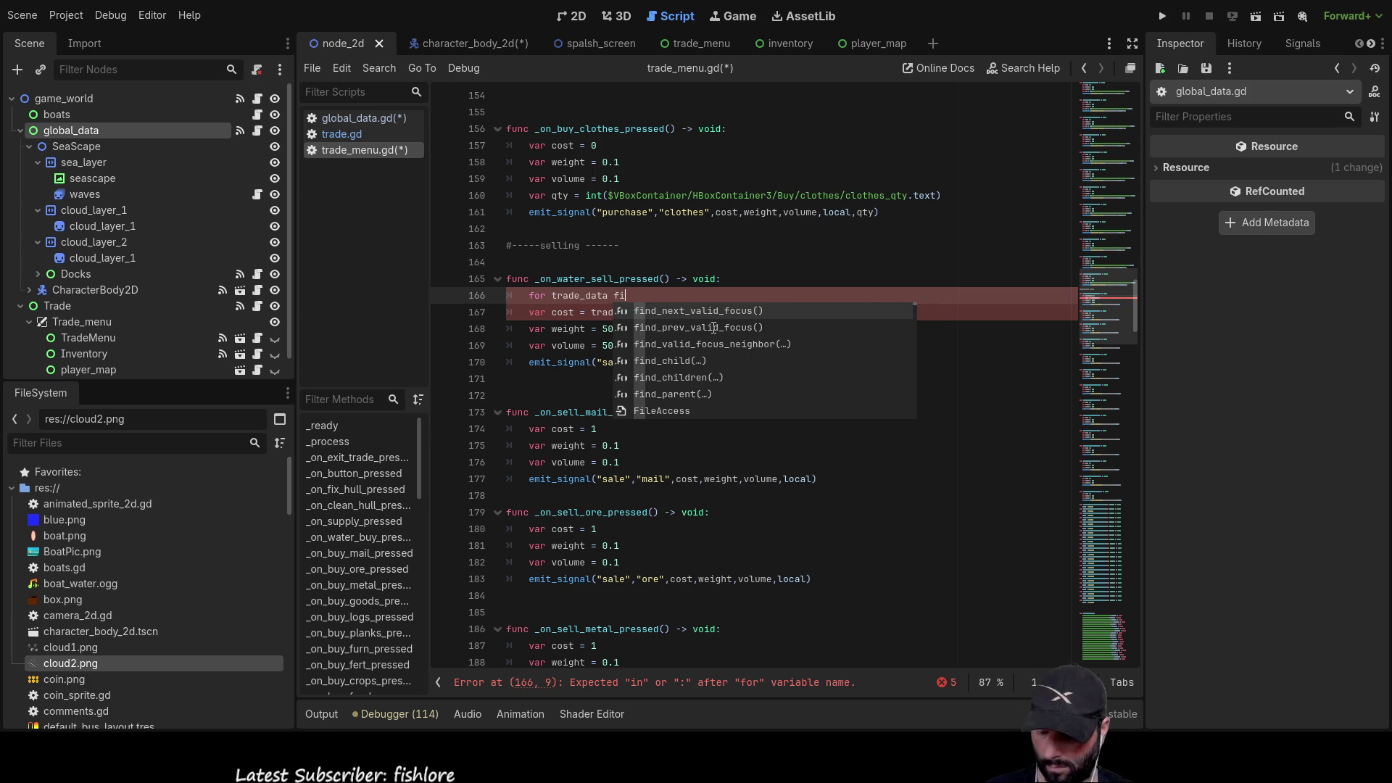
{"action": "type", "text": "nd"}
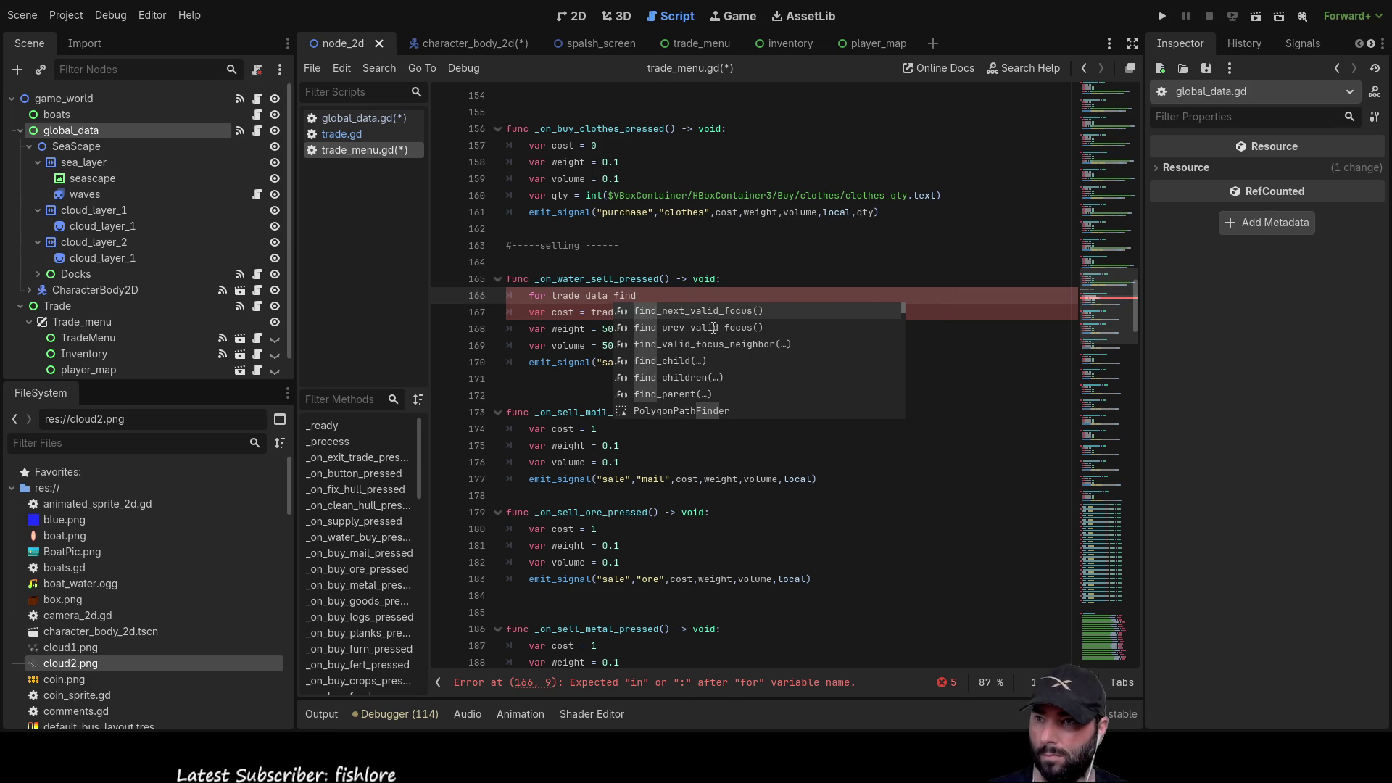
- Try trade_data's autocomplete suggestions, swap find for .match, then start removing match
{"action": "key", "text": "Down"}
{"action": "key", "text": "Down"}
{"action": "key", "text": "Down"}
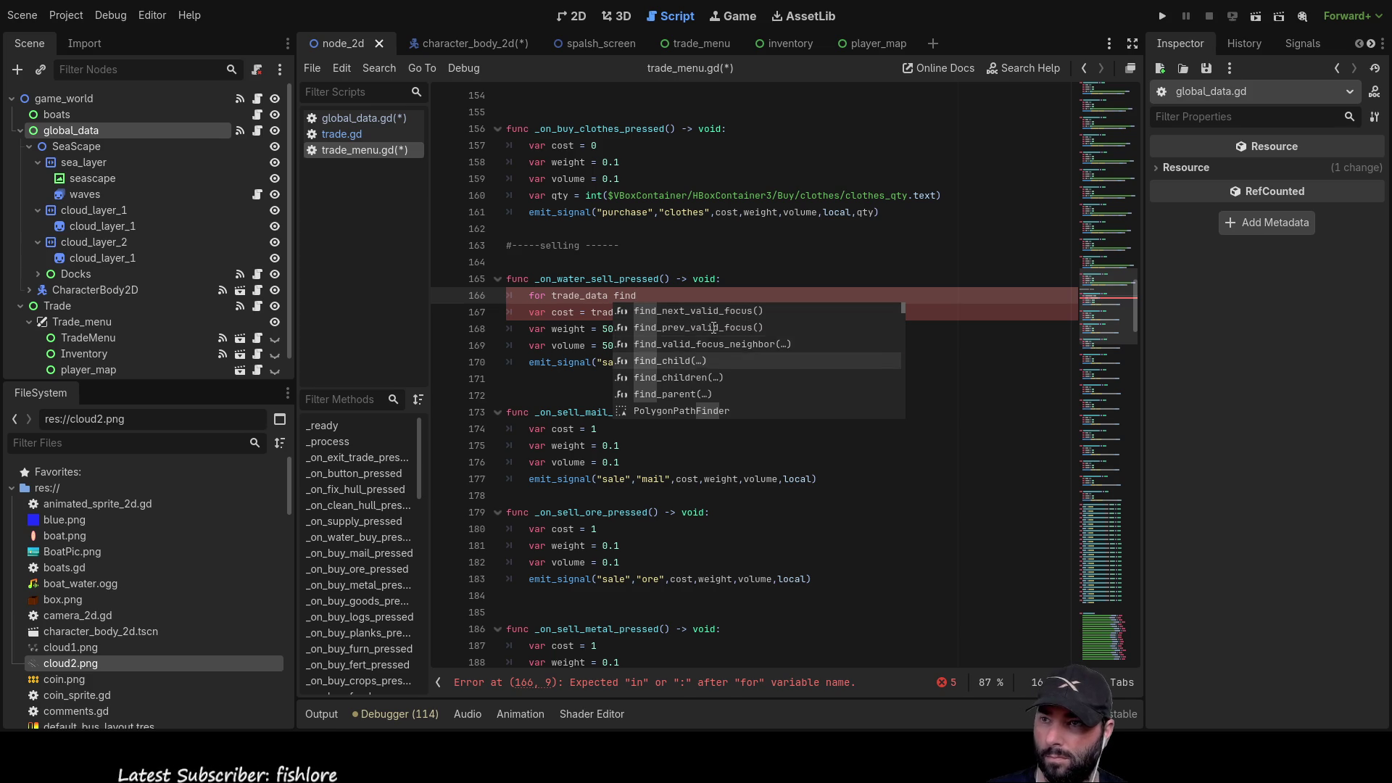
{"action": "key", "text": "Down"}
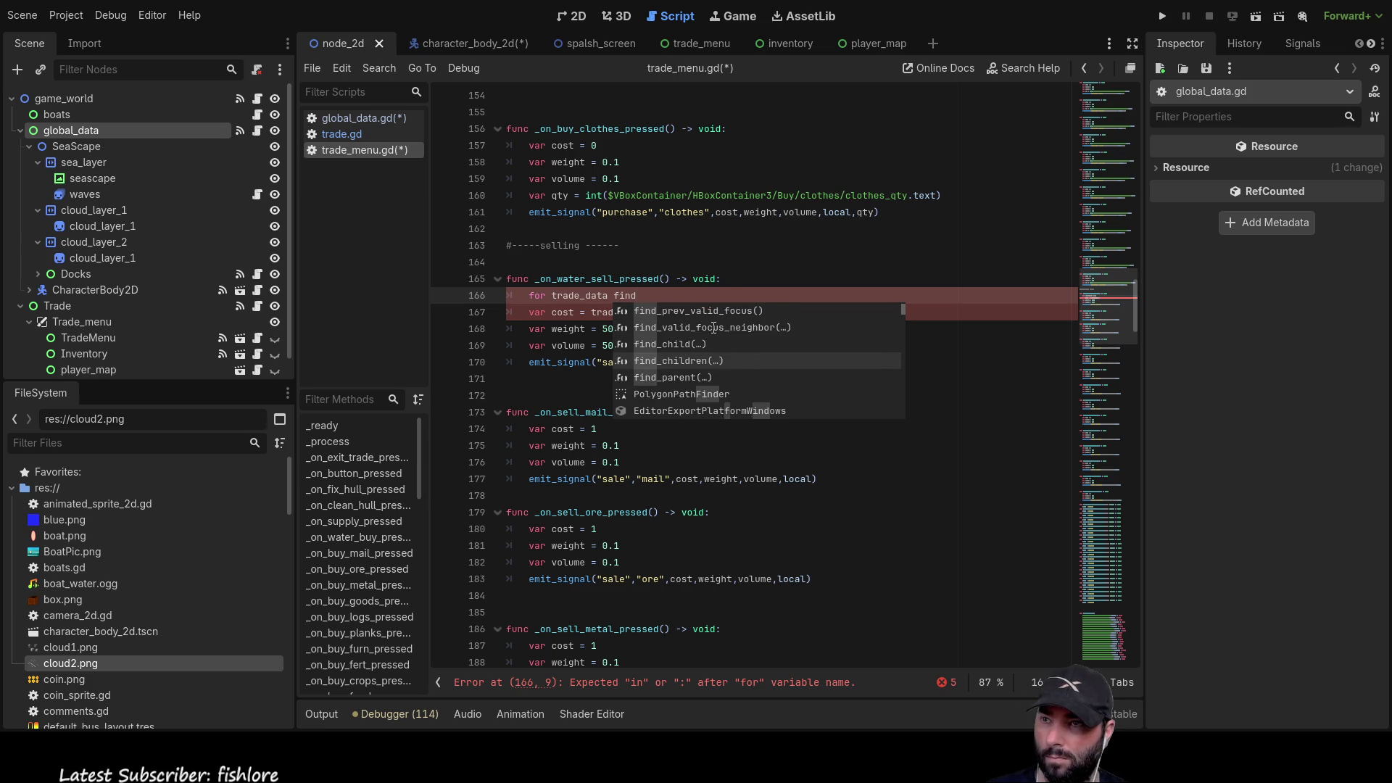
{"action": "key", "text": "Up"}
{"action": "key", "text": "Up"}
{"action": "key", "text": "Up"}
{"action": "key", "text": "Down"}
{"action": "key", "text": "Down"}
{"action": "key", "text": "BackSpace"}
{"action": "key", "text": "BackSpace"}
{"action": "key", "text": "BackSpace"}
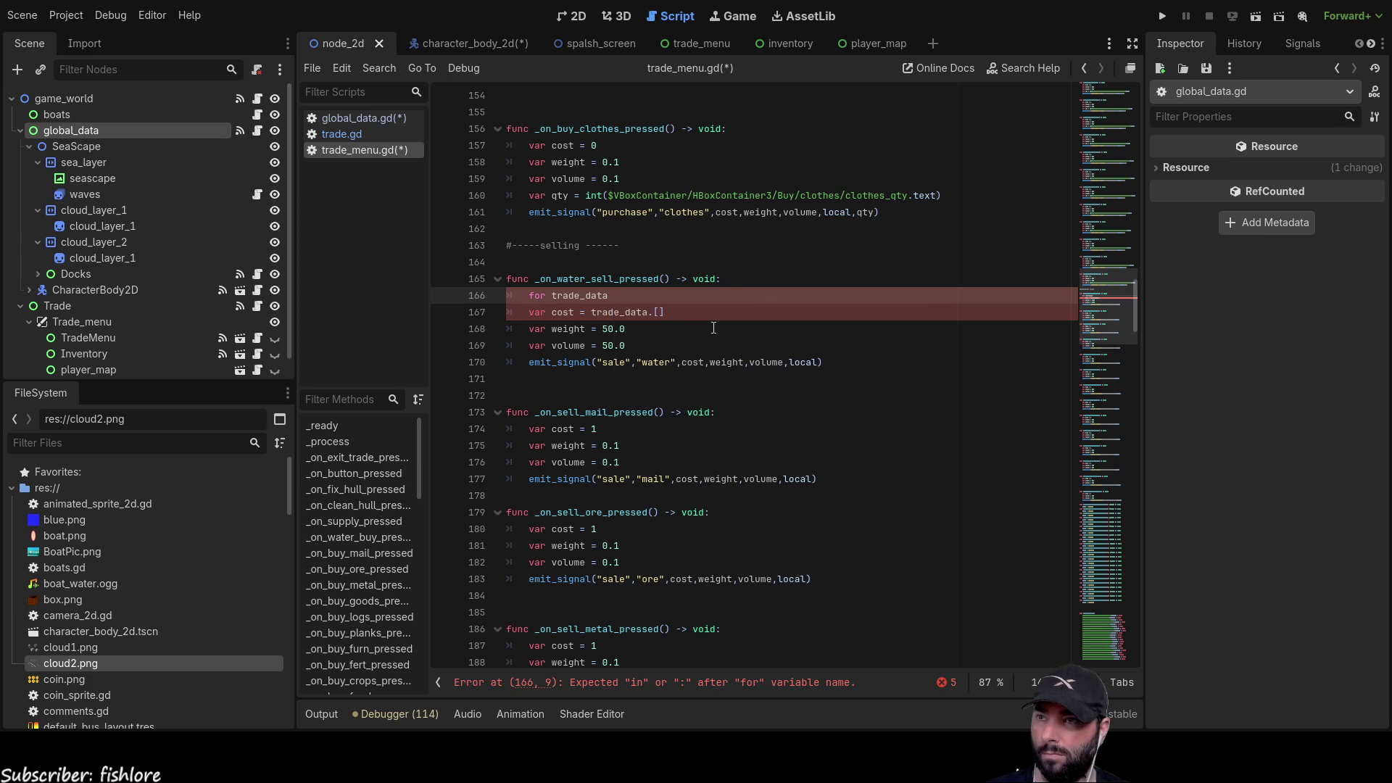
{"action": "type", "text": ".match"}
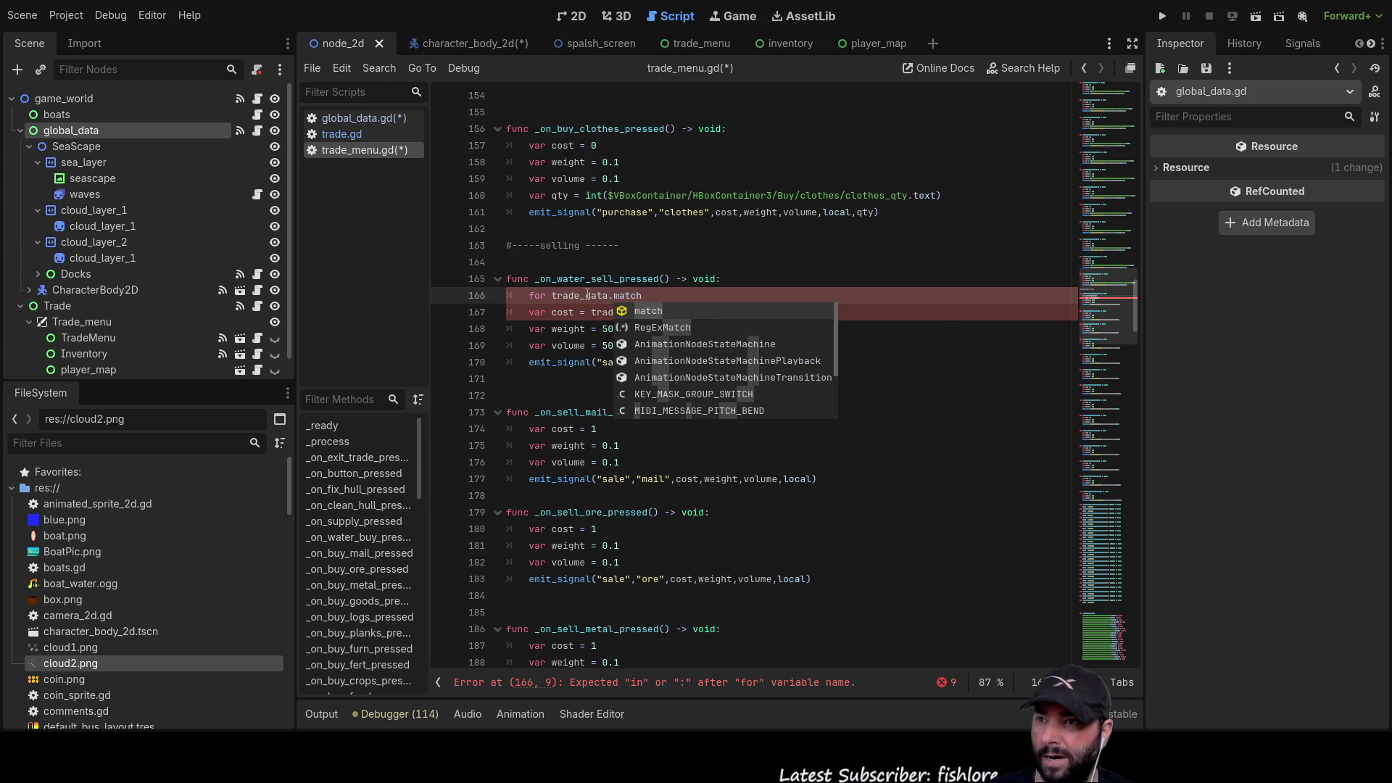
{"action": "left_click", "coordinate": [624, 309]}
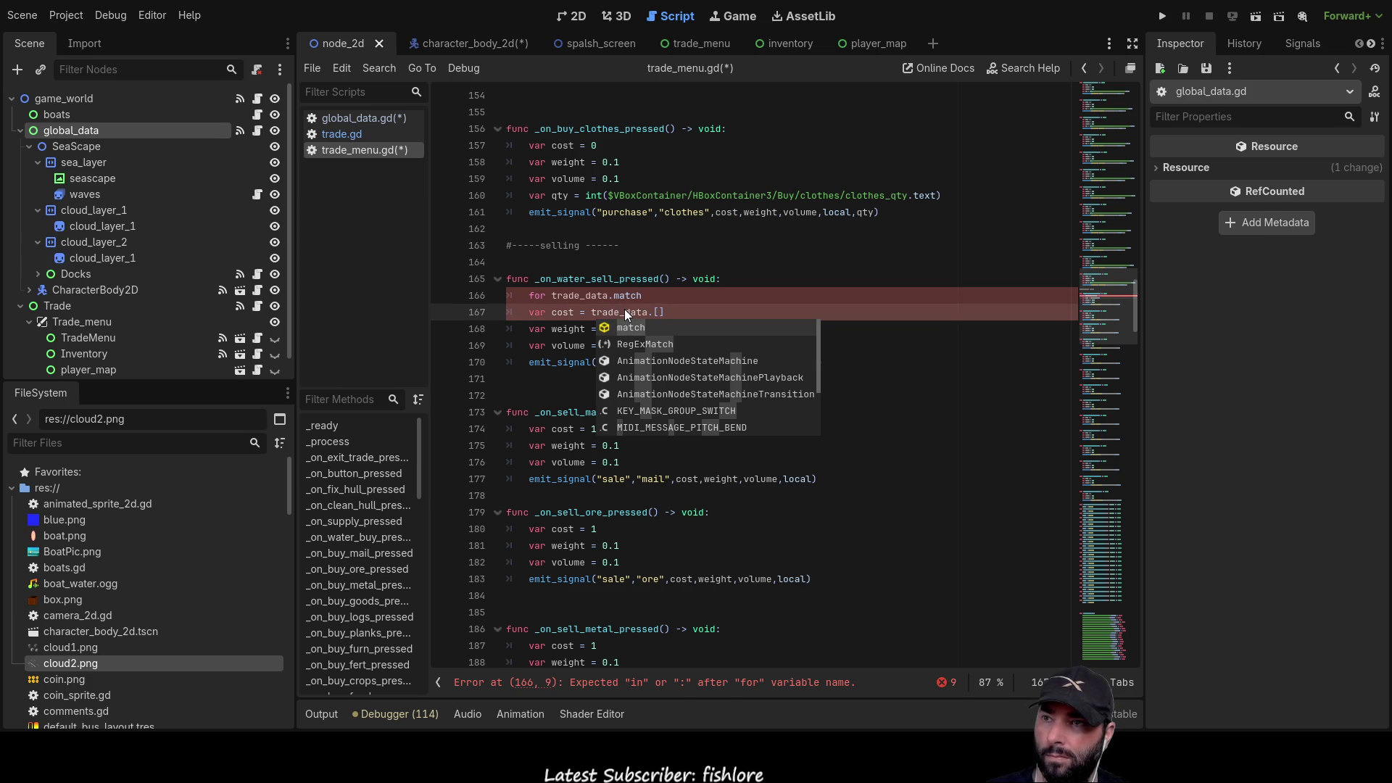
{"action": "left_click", "coordinate": [640, 296]}
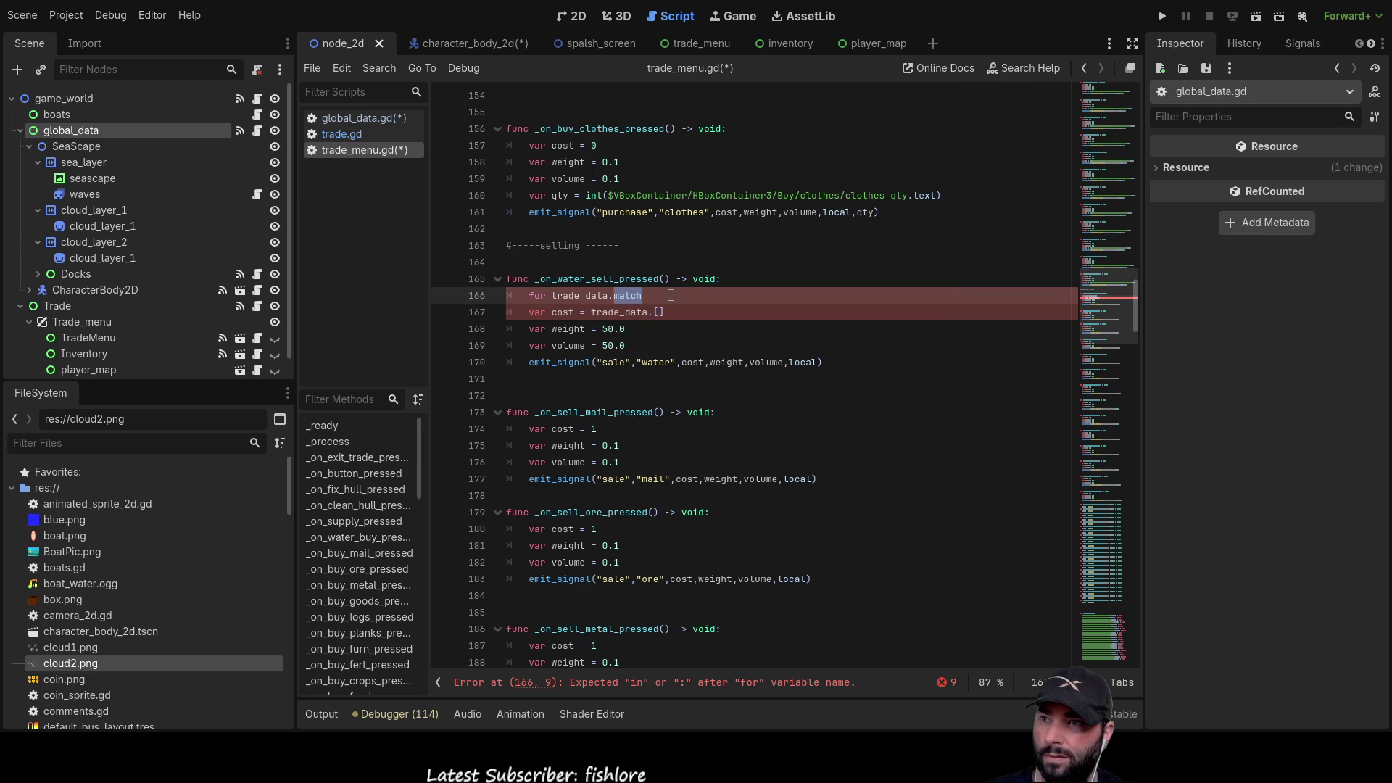
{"action": "key", "text": "BackSpace"}
{"action": "key", "text": "BackSpace"}
{"action": "key", "text": "BackSpace"}
{"action": "key", "text": "BackSpace"}
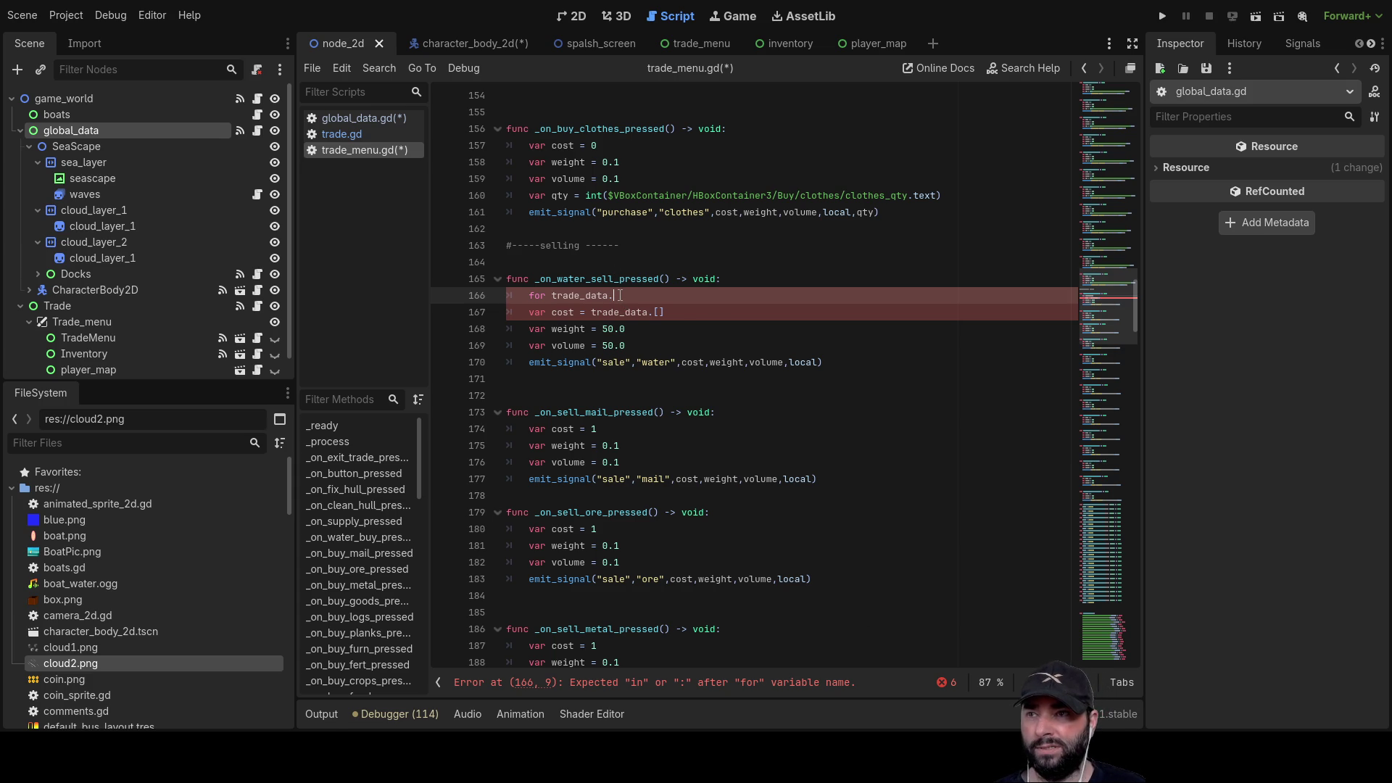
- Put the caret after trade_data.[] on the cost line, line 167
{"action": "left_click", "coordinate": [673, 314]}
- Reset the water cost to 1 and write for x in trade_data.find("water") with print(x) inside
{"action": "key", "text": "BackSpace"}
{"action": "key", "text": "BackSpace"}
{"action": "key", "text": "BackSpace"}
{"action": "key", "text": "BackSpace"}
{"action": "key", "text": "BackSpace"}
{"action": "type", "text": "1"}
{"action": "key", "text": "Up"}
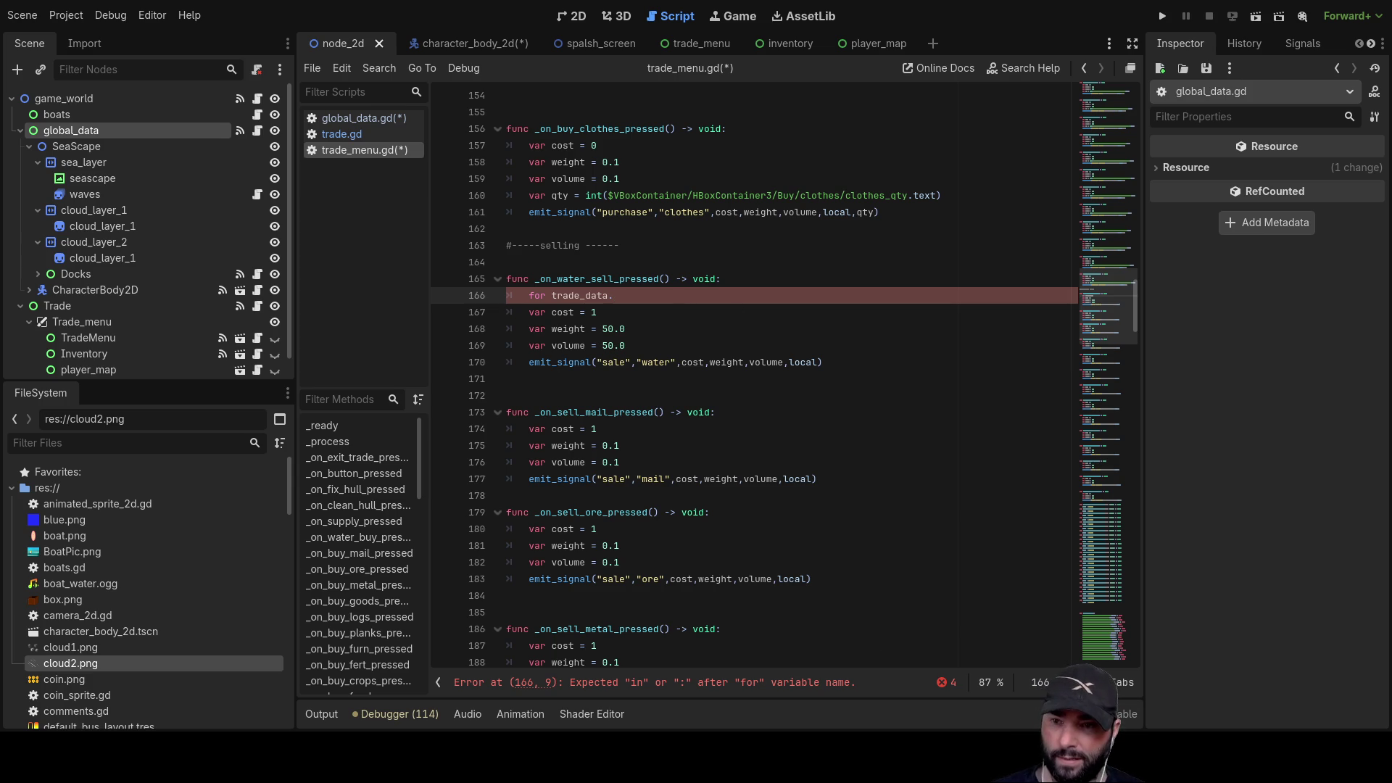
{"action": "type", "text": "ind()"}
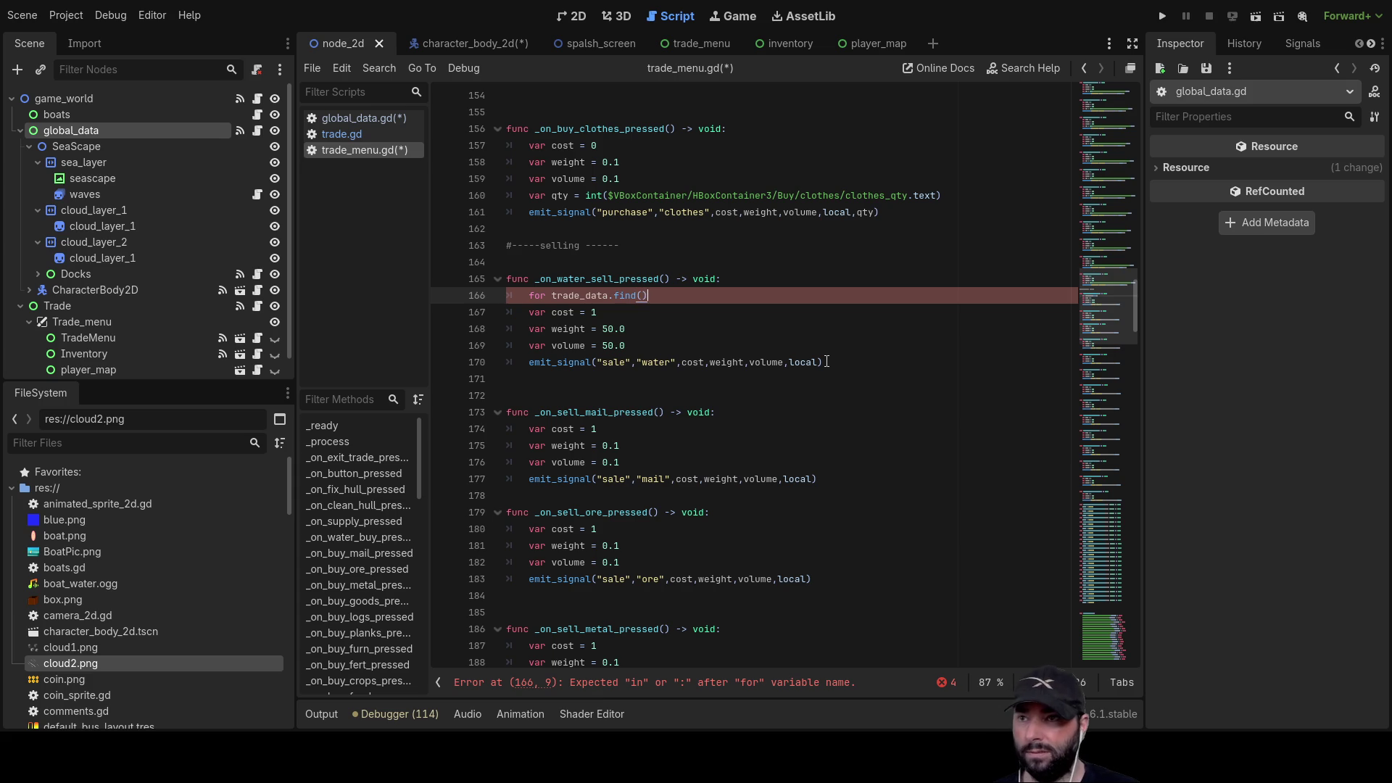
{"action": "type", "text": "\""}
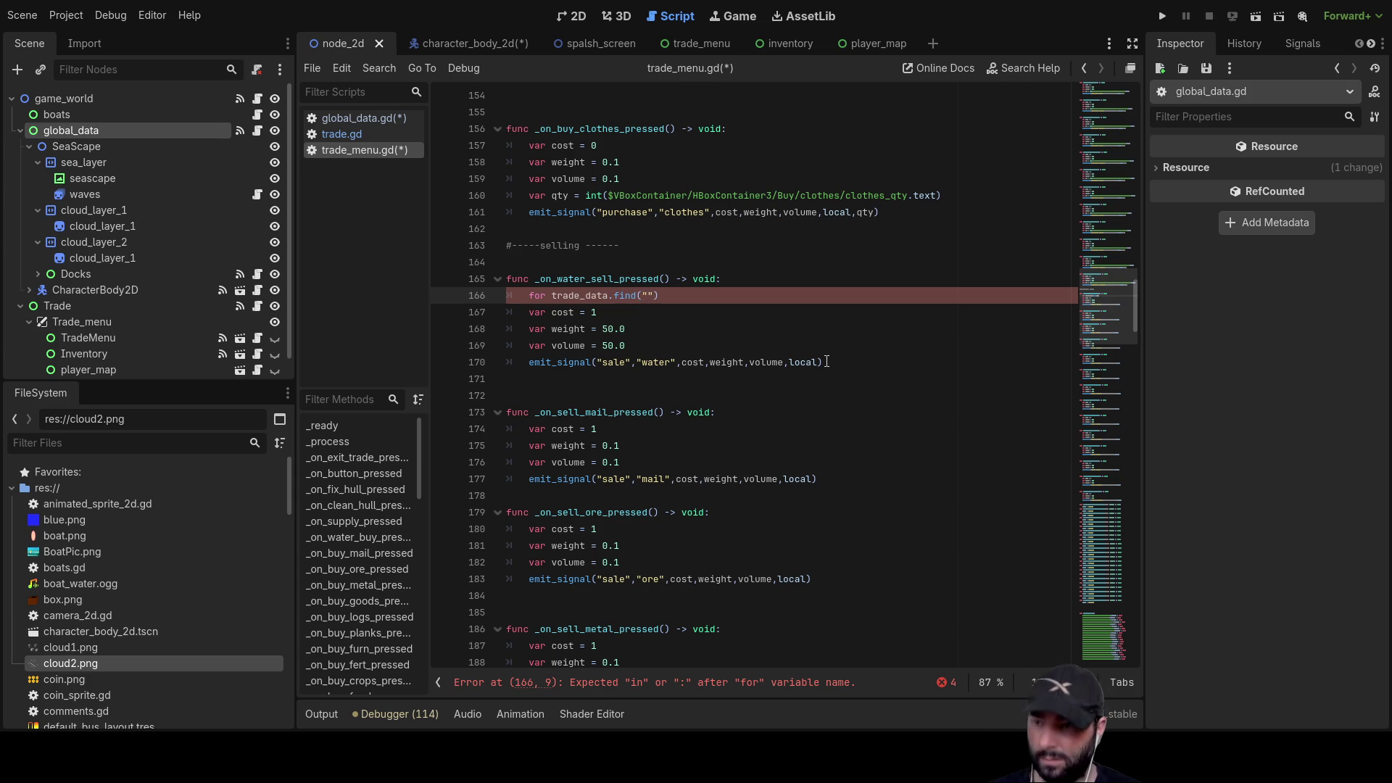
{"action": "type", "text": "water"}
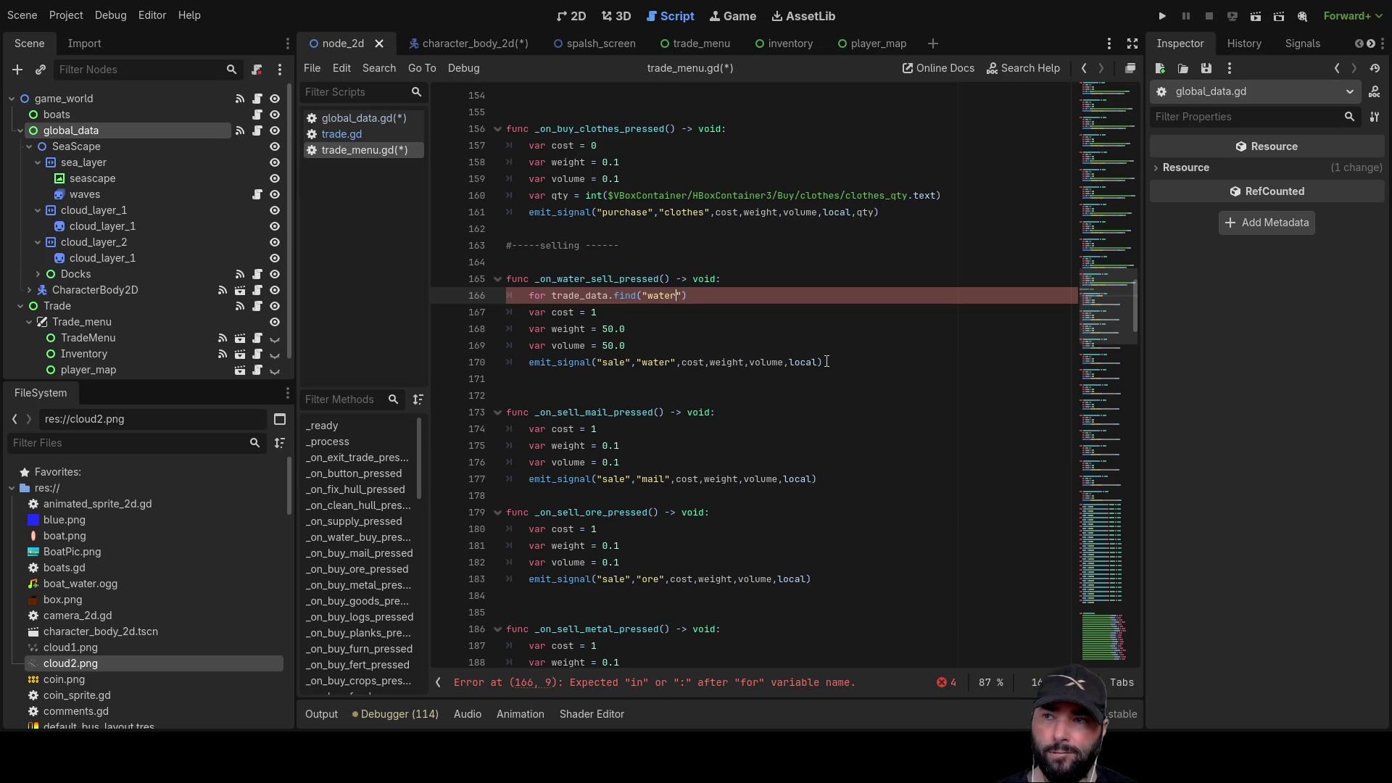
{"action": "key", "text": "End"}
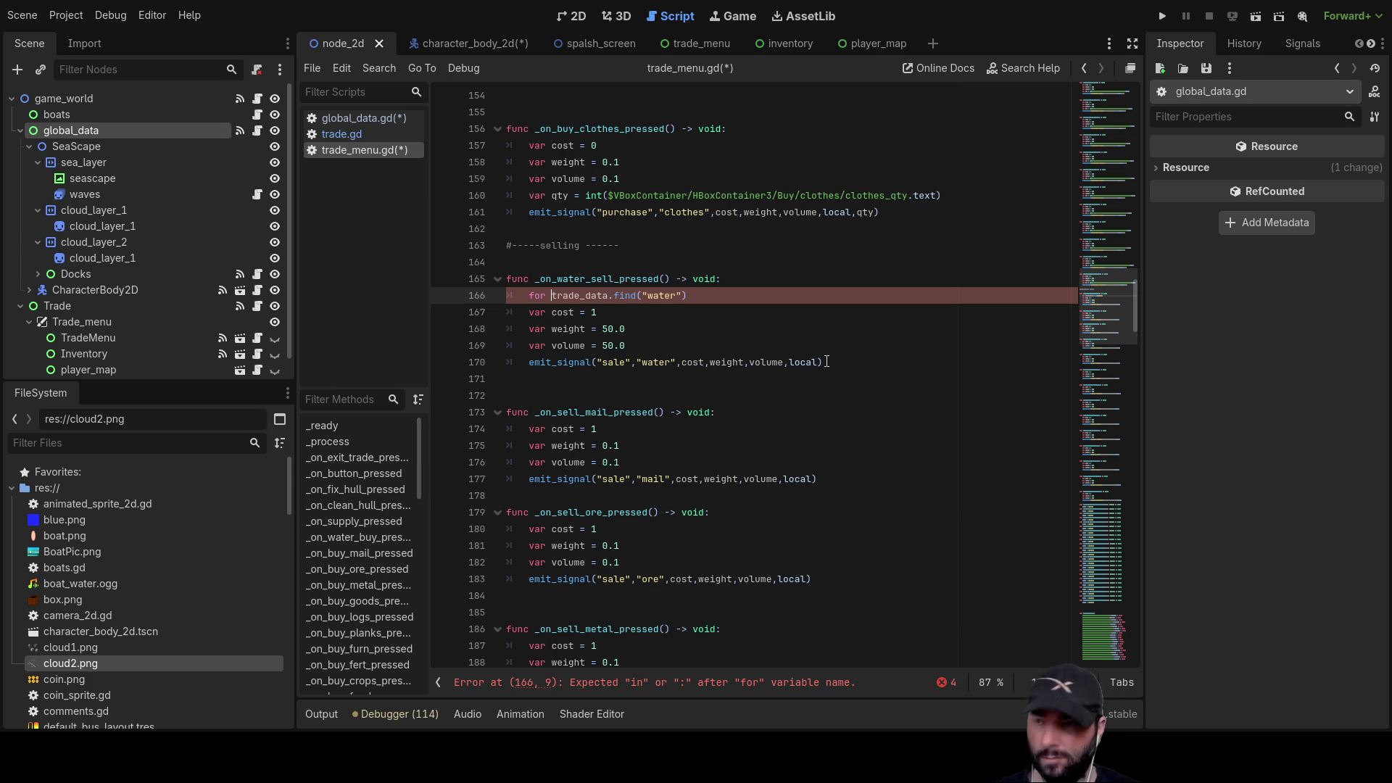
{"action": "type", "text": "x in"}
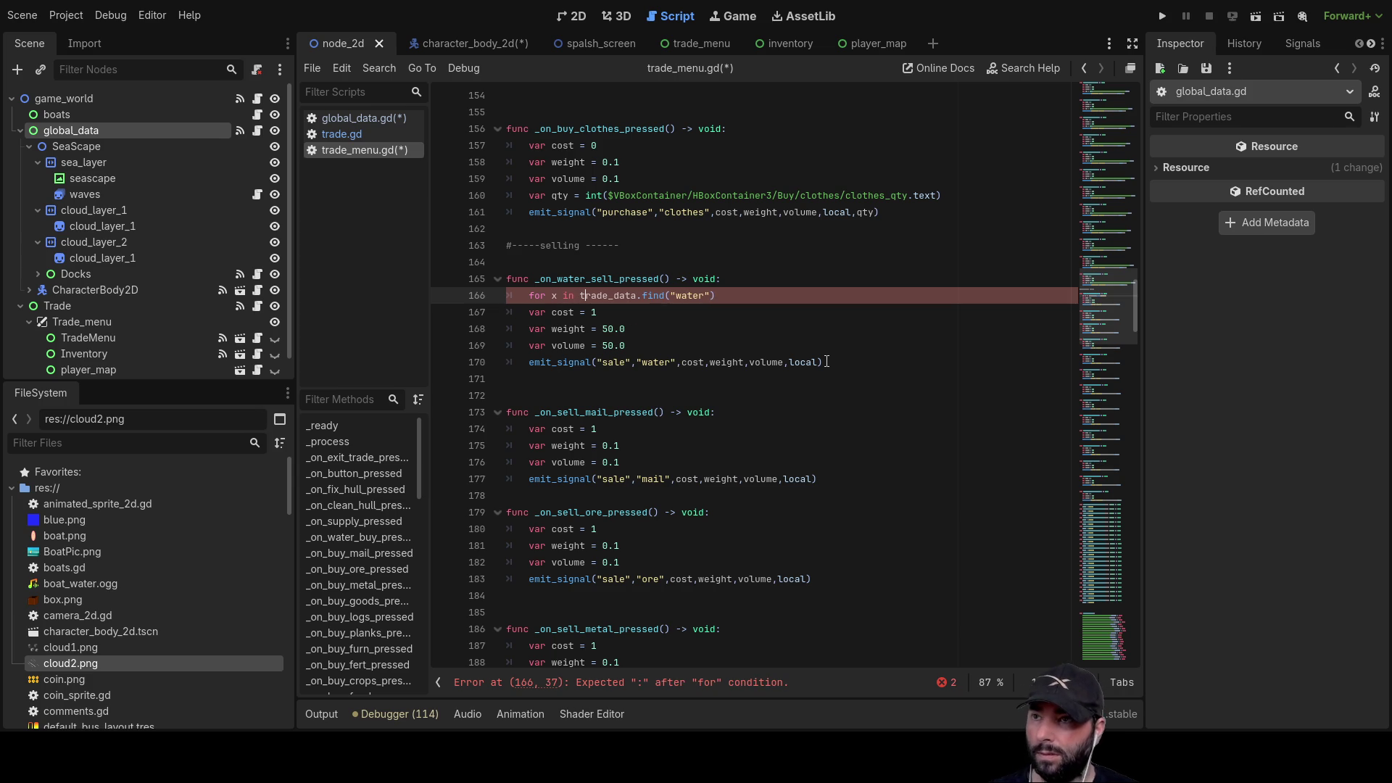
{"action": "key", "text": "End"}
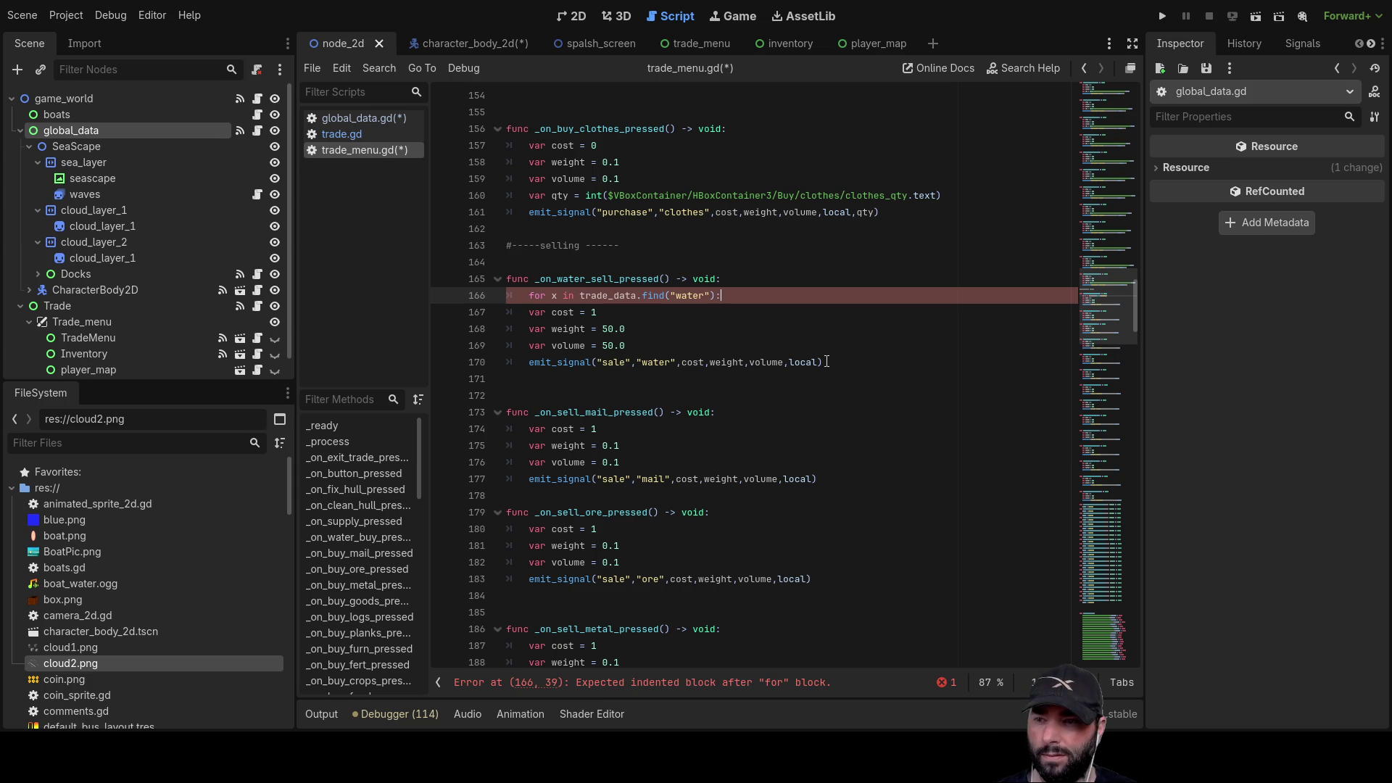
{"action": "key", "text": "Return"}
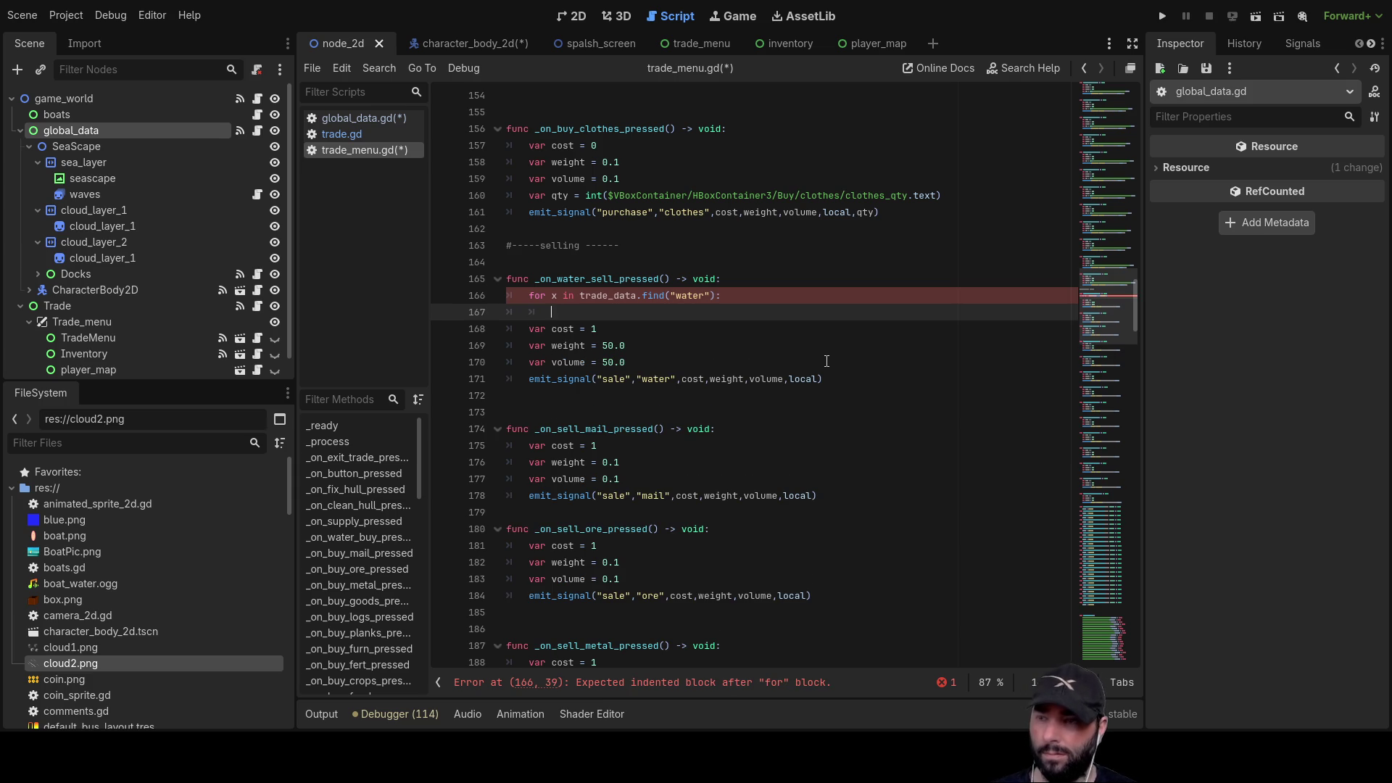
{"action": "type", "text": "print"}
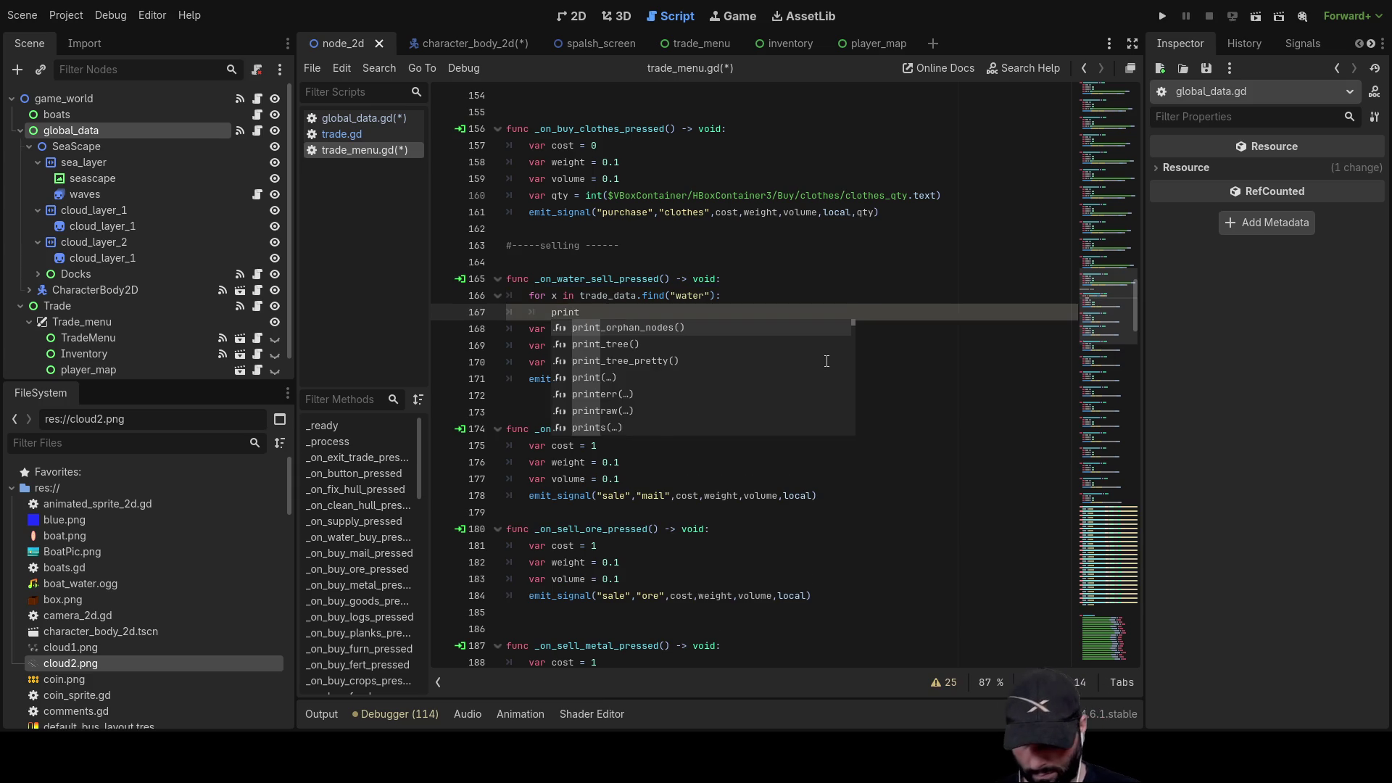
{"action": "type", "text": "(x"}
- Add print(trade_data) on a new line above the water loop and launch the game
{"action": "key", "text": "Up"}
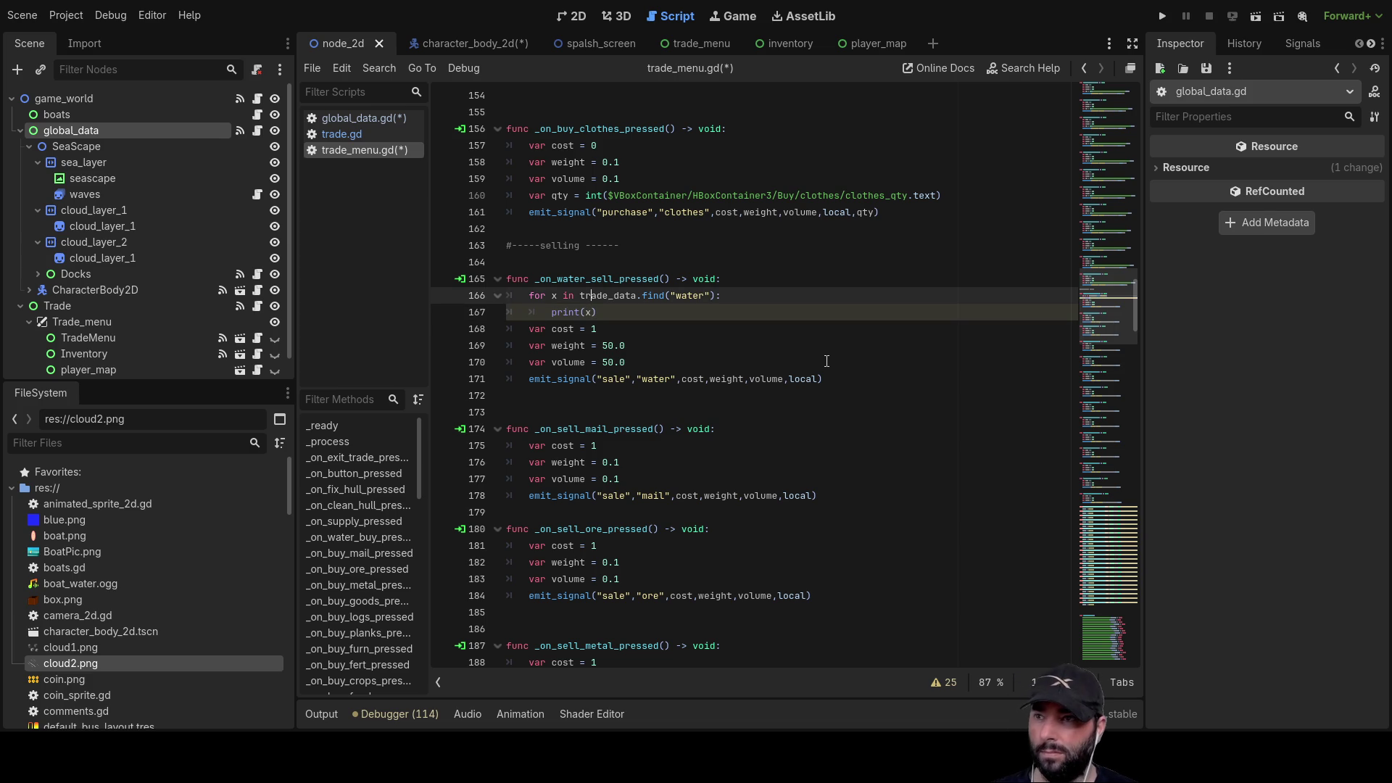
{"action": "key", "text": "Down"}
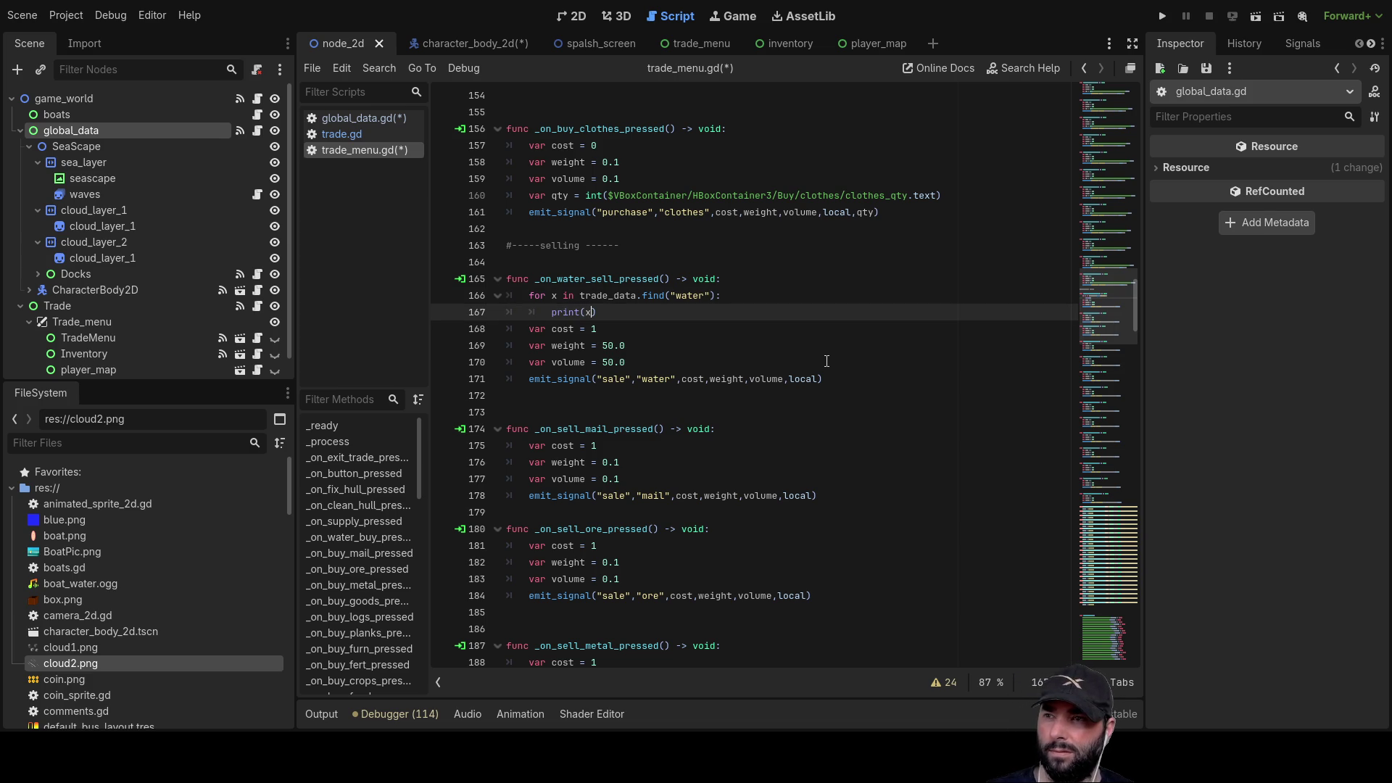
{"action": "key", "text": "Up"}
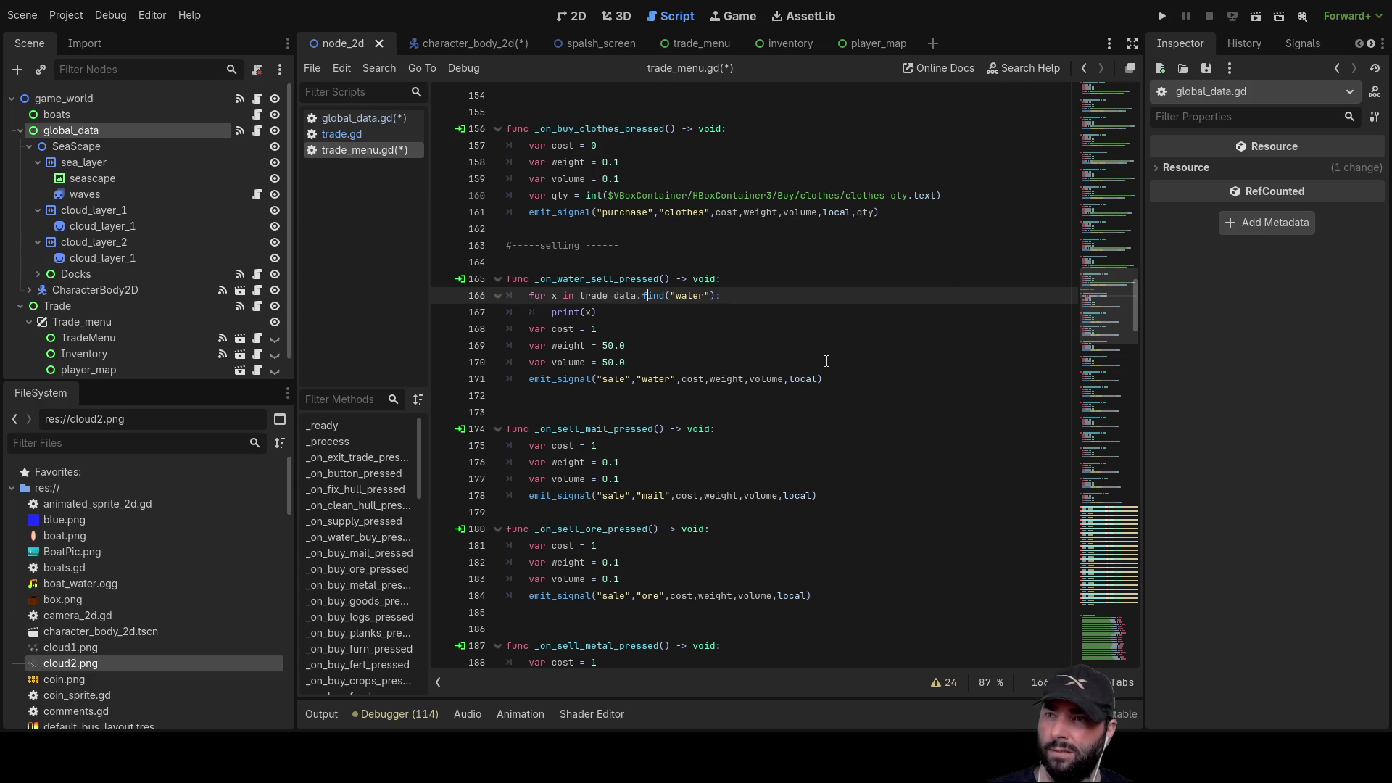
{"action": "key", "text": "Right"}
{"action": "key", "text": "Right"}
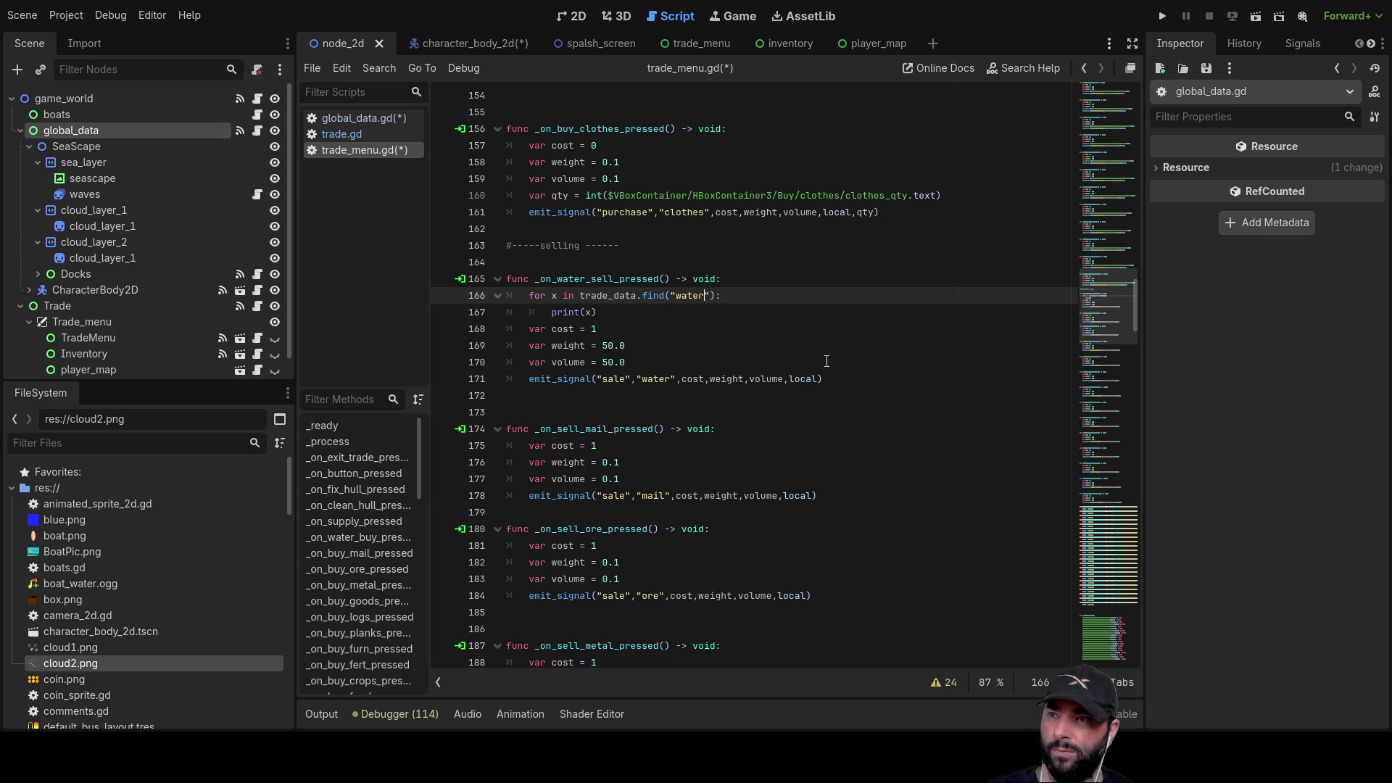
{"action": "key", "text": "Down"}
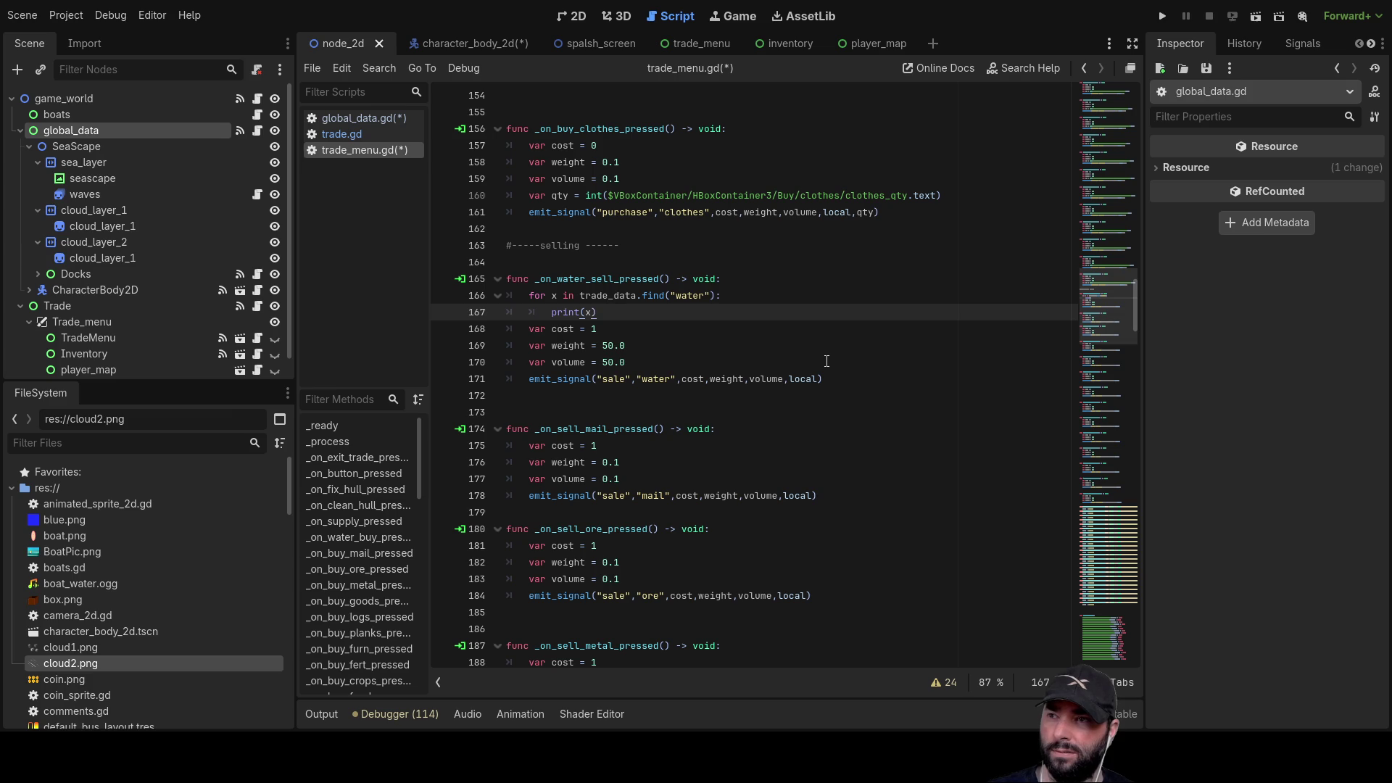
{"action": "key", "text": "Up"}
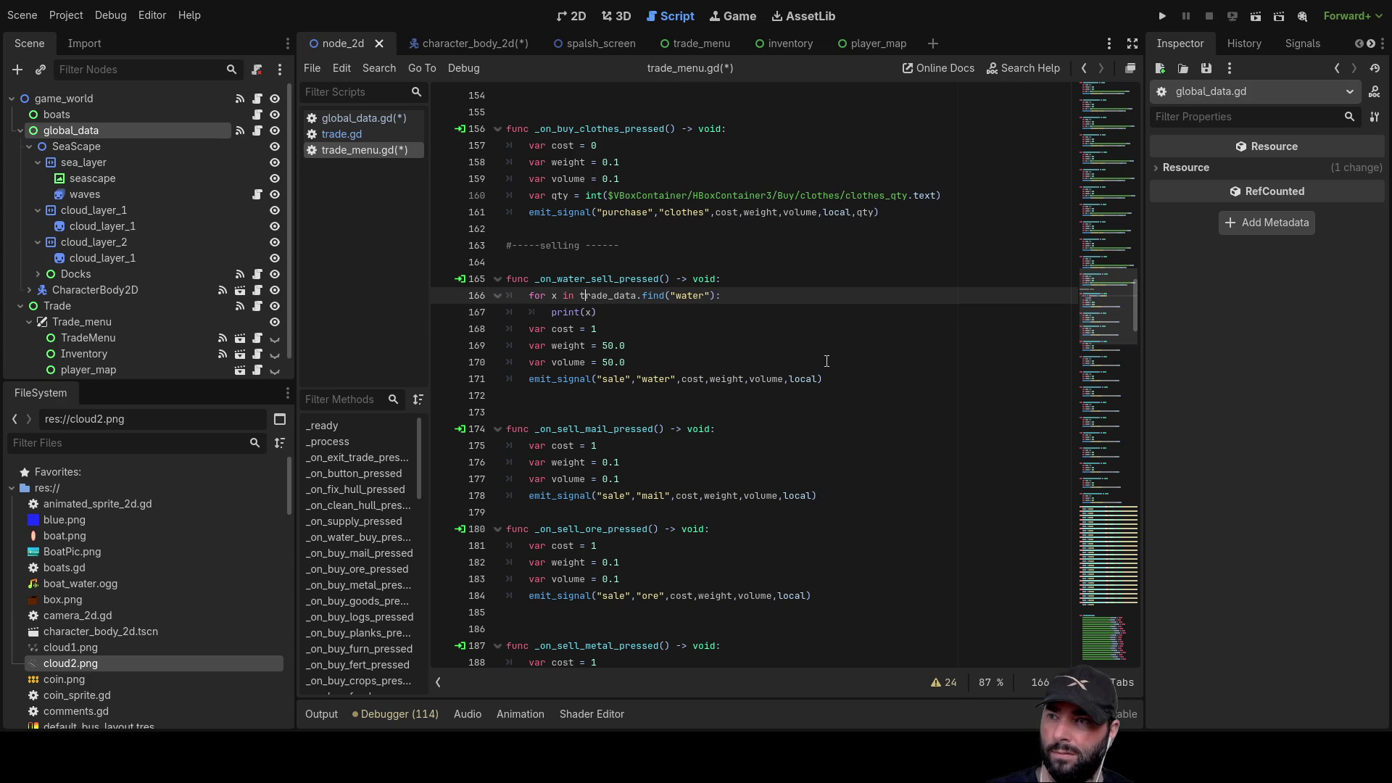
{"action": "key", "text": "Return"}
{"action": "key", "text": "Up"}
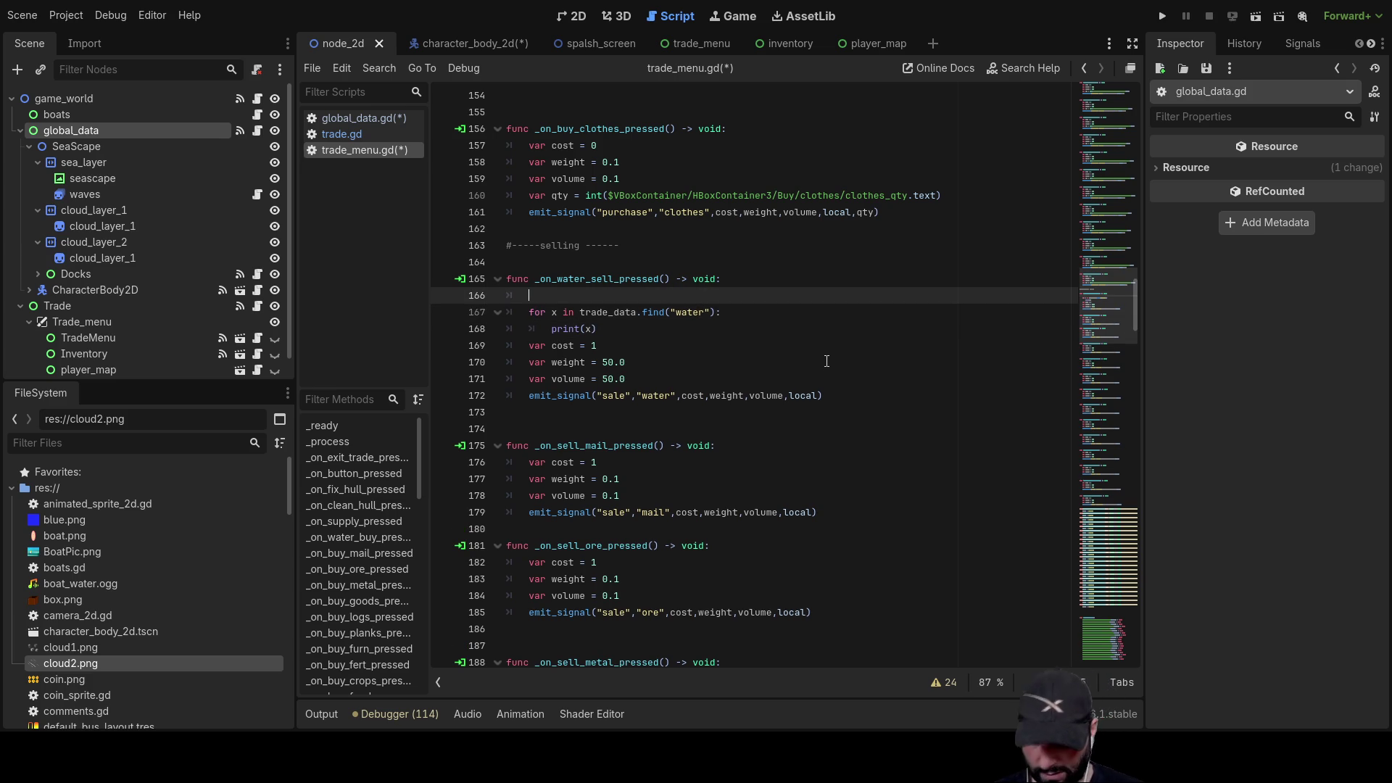
{"action": "type", "text": "print"}
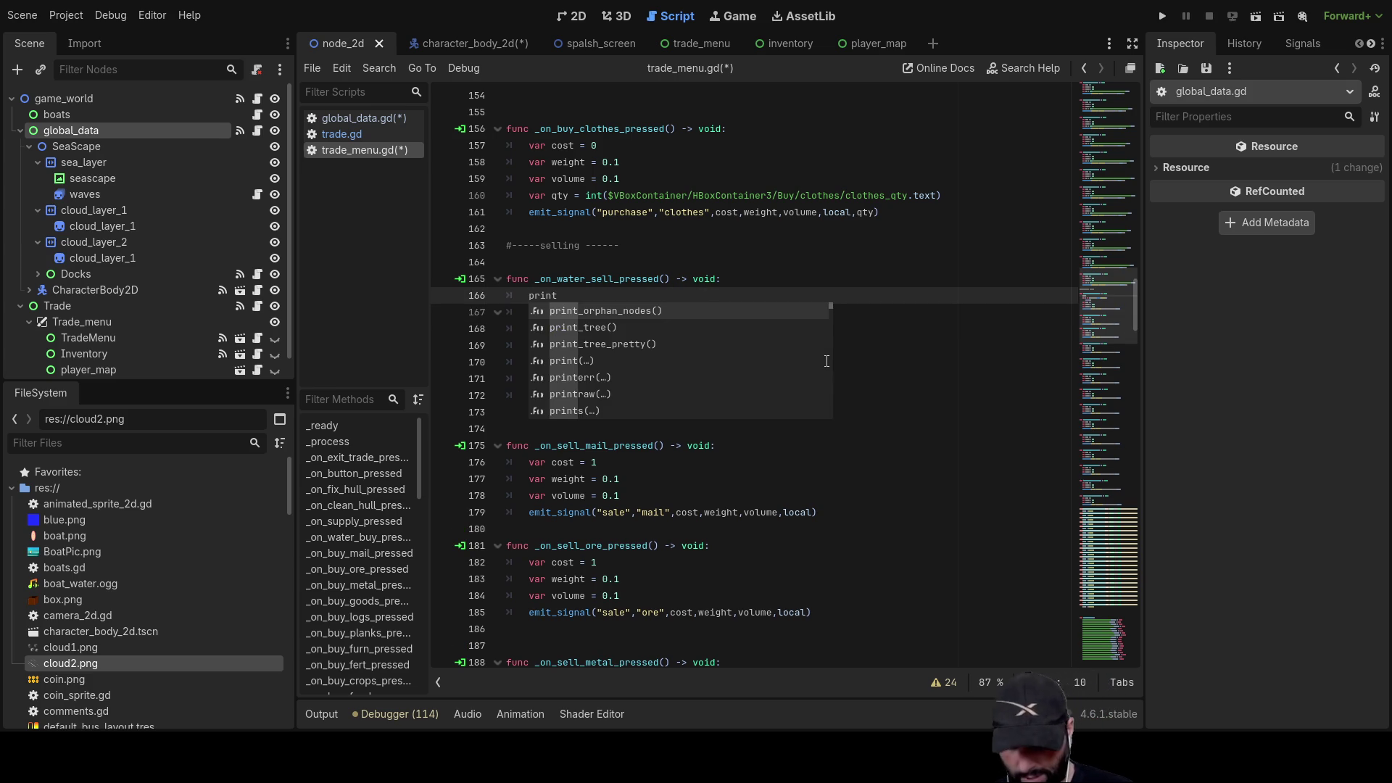
{"action": "type", "text": "()"}
{"action": "type", "text": "trade"}
{"action": "key", "text": "Return"}
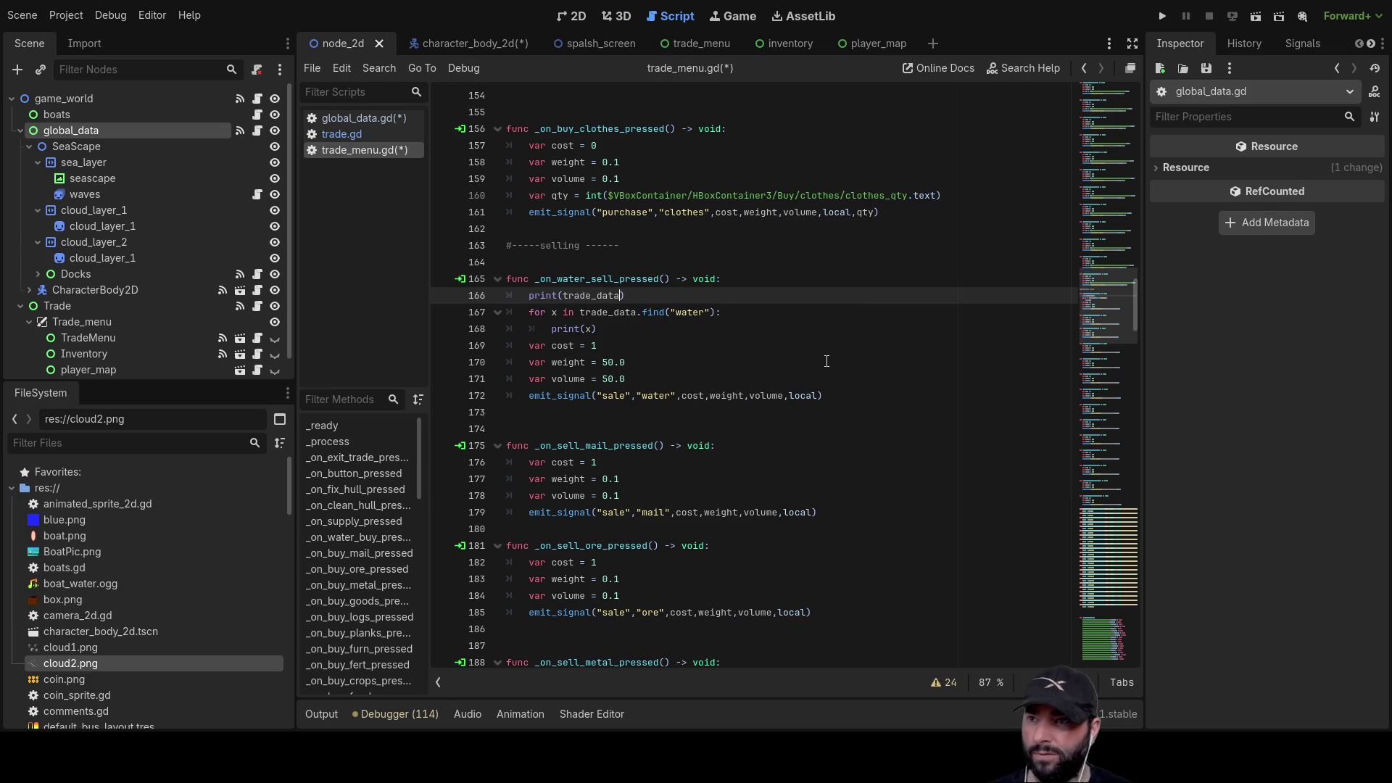
{"action": "key", "text": "Down"}
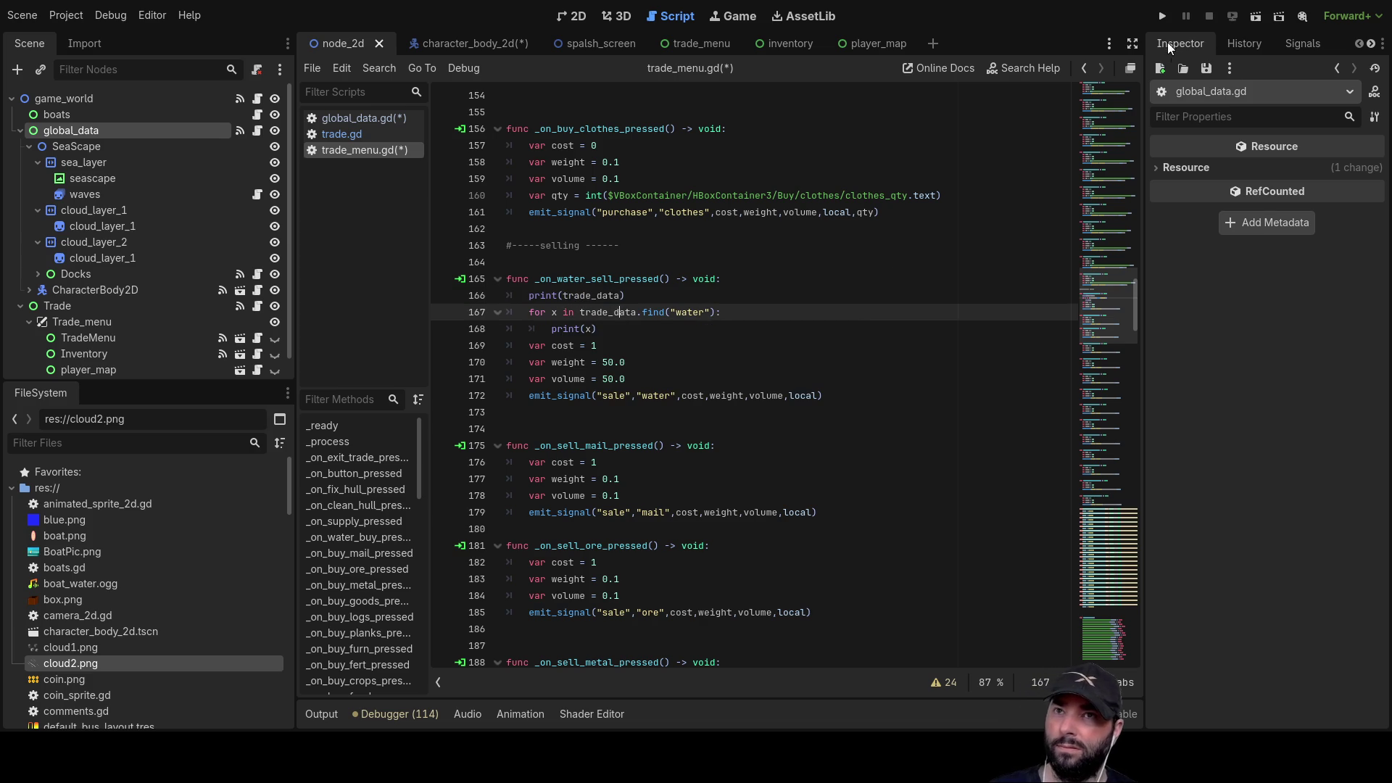
{"action": "left_click", "coordinate": [1166, 15]}
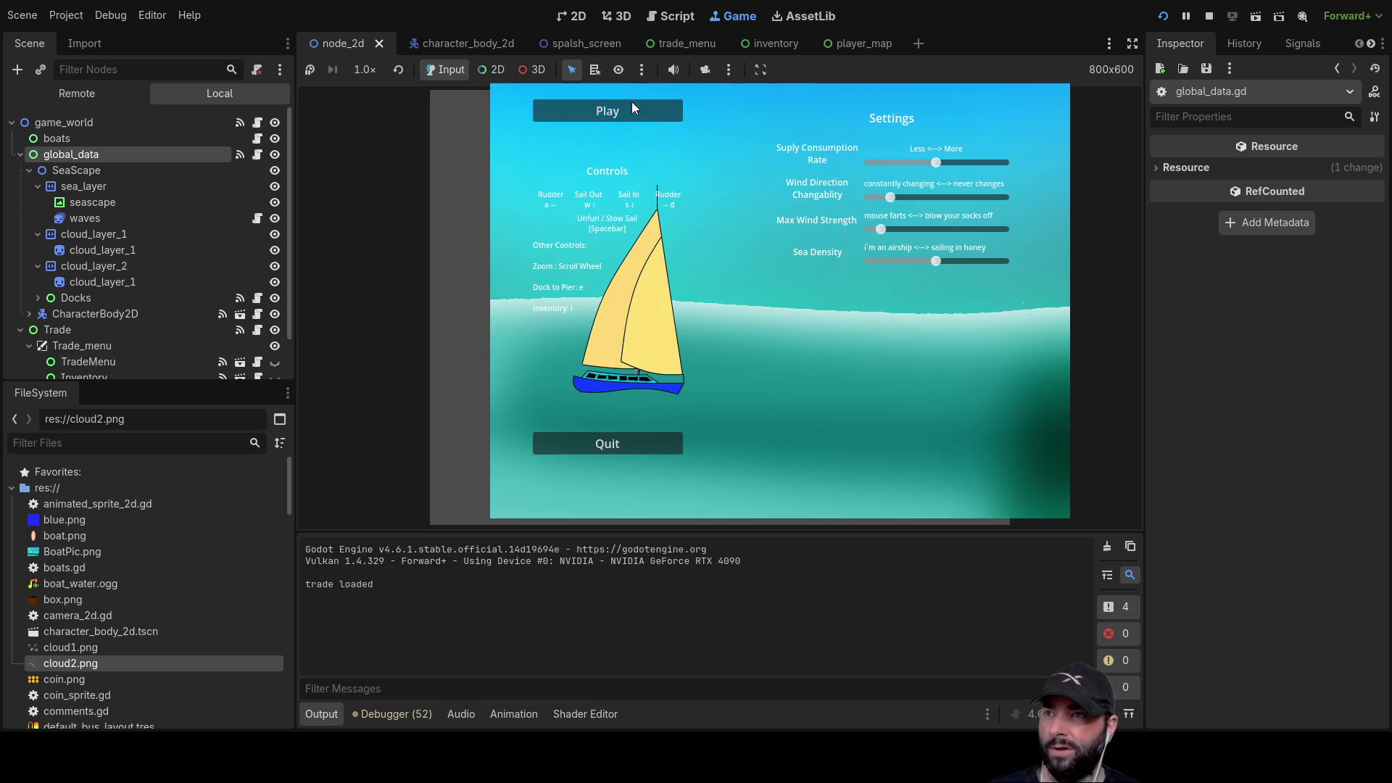
- Play from the game's start menu, hit the trade_data undeclared parser error, and relaunch
{"action": "left_click", "coordinate": [628, 116]}
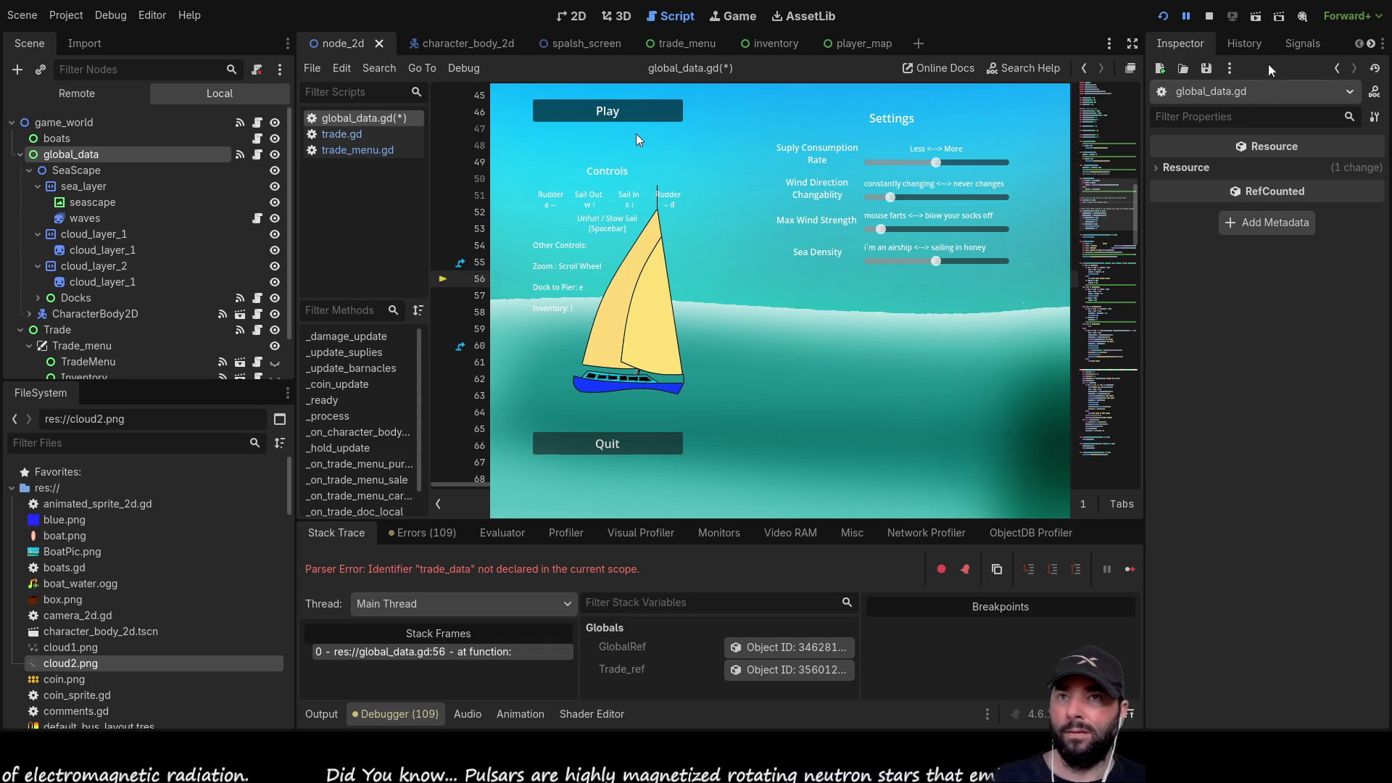
{"action": "left_click", "coordinate": [1210, 16]}
- Start the game, dock at the first island, buy several Fresh Water, and leave the docks
{"action": "left_click", "coordinate": [1163, 15]}
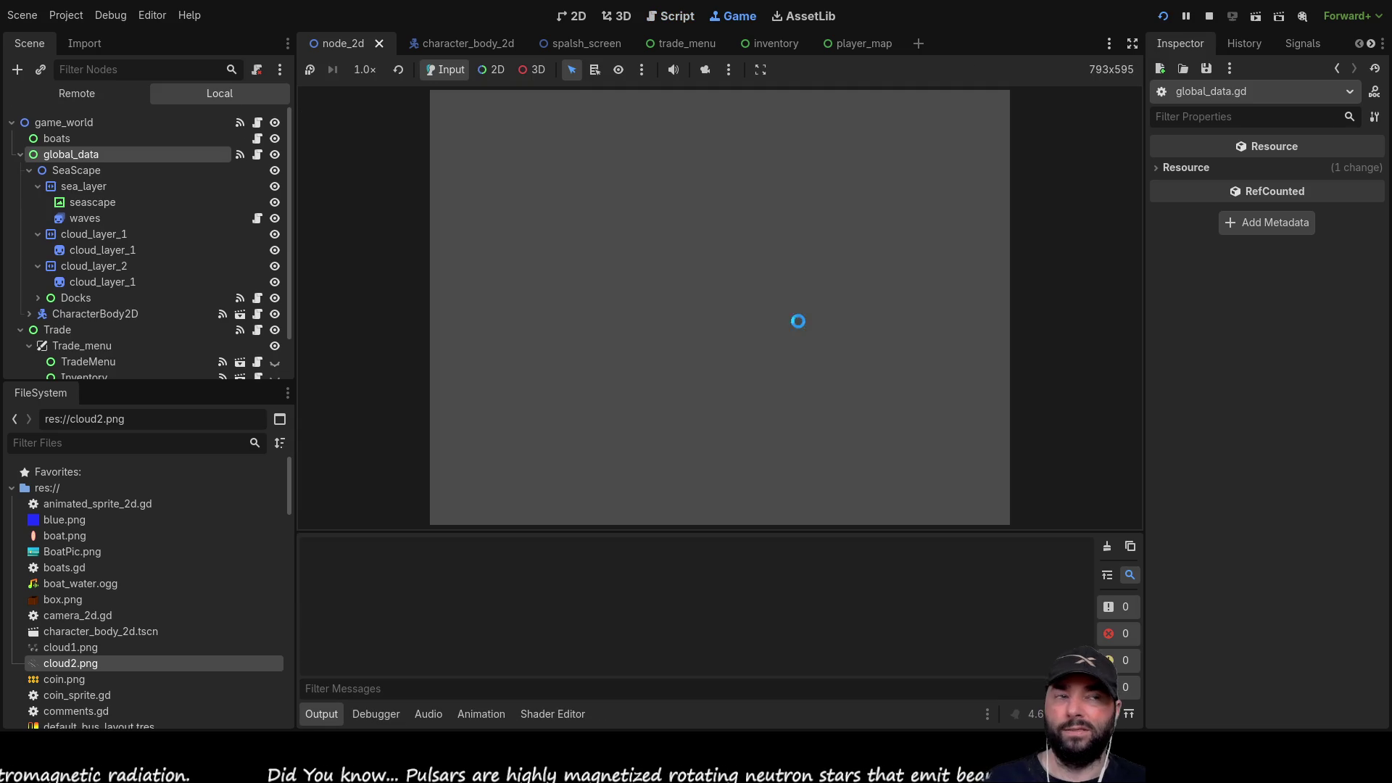
{"action": "left_click", "coordinate": [603, 115]}
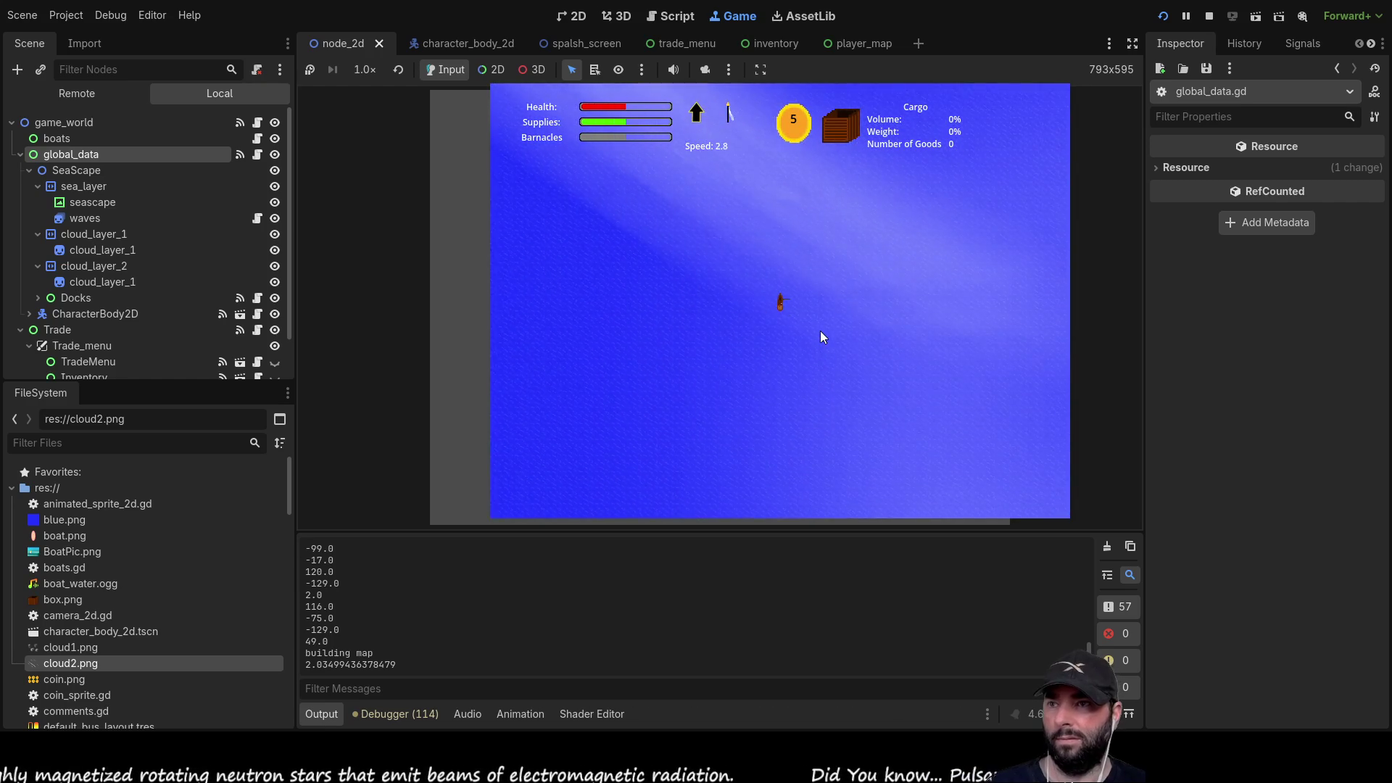
{"action": "scroll", "coordinate": [820, 330], "scroll_direction": "down", "scroll_amount": 3}
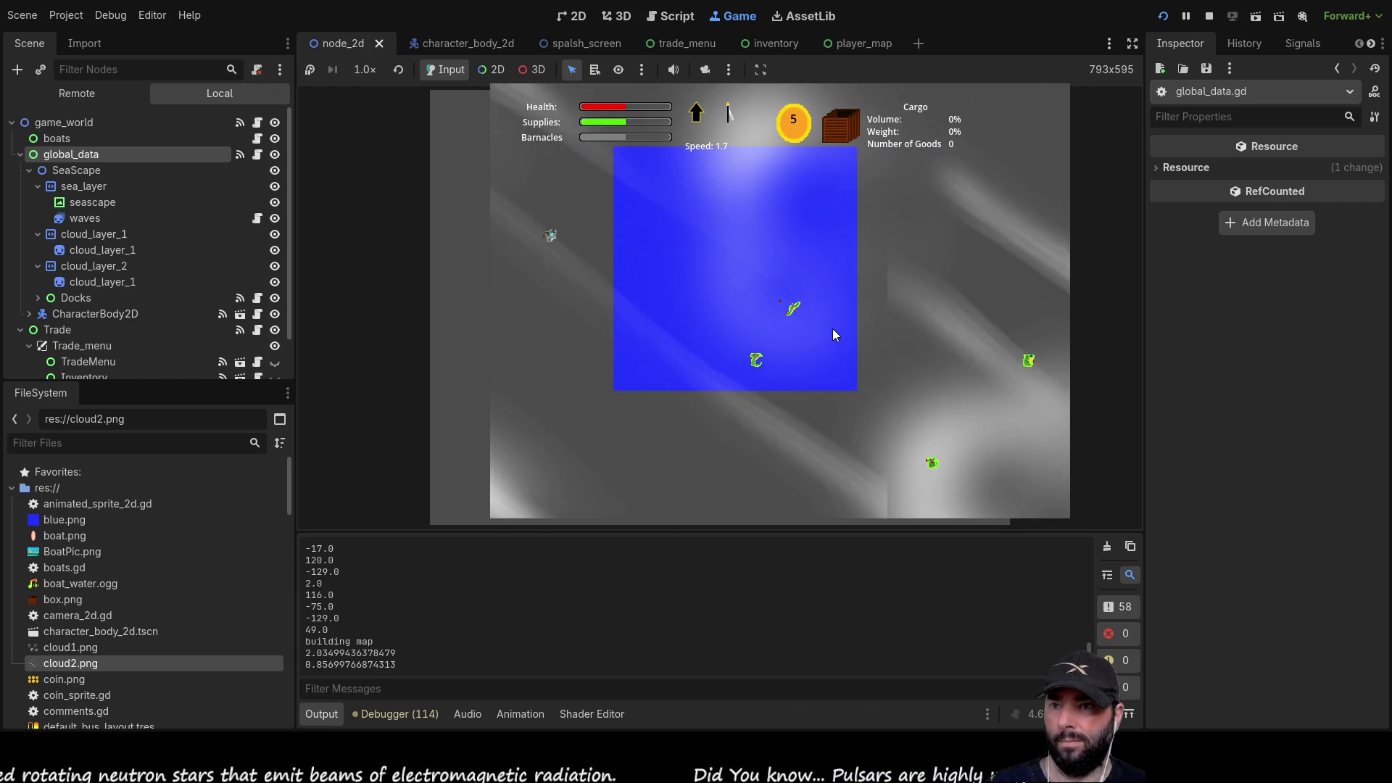
{"action": "scroll", "coordinate": [834, 319], "scroll_direction": "up", "scroll_amount": 3}
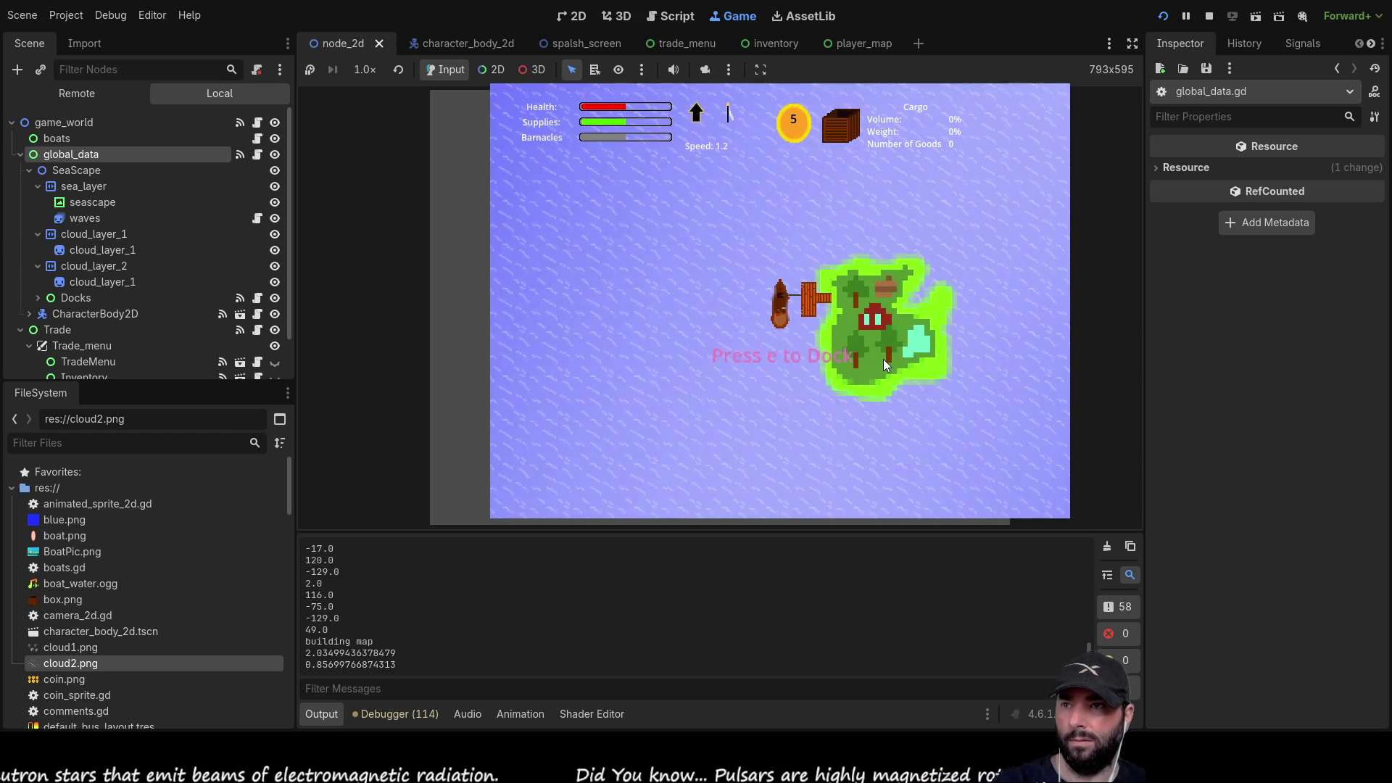
{"action": "key", "text": "e"}
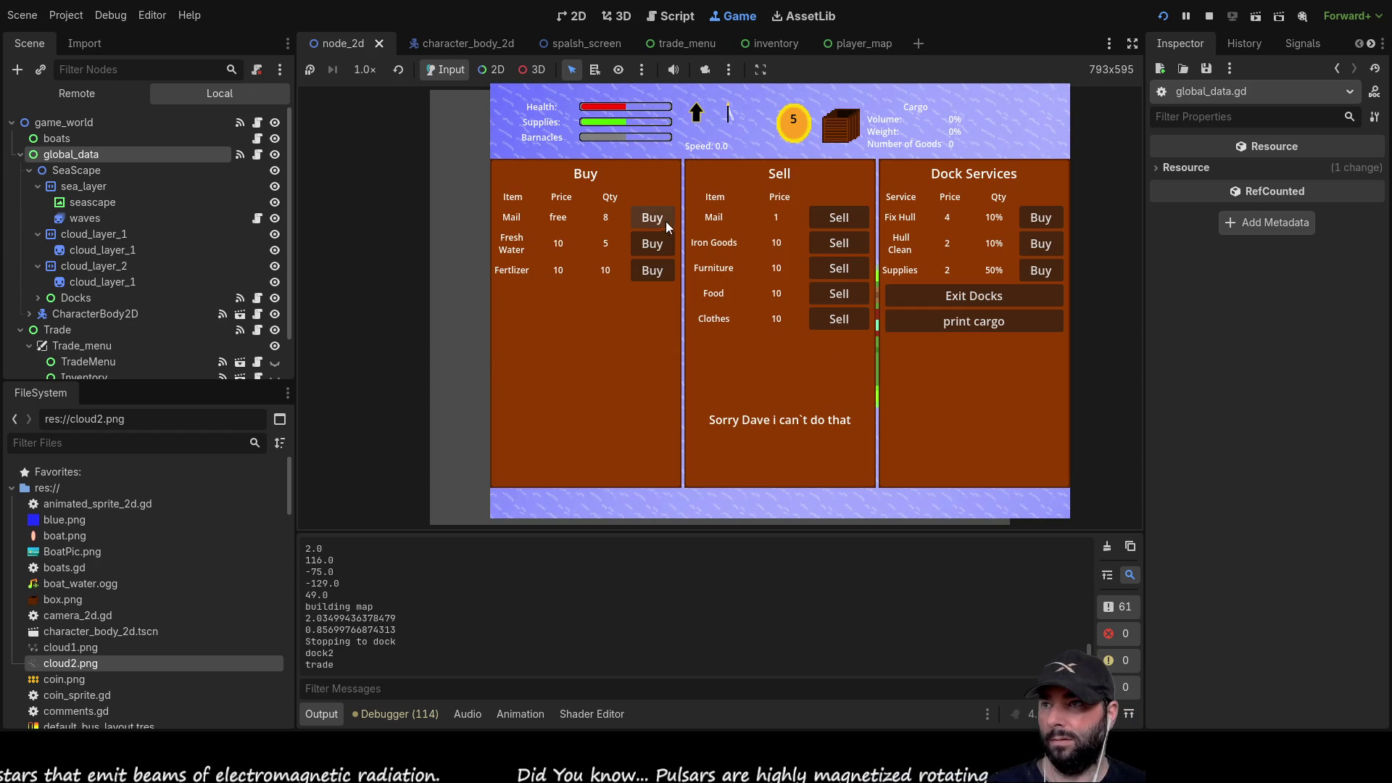
{"action": "left_click", "coordinate": [657, 251]}
{"action": "left_click", "coordinate": [657, 250]}
{"action": "left_click", "coordinate": [658, 248]}
{"action": "left_click", "coordinate": [659, 248]}
{"action": "left_click", "coordinate": [660, 246]}
{"action": "left_click", "coordinate": [660, 247]}
{"action": "left_click", "coordinate": [659, 247]}
{"action": "left_click", "coordinate": [659, 247]}
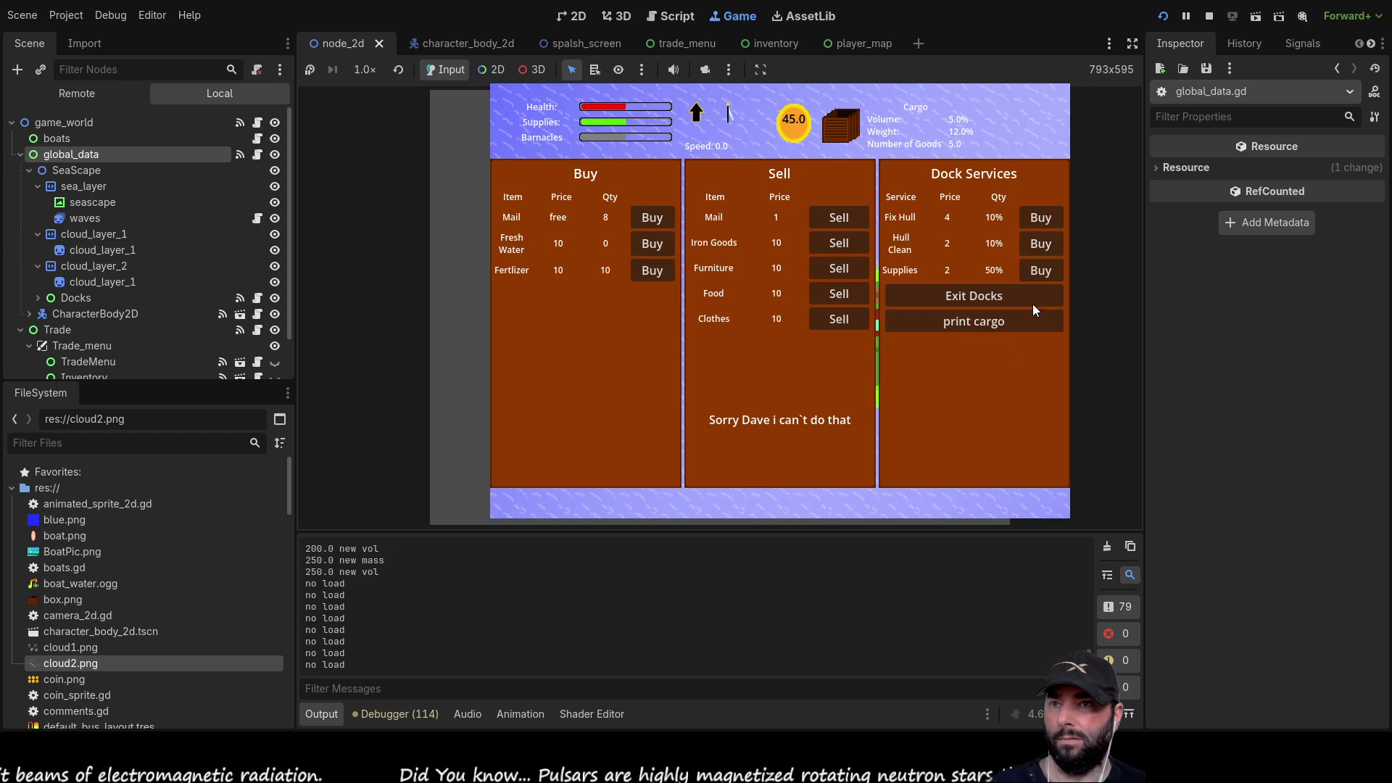
{"action": "left_click", "coordinate": [995, 295]}
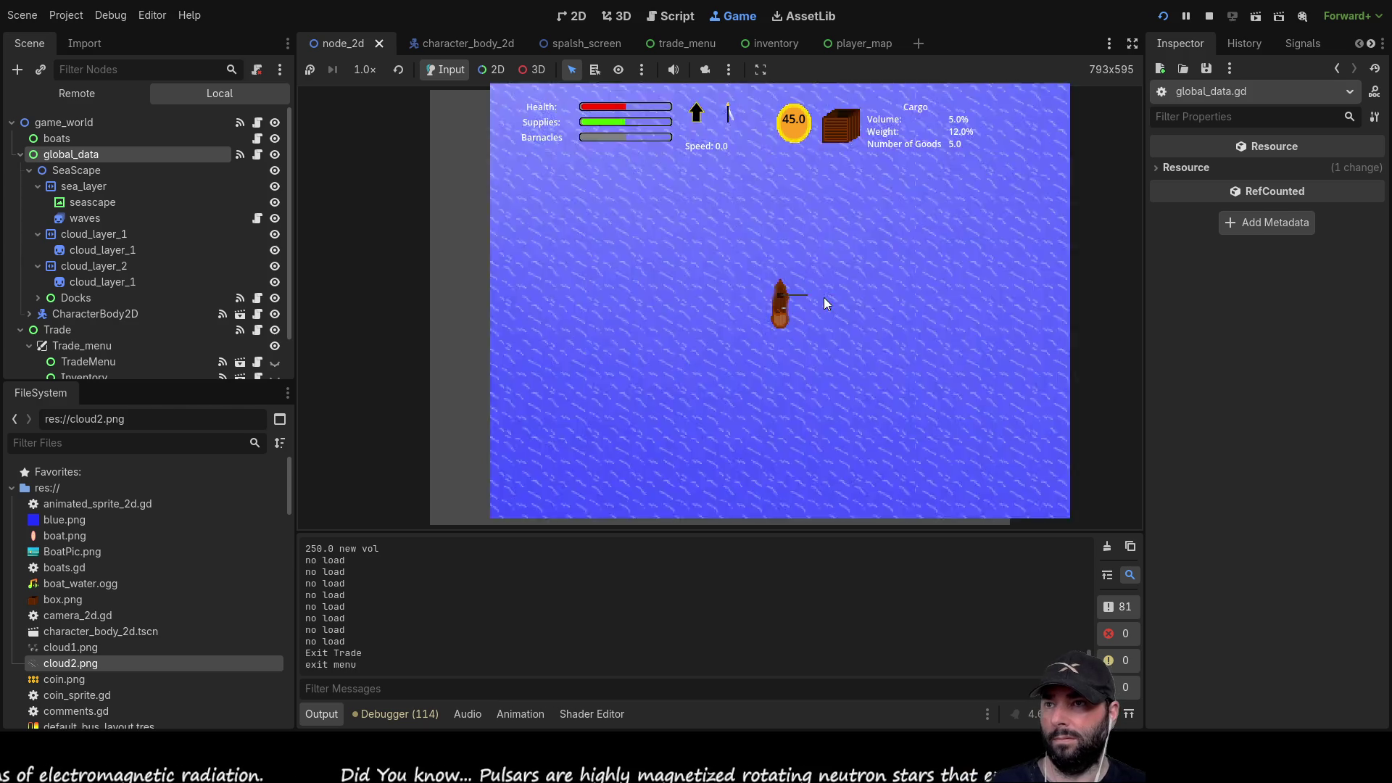
- Dock at the second island, sell the Fresh Water, review the Output log, and stop the game
{"action": "scroll", "coordinate": [823, 303], "scroll_direction": "down", "scroll_amount": 5}
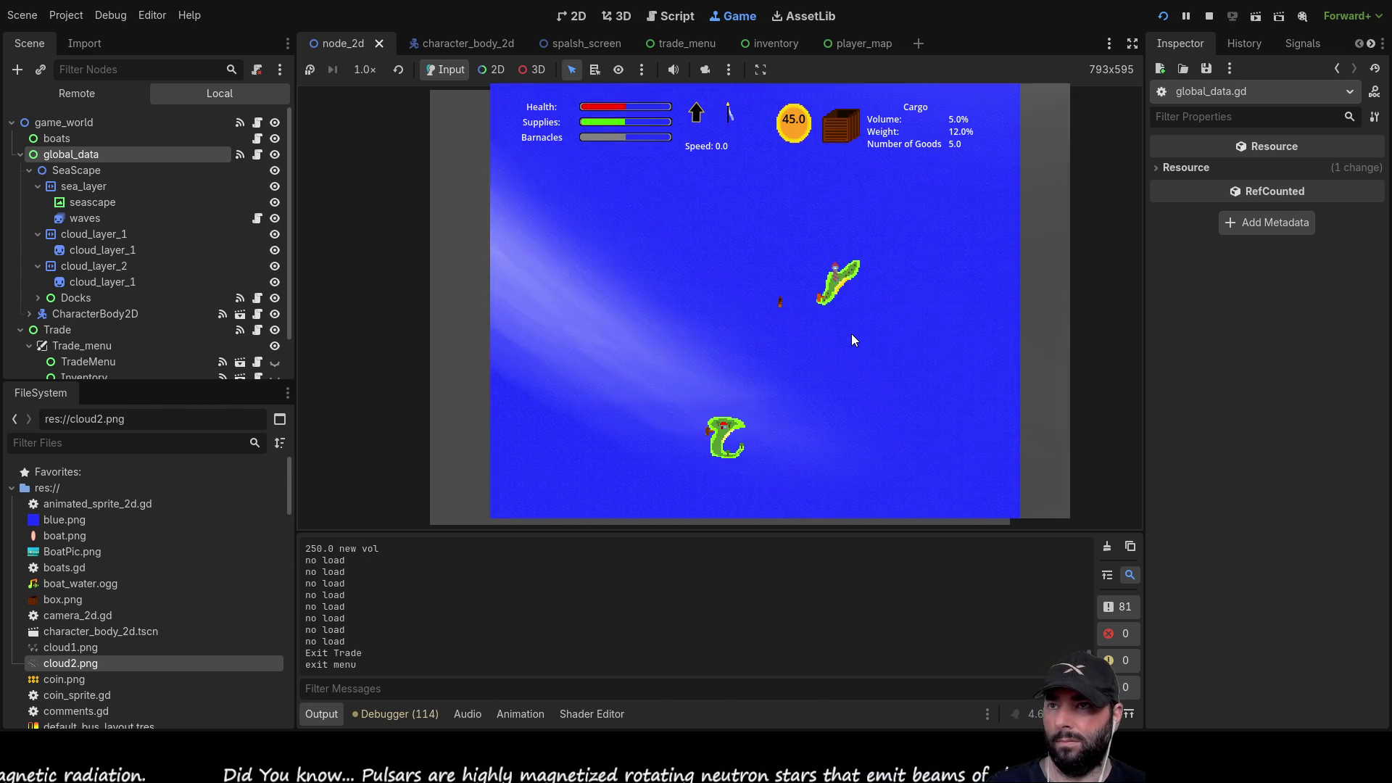
{"action": "key", "text": "e"}
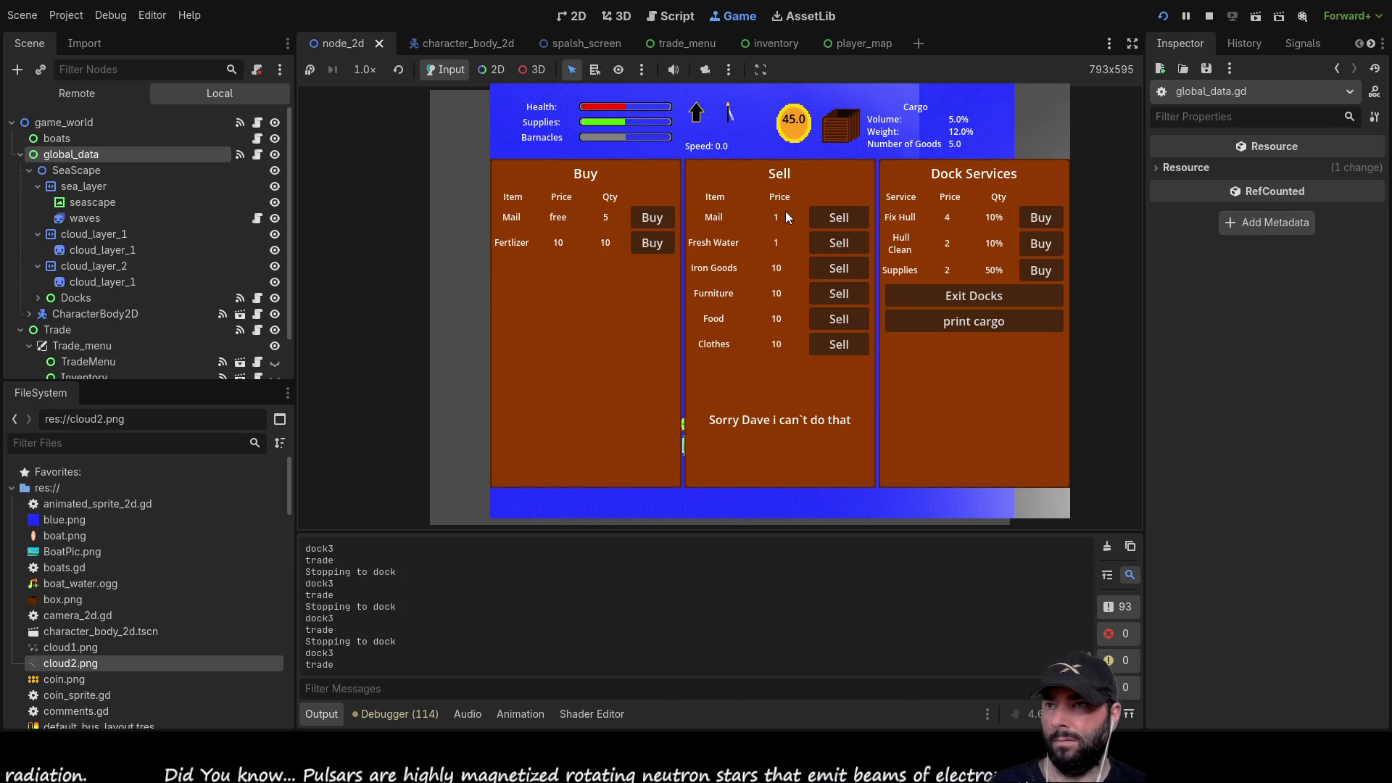
{"action": "left_click", "coordinate": [846, 246]}
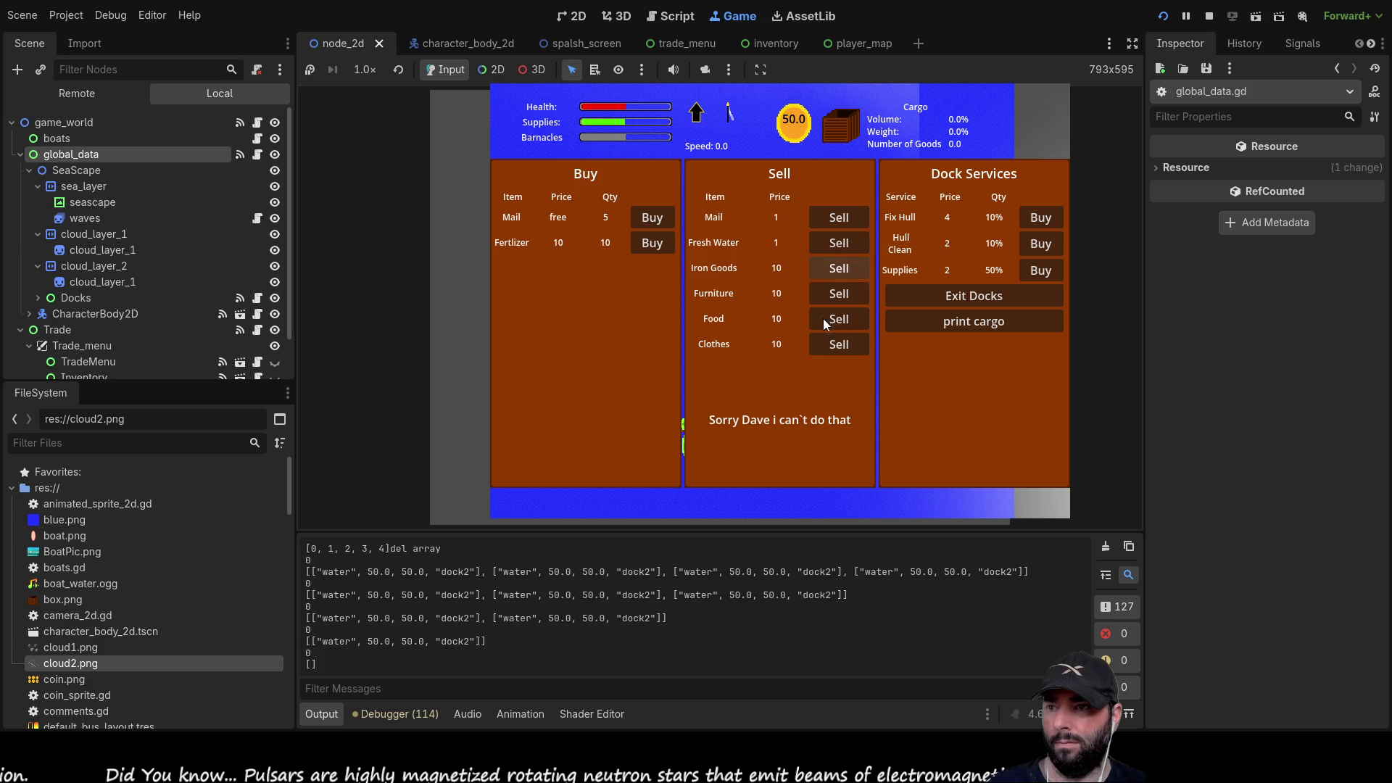
{"action": "scroll", "coordinate": [653, 609], "scroll_direction": "up", "scroll_amount": 2}
{"action": "scroll", "coordinate": [653, 609], "scroll_direction": "up", "scroll_amount": 1}
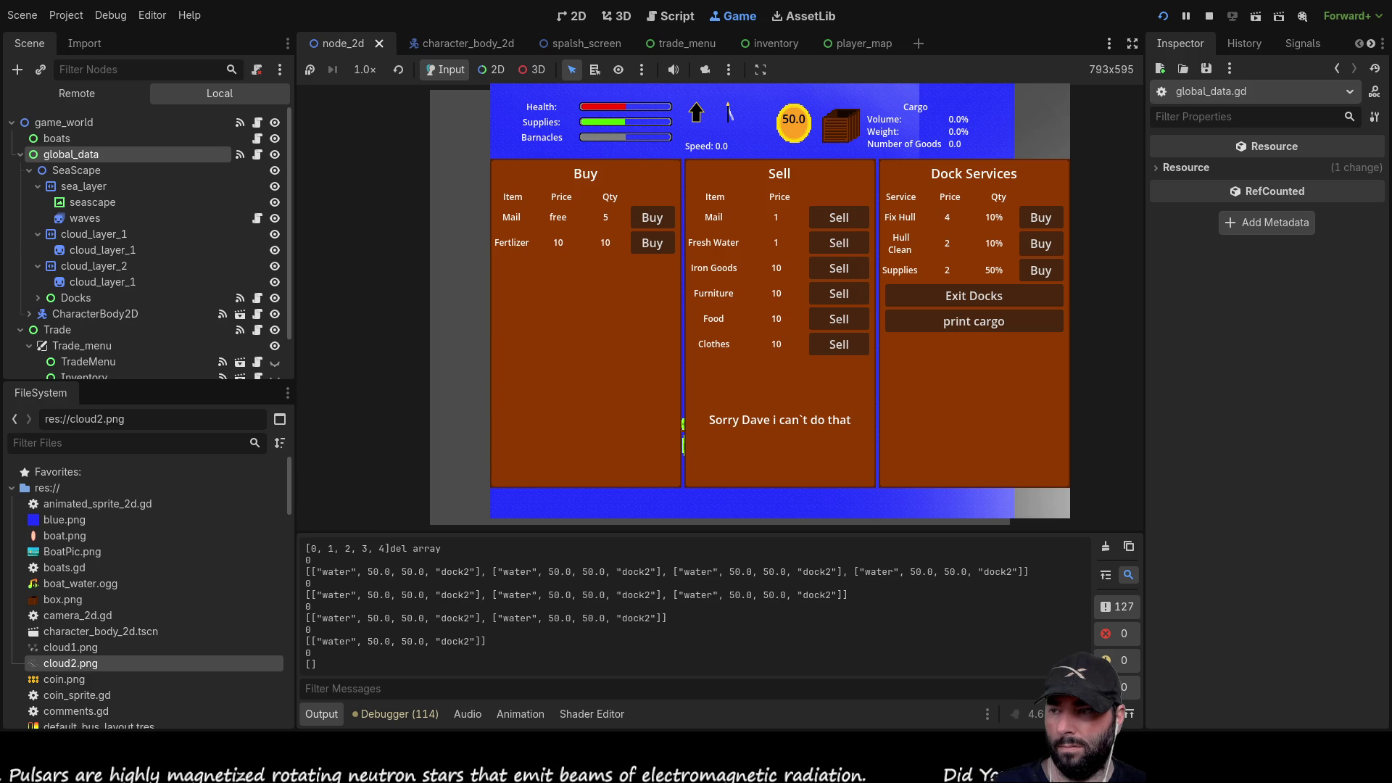
{"action": "scroll", "coordinate": [696, 606], "scroll_direction": "up", "scroll_amount": 3}
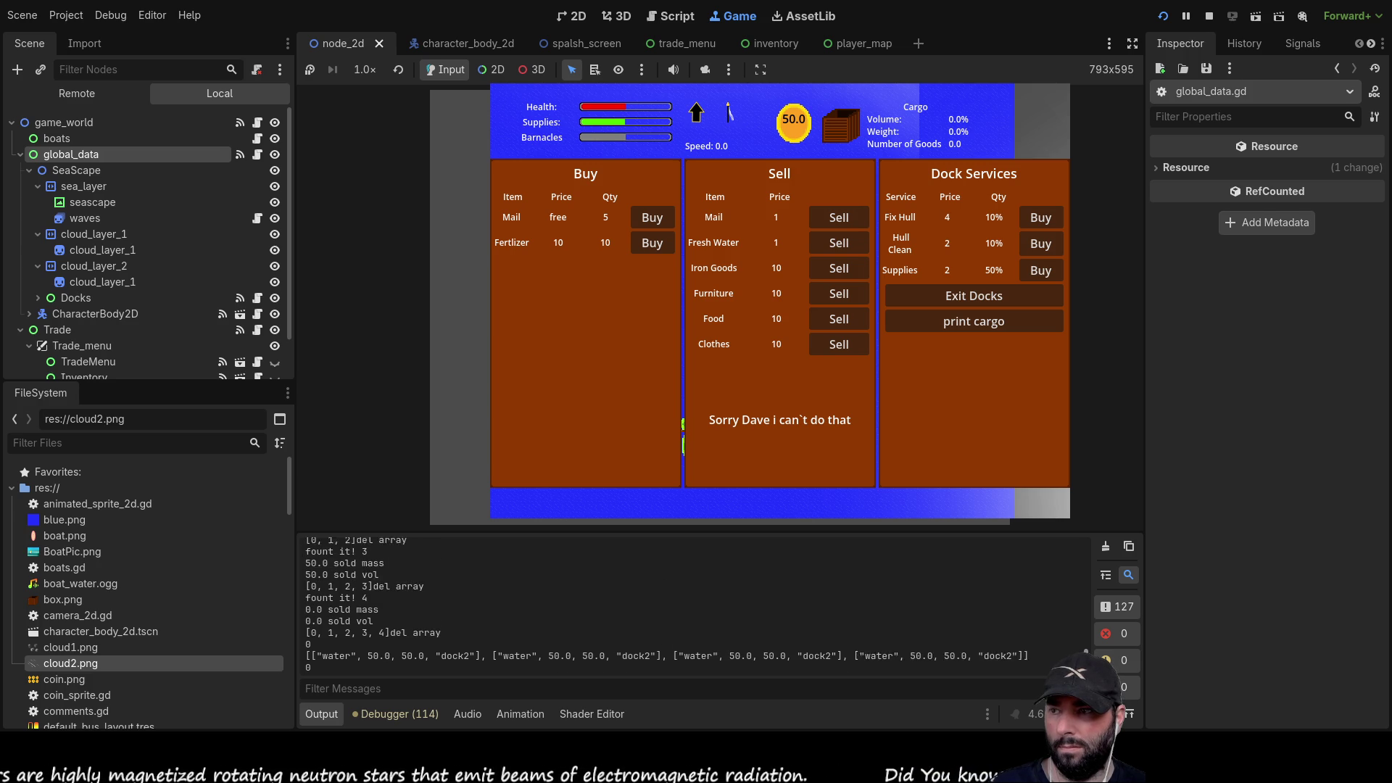
{"action": "scroll", "coordinate": [1082, 637], "scroll_direction": "up", "scroll_amount": 5}
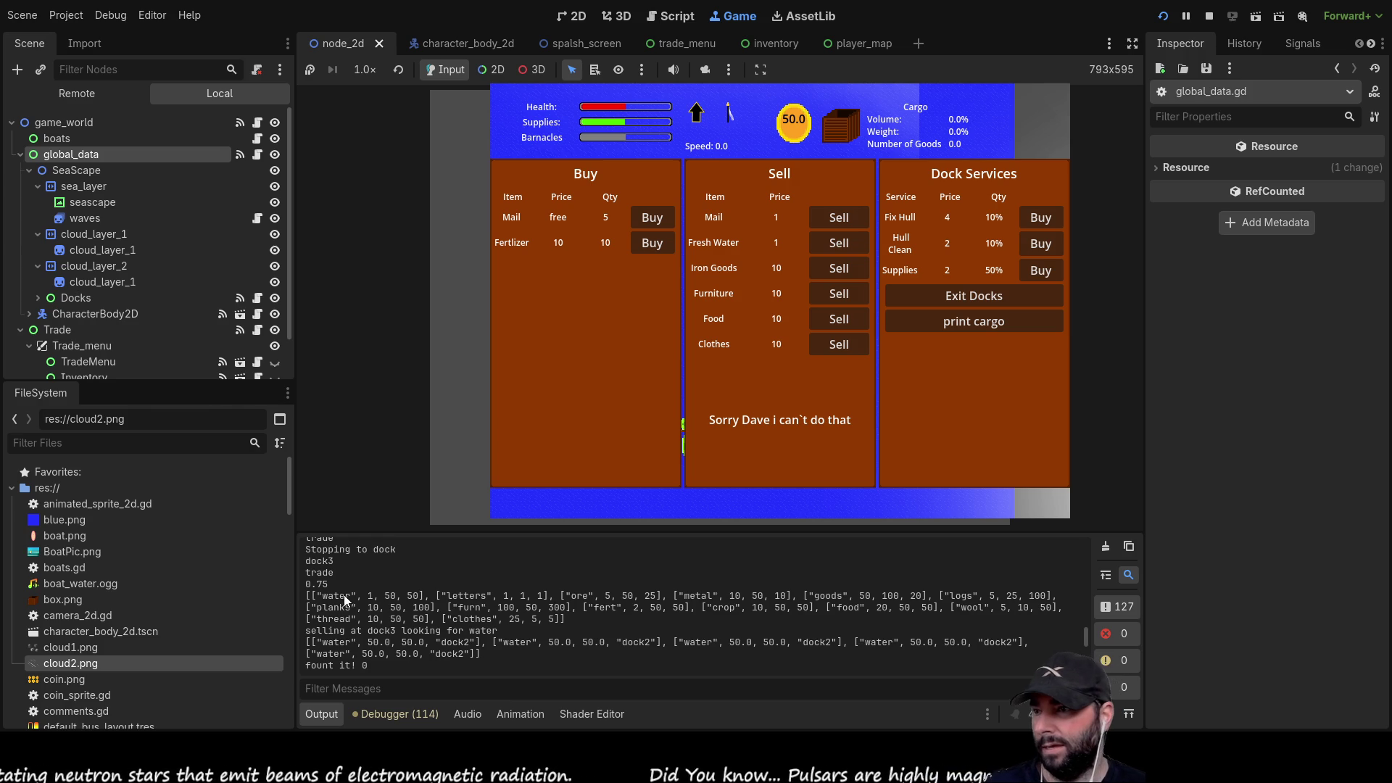
{"action": "scroll", "coordinate": [339, 625], "scroll_direction": "down", "scroll_amount": 1}
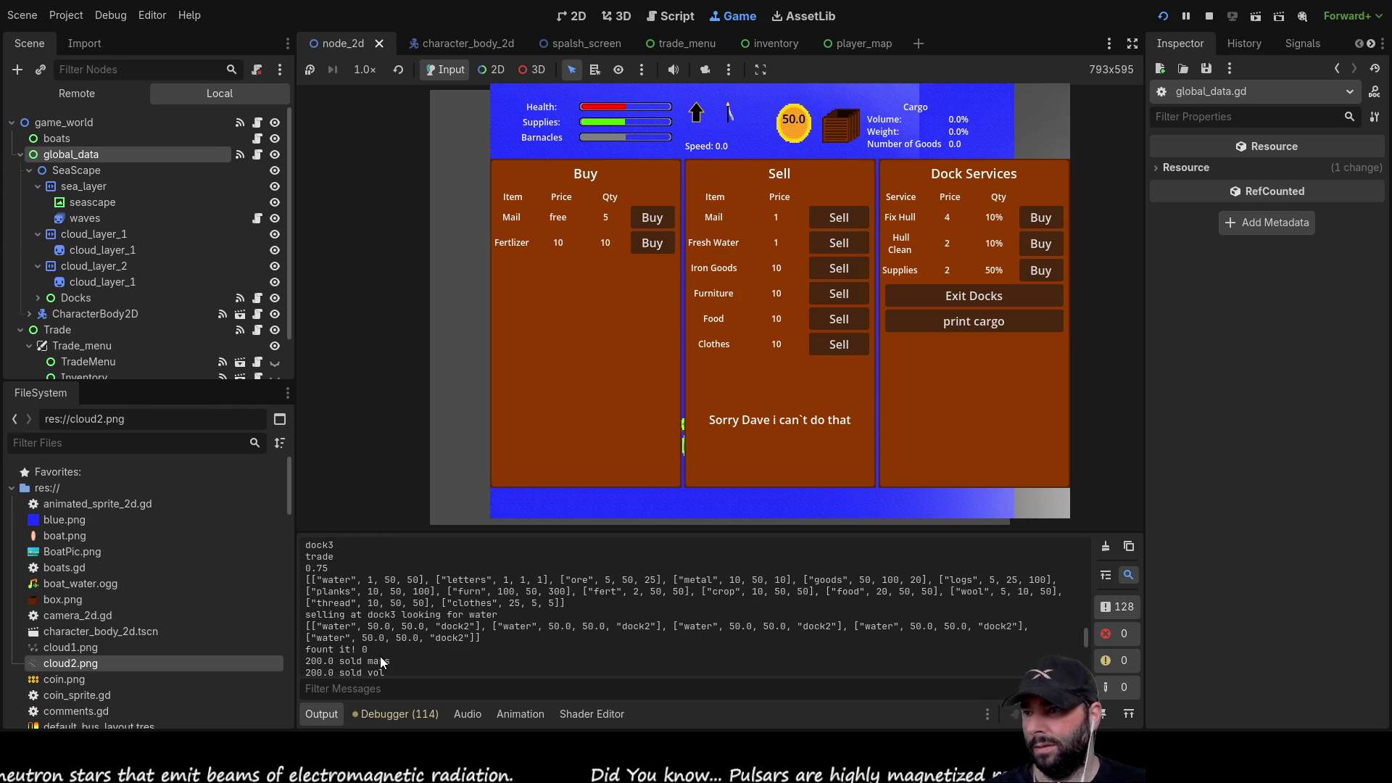
{"action": "scroll", "coordinate": [381, 631], "scroll_direction": "down", "scroll_amount": 4}
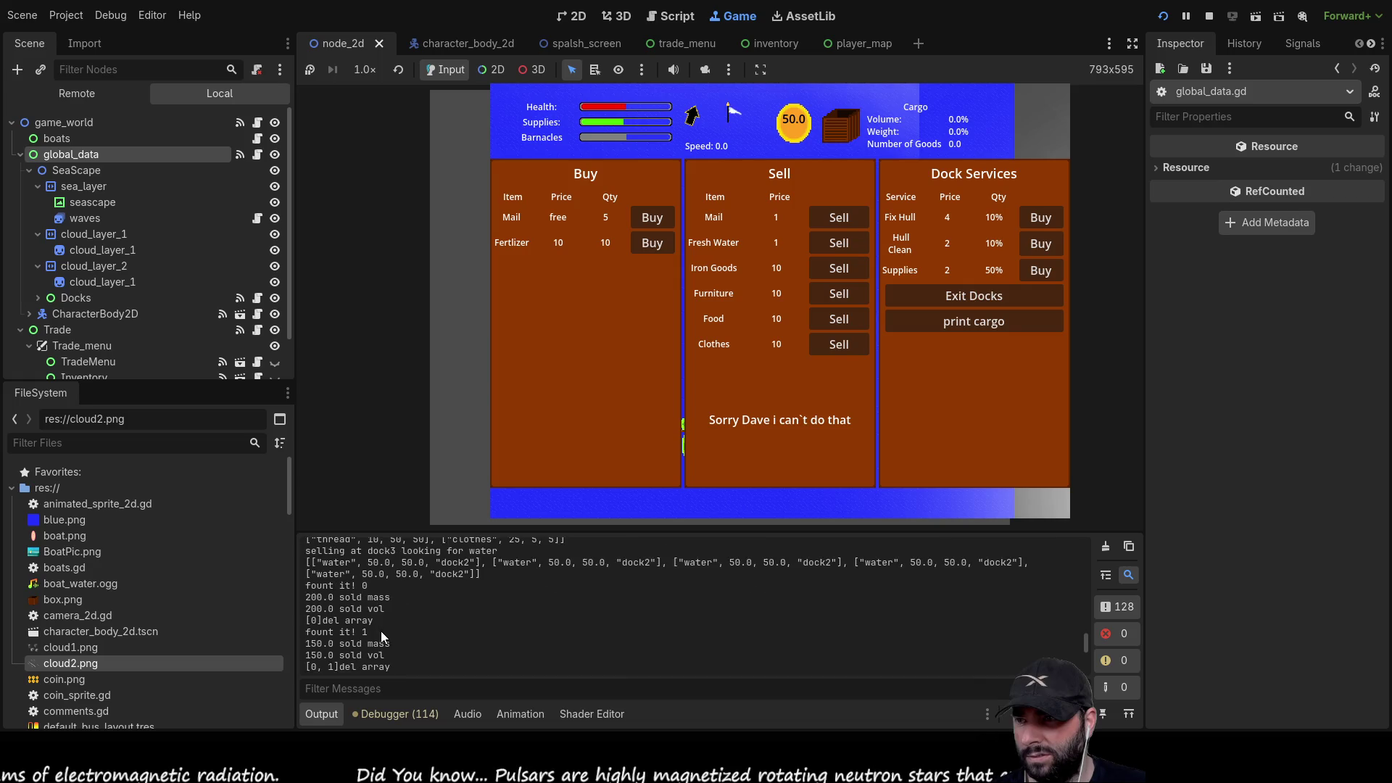
{"action": "scroll", "coordinate": [469, 620], "scroll_direction": "down", "scroll_amount": 5}
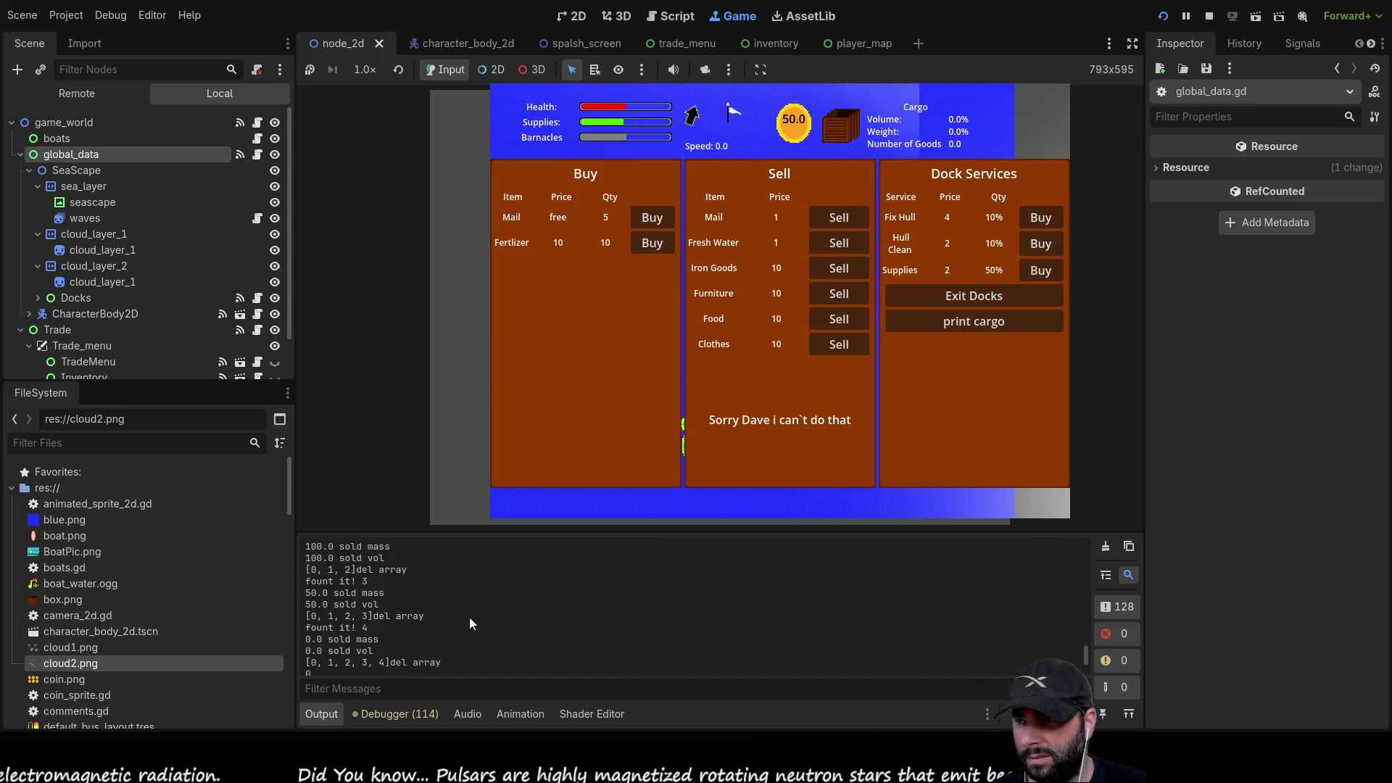
{"action": "scroll", "coordinate": [356, 615], "scroll_direction": "up", "scroll_amount": 5}
{"action": "scroll", "coordinate": [403, 625], "scroll_direction": "up", "scroll_amount": 2}
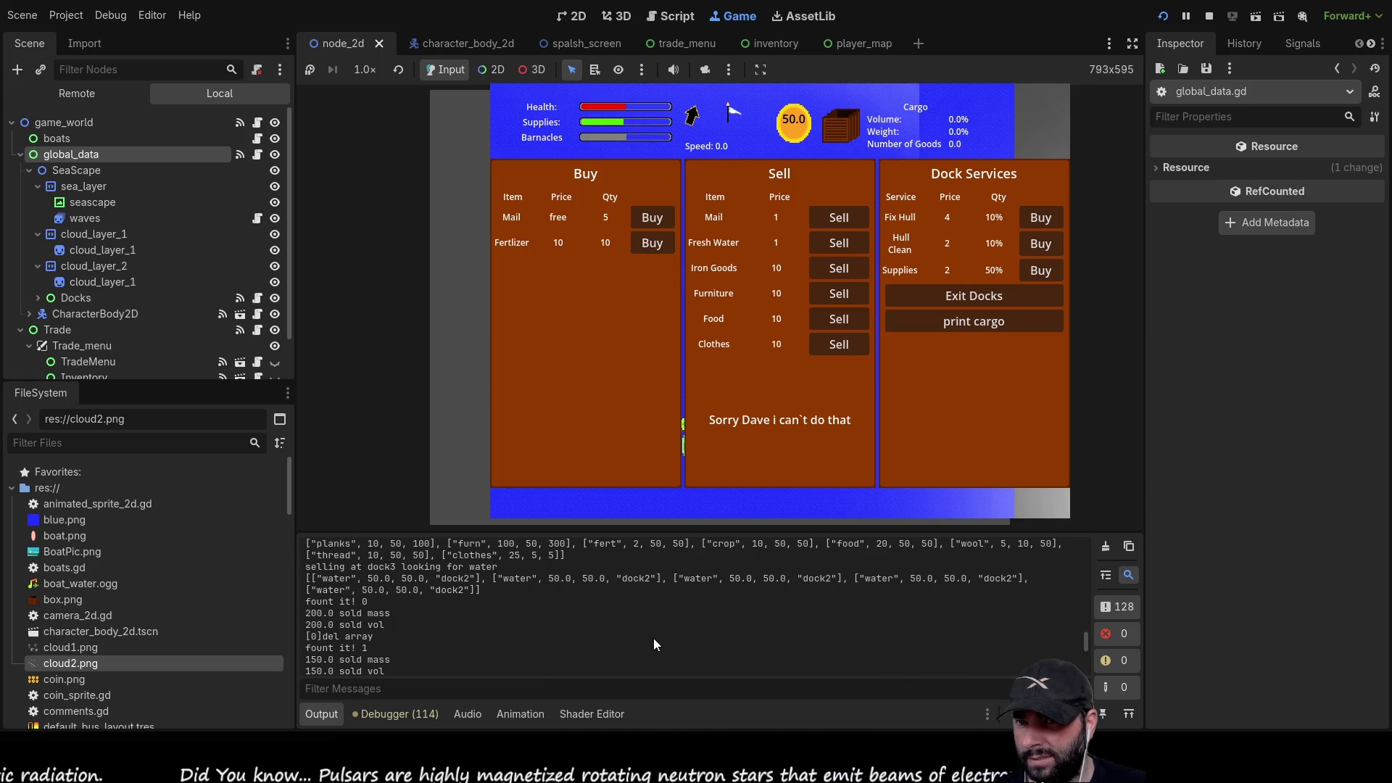
{"action": "scroll", "coordinate": [655, 638], "scroll_direction": "up", "scroll_amount": 3}
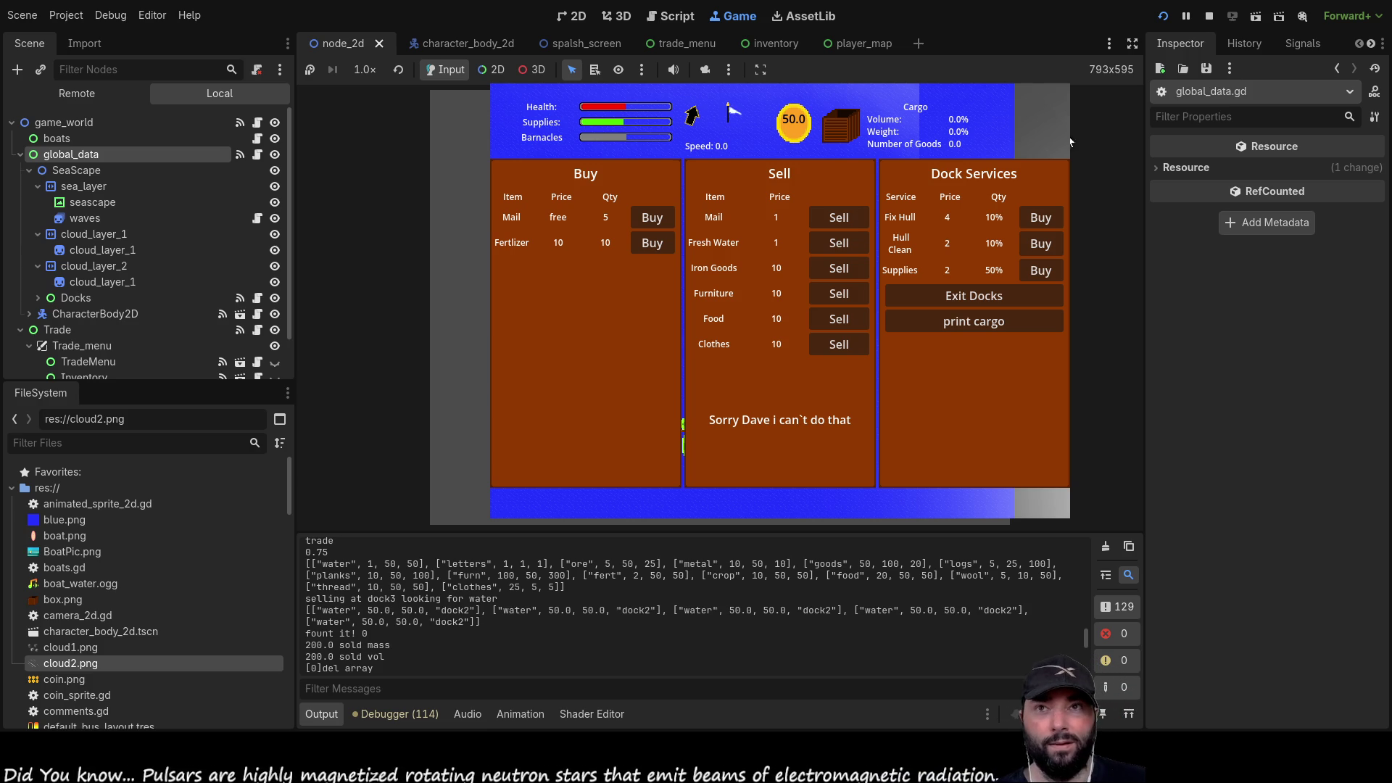
{"action": "left_click", "coordinate": [1209, 15]}
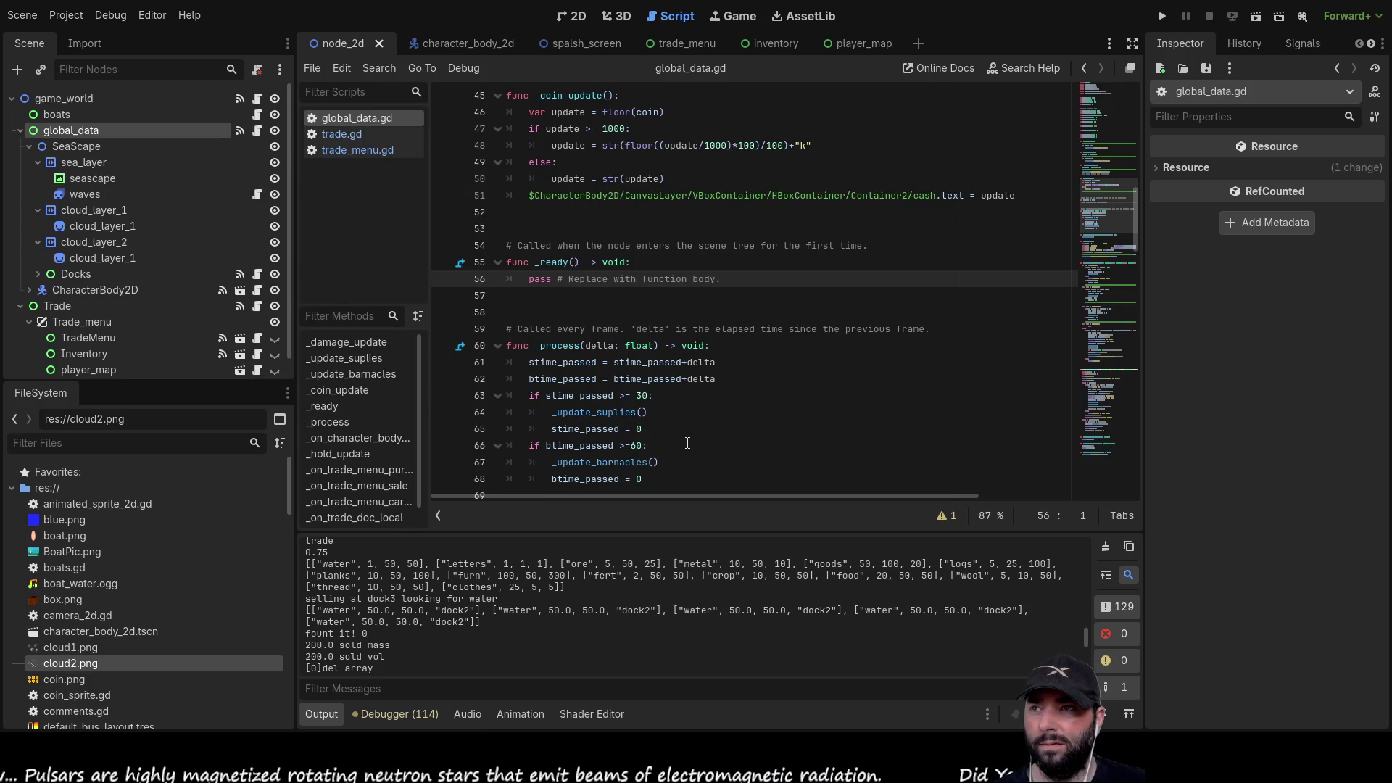
- Change print(x) on line 168 of trade_menu.gd to print("here it is: "+str(x))
{"action": "scroll", "coordinate": [688, 443], "scroll_direction": "down", "scroll_amount": 3}
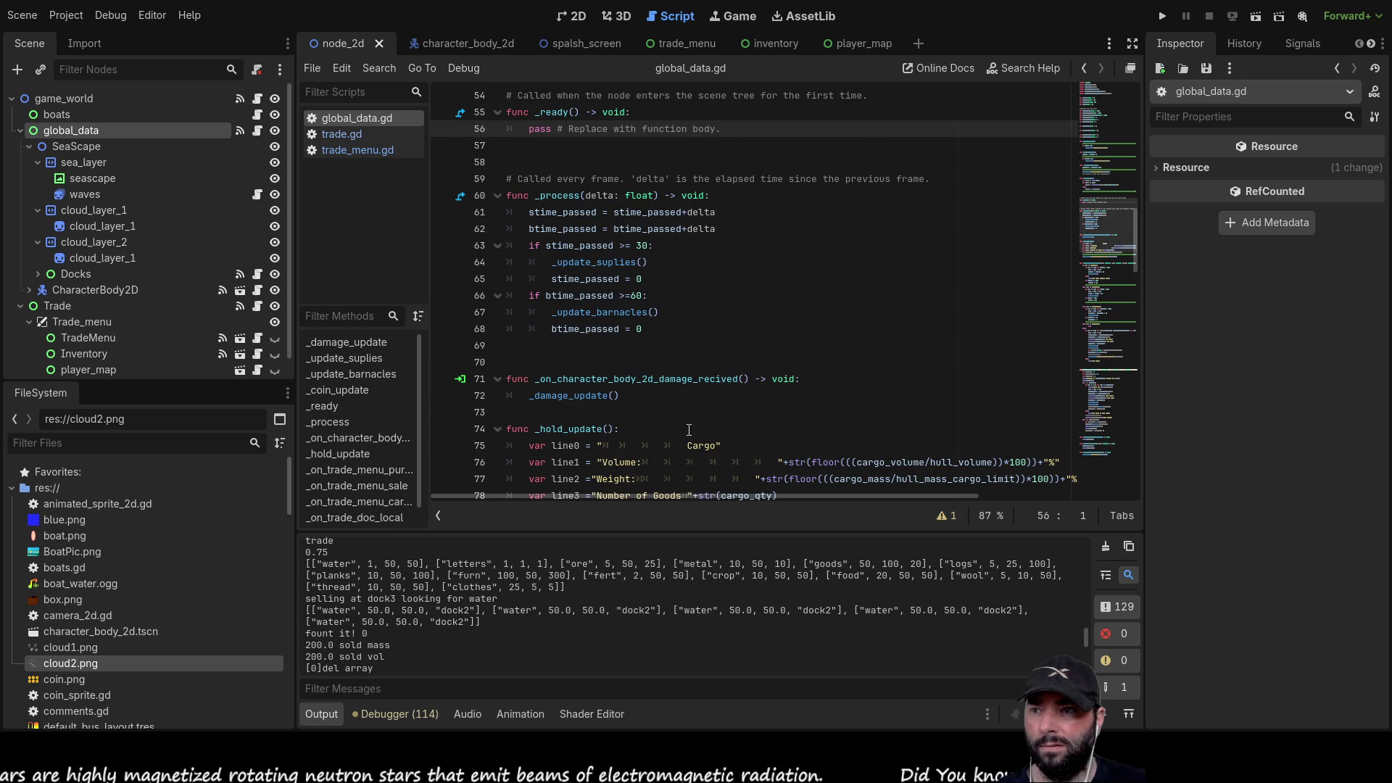
{"action": "left_click", "coordinate": [341, 133]}
{"action": "scroll", "coordinate": [653, 441], "scroll_direction": "down", "scroll_amount": 2}
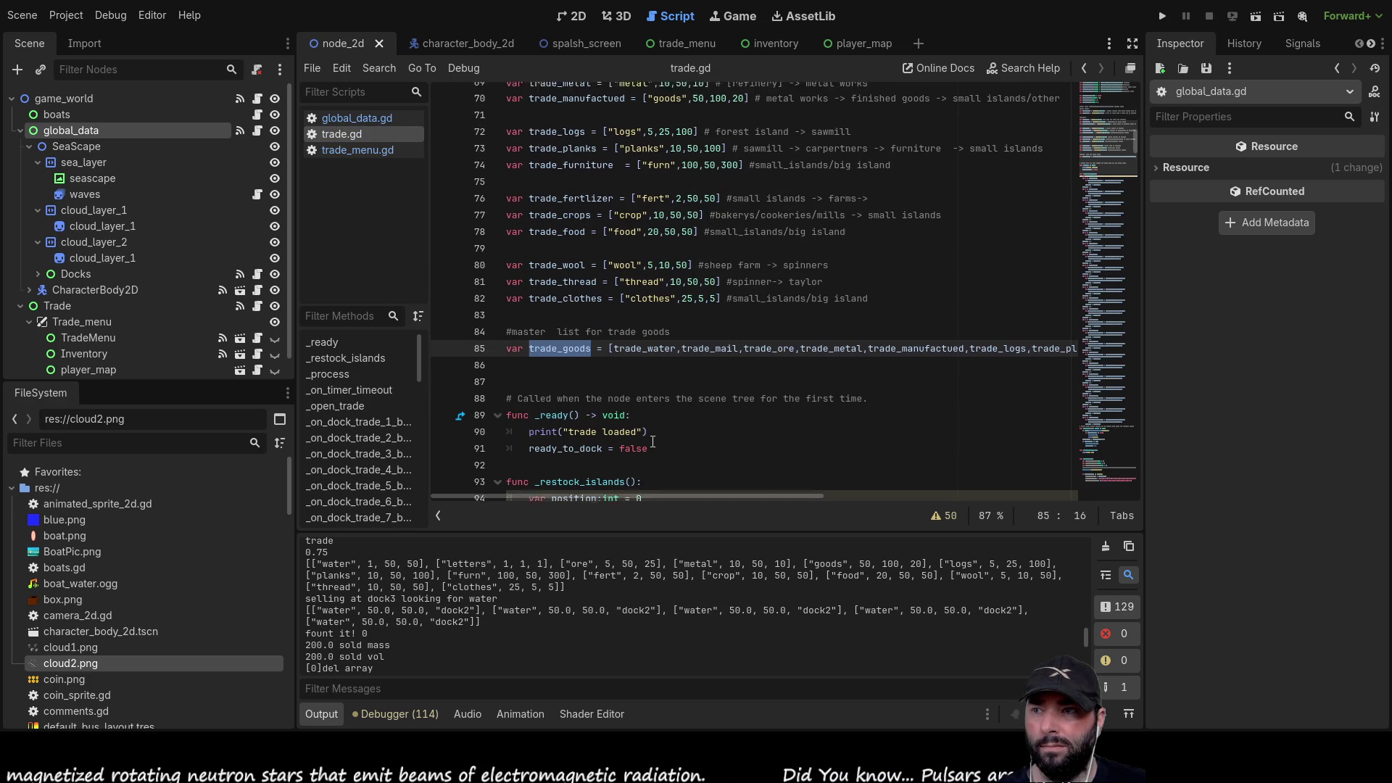
{"action": "left_click", "coordinate": [323, 151]}
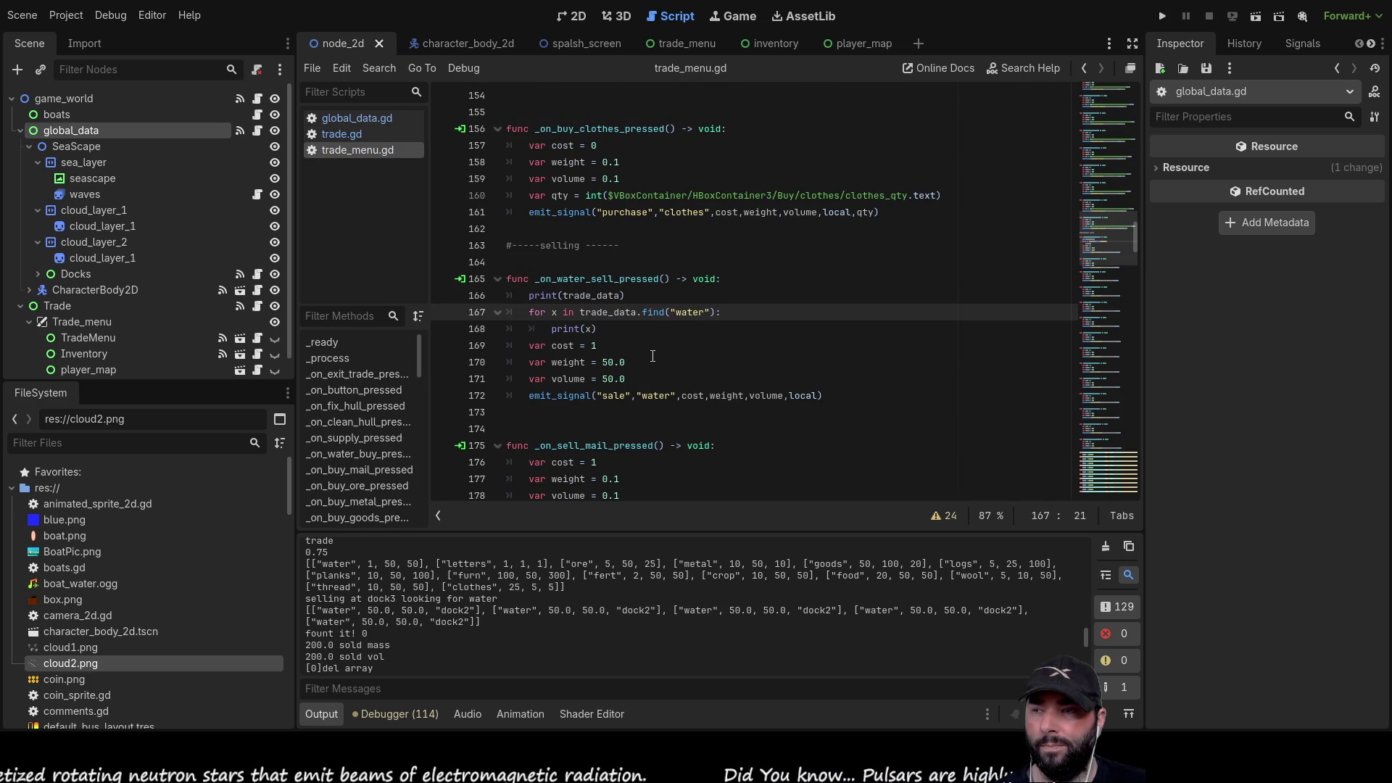
{"action": "left_click", "coordinate": [585, 326]}
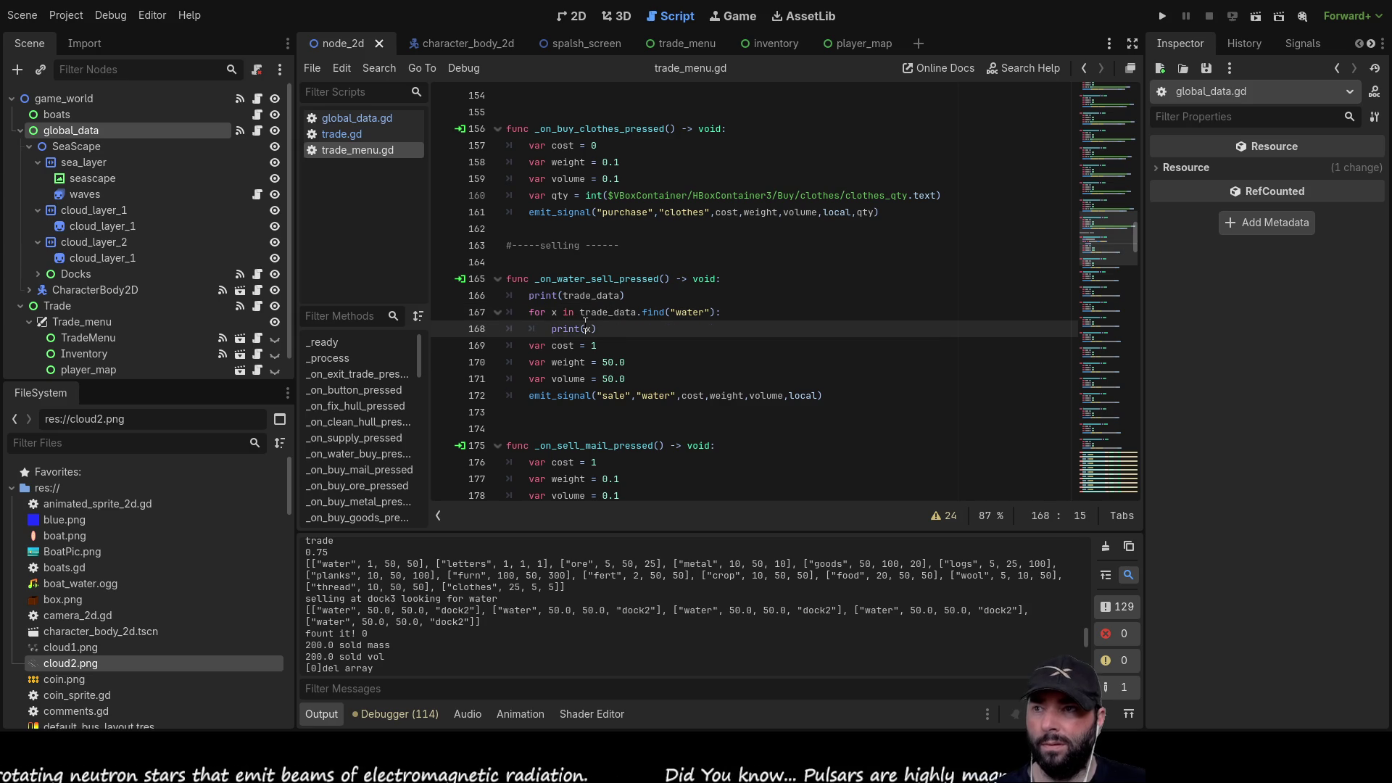
{"action": "type", "text": "\""}
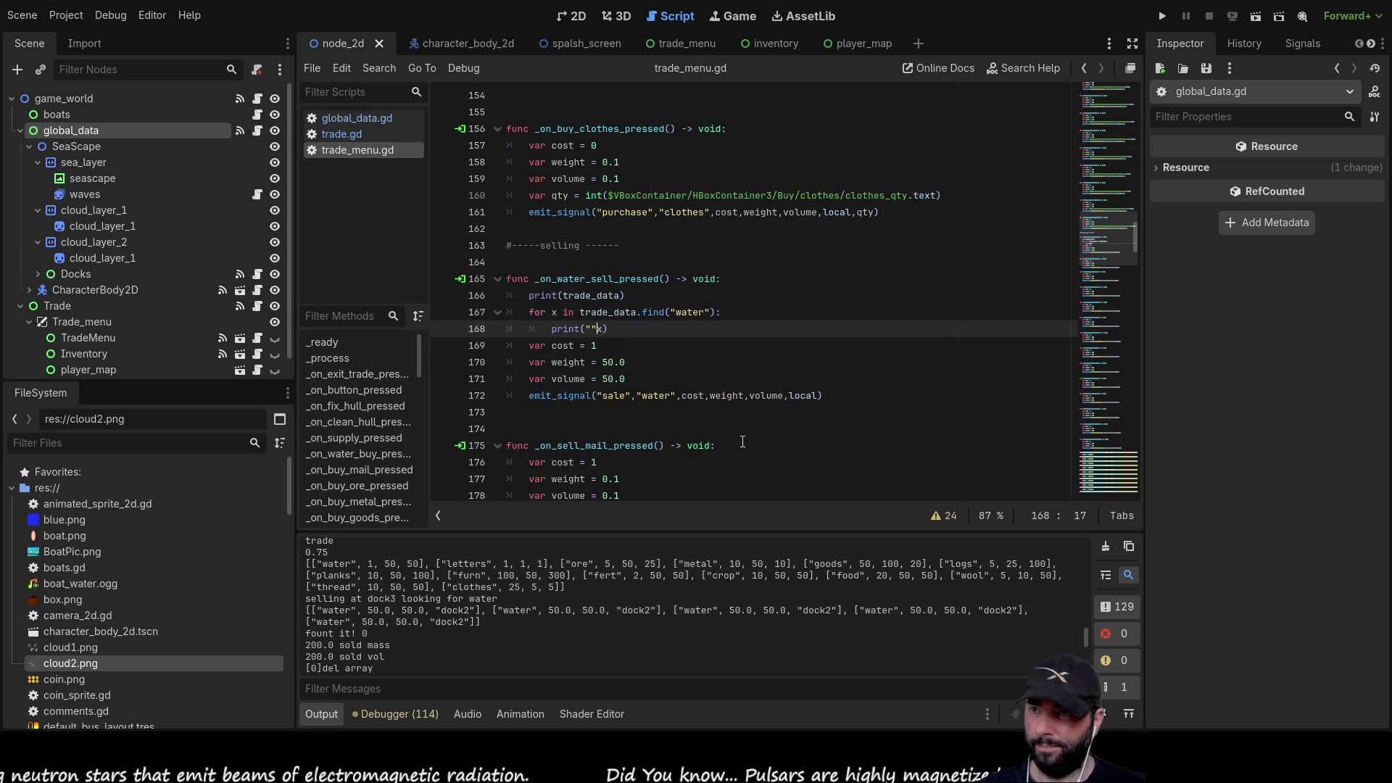
{"action": "type", "text": "here it is:"}
{"action": "key", "text": "Right"}
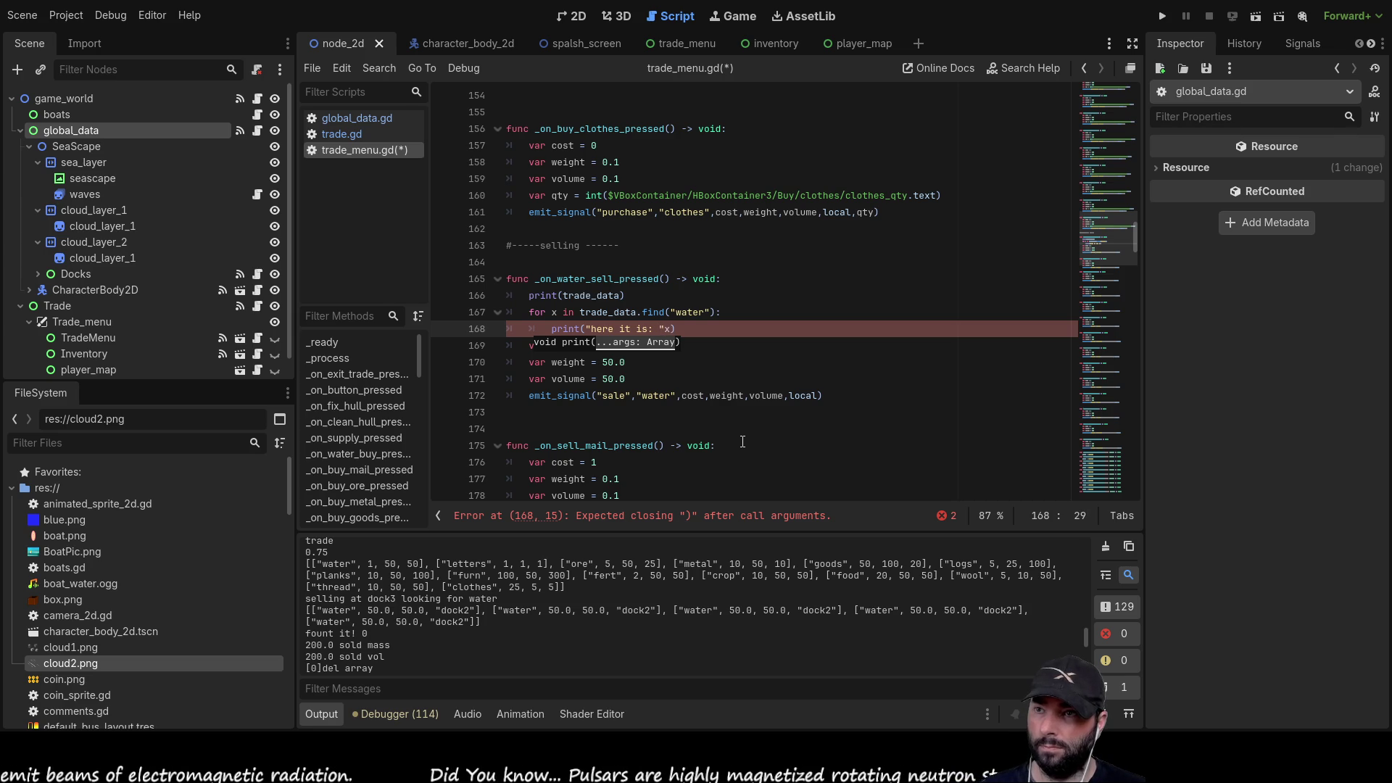
{"action": "type", "text": "str("}
{"action": "key", "text": "Right"}
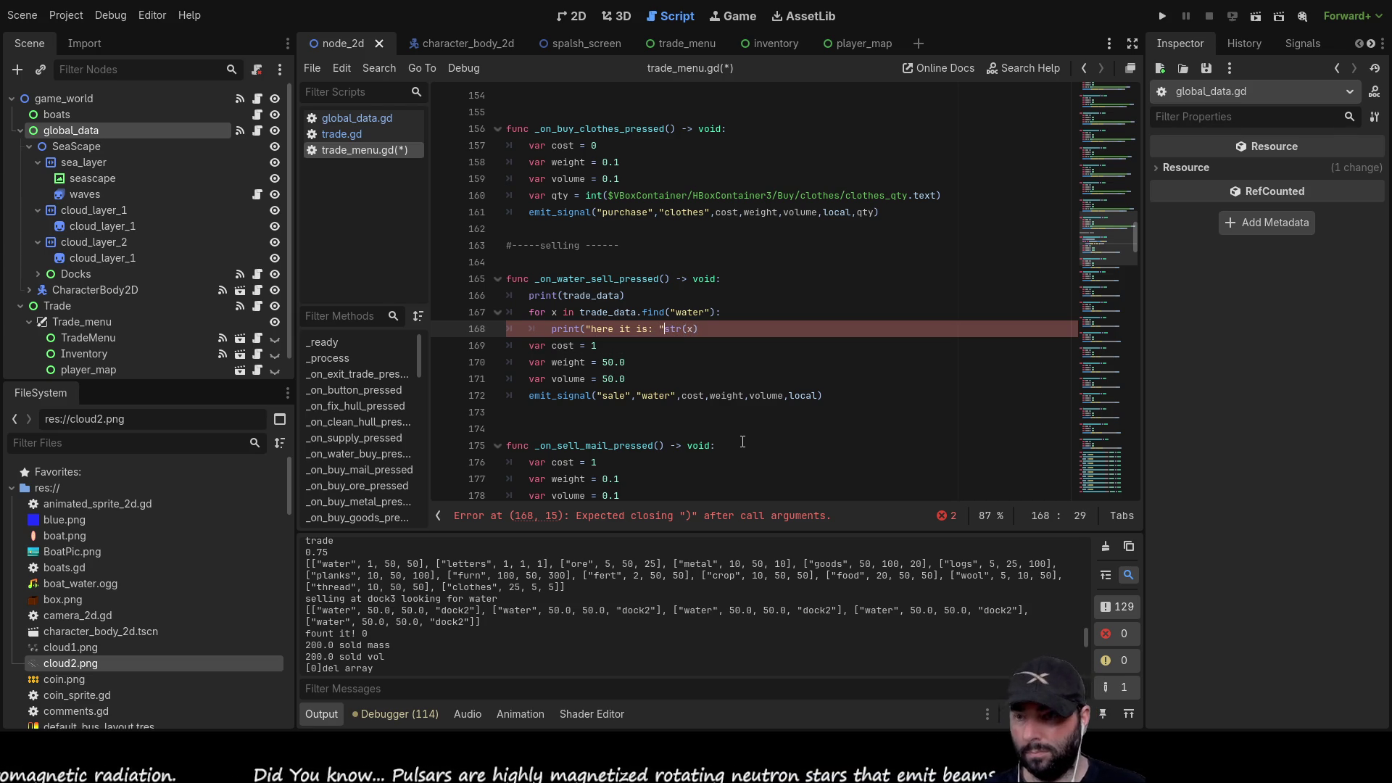
{"action": "type", "text": "+"}
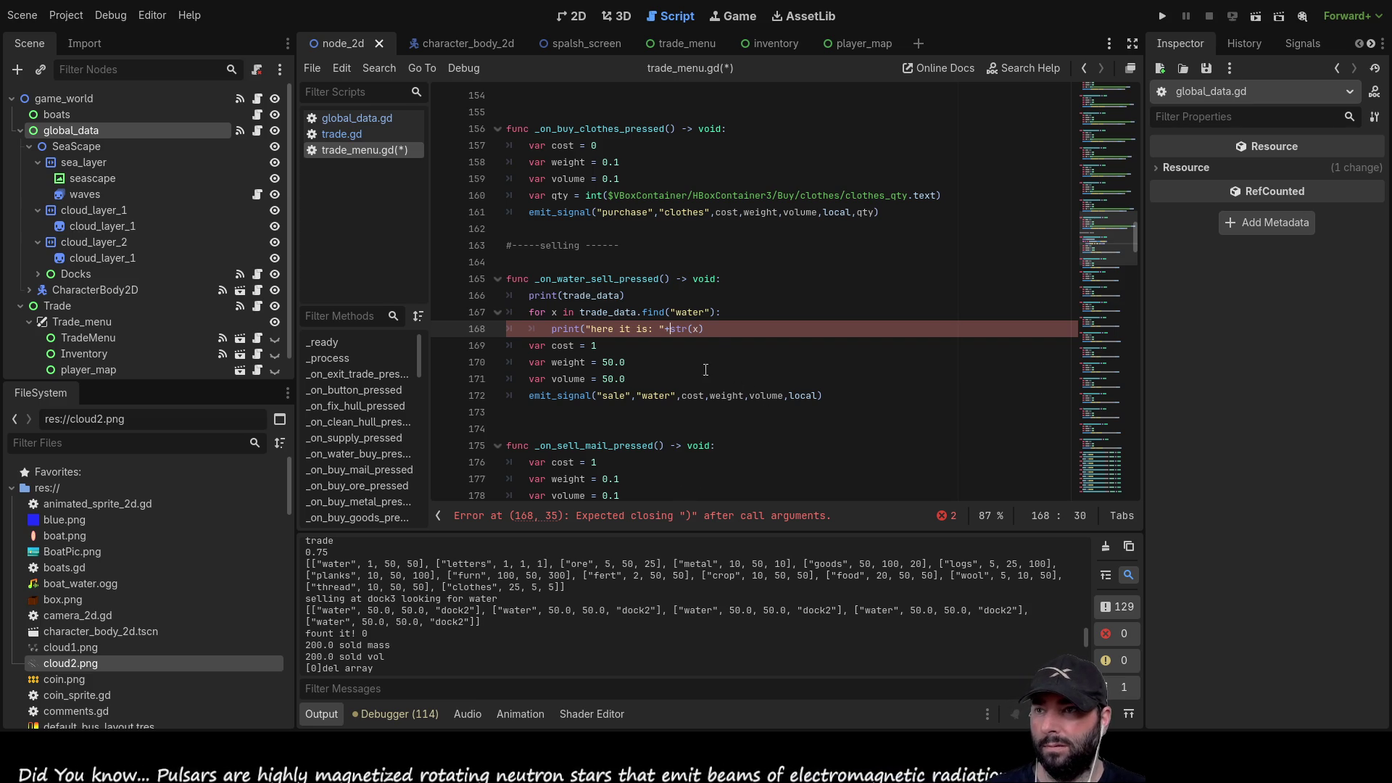
{"action": "type", "text": ")"}
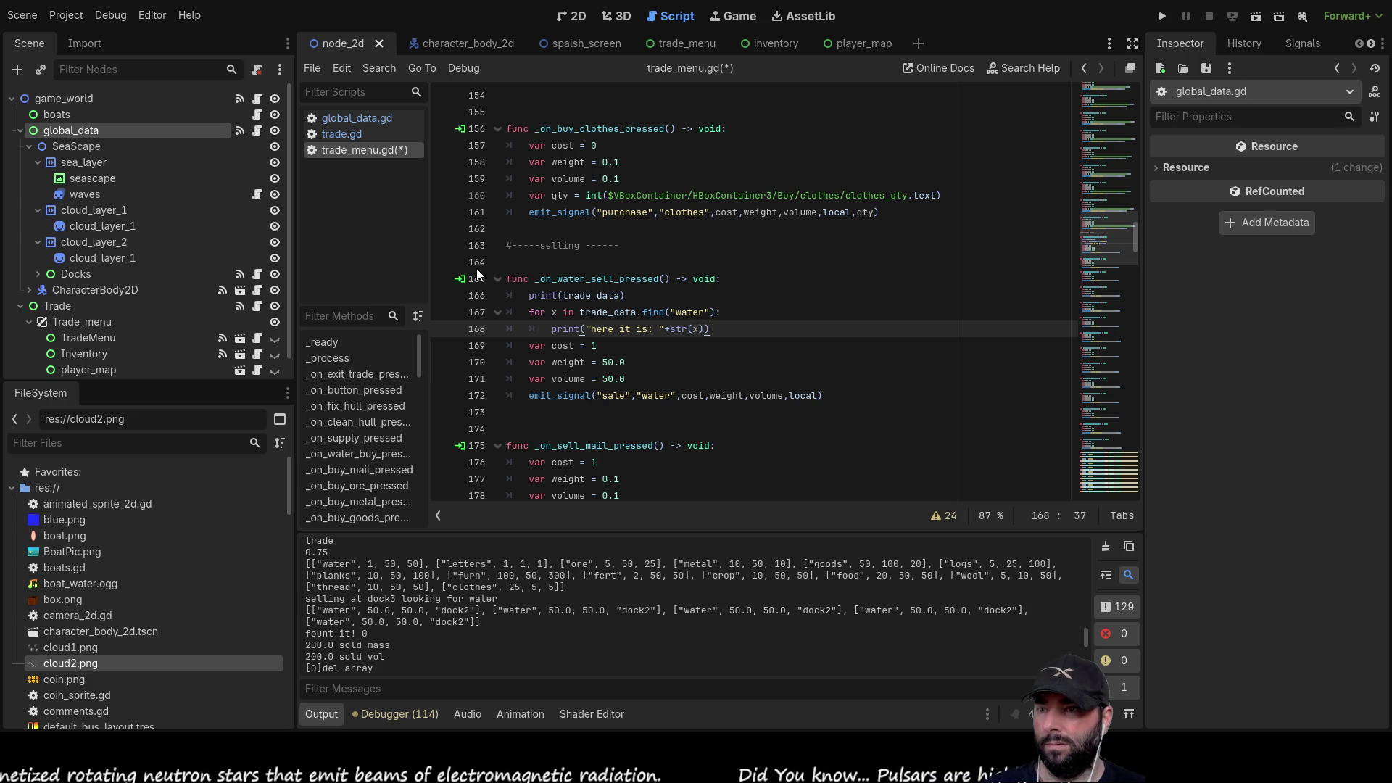
{"action": "left_click", "coordinate": [359, 118]}
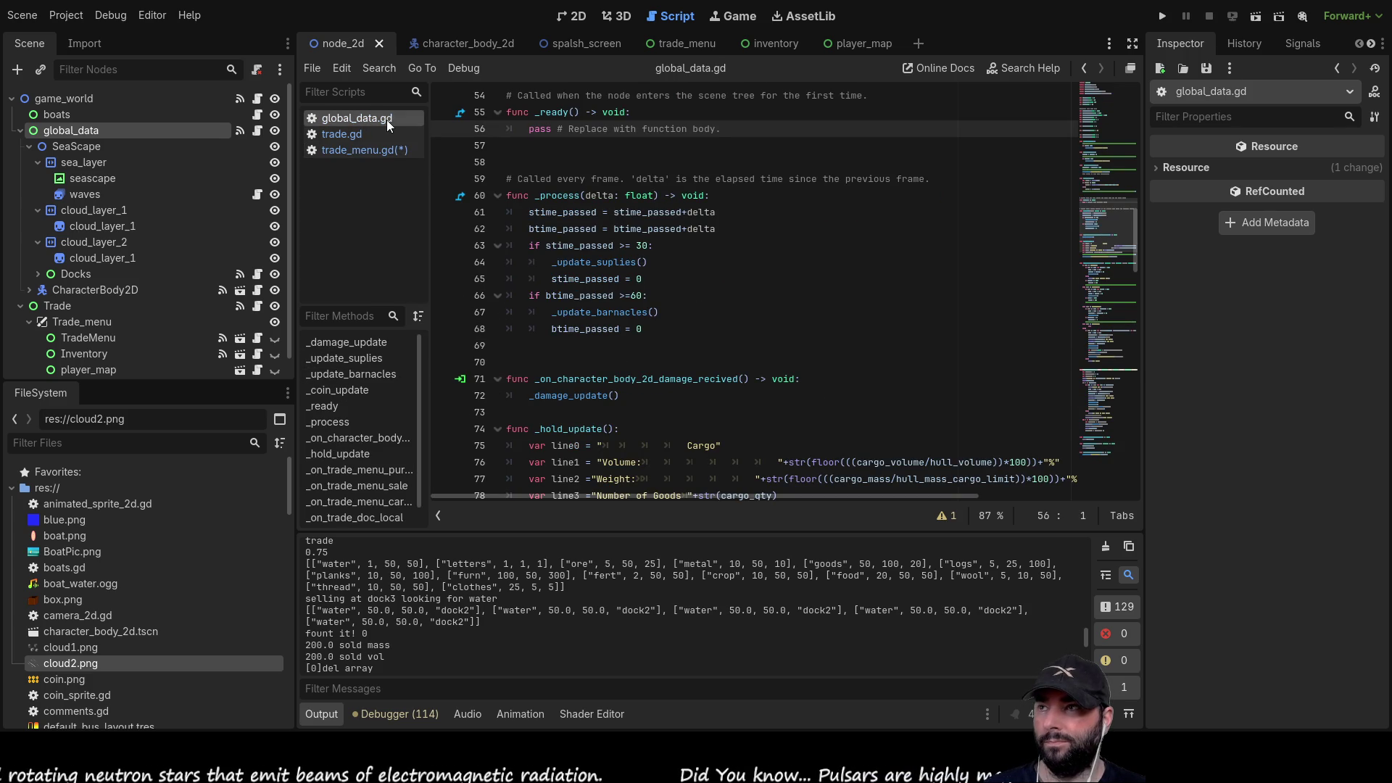
- Scroll through global_data.gd to locate the sale handler's debug print calls
{"action": "scroll", "coordinate": [644, 368], "scroll_direction": "down", "scroll_amount": 5}
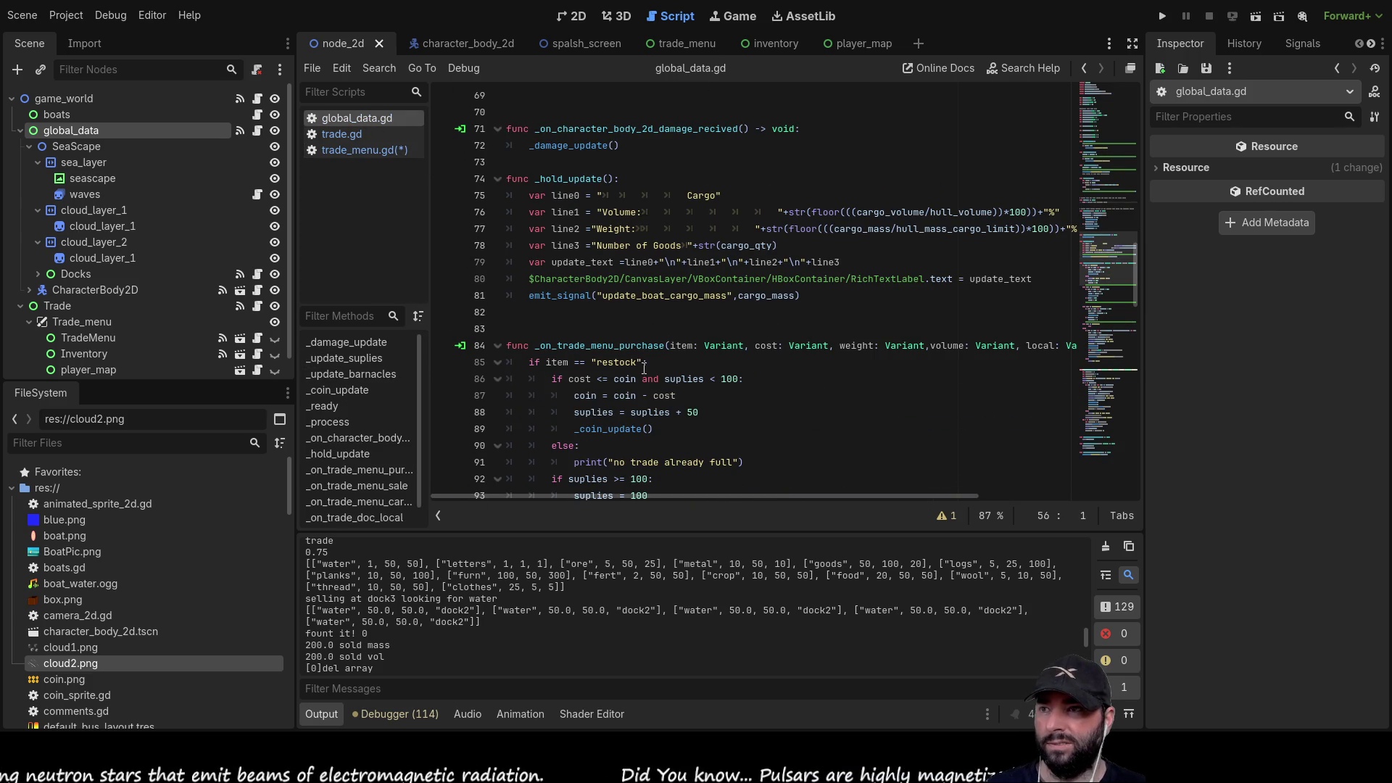
{"action": "scroll", "coordinate": [680, 365], "scroll_direction": "down", "scroll_amount": 3}
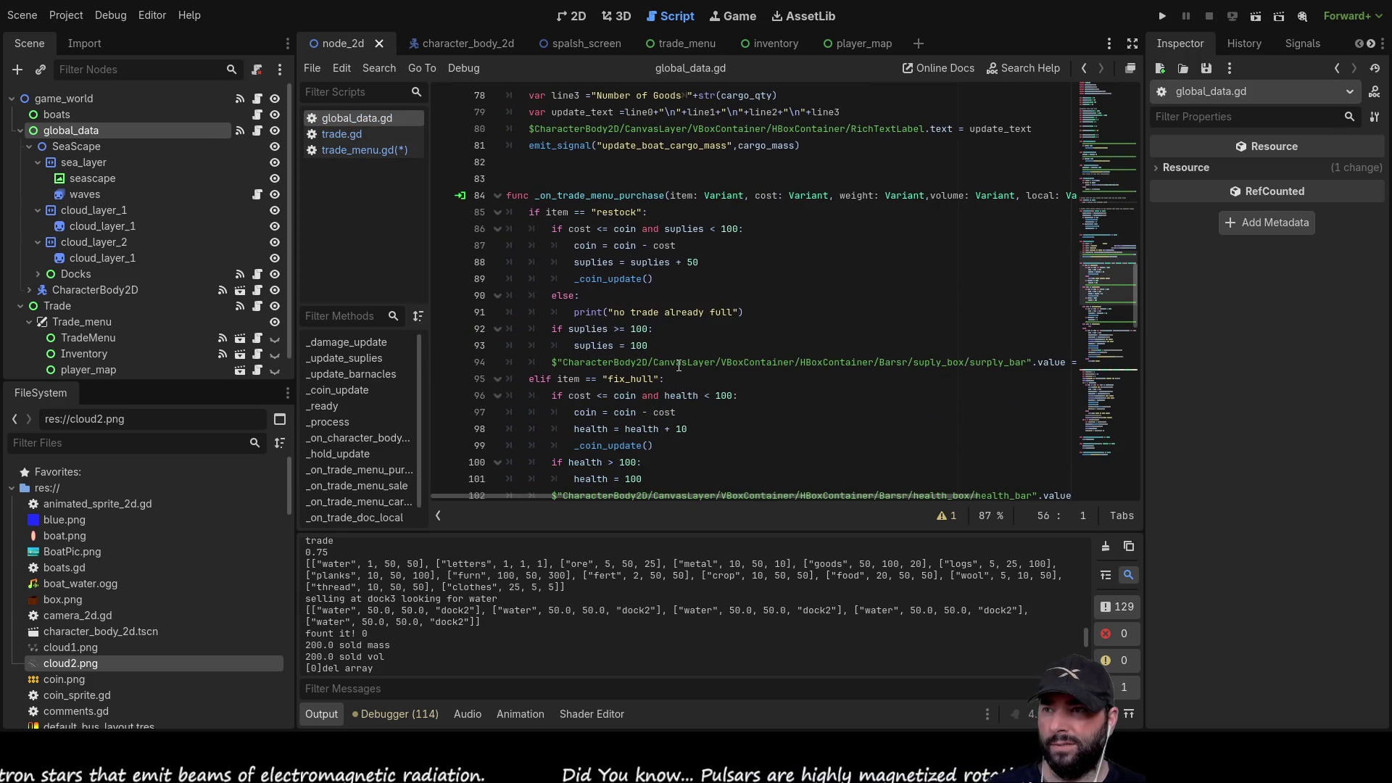
{"action": "double_click", "coordinate": [587, 314]}
{"action": "scroll", "coordinate": [754, 386], "scroll_direction": "down", "scroll_amount": 16}
{"action": "scroll", "coordinate": [754, 387], "scroll_direction": "up", "scroll_amount": 2}
{"action": "scroll", "coordinate": [653, 341], "scroll_direction": "down", "scroll_amount": 3}
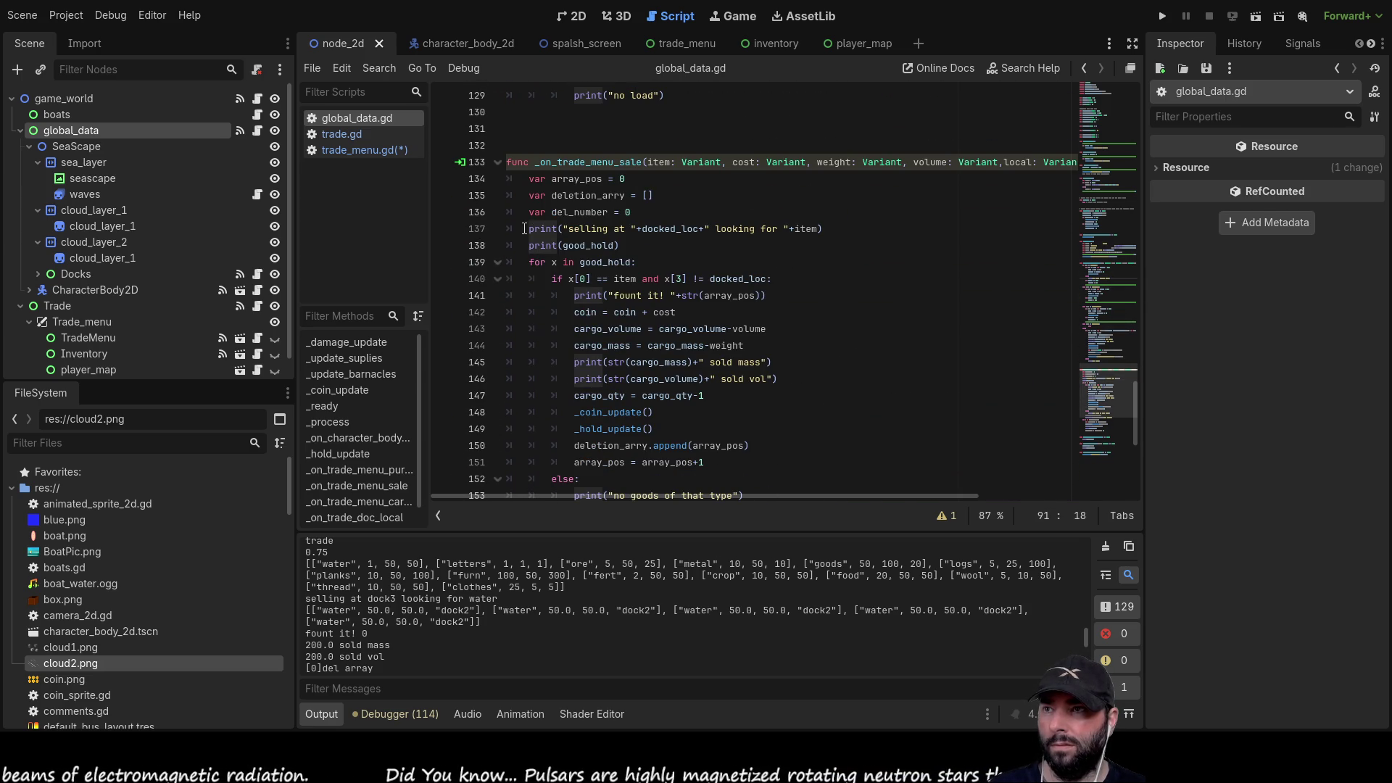
- Comment out the 'selling at' and cargo-hold prints on lines 137–138, then relaunch the game
{"action": "left_click", "coordinate": [531, 229]}
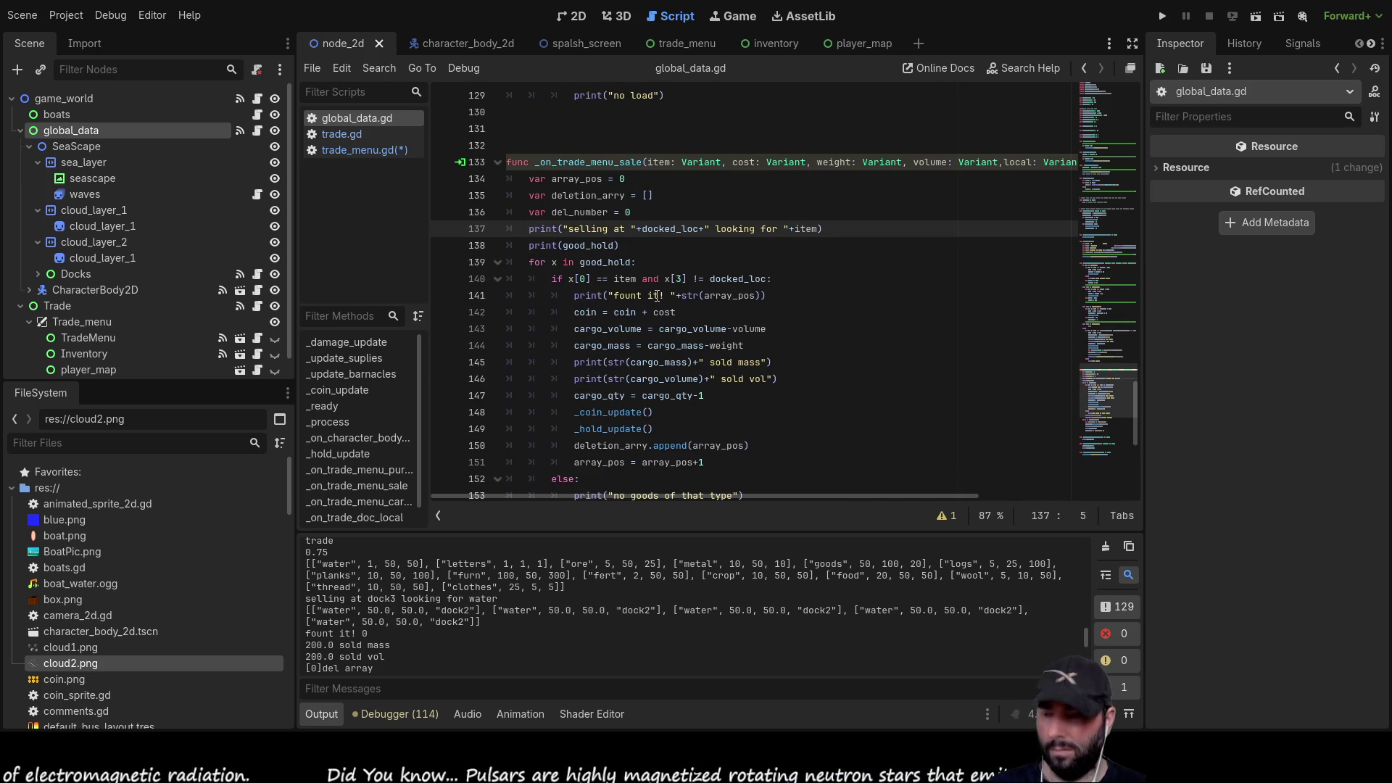
{"action": "key", "text": "ctrl+k"}
{"action": "key", "text": "Down"}
{"action": "key", "text": "ctrl+k"}
{"action": "left_click", "coordinate": [1162, 16]}
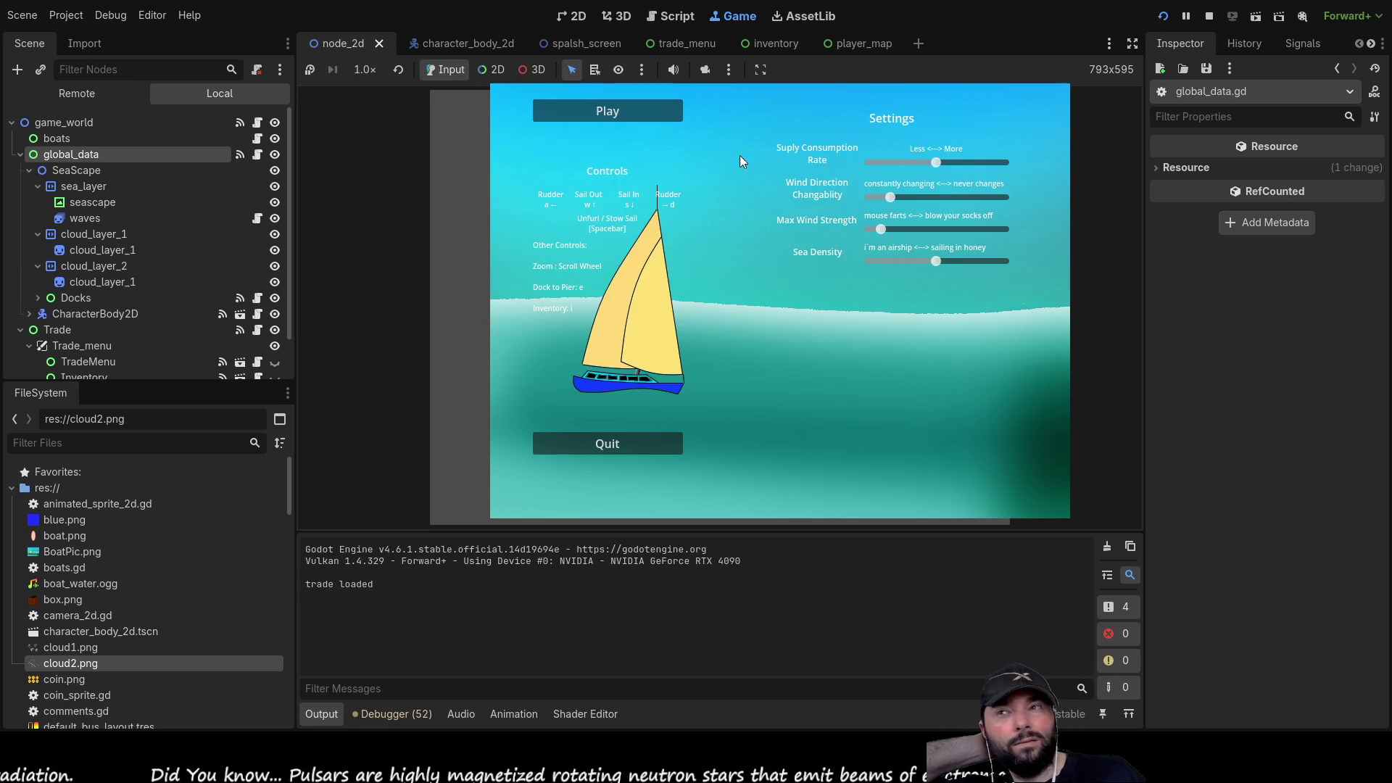
- Start a new game, sail to and dock at an island, and buy five Fresh Water
{"action": "left_click", "coordinate": [659, 116]}
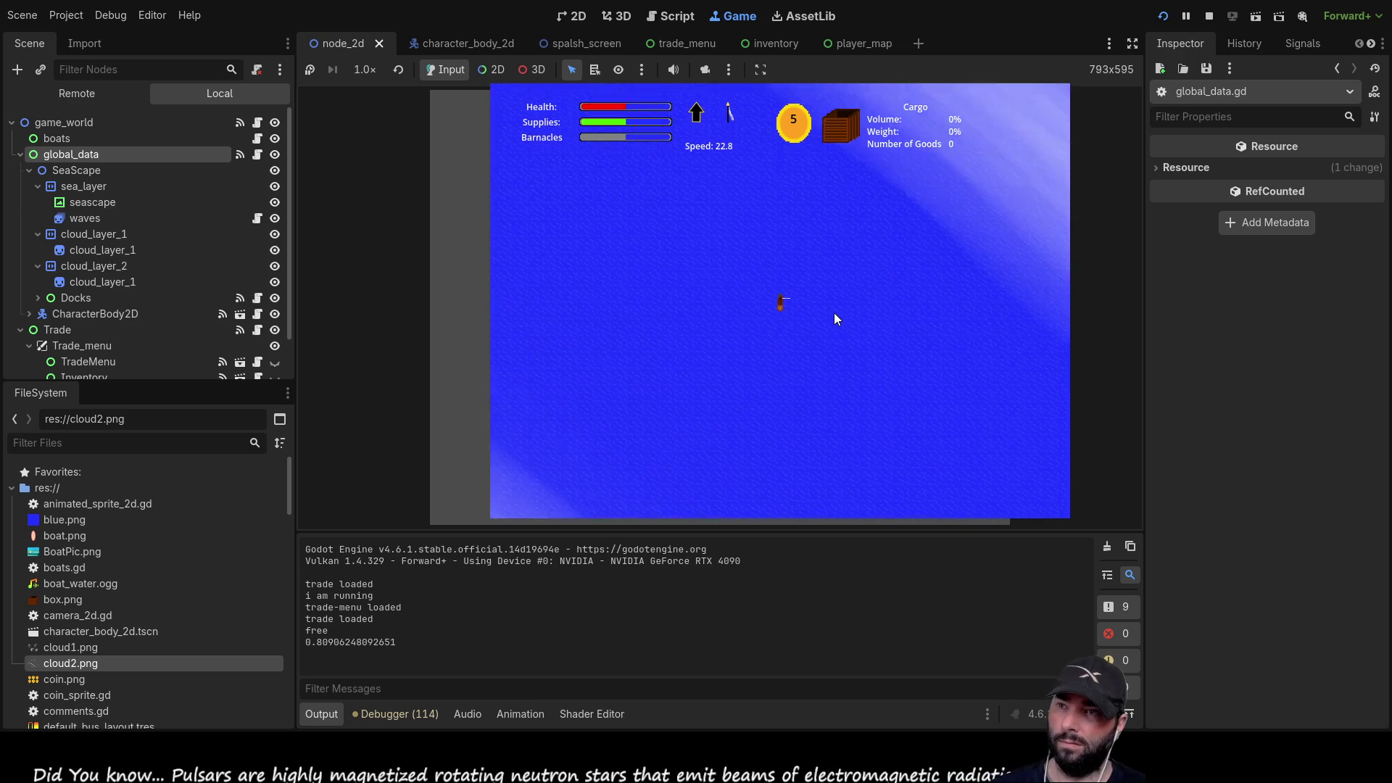
{"action": "key", "text": "m"}
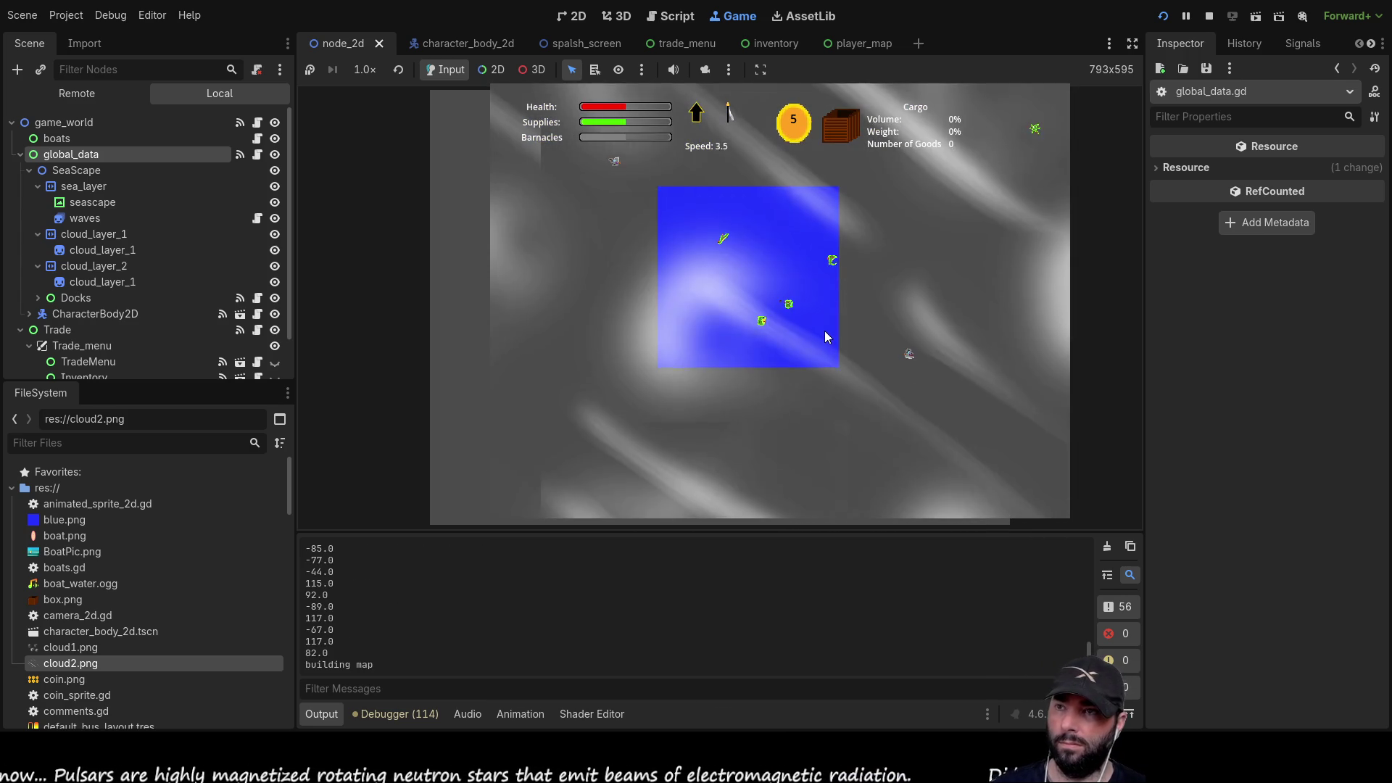
{"action": "key", "text": "m"}
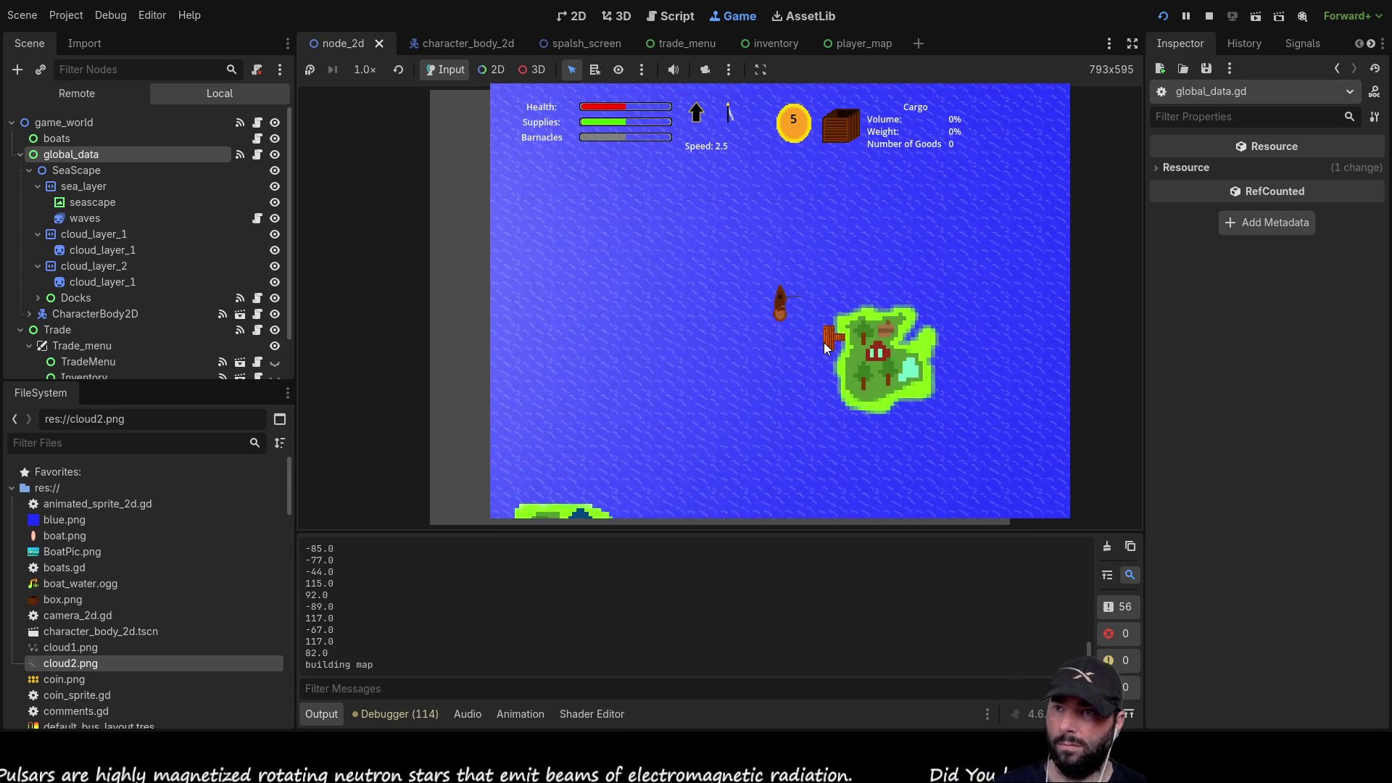
{"action": "key", "text": "e"}
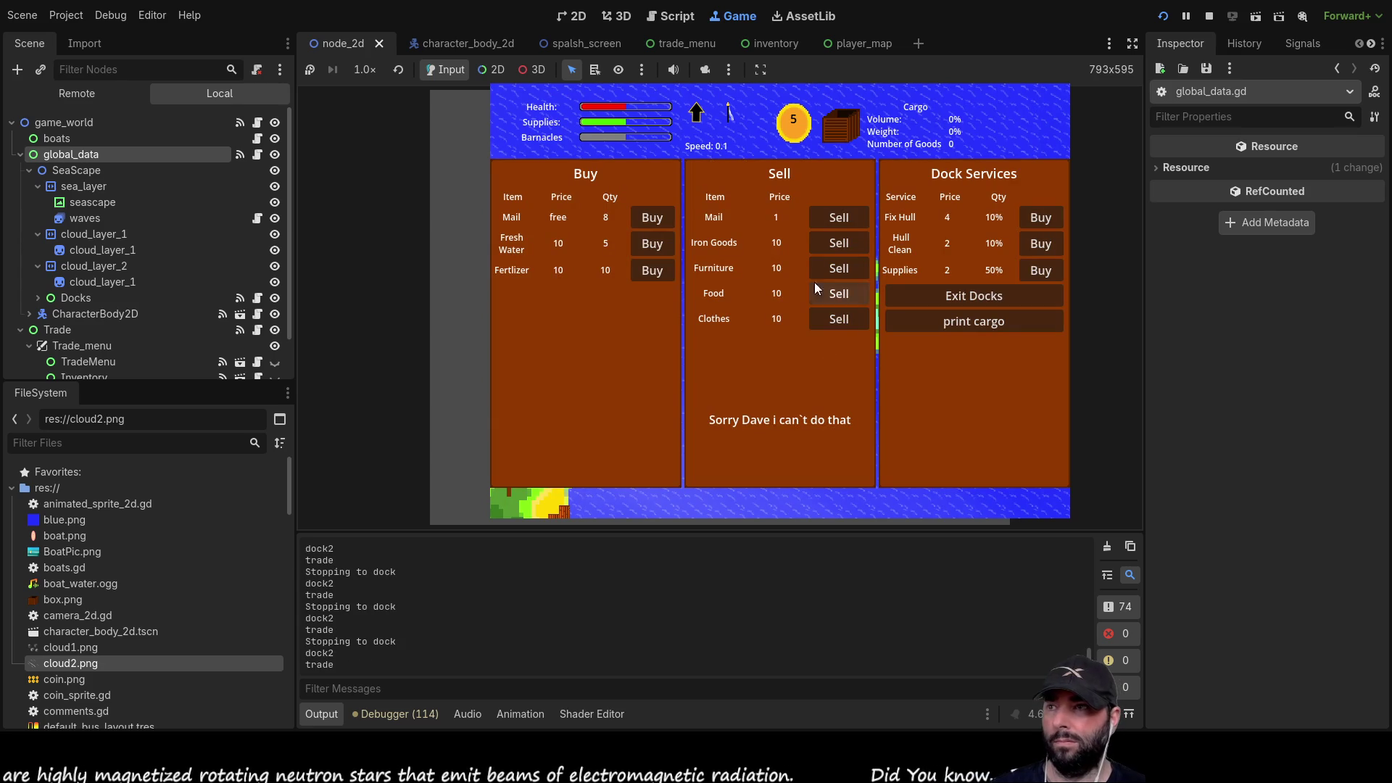
{"action": "left_click", "coordinate": [657, 247]}
{"action": "left_click", "coordinate": [657, 247]}
{"action": "left_click", "coordinate": [657, 247]}
{"action": "left_click", "coordinate": [657, 247]}
{"action": "left_click", "coordinate": [657, 247]}
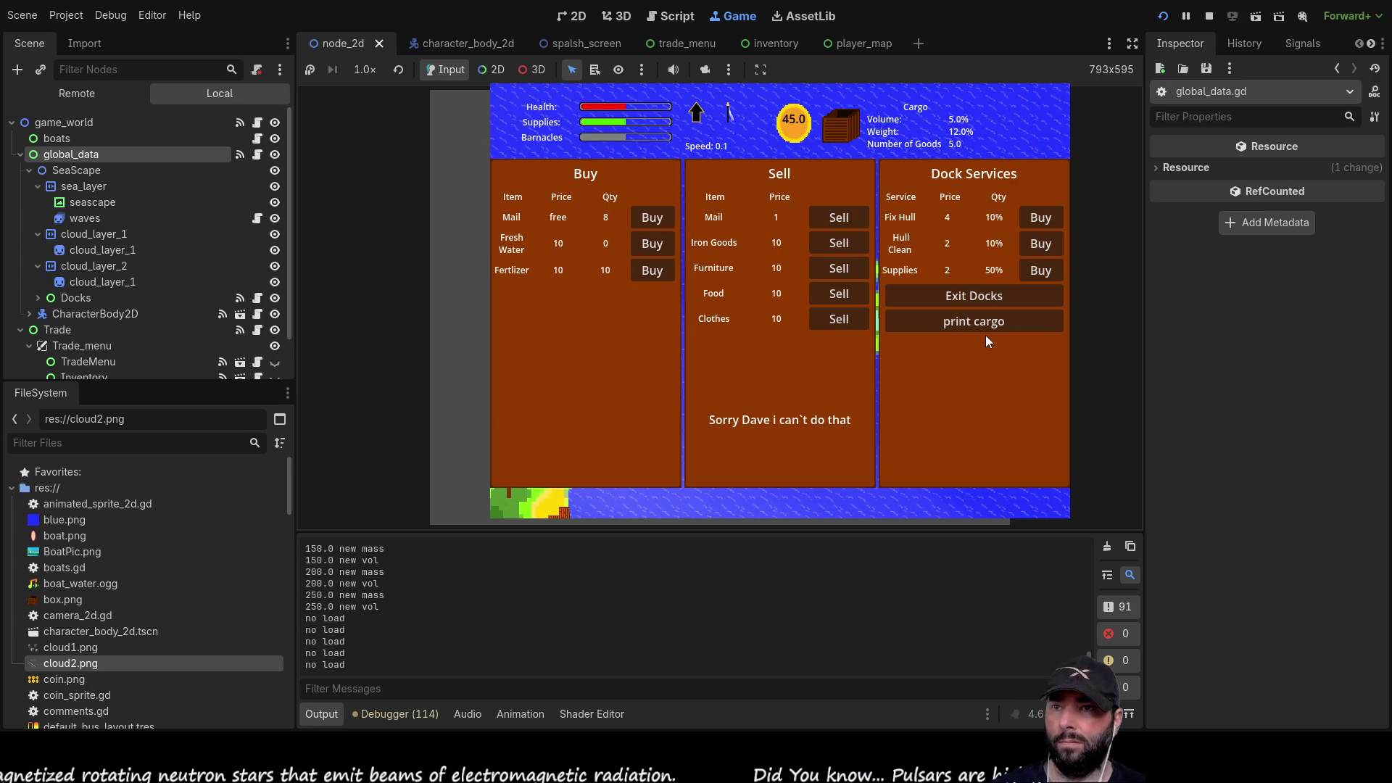
- Leave the docks, dock at the next island and sell the Fresh Water for 50 coins
{"action": "left_click", "coordinate": [997, 294]}
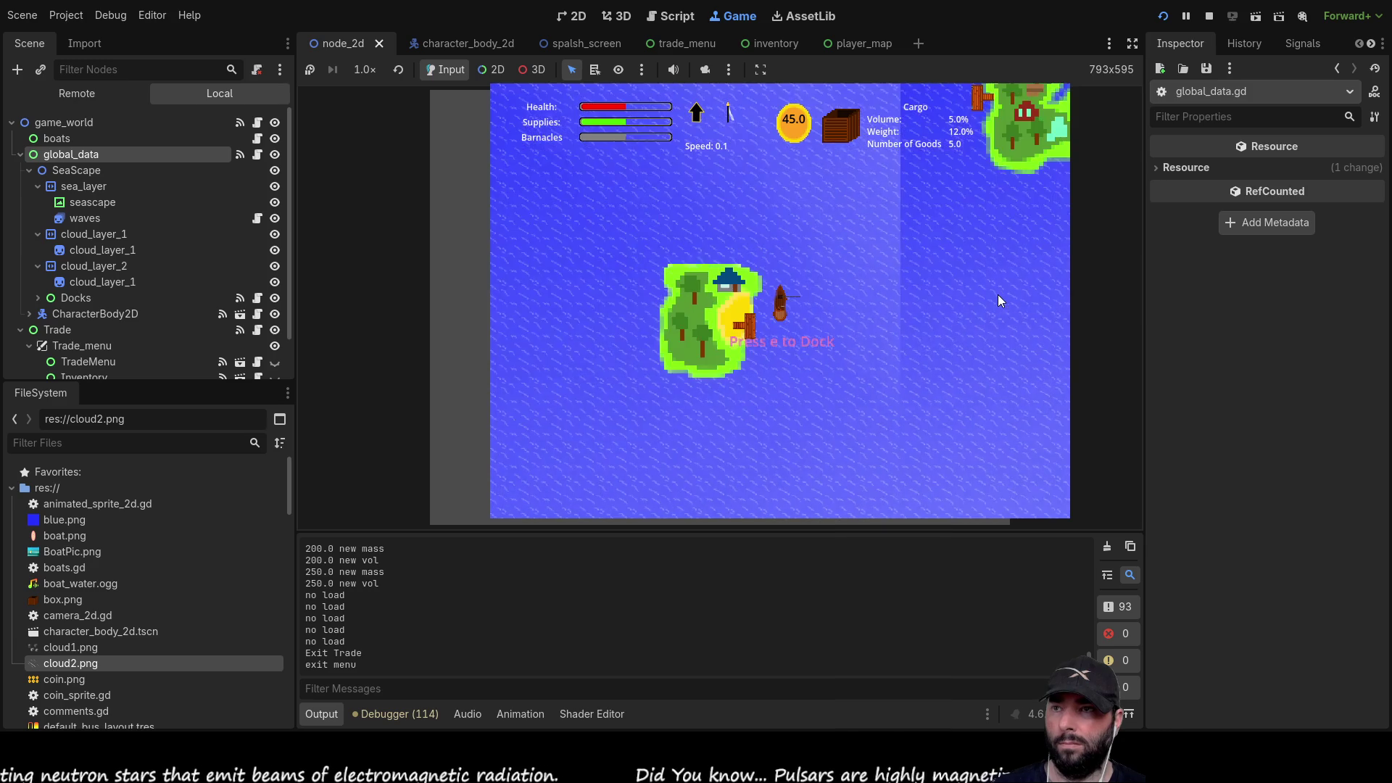
{"action": "key", "text": "e"}
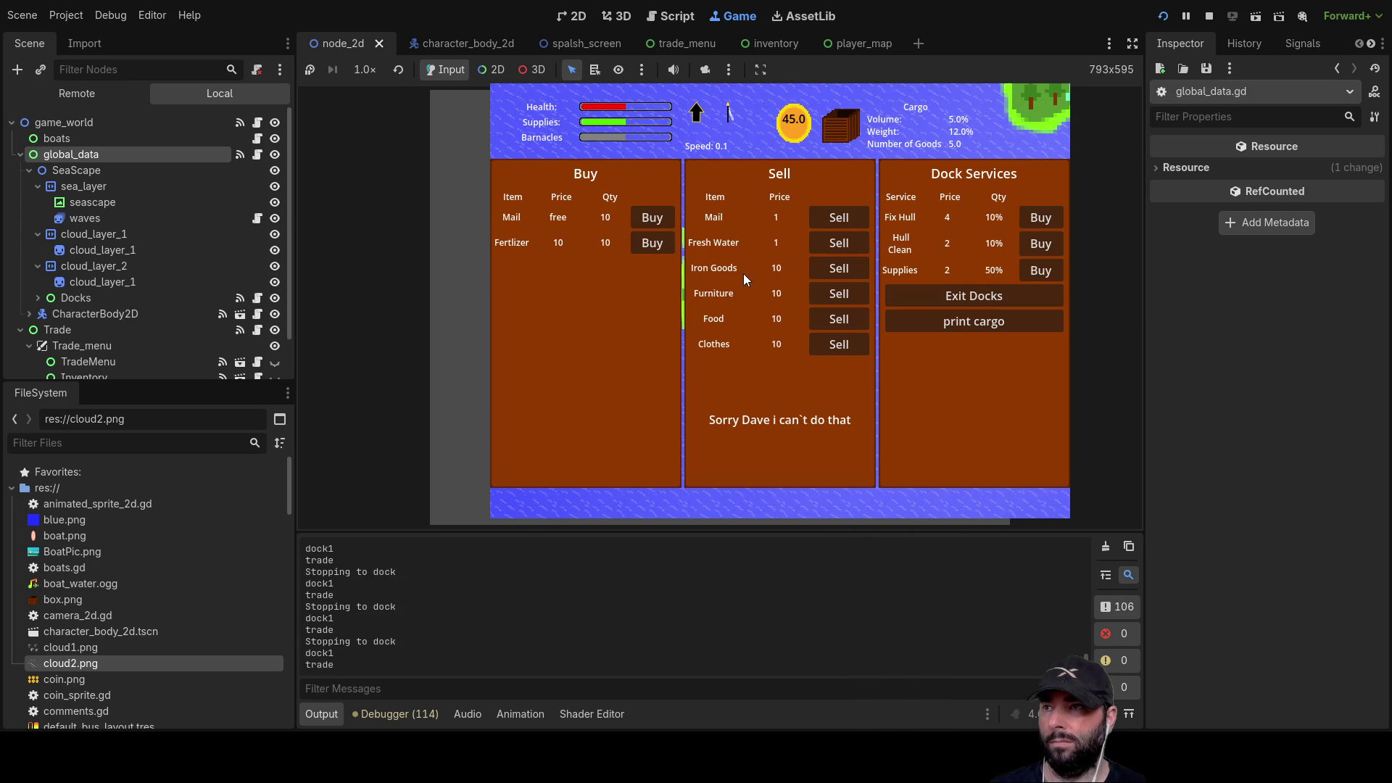
{"action": "left_click", "coordinate": [839, 244]}
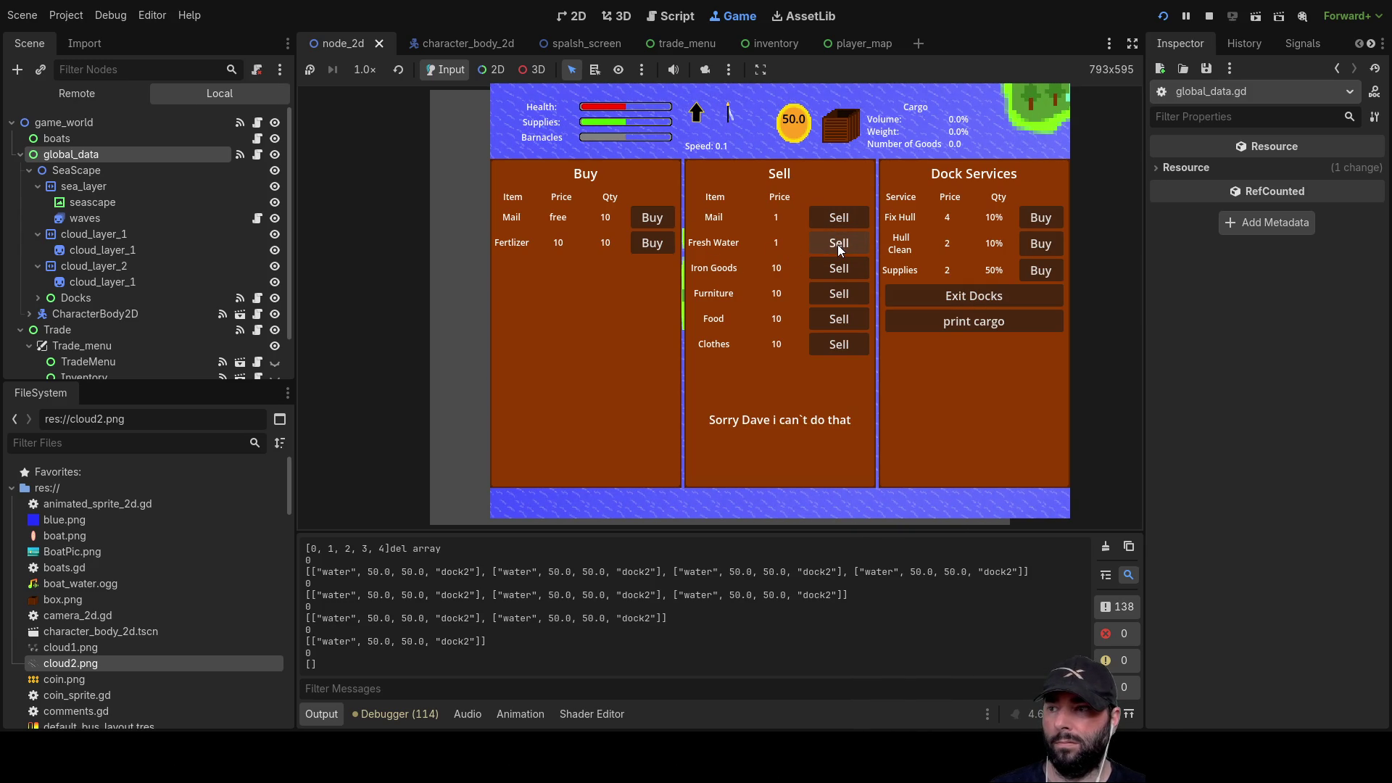
- Enlarge the Output panel and read the found-water, sold mass/volume and deletion-index messages
{"action": "left_click_drag", "start_coordinate": [518, 534], "coordinate": [518, 366]}
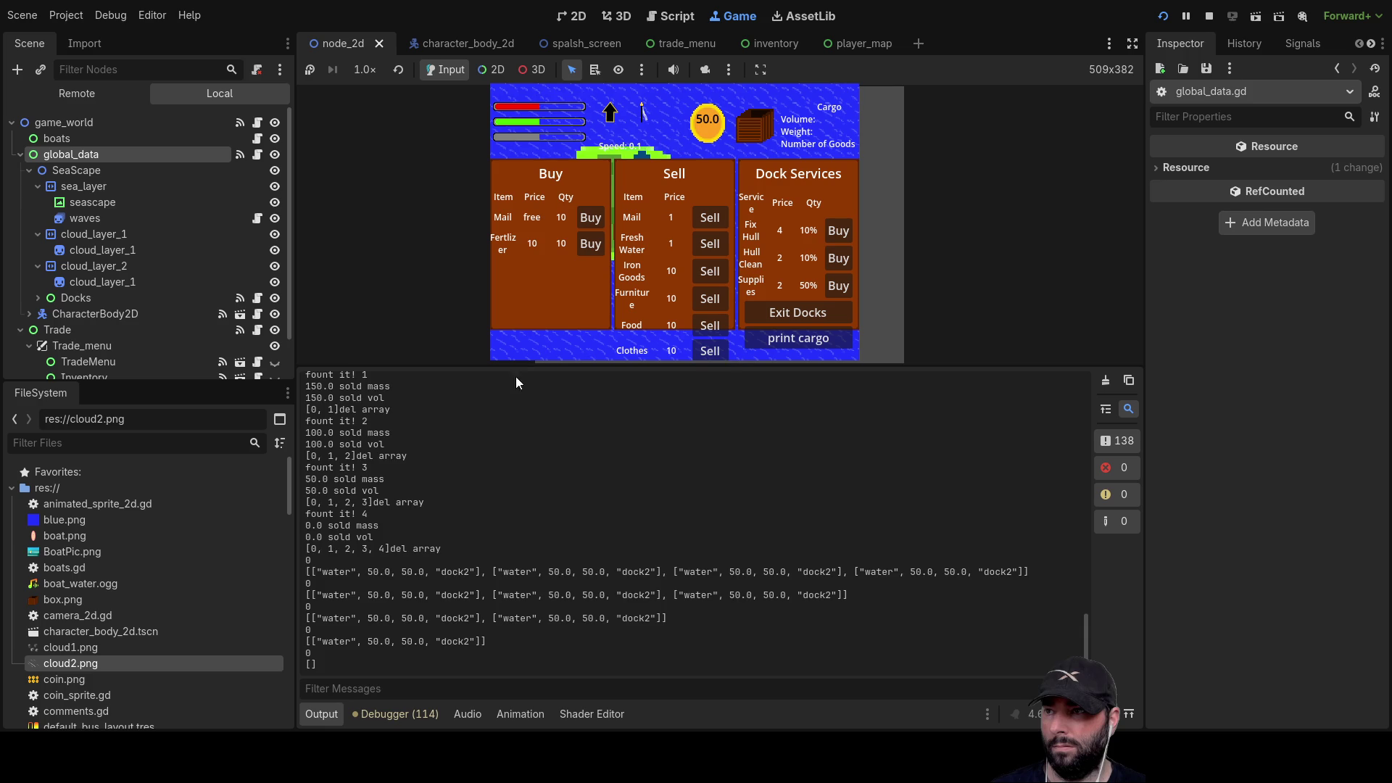
{"action": "scroll", "coordinate": [464, 477], "scroll_direction": "up", "scroll_amount": 5}
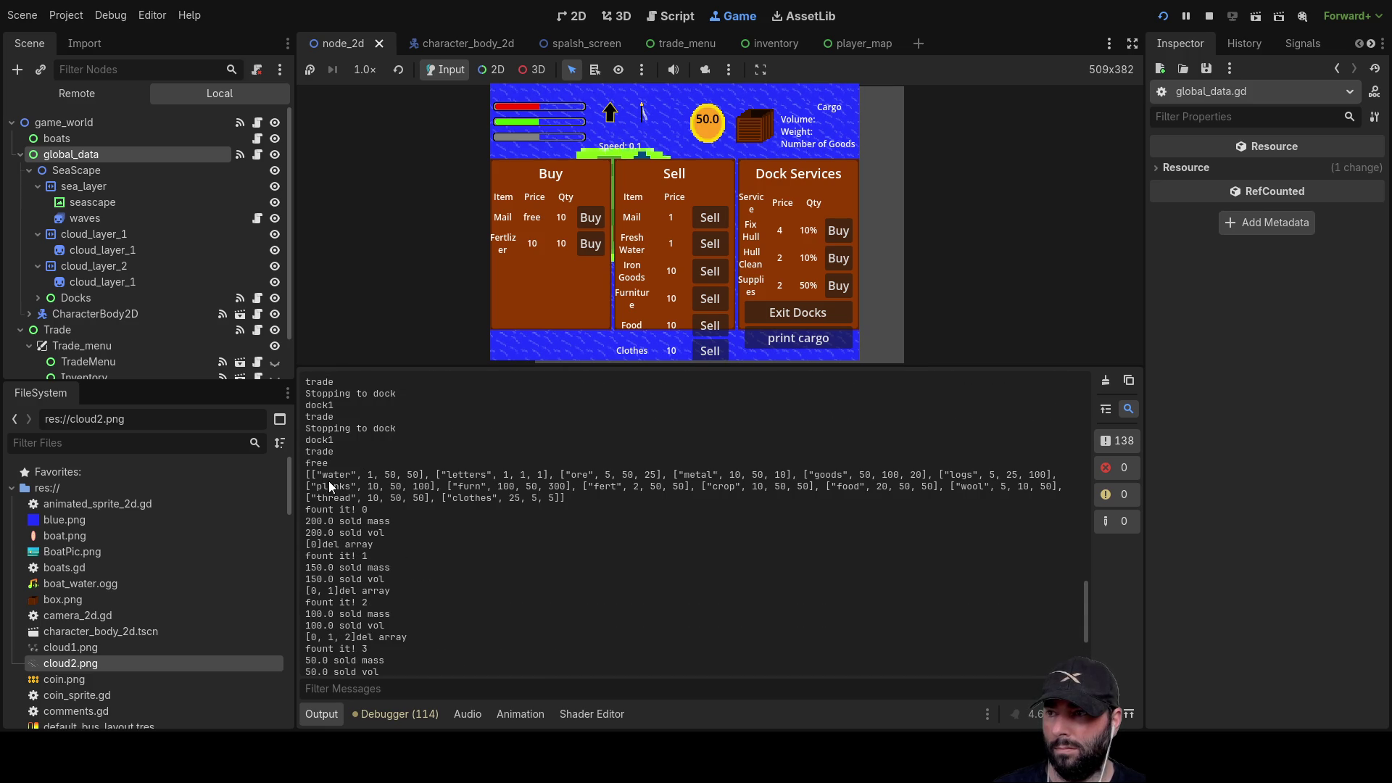
{"action": "scroll", "coordinate": [468, 571], "scroll_direction": "down", "scroll_amount": 4}
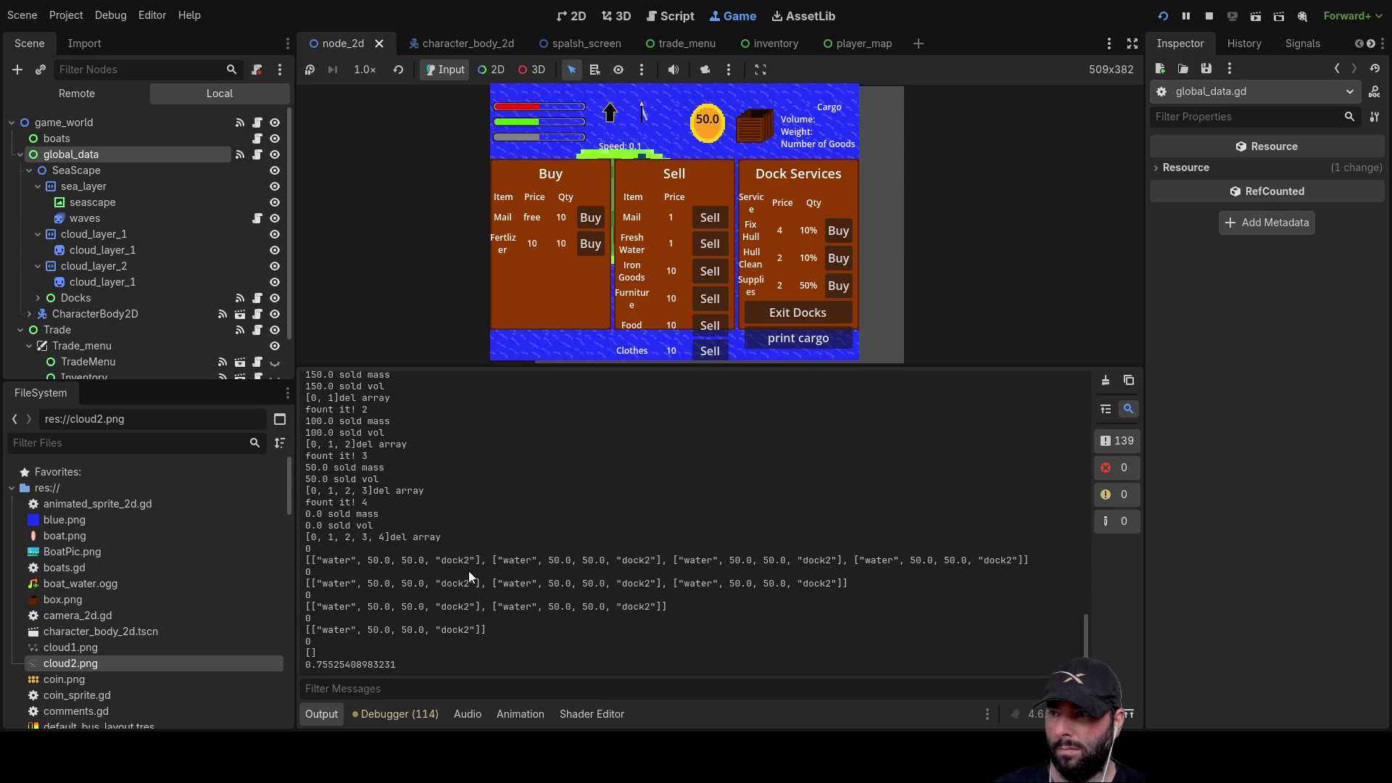
{"action": "scroll", "coordinate": [468, 571], "scroll_direction": "up", "scroll_amount": 2}
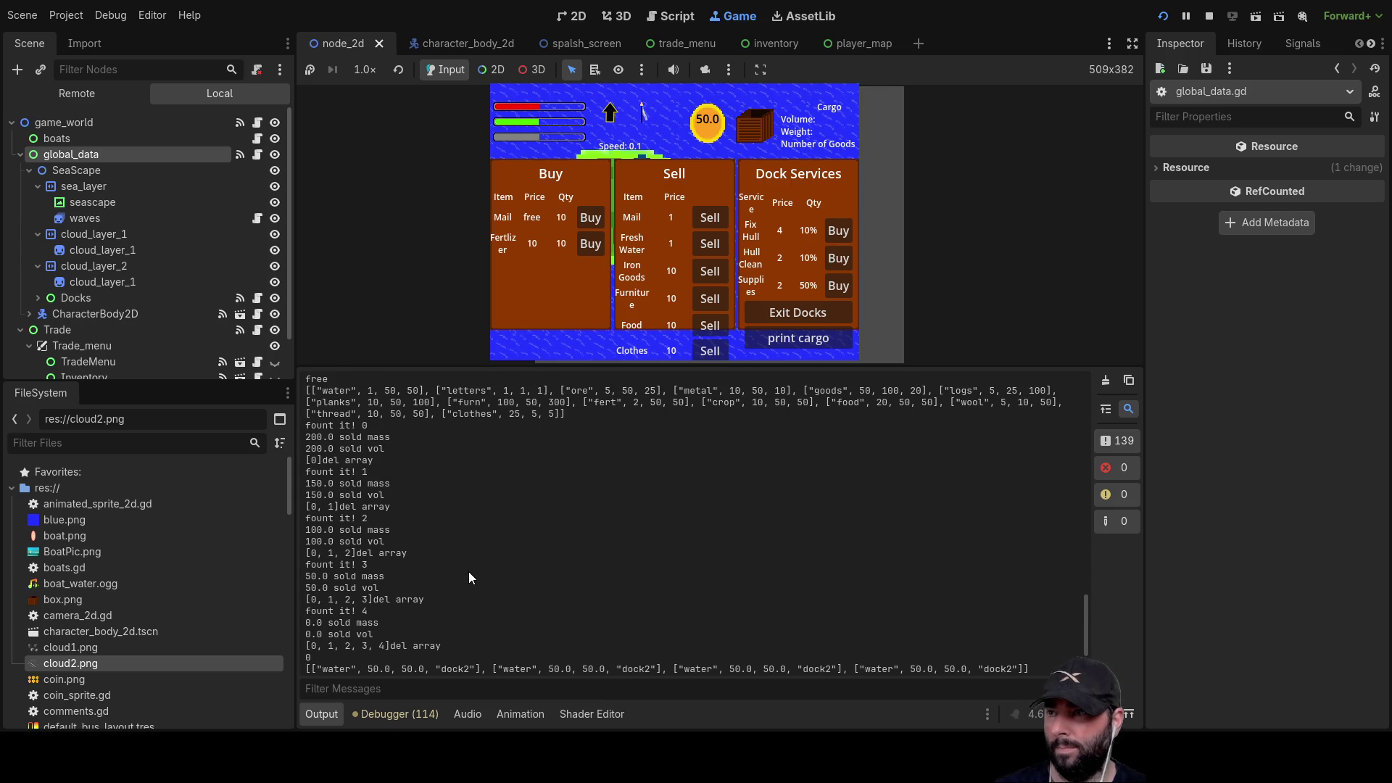
{"action": "scroll", "coordinate": [470, 573], "scroll_direction": "up", "scroll_amount": 1}
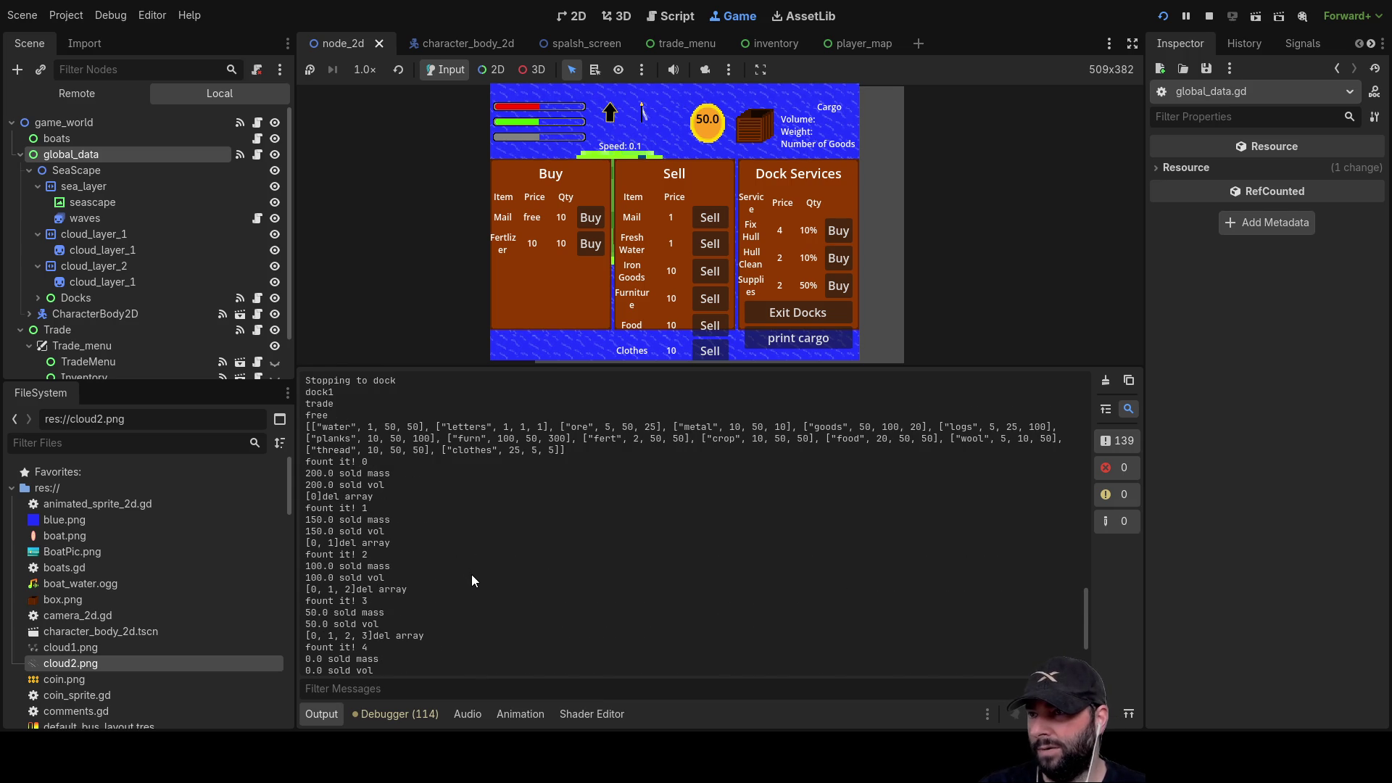
{"action": "scroll", "coordinate": [472, 575], "scroll_direction": "up", "scroll_amount": 7}
{"action": "scroll", "coordinate": [477, 579], "scroll_direction": "up", "scroll_amount": 10}
{"action": "scroll", "coordinate": [481, 581], "scroll_direction": "up", "scroll_amount": 10}
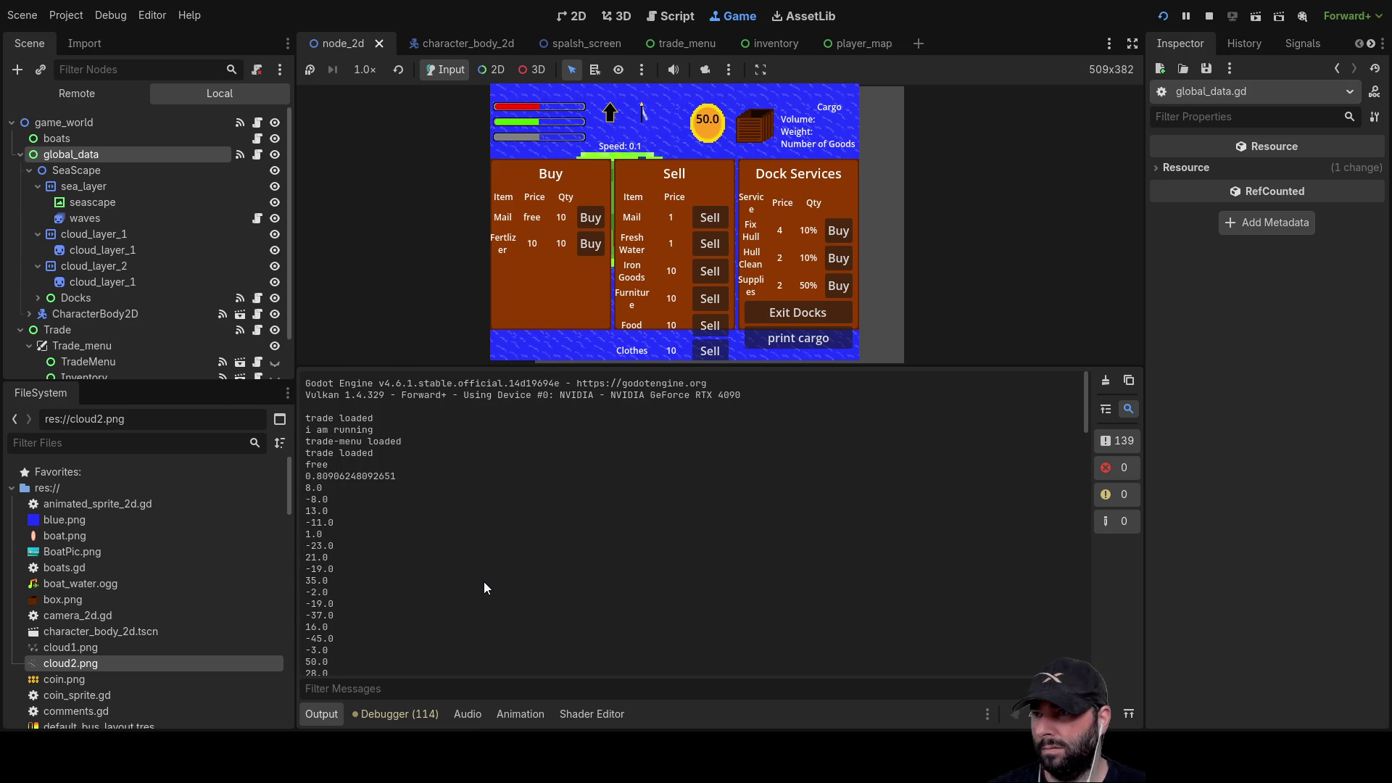
{"action": "scroll", "coordinate": [485, 584], "scroll_direction": "down", "scroll_amount": 15}
{"action": "scroll", "coordinate": [485, 588], "scroll_direction": "down", "scroll_amount": 7}
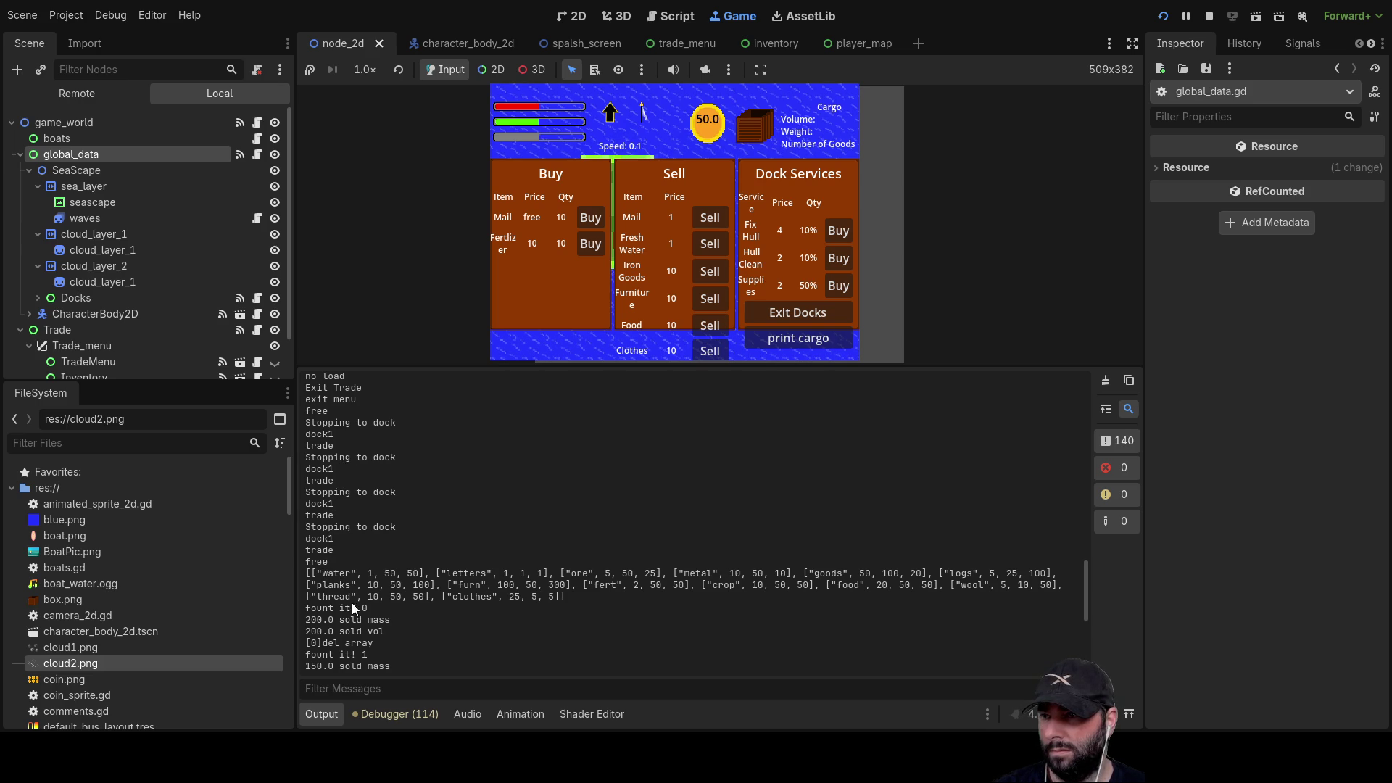
{"action": "scroll", "coordinate": [339, 608], "scroll_direction": "down", "scroll_amount": 5}
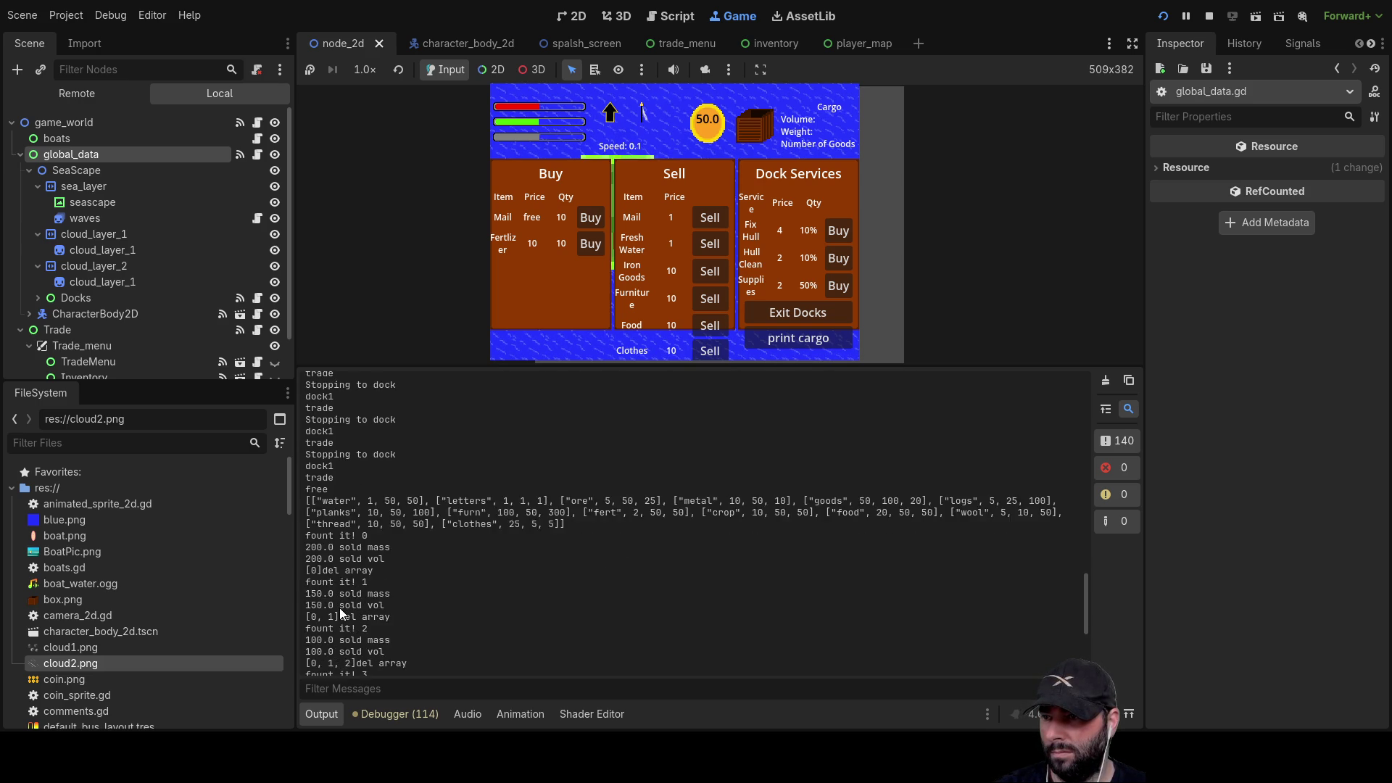
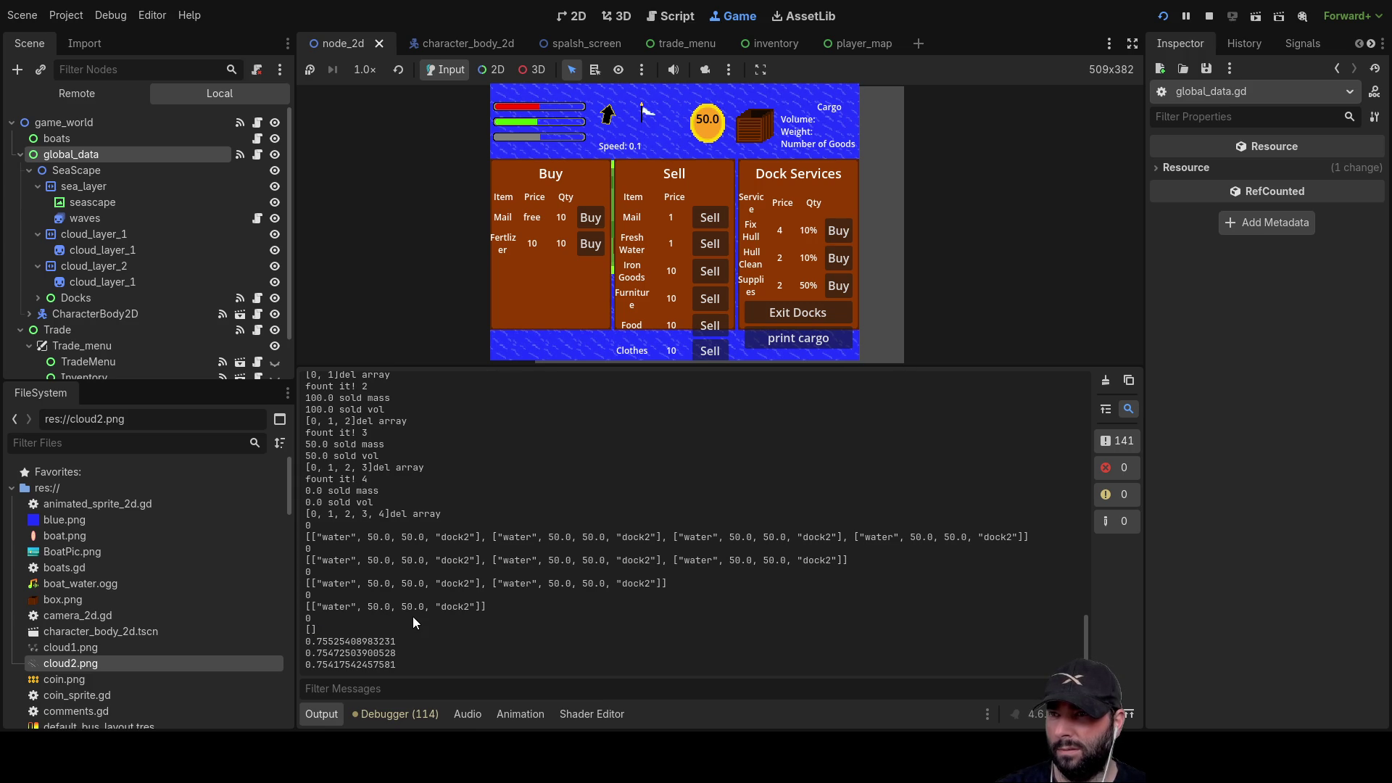
- Close the dock trade menu, stop the running game and shrink the output panel
{"action": "left_click", "coordinate": [804, 310]}
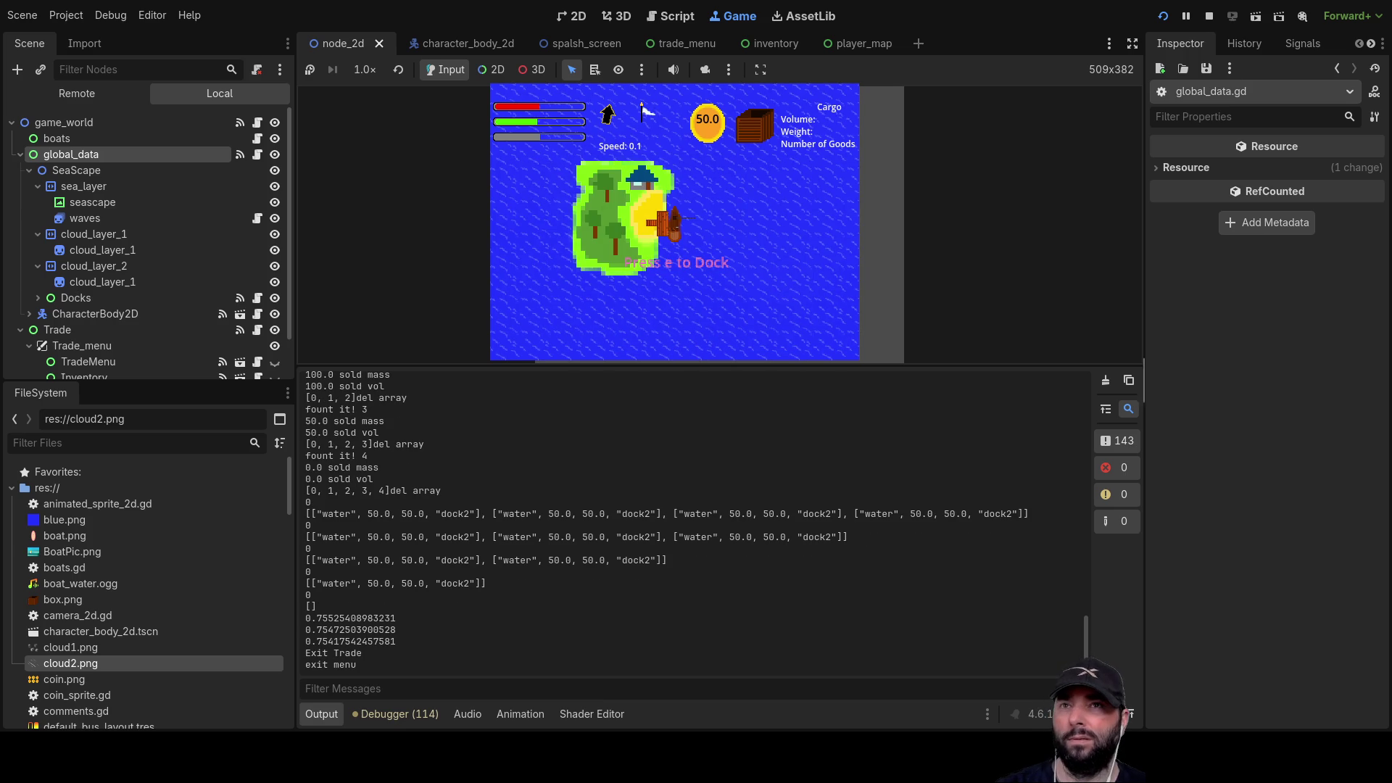
{"action": "left_click", "coordinate": [1209, 16]}
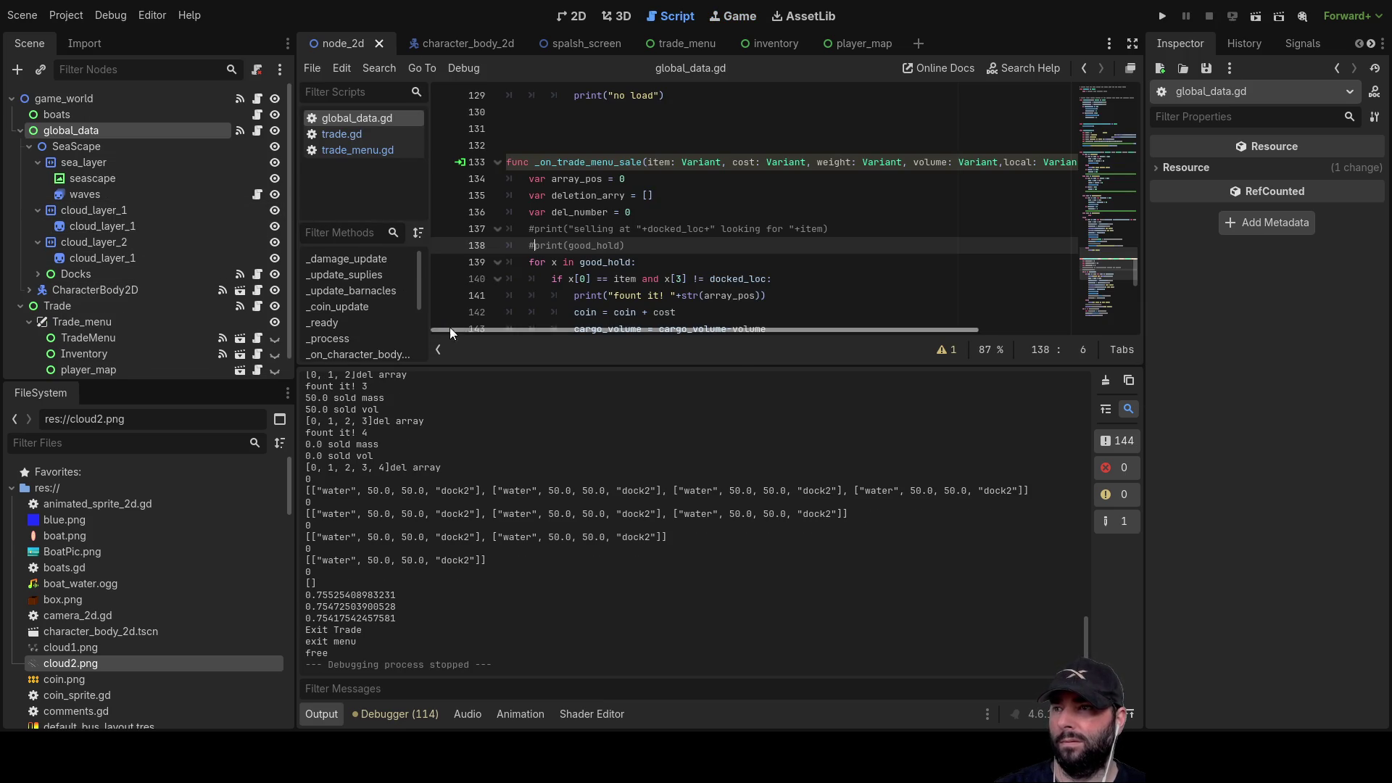
{"action": "mouse_move", "coordinate": [485, 367]}
{"action": "left_mouse_down"}
{"action": "mouse_move", "coordinate": [479, 544]}
{"action": "mouse_move", "coordinate": [482, 513]}
{"action": "left_mouse_up"}
- Inspect the background_market_noise audio player, then leave the script view for the scene view
{"action": "scroll", "coordinate": [111, 297], "scroll_direction": "down", "scroll_amount": 1}
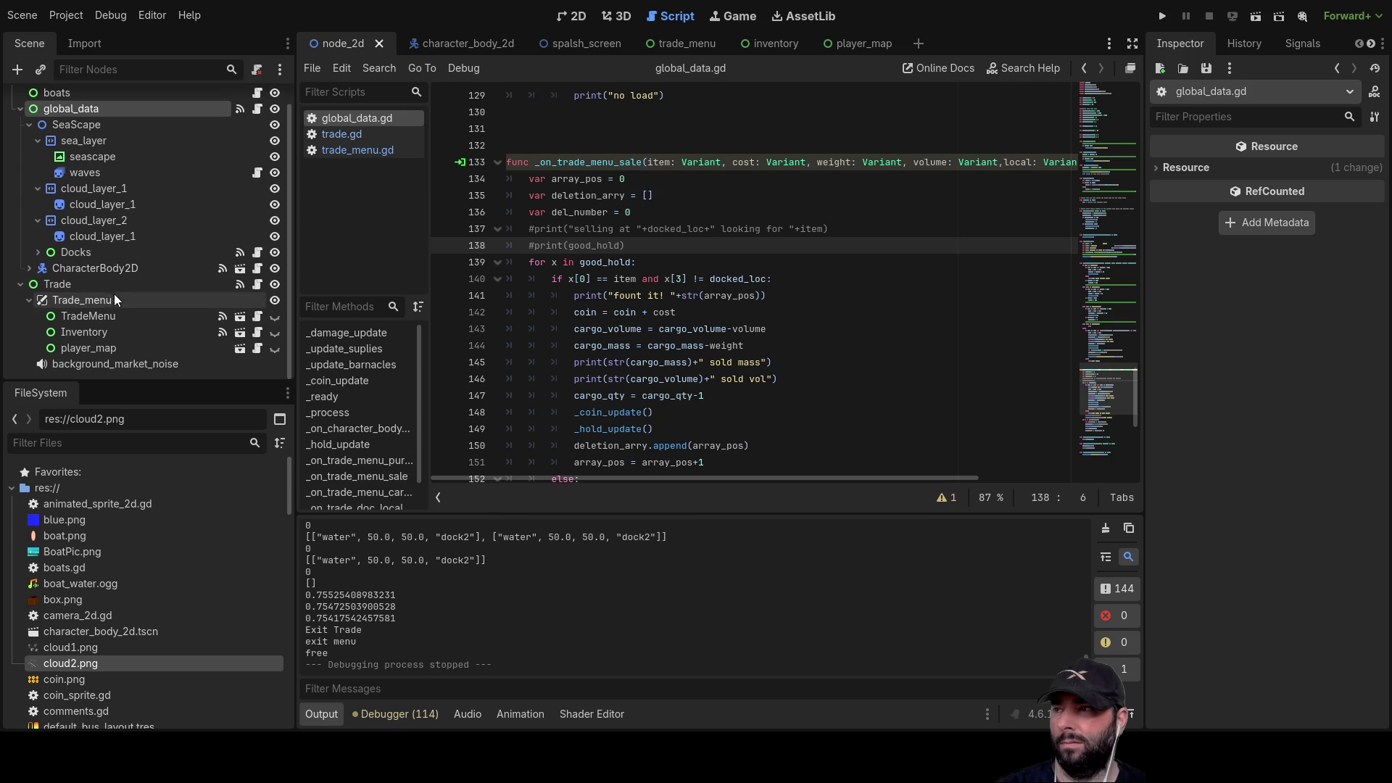
{"action": "left_click", "coordinate": [72, 363]}
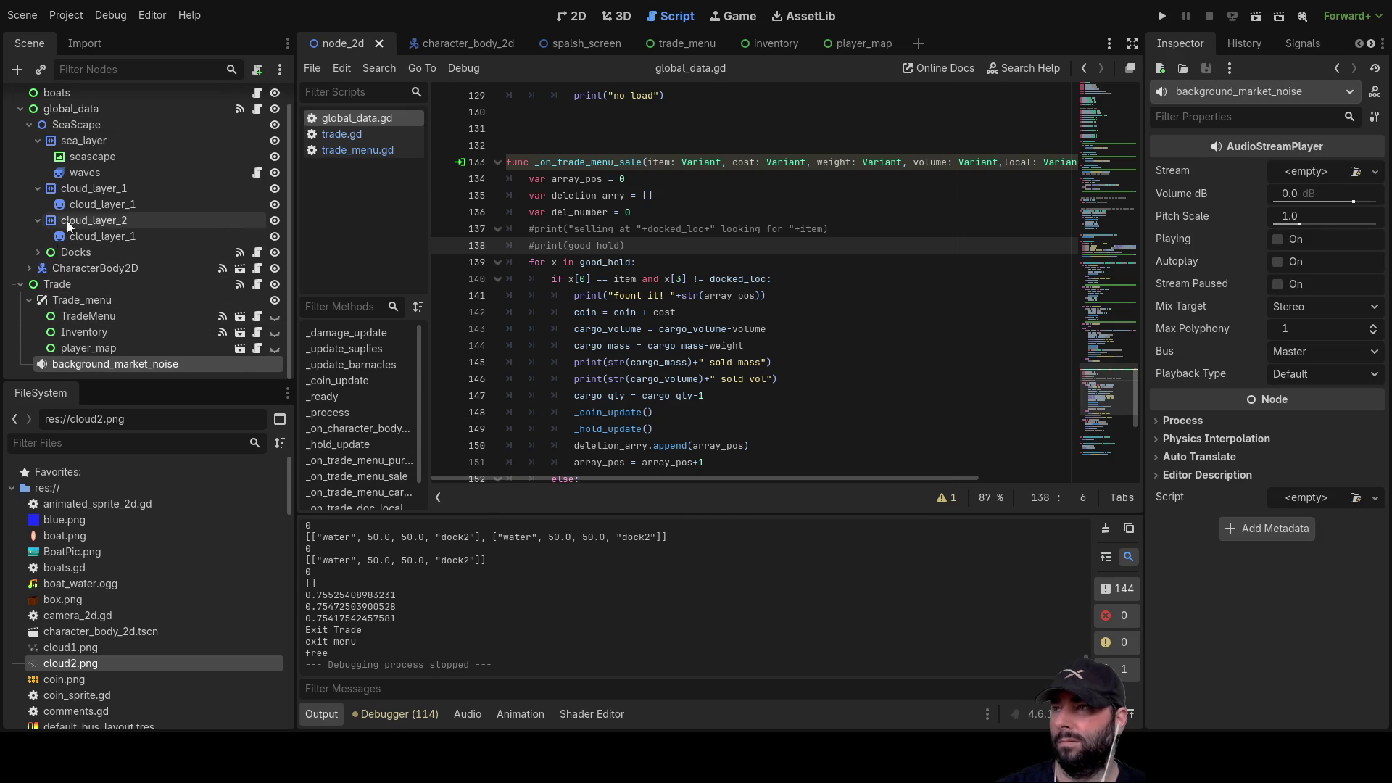
{"action": "scroll", "coordinate": [129, 267], "scroll_direction": "up", "scroll_amount": 1}
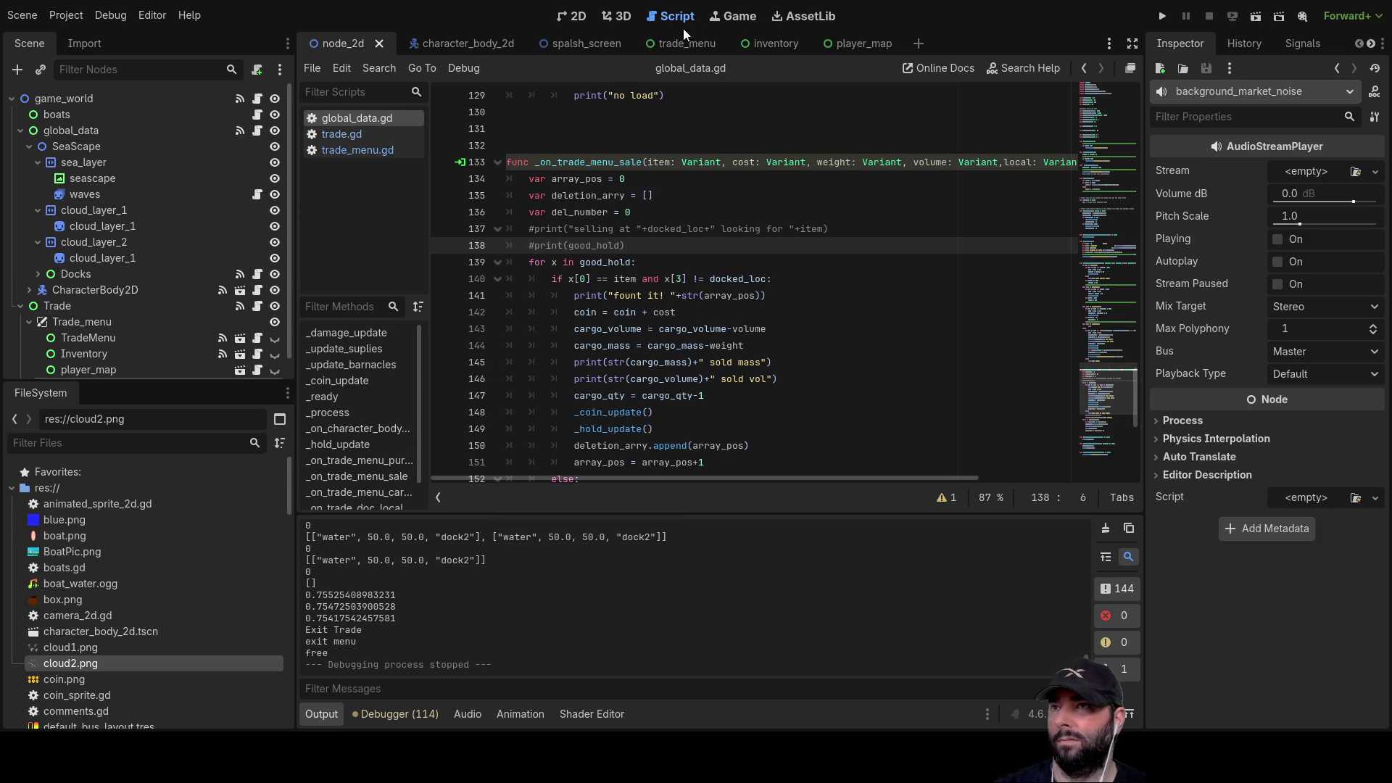
{"action": "left_click", "coordinate": [563, 18]}
- Open the character_body_2d boat scene, check the sail and boat_waves players, and open movement.gd
{"action": "left_click", "coordinate": [451, 45]}
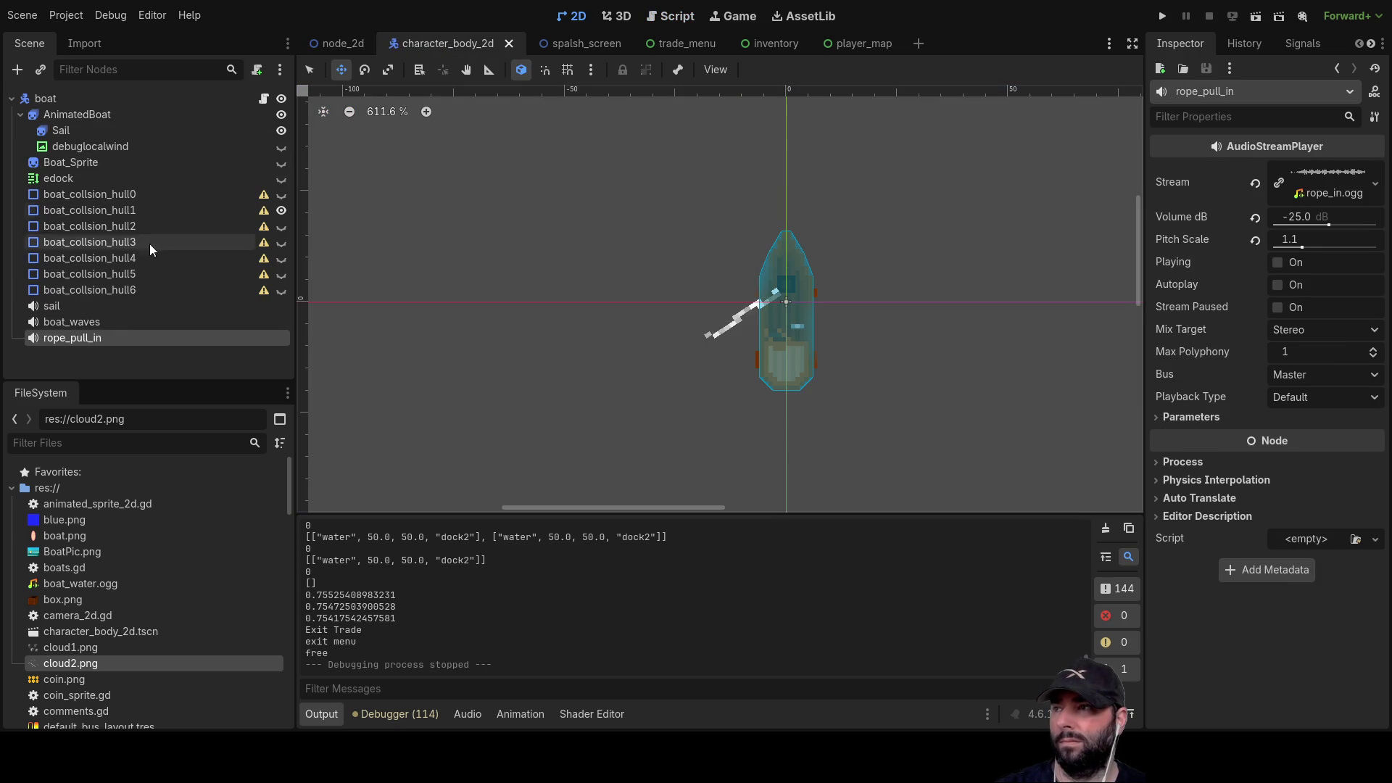
{"action": "left_click", "coordinate": [64, 307]}
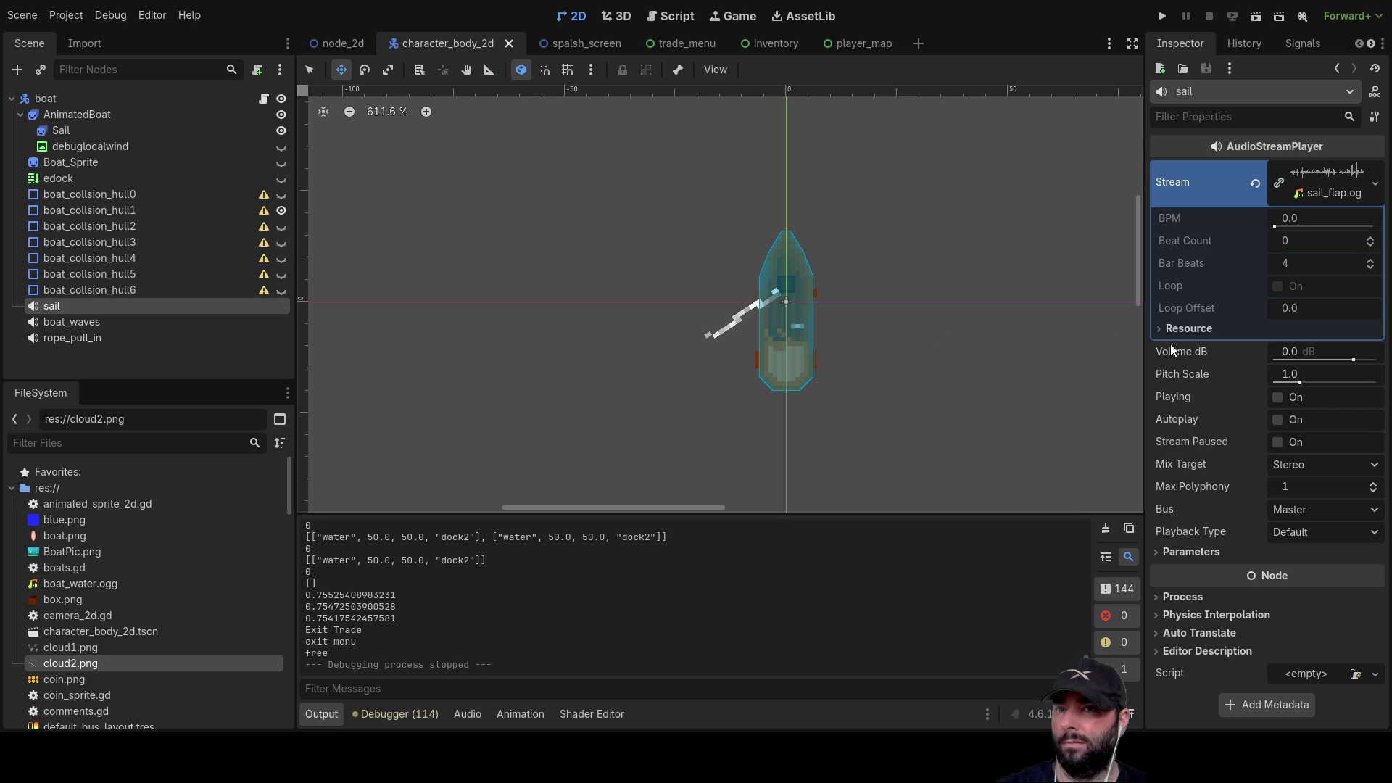
{"action": "left_click", "coordinate": [50, 324]}
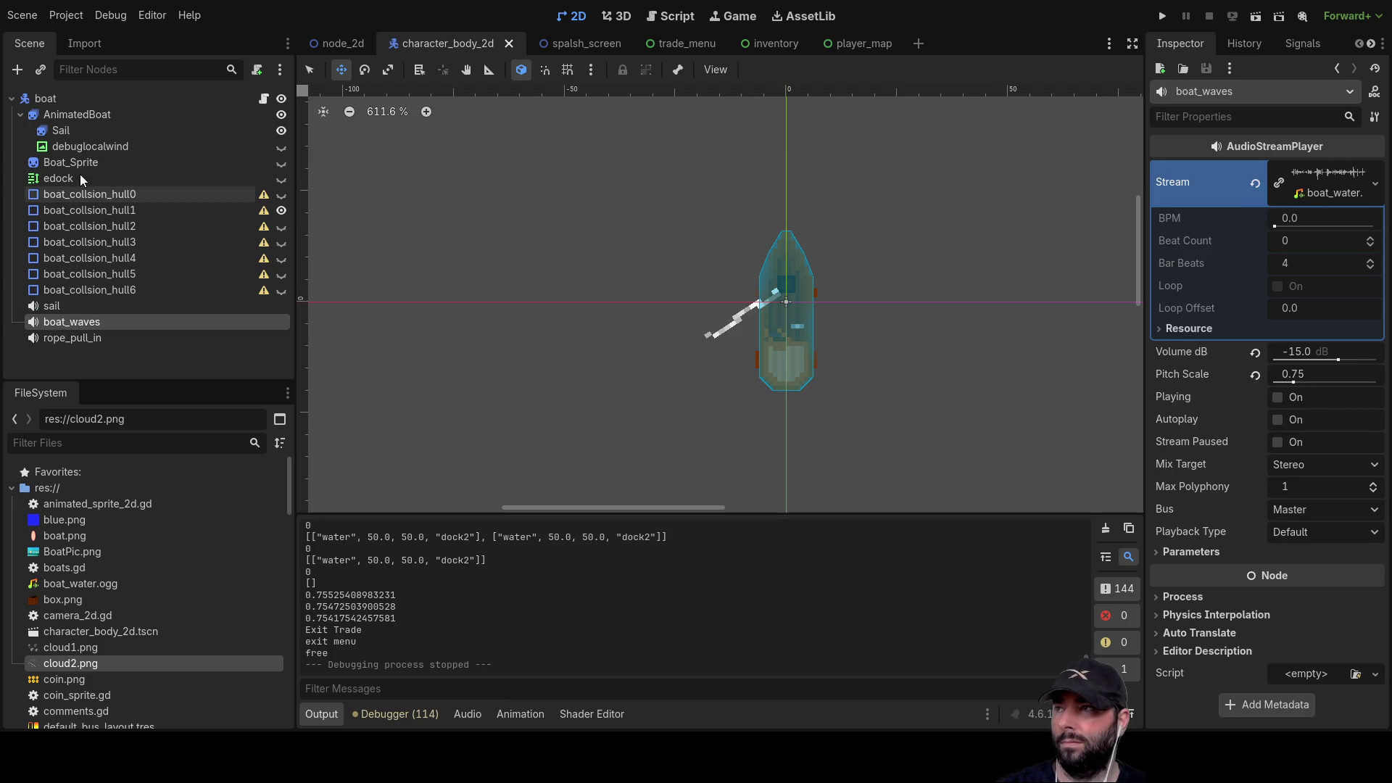
{"action": "left_click", "coordinate": [72, 103]}
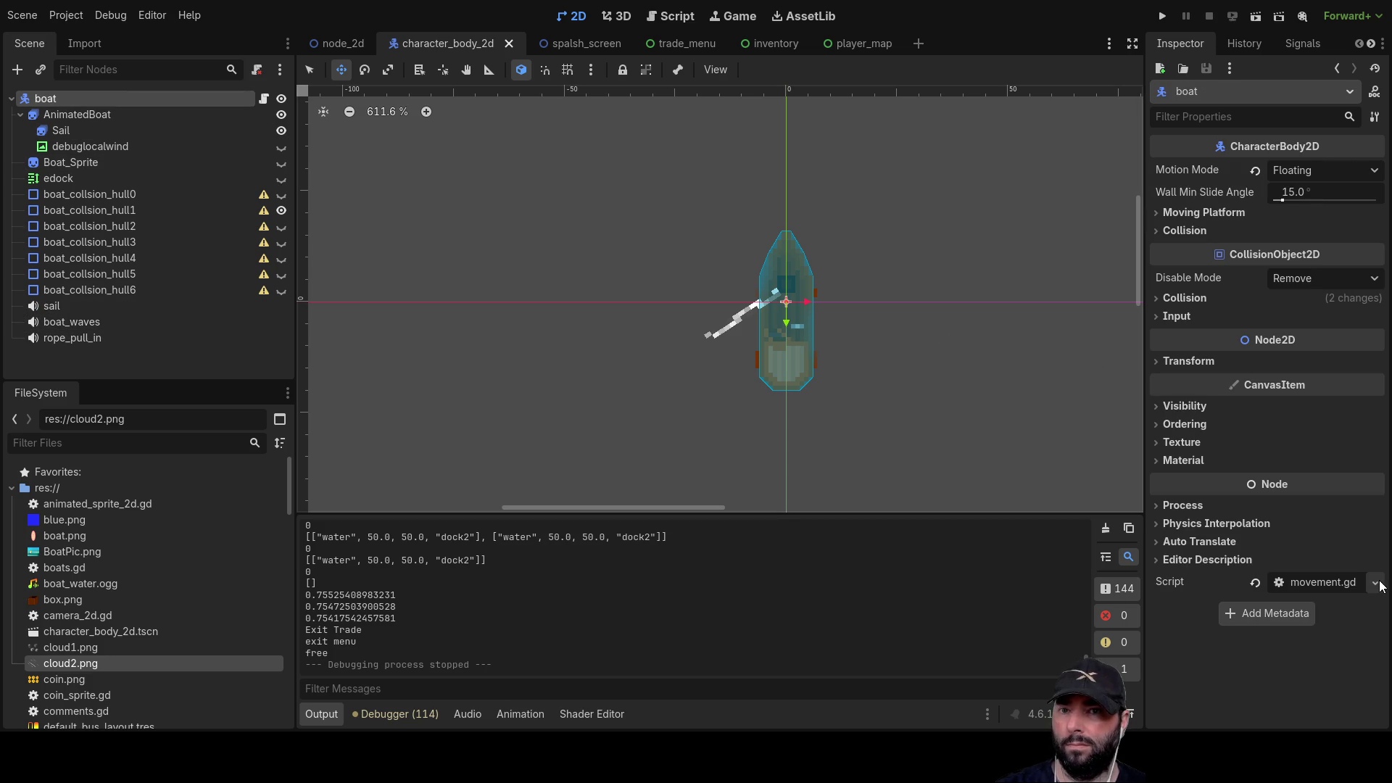
{"action": "left_click", "coordinate": [1292, 586]}
- Browse movement.gd, selecting the audio_sail call on line 288, back up to audio_waves
{"action": "scroll", "coordinate": [656, 357], "scroll_direction": "down", "scroll_amount": 10}
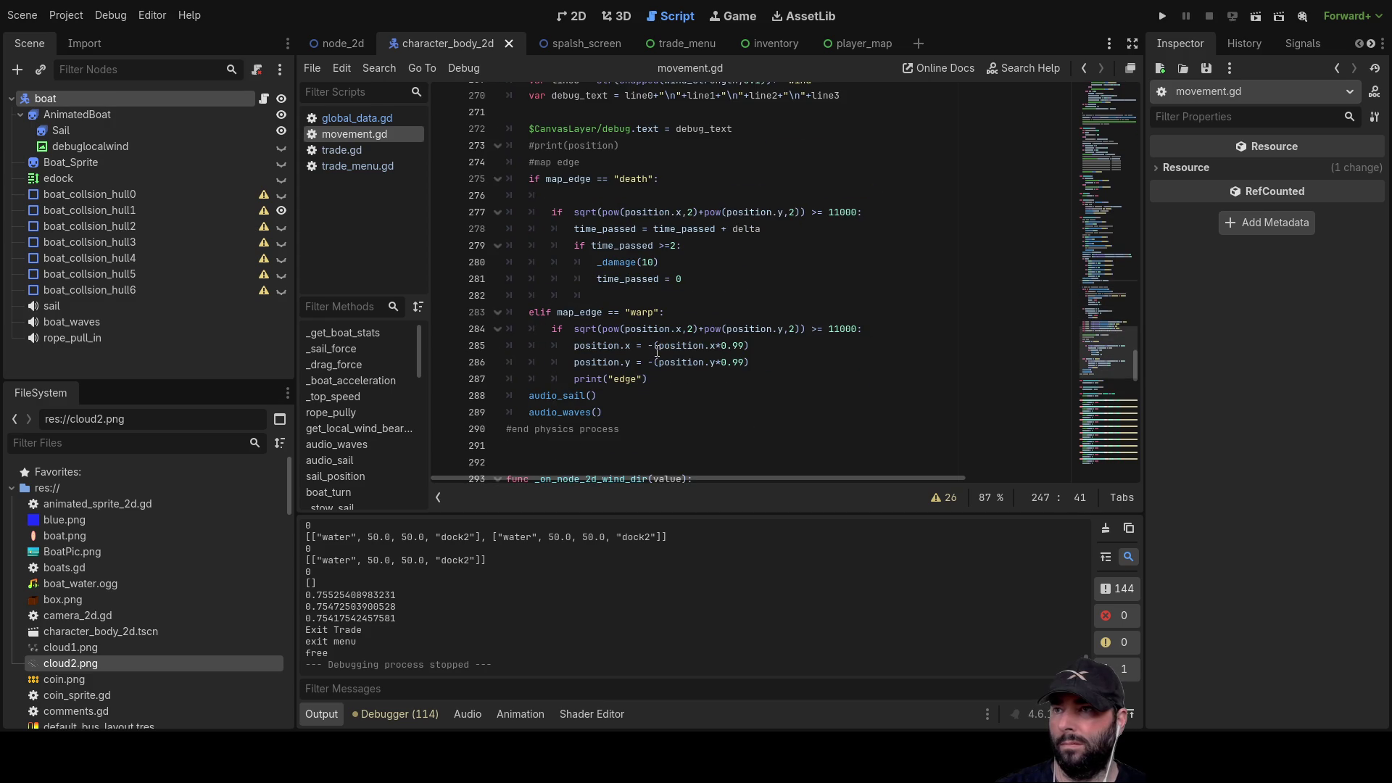
{"action": "scroll", "coordinate": [657, 348], "scroll_direction": "down", "scroll_amount": 3}
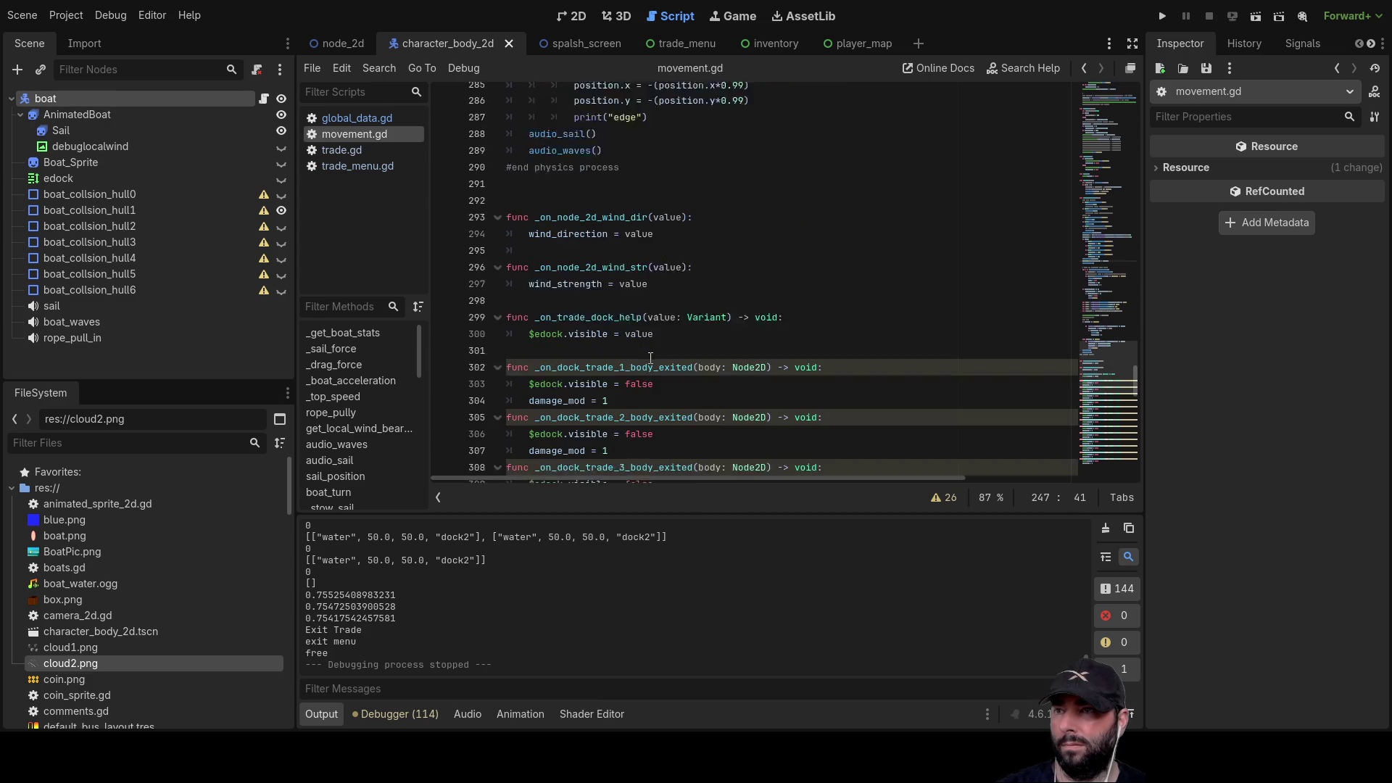
{"action": "double_click", "coordinate": [563, 246]}
{"action": "scroll", "coordinate": [686, 309], "scroll_direction": "up", "scroll_amount": 12}
{"action": "scroll", "coordinate": [686, 310], "scroll_direction": "up", "scroll_amount": 20}
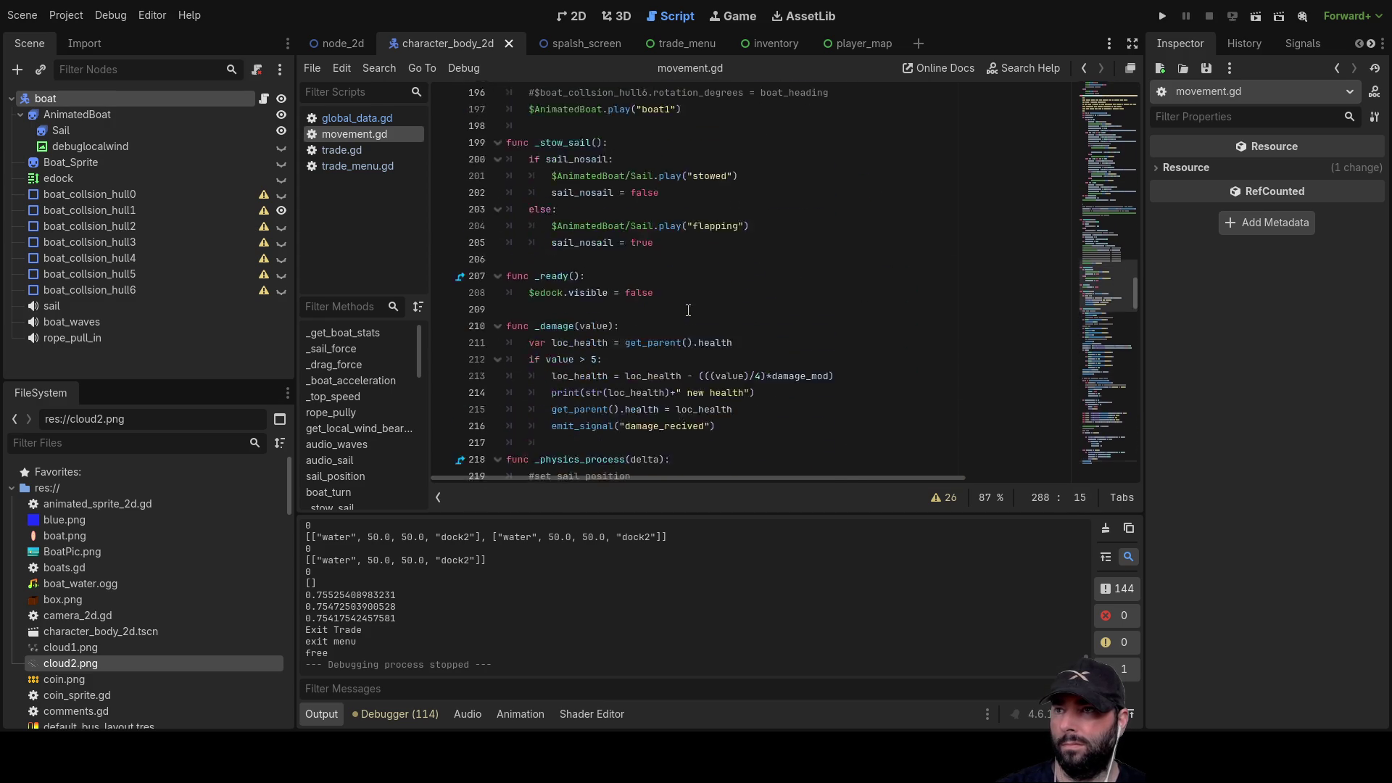
{"action": "scroll", "coordinate": [688, 310], "scroll_direction": "up", "scroll_amount": 20}
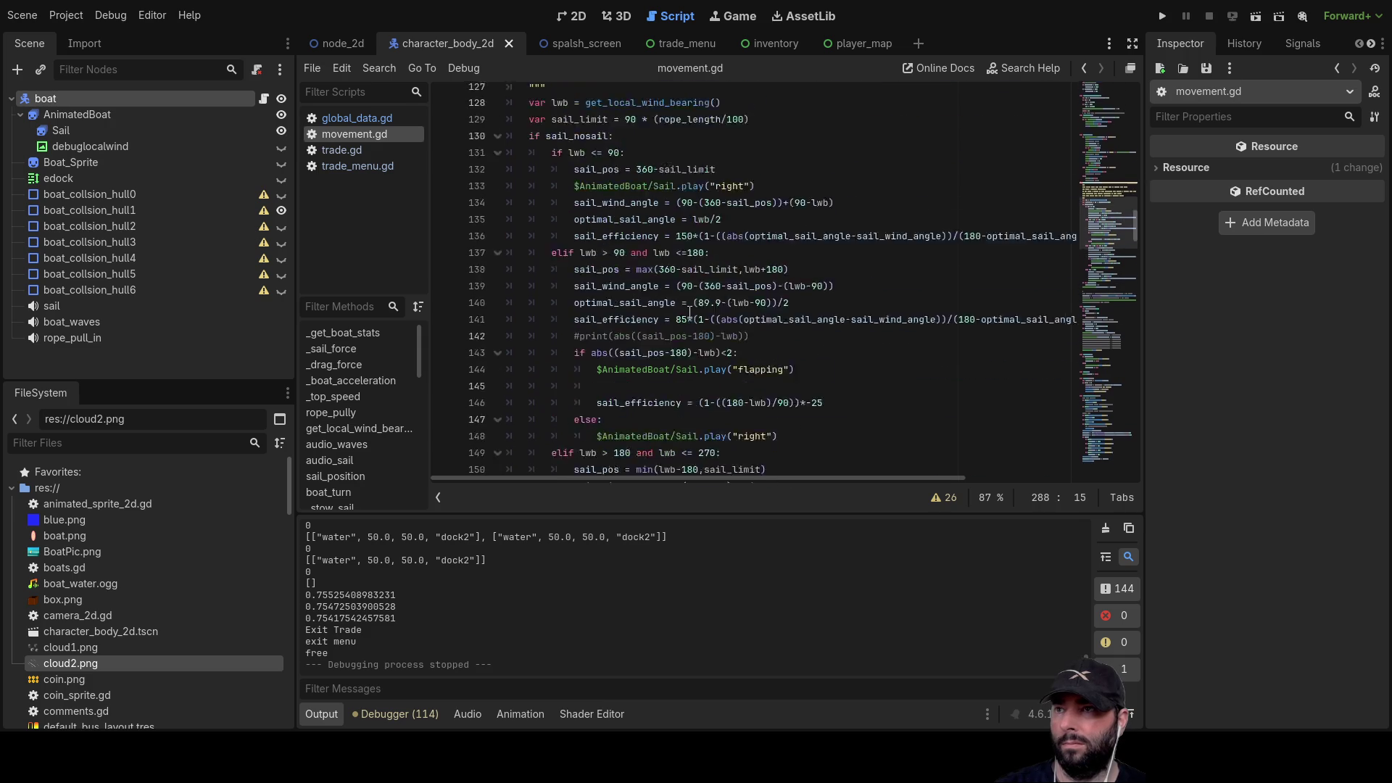
{"action": "scroll", "coordinate": [690, 311], "scroll_direction": "down", "scroll_amount": 6}
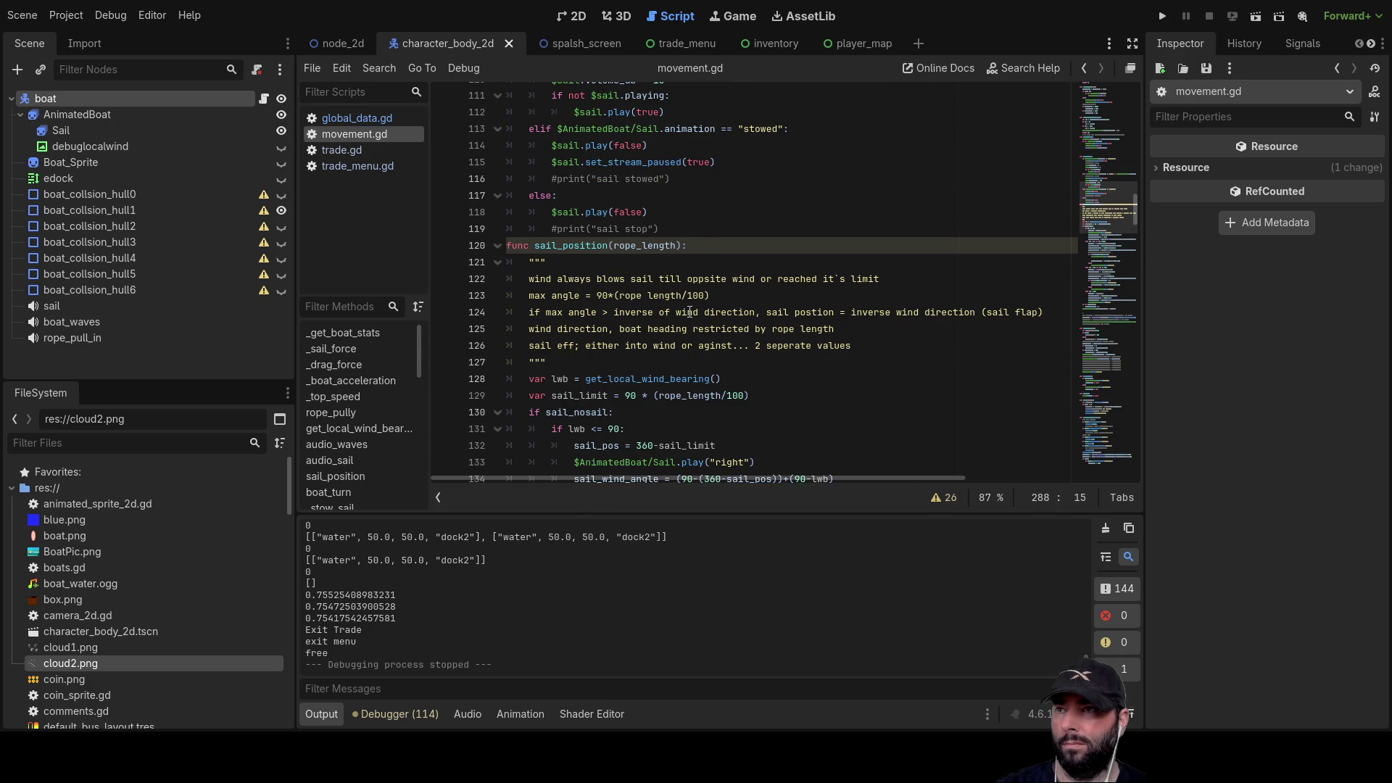
{"action": "scroll", "coordinate": [689, 312], "scroll_direction": "up", "scroll_amount": 3}
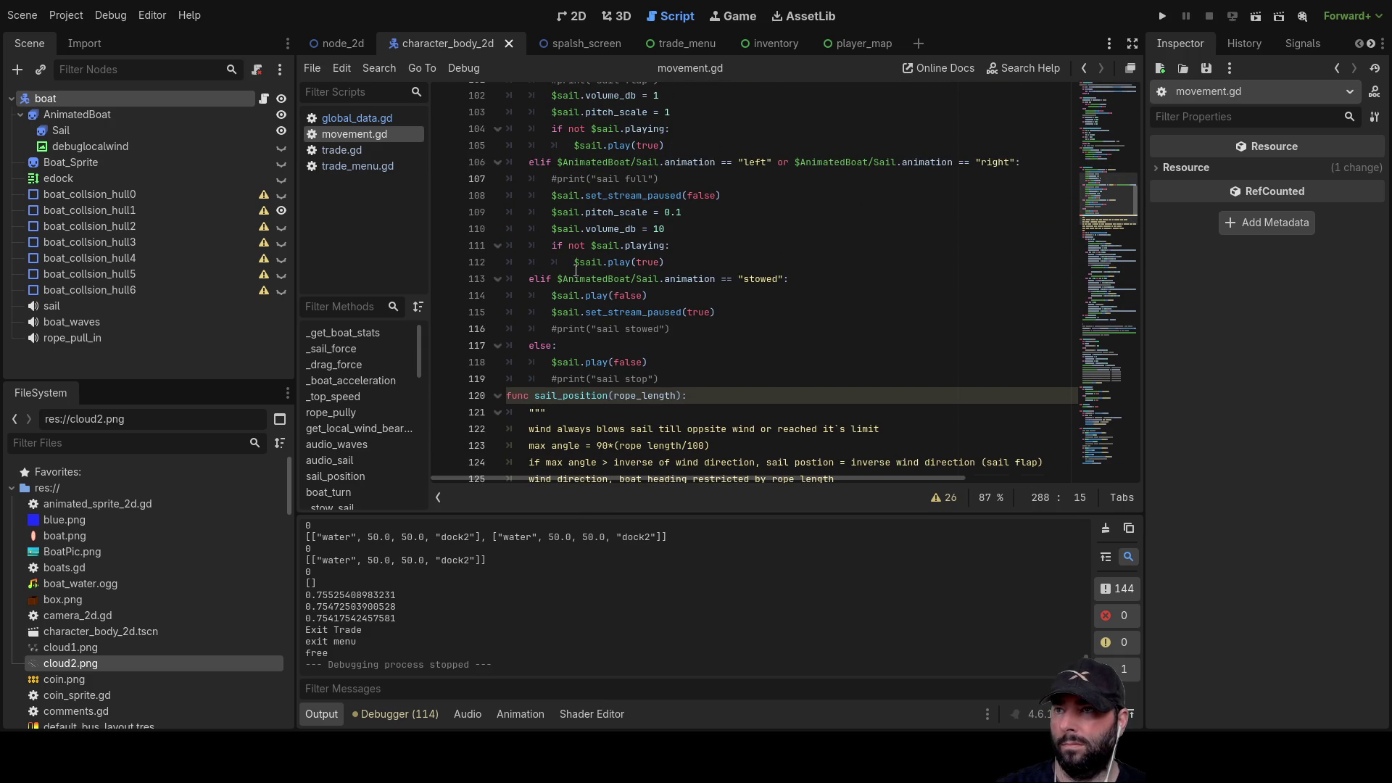
{"action": "scroll", "coordinate": [576, 271], "scroll_direction": "up", "scroll_amount": 2}
{"action": "scroll", "coordinate": [565, 232], "scroll_direction": "up", "scroll_amount": 5}
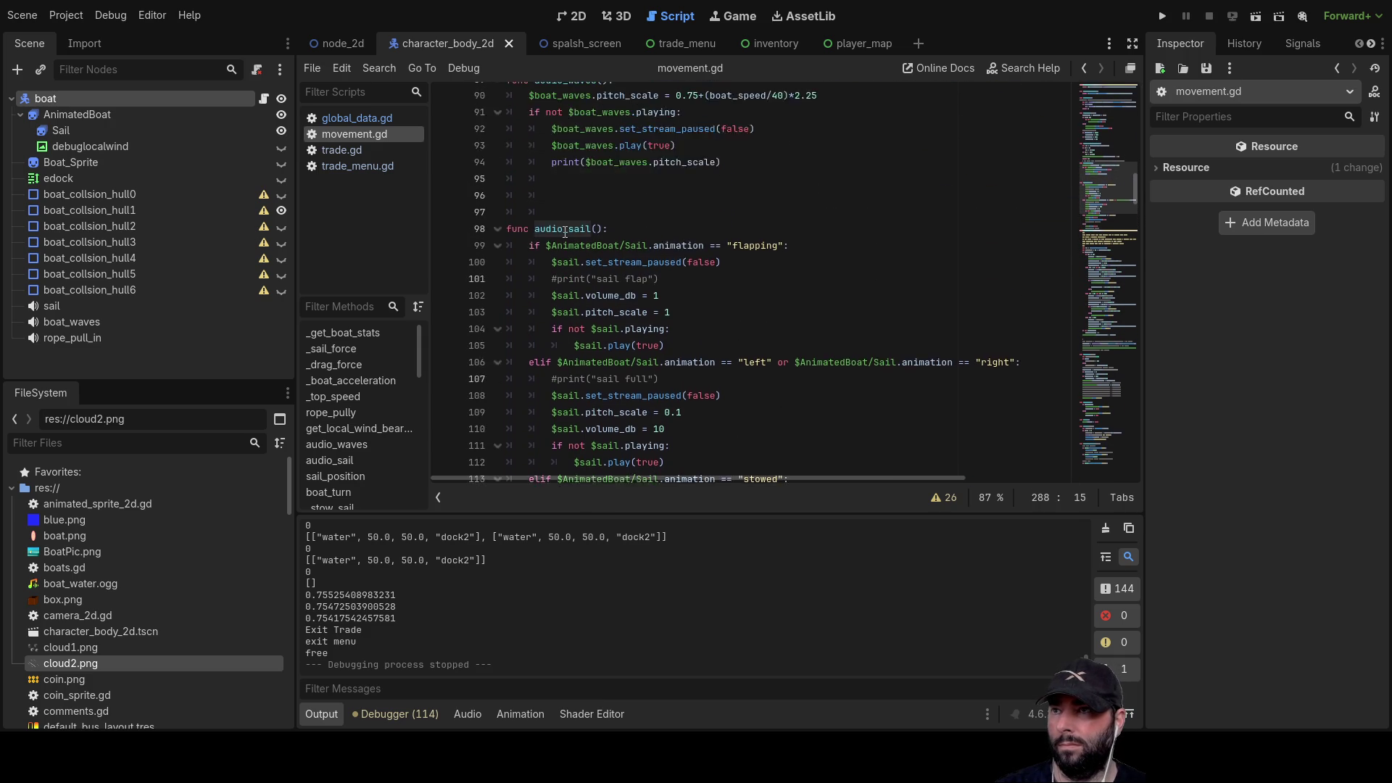
- Comment out print($boat_waves.pitch_scale) on line 94 and return to the node_2d main scene
{"action": "left_click", "coordinate": [554, 296]}
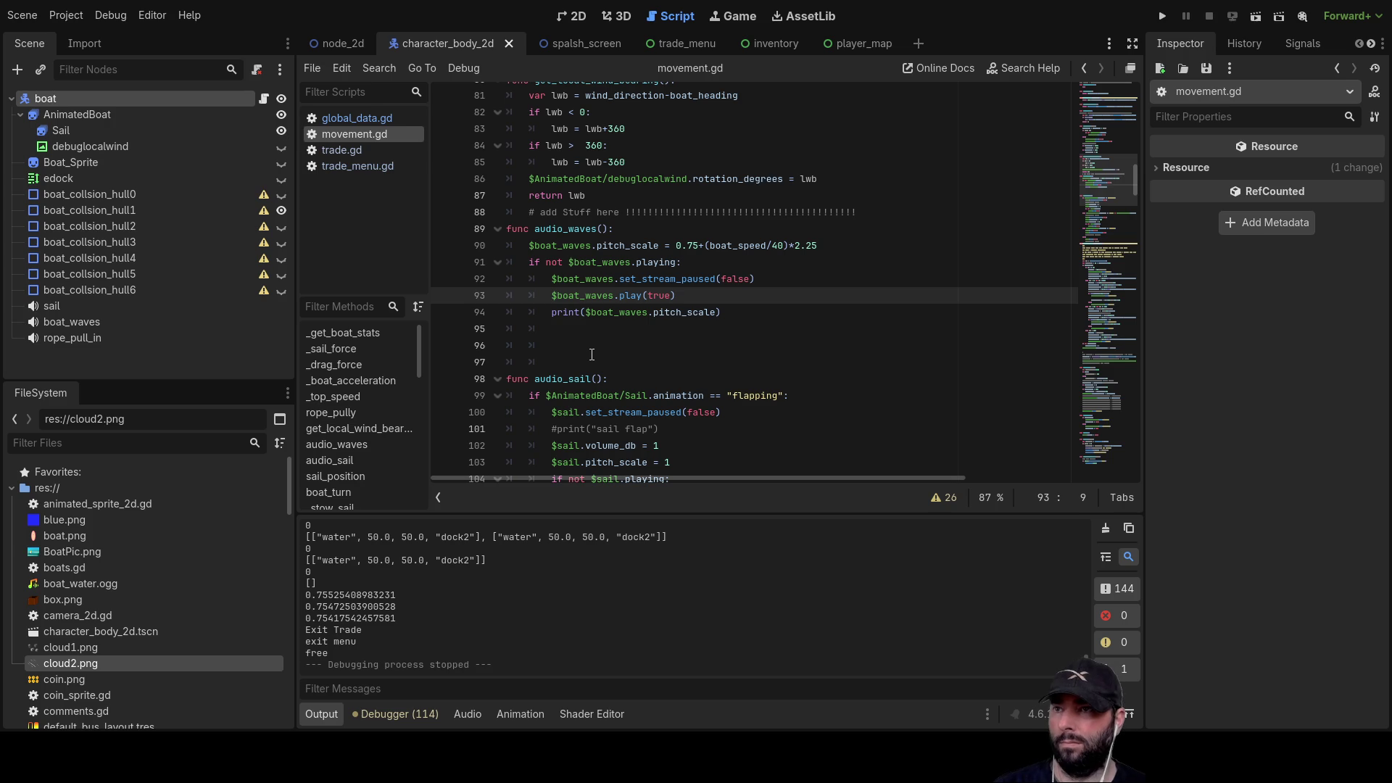
{"action": "key", "text": "Down"}
{"action": "type", "text": "#"}
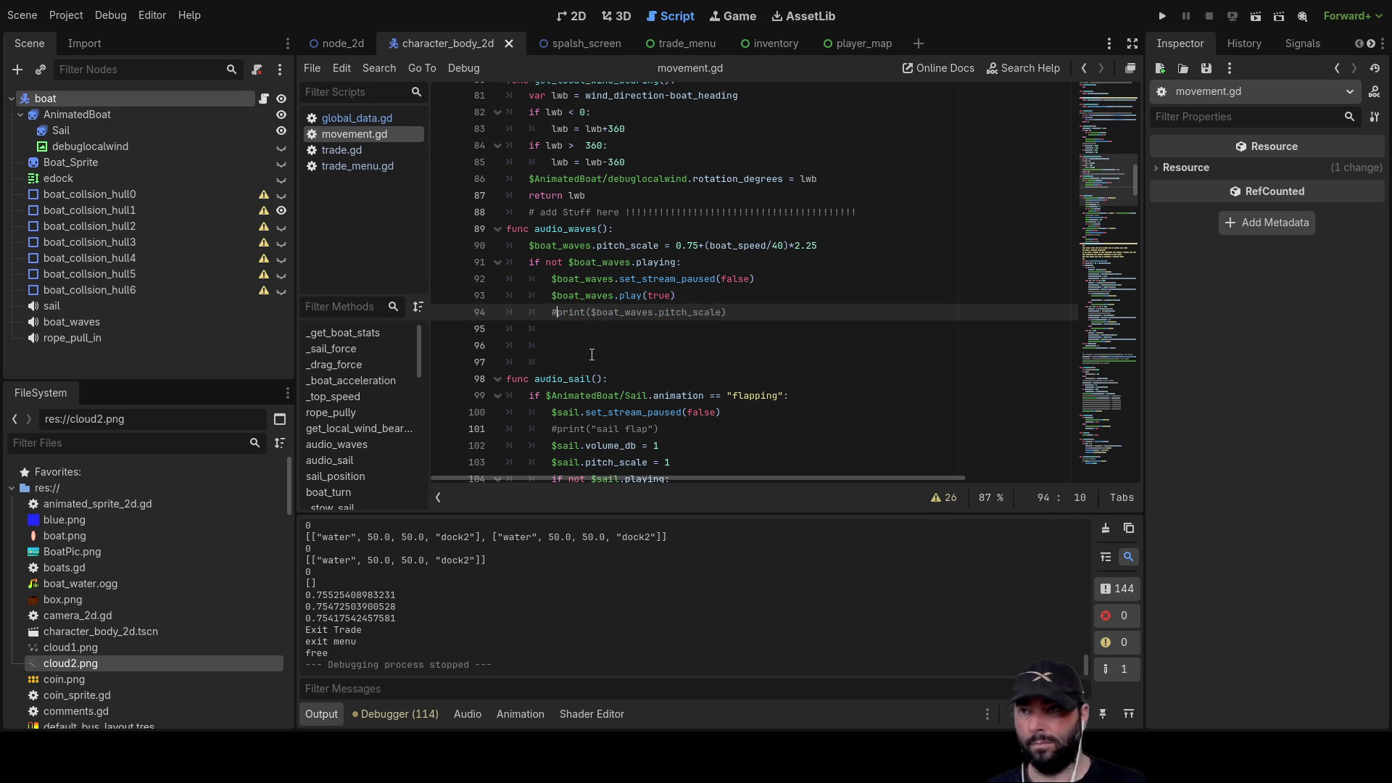
{"action": "scroll", "coordinate": [581, 314], "scroll_direction": "up", "scroll_amount": 4}
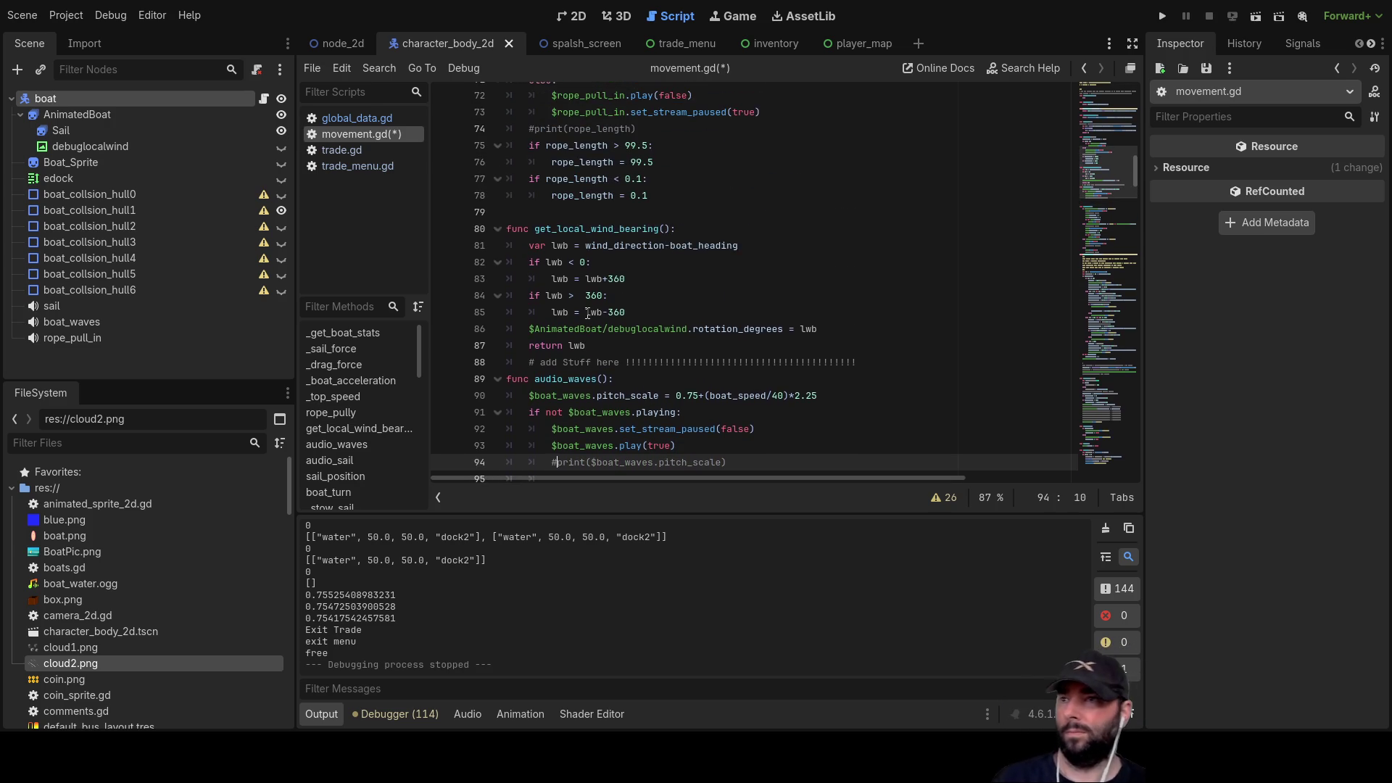
{"action": "scroll", "coordinate": [598, 319], "scroll_direction": "up", "scroll_amount": 5}
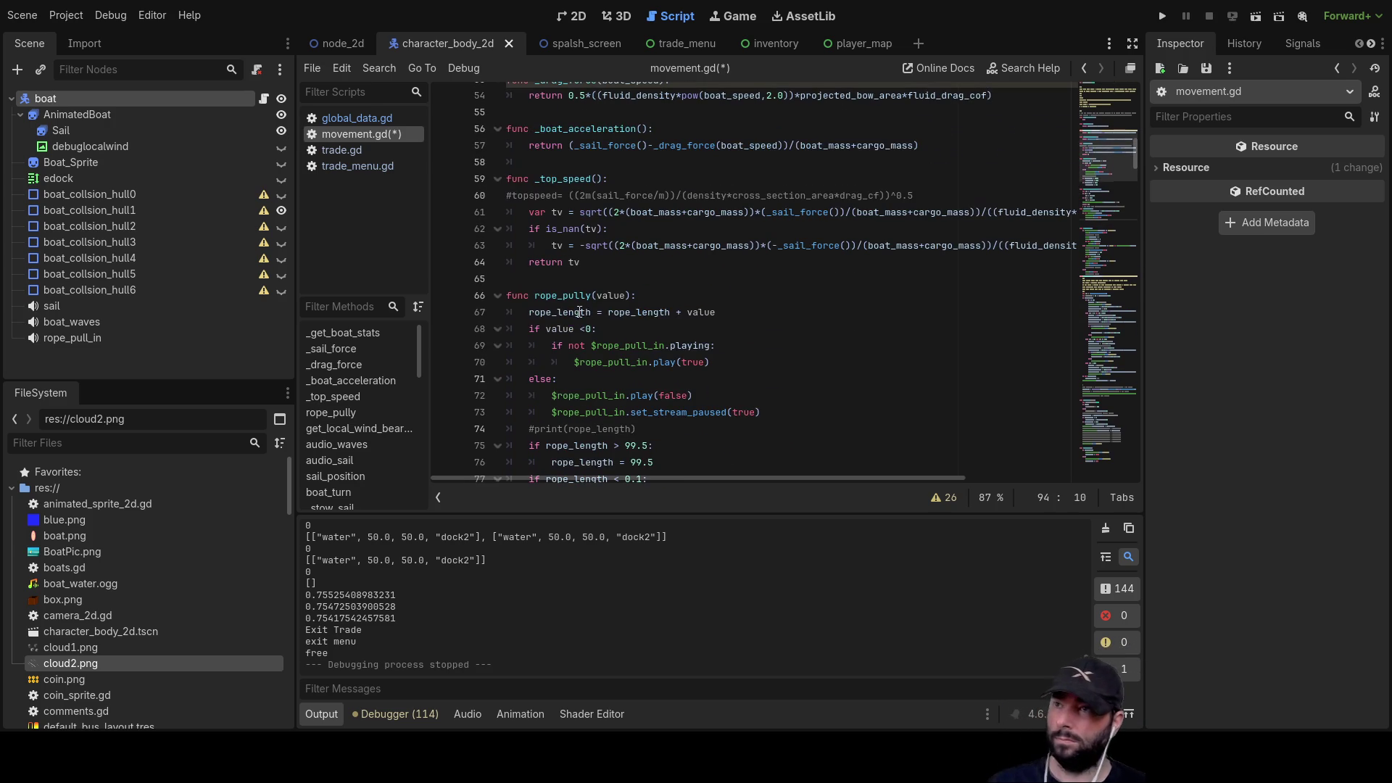
{"action": "scroll", "coordinate": [609, 324], "scroll_direction": "up", "scroll_amount": 8}
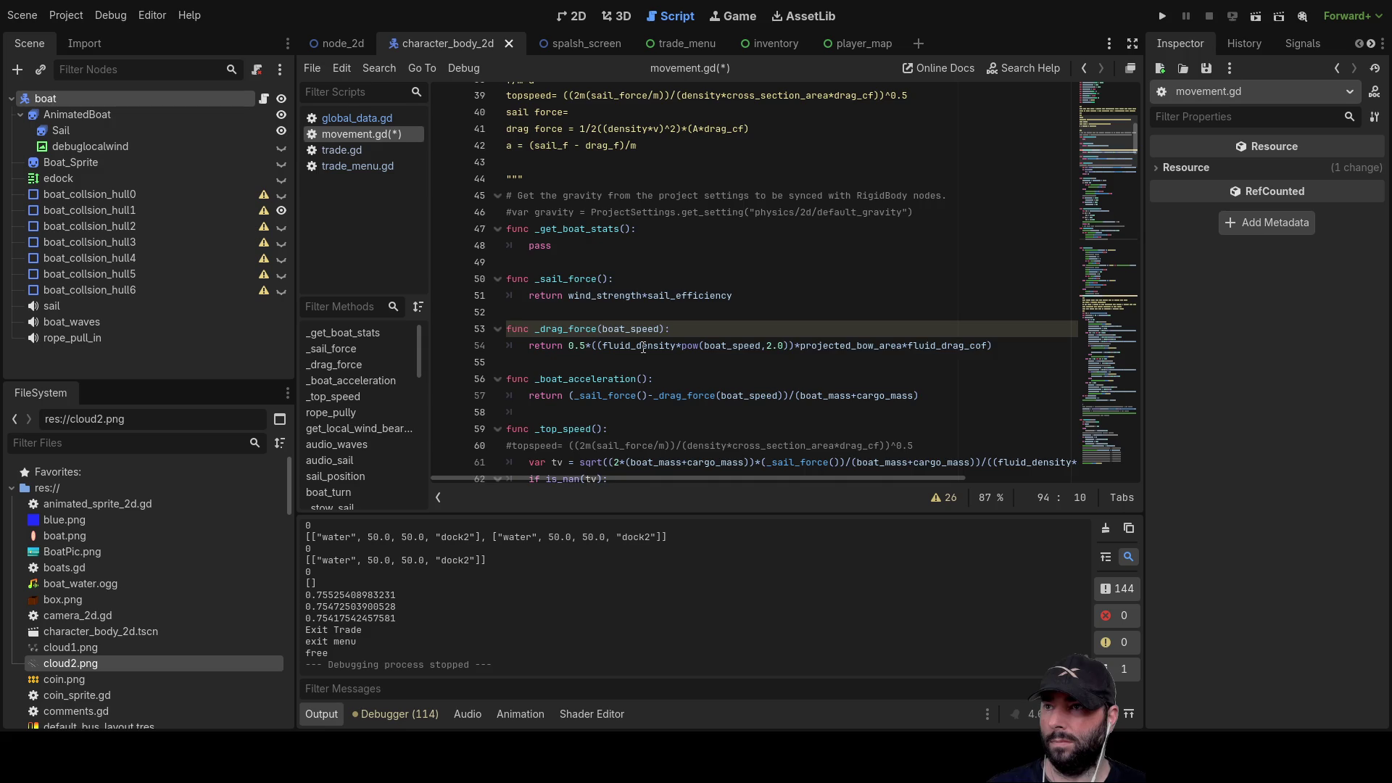
{"action": "scroll", "coordinate": [644, 347], "scroll_direction": "up", "scroll_amount": 9}
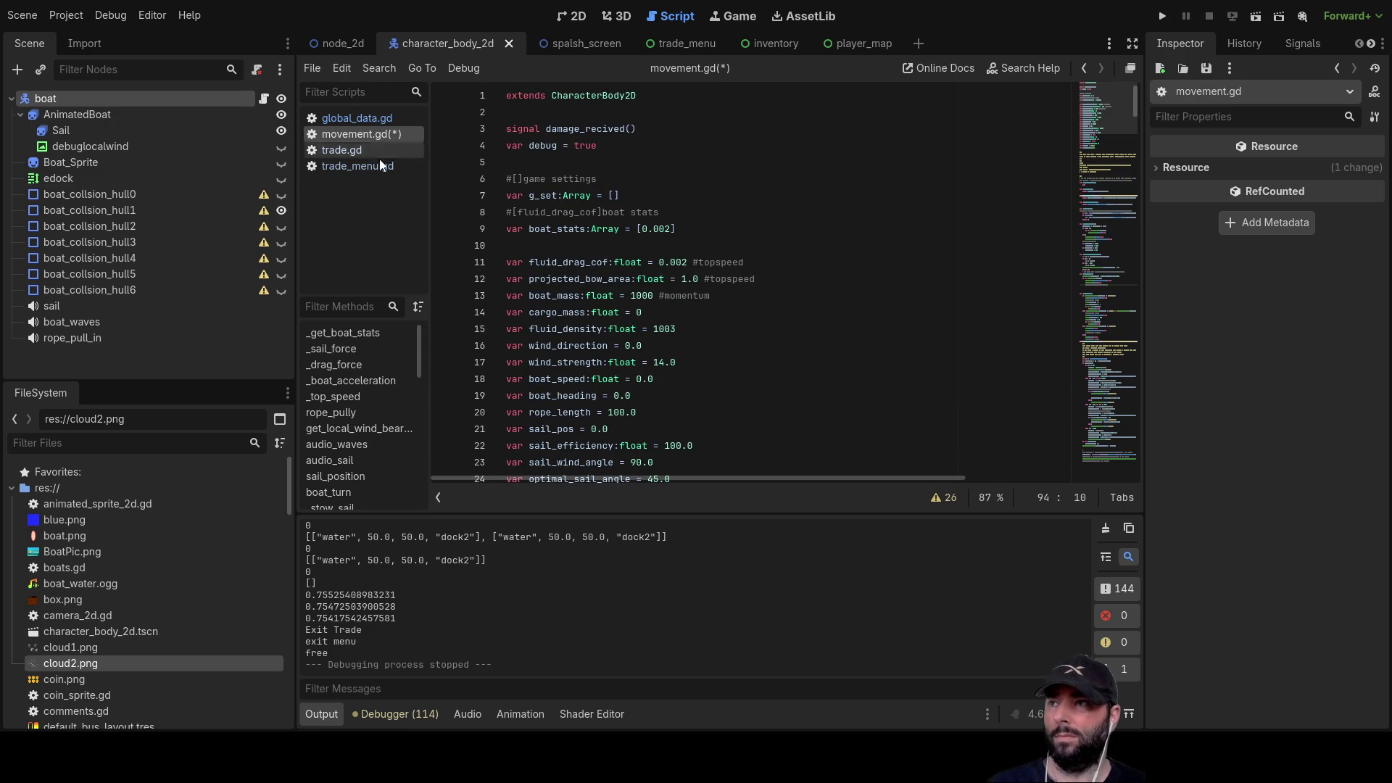
{"action": "left_click", "coordinate": [337, 42]}
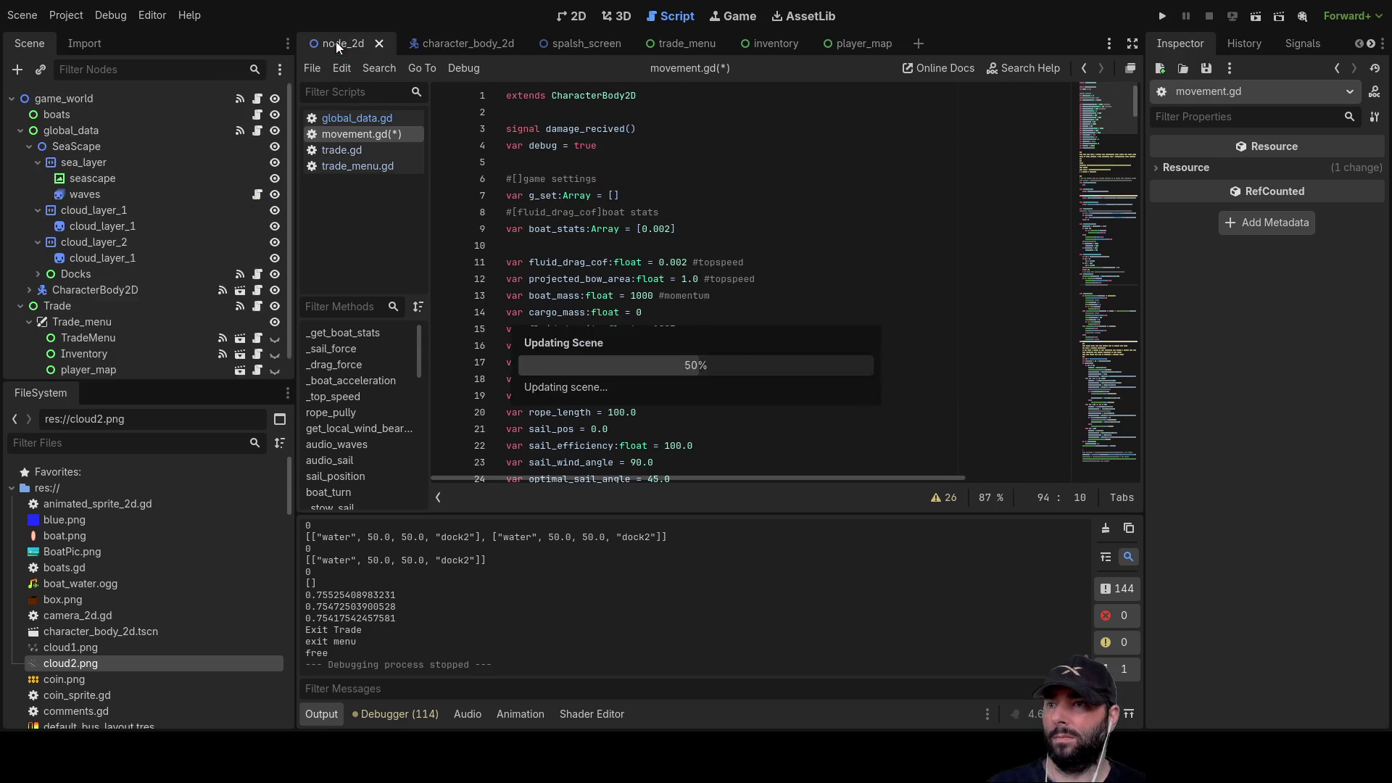
- In trade_menu.gd, remove trade_data.find("water") so line 167 reads 'for x in trade_data:'
{"action": "scroll", "coordinate": [709, 300], "scroll_direction": "down", "scroll_amount": 6}
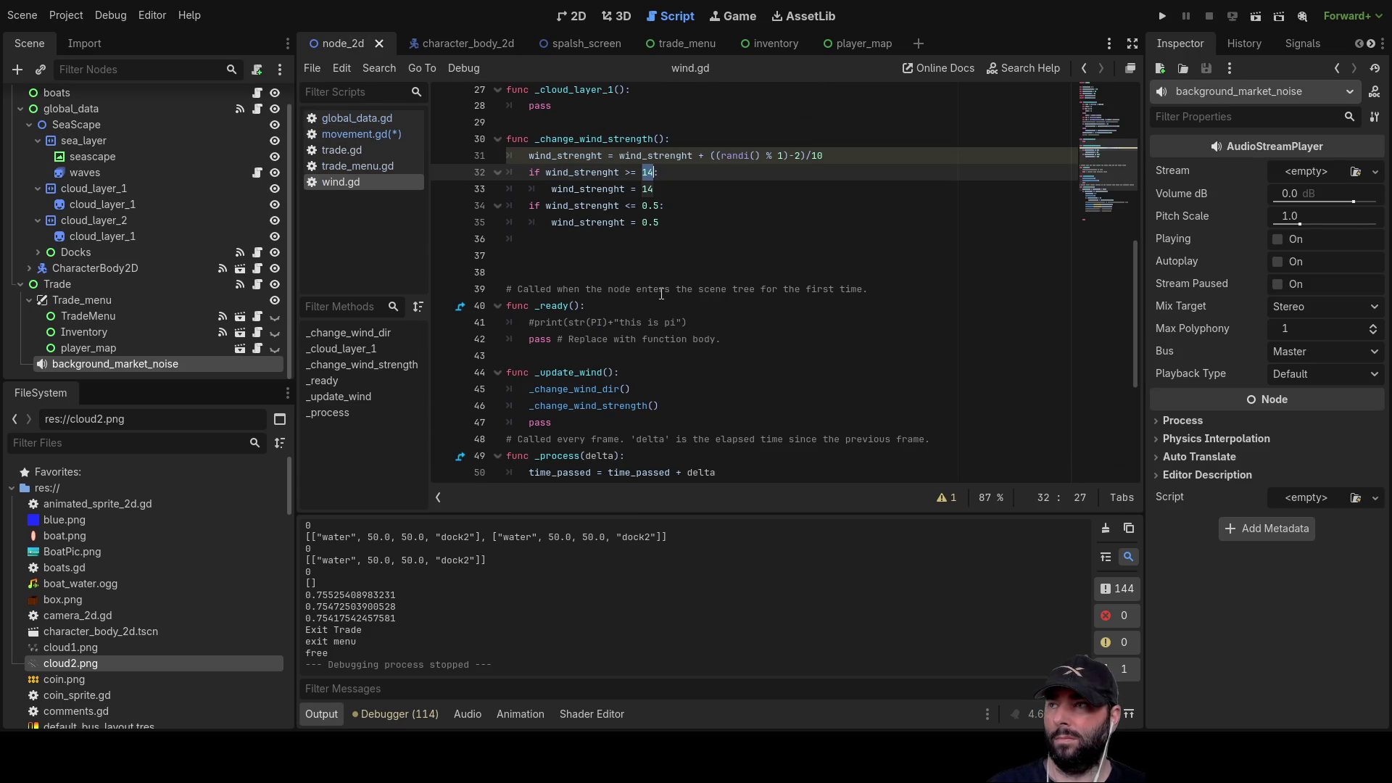
{"action": "left_click", "coordinate": [359, 118]}
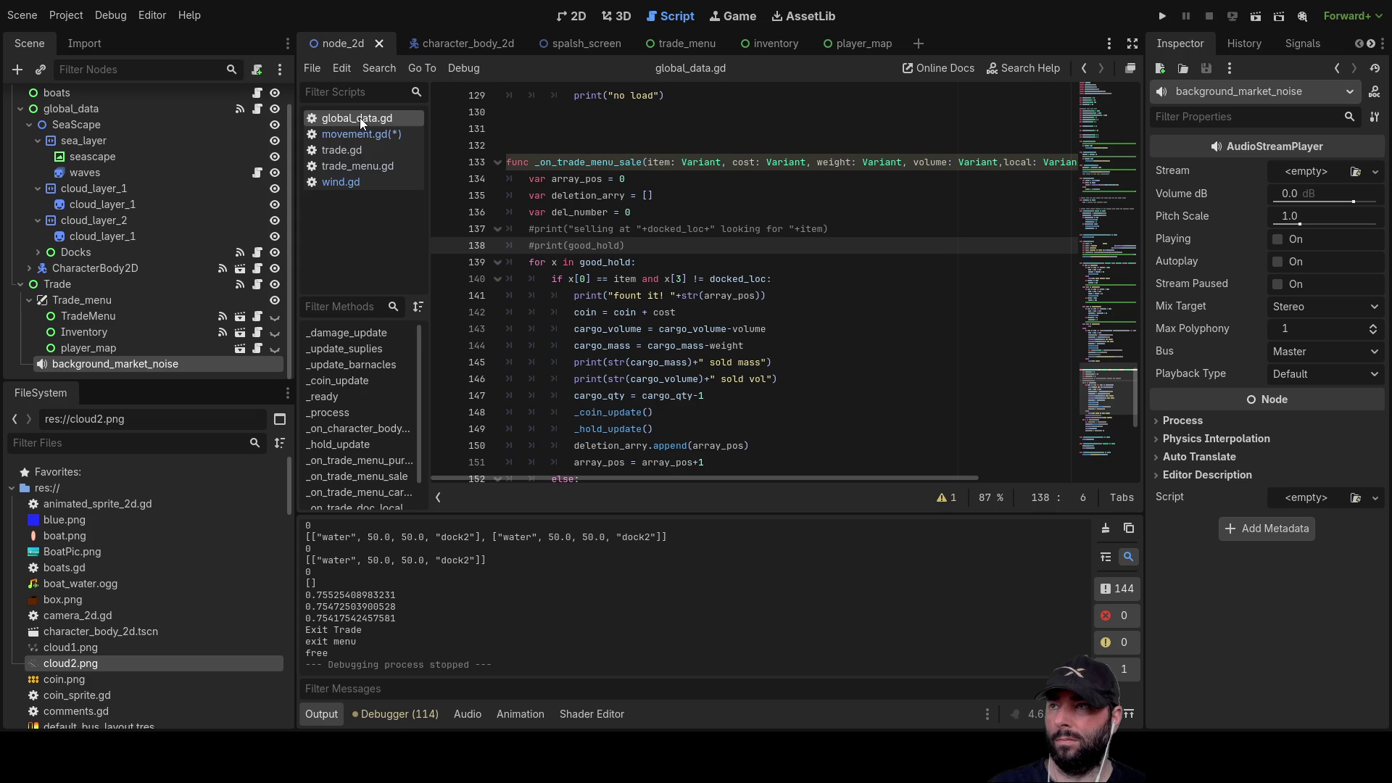
{"action": "left_click", "coordinate": [353, 166]}
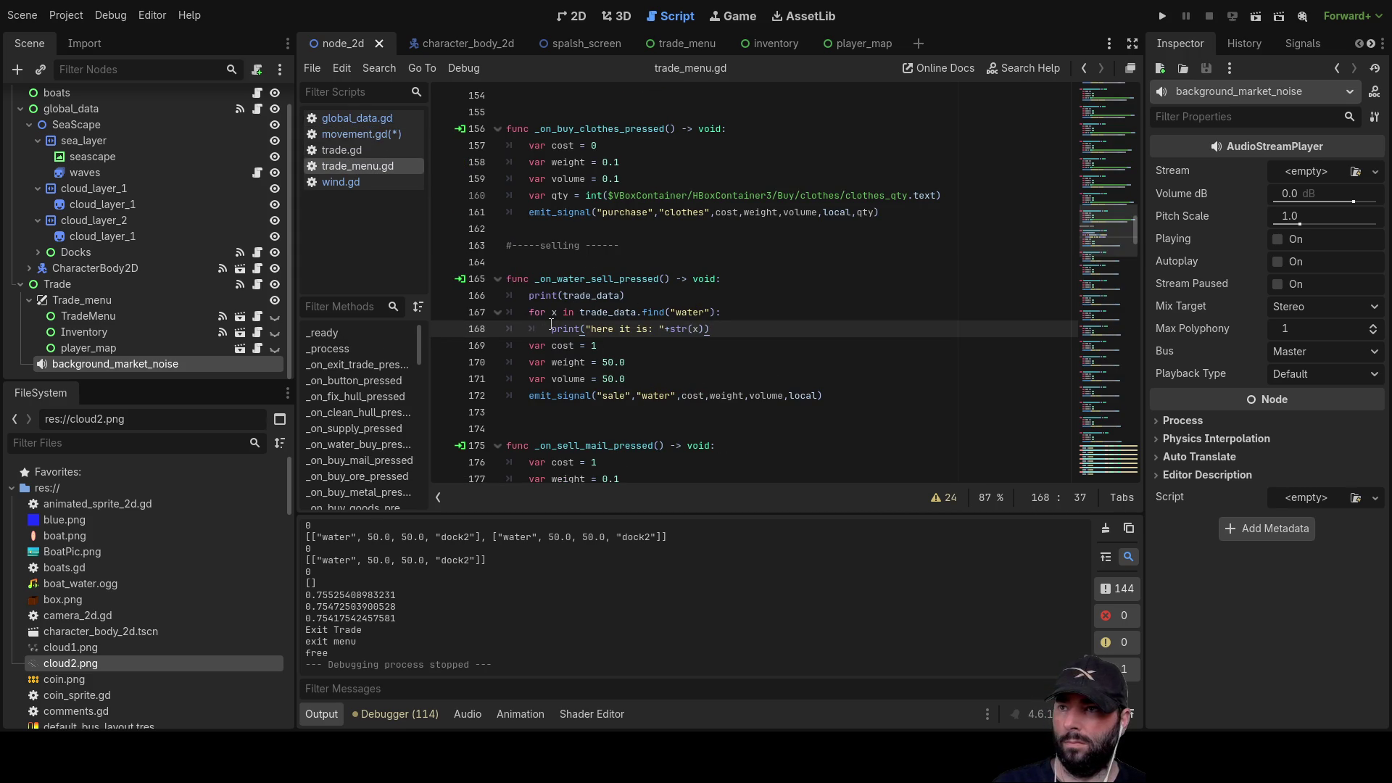
{"action": "left_click", "coordinate": [642, 312]}
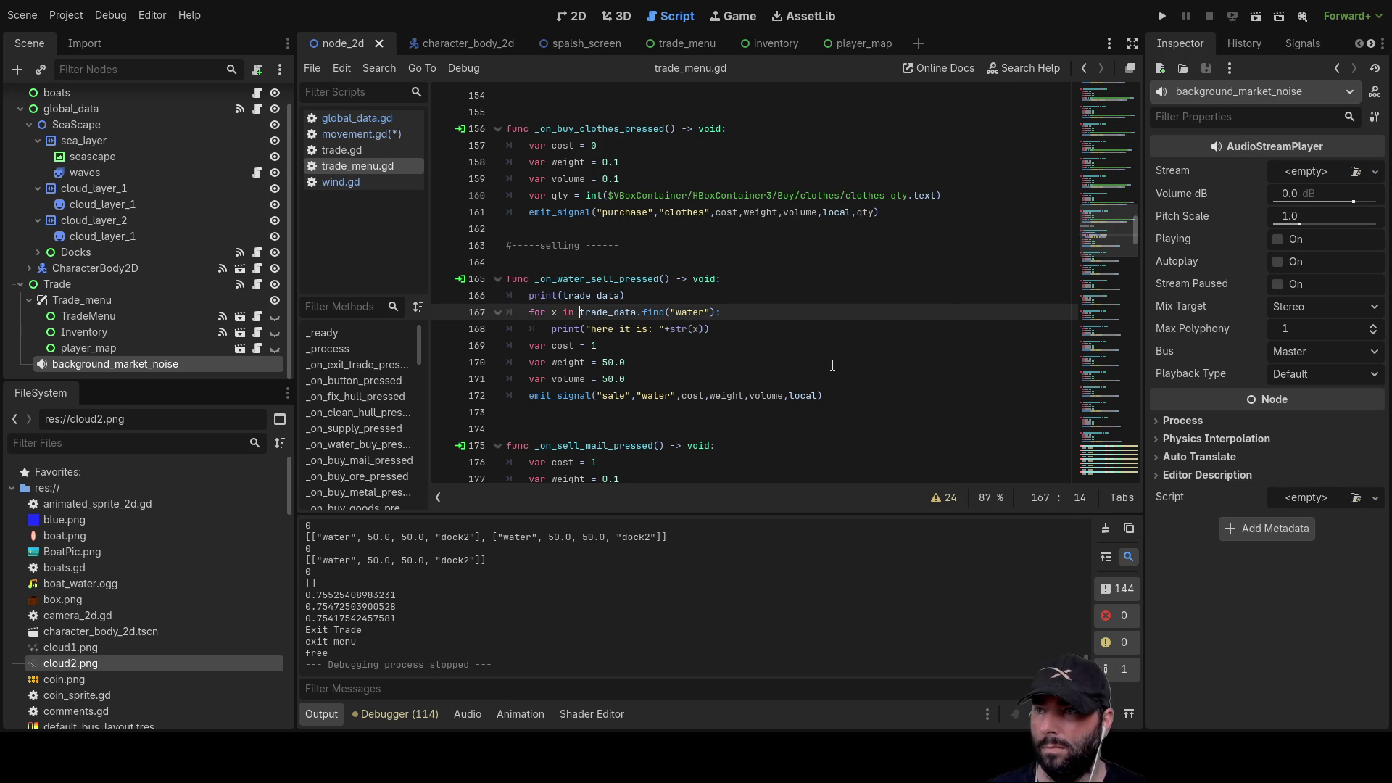
{"action": "key", "text": "shift+Right"}
{"action": "key", "text": "shift+Right"}
{"action": "key", "text": "shift+Right"}
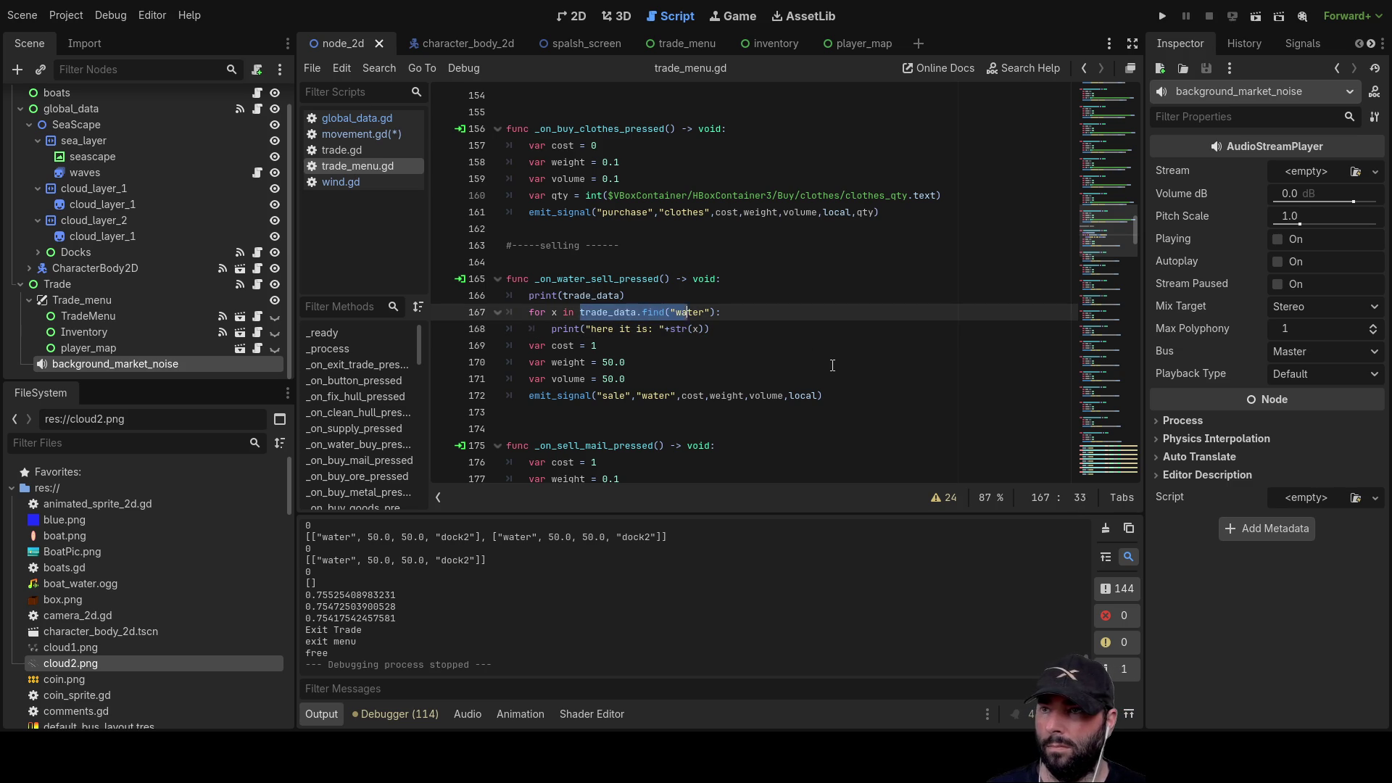
{"action": "key", "text": "shift+Right"}
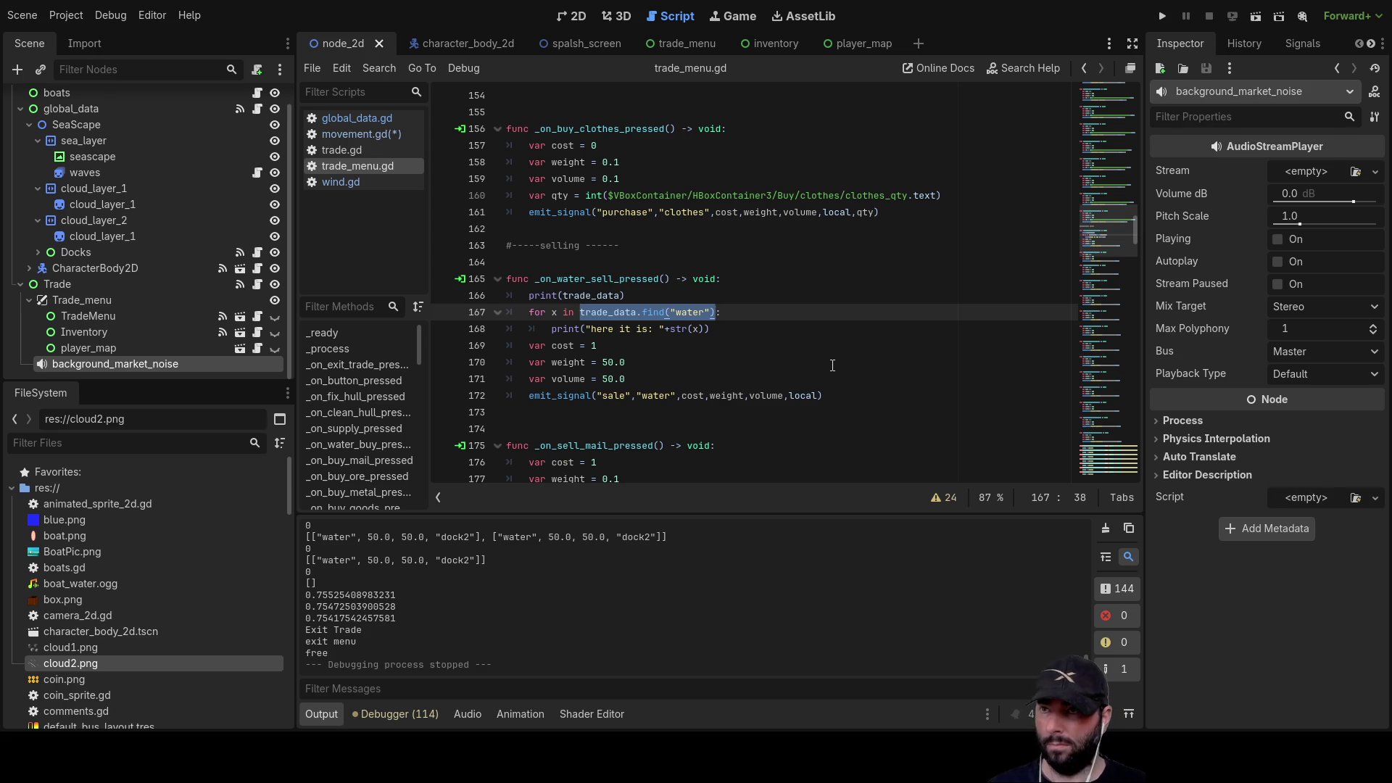
{"action": "key", "text": "Left"}
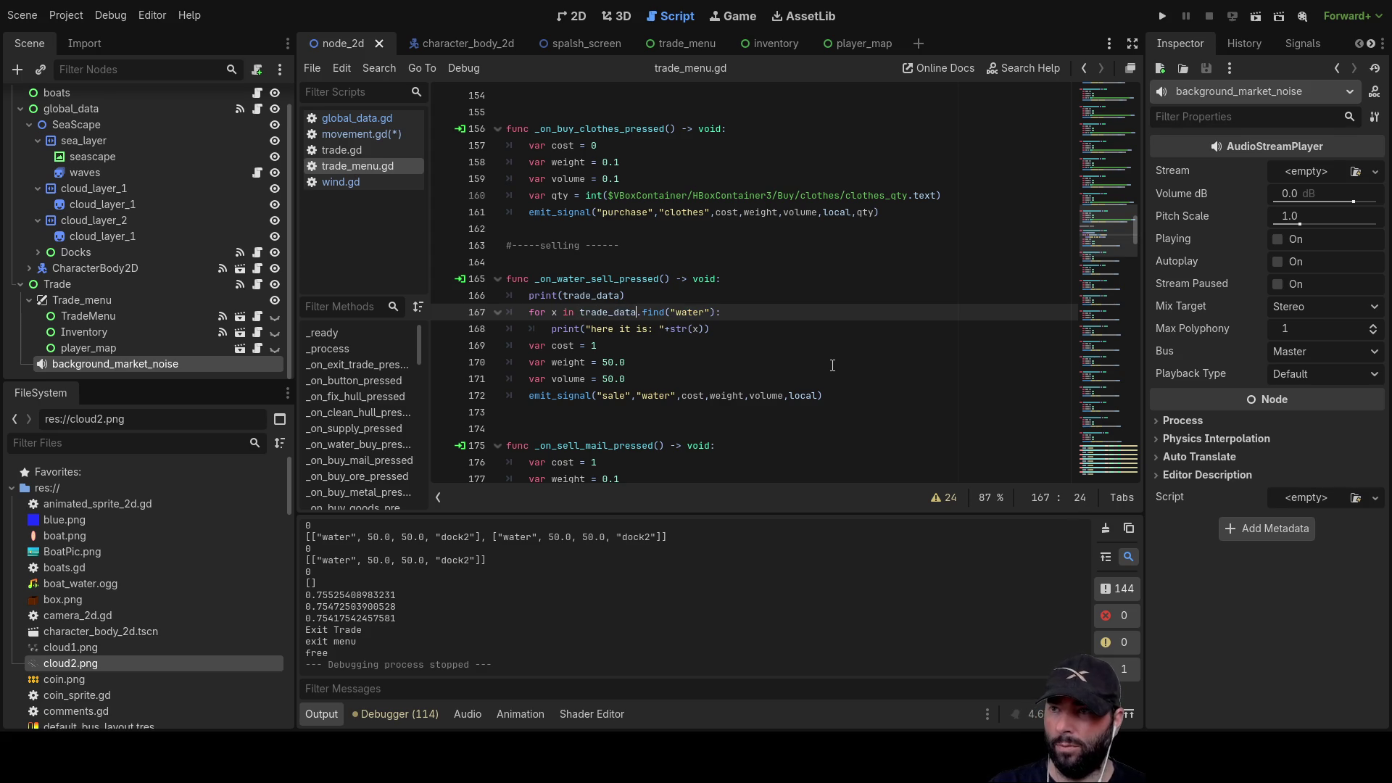
{"action": "key", "text": "Delete"}
{"action": "key", "text": "Delete"}
{"action": "key", "text": "Delete"}
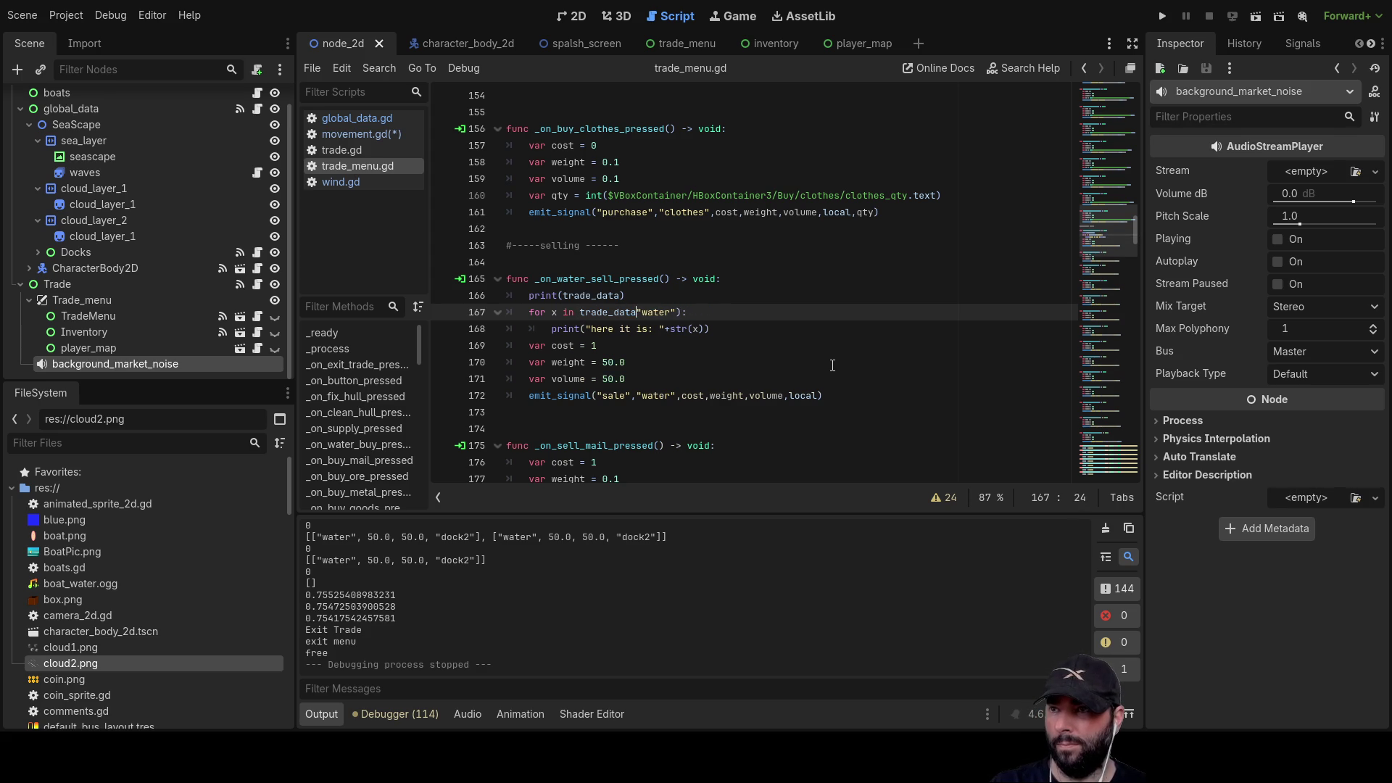
{"action": "key", "text": "Delete"}
{"action": "key", "text": "Delete"}
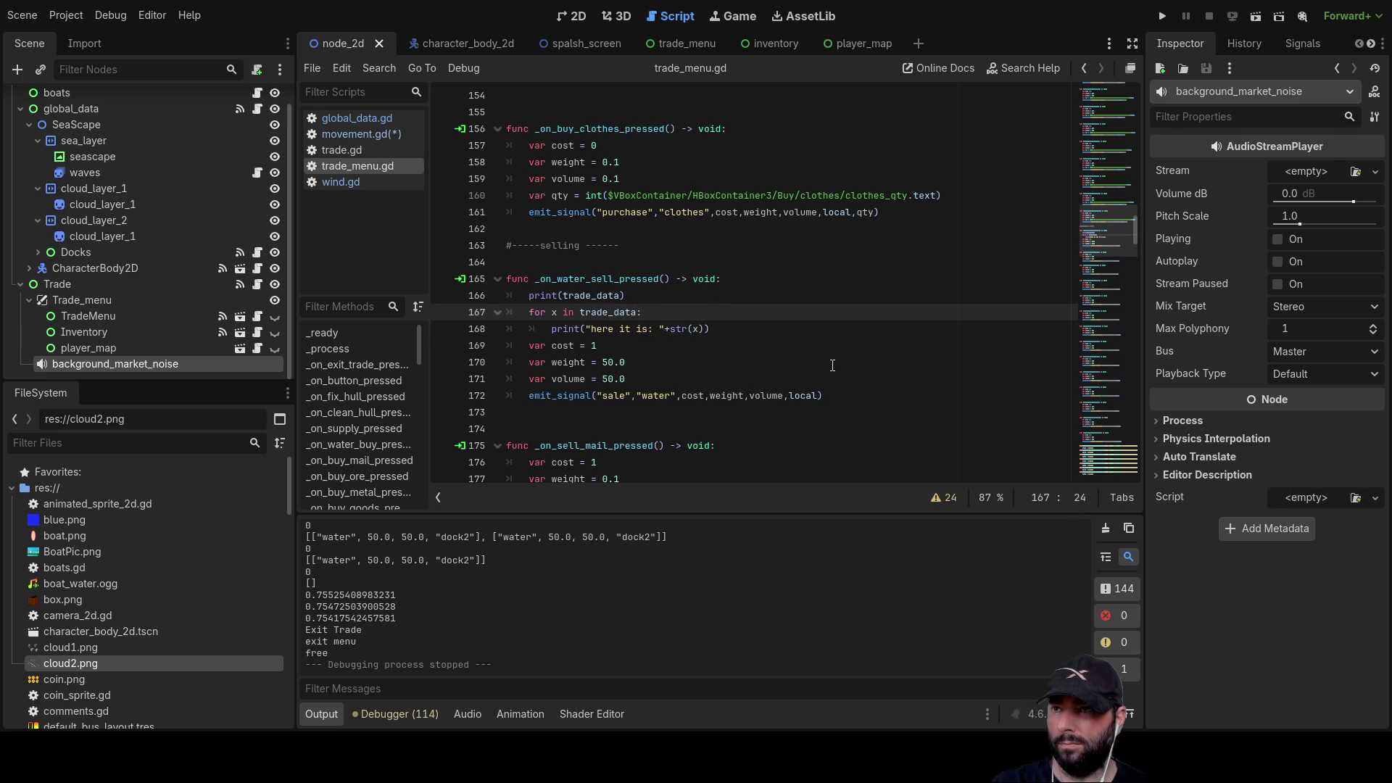
- Add 'if x.find("water",0):' above the print line in the water sell loop
{"action": "key", "text": "Down"}
{"action": "key", "text": "Return"}
{"action": "key", "text": "Up"}
{"action": "type", "text": "if"}
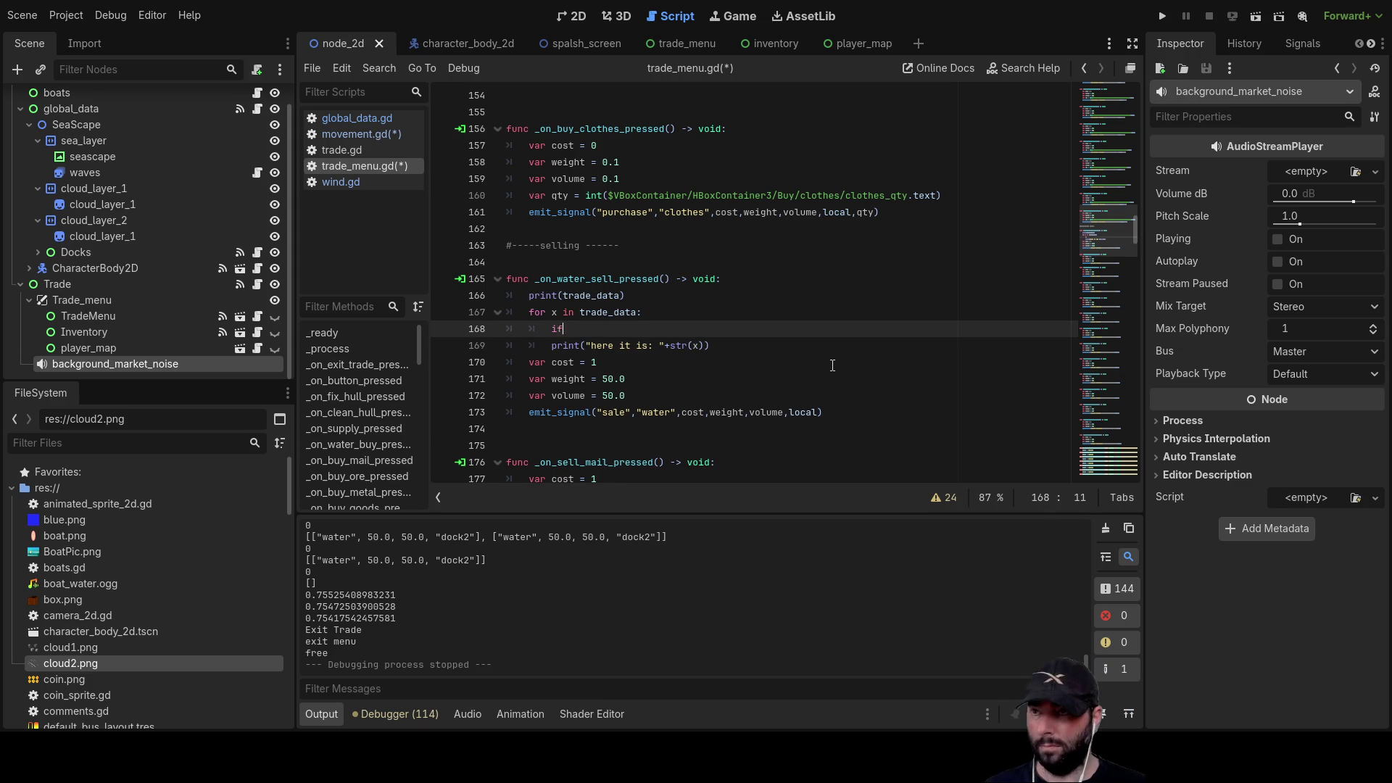
{"action": "type", "text": " trade_data.find(\"water\")"}
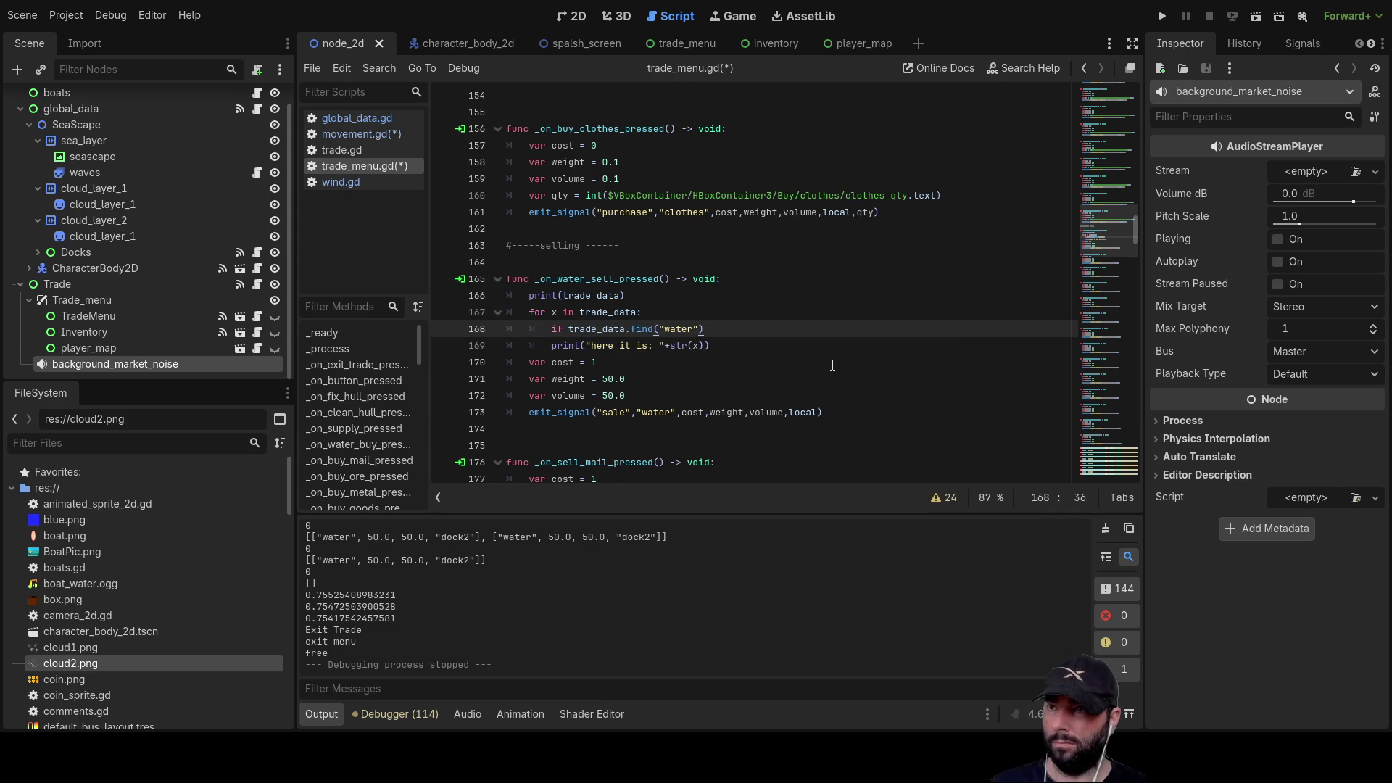
{"action": "key", "text": "Left"}
{"action": "key", "text": "Left"}
{"action": "key", "text": "Left"}
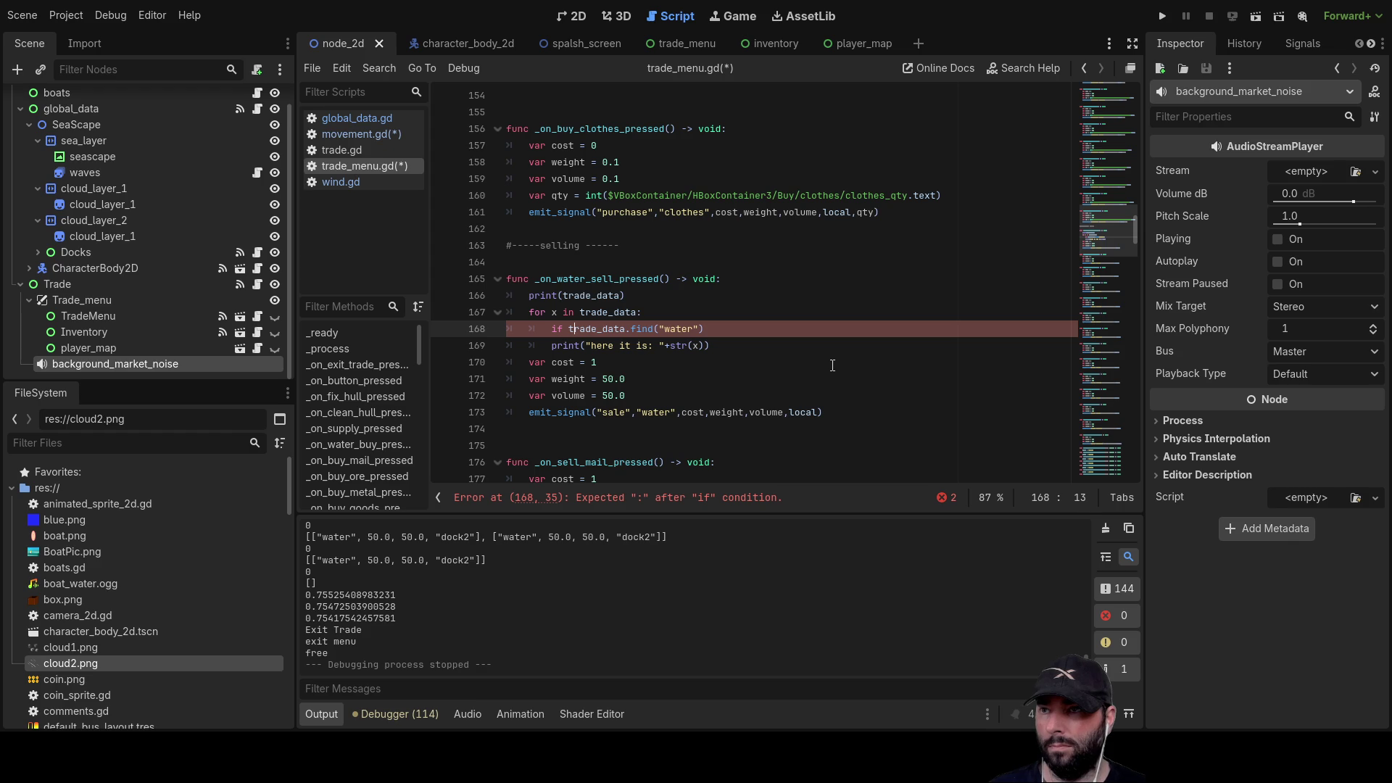
{"action": "key", "text": "Delete"}
{"action": "key", "text": "Delete"}
{"action": "key", "text": "Delete"}
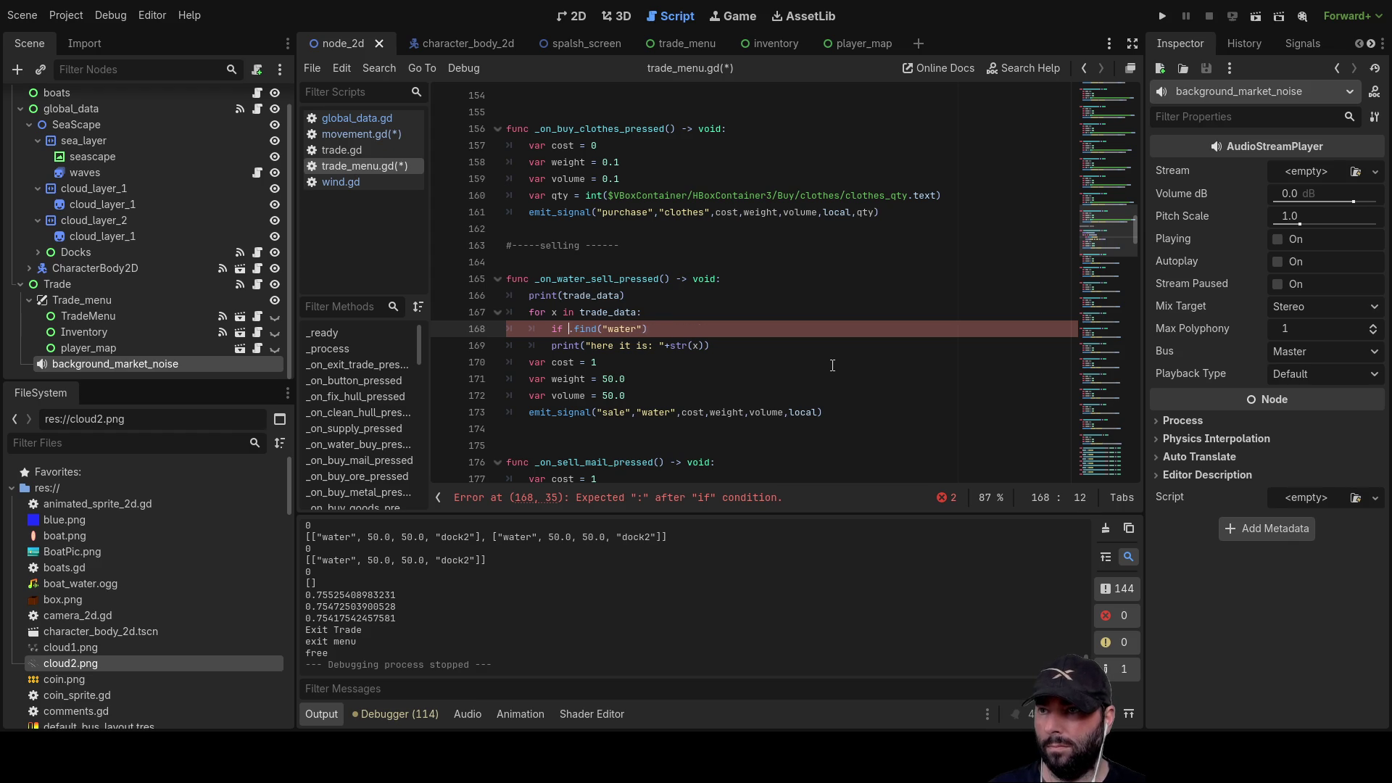
{"action": "type", "text": "x"}
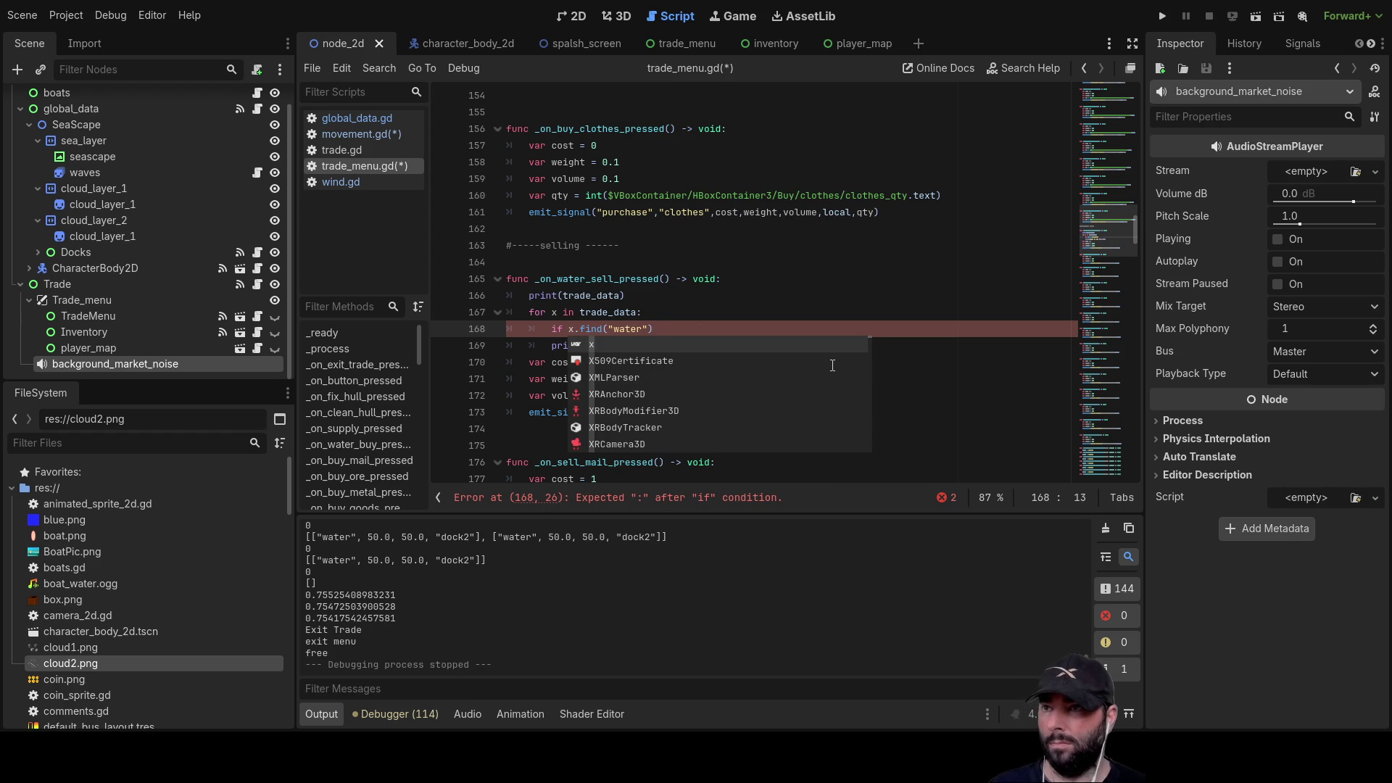
{"action": "key", "text": "Right"}
{"action": "key", "text": "Right"}
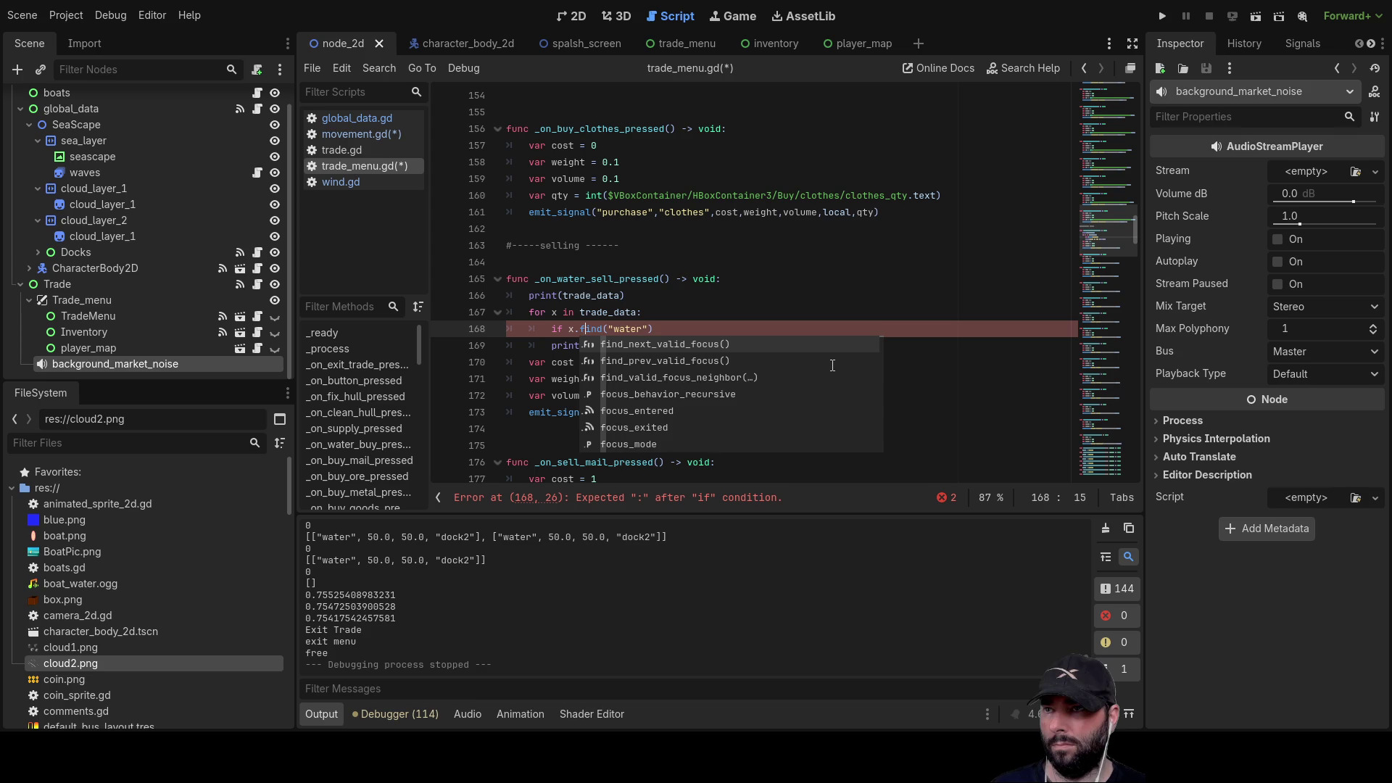
{"action": "key", "text": "Right"}
{"action": "key", "text": "Right"}
{"action": "key", "text": "Right"}
{"action": "type", "text": ",0"}
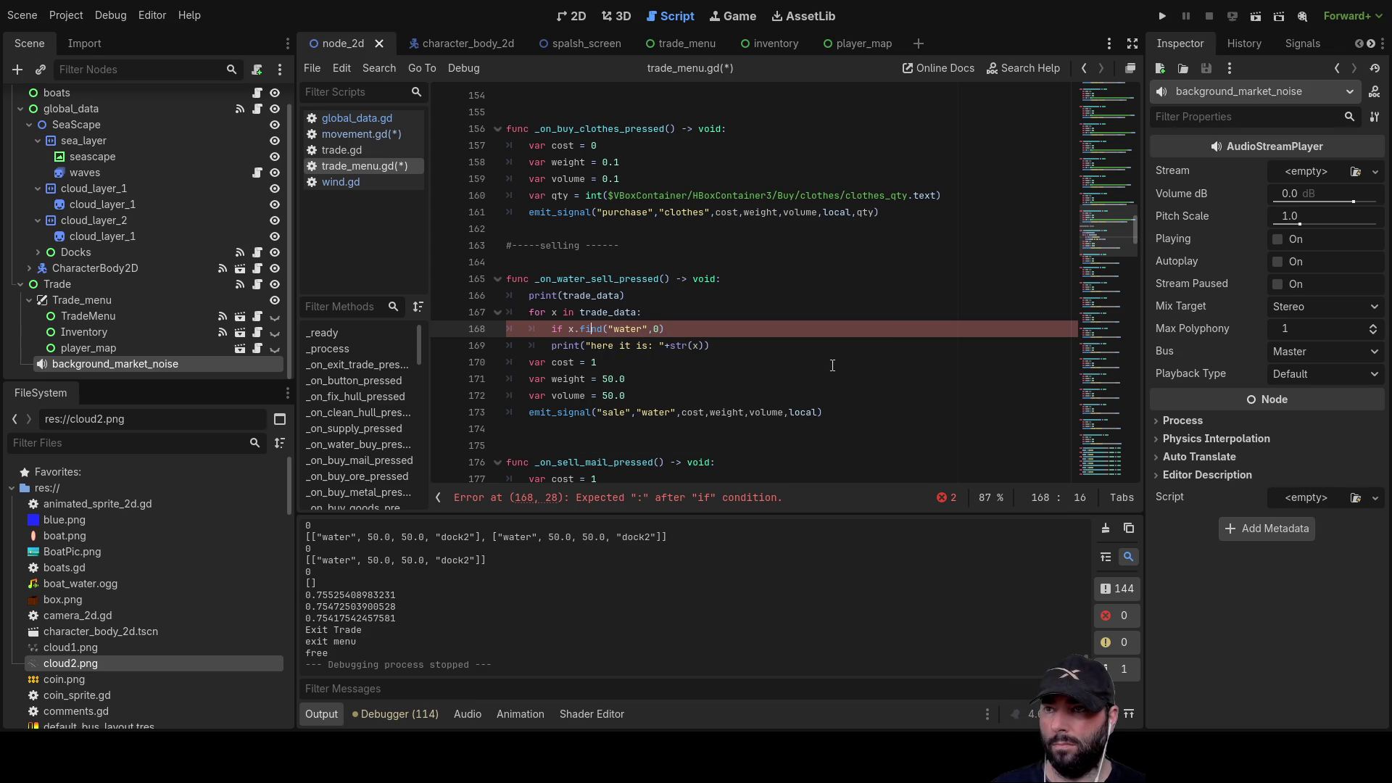
{"action": "key", "text": "Right"}
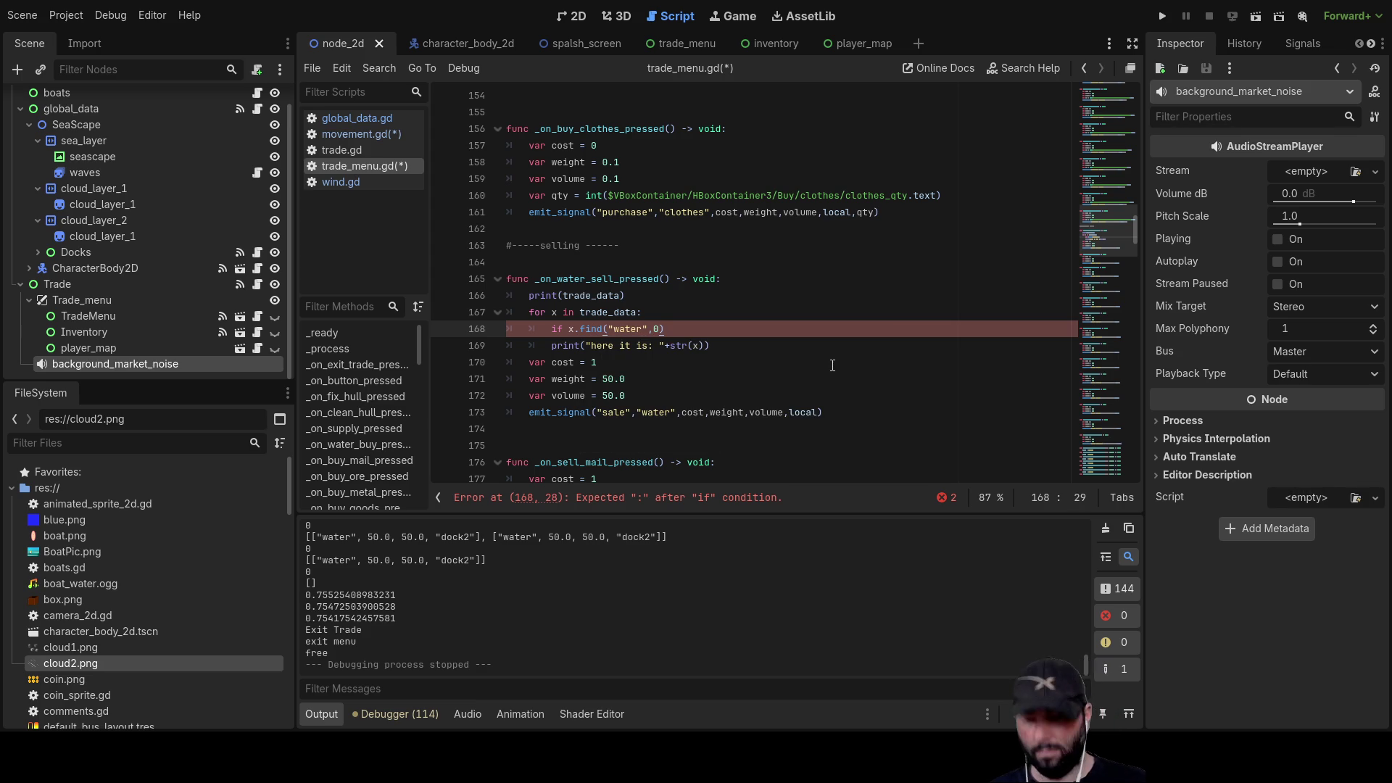
{"action": "type", "text": ":"}
{"action": "key", "text": "Down"}
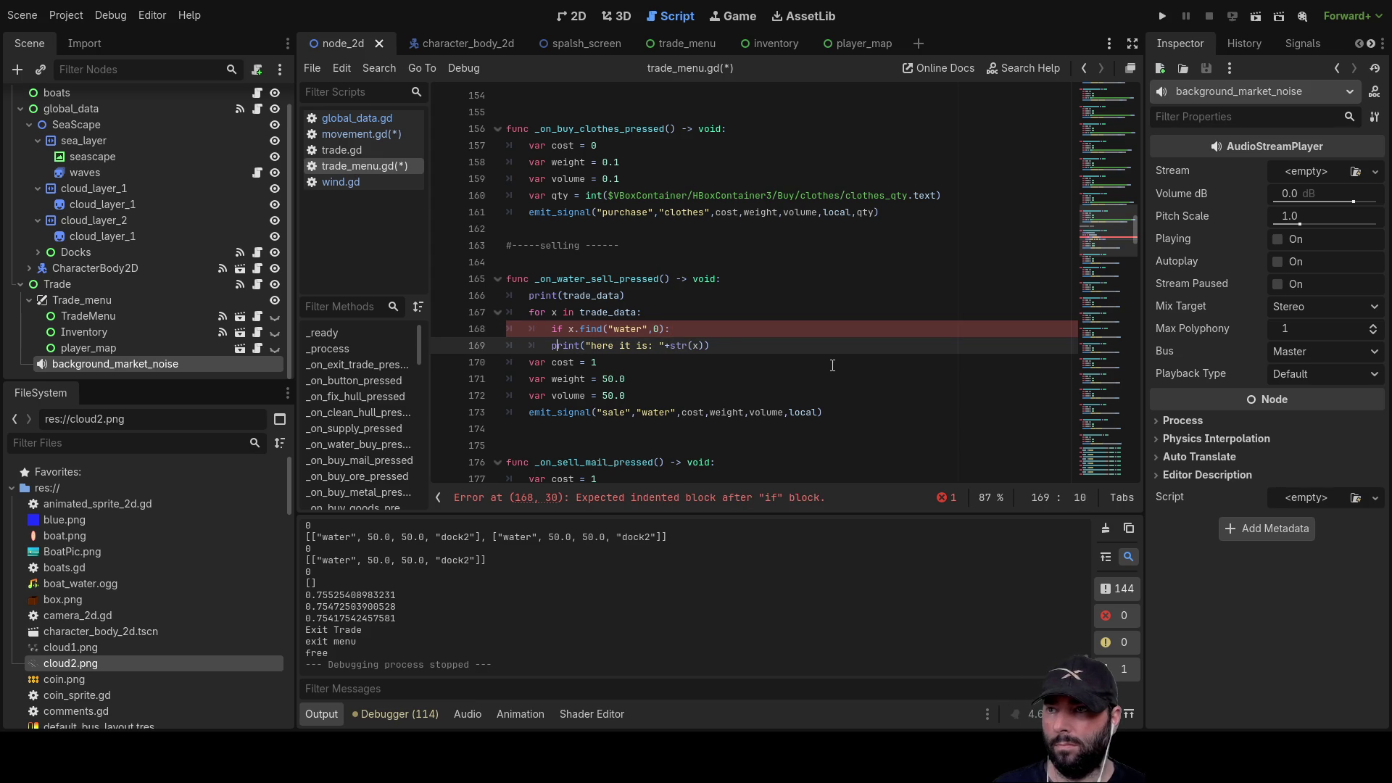
- Indent the print into the if block and run the project
{"action": "key", "text": "Tab"}
{"action": "key", "text": "Up"}
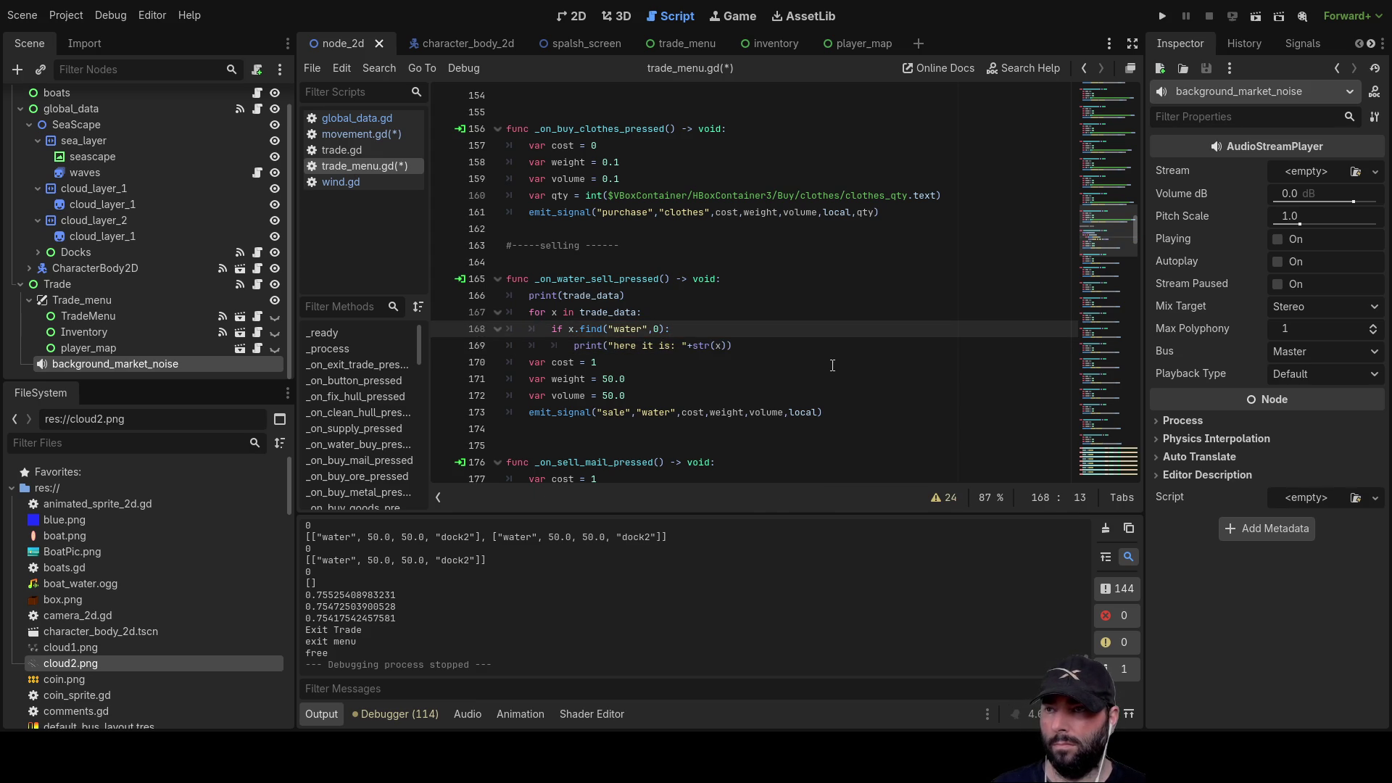
{"action": "key", "text": "Up"}
{"action": "key", "text": "Down"}
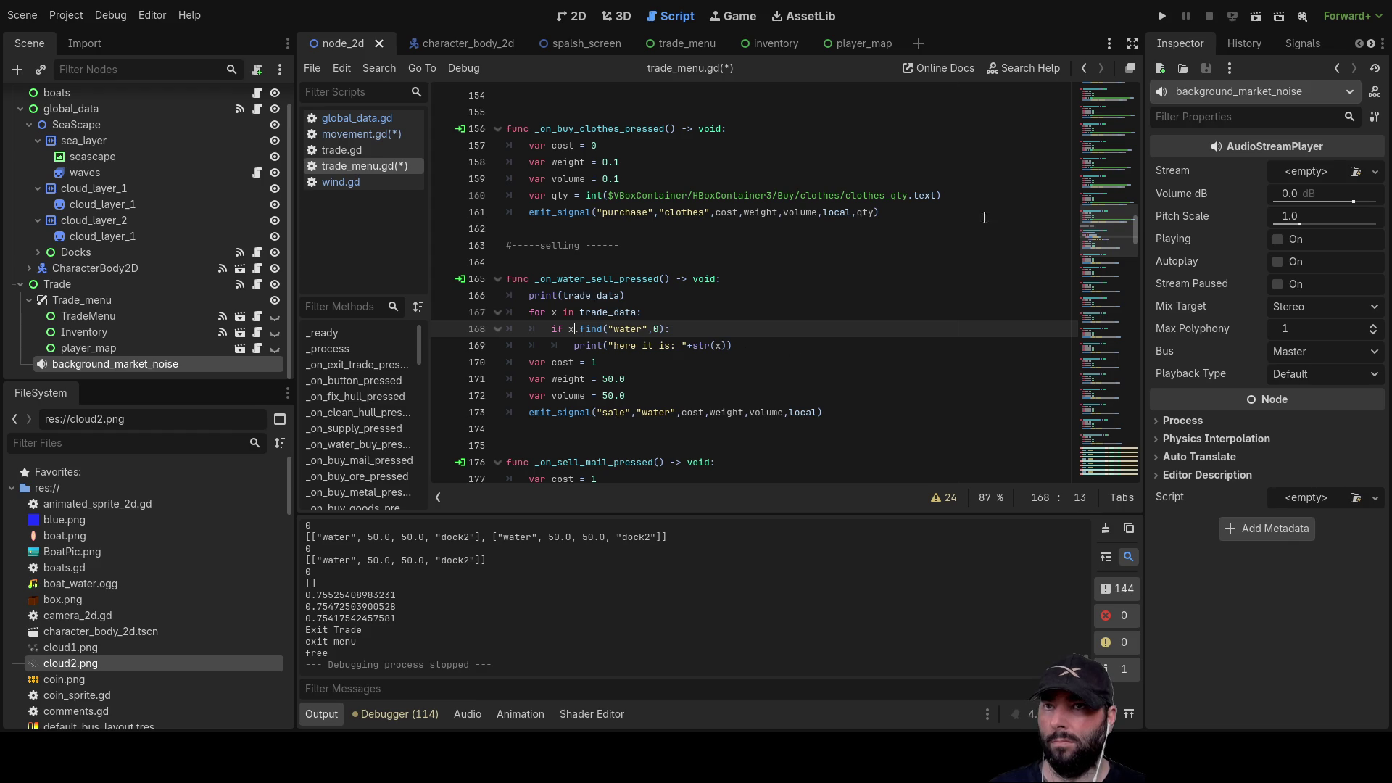
{"action": "left_click", "coordinate": [1162, 17]}
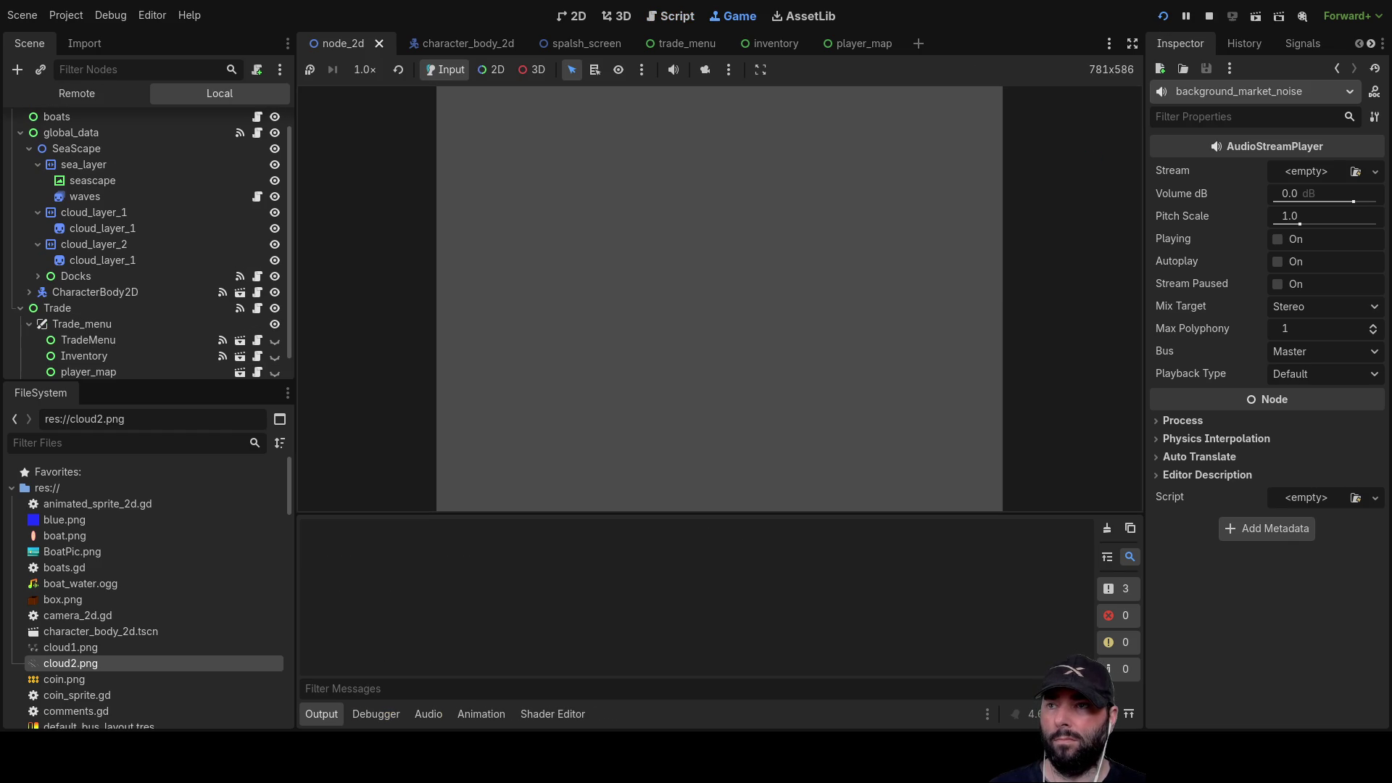
- Start a new game, buy Fresh Water at dock2, exit, and sell it at dock3
{"action": "left_click", "coordinate": [620, 109]}
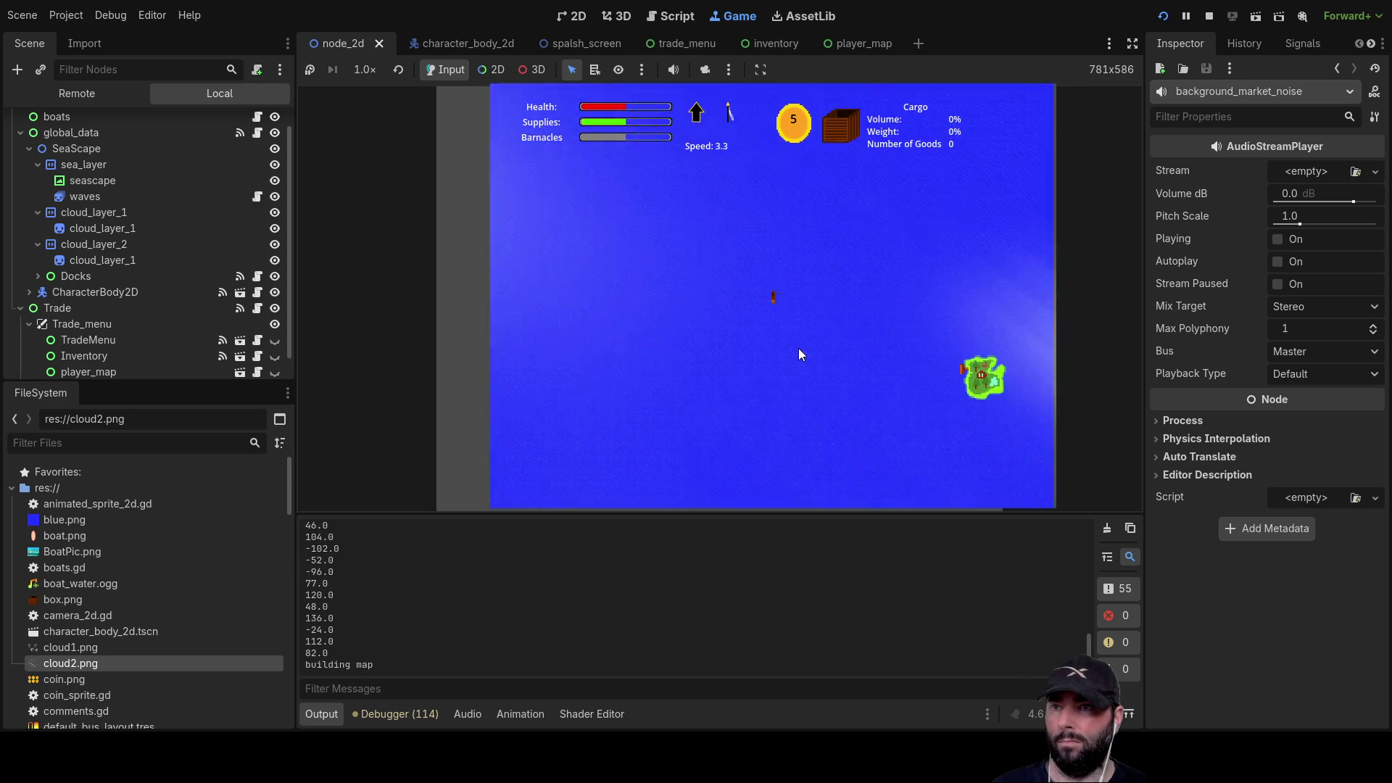
{"action": "key", "text": "e"}
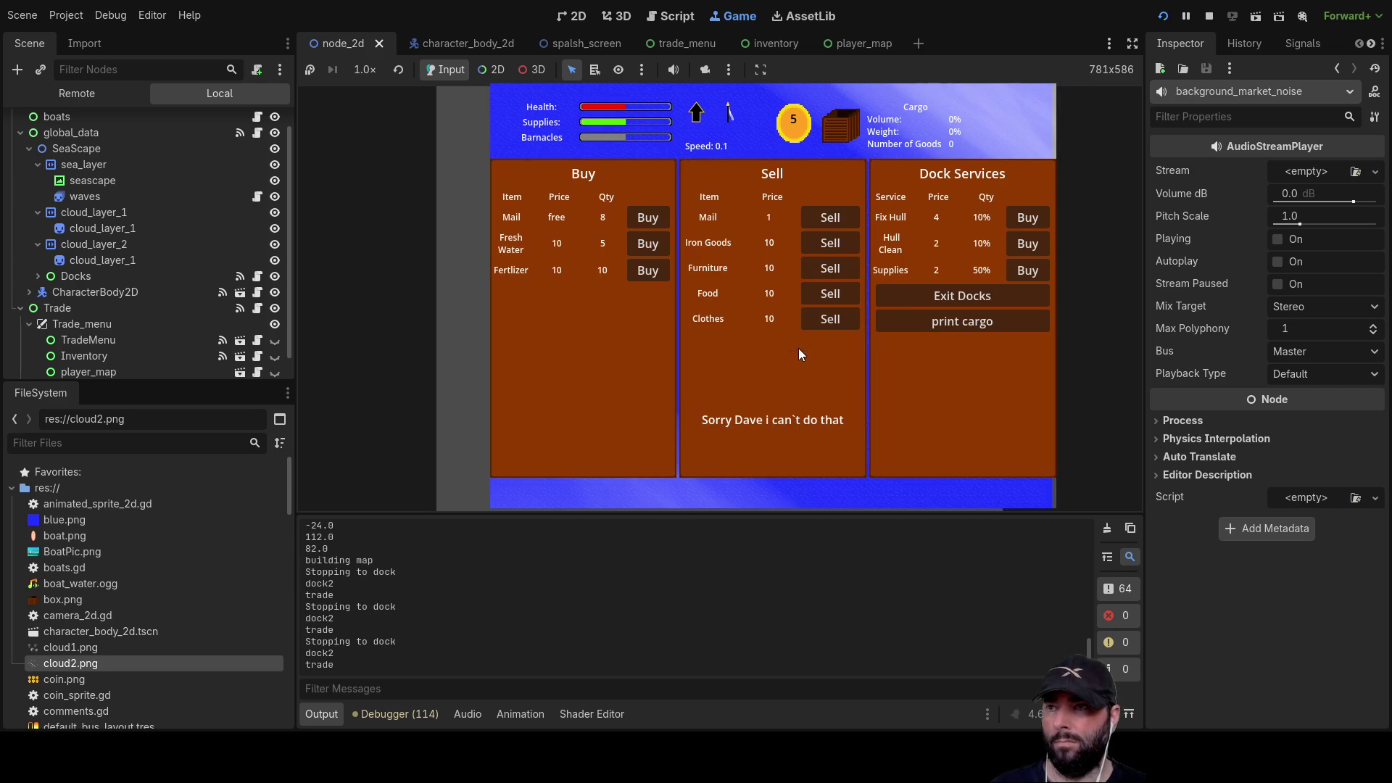
{"action": "left_click", "coordinate": [652, 251]}
{"action": "left_click", "coordinate": [651, 251]}
{"action": "left_click", "coordinate": [651, 251]}
{"action": "left_click", "coordinate": [651, 251]}
{"action": "left_click", "coordinate": [651, 251]}
{"action": "left_click", "coordinate": [956, 295]}
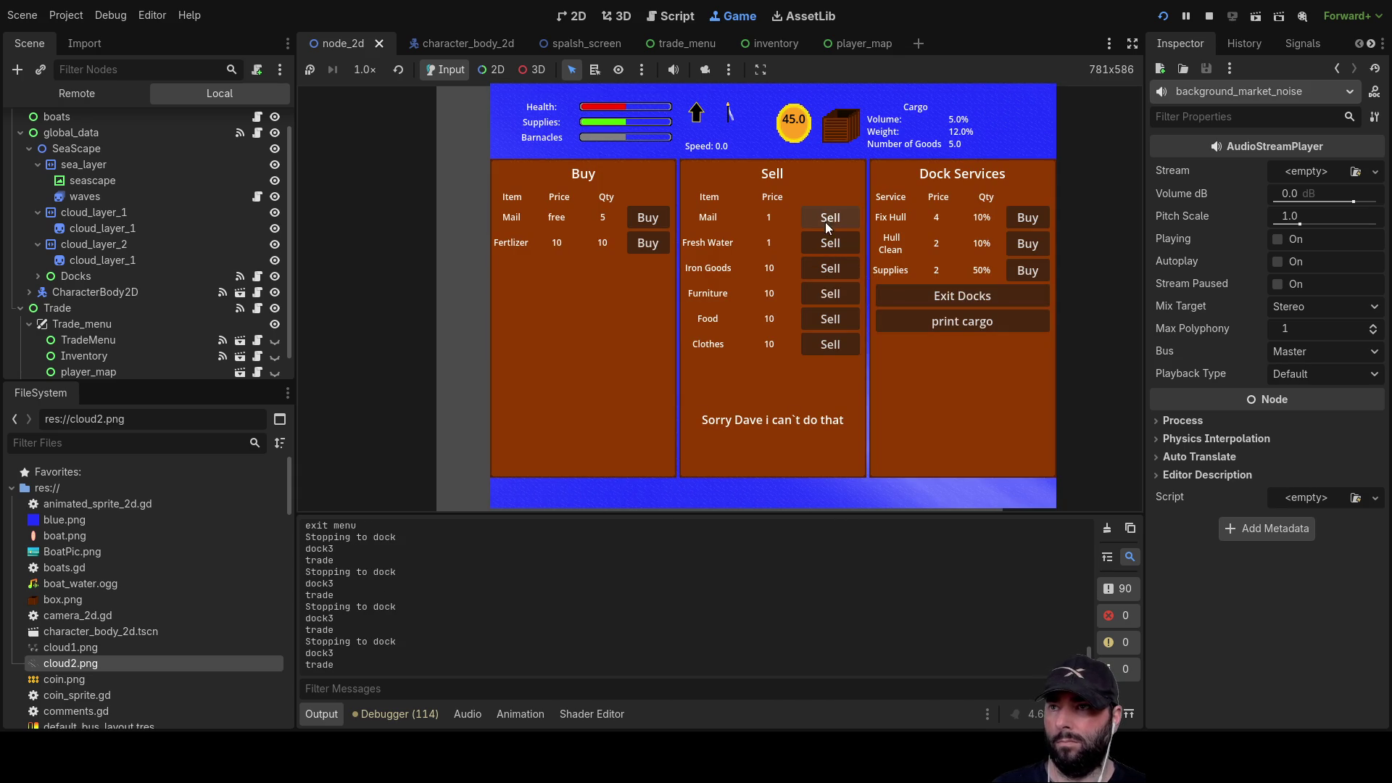
{"action": "left_click", "coordinate": [830, 242]}
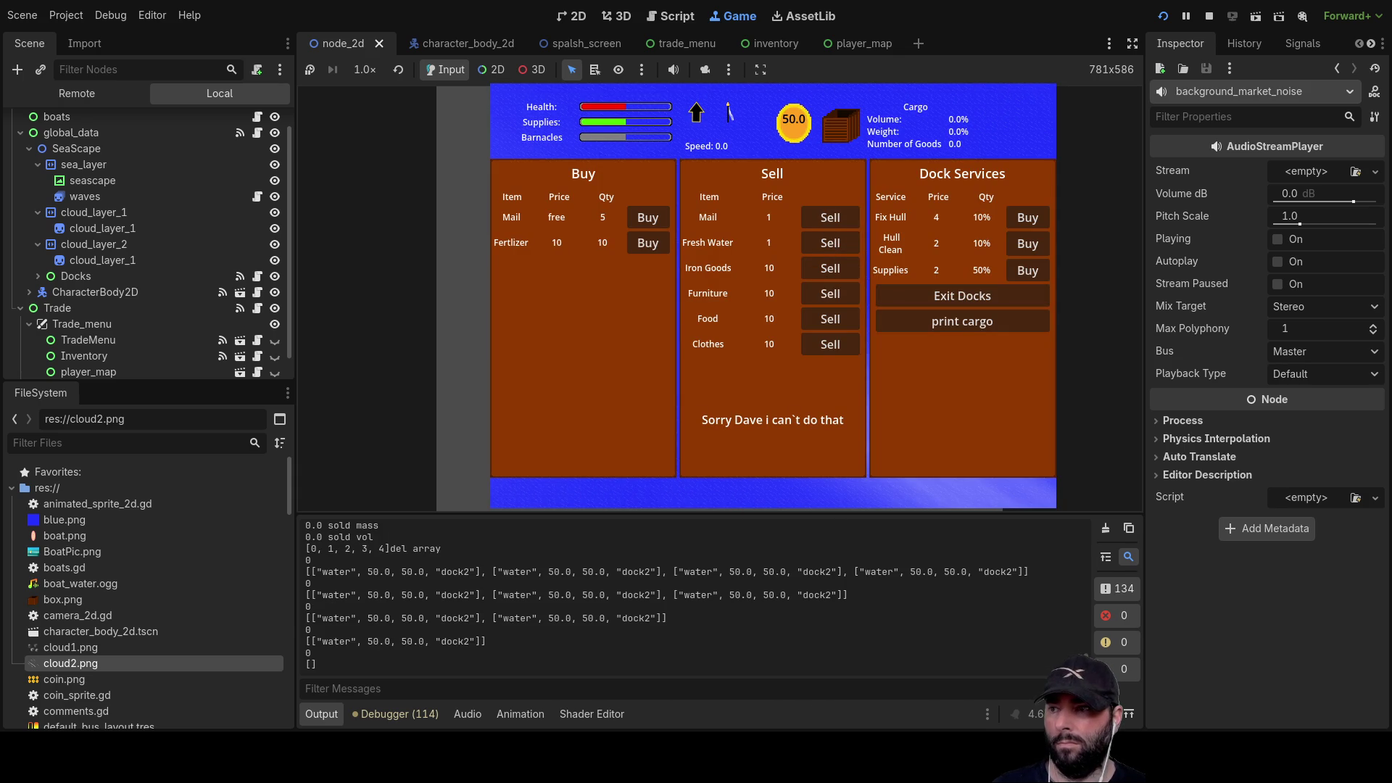
{"action": "scroll", "coordinate": [664, 596], "scroll_direction": "up", "scroll_amount": 5}
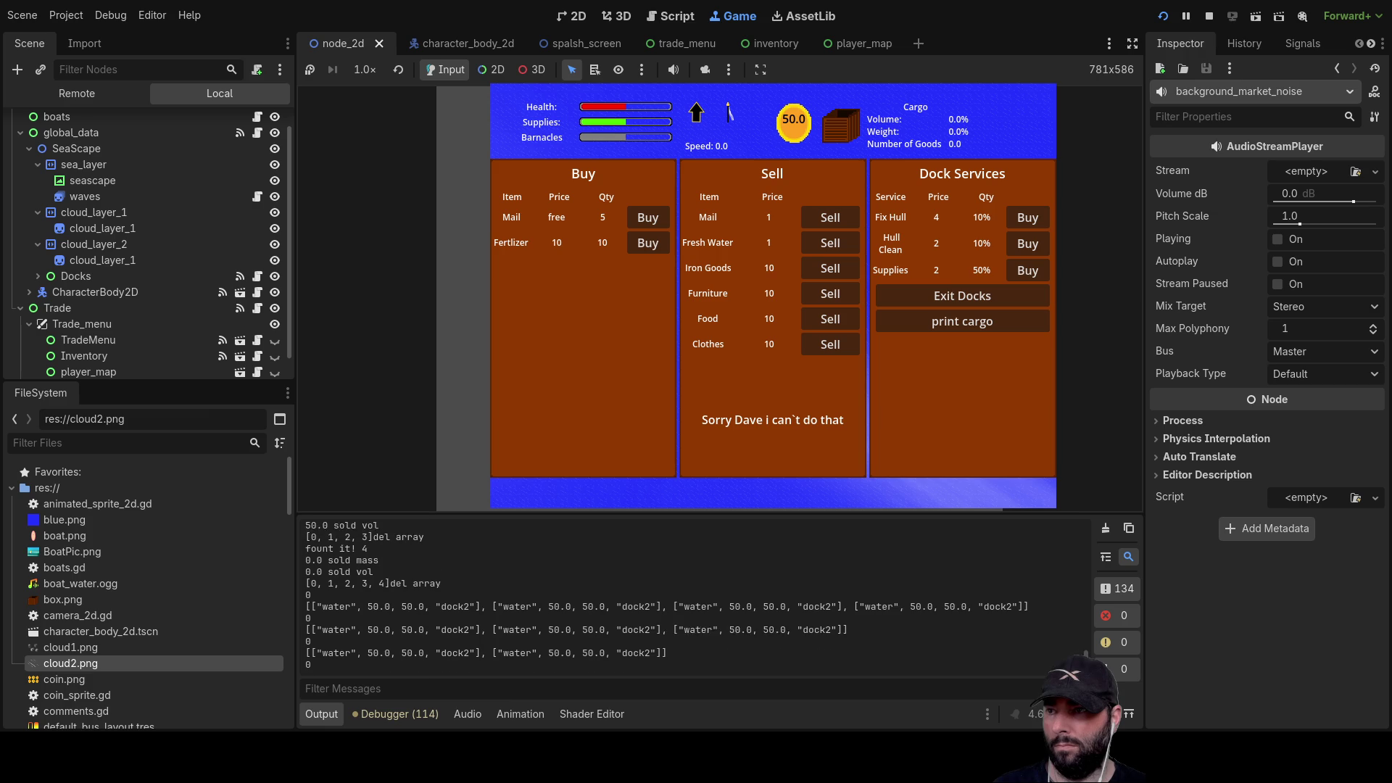
{"action": "scroll", "coordinate": [664, 596], "scroll_direction": "up", "scroll_amount": 2}
{"action": "scroll", "coordinate": [664, 596], "scroll_direction": "up", "scroll_amount": 3}
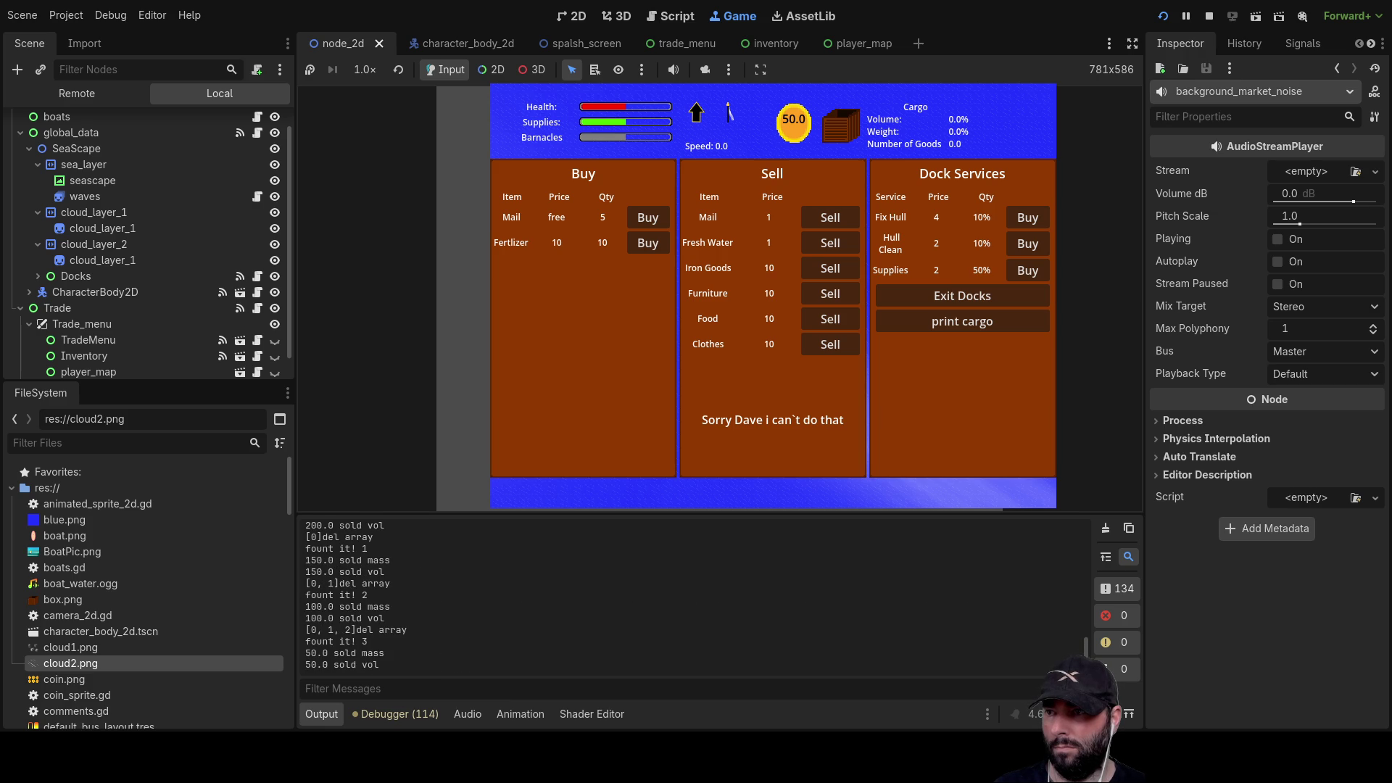
{"action": "scroll", "coordinate": [663, 596], "scroll_direction": "up", "scroll_amount": 1}
{"action": "scroll", "coordinate": [663, 596], "scroll_direction": "up", "scroll_amount": 2}
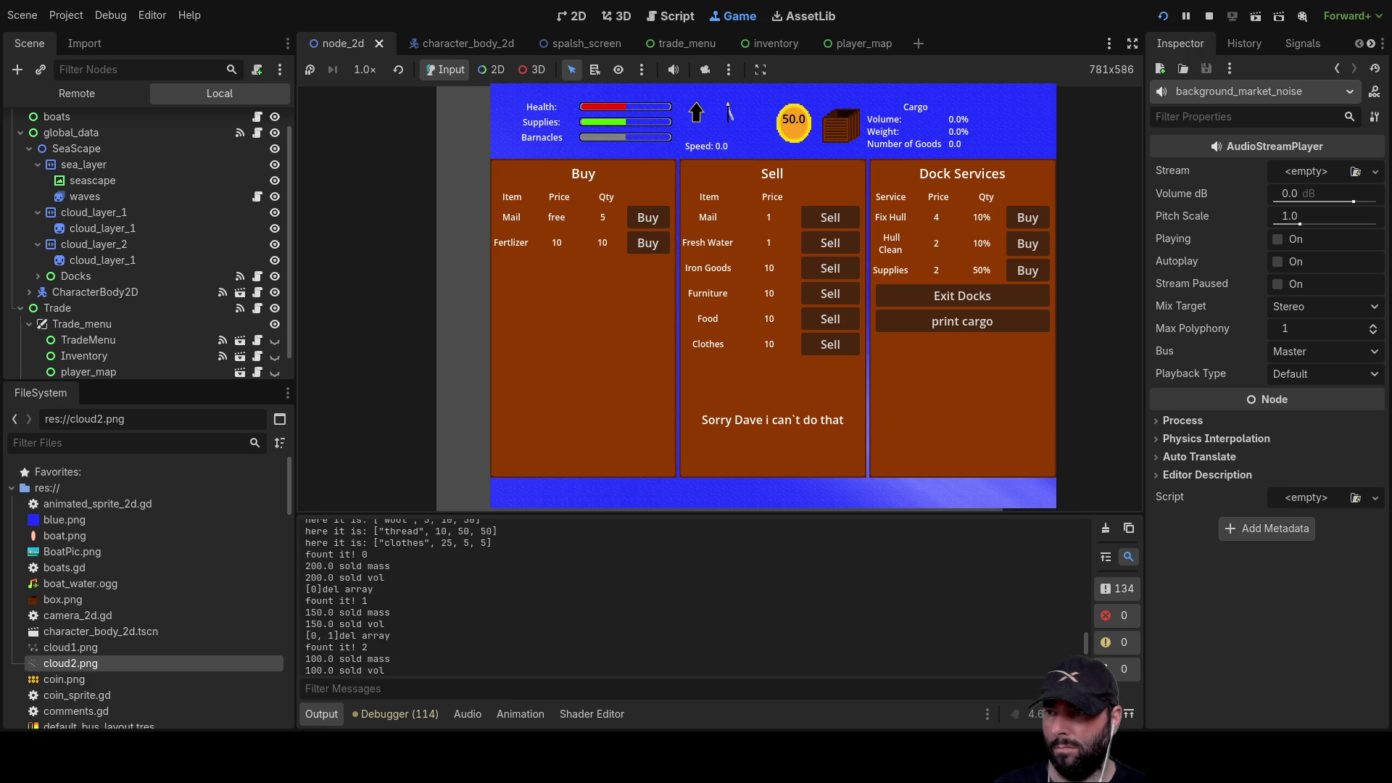
{"action": "scroll", "coordinate": [663, 596], "scroll_direction": "up", "scroll_amount": 3}
{"action": "scroll", "coordinate": [663, 596], "scroll_direction": "up", "scroll_amount": 6}
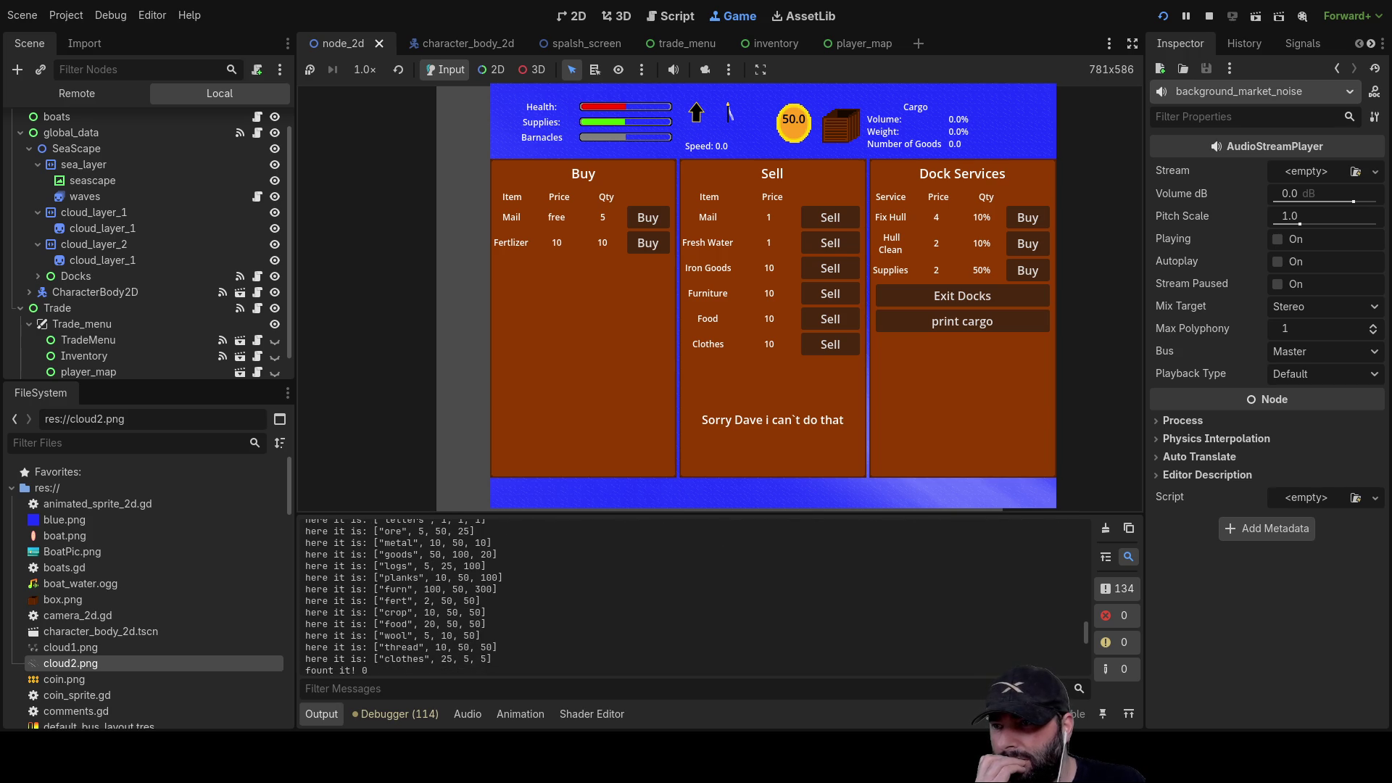
{"action": "scroll", "coordinate": [681, 597], "scroll_direction": "up", "scroll_amount": 3}
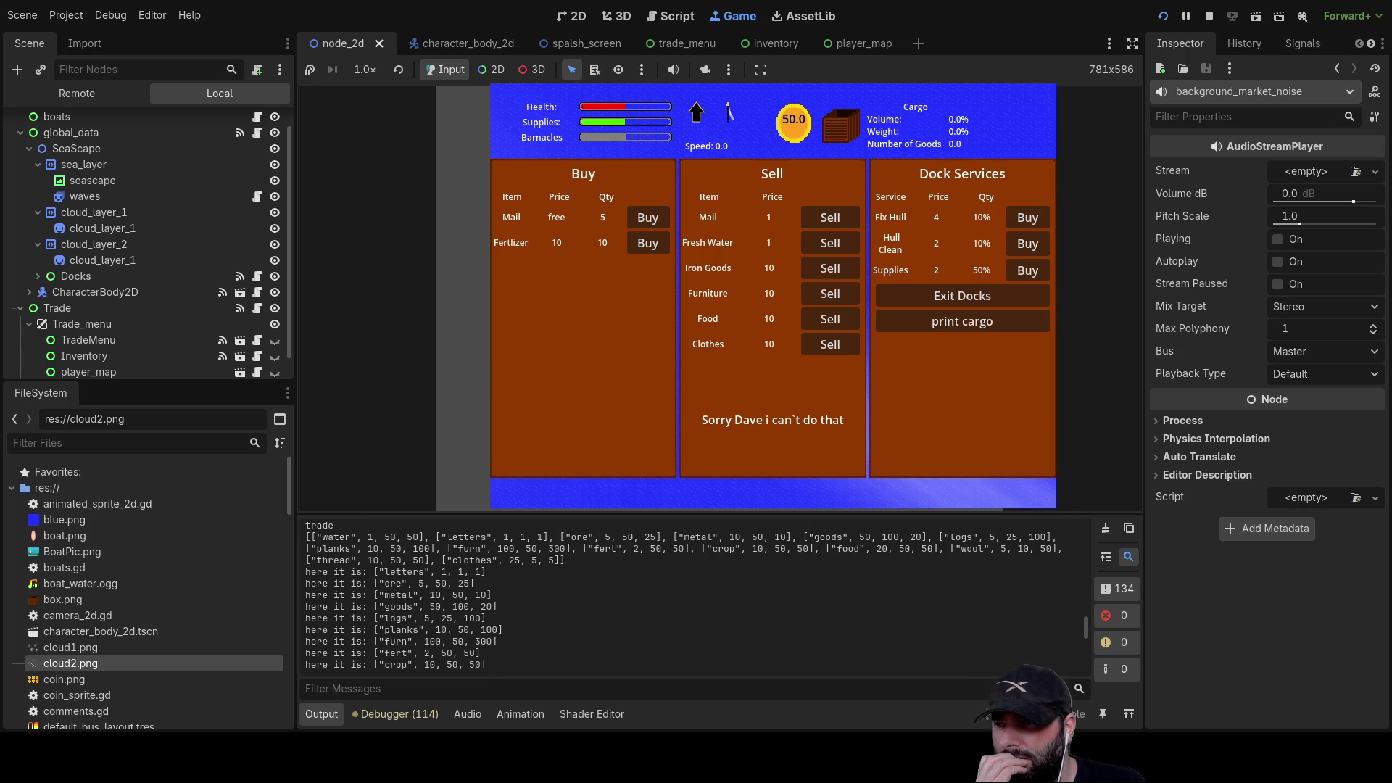
{"action": "scroll", "coordinate": [681, 597], "scroll_direction": "up", "scroll_amount": 1}
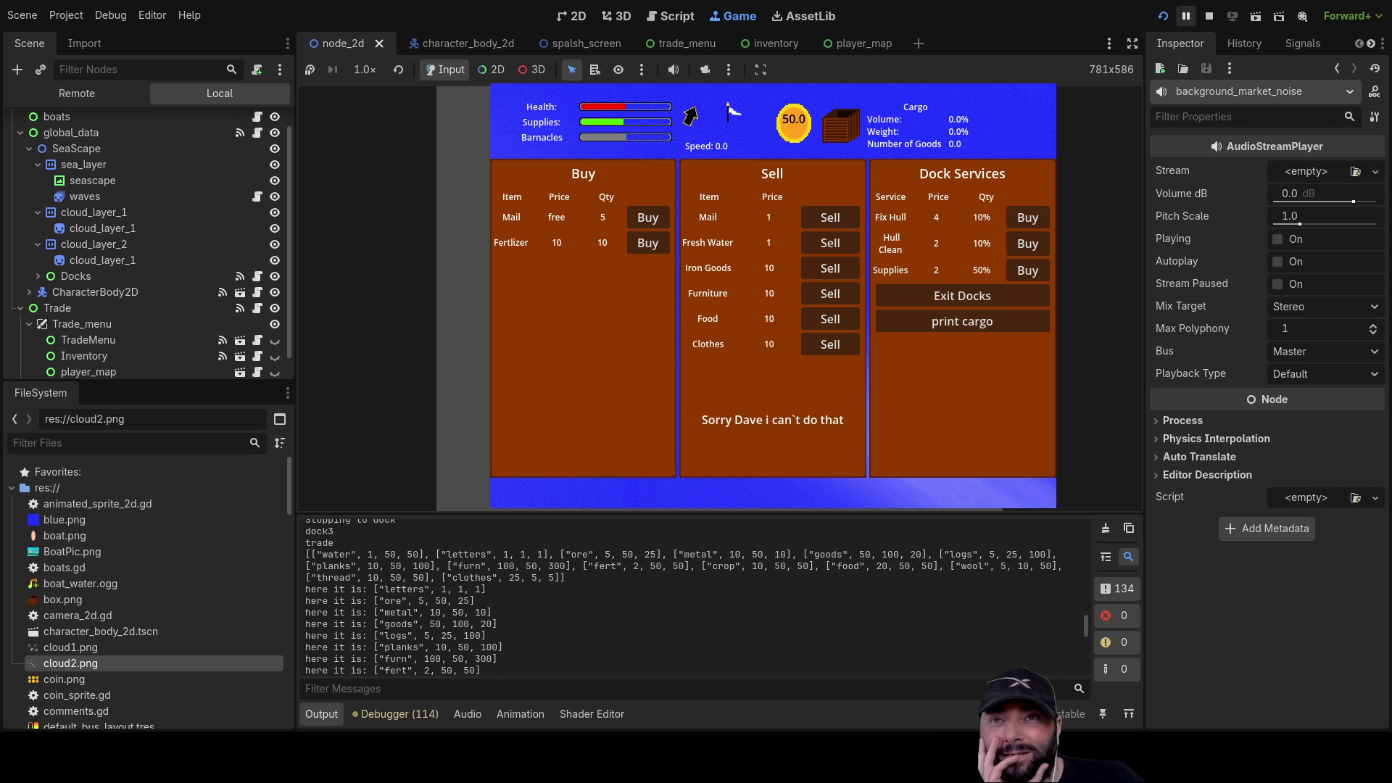
{"action": "left_click", "coordinate": [1209, 15]}
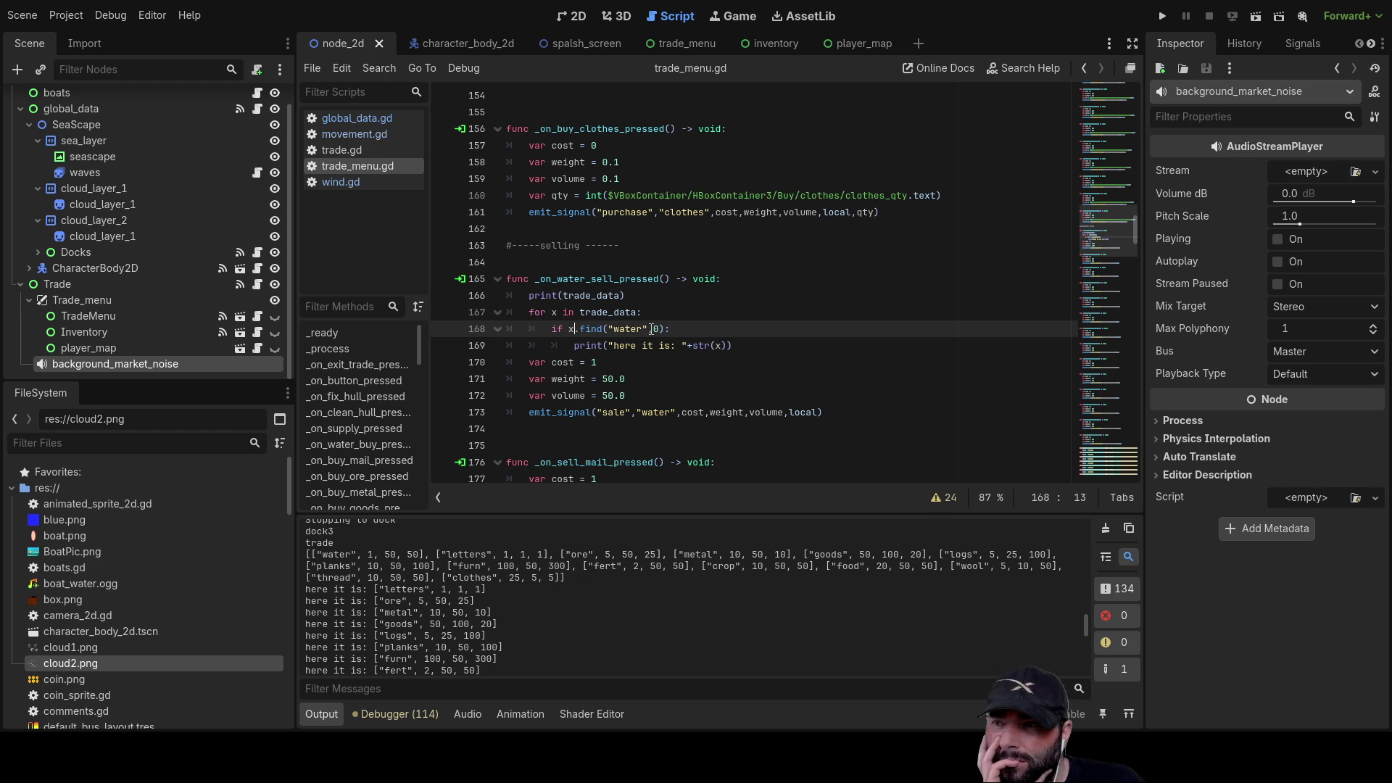
- Review the new if block on lines 168–169 and return to the find call in the condition
{"action": "left_click_drag", "start_coordinate": [553, 330], "coordinate": [755, 348]}
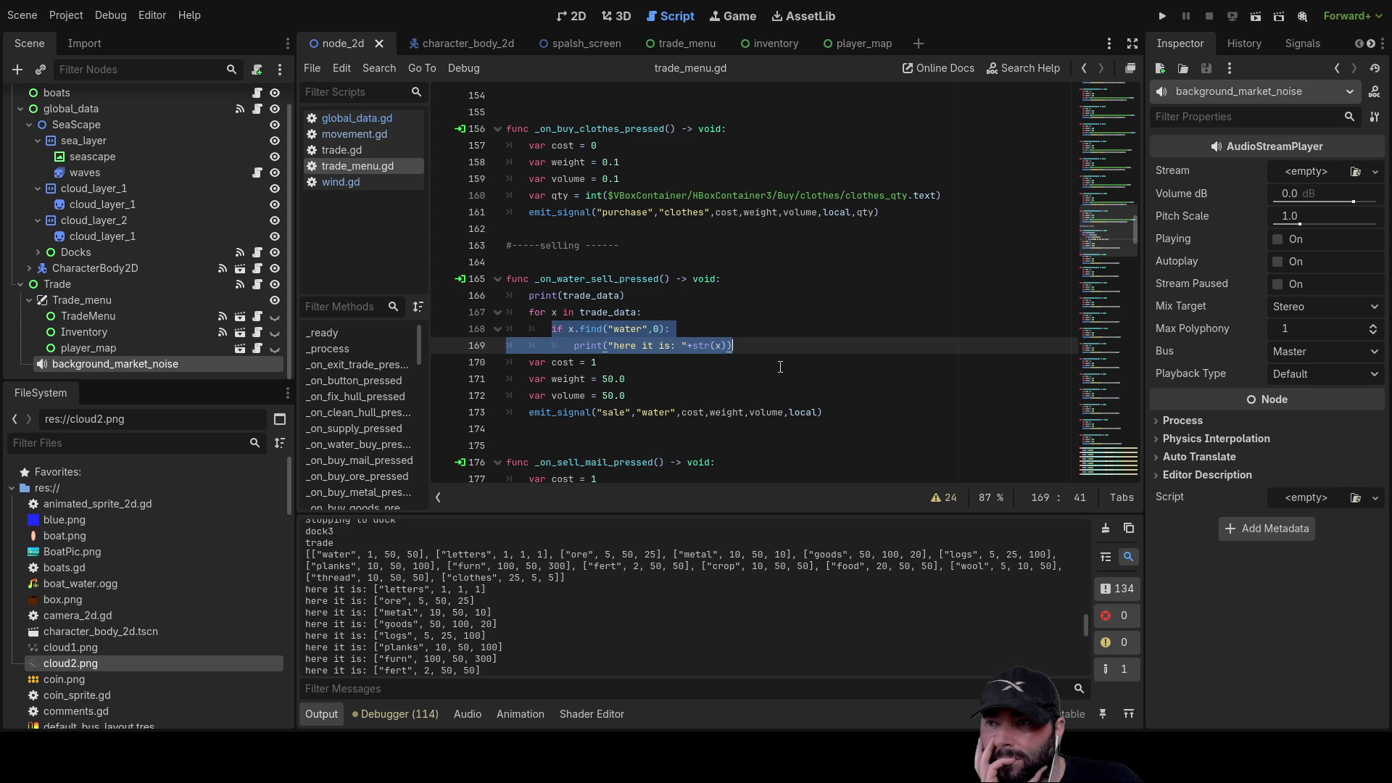
{"action": "key", "text": "Up"}
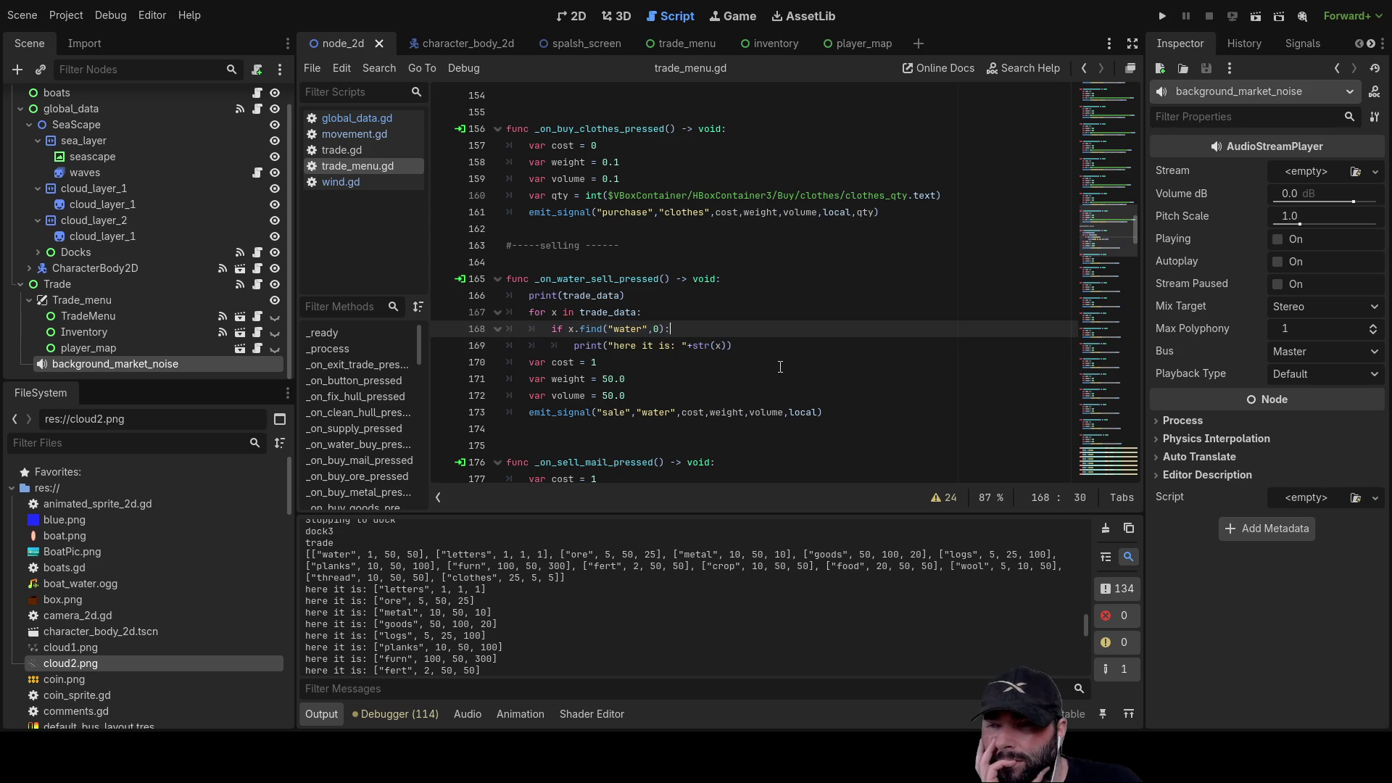
{"action": "key", "text": "Down"}
{"action": "key", "text": "ctrl+Left"}
{"action": "key", "text": "ctrl+Left"}
{"action": "key", "text": "ctrl+Left"}
{"action": "key", "text": "Left"}
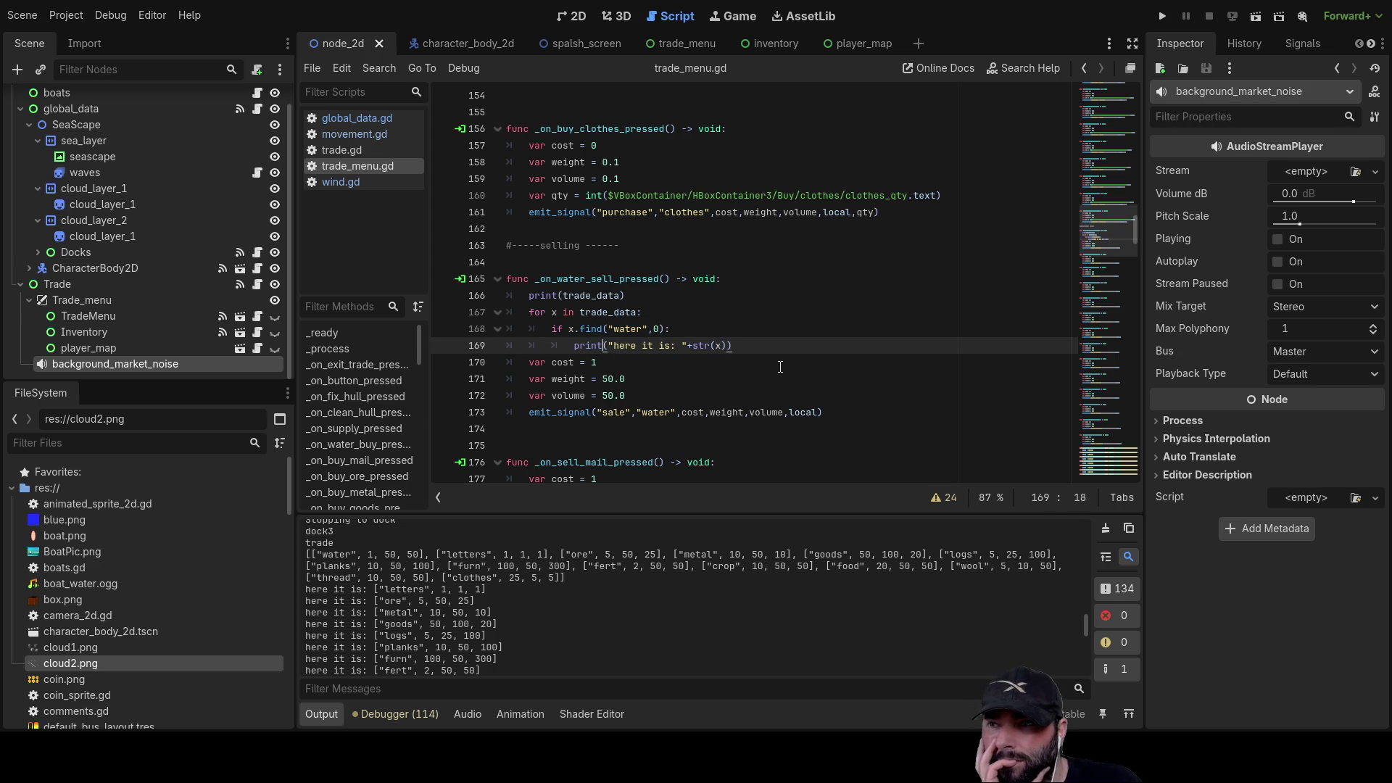
{"action": "key", "text": "Right"}
{"action": "key", "text": "Right"}
{"action": "key", "text": "Right"}
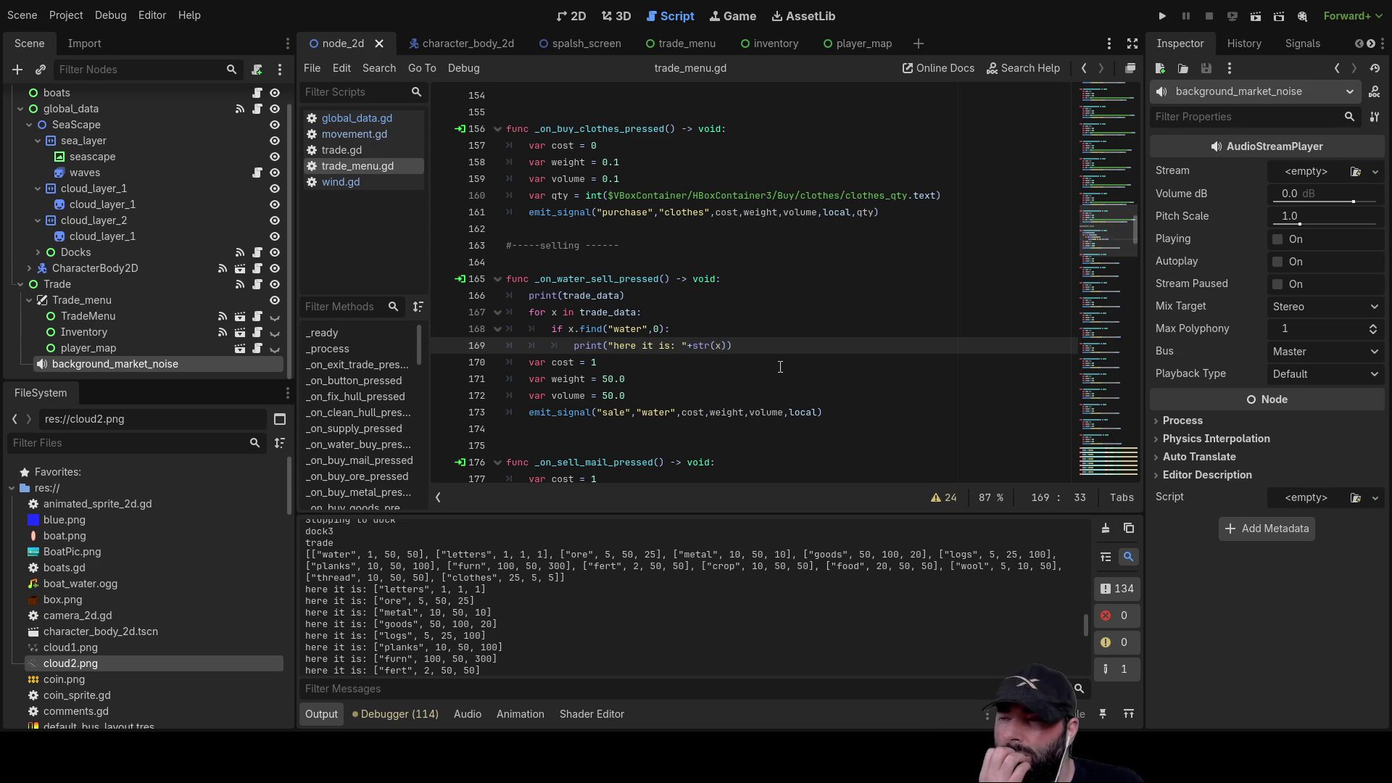
{"action": "key", "text": "Up"}
{"action": "key", "text": "Right"}
{"action": "key", "text": "Right"}
{"action": "key", "text": "Right"}
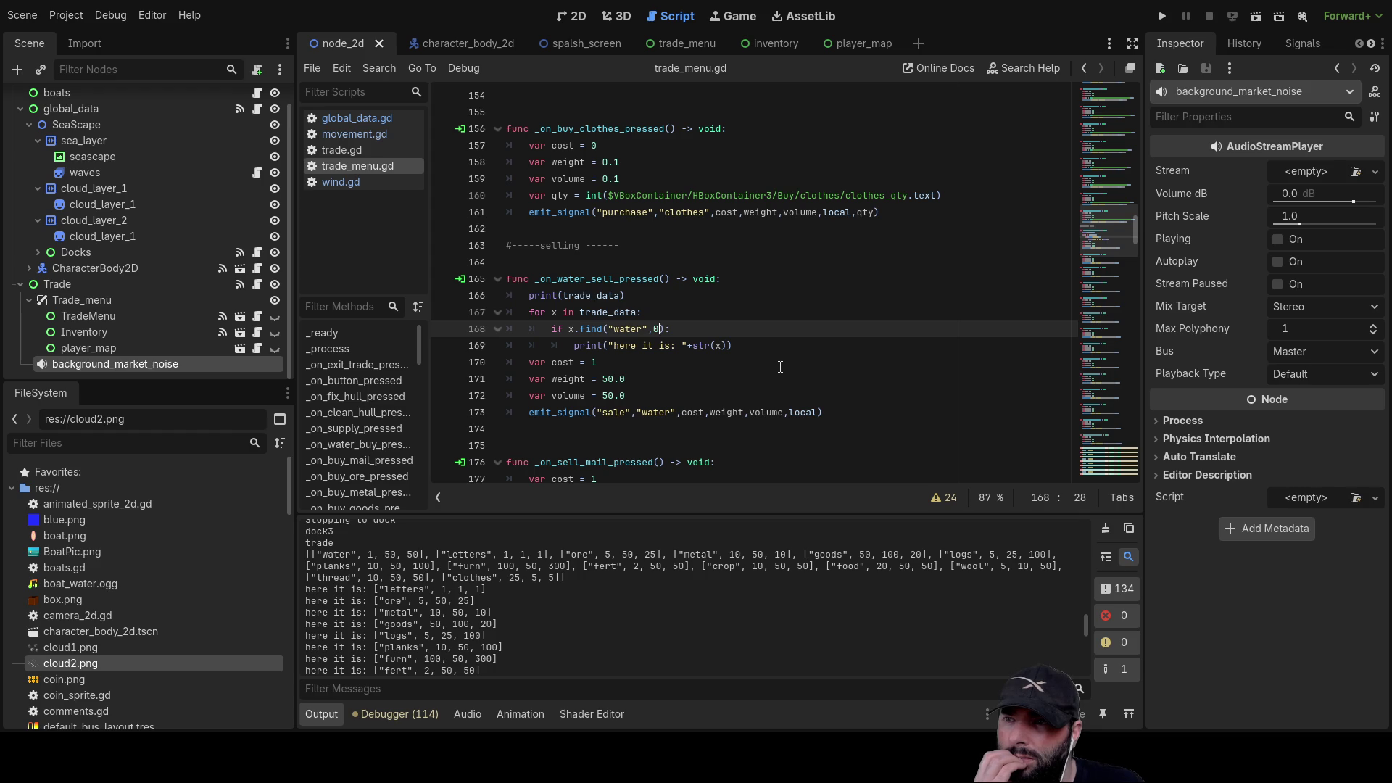
{"action": "key", "text": "Left"}
{"action": "key", "text": "Left"}
{"action": "key", "text": "Left"}
- Replace x.find("water",0) with x[0] == "water" in the line 168 condition
{"action": "key", "text": "BackSpace"}
{"action": "key", "text": "BackSpace"}
{"action": "key", "text": "BackSpace"}
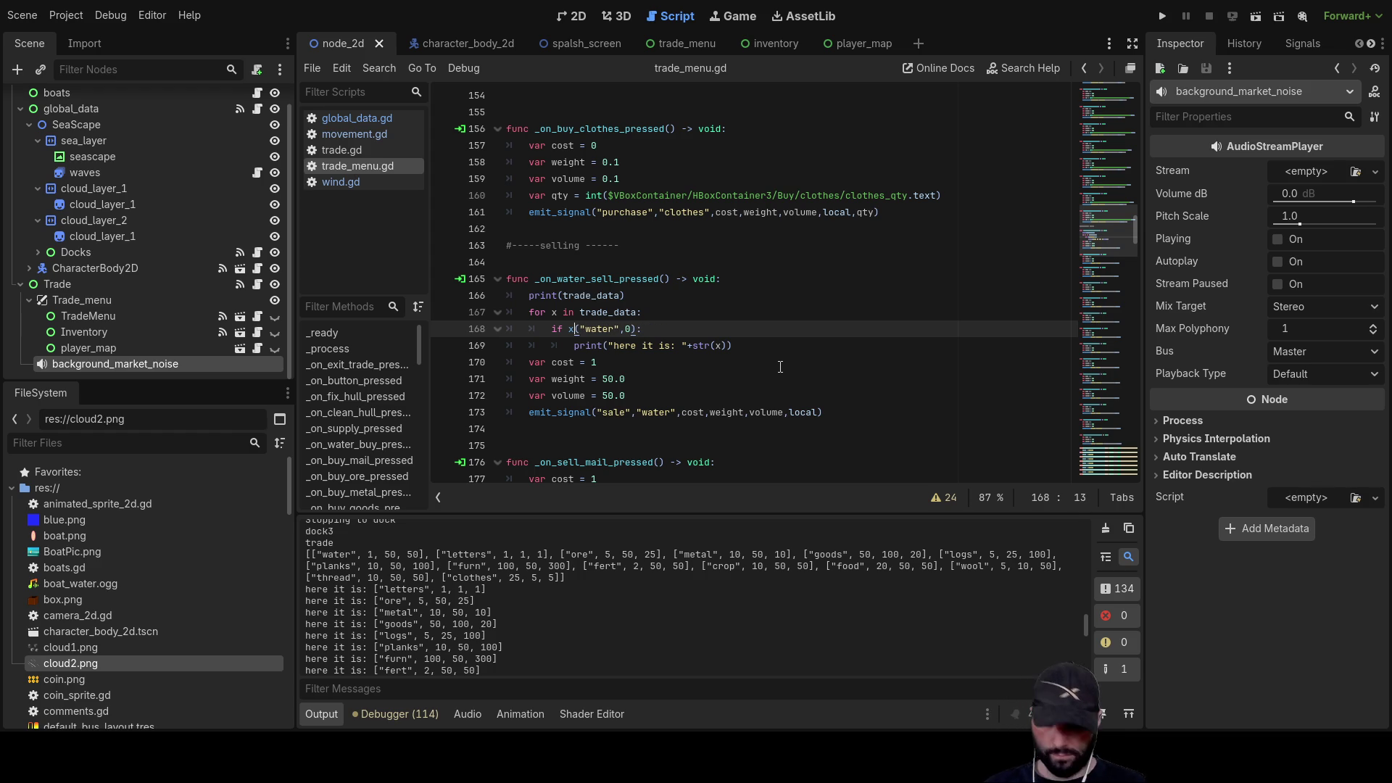
{"action": "type", "text": "[]0"}
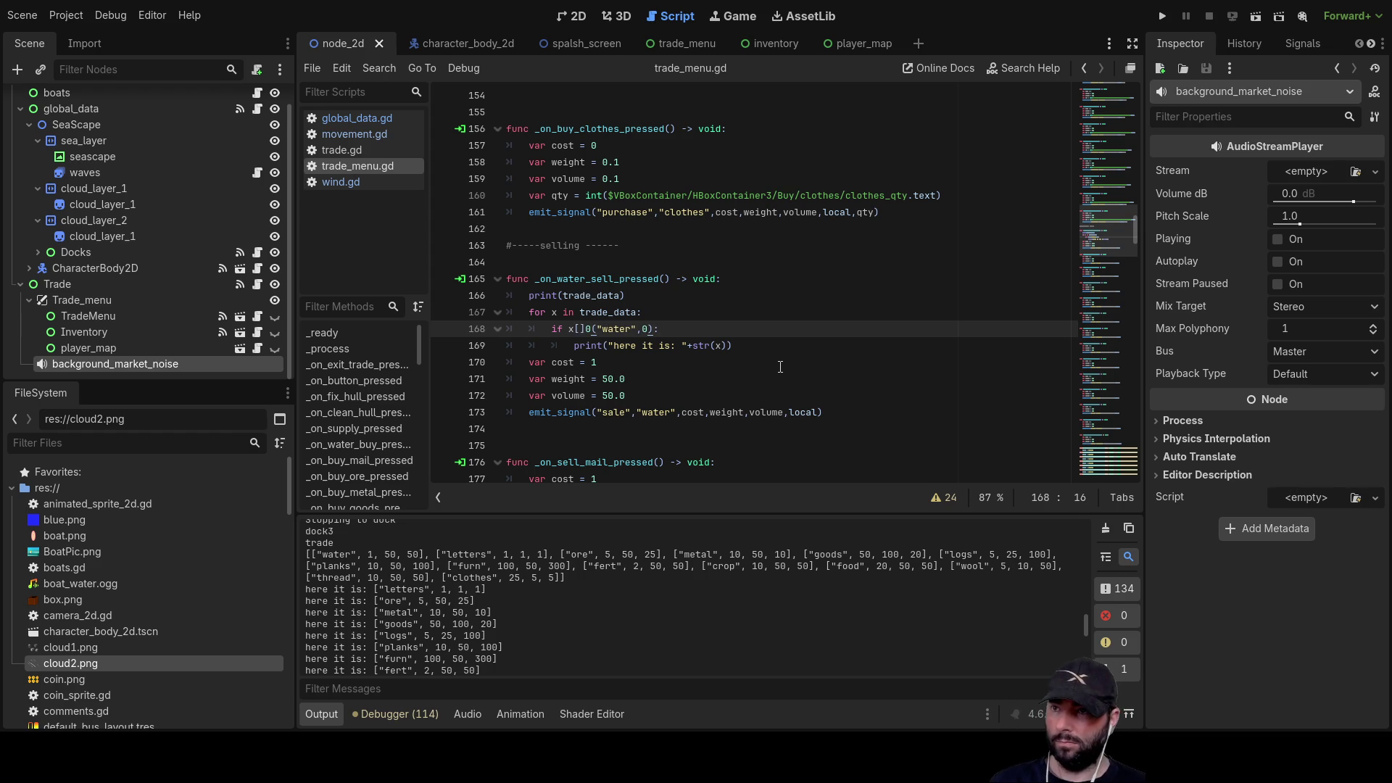
{"action": "key", "text": "BackSpace"}
{"action": "key", "text": "Left"}
{"action": "type", "text": "0"}
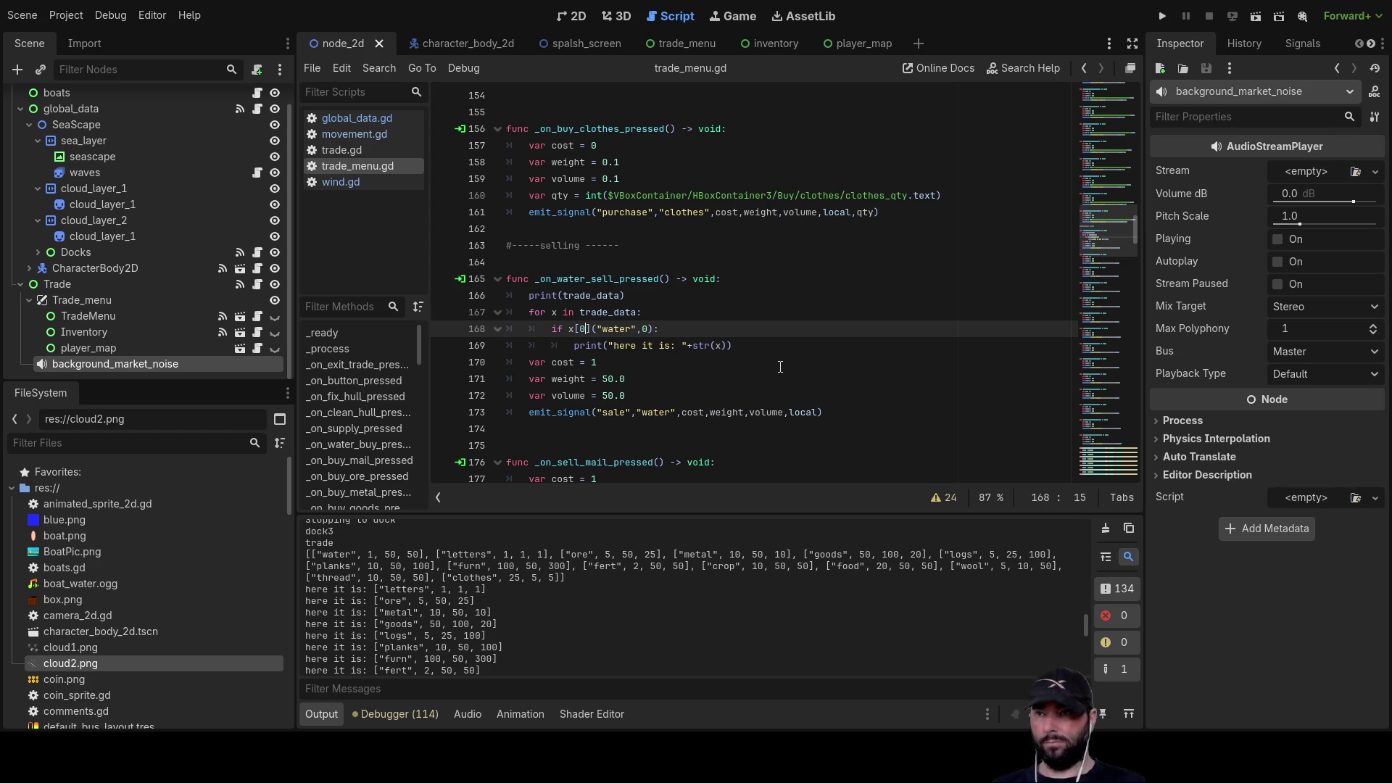
{"action": "key", "text": "Delete"}
{"action": "key", "text": "Delete"}
{"action": "key", "text": "Delete"}
{"action": "type", "text": "== \"w"}
{"action": "key", "text": "Right"}
{"action": "key", "text": "Right"}
{"action": "key", "text": "Right"}
{"action": "key", "text": "Delete"}
{"action": "key", "text": "Delete"}
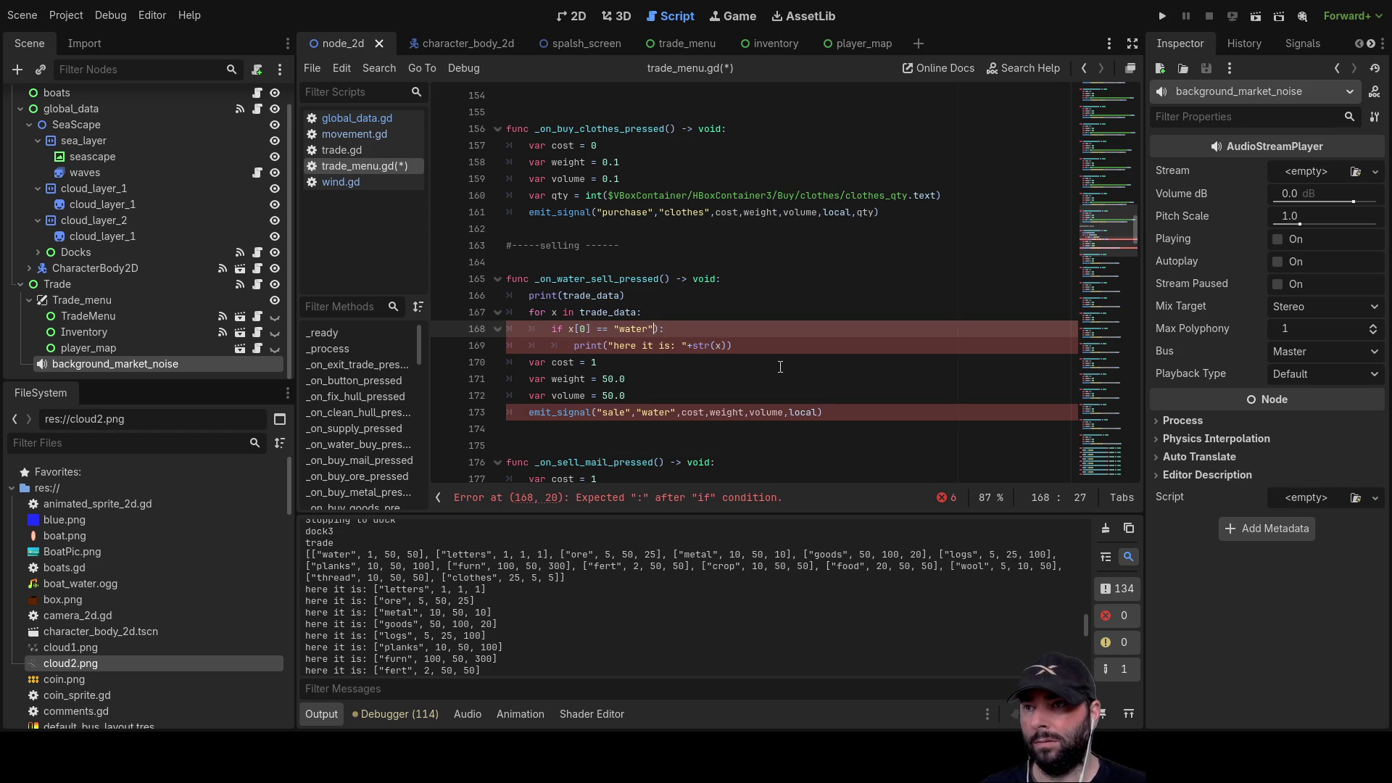
- Start appending a property after x inside the print's str(x) call
{"action": "key", "text": "Down"}
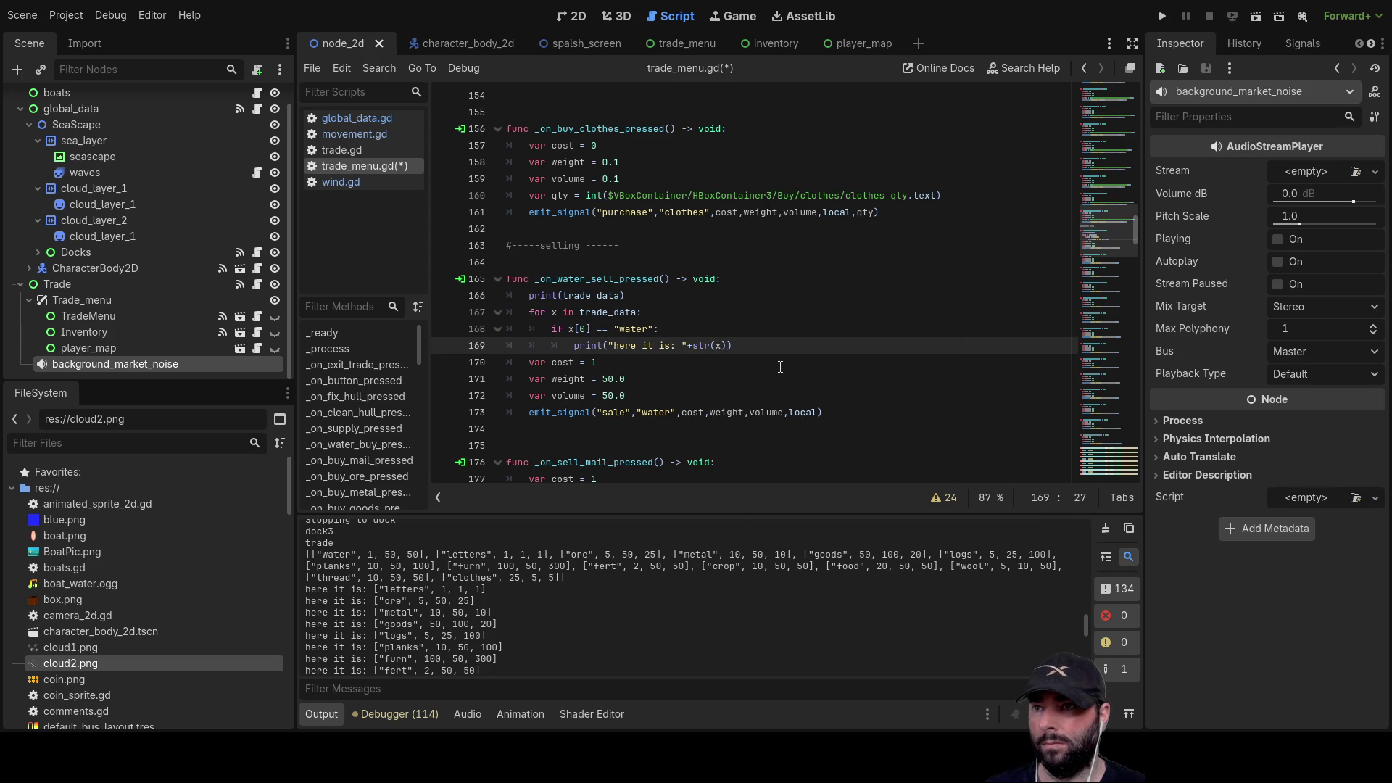
{"action": "key", "text": "Right"}
{"action": "key", "text": "Right"}
{"action": "key", "text": "Right"}
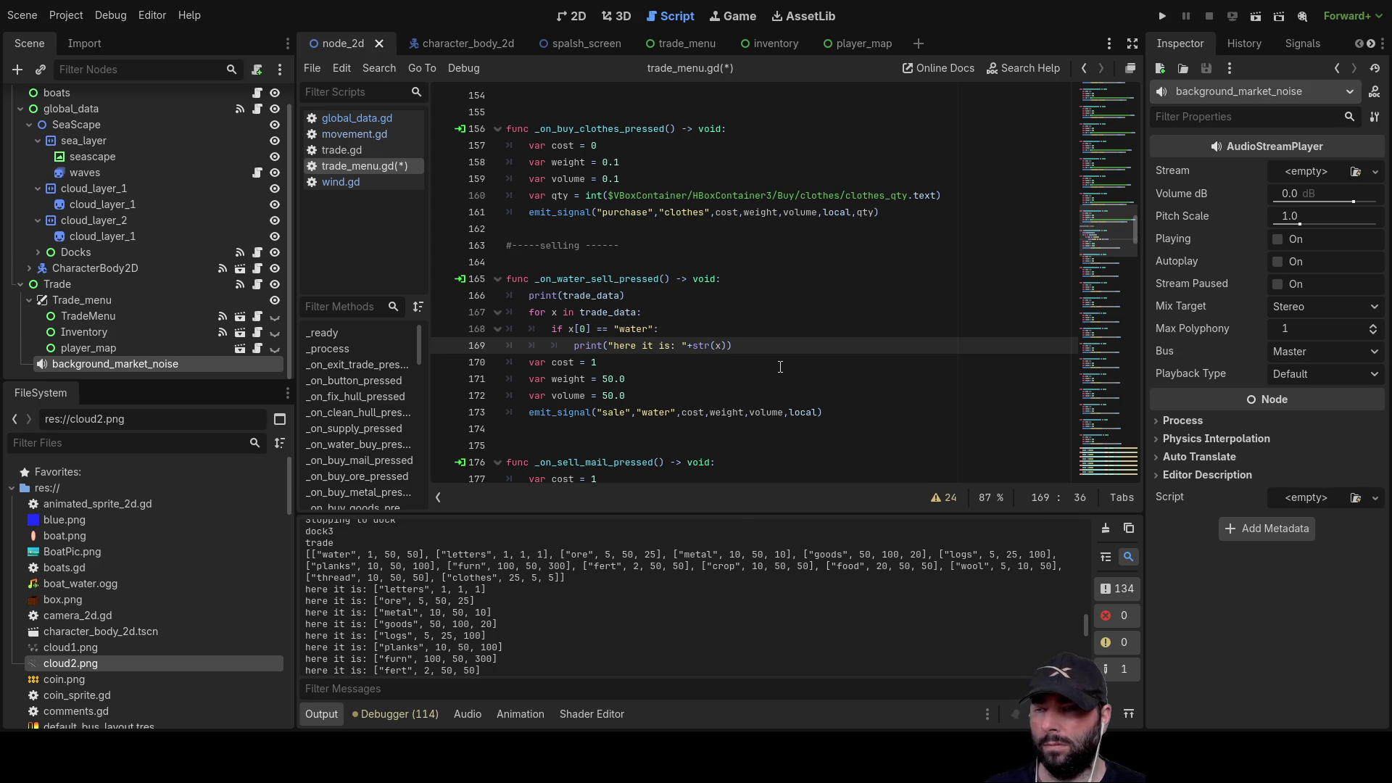
{"action": "key", "text": "Right"}
{"action": "key", "text": "Right"}
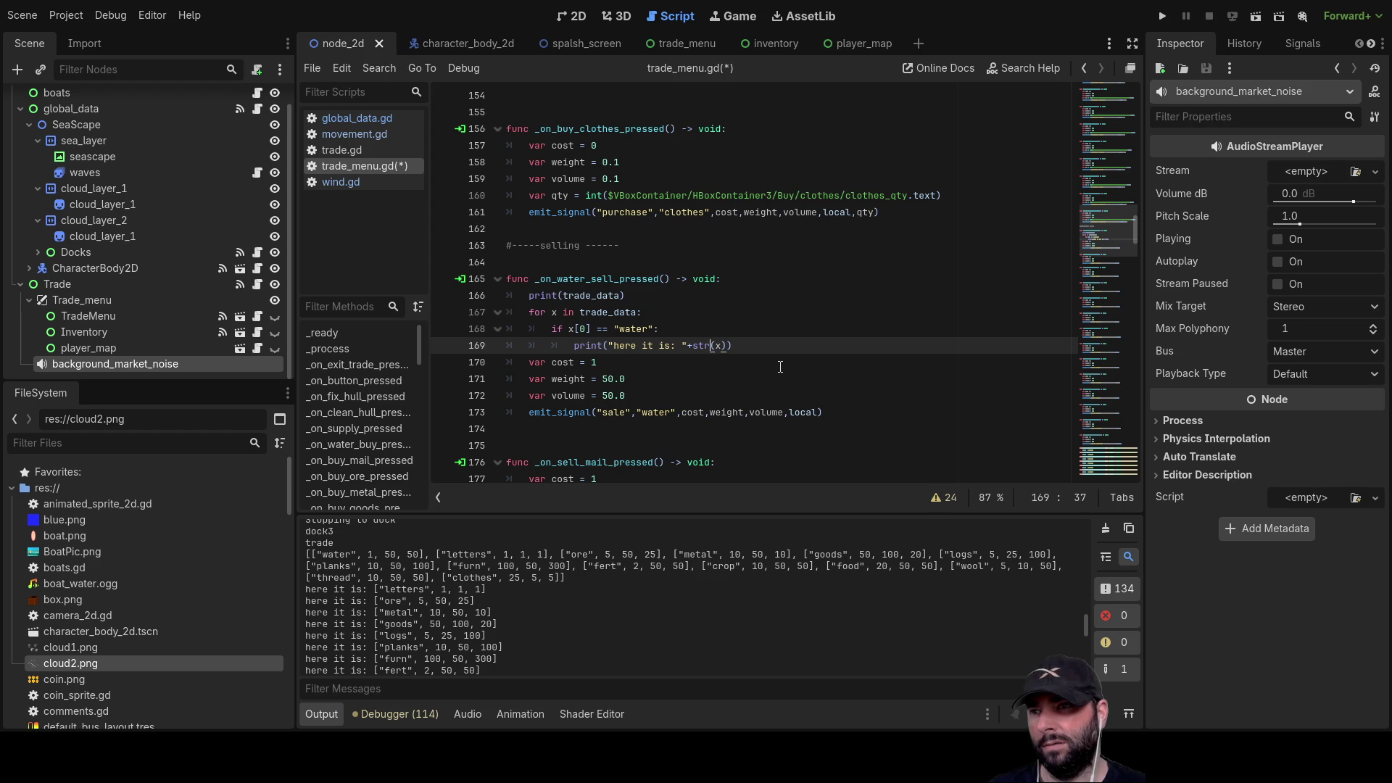
{"action": "key", "text": "shift+Right"}
{"action": "key", "text": "shift+Right"}
{"action": "key", "text": "shift+Right"}
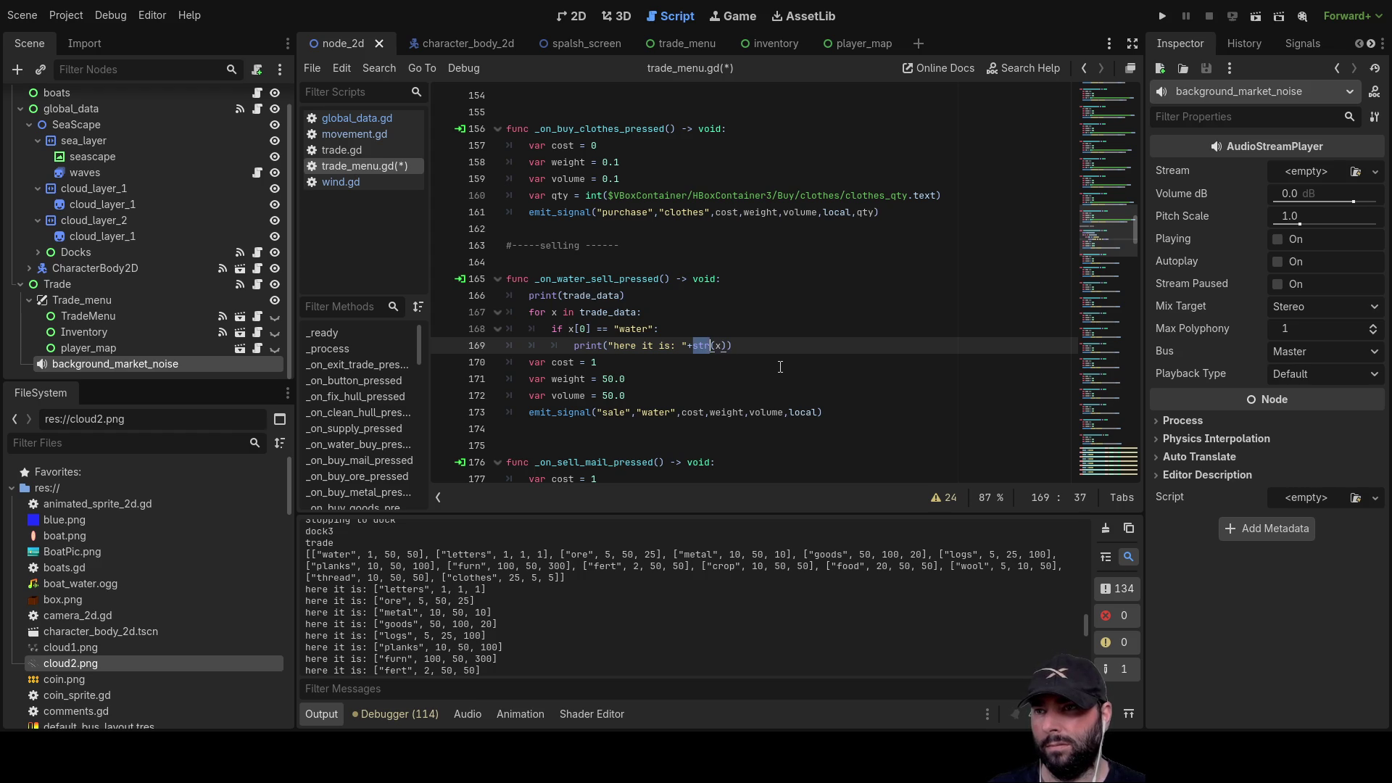
{"action": "key", "text": "Right"}
{"action": "key", "text": "Right"}
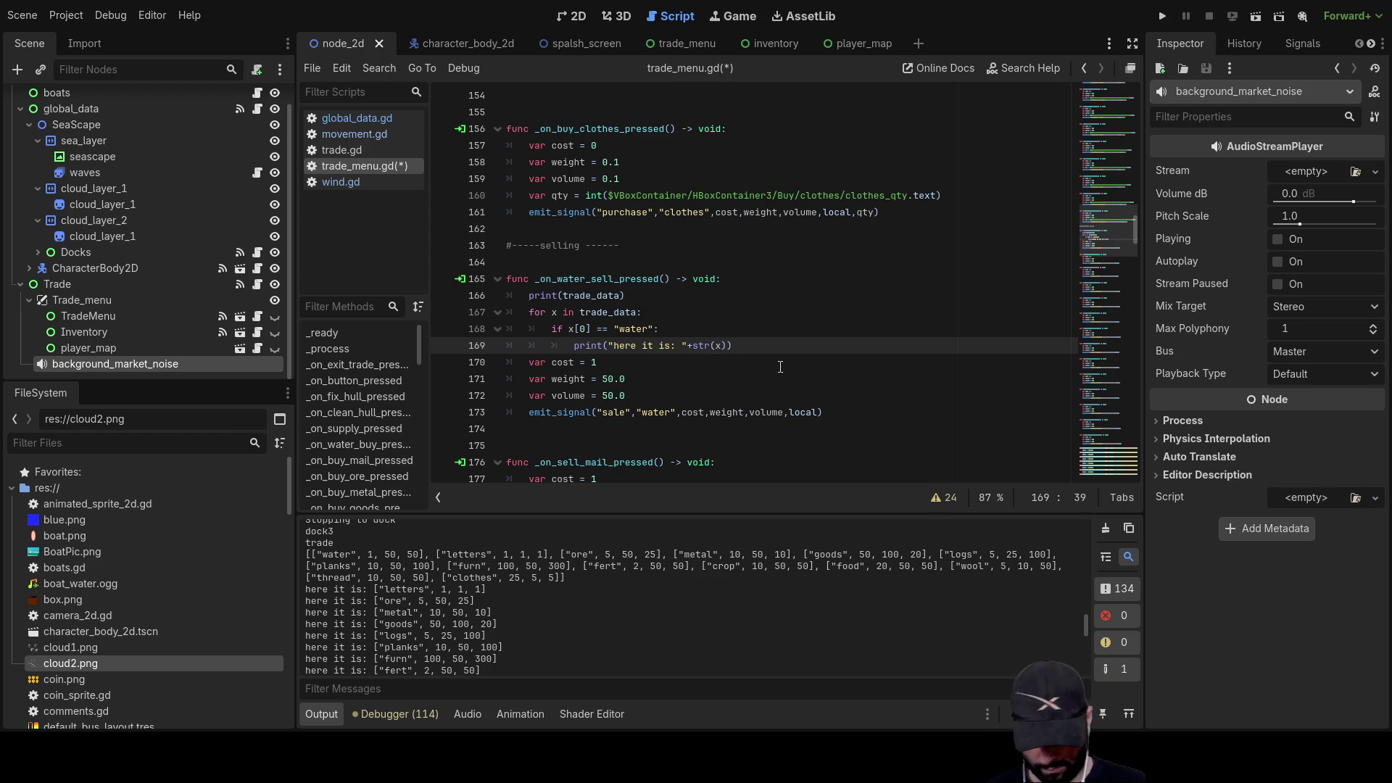
{"action": "type", "text": "."}
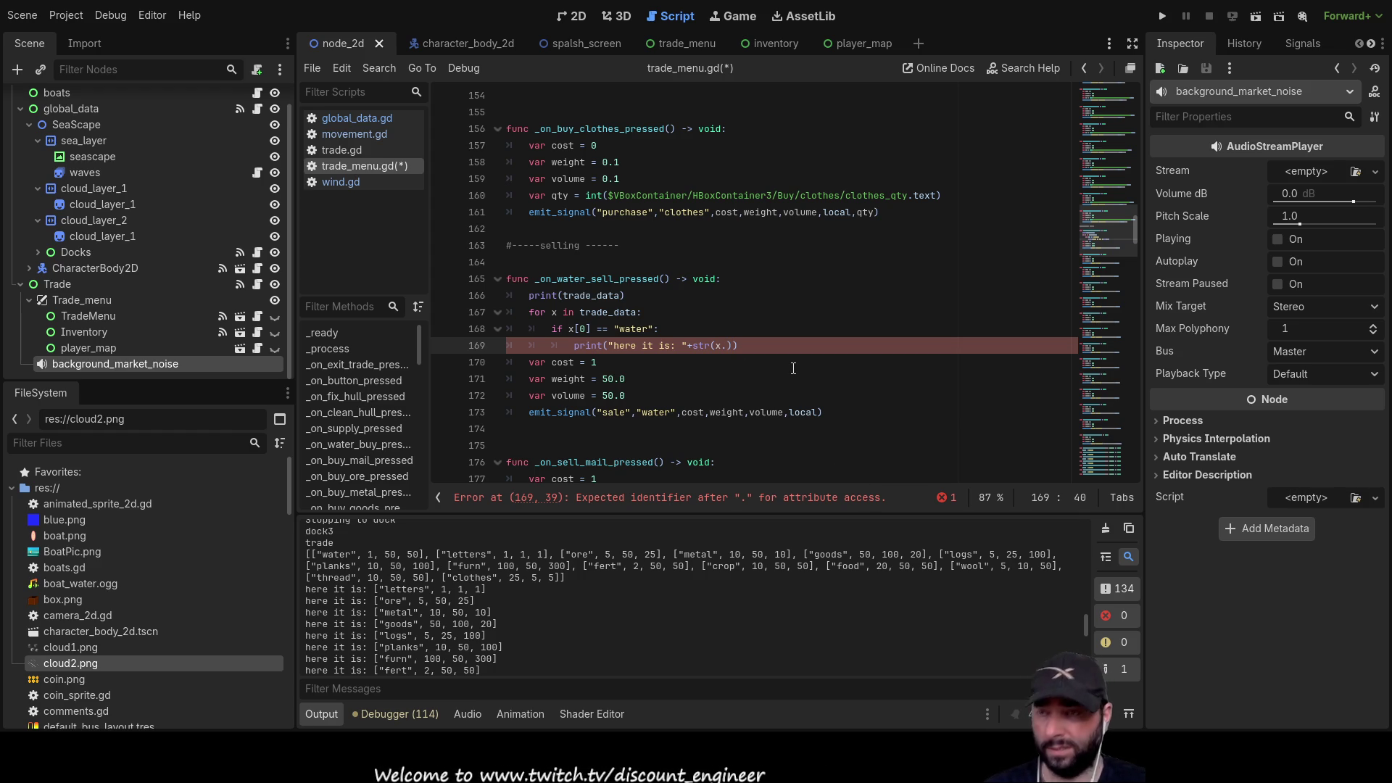
- Finish the print as str(x.position) on line 169 and run the game
{"action": "type", "text": "os"}
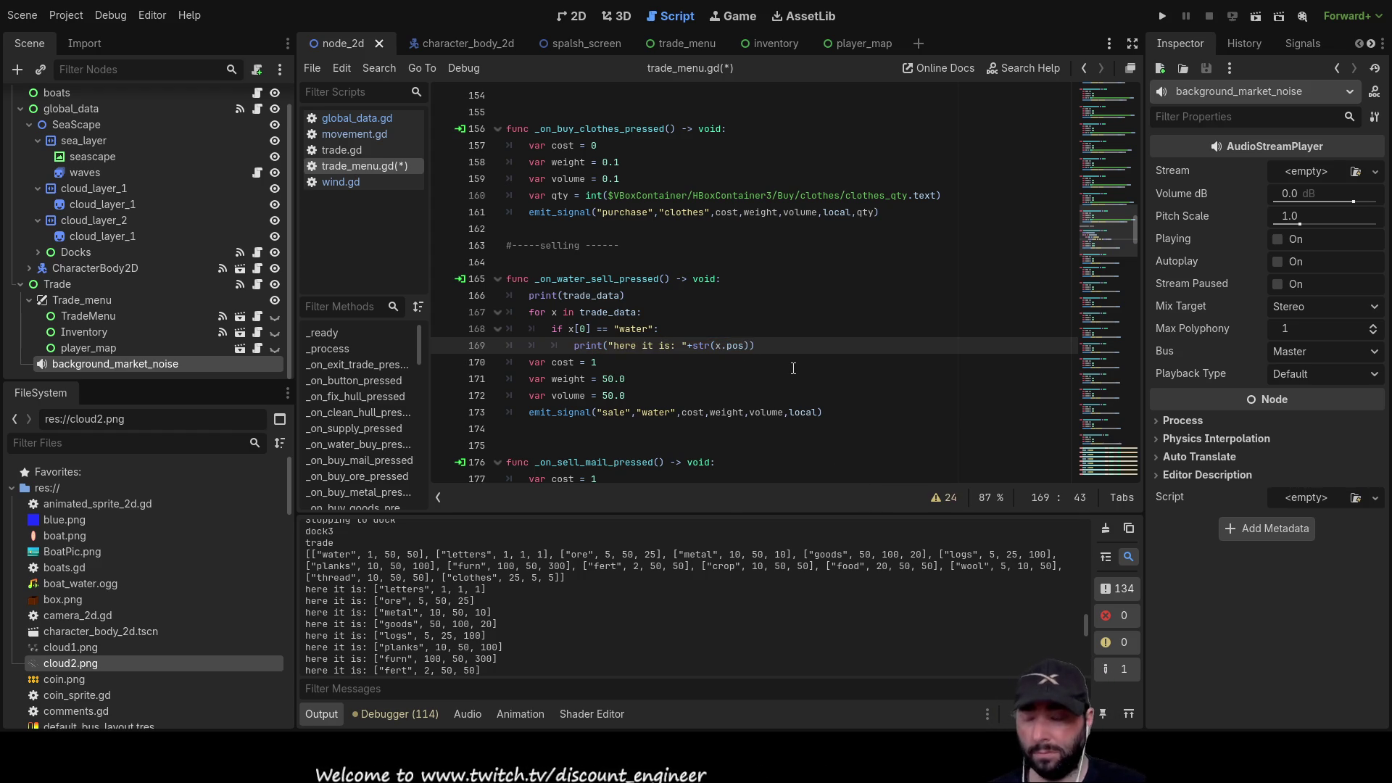
{"action": "type", "text": "ition"}
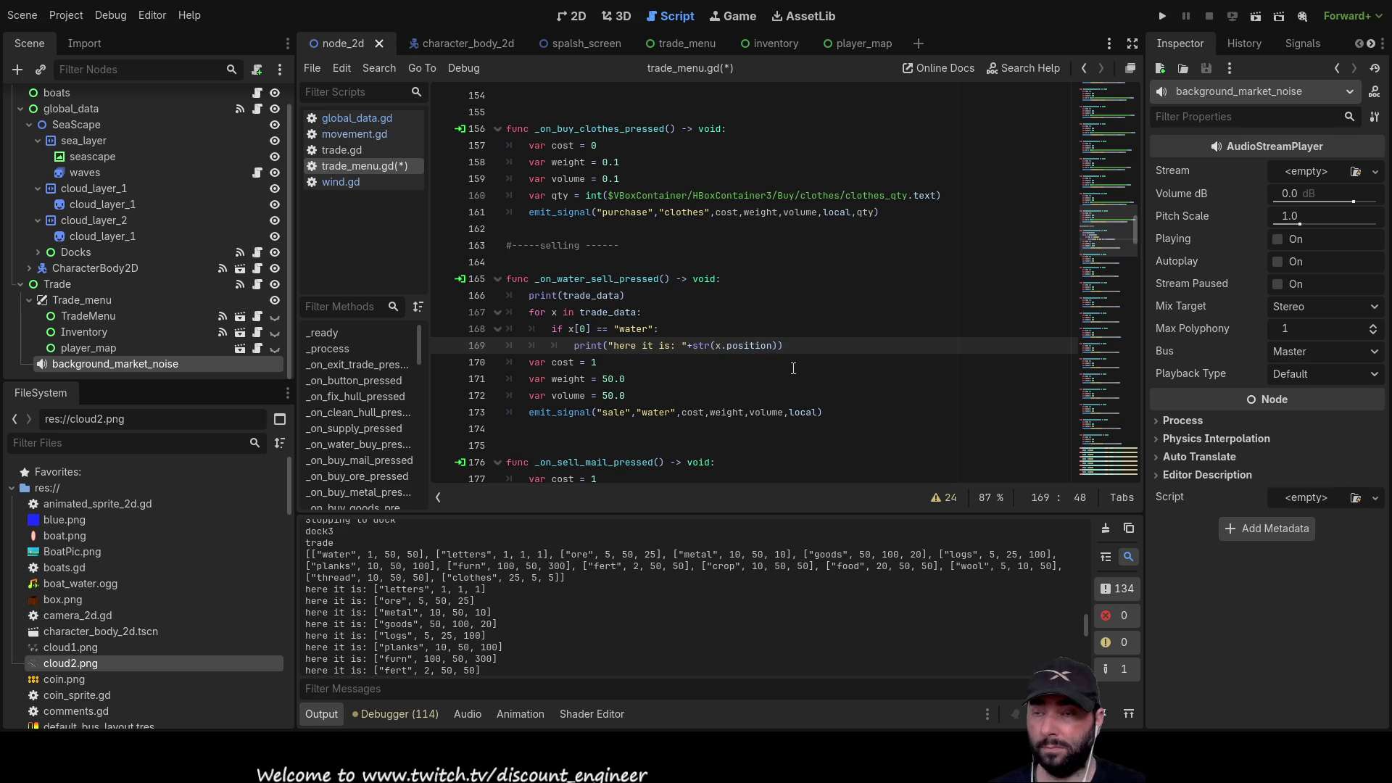
{"action": "key", "text": "Up"}
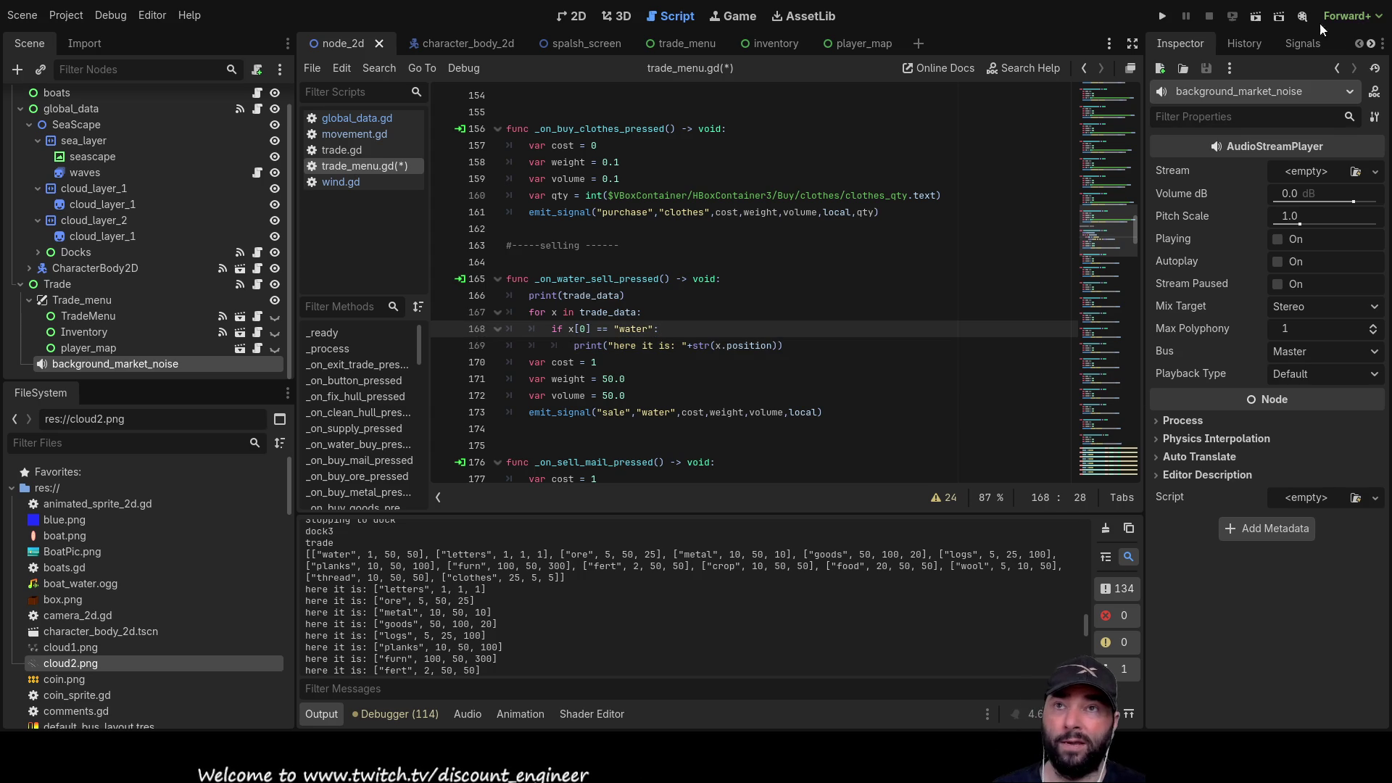
{"action": "left_click", "coordinate": [1160, 16]}
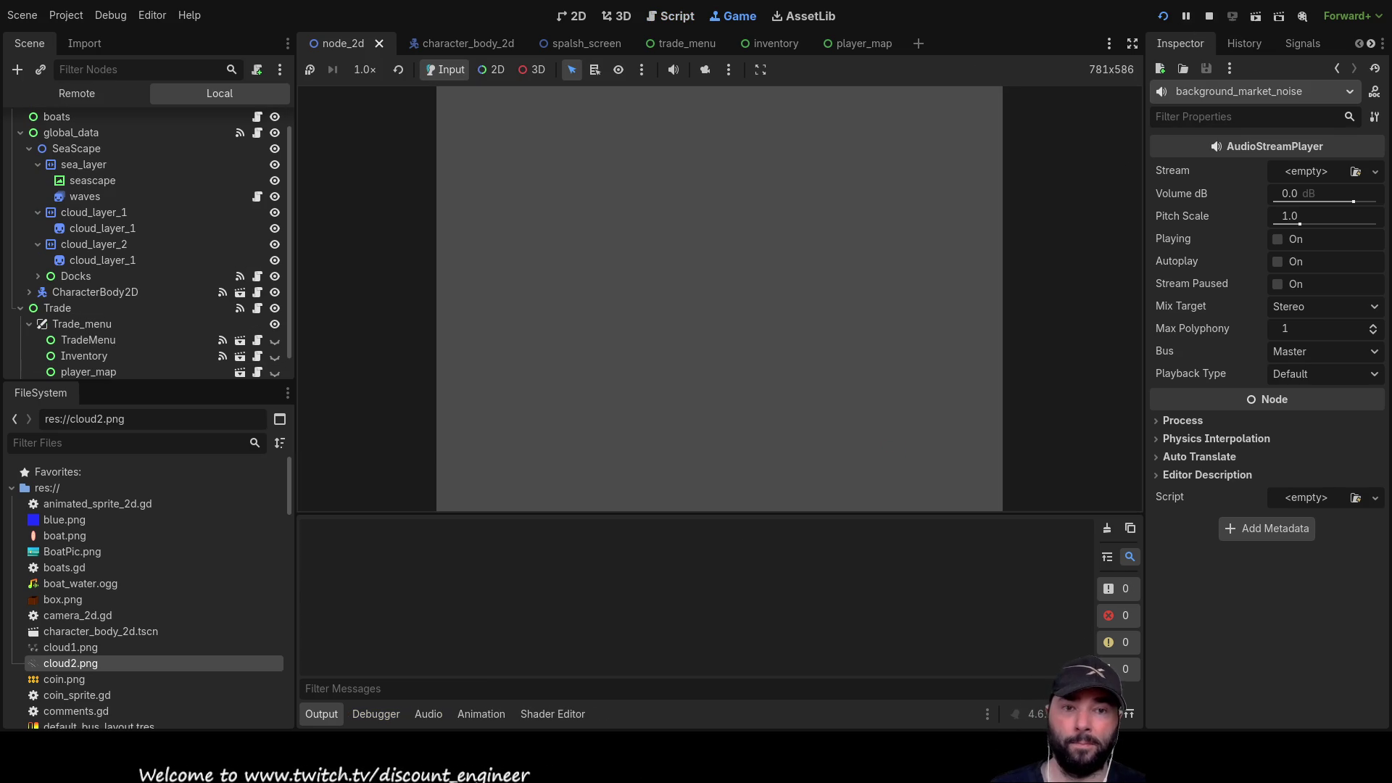
- Start playing, dock at the island, buy three fresh water and leave the docks
{"action": "left_click", "coordinate": [620, 106]}
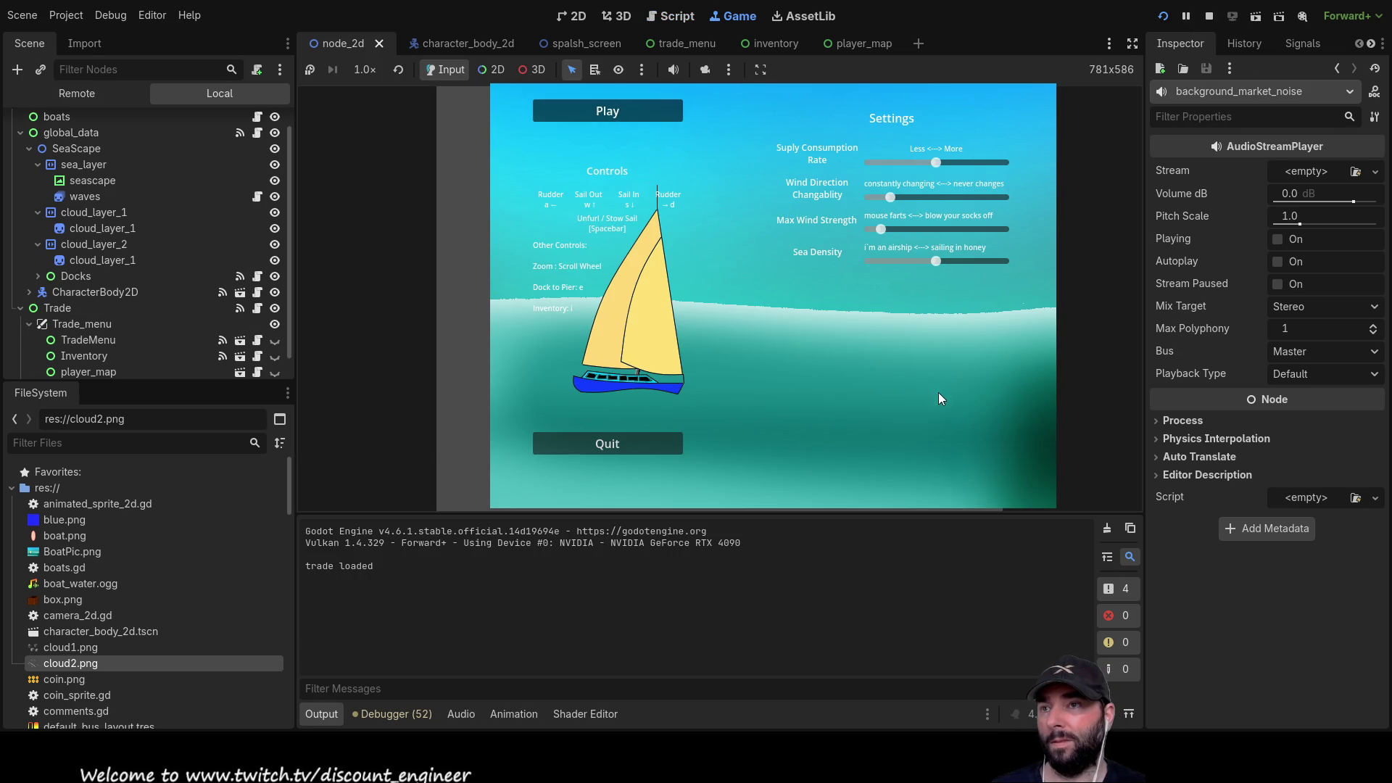
{"action": "scroll", "coordinate": [805, 352], "scroll_direction": "down", "scroll_amount": 3}
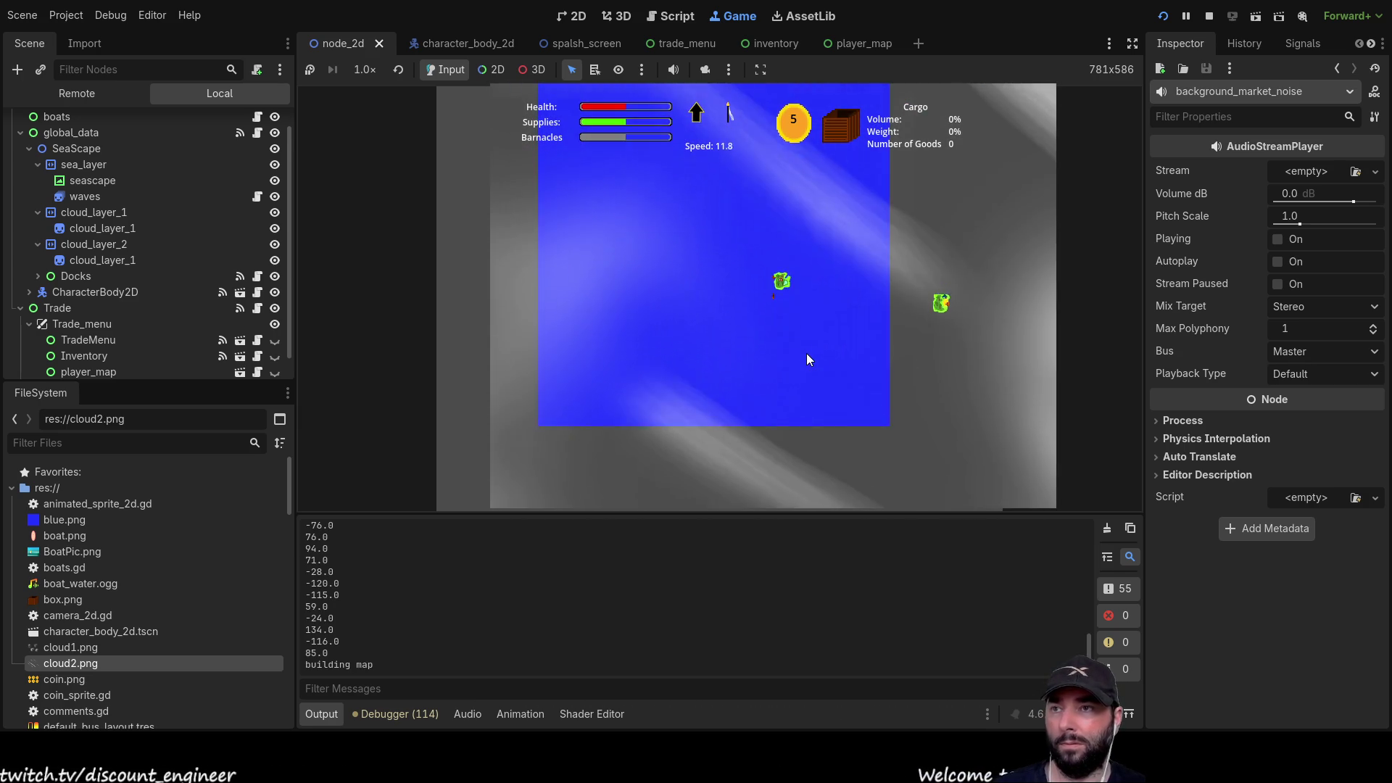
{"action": "scroll", "coordinate": [809, 360], "scroll_direction": "up", "scroll_amount": 5}
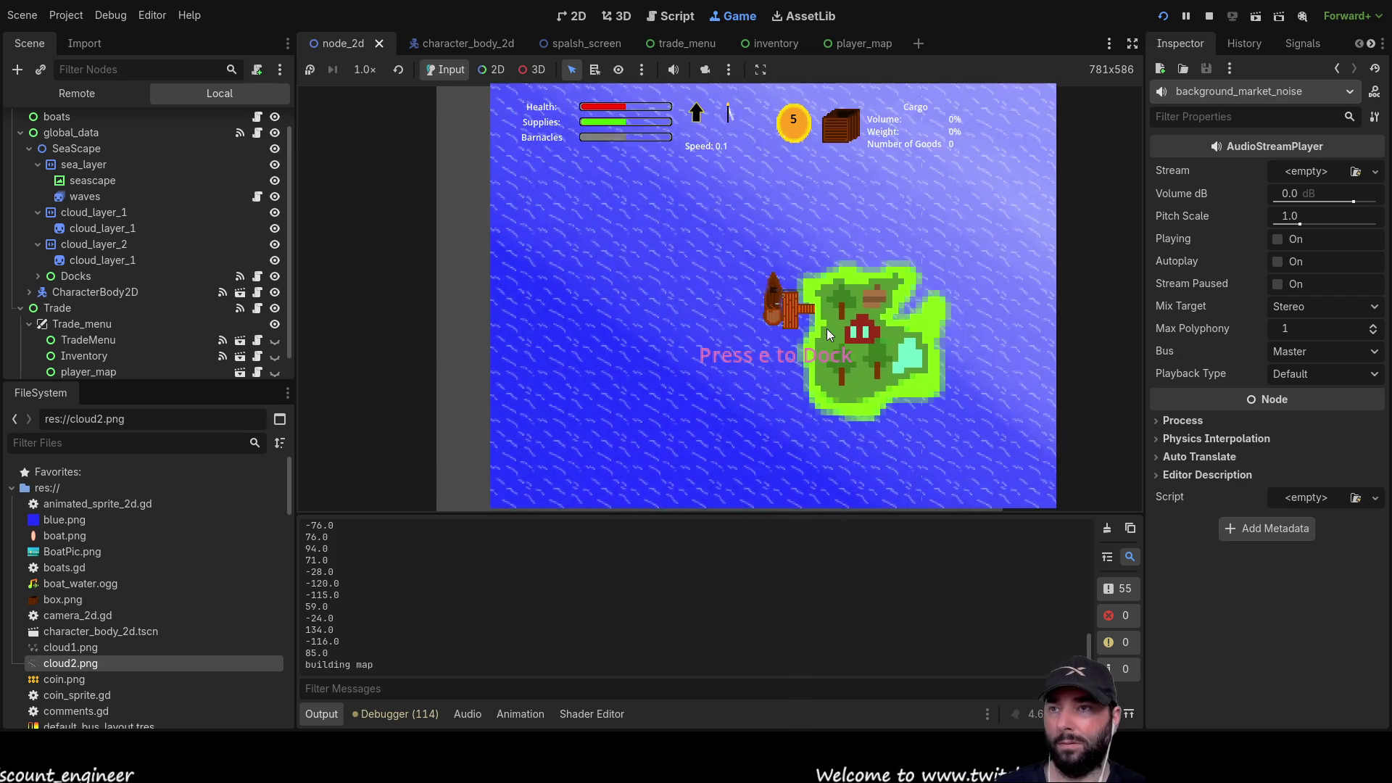
{"action": "key", "text": "e"}
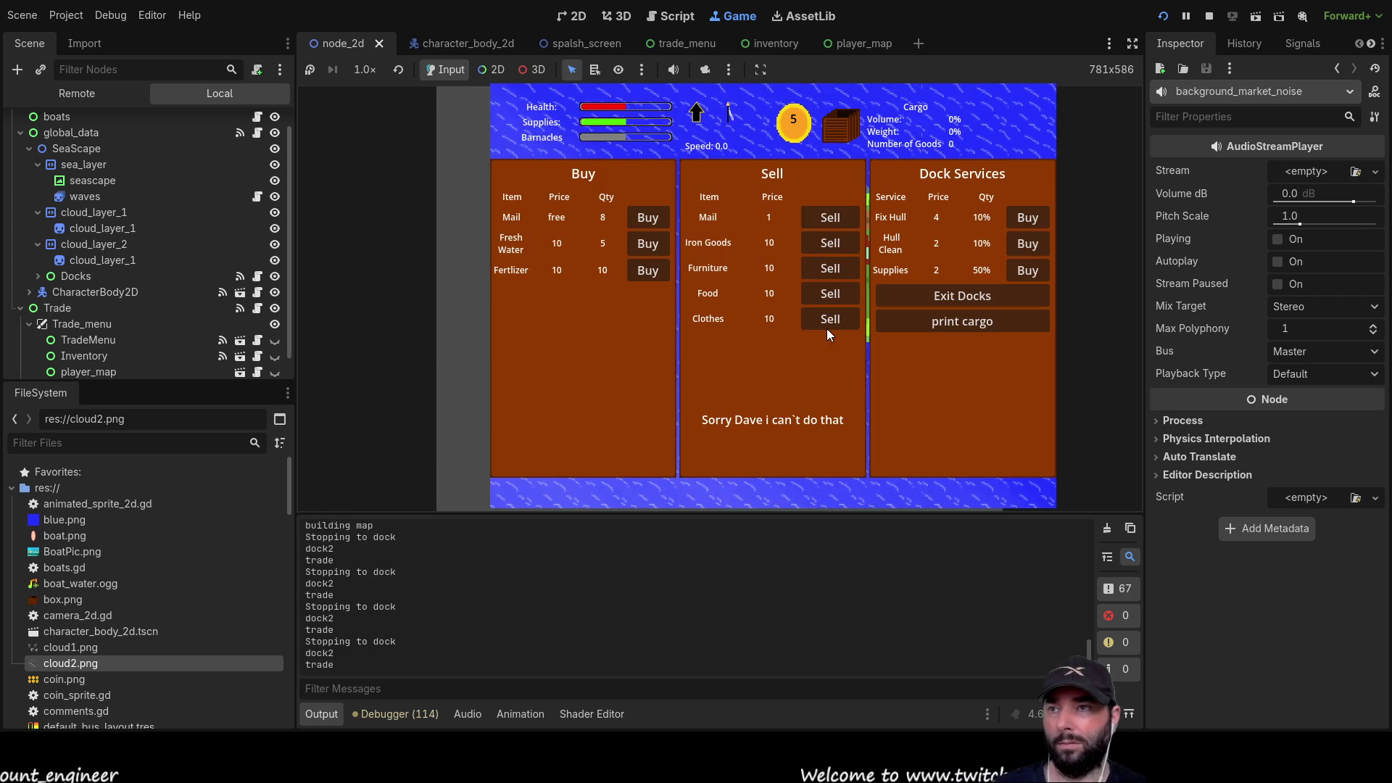
{"action": "left_click", "coordinate": [657, 246]}
{"action": "left_click", "coordinate": [656, 247]}
{"action": "left_click", "coordinate": [656, 247]}
{"action": "left_click", "coordinate": [657, 247]}
{"action": "left_click", "coordinate": [657, 247]}
{"action": "left_click", "coordinate": [658, 249]}
{"action": "left_click", "coordinate": [970, 296]}
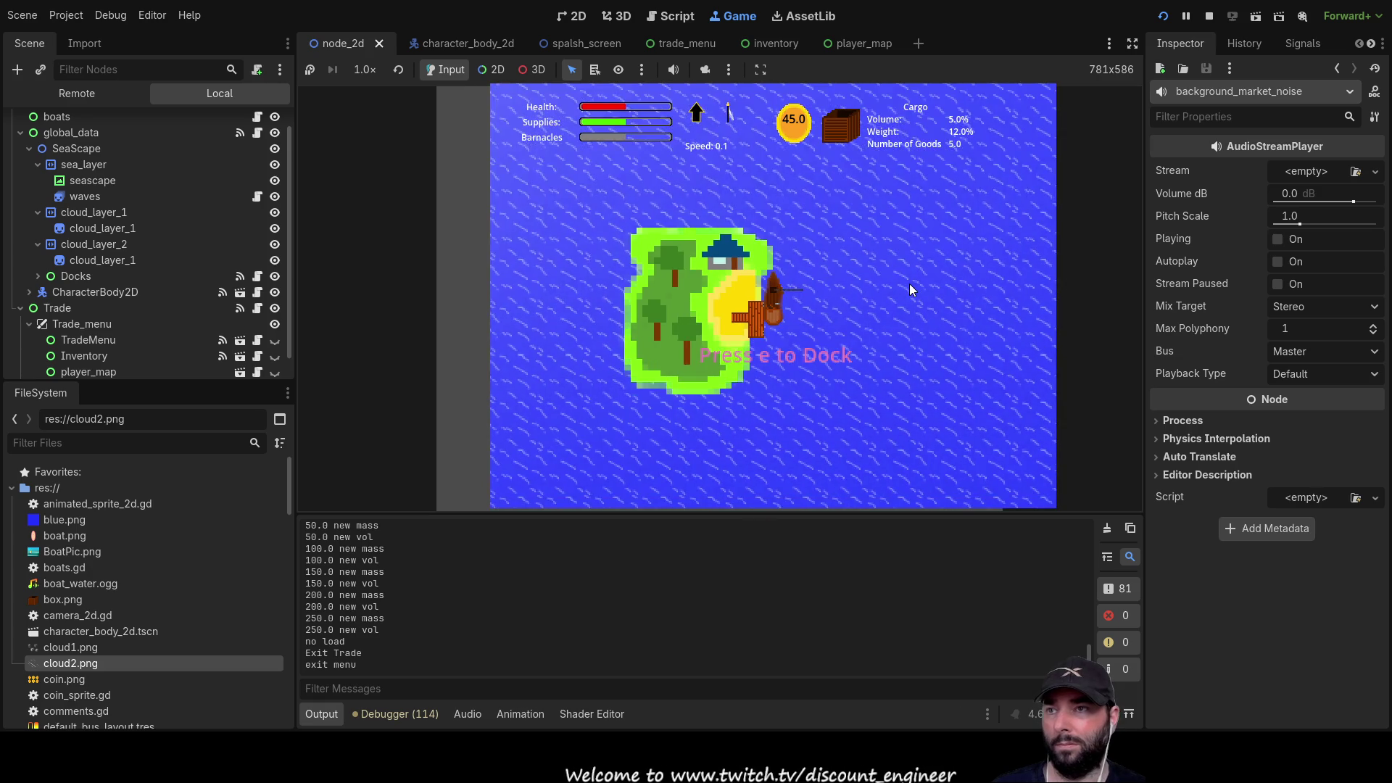
- Sell fresh water at another dock, then revert line 169 to str(x) after the crash and stop
{"action": "left_click", "coordinate": [661, 239]}
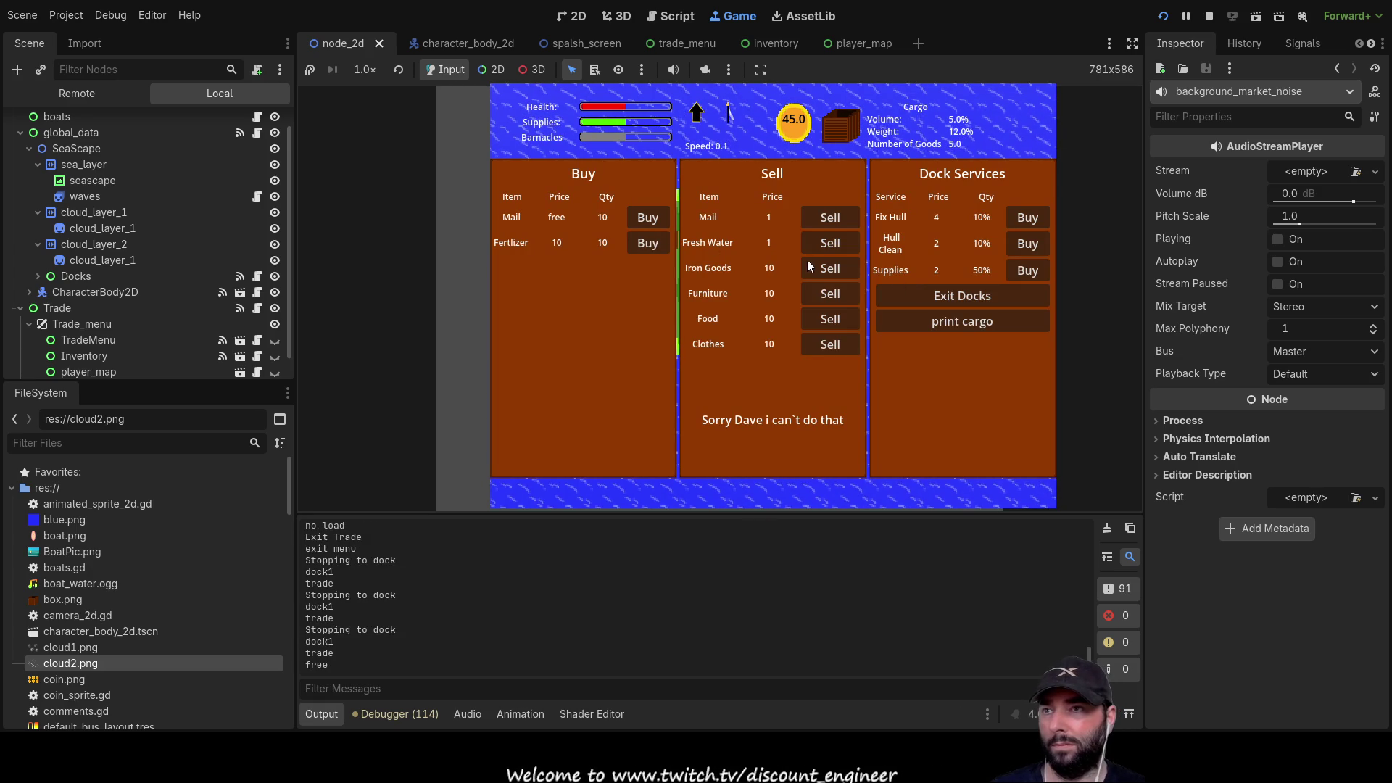
{"action": "left_click", "coordinate": [834, 245]}
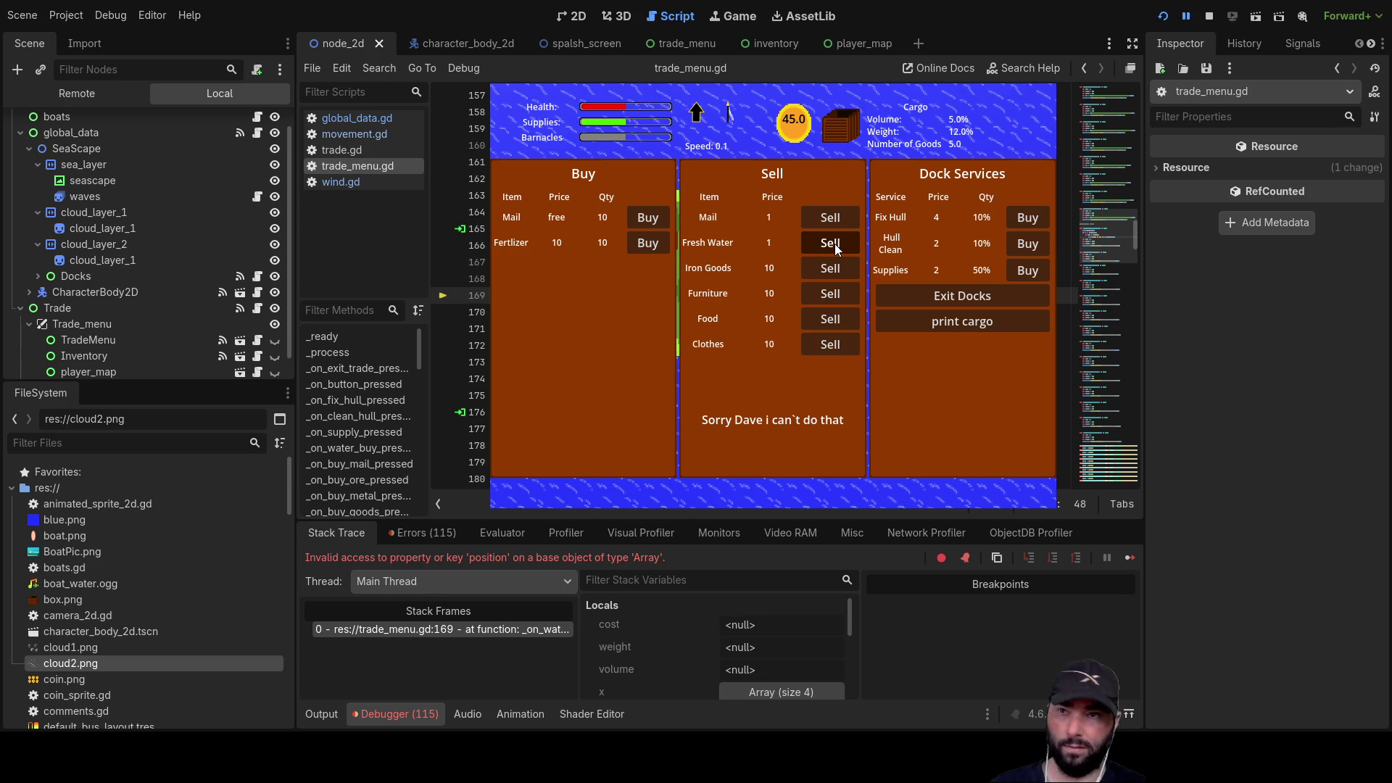
{"action": "key", "text": "BackSpace"}
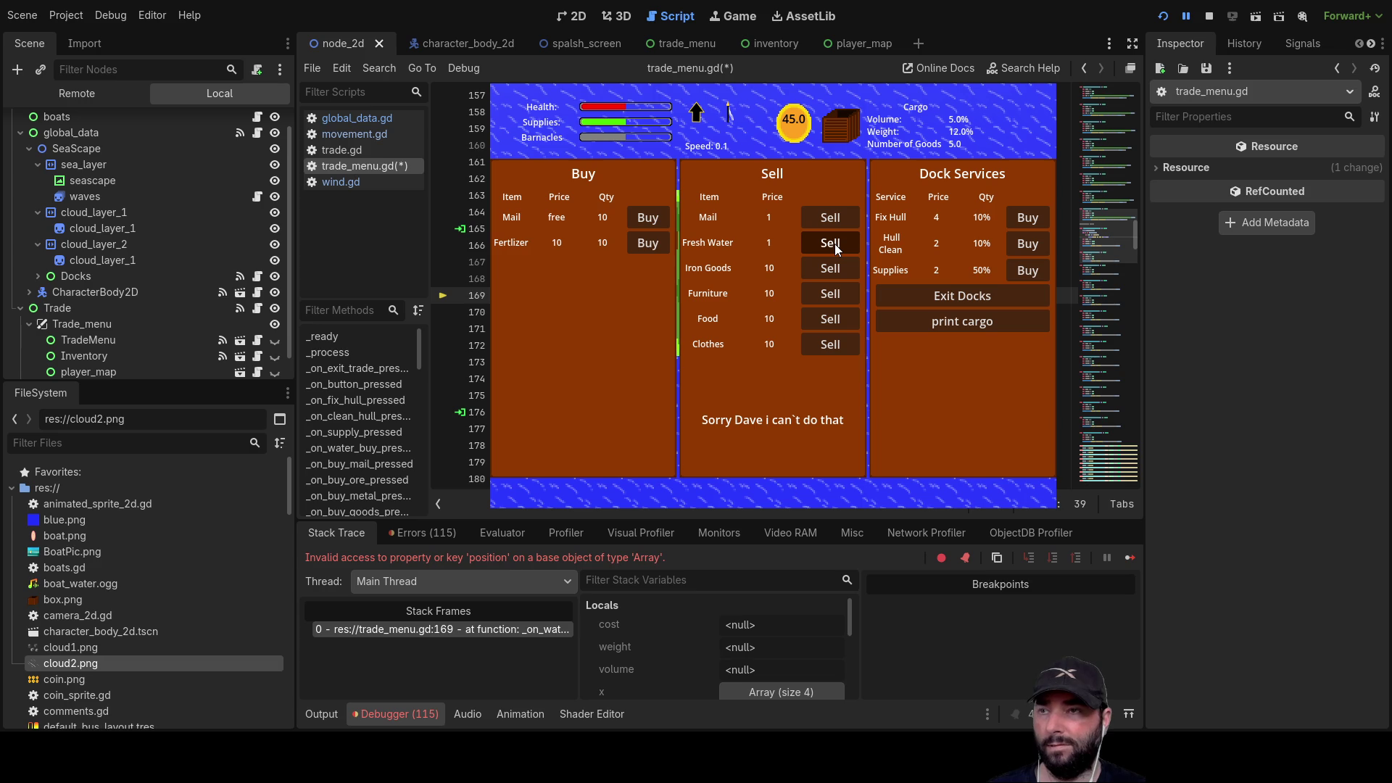
{"action": "left_click", "coordinate": [1211, 15]}
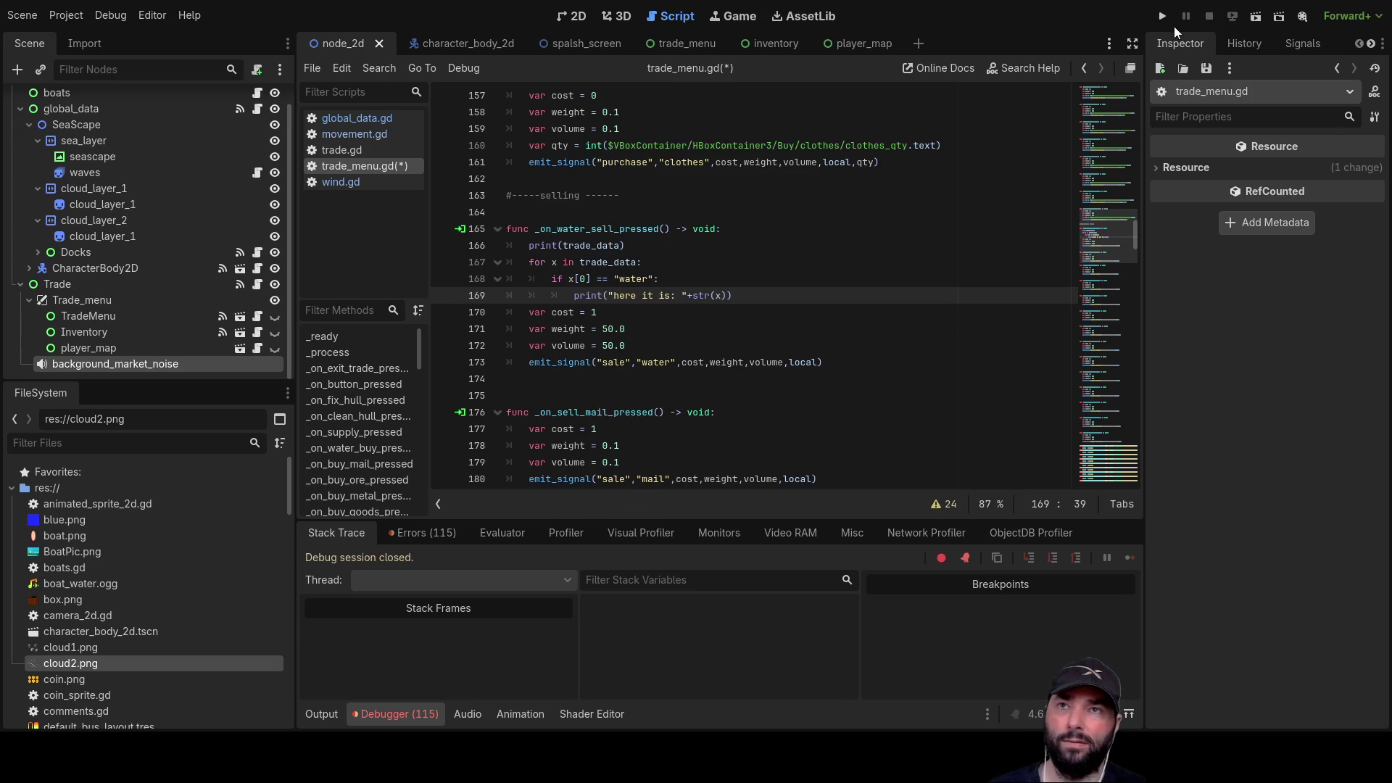
- Relaunch the game, start playing and dock at the island with E
{"action": "left_click", "coordinate": [1164, 16]}
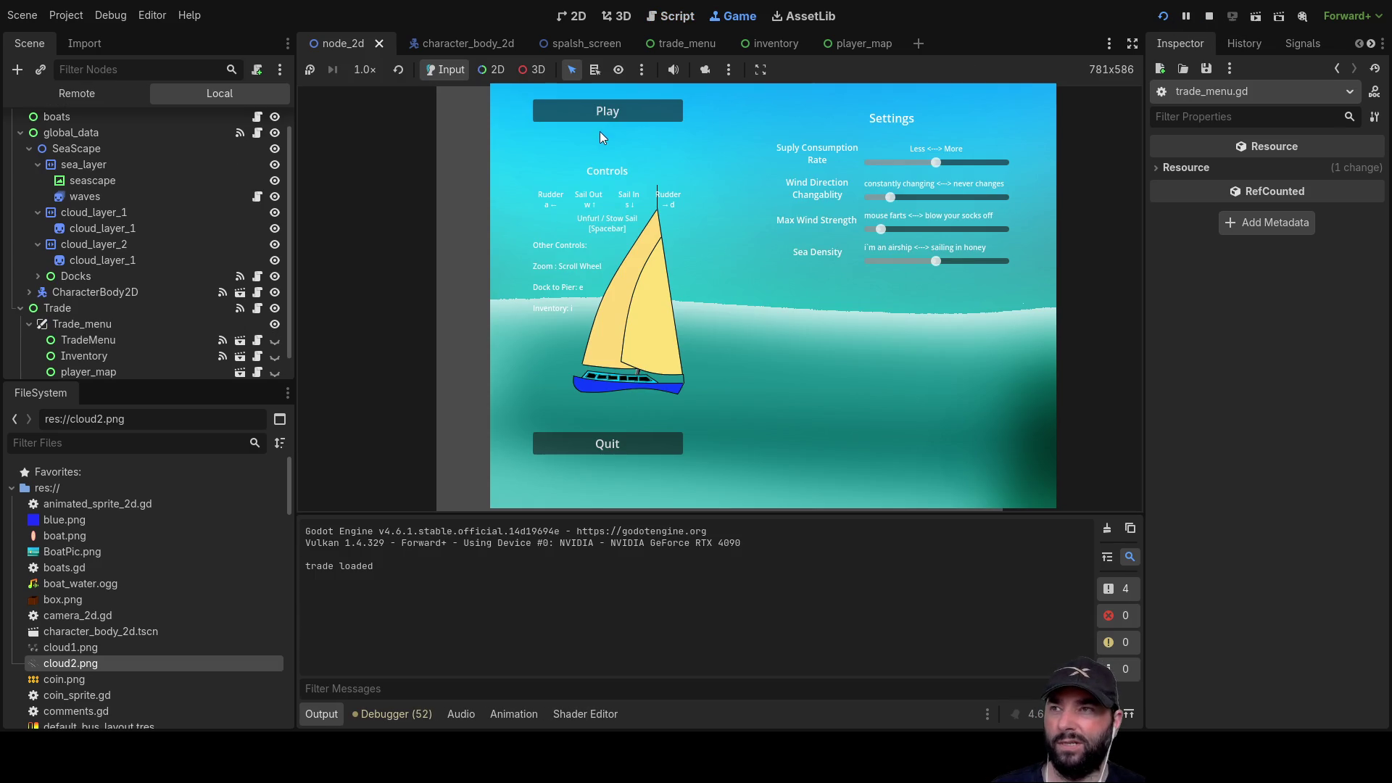
{"action": "left_click", "coordinate": [598, 112]}
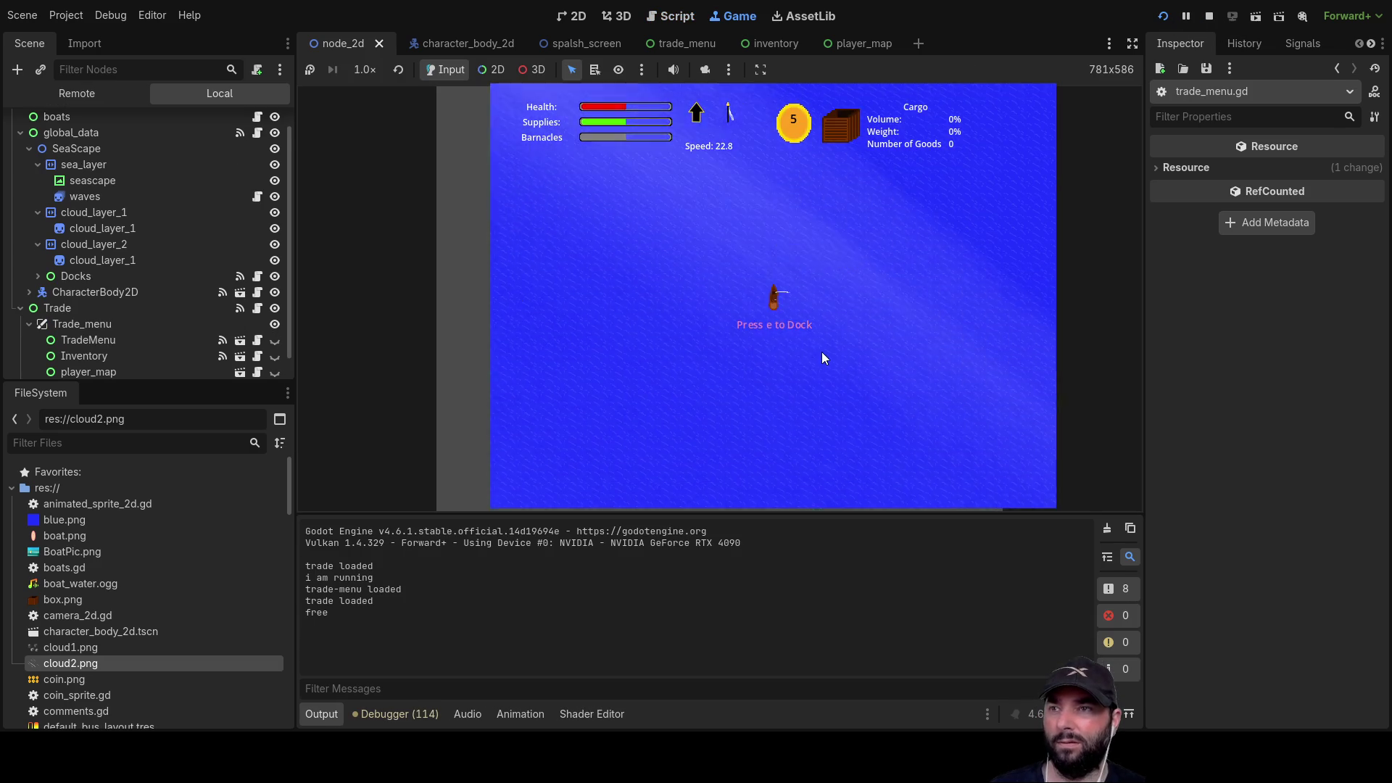
{"action": "scroll", "coordinate": [821, 351], "scroll_direction": "down", "scroll_amount": 5}
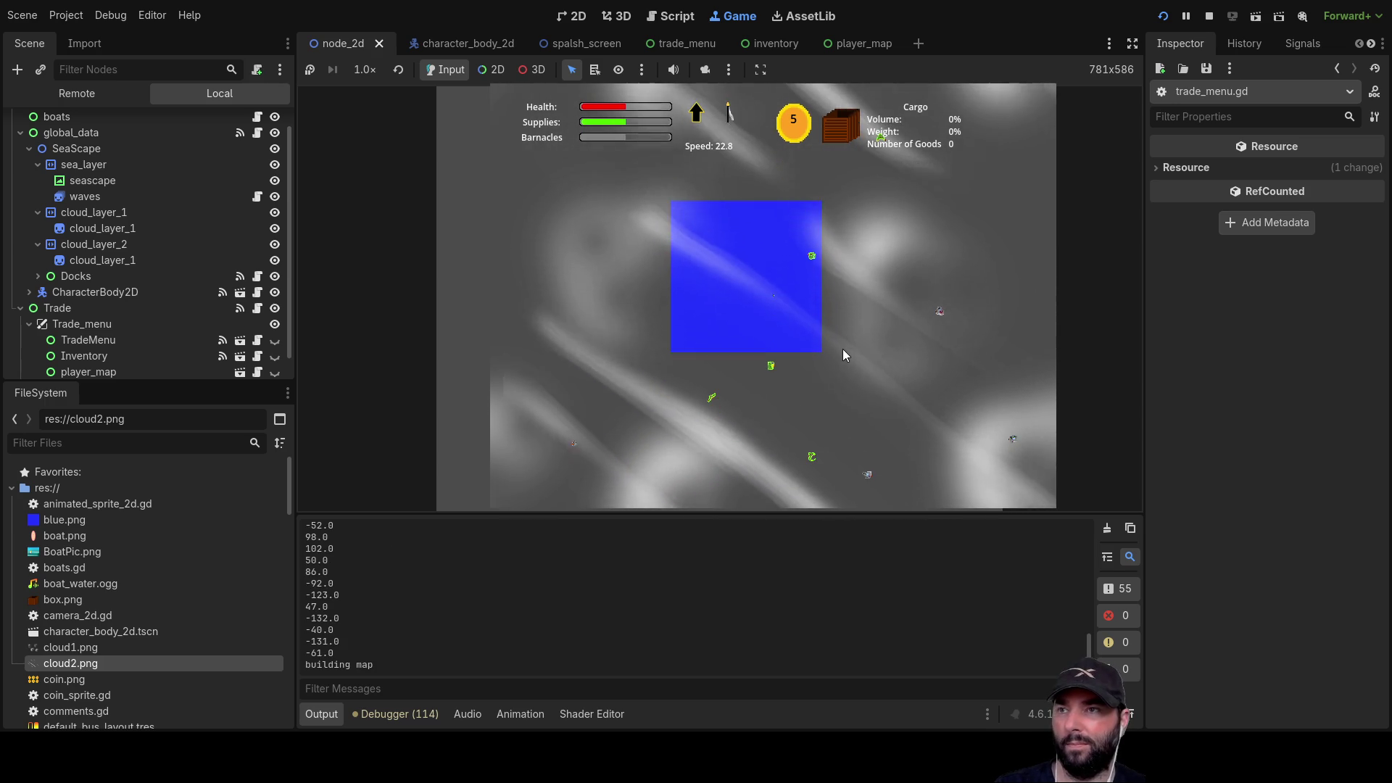
{"action": "scroll", "coordinate": [843, 350], "scroll_direction": "up", "scroll_amount": 5}
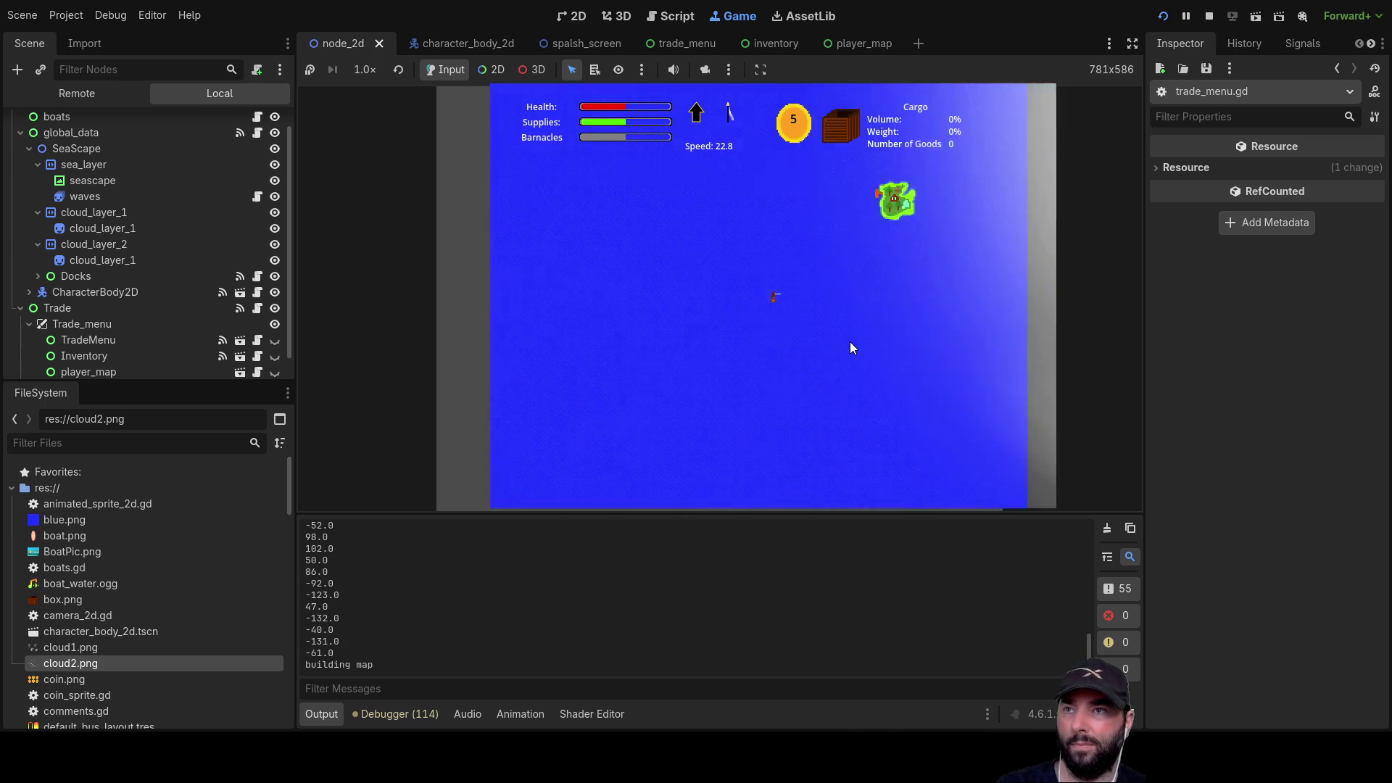
{"action": "scroll", "coordinate": [850, 344], "scroll_direction": "up", "scroll_amount": 2}
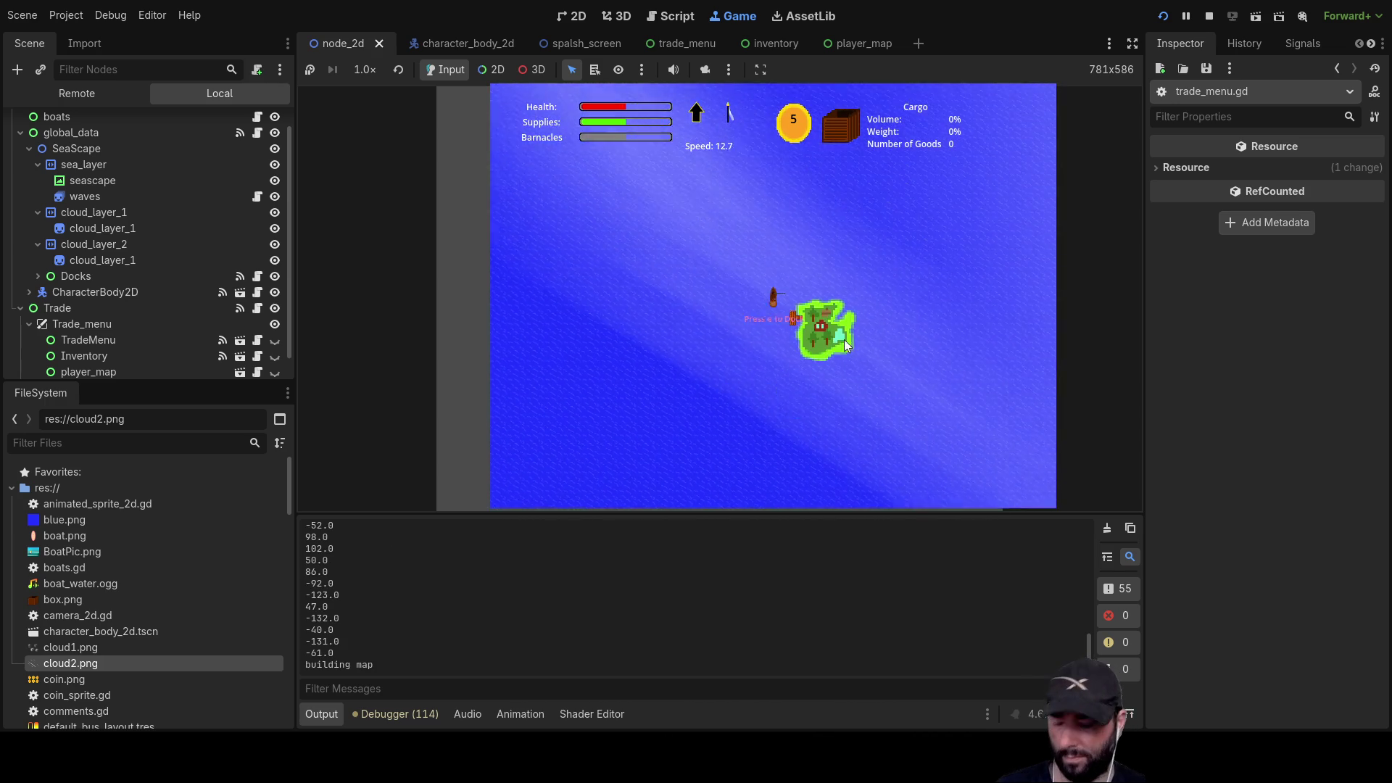
{"action": "key", "text": "e"}
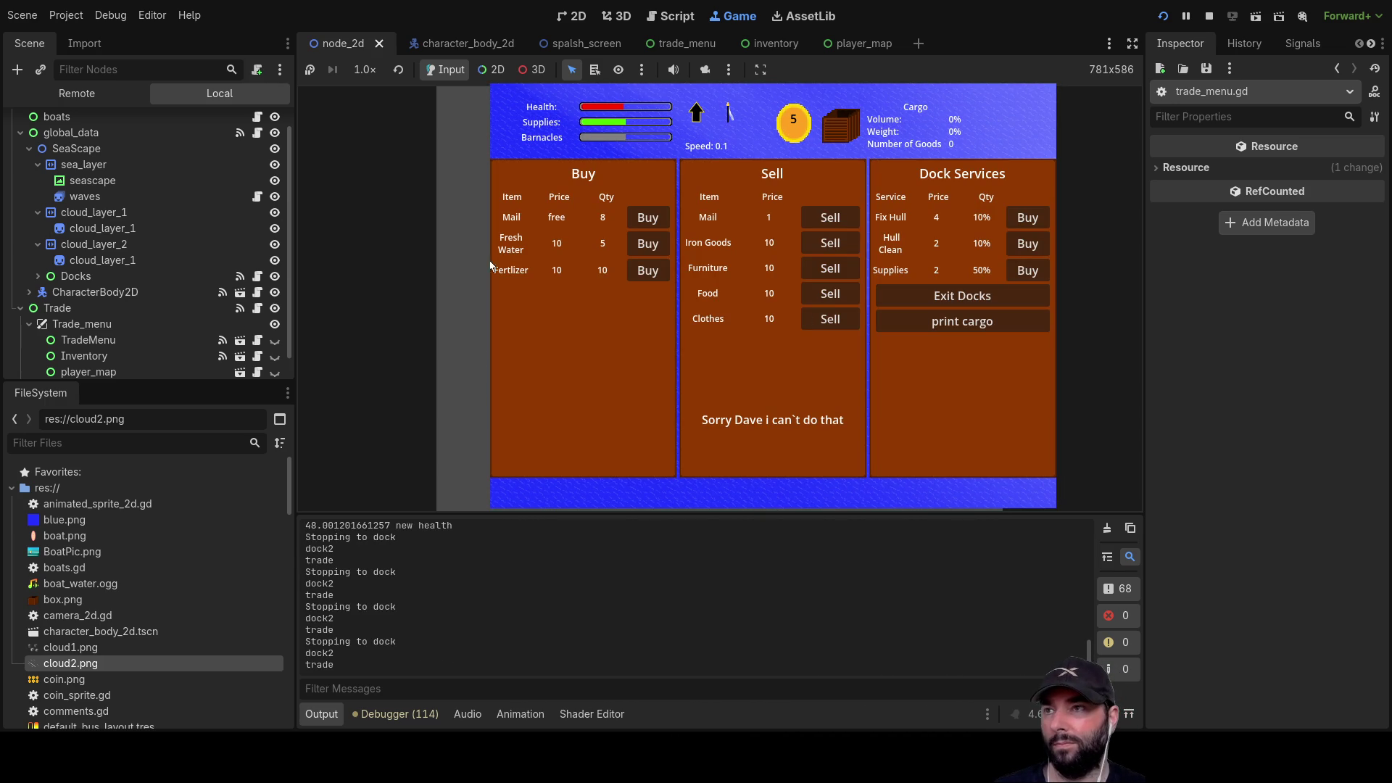
- Buy the Fresh Water down to 45 coins, exit the docks and sail on
{"action": "left_click", "coordinate": [660, 250]}
{"action": "left_click", "coordinate": [663, 246]}
{"action": "left_click", "coordinate": [663, 245]}
{"action": "left_click", "coordinate": [663, 245]}
{"action": "left_click", "coordinate": [663, 245]}
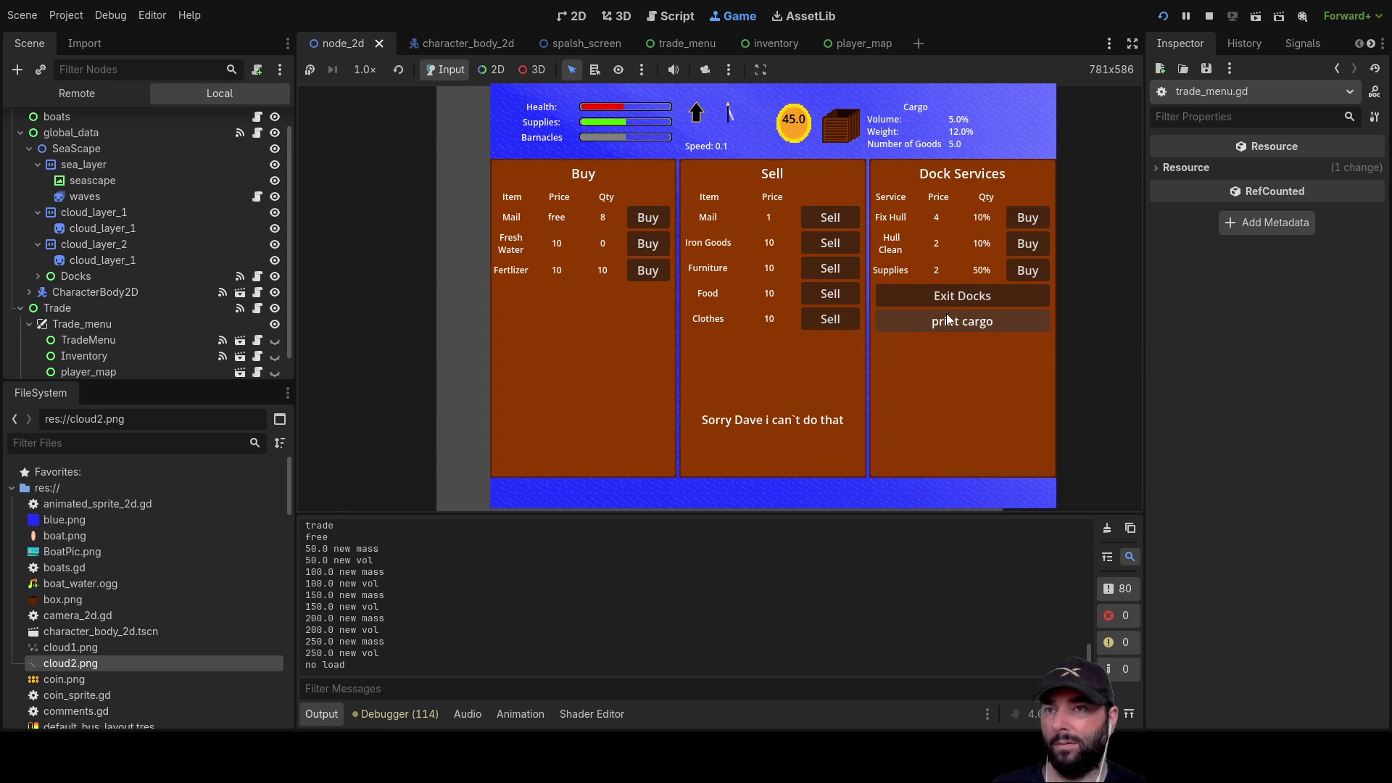
{"action": "left_click", "coordinate": [925, 295]}
{"action": "scroll", "coordinate": [821, 341], "scroll_direction": "down", "scroll_amount": 5}
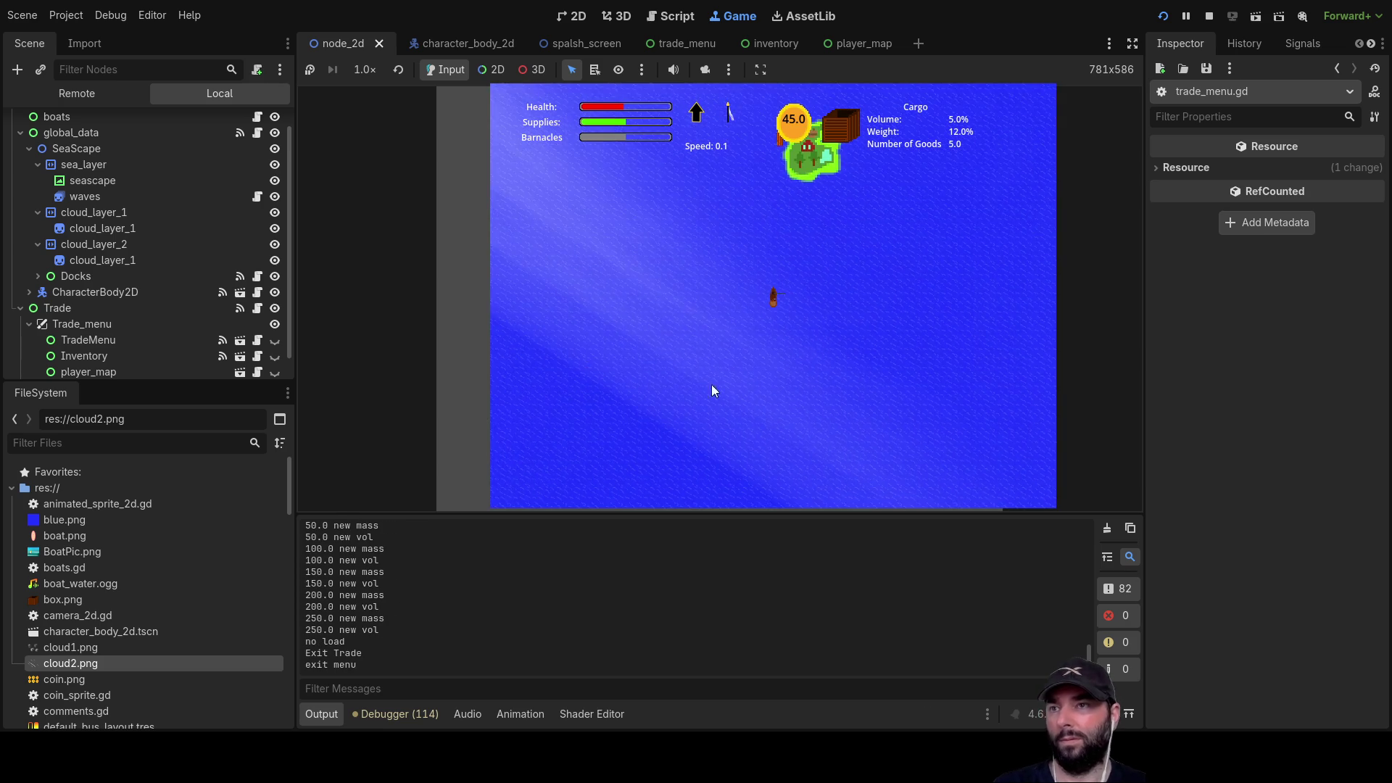
{"action": "scroll", "coordinate": [911, 357], "scroll_direction": "up", "scroll_amount": 5}
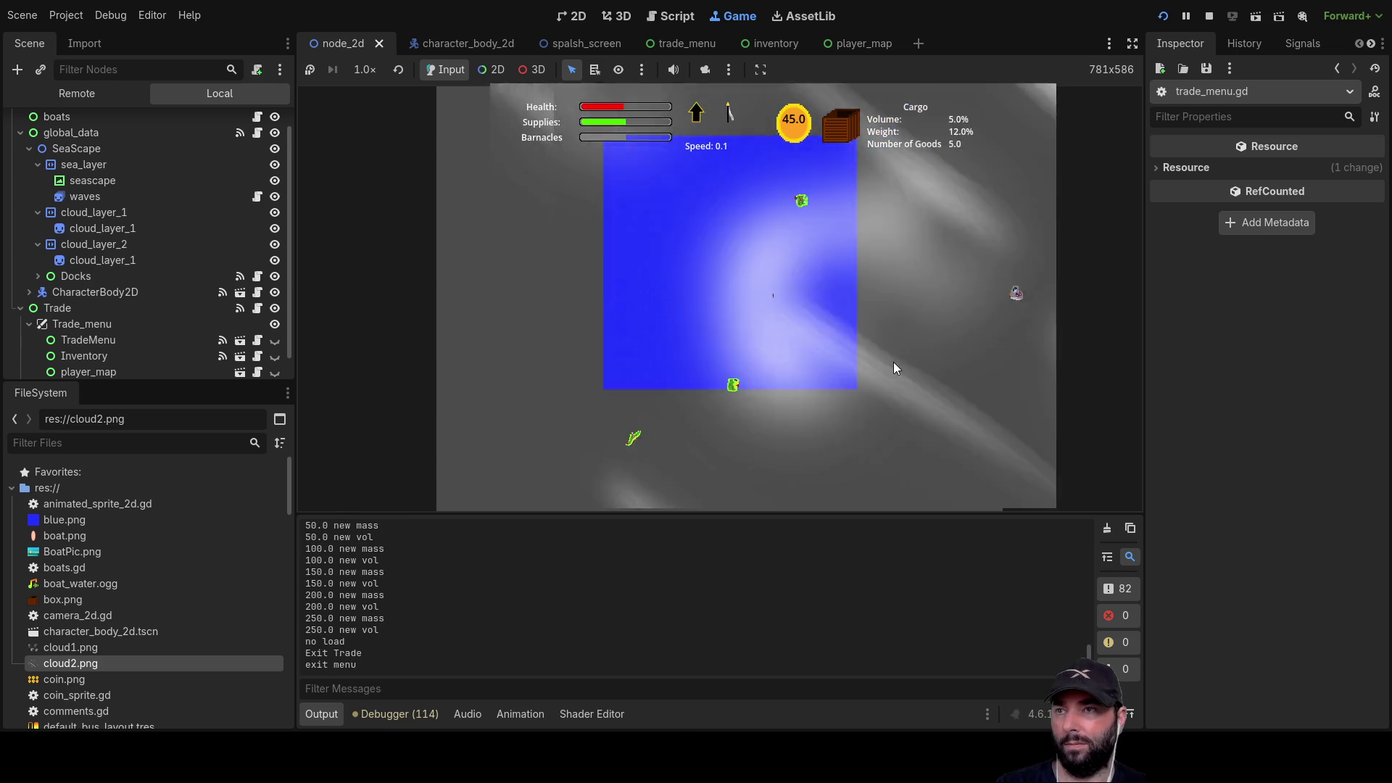
{"action": "scroll", "coordinate": [807, 326], "scroll_direction": "up", "scroll_amount": 2}
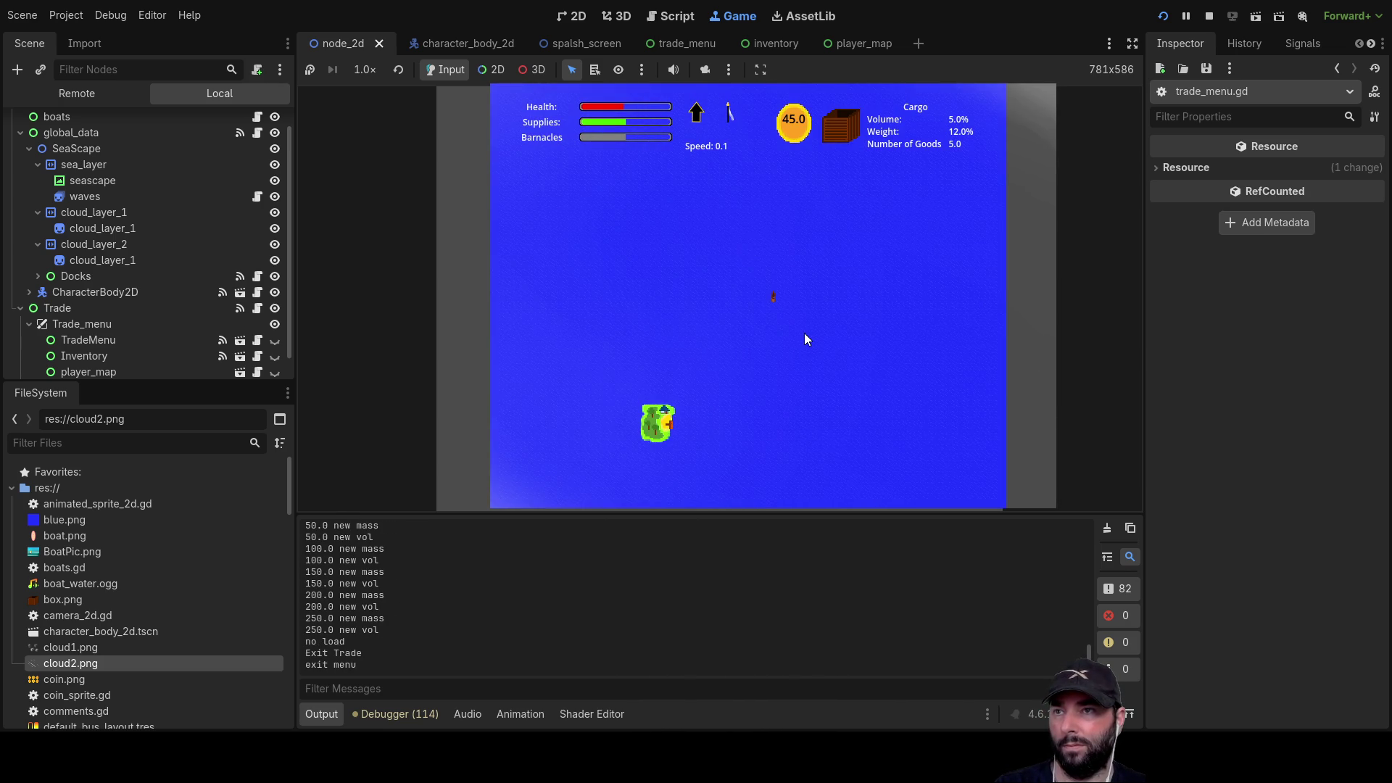
{"action": "scroll", "coordinate": [802, 341], "scroll_direction": "up", "scroll_amount": 1}
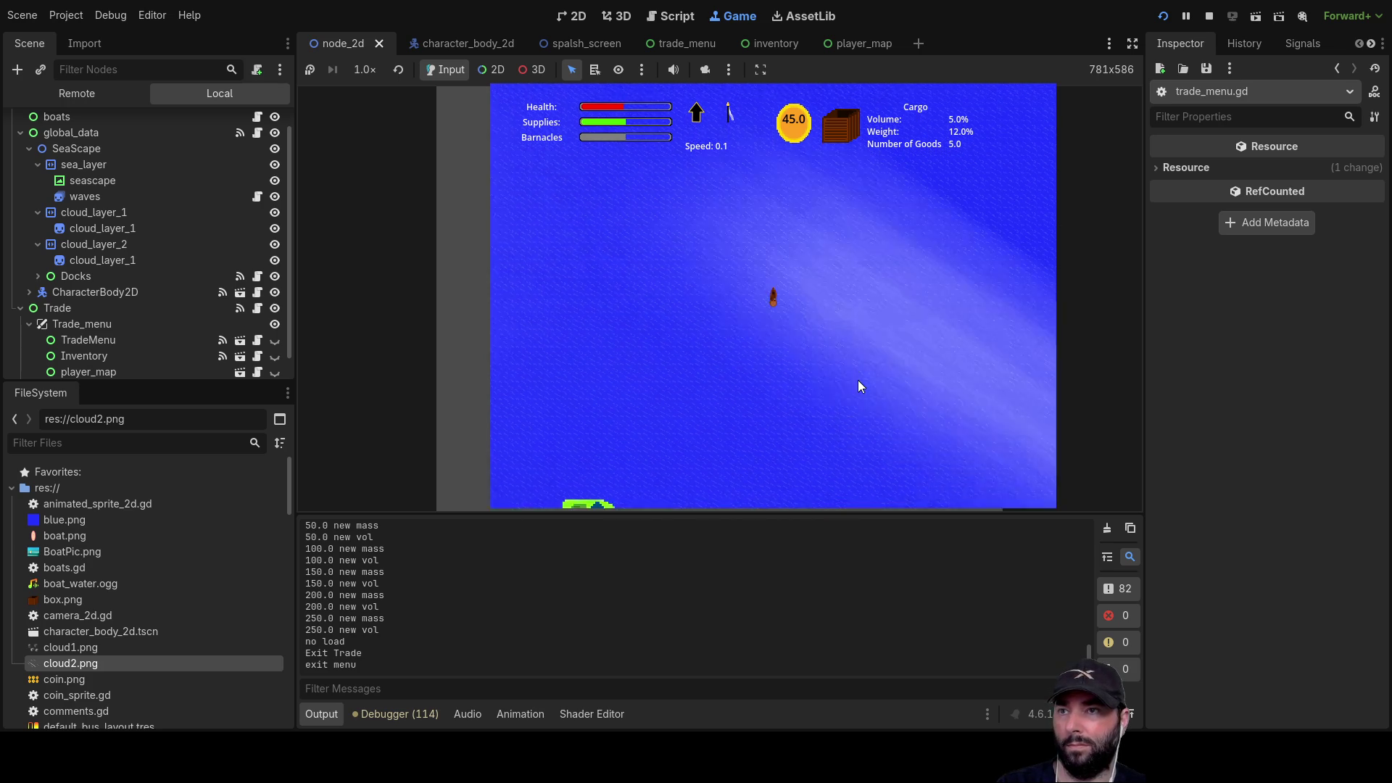
{"action": "scroll", "coordinate": [847, 380], "scroll_direction": "up", "scroll_amount": 3}
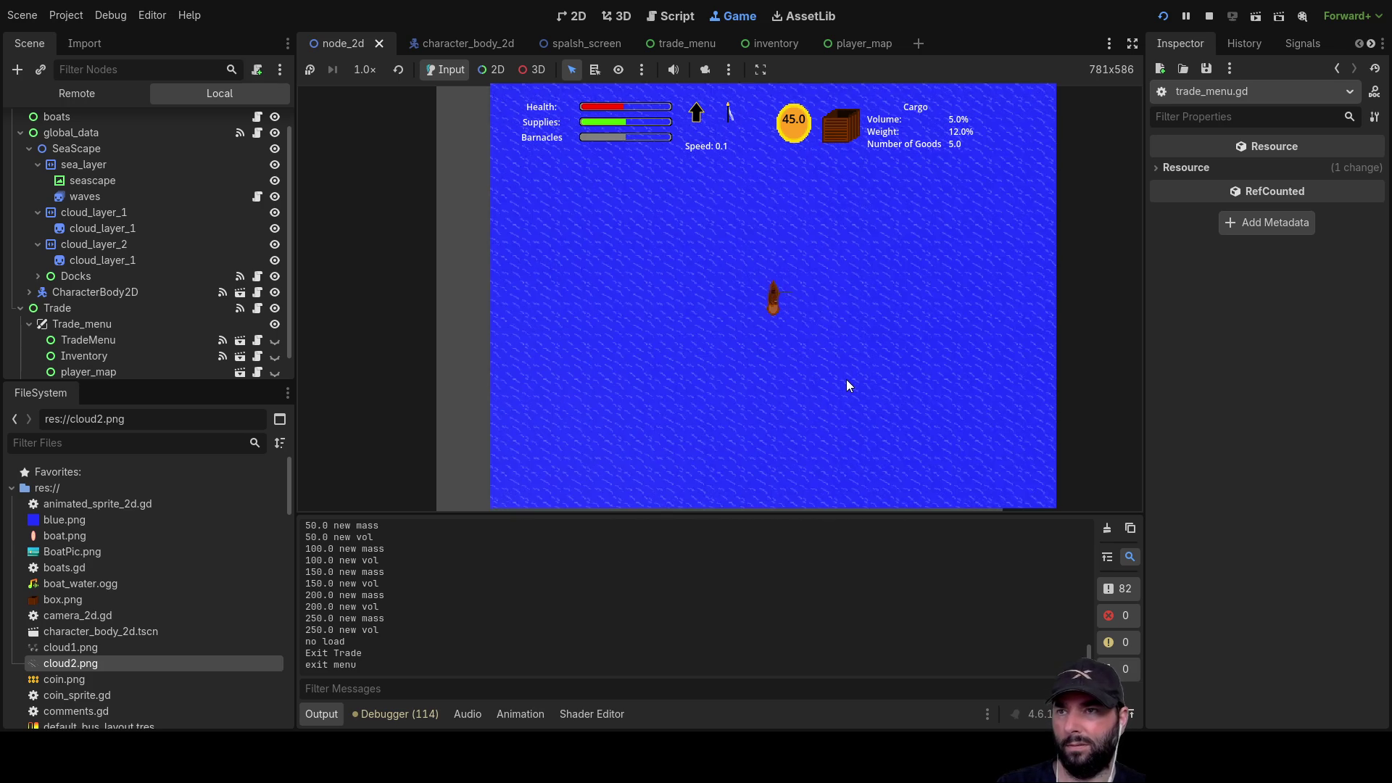
{"action": "scroll", "coordinate": [841, 383], "scroll_direction": "down", "scroll_amount": 2}
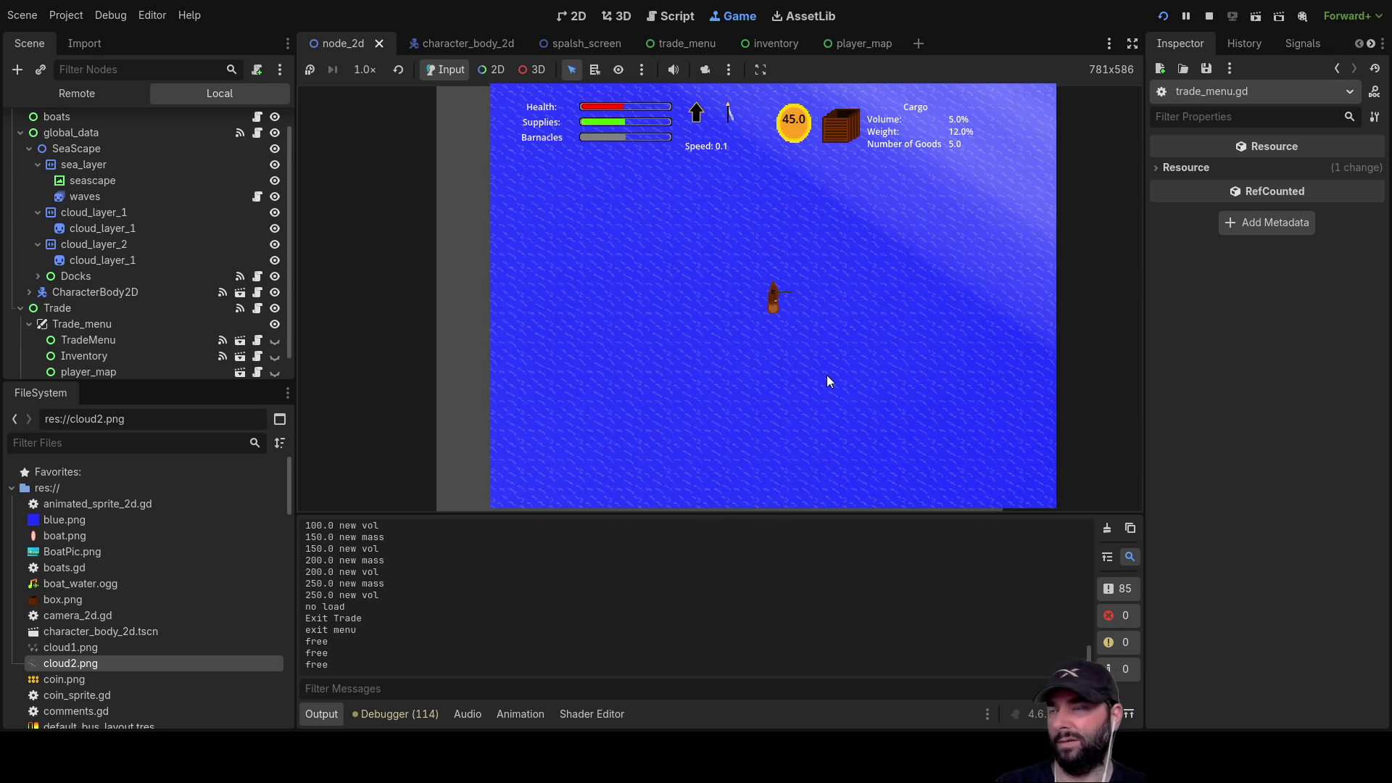
{"action": "scroll", "coordinate": [829, 381], "scroll_direction": "down", "scroll_amount": 2}
{"action": "scroll", "coordinate": [828, 381], "scroll_direction": "down", "scroll_amount": 1}
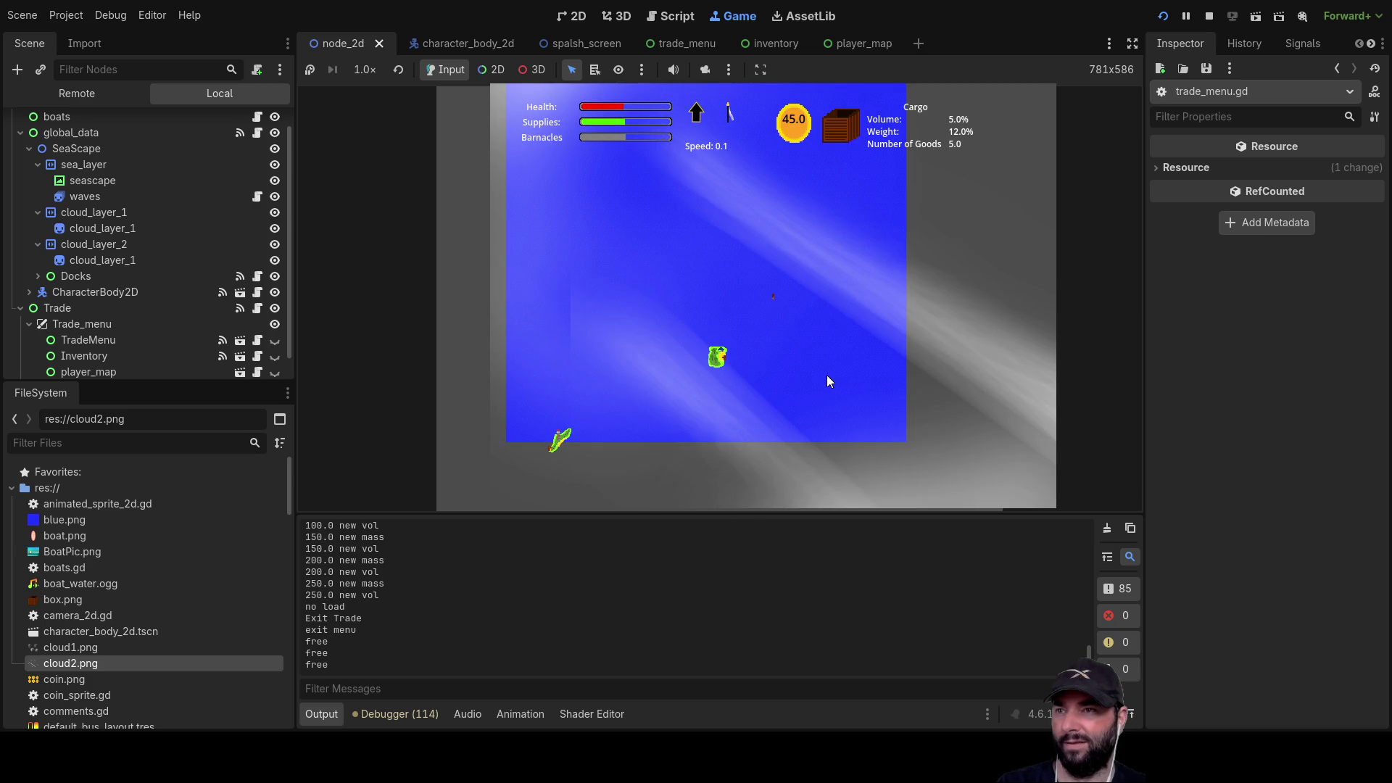
{"action": "scroll", "coordinate": [827, 376], "scroll_direction": "up", "scroll_amount": 3}
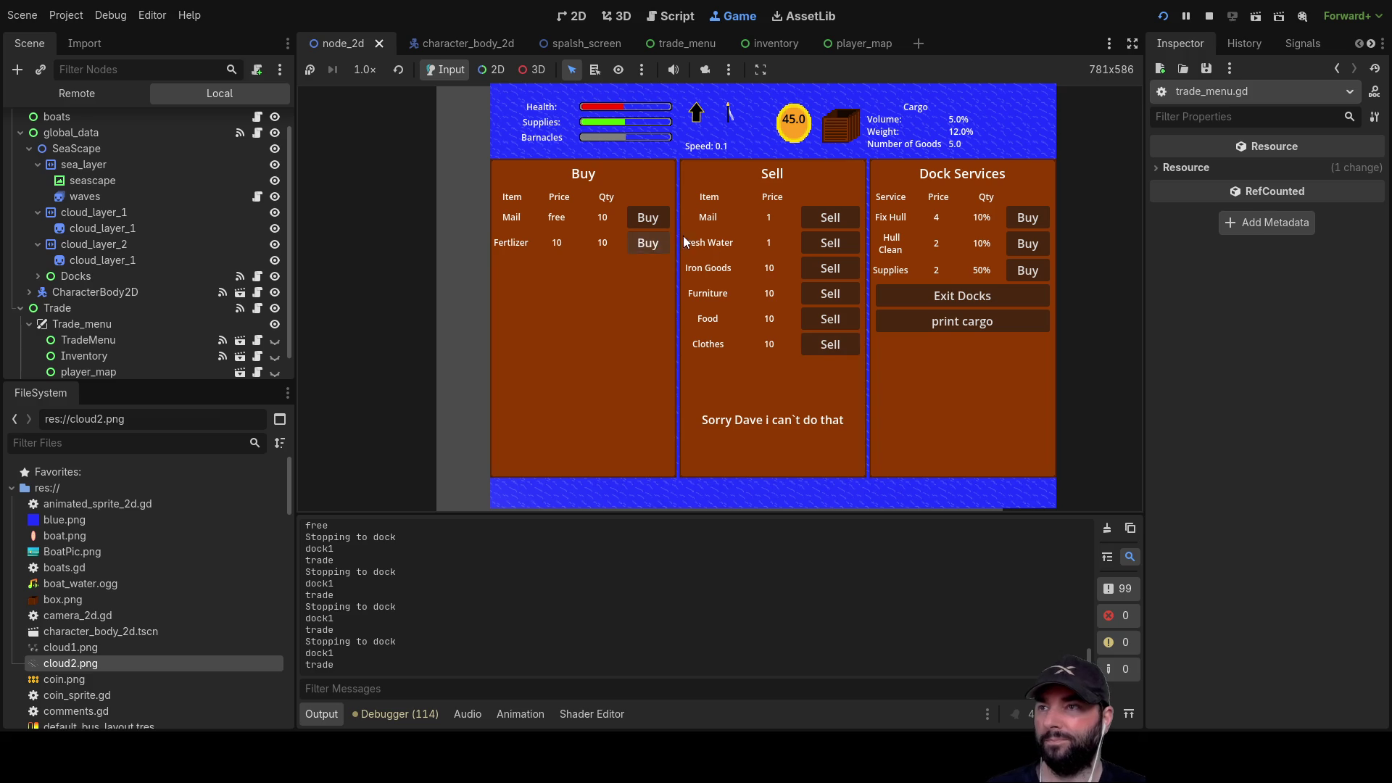
- Sell the Fresh Water at dock1 for 50 coins, check the Output log, and stop the game
{"action": "left_click", "coordinate": [829, 241]}
{"action": "scroll", "coordinate": [664, 594], "scroll_direction": "up", "scroll_amount": 5}
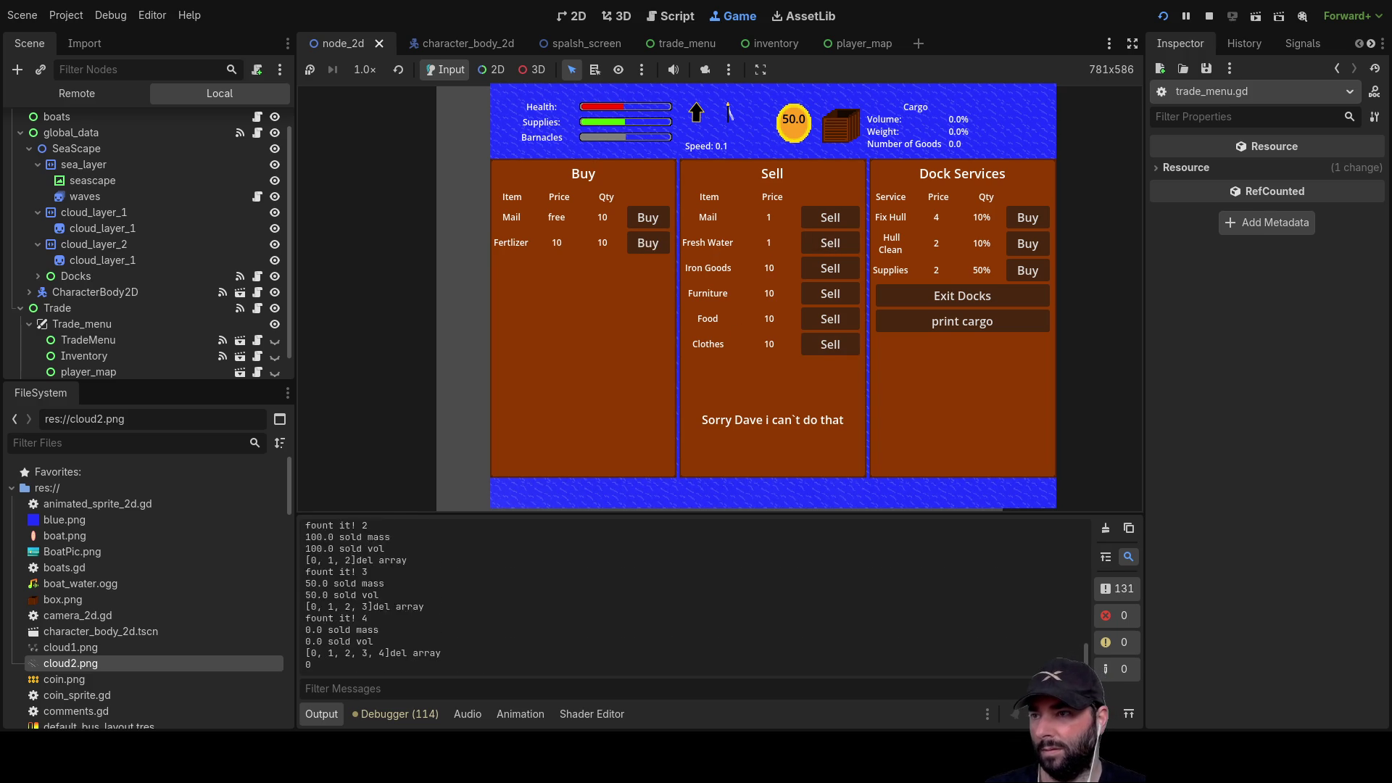
{"action": "scroll", "coordinate": [663, 595], "scroll_direction": "up", "scroll_amount": 3}
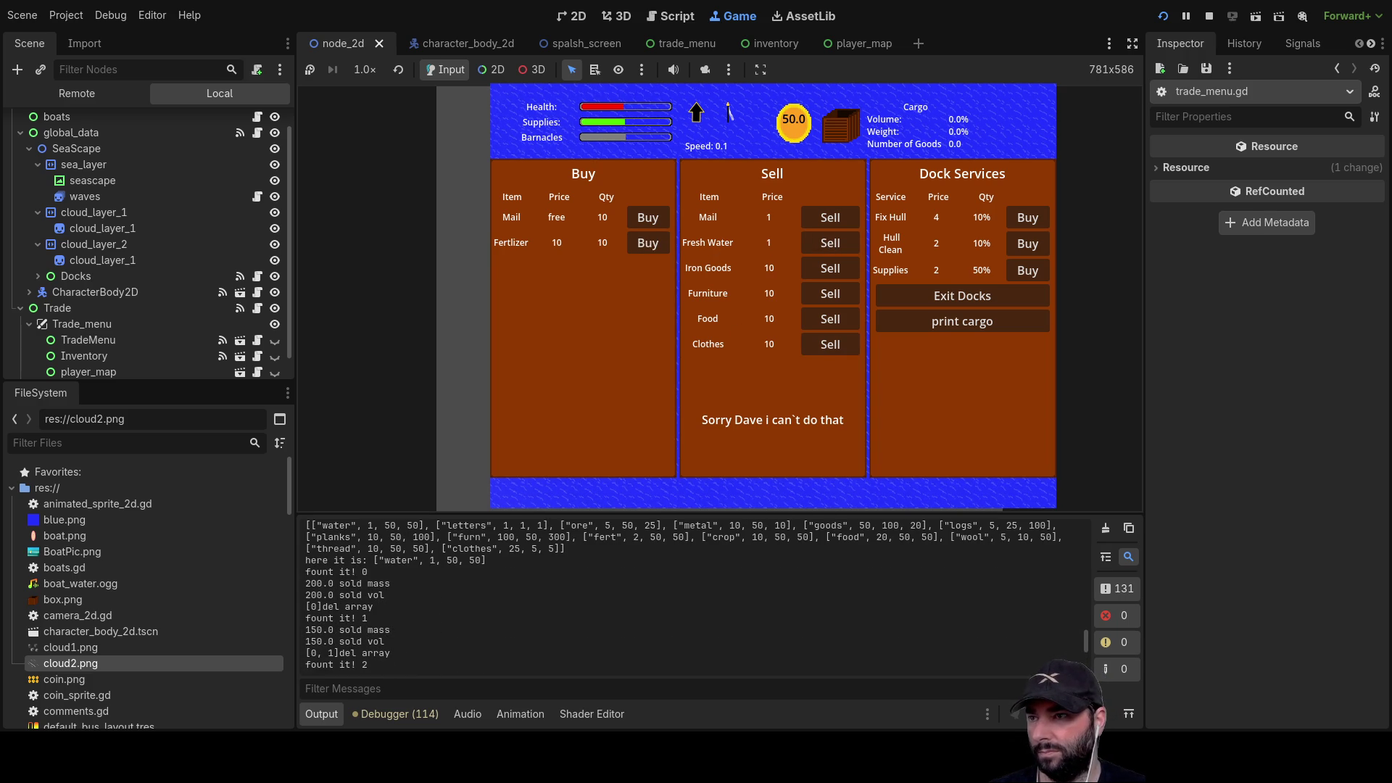
{"action": "scroll", "coordinate": [663, 595], "scroll_direction": "up", "scroll_amount": 1}
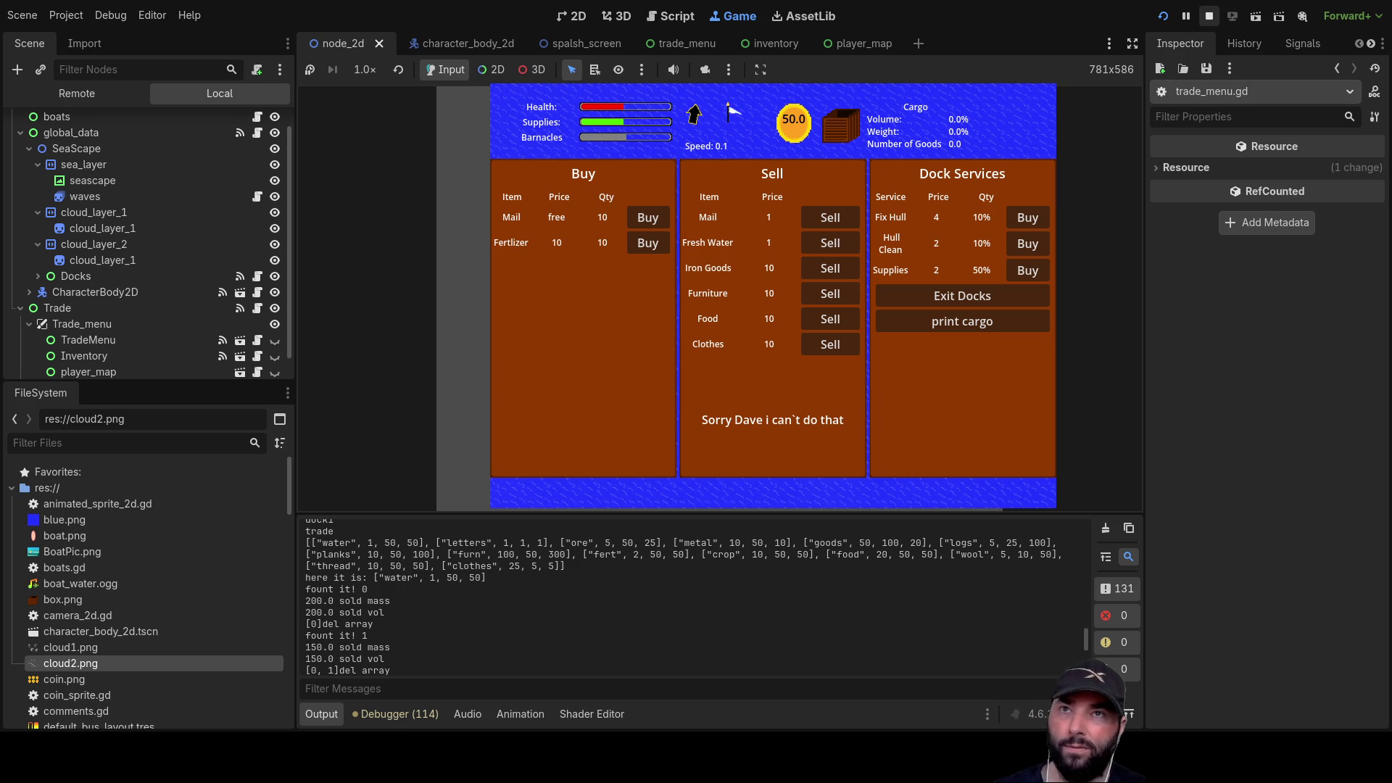
{"action": "left_click", "coordinate": [1209, 15]}
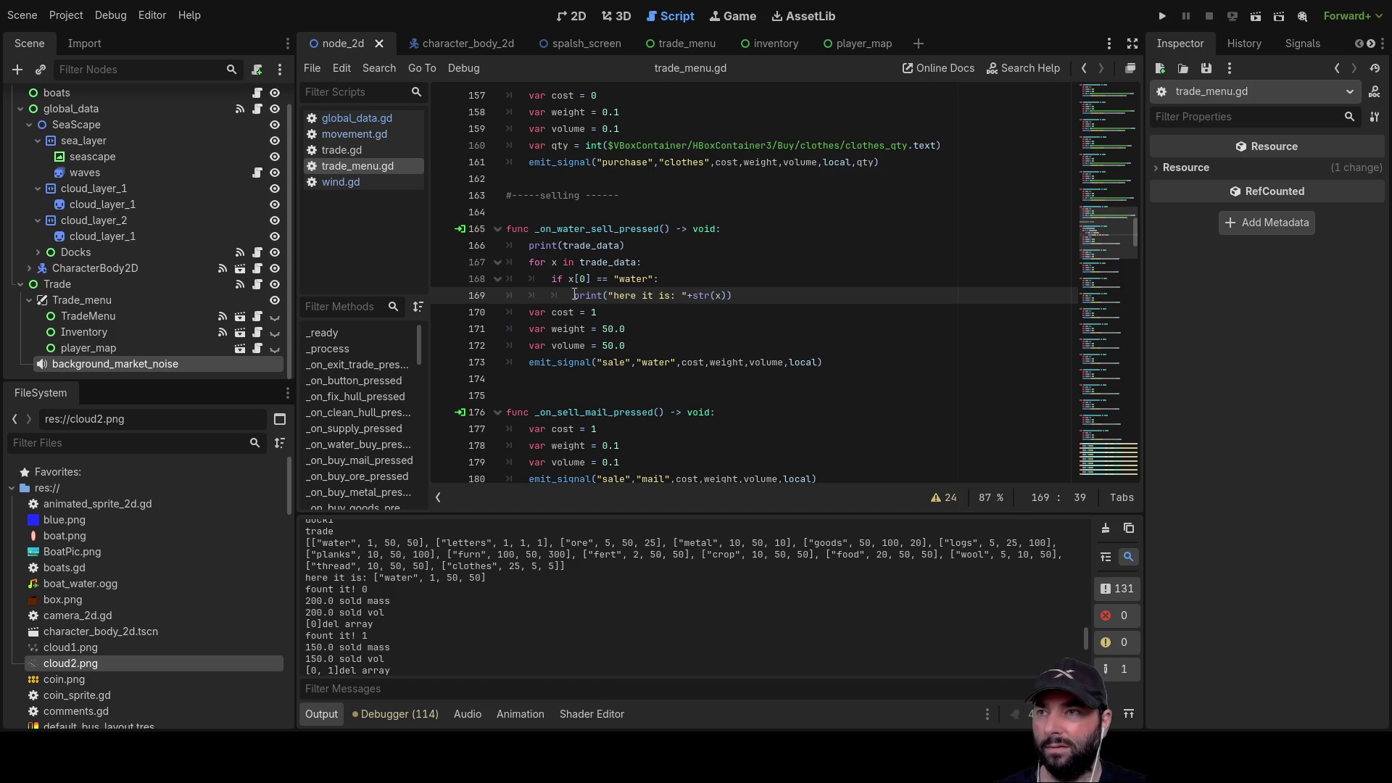
- Replace the loop's debug print with a cost line reading its value from x[1]
{"action": "left_click_drag", "start_coordinate": [572, 295], "coordinate": [732, 299]}
{"action": "mouse_move", "coordinate": [596, 311]}
{"action": "left_mouse_down"}
{"action": "mouse_move", "coordinate": [529, 311]}
{"action": "mouse_move", "coordinate": [594, 296]}
{"action": "mouse_move", "coordinate": [734, 296]}
{"action": "left_mouse_up"}
{"action": "key", "text": "BackSpace"}
{"action": "type", "text": "var cost = 1"}
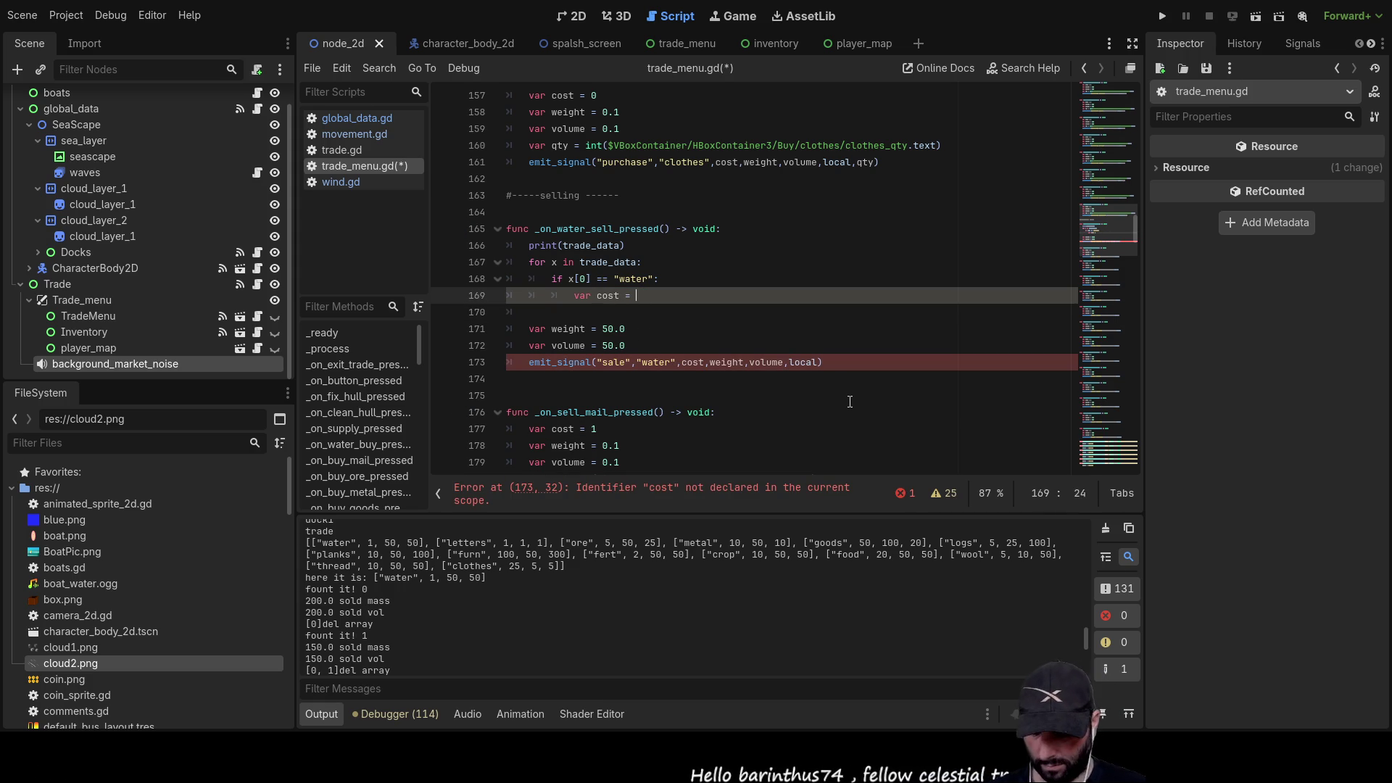
{"action": "key", "text": "BackSpace"}
{"action": "type", "text": "x["}
{"action": "key", "text": "Left"}
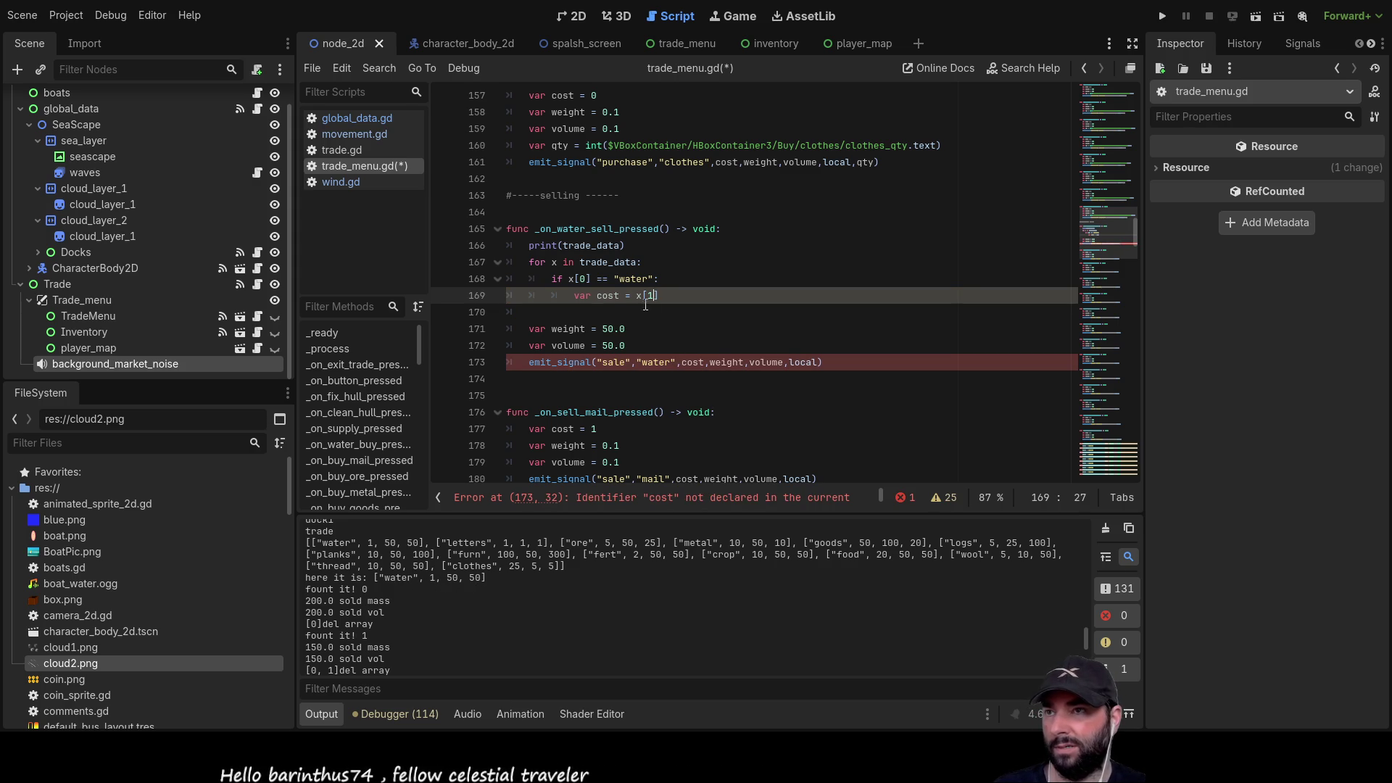
{"action": "left_click", "coordinate": [602, 318]}
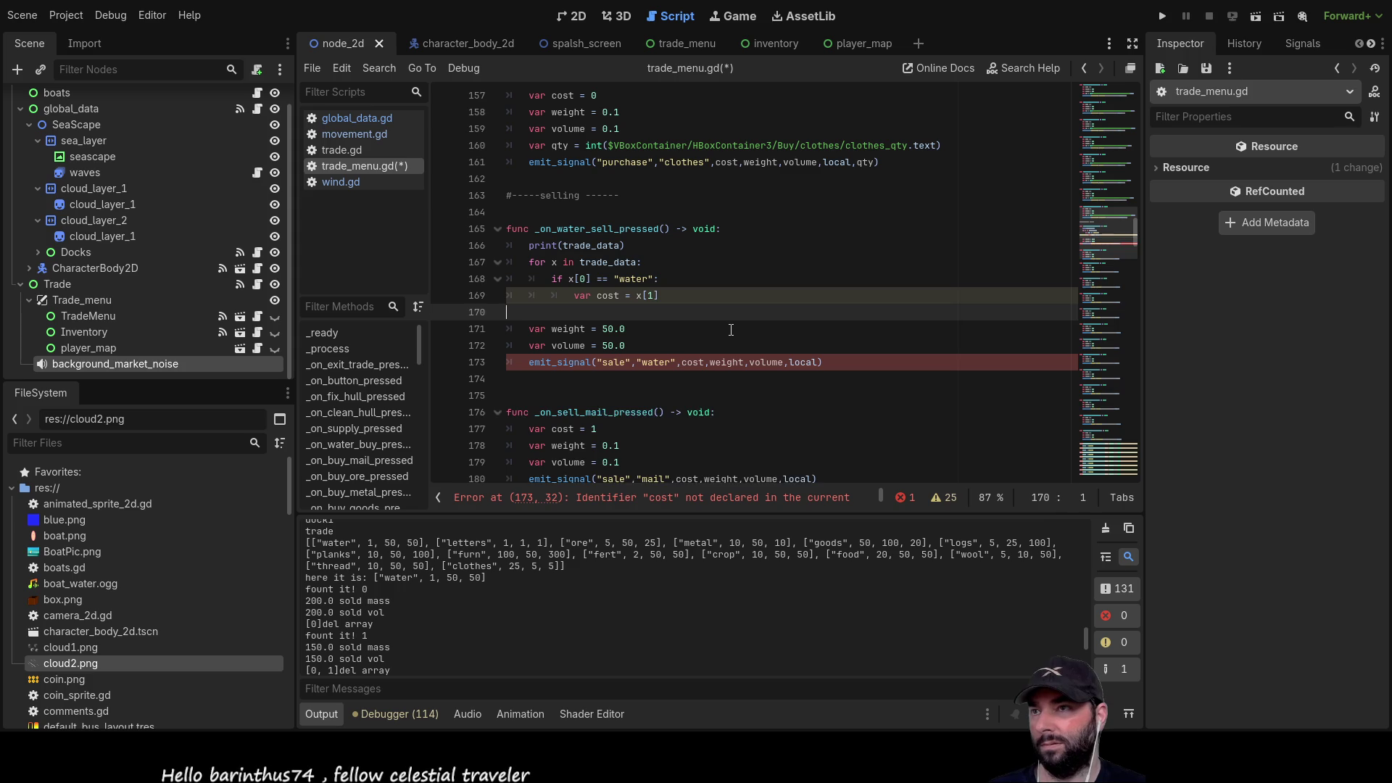
{"action": "key", "text": "BackSpace"}
{"action": "key", "text": "BackSpace"}
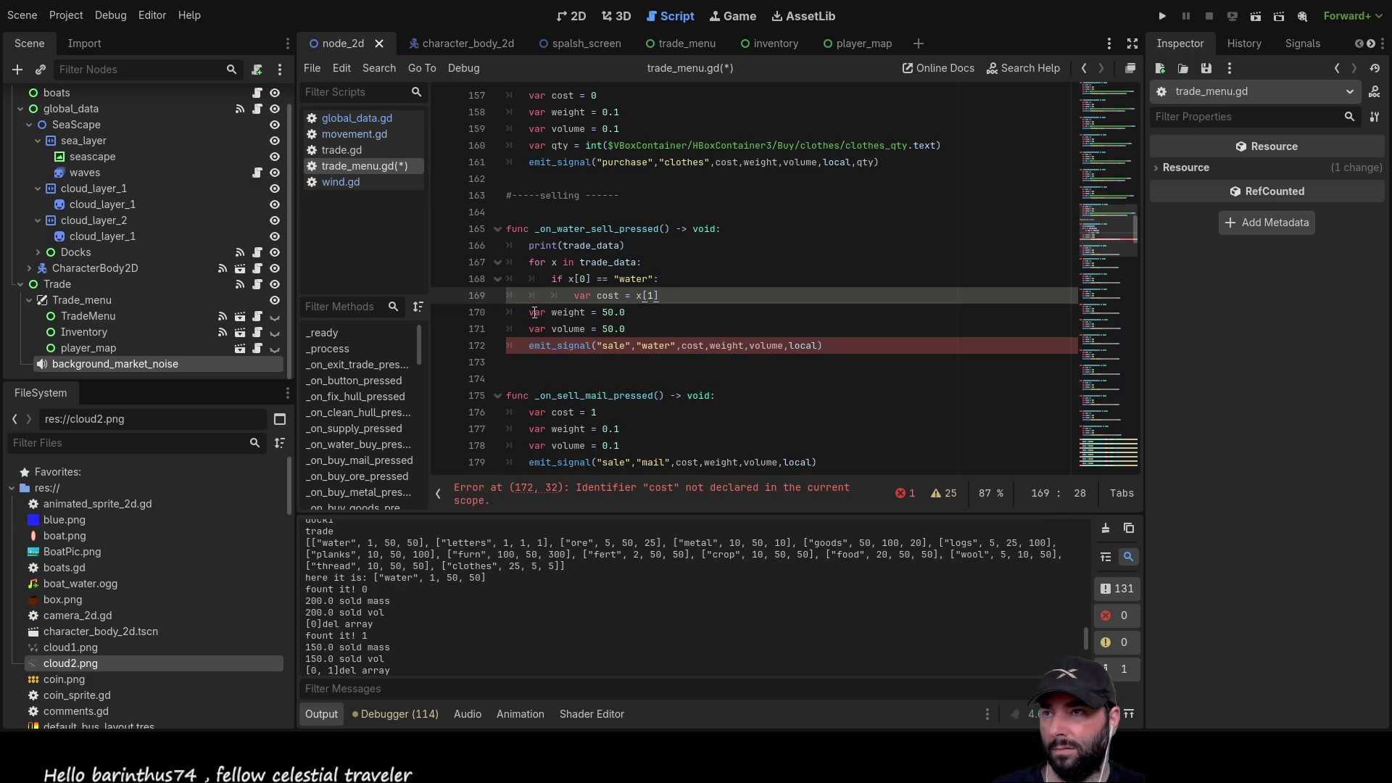
- Turn the fixed weight and volume lines into x[2] and x[3] lookups inside the if block
{"action": "left_click_drag", "start_coordinate": [528, 312], "coordinate": [626, 313]}
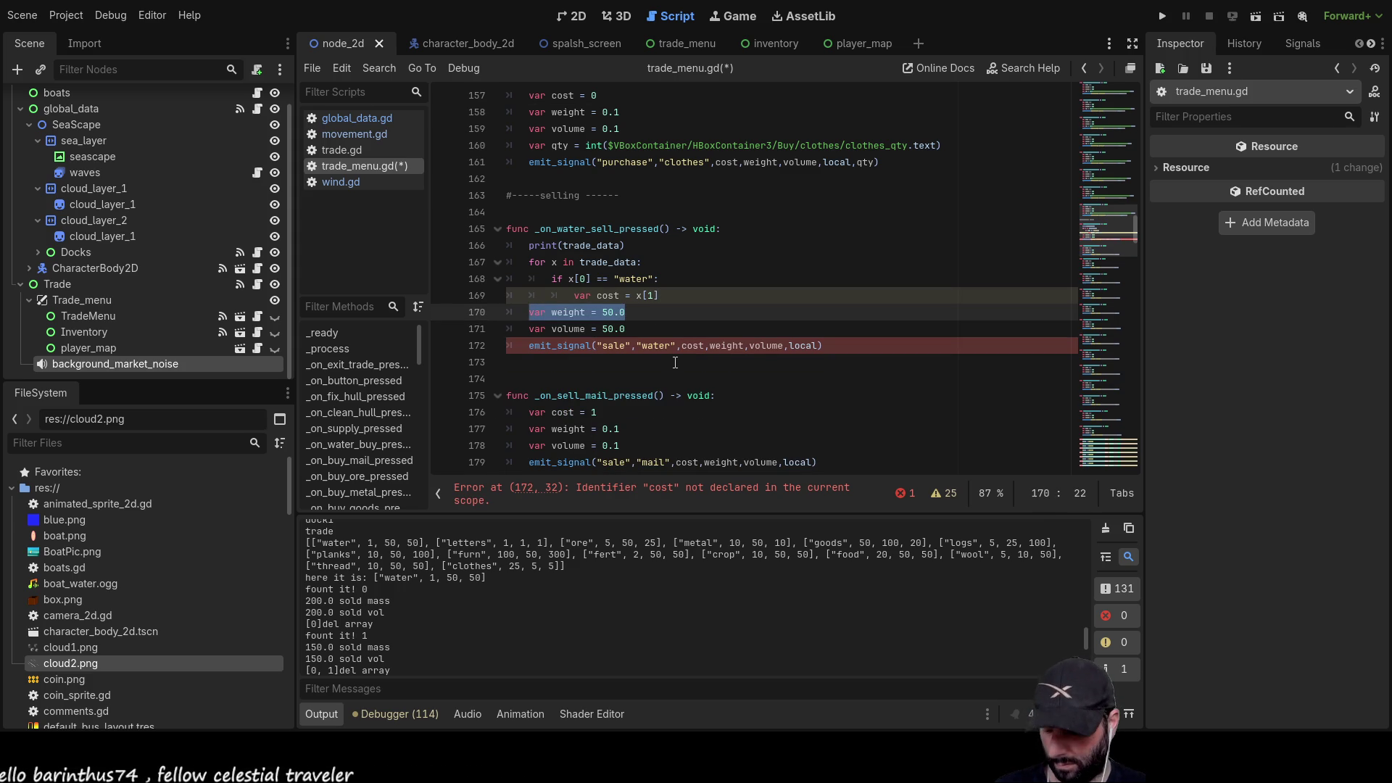
{"action": "key", "text": "BackSpace"}
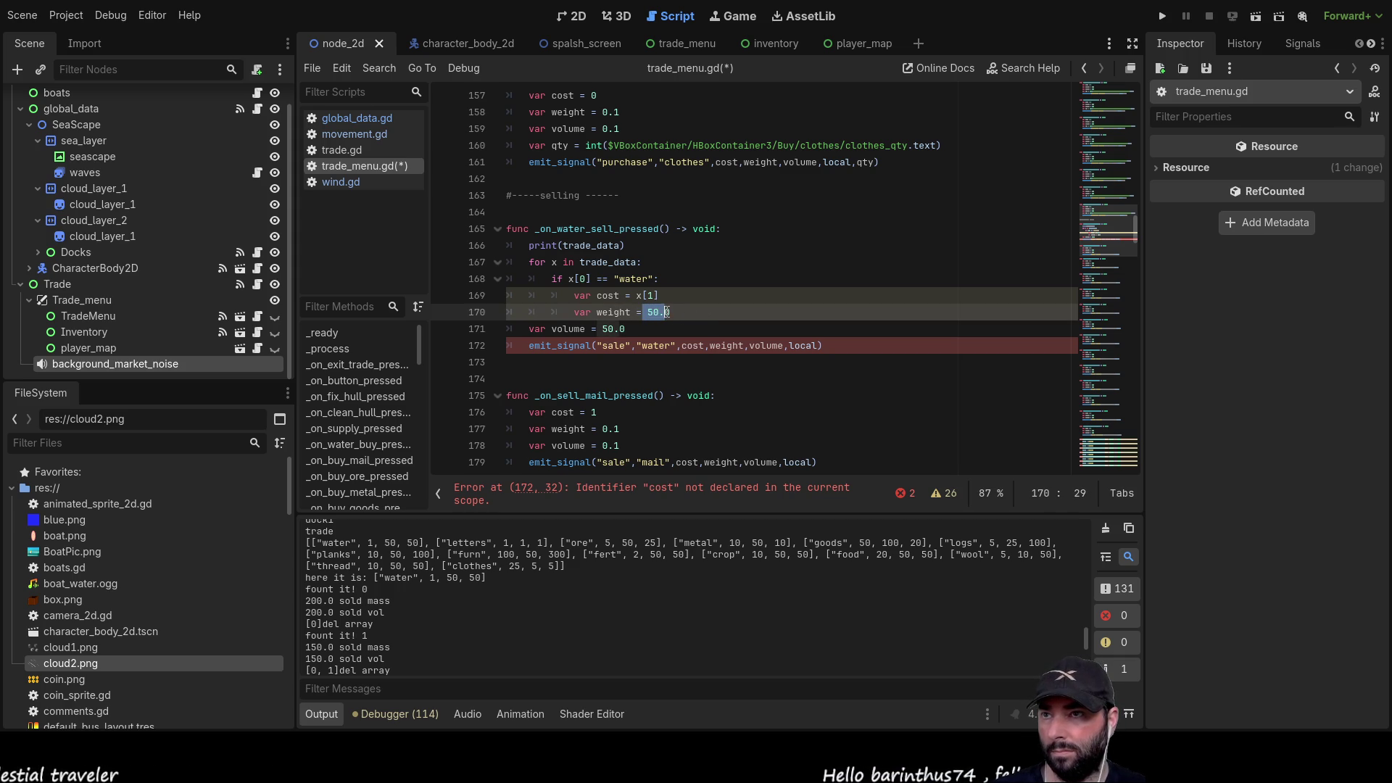
{"action": "type", "text": "x[2"}
{"action": "key", "text": "Down"}
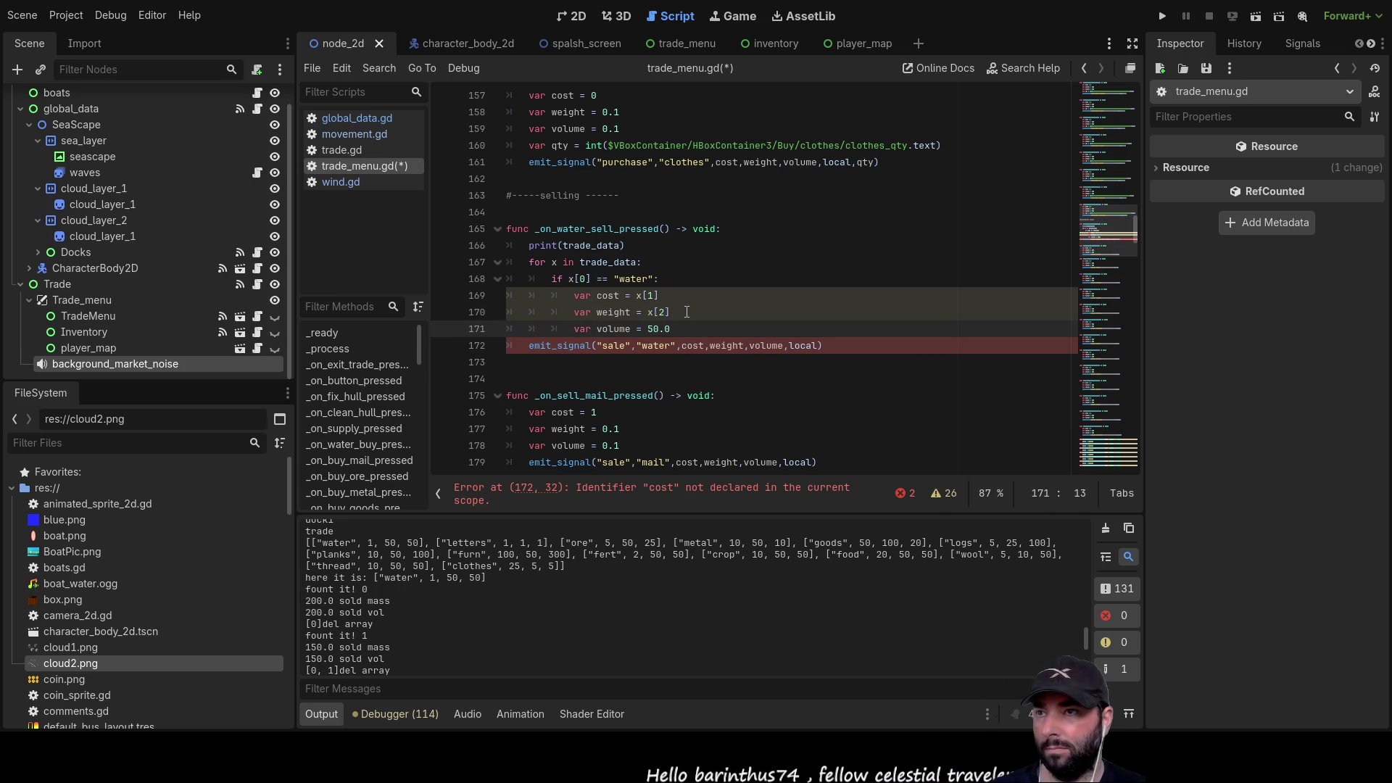
{"action": "key", "text": "Right"}
{"action": "key", "text": "Right"}
{"action": "key", "text": "Delete"}
{"action": "key", "text": "Delete"}
{"action": "key", "text": "Delete"}
{"action": "type", "text": "x[3]"}
{"action": "key", "text": "Up"}
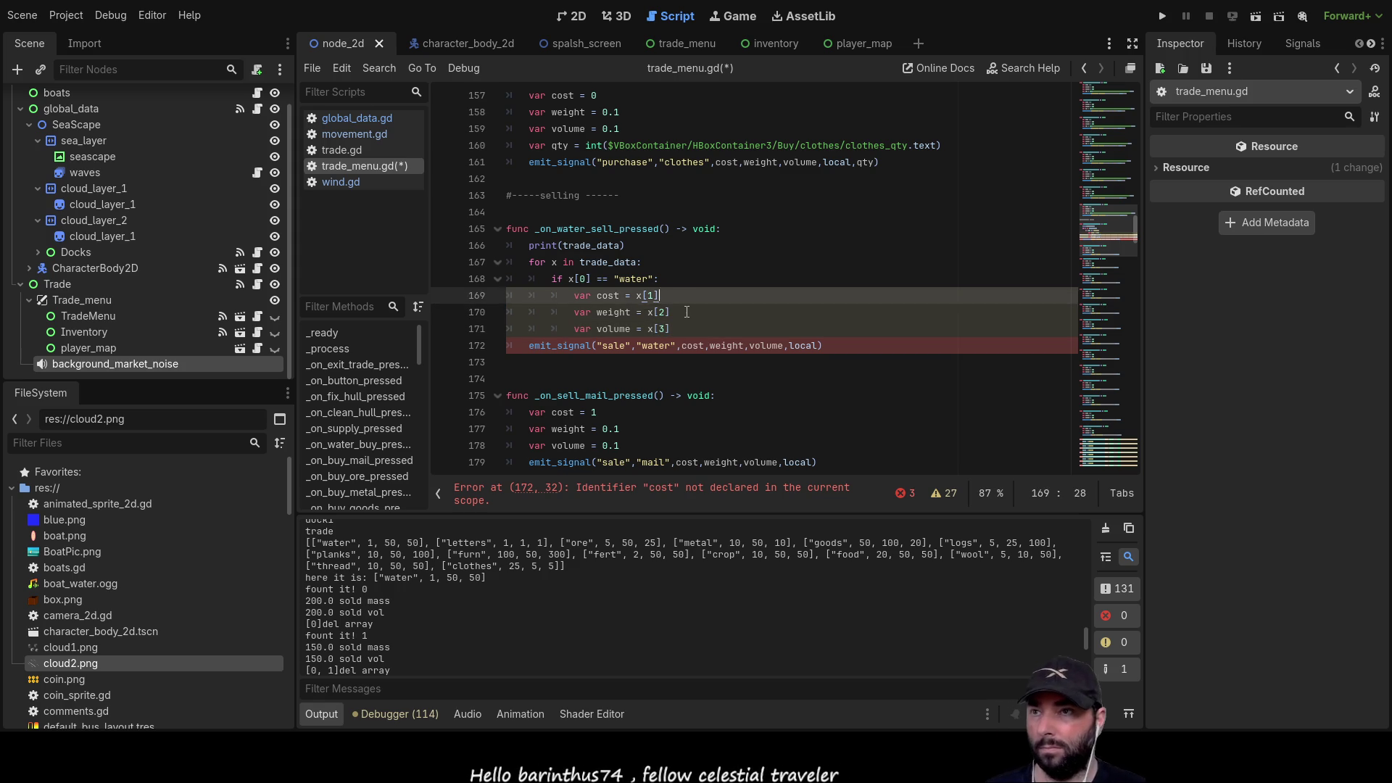
{"action": "key", "text": "Up"}
{"action": "key", "text": "Up"}
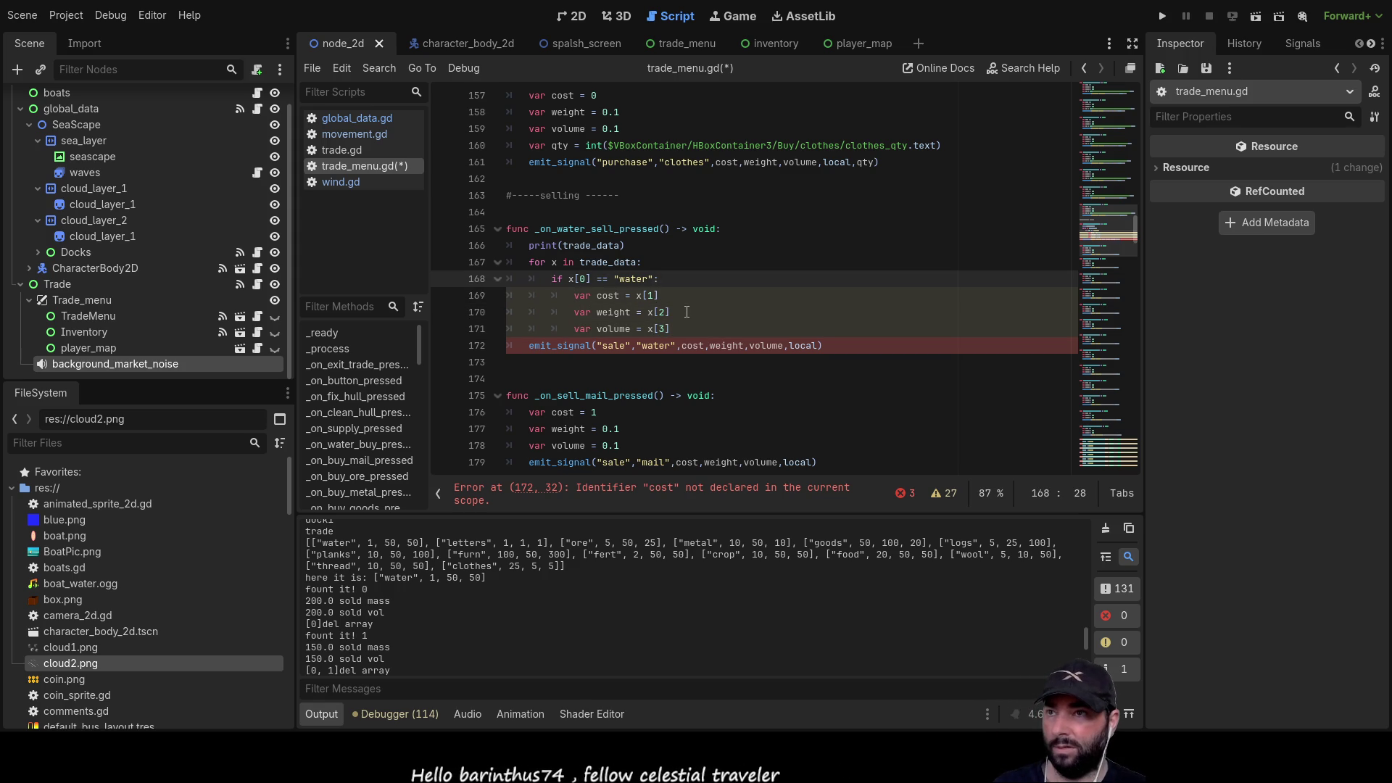
{"action": "mouse_move", "coordinate": [686, 330]}
{"action": "left_mouse_down"}
{"action": "mouse_move", "coordinate": [447, 294]}
{"action": "mouse_move", "coordinate": [450, 263]}
{"action": "left_mouse_up"}
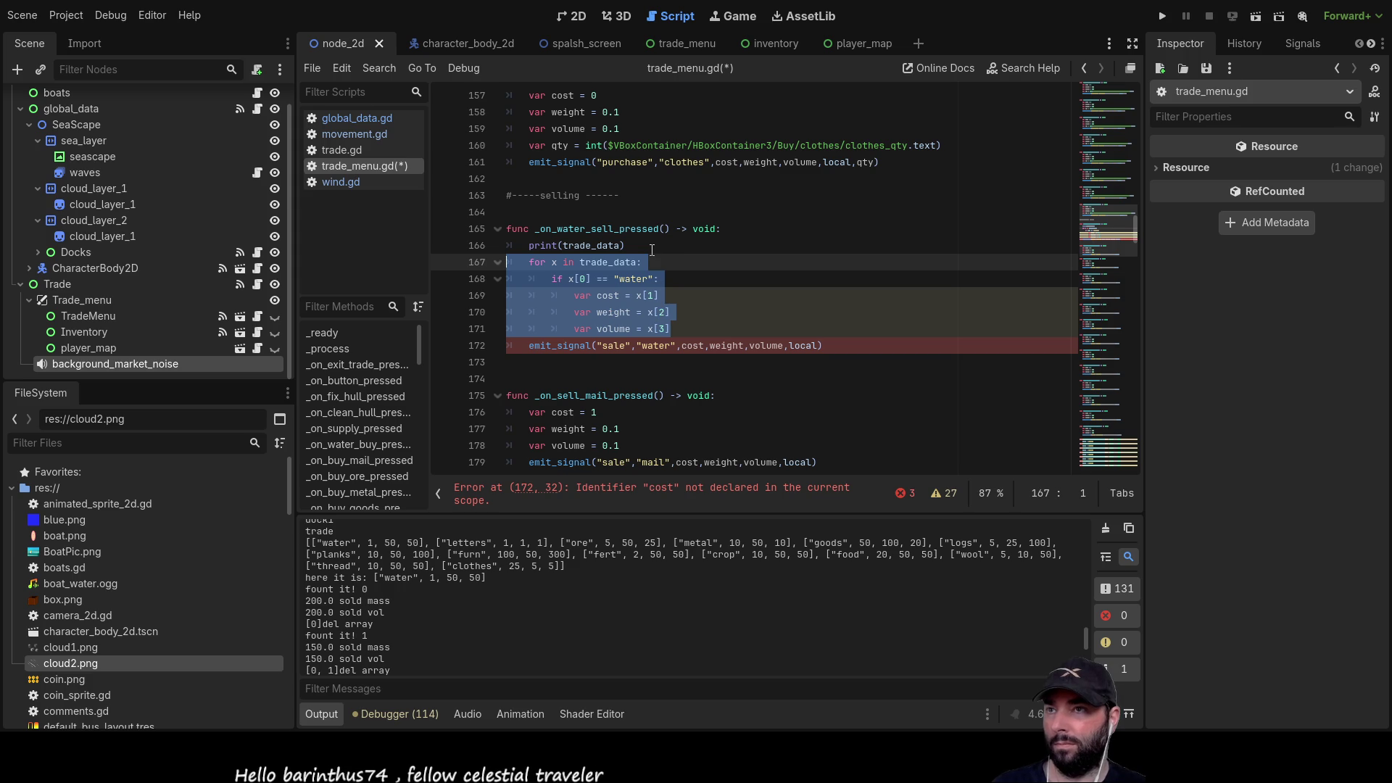
- Comment out print(trade_data) and paste the water lookup loop over the mail function's fixed values
{"action": "key", "text": "Up"}
{"action": "key", "text": "Home"}
{"action": "type", "text": "#"}
{"action": "left_click_drag", "start_coordinate": [681, 329], "coordinate": [508, 263]}
{"action": "key", "text": "ctrl+c"}
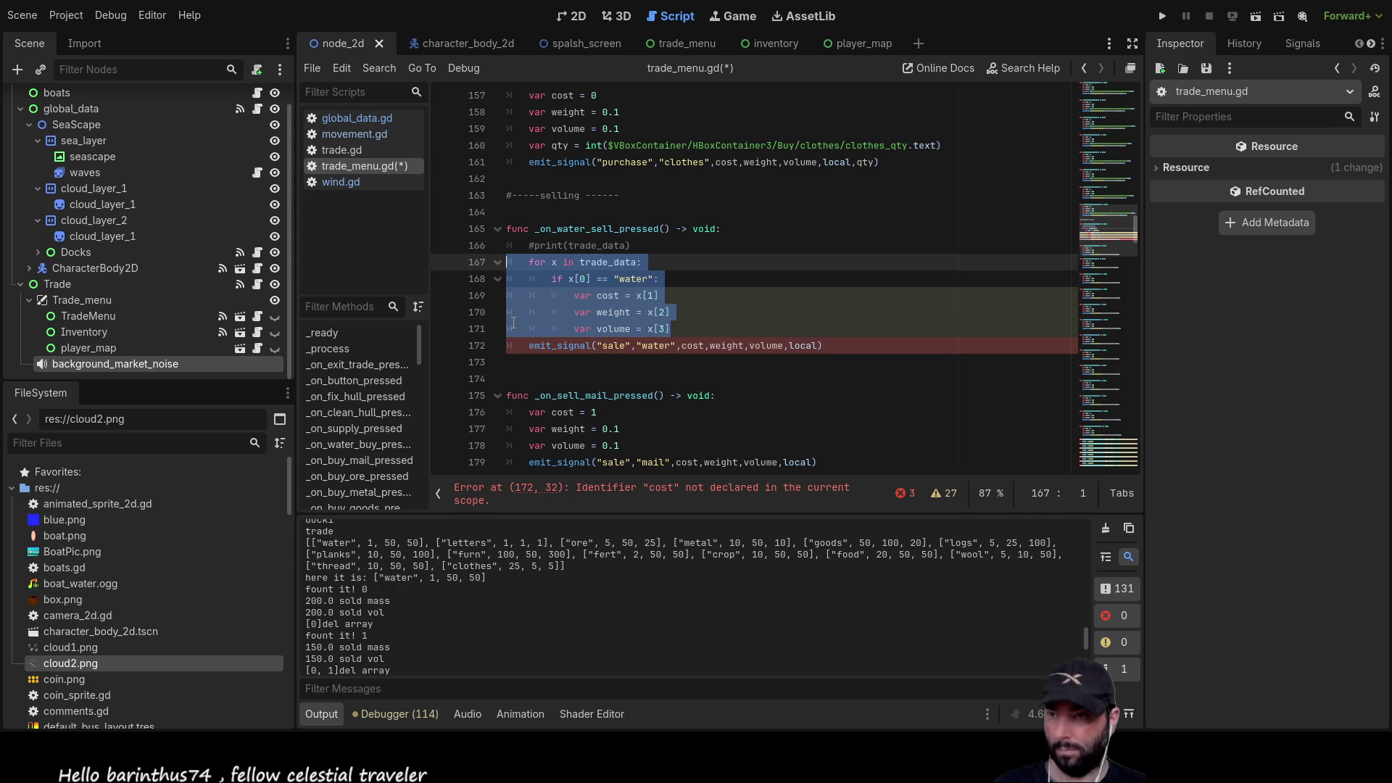
{"action": "scroll", "coordinate": [513, 322], "scroll_direction": "down", "scroll_amount": 2}
{"action": "left_click_drag", "start_coordinate": [631, 346], "coordinate": [446, 310]}
{"action": "key", "text": "ctrl+v"}
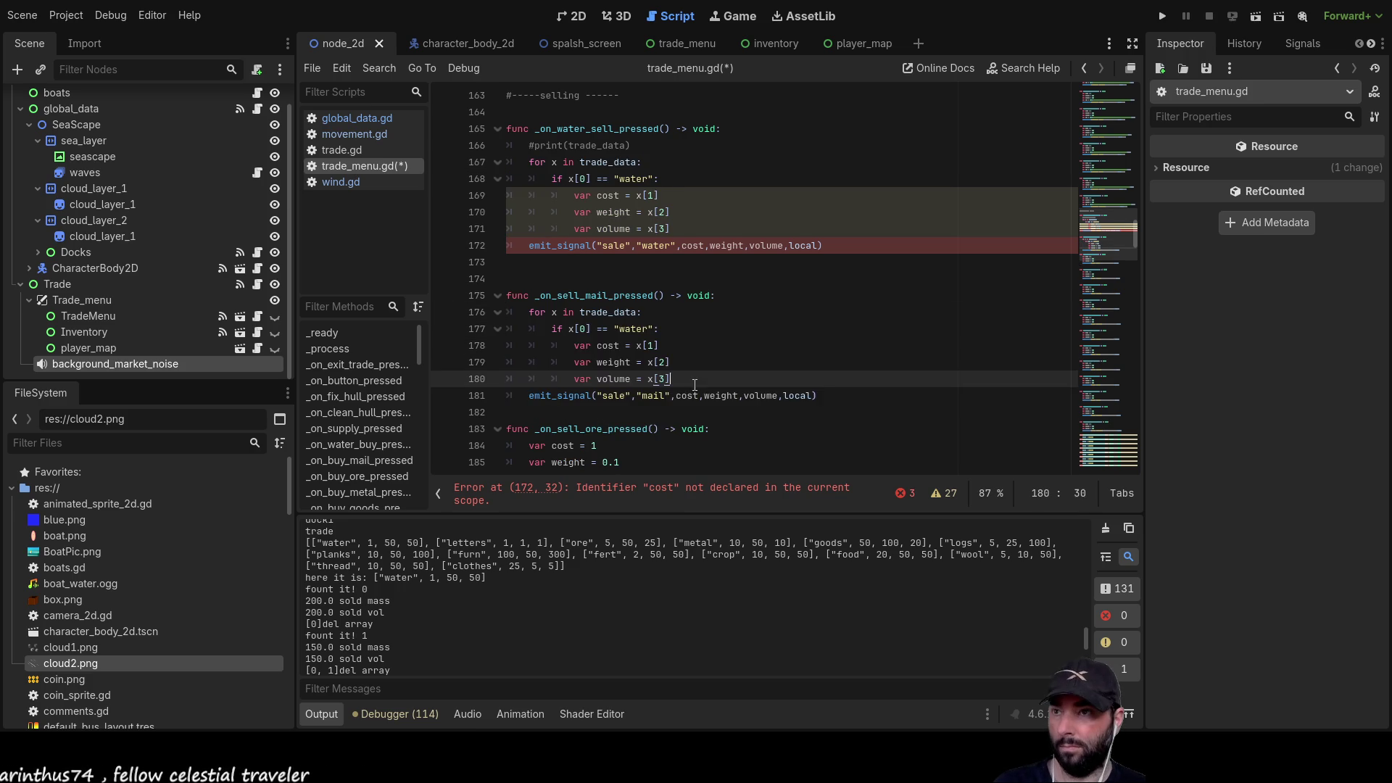
- Replace the ore function's hard-coded cost, weight and volume lines with the trade_data loop
{"action": "scroll", "coordinate": [543, 363], "scroll_direction": "down", "scroll_amount": 2}
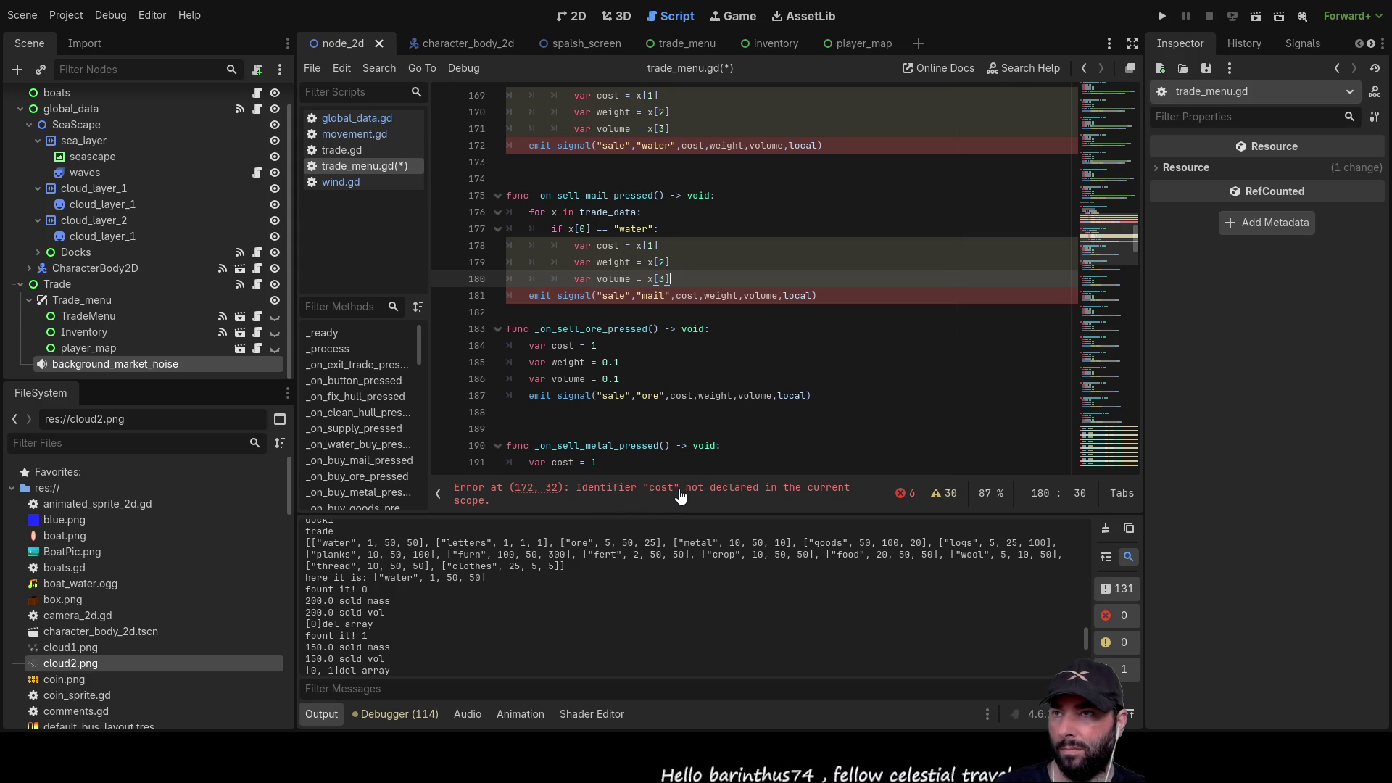
{"action": "scroll", "coordinate": [610, 335], "scroll_direction": "up", "scroll_amount": 4}
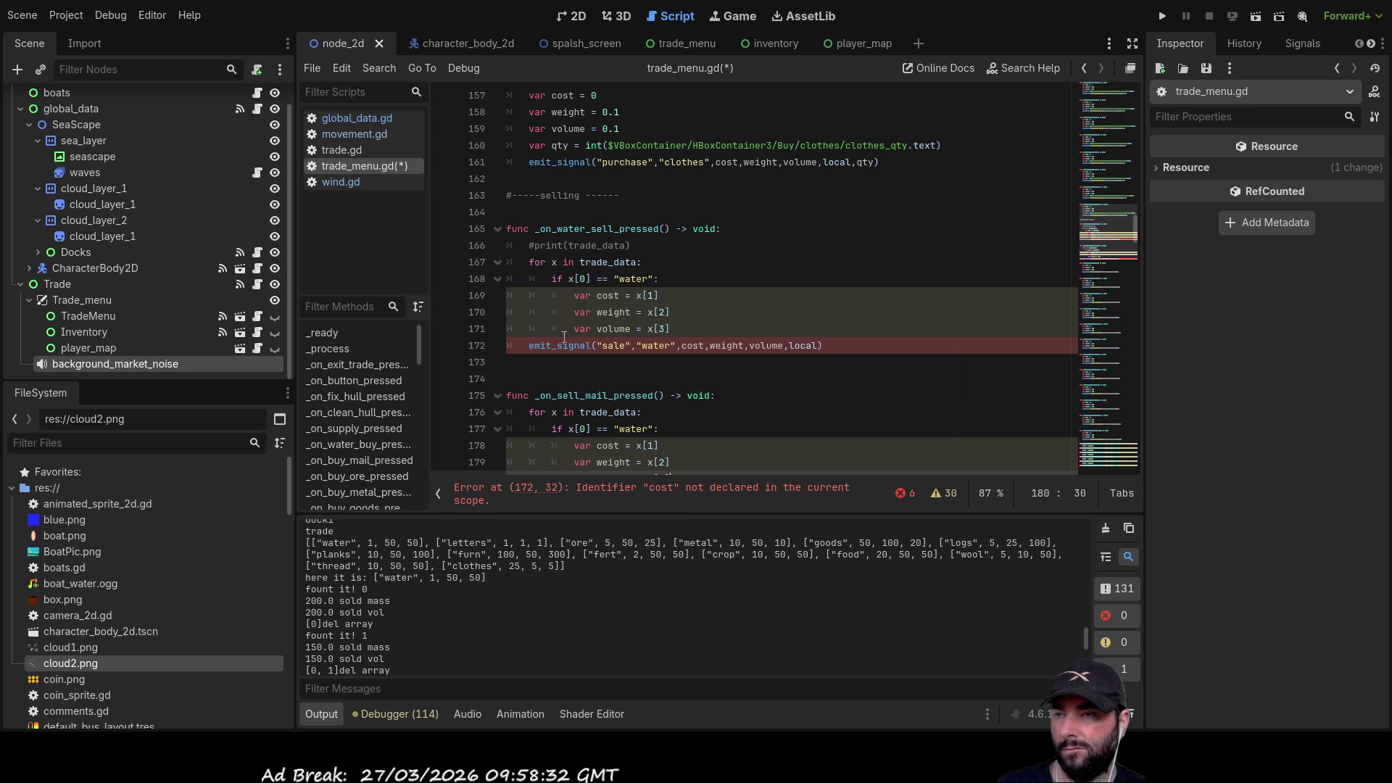
{"action": "scroll", "coordinate": [561, 366], "scroll_direction": "down", "scroll_amount": 1}
{"action": "scroll", "coordinate": [561, 366], "scroll_direction": "down", "scroll_amount": 6}
{"action": "mouse_move", "coordinate": [620, 229]}
{"action": "left_mouse_down"}
{"action": "mouse_move", "coordinate": [517, 210]}
{"action": "mouse_move", "coordinate": [529, 195]}
{"action": "left_mouse_up"}
{"action": "key", "text": "ctrl+v"}
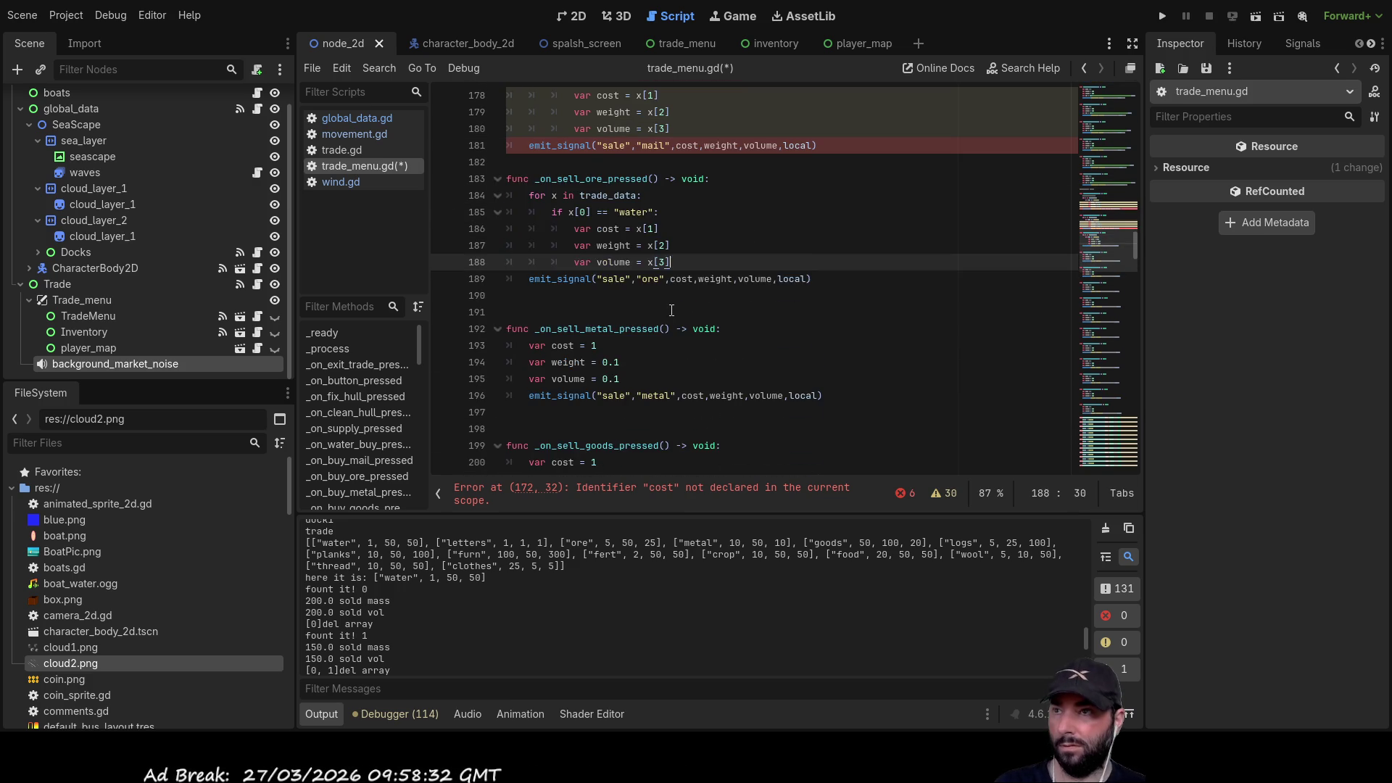
- Paste the trade_data loop over the metal, goods, logs and planks functions' fixed values
{"action": "scroll", "coordinate": [613, 332], "scroll_direction": "down", "scroll_amount": 2}
{"action": "left_click_drag", "start_coordinate": [621, 278], "coordinate": [529, 245]}
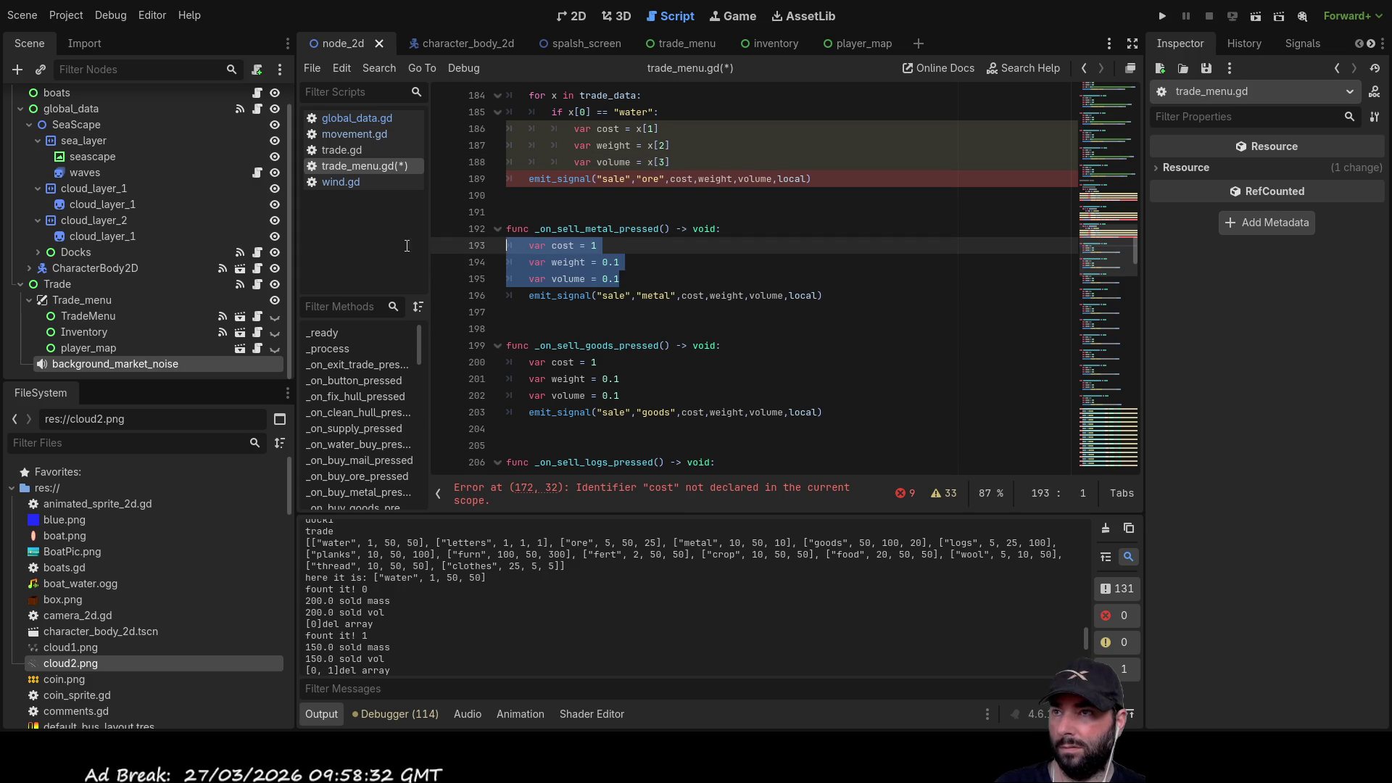
{"action": "key", "text": "ctrl+v"}
{"action": "left_click_drag", "start_coordinate": [621, 428], "coordinate": [471, 399]}
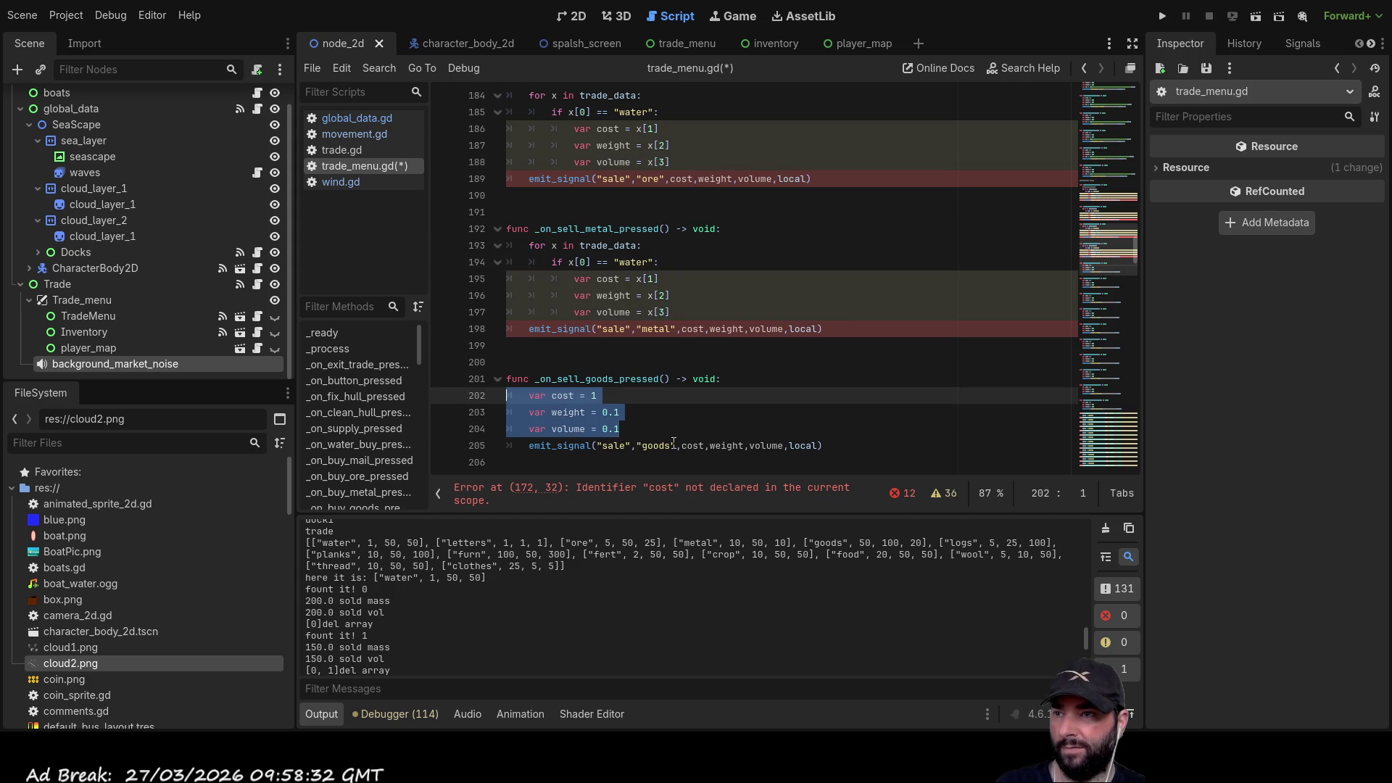
{"action": "key", "text": "ctrl+v"}
{"action": "scroll", "coordinate": [627, 365], "scroll_direction": "down", "scroll_amount": 5}
{"action": "left_click_drag", "start_coordinate": [637, 331], "coordinate": [471, 295]}
{"action": "key", "text": "ctrl+v"}
{"action": "scroll", "coordinate": [650, 385], "scroll_direction": "down", "scroll_amount": 3}
{"action": "left_click_drag", "start_coordinate": [637, 330], "coordinate": [471, 295]}
{"action": "key", "text": "ctrl+v"}
- Paste the trade_data loop over the furn, fert, crop and food functions' fixed values
{"action": "scroll", "coordinate": [615, 287], "scroll_direction": "down", "scroll_amount": 3}
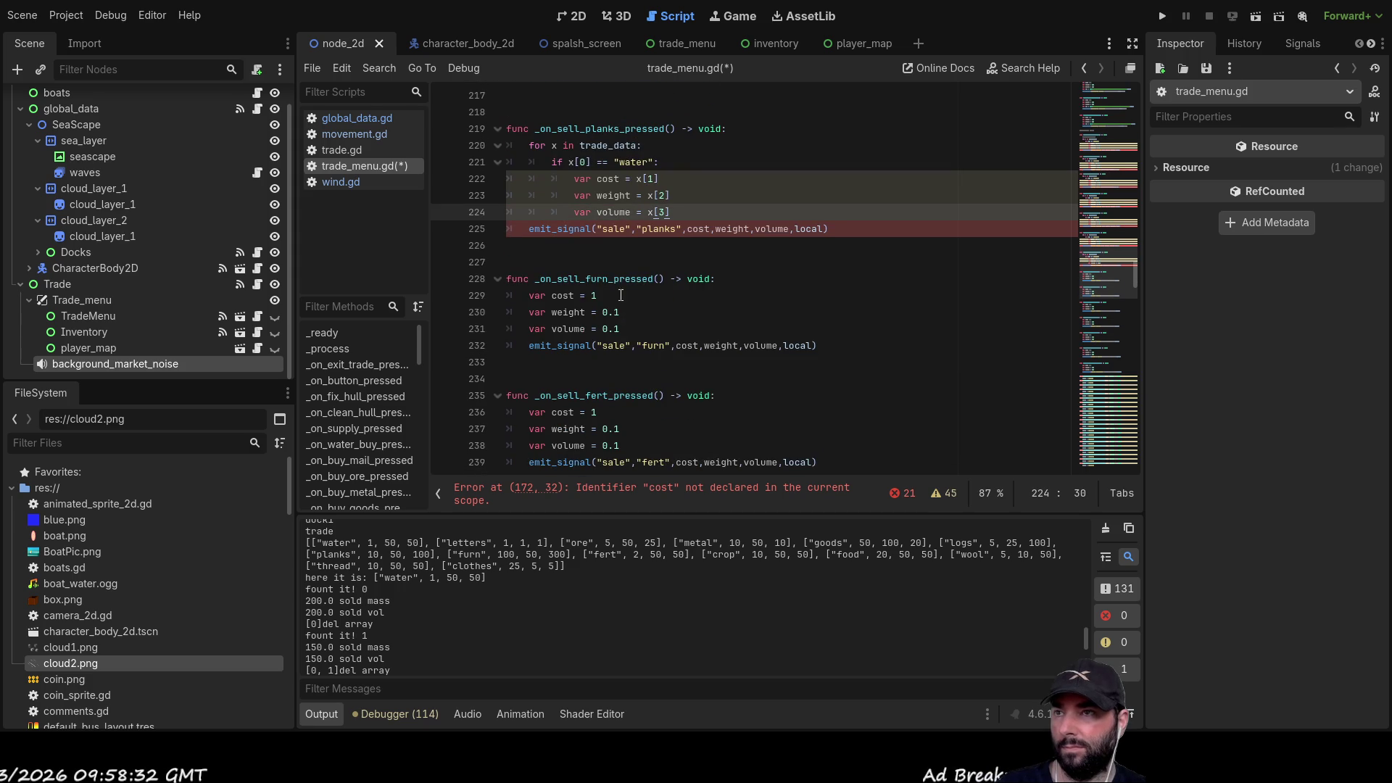
{"action": "mouse_move", "coordinate": [630, 333]}
{"action": "left_mouse_down"}
{"action": "mouse_move", "coordinate": [624, 319]}
{"action": "mouse_move", "coordinate": [471, 295]}
{"action": "left_mouse_up"}
{"action": "key", "text": "ctrl+v"}
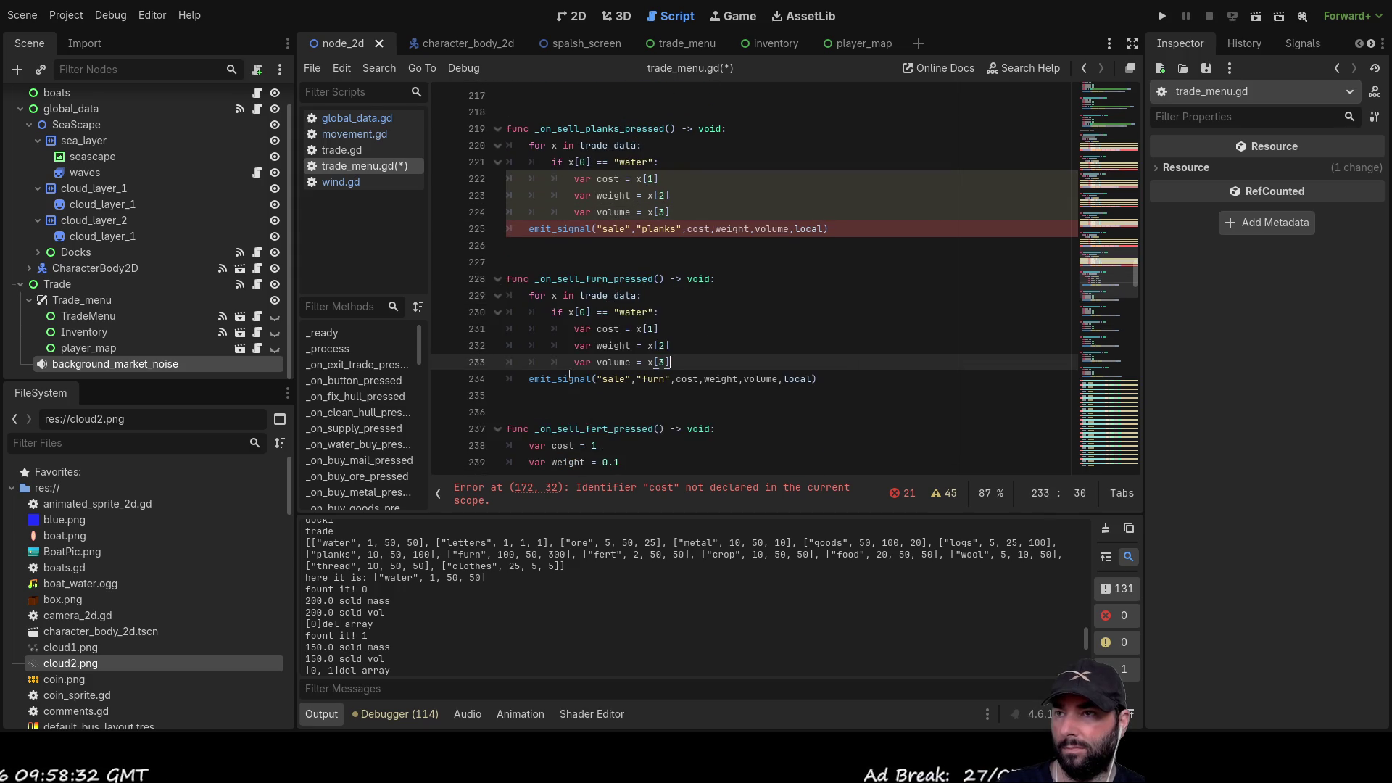
{"action": "scroll", "coordinate": [612, 371], "scroll_direction": "down", "scroll_amount": 3}
{"action": "left_click_drag", "start_coordinate": [633, 331], "coordinate": [442, 293]}
{"action": "key", "text": "ctrl+v"}
{"action": "scroll", "coordinate": [788, 363], "scroll_direction": "down", "scroll_amount": 3}
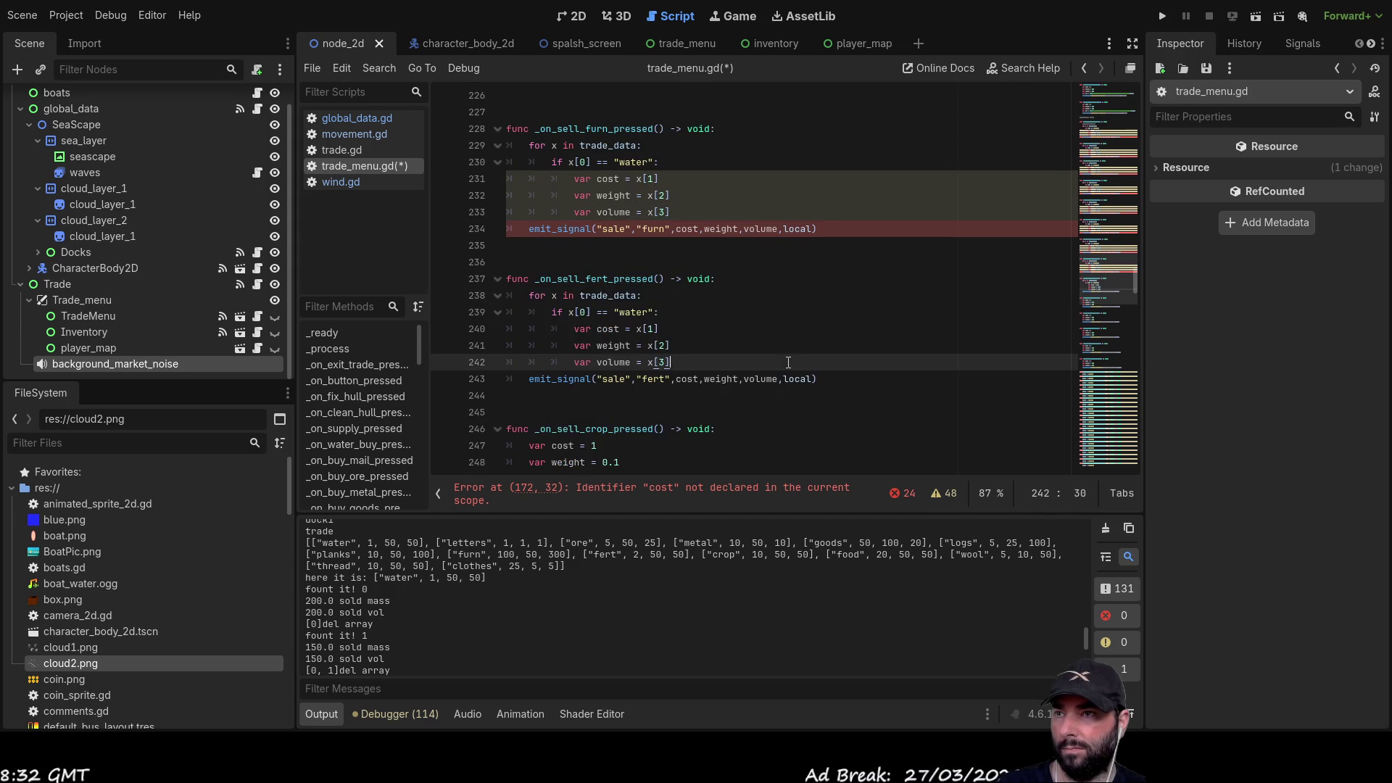
{"action": "left_click_drag", "start_coordinate": [622, 330], "coordinate": [458, 293]}
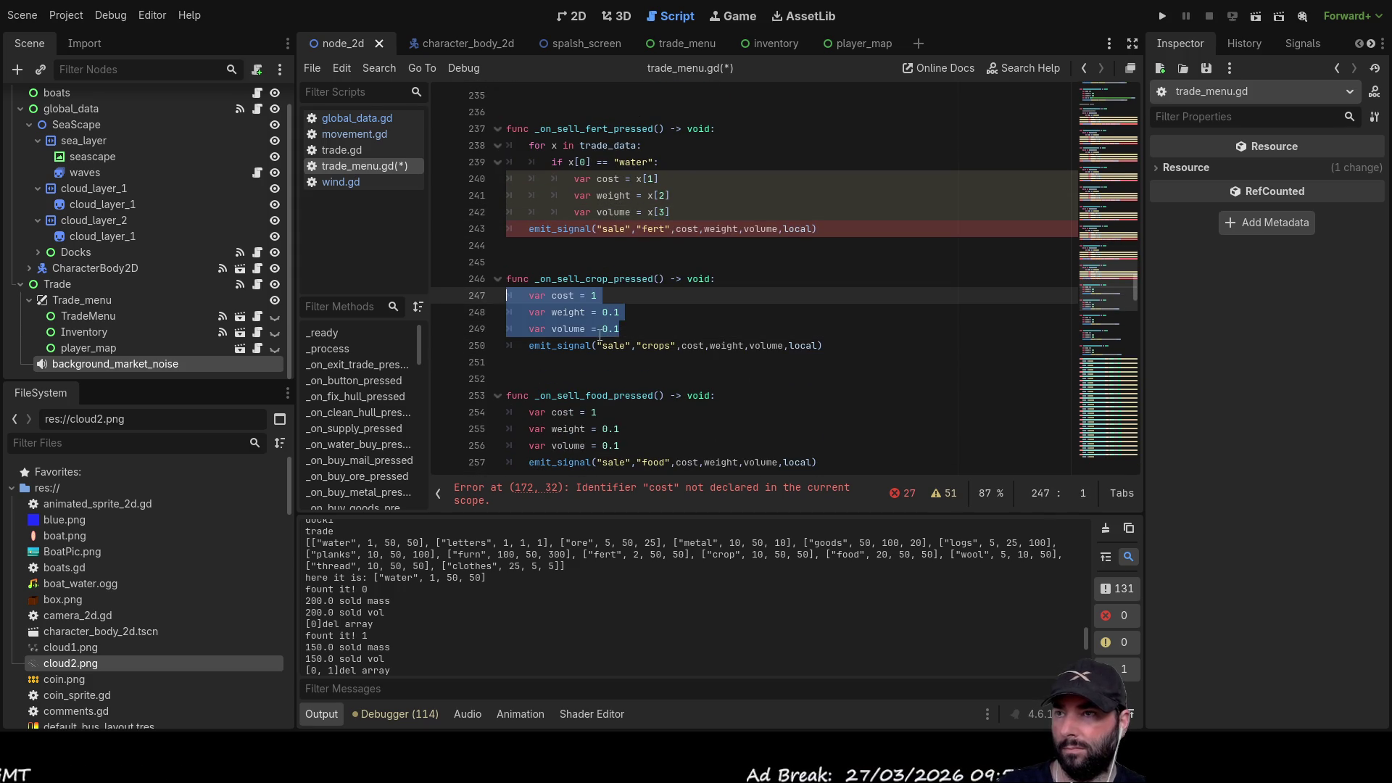
{"action": "type", "text": "for x in trade_data: \t\tif x[0] == \"water\": \t\t\tvar cost = x[1] \t\t\tvar weight = x[2] \t\t\tvar volume = x[3]"}
{"action": "scroll", "coordinate": [642, 361], "scroll_direction": "down", "scroll_amount": 2}
{"action": "left_click_drag", "start_coordinate": [623, 378], "coordinate": [453, 346]}
{"action": "type", "text": "for x in trade_data: \t\tif x[0] == \"water\": \t\t\tvar cost = x[1] \t\t\tvar weight = x[2] \t\t\tvar volume = x[3]"}
- Paste the trade_data loop over the wool, thread and clothes functions' fixed values
{"action": "scroll", "coordinate": [668, 321], "scroll_direction": "down", "scroll_amount": 1}
{"action": "scroll", "coordinate": [668, 322], "scroll_direction": "down", "scroll_amount": 4}
{"action": "left_click_drag", "start_coordinate": [622, 278], "coordinate": [453, 245]}
{"action": "type", "text": "for x in trade_data: \t\tif x[0] == \"water\": \t\t\tvar cost = x[1] \t\t\tvar weight = x[2] \t\t\tvar volume = x[3]"}
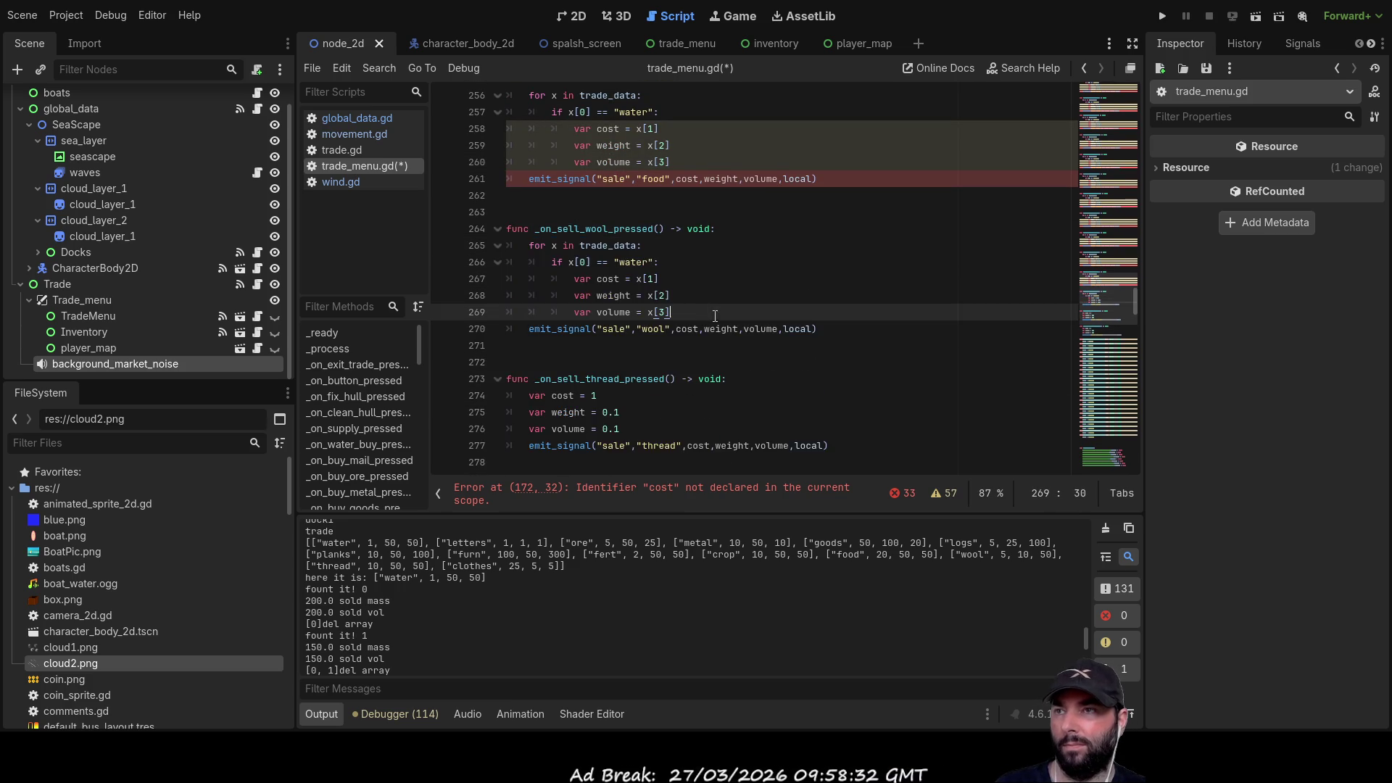
{"action": "scroll", "coordinate": [639, 319], "scroll_direction": "down", "scroll_amount": 2}
{"action": "left_click_drag", "start_coordinate": [622, 323], "coordinate": [478, 297]}
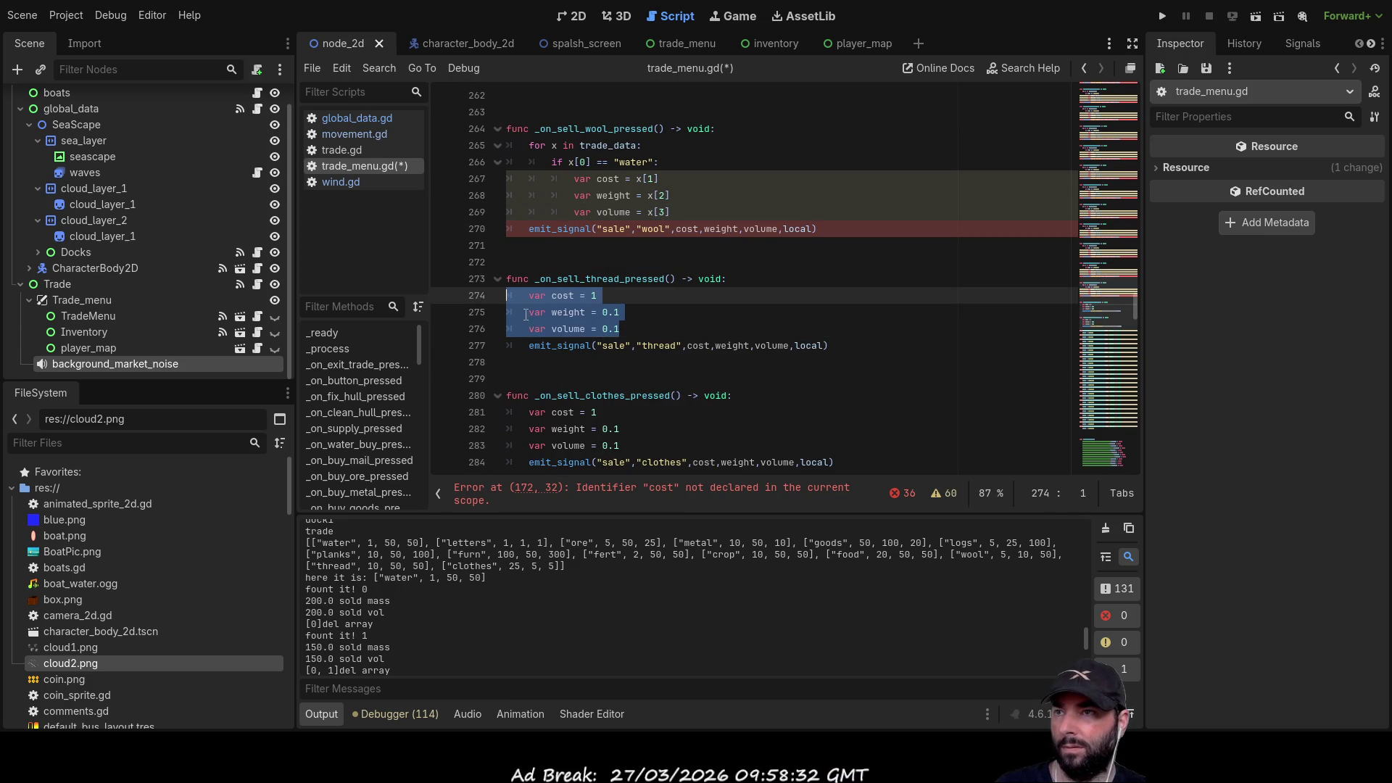
{"action": "type", "text": "for x in trade_data: \t\tif x[0] == \"water\": \t\t\tvar cost = x[1] \t\t\tvar weight = x[2] \t\t\tvar volume = x[3]"}
{"action": "scroll", "coordinate": [633, 339], "scroll_direction": "down", "scroll_amount": 4}
{"action": "mouse_move", "coordinate": [621, 279]}
{"action": "left_mouse_down"}
{"action": "mouse_move", "coordinate": [508, 247]}
{"action": "mouse_move", "coordinate": [506, 228]}
{"action": "left_mouse_up"}
{"action": "left_click_drag", "start_coordinate": [620, 280], "coordinate": [486, 257]}
{"action": "type", "text": "for x in trade_data: \t\tif x[0] == \"water\": \t\t\tvar cost = x[1] \t\t\tvar weight = x[2] \t\t\tvar volume = x[3]"}
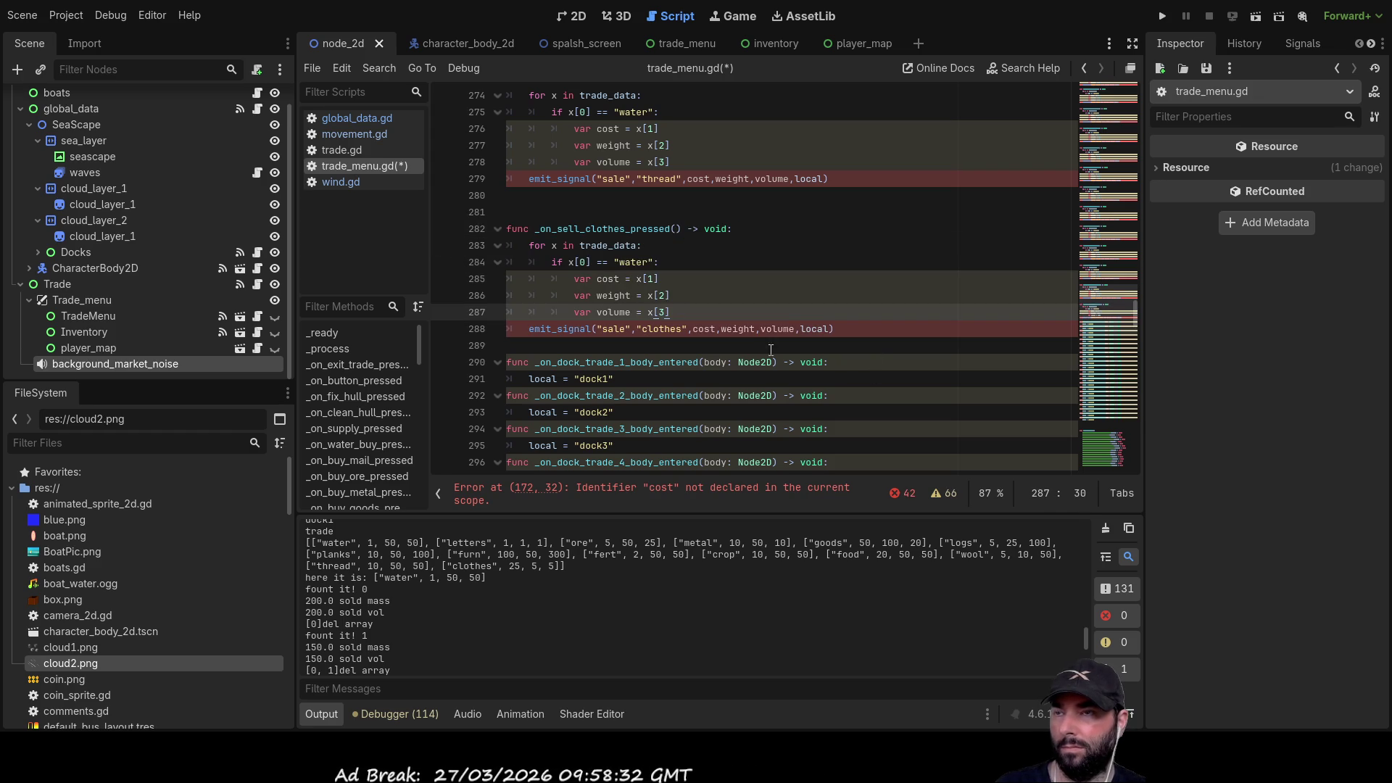
{"action": "double_click", "coordinate": [664, 328]}
{"action": "key", "text": "ctrl+c"}
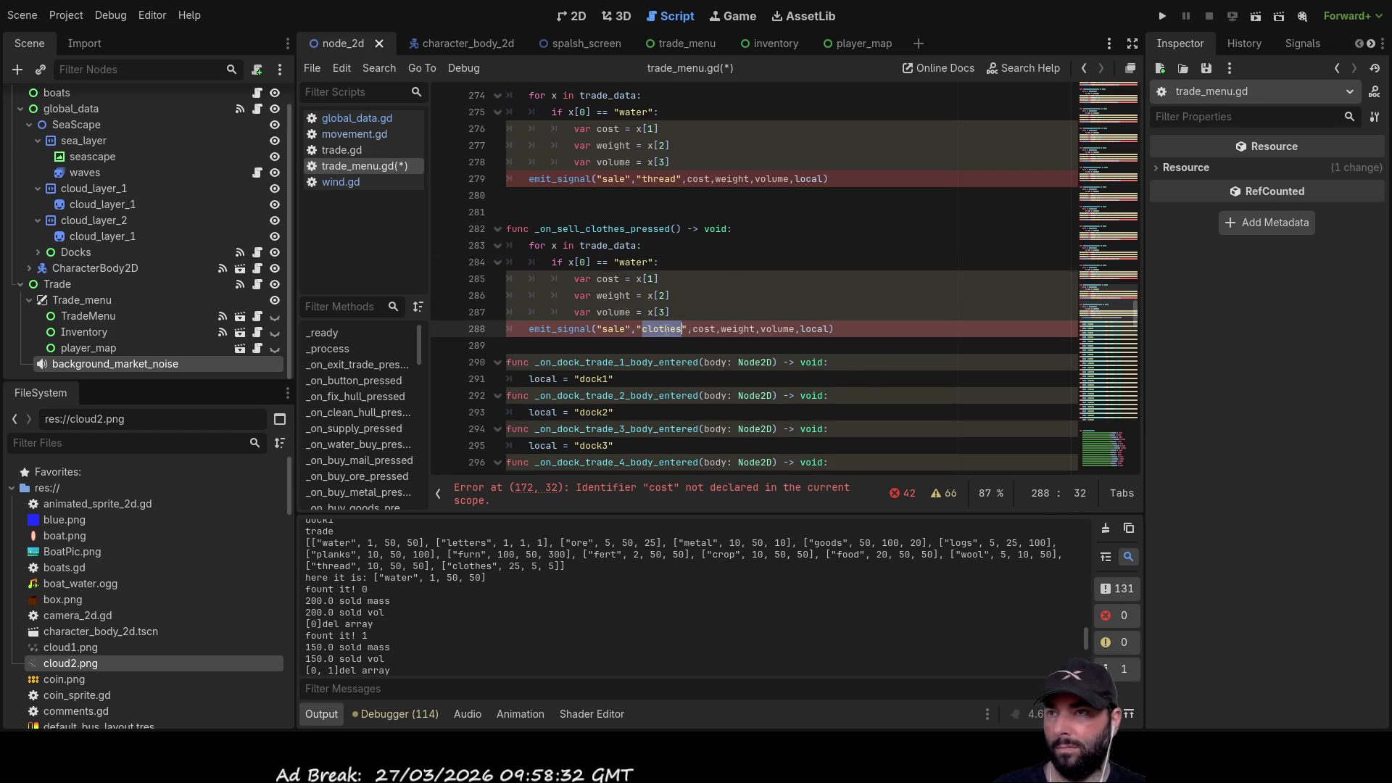
- Change the clothes function's check from "water" to "clothes" and add blank lines above the water loop
{"action": "double_click", "coordinate": [632, 263]}
{"action": "key", "text": "ctrl+v"}
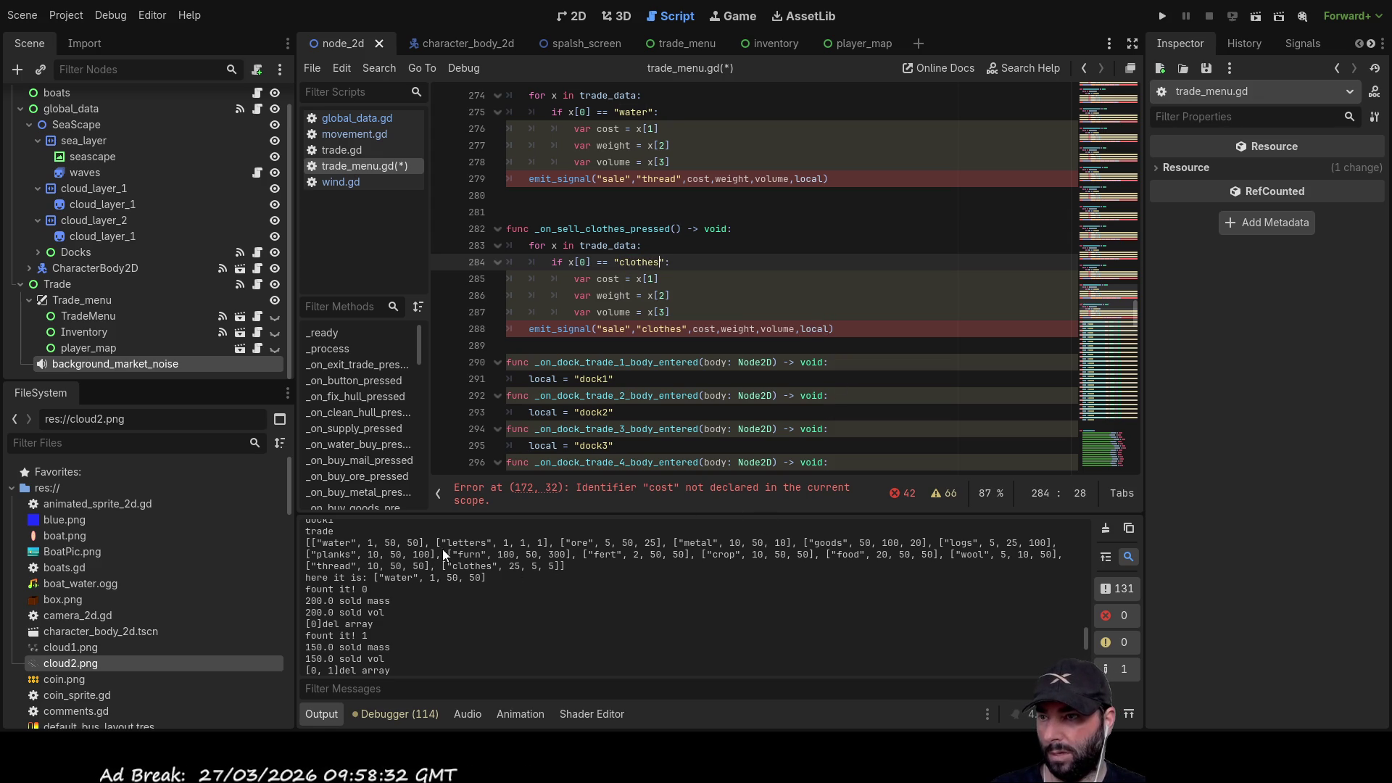
{"action": "scroll", "coordinate": [678, 330], "scroll_direction": "up", "scroll_amount": 20}
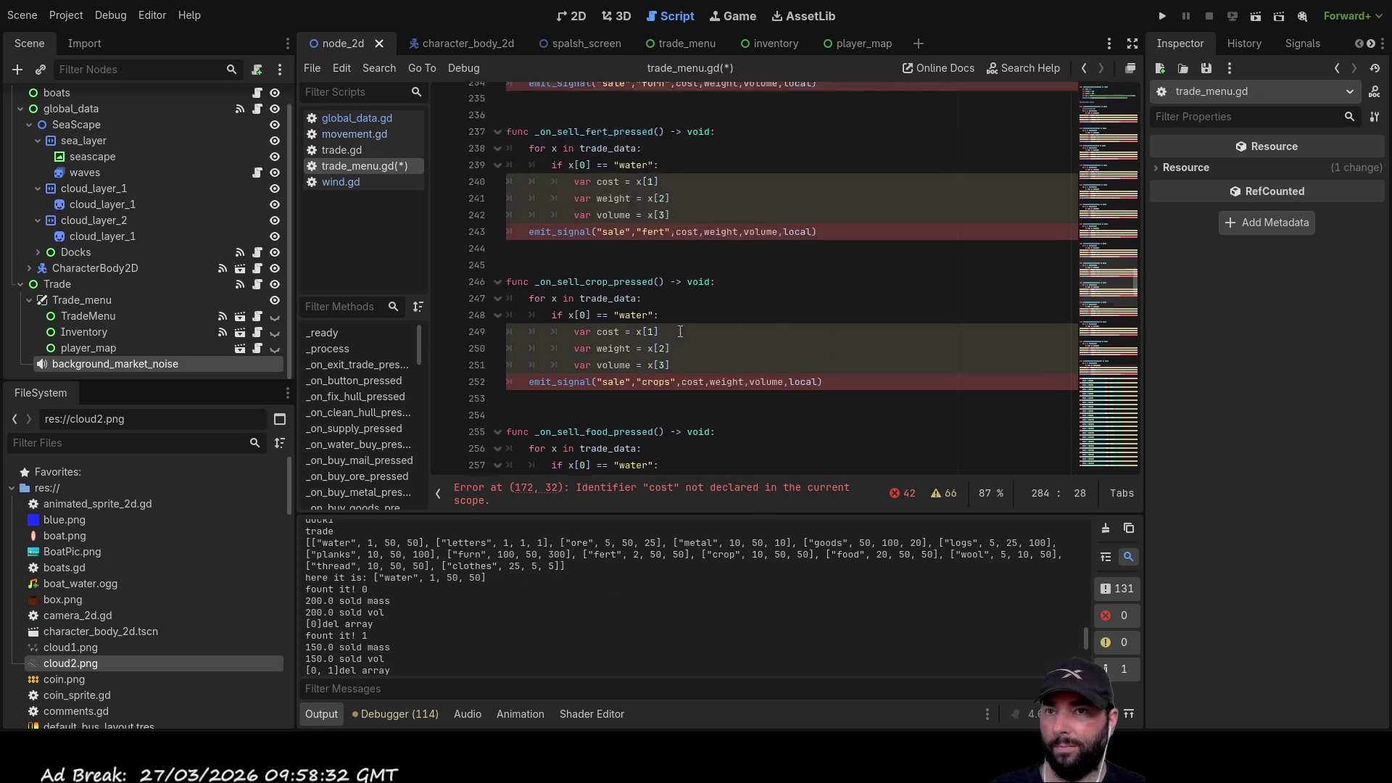
{"action": "scroll", "coordinate": [681, 334], "scroll_direction": "up", "scroll_amount": 9}
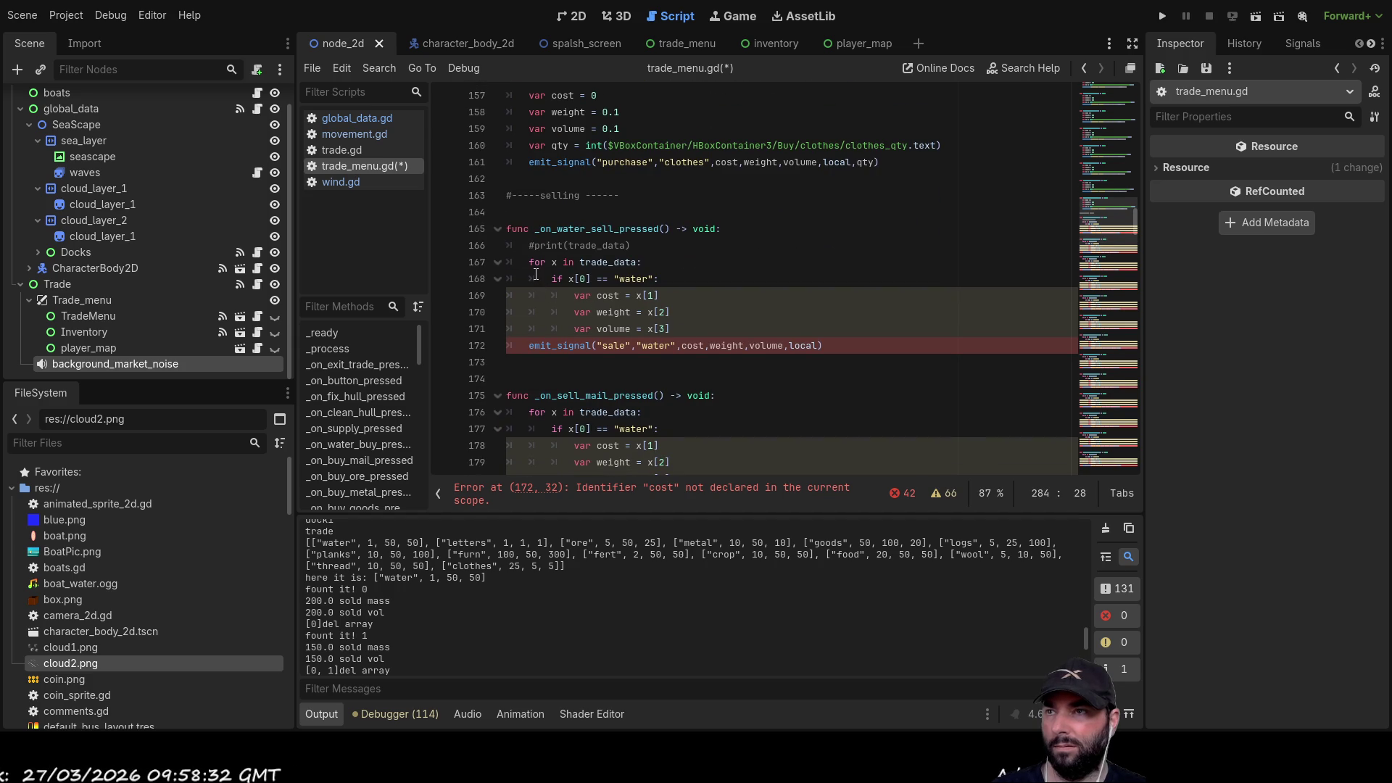
{"action": "left_click", "coordinate": [526, 264]}
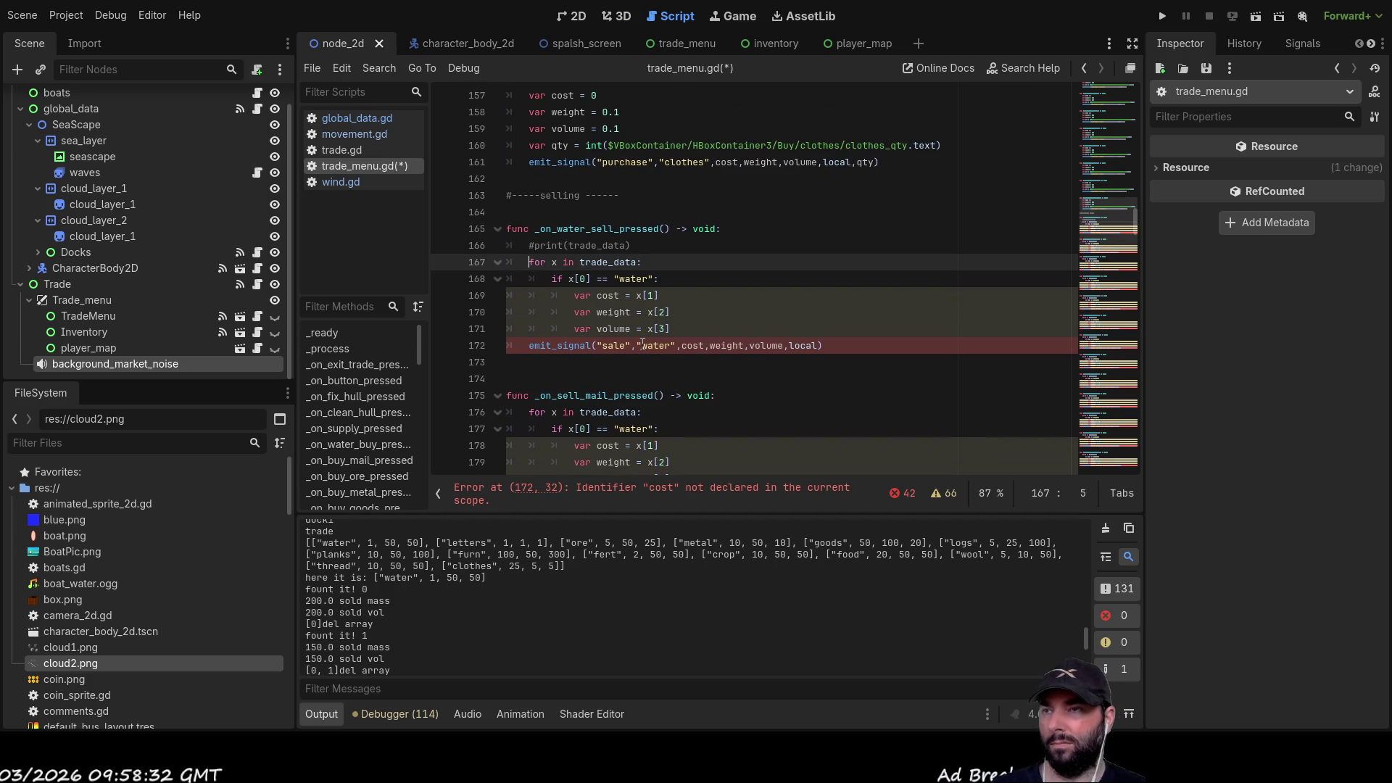
{"action": "key", "text": "Return"}
{"action": "key", "text": "Return"}
{"action": "key", "text": "Up"}
{"action": "key", "text": "Up"}
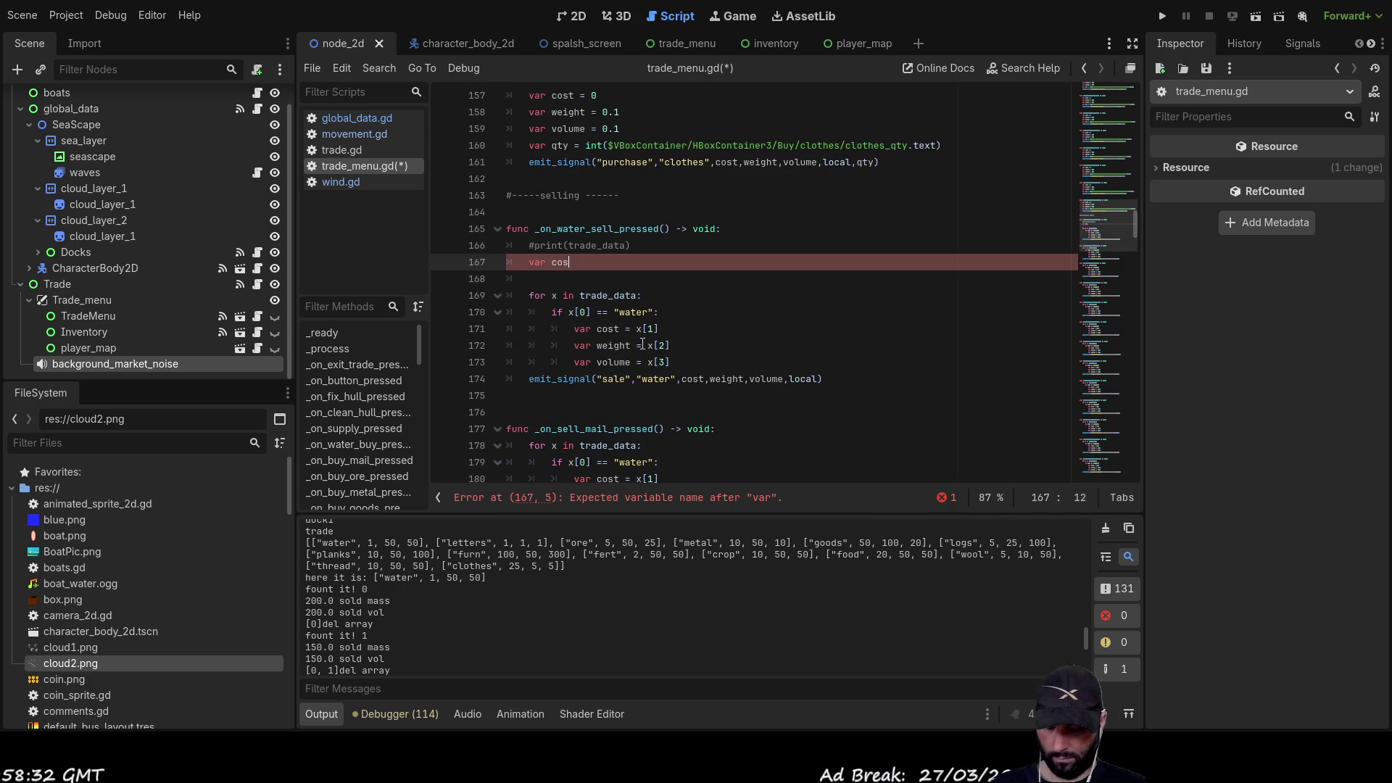
- Declare var cost, weight and volume as floats above the water loop
{"action": "type", "text": "t:"}
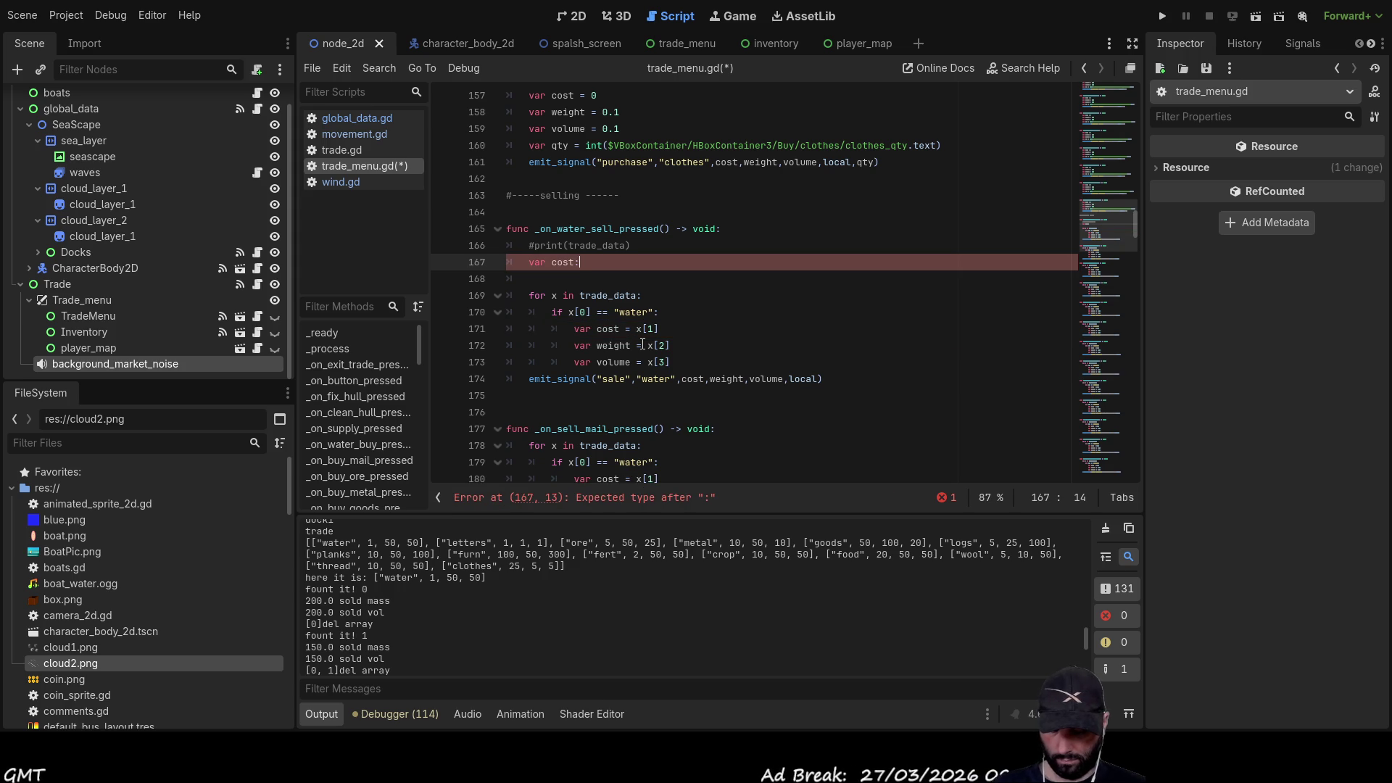
{"action": "type", "text": "in"}
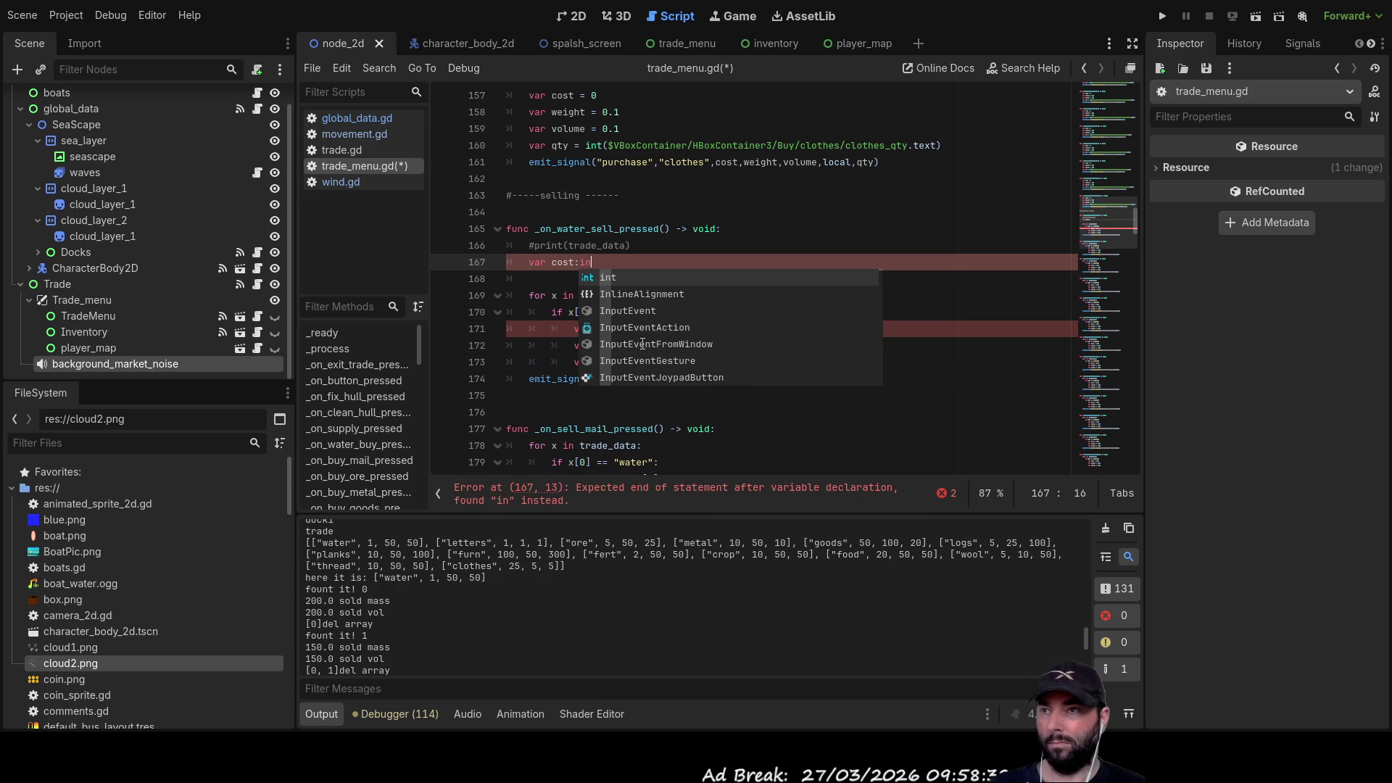
{"action": "key", "text": "Return"}
{"action": "key", "text": "Down"}
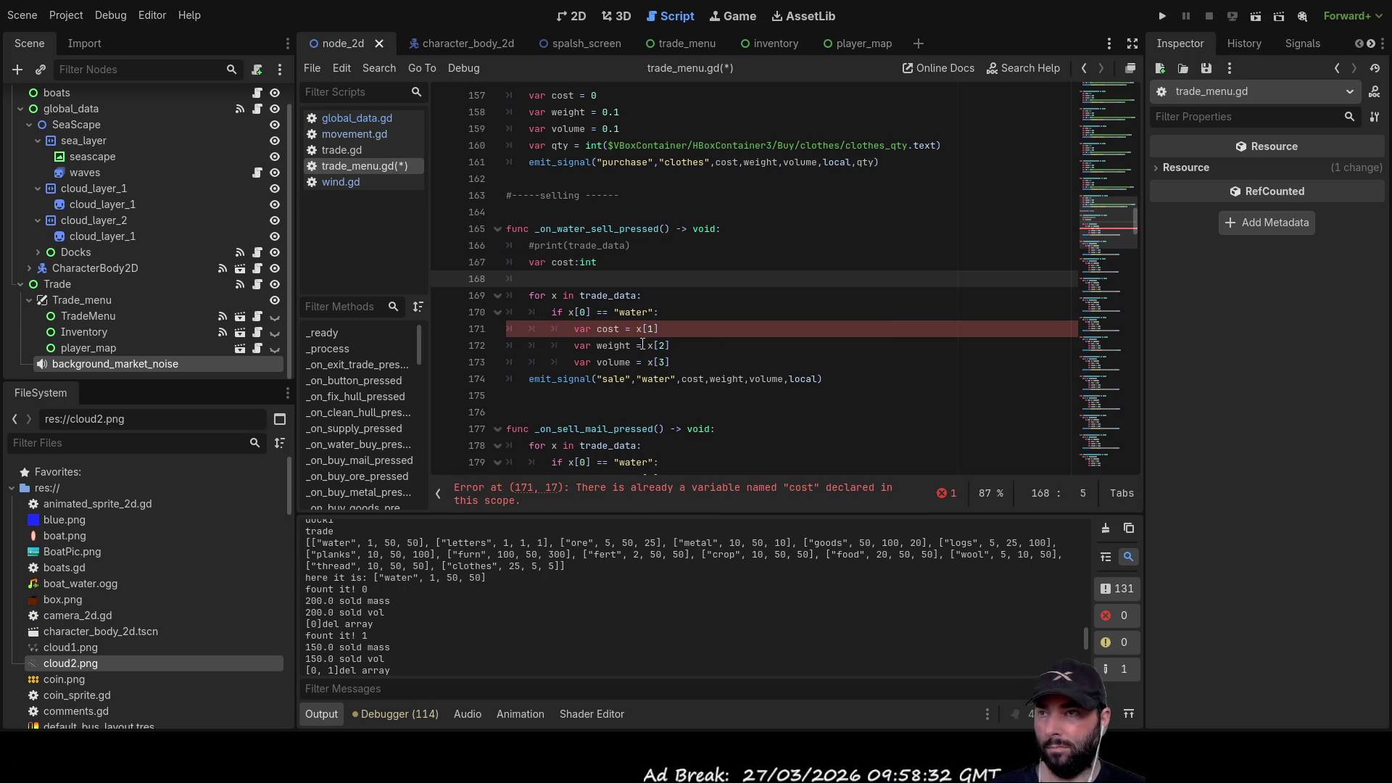
{"action": "type", "text": "var we"}
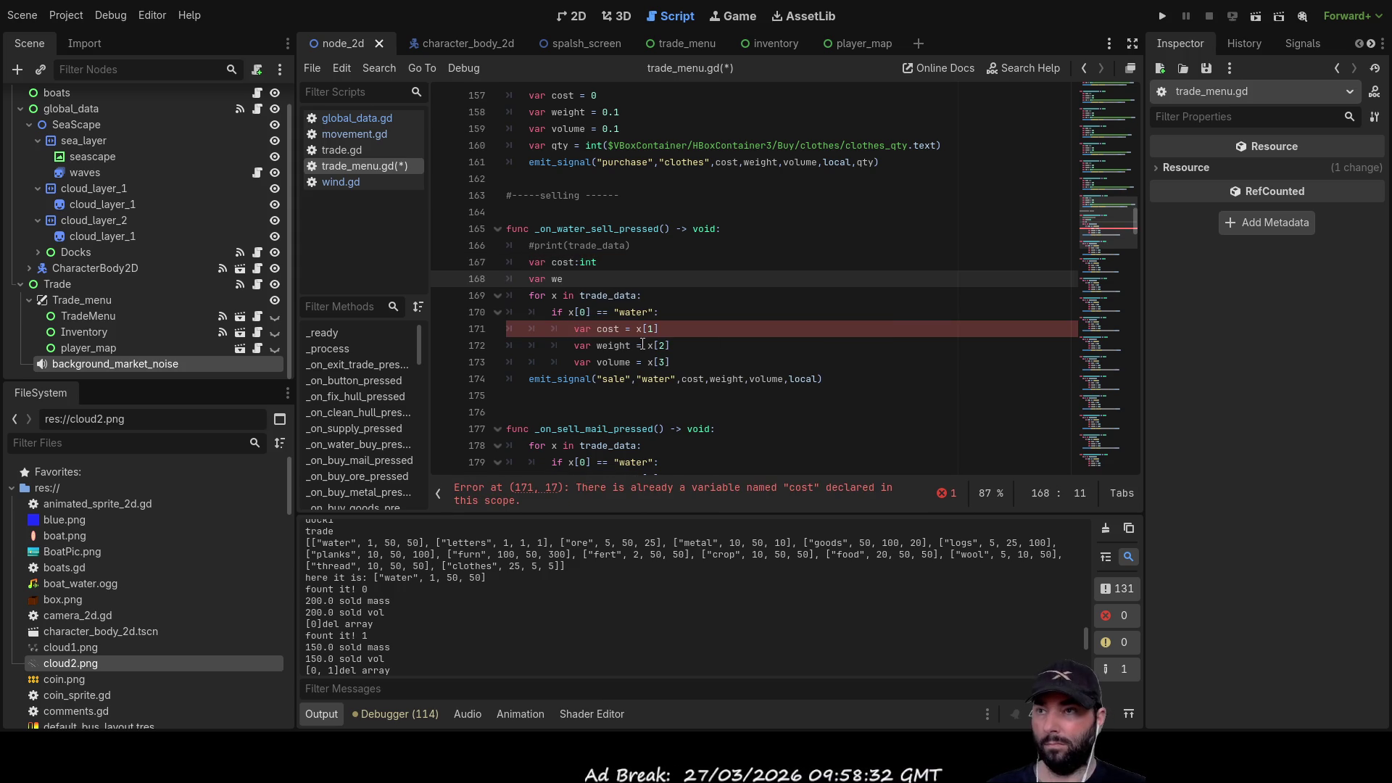
{"action": "type", "text": "ight:"}
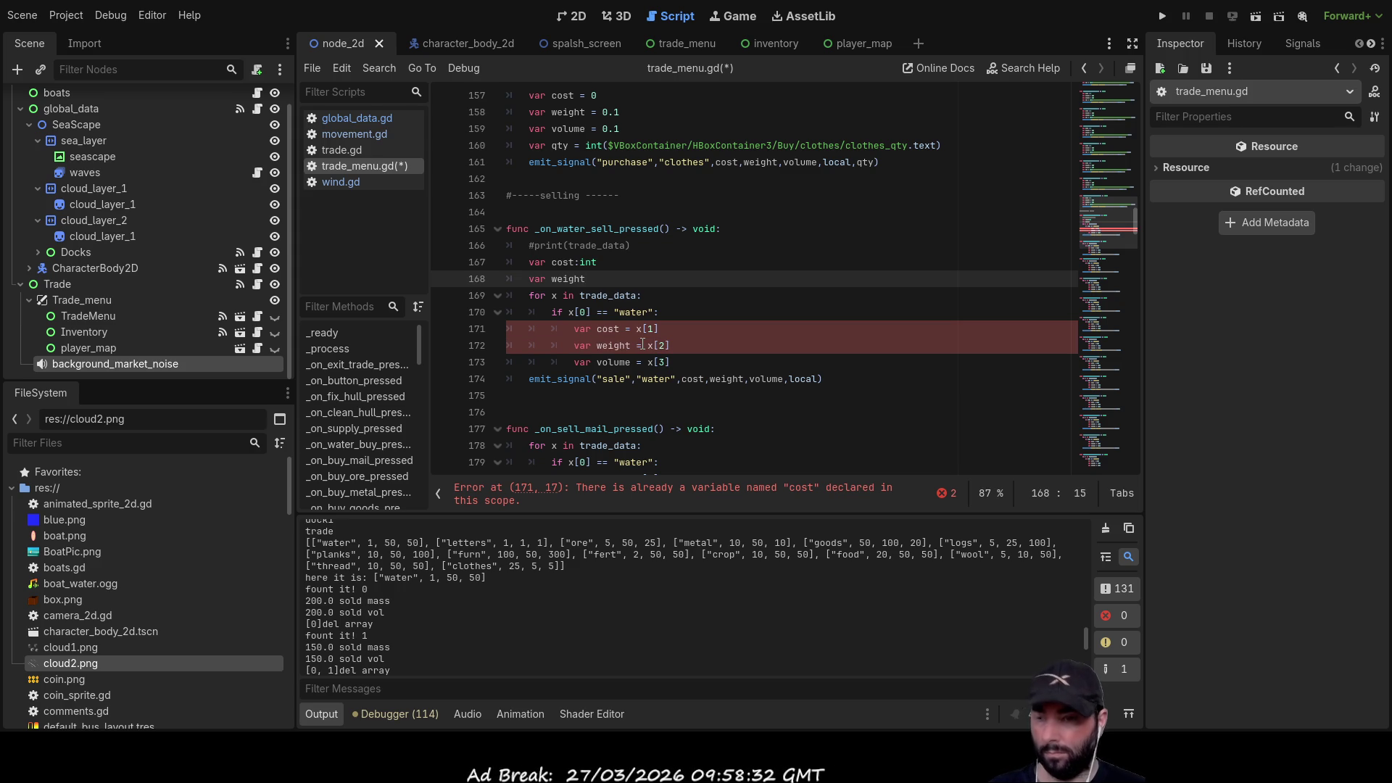
{"action": "type", "text": "int"}
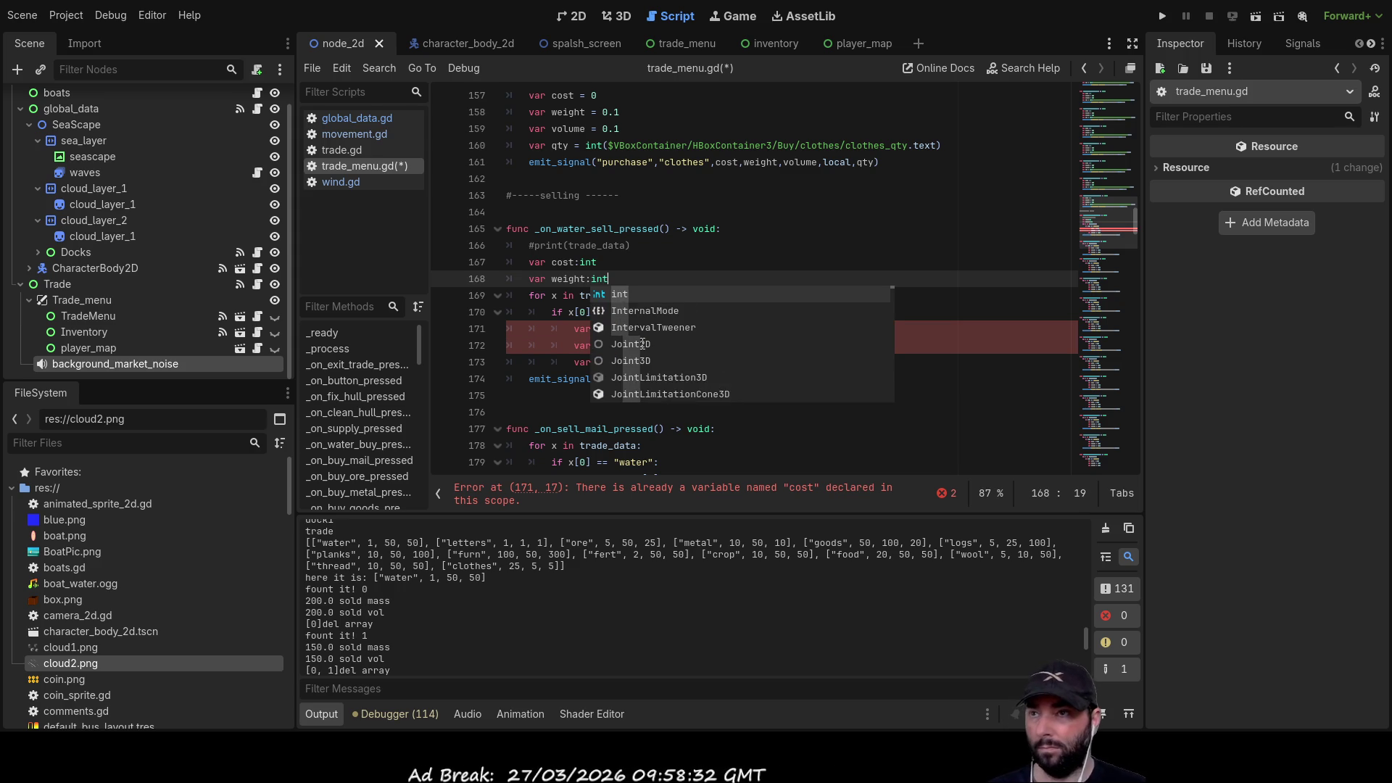
{"action": "key", "text": "Return"}
{"action": "type", "text": "var "}
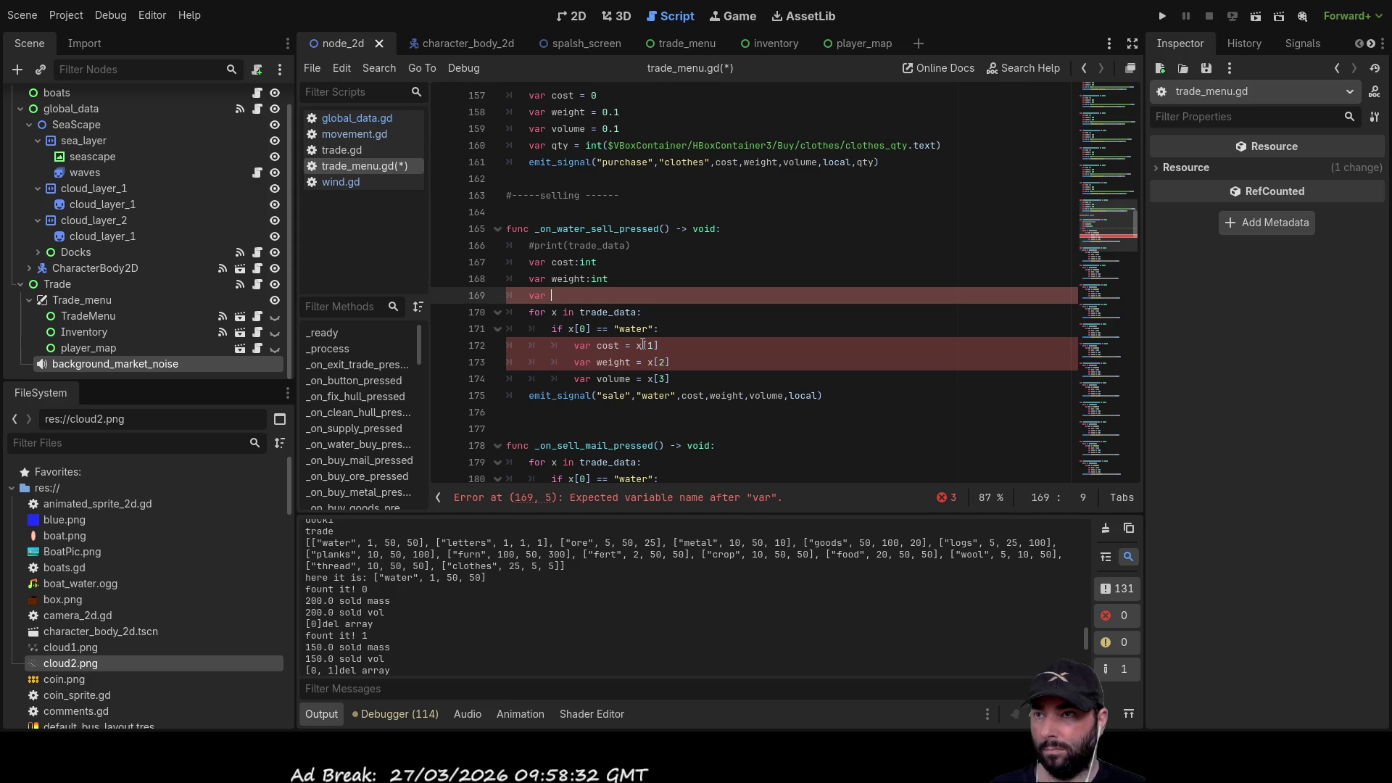
{"action": "type", "text": "volum"}
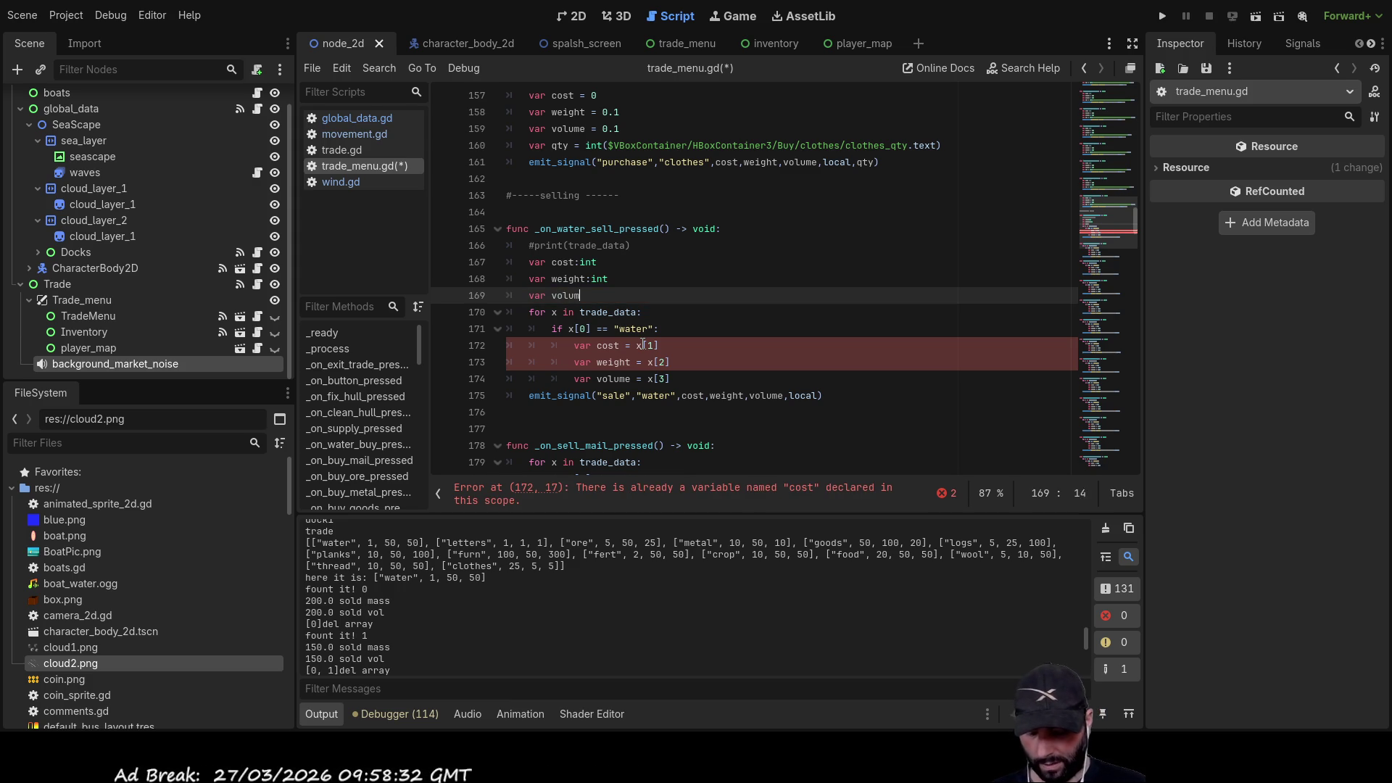
{"action": "type", "text": "e:i"}
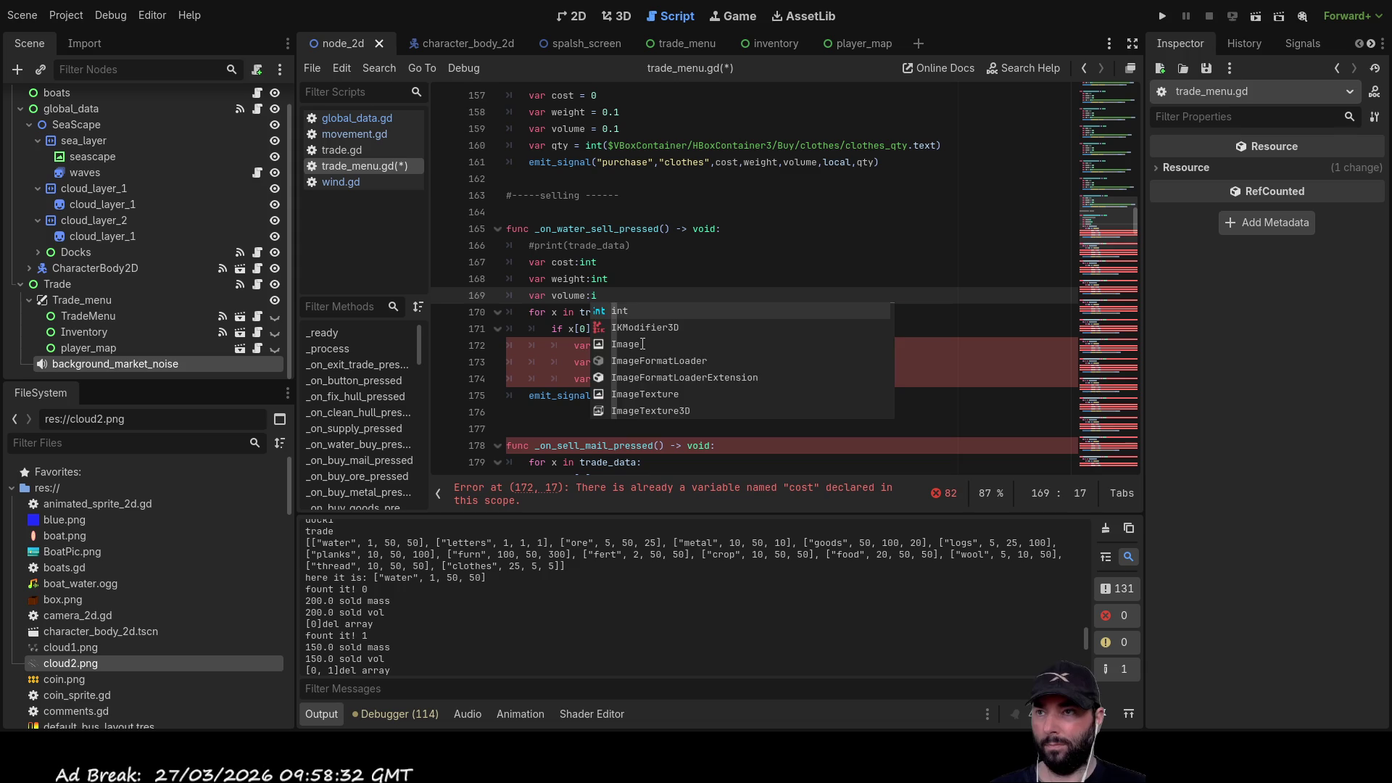
{"action": "key", "text": "BackSpace"}
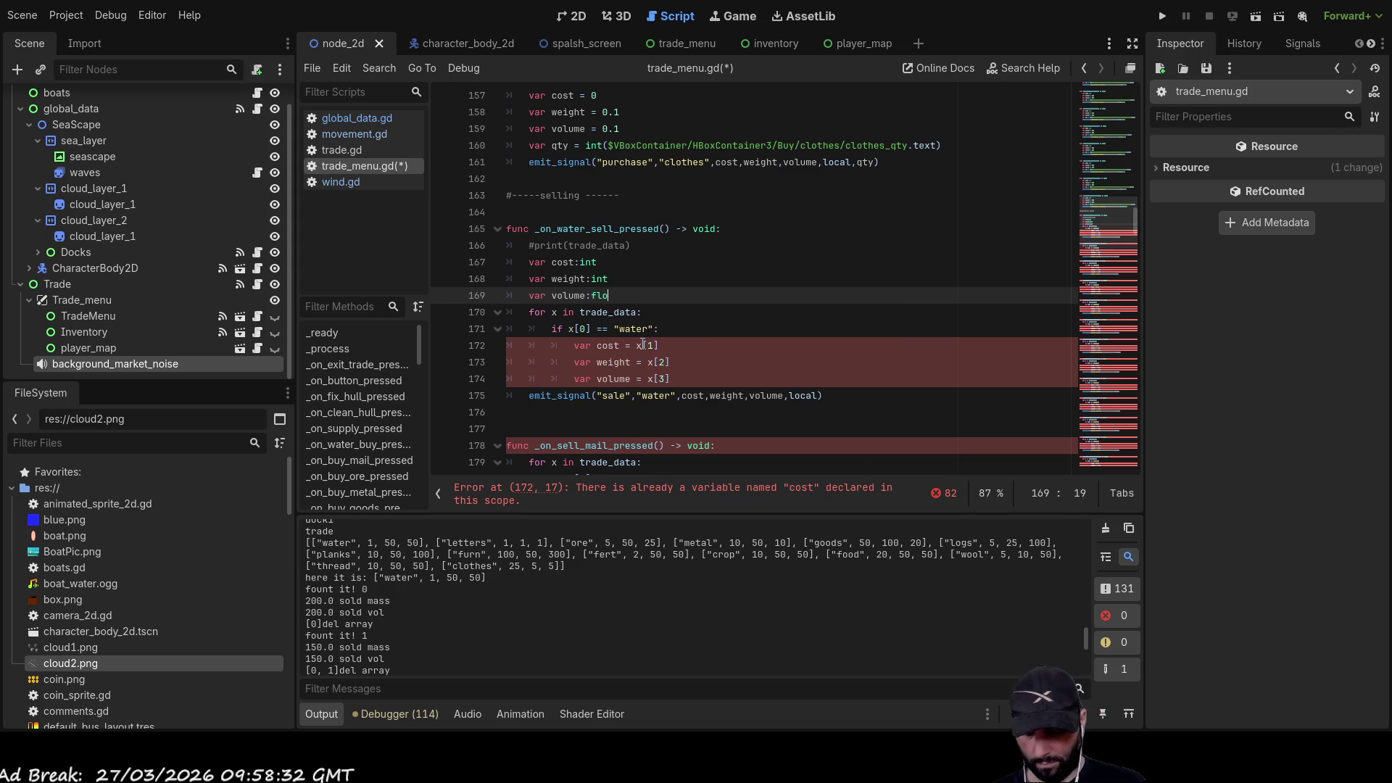
{"action": "type", "text": "float"}
{"action": "left_click", "coordinate": [678, 279]}
{"action": "key", "text": "BackSpace"}
{"action": "key", "text": "BackSpace"}
{"action": "key", "text": "BackSpace"}
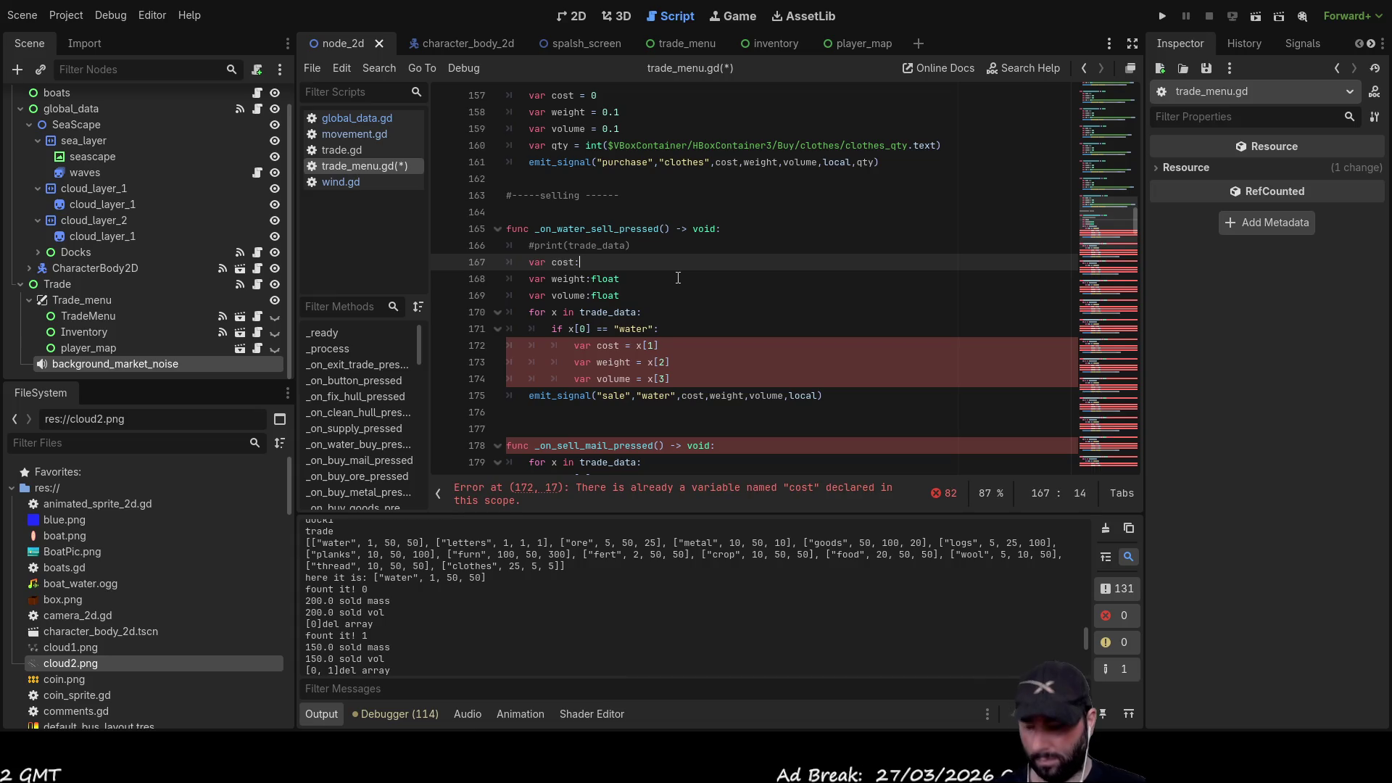
{"action": "type", "text": "float"}
{"action": "key", "text": "Up"}
{"action": "key", "text": "BackSpace"}
{"action": "key", "text": "BackSpace"}
{"action": "key", "text": "BackSpace"}
{"action": "type", "text": "t"}
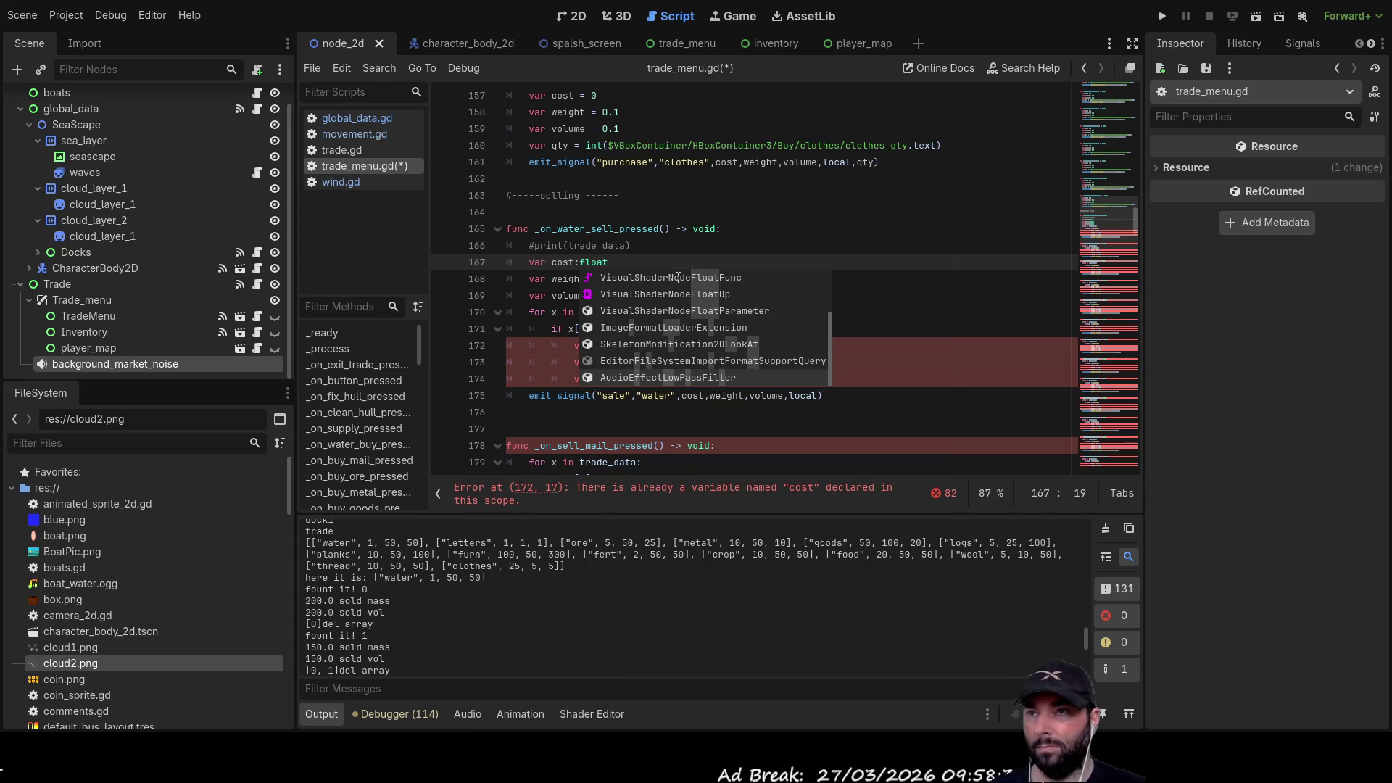
{"action": "left_click", "coordinate": [904, 241]}
- Remove var from the cost, weight and volume assignments in the water loop and select the declarations
{"action": "left_click", "coordinate": [578, 345]}
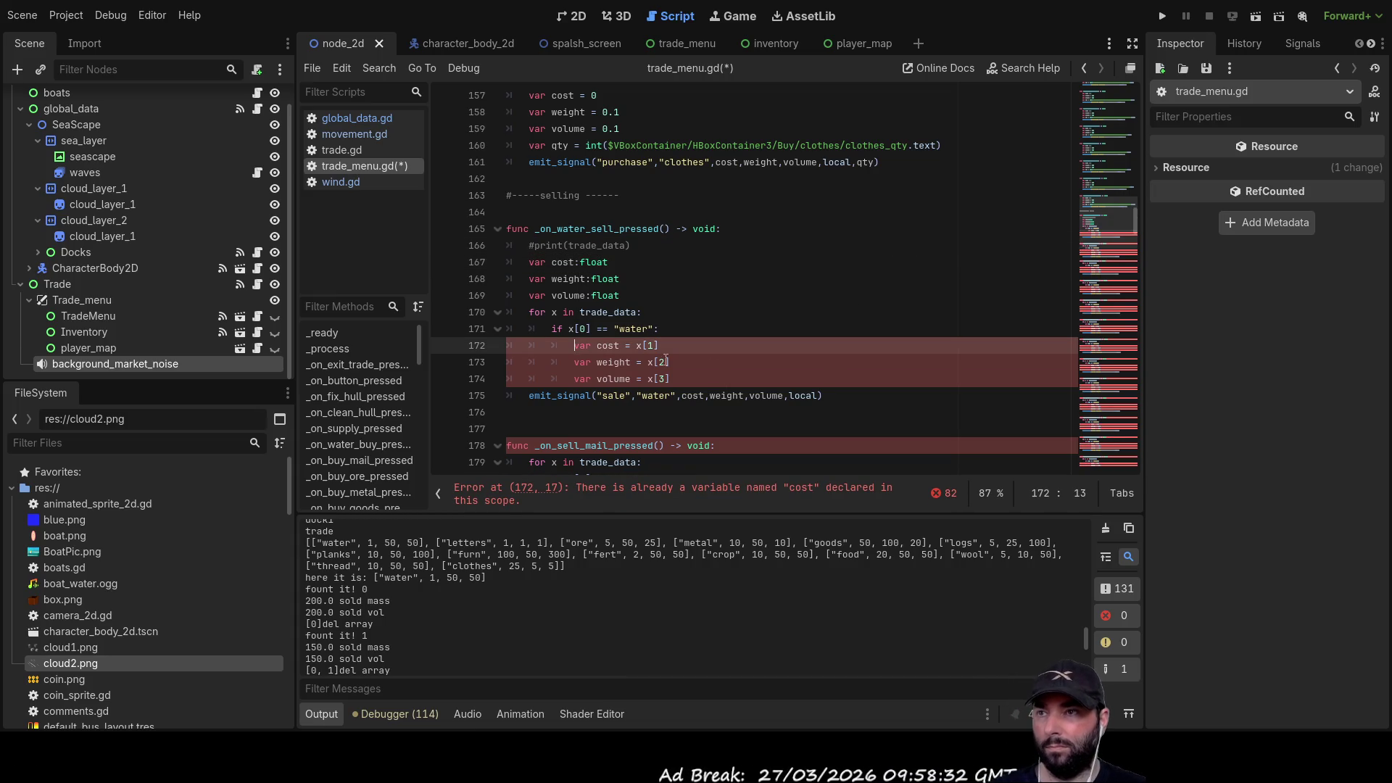
{"action": "key", "text": "Delete"}
{"action": "key", "text": "Delete"}
{"action": "key", "text": "Delete"}
{"action": "key", "text": "Down"}
{"action": "key", "text": "Delete"}
{"action": "key", "text": "Delete"}
{"action": "key", "text": "Delete"}
{"action": "key", "text": "Delete"}
{"action": "key", "text": "Delete"}
{"action": "key", "text": "Down"}
{"action": "key", "text": "Delete"}
{"action": "key", "text": "Delete"}
{"action": "key", "text": "Delete"}
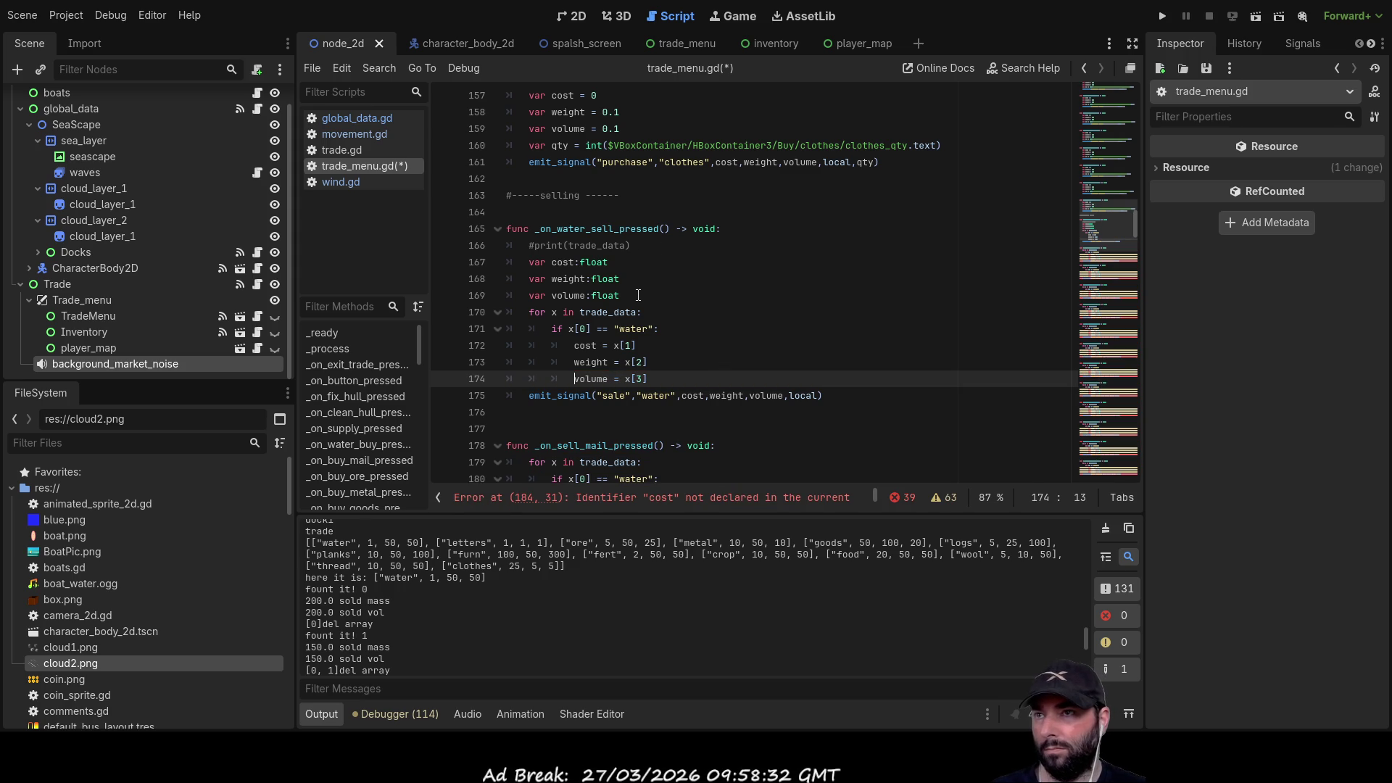
{"action": "left_click_drag", "start_coordinate": [621, 296], "coordinate": [439, 265]}
{"action": "key", "text": "ctrl+c"}
{"action": "scroll", "coordinate": [645, 330], "scroll_direction": "down", "scroll_amount": 5}
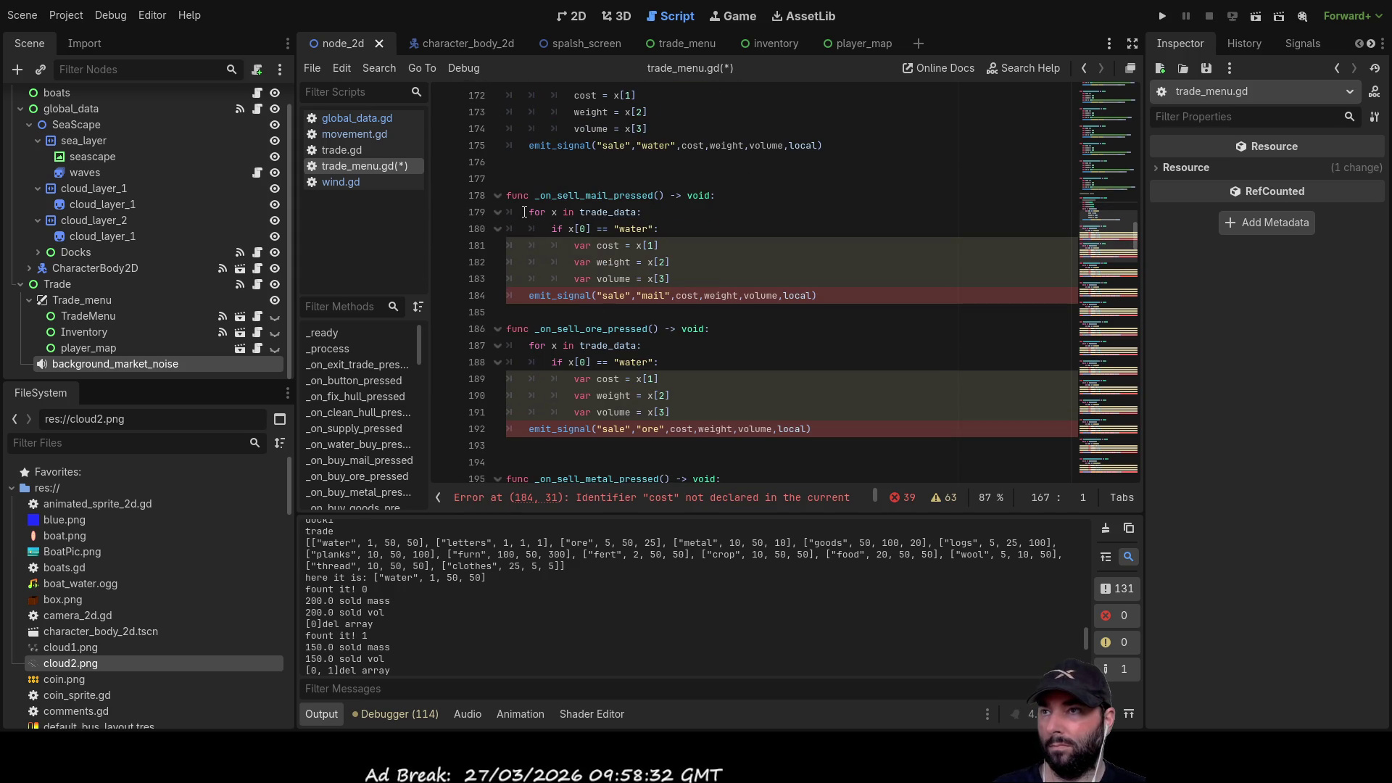
- Add the float cost, weight and volume declarations to the mail function and drop var from its loop assignments
{"action": "left_click", "coordinate": [514, 219]}
{"action": "key", "text": "Return"}
{"action": "key", "text": "Up"}
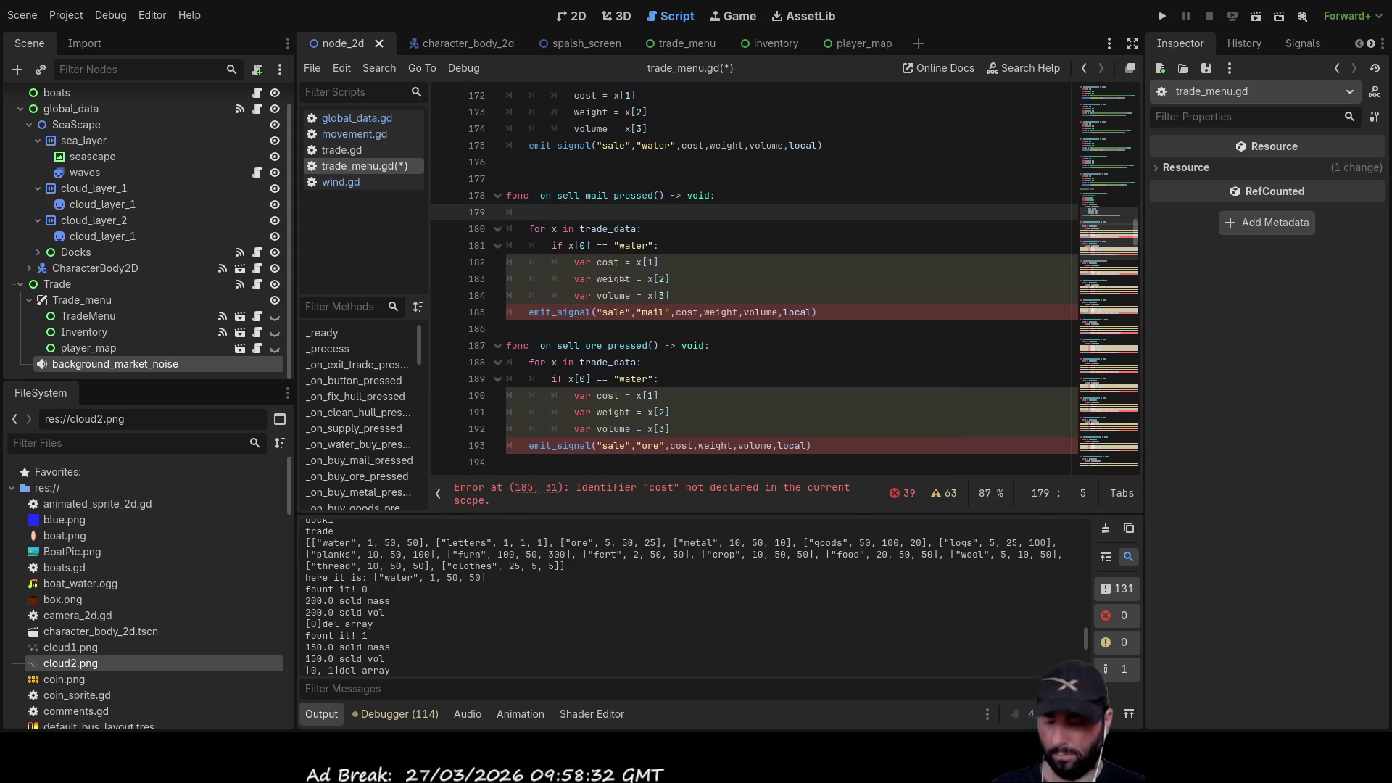
{"action": "key", "text": "ctrl+v"}
{"action": "key", "text": "Up"}
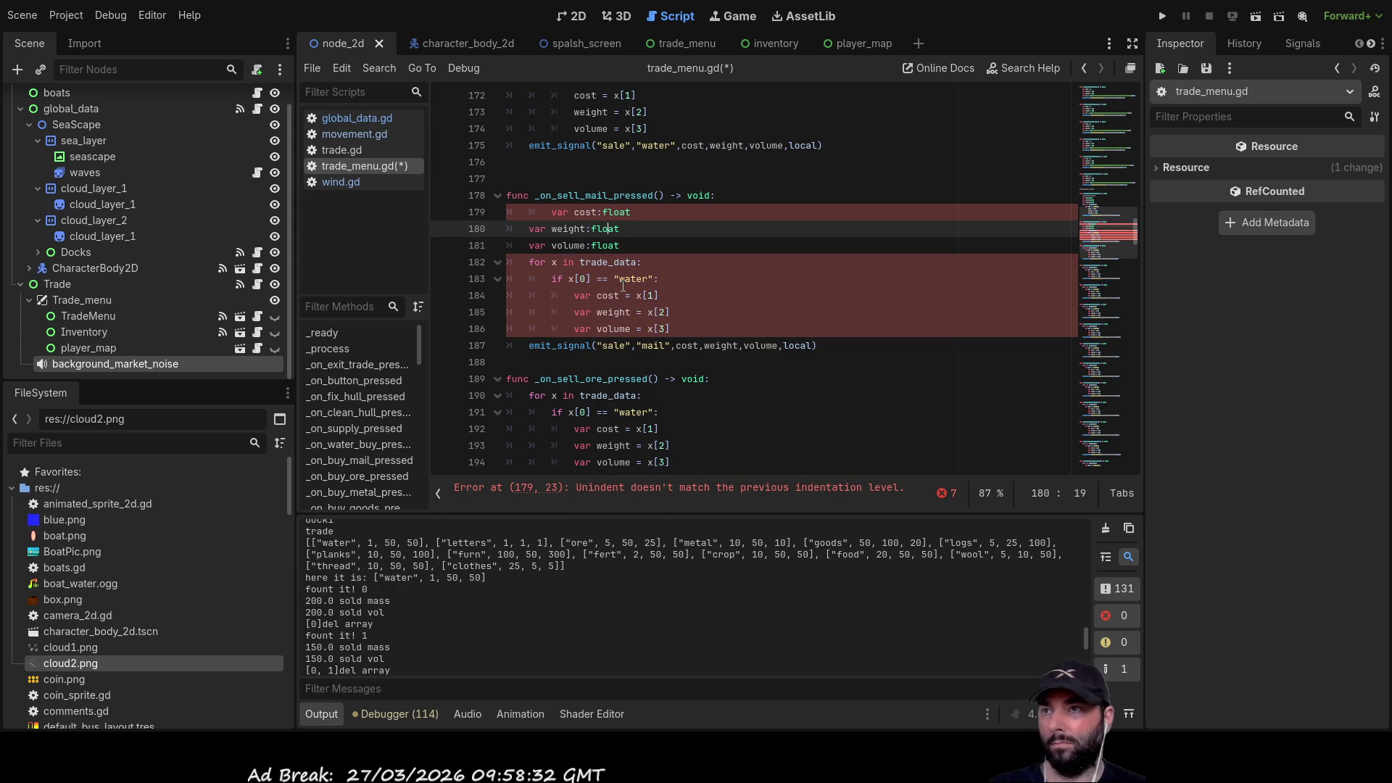
{"action": "key", "text": "Up"}
{"action": "key", "text": "Home"}
{"action": "key", "text": "Left"}
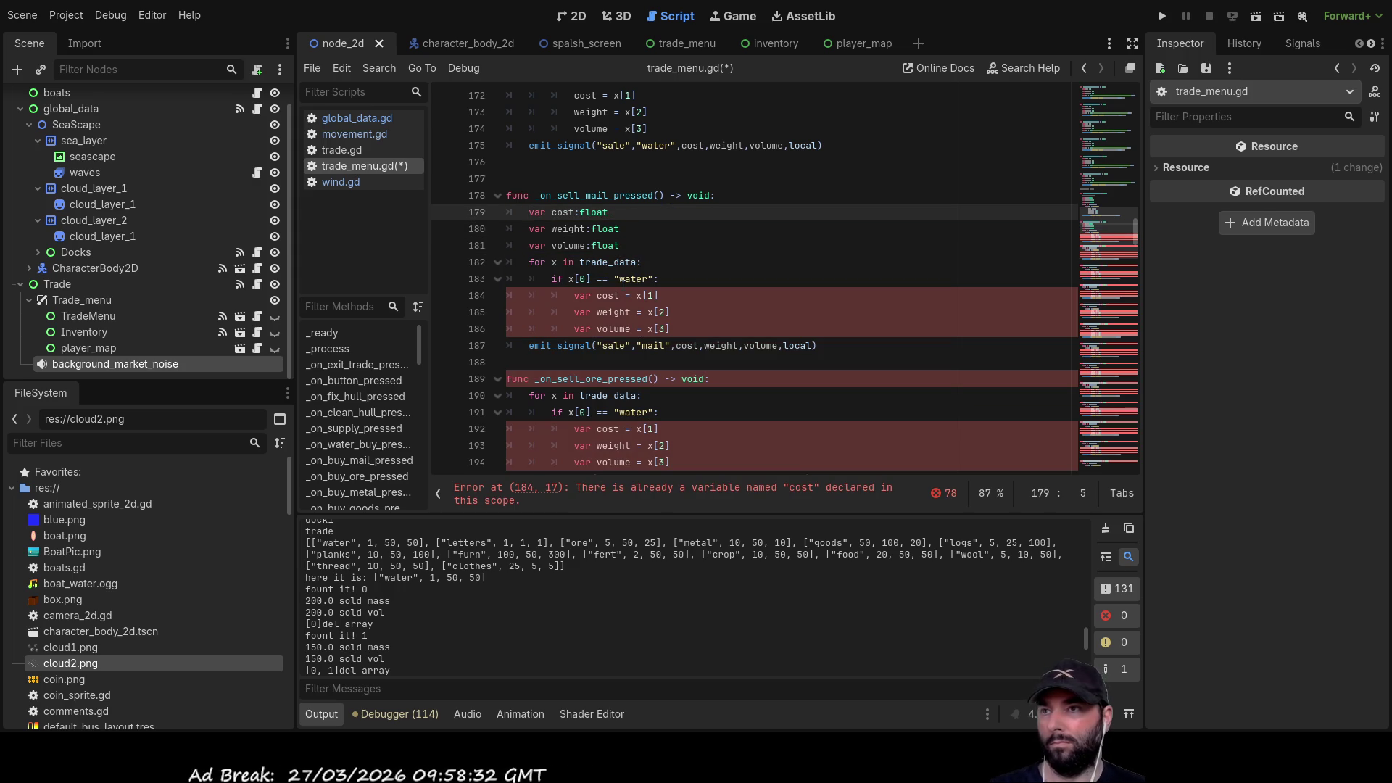
{"action": "left_click", "coordinate": [579, 295]}
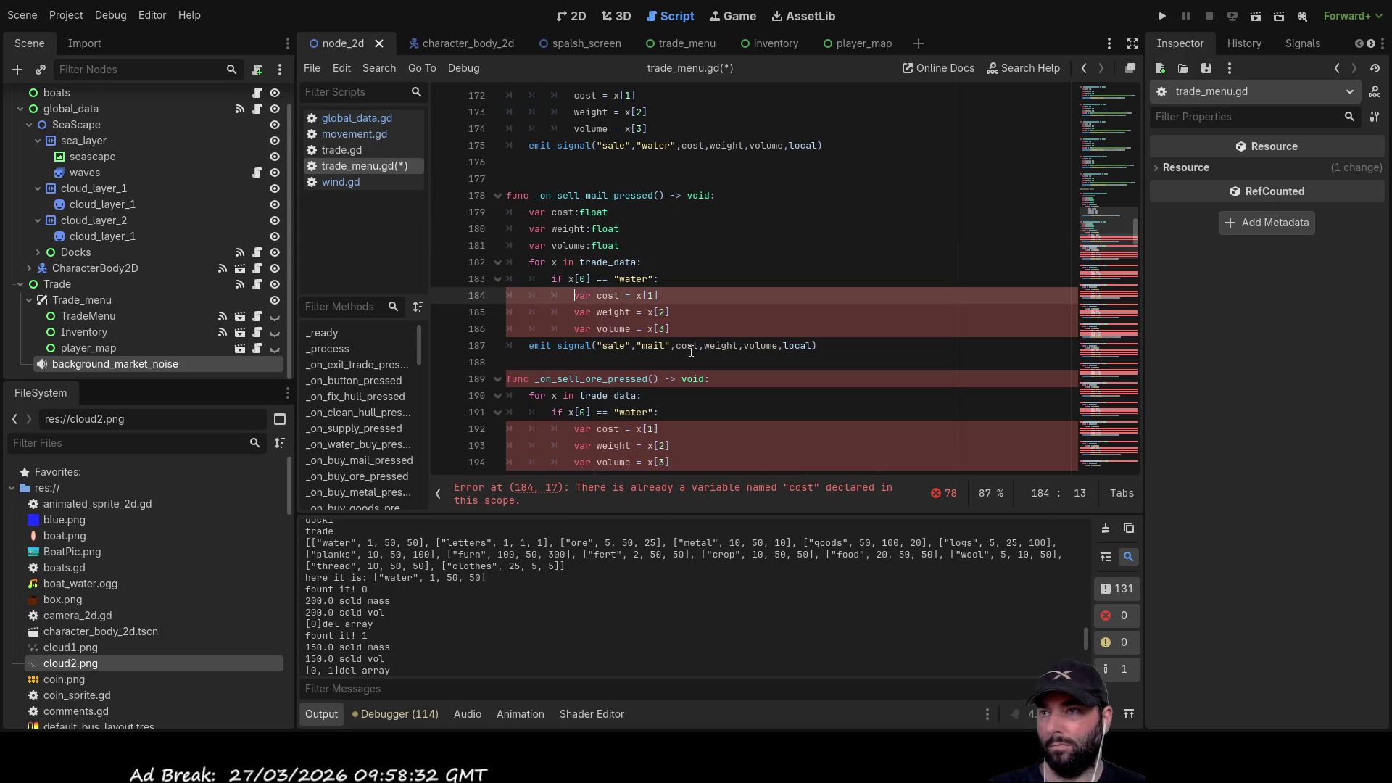
{"action": "key", "text": "Down"}
{"action": "key", "text": "Delete"}
{"action": "key", "text": "Delete"}
{"action": "key", "text": "Delete"}
{"action": "key", "text": "Down"}
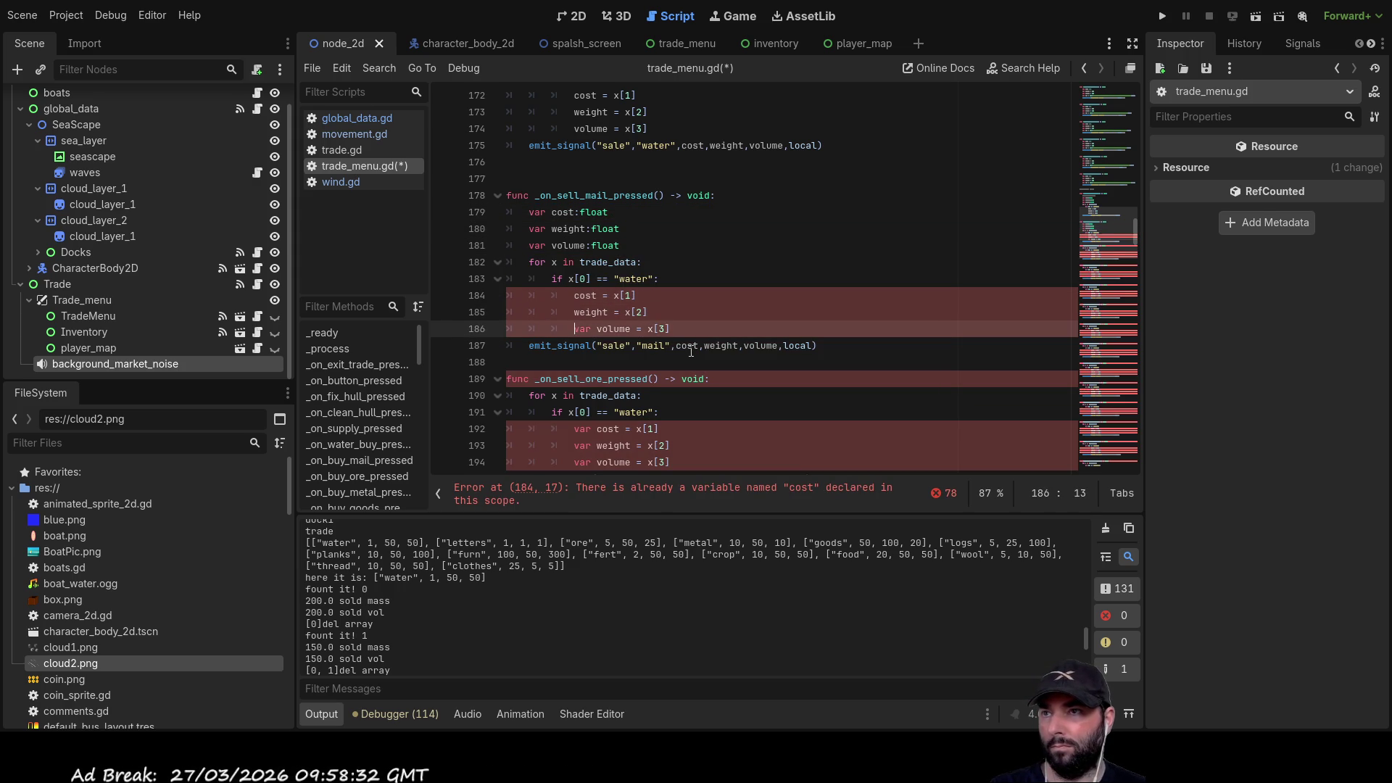
{"action": "scroll", "coordinate": [546, 300], "scroll_direction": "down", "scroll_amount": 2}
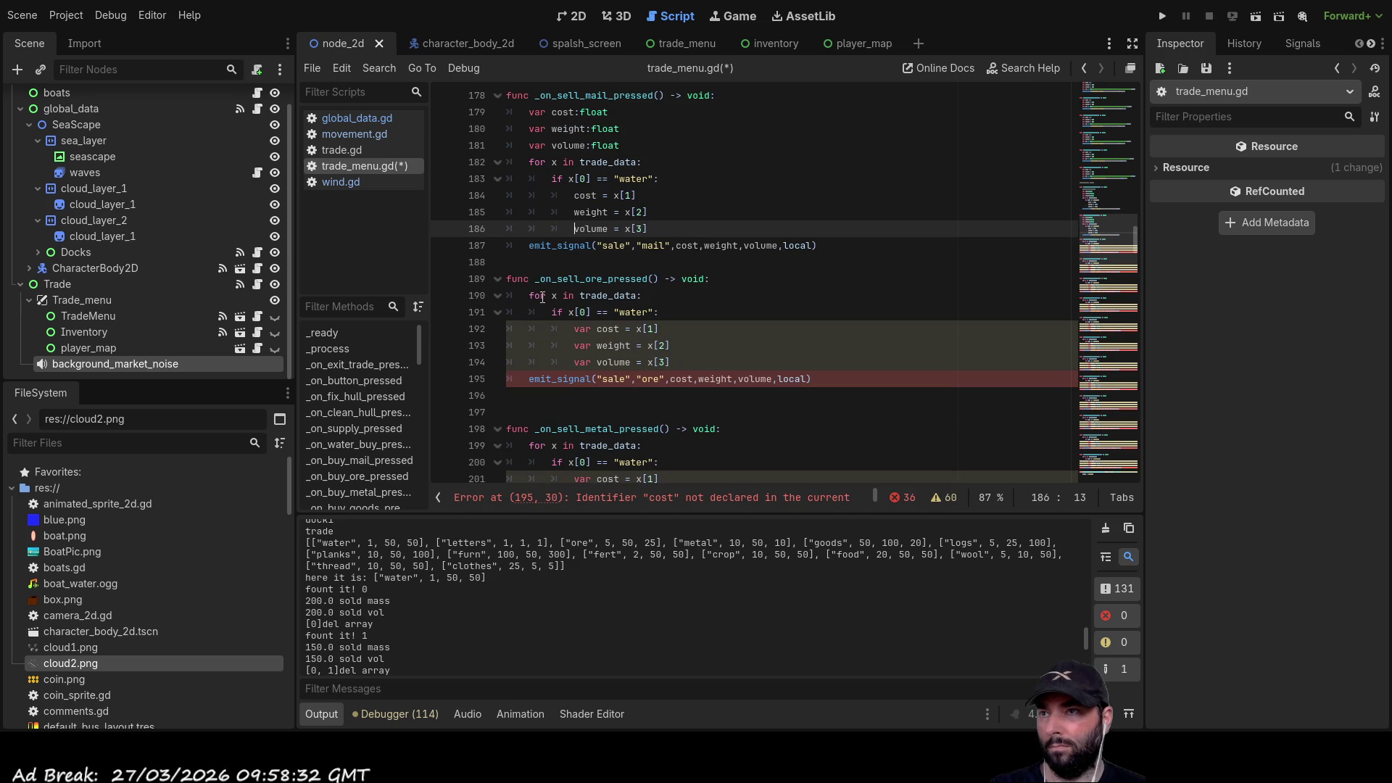
- Add the float cost, weight and volume declarations above the ore function's loop
{"action": "left_click", "coordinate": [525, 295]}
{"action": "key", "text": "Return"}
{"action": "key", "text": "Up"}
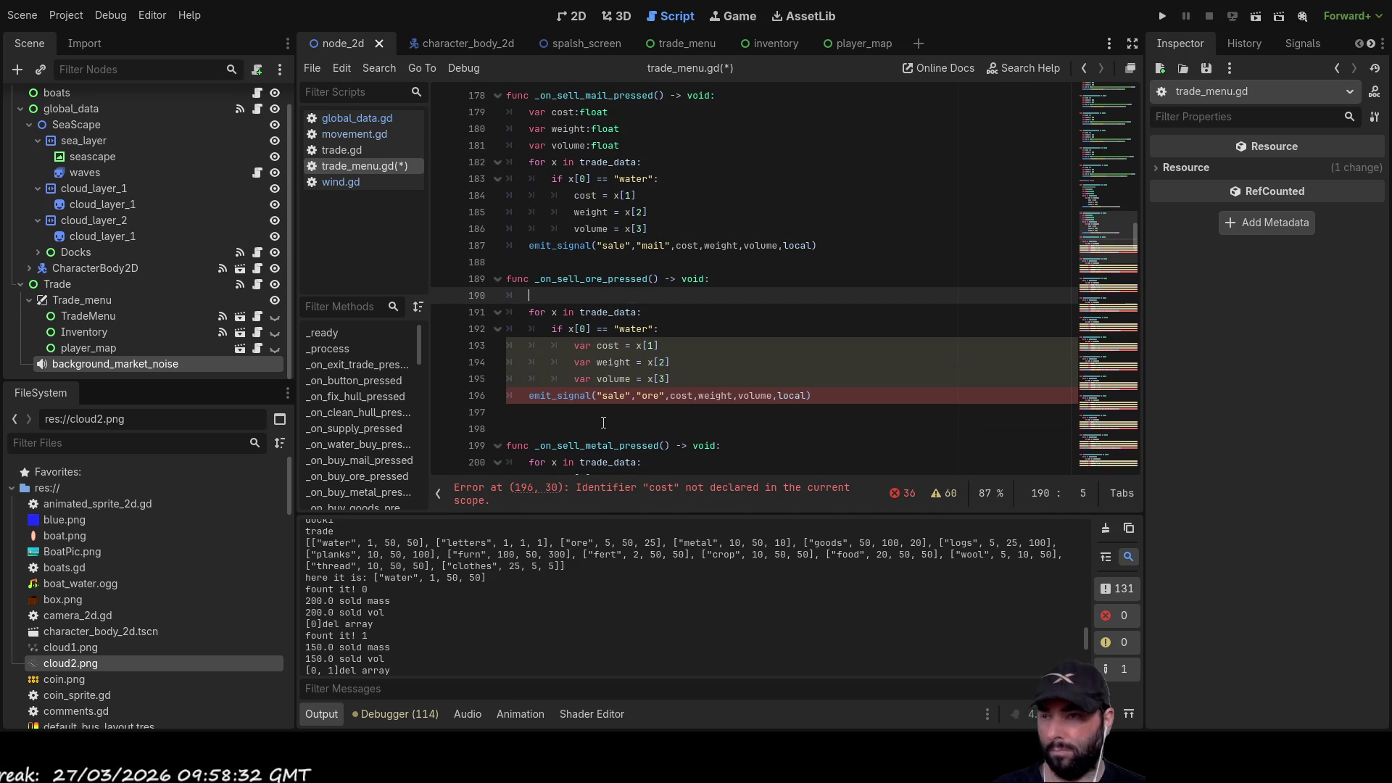
{"action": "key", "text": "ctrl+v"}
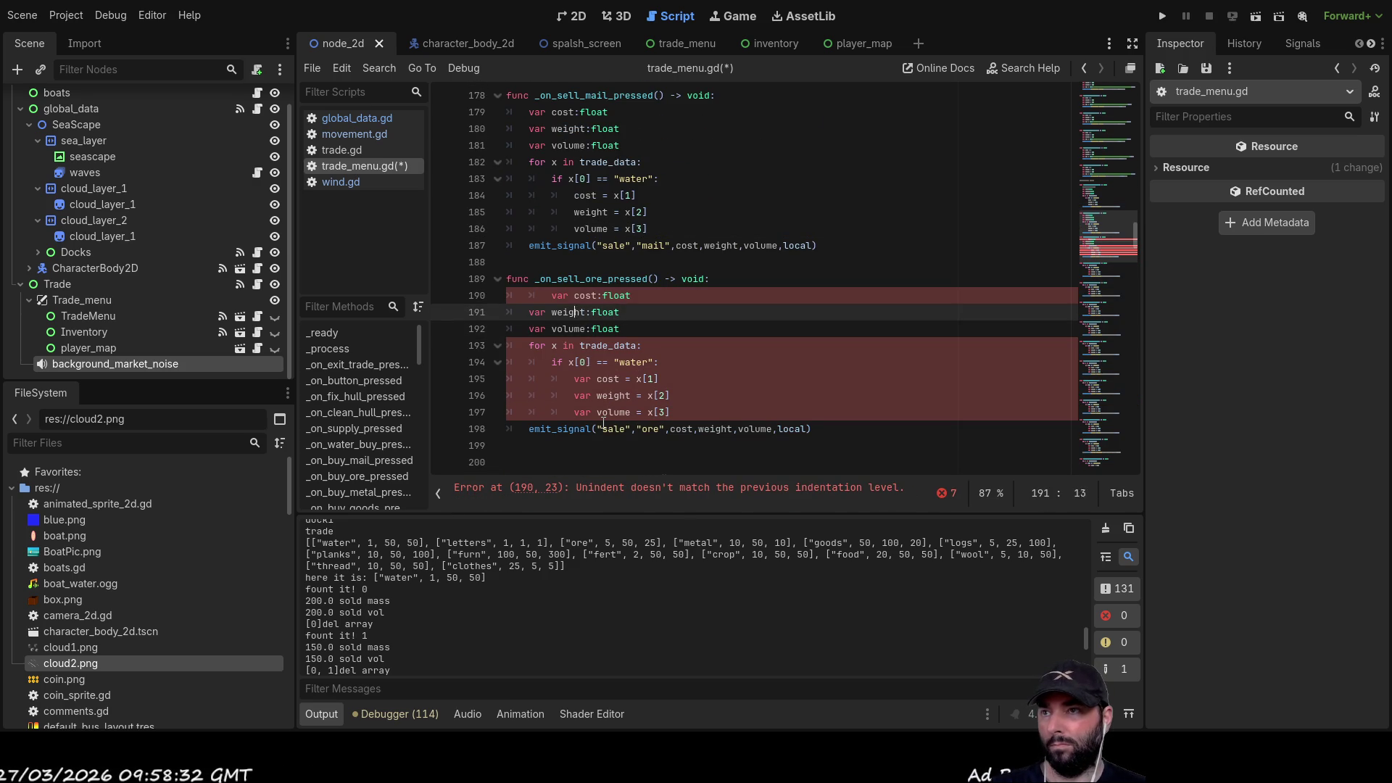
{"action": "key", "text": "Up"}
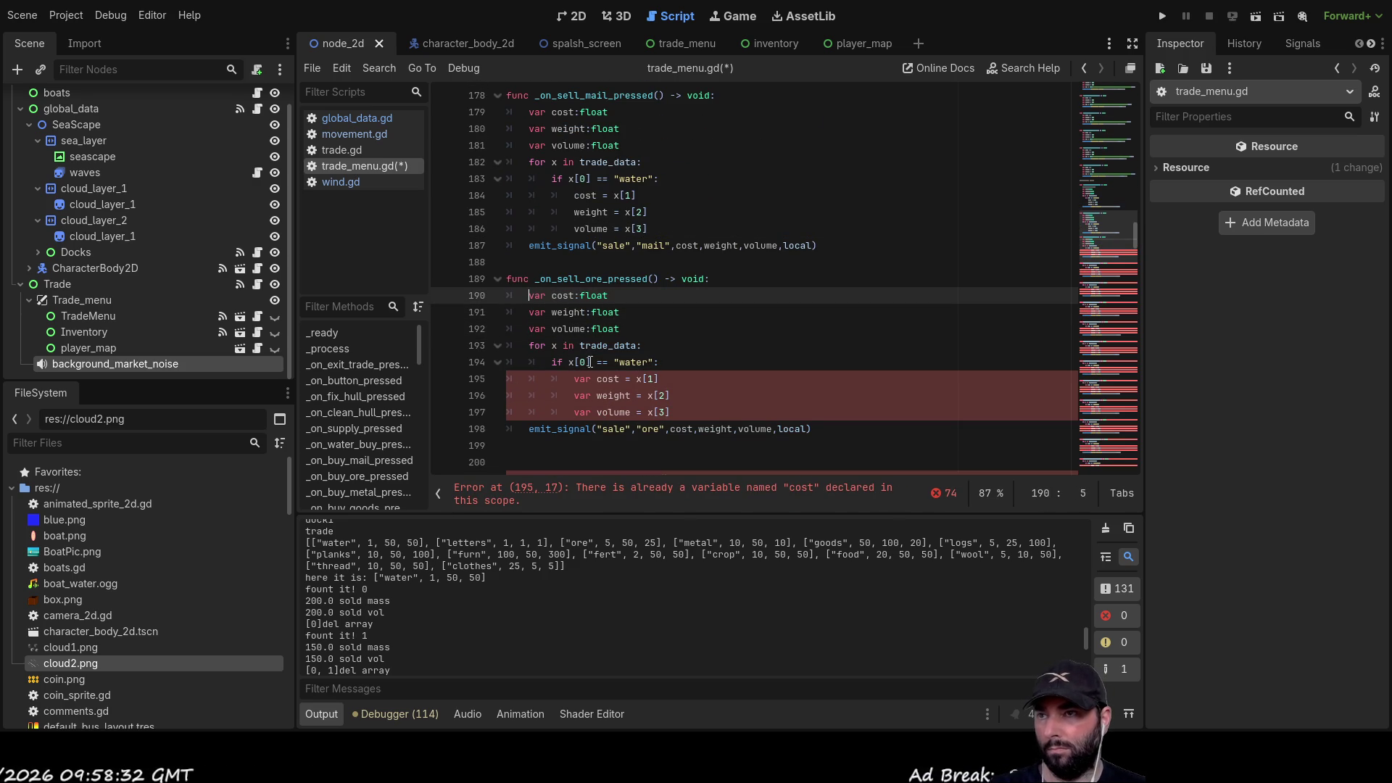
{"action": "key", "text": "ctrl+z"}
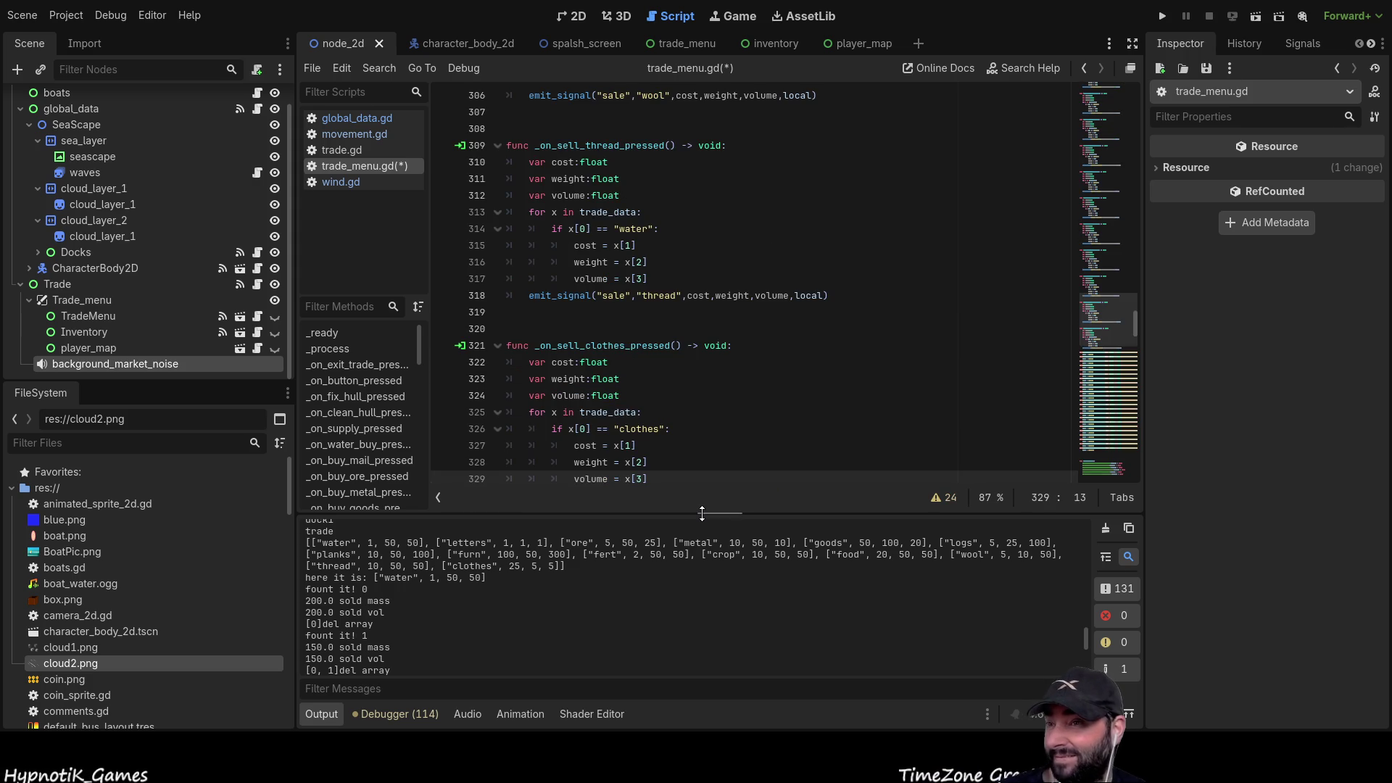
{"action": "scroll", "coordinate": [667, 455], "scroll_direction": "down", "scroll_amount": 4}
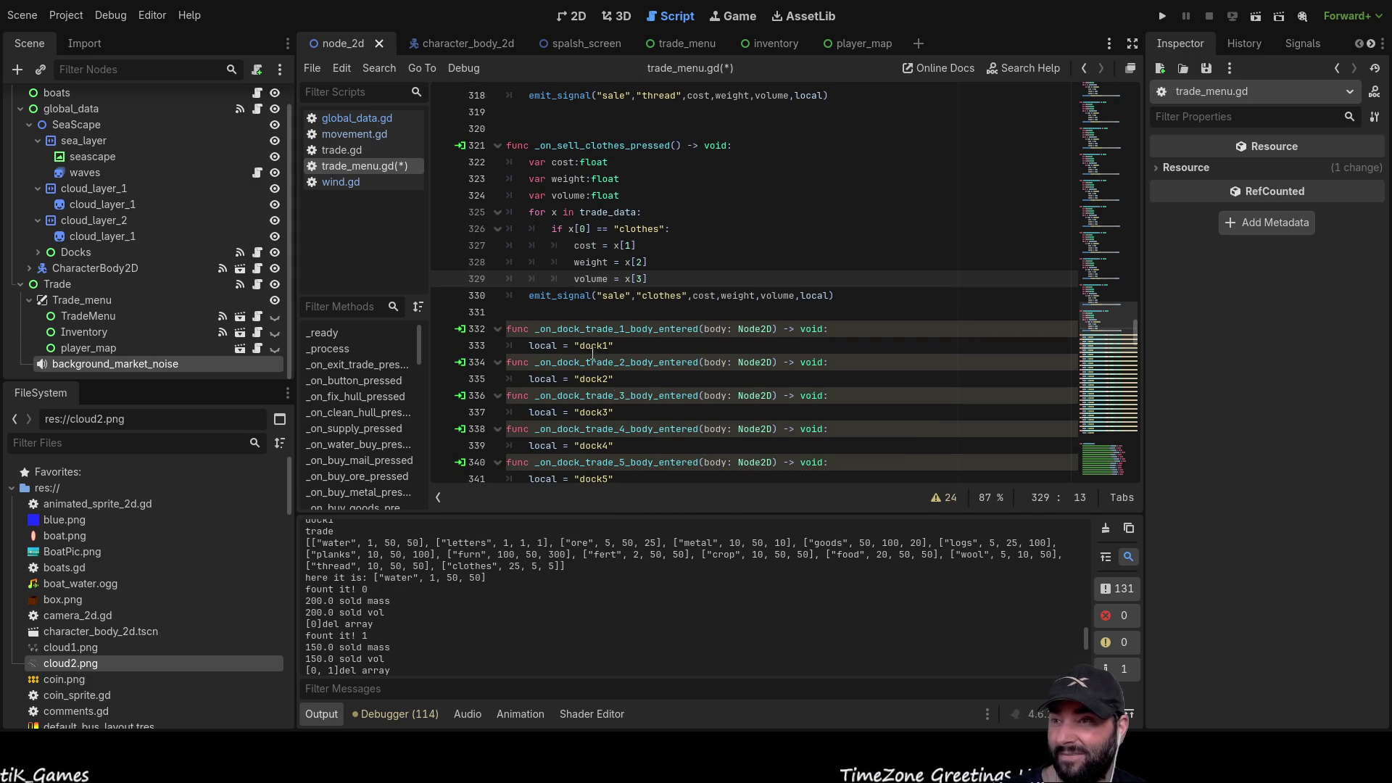
{"action": "scroll", "coordinate": [703, 395], "scroll_direction": "up", "scroll_amount": 20}
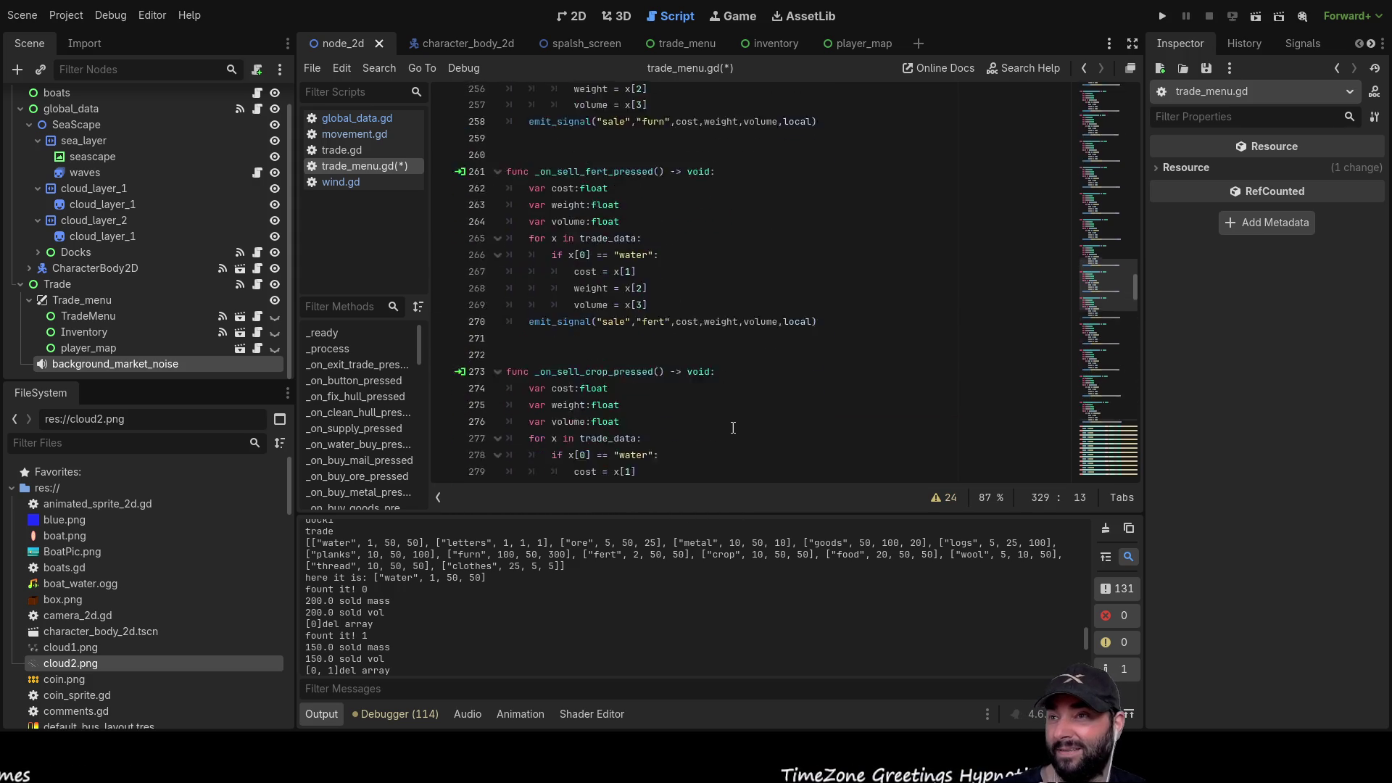
{"action": "scroll", "coordinate": [737, 428], "scroll_direction": "up", "scroll_amount": 20}
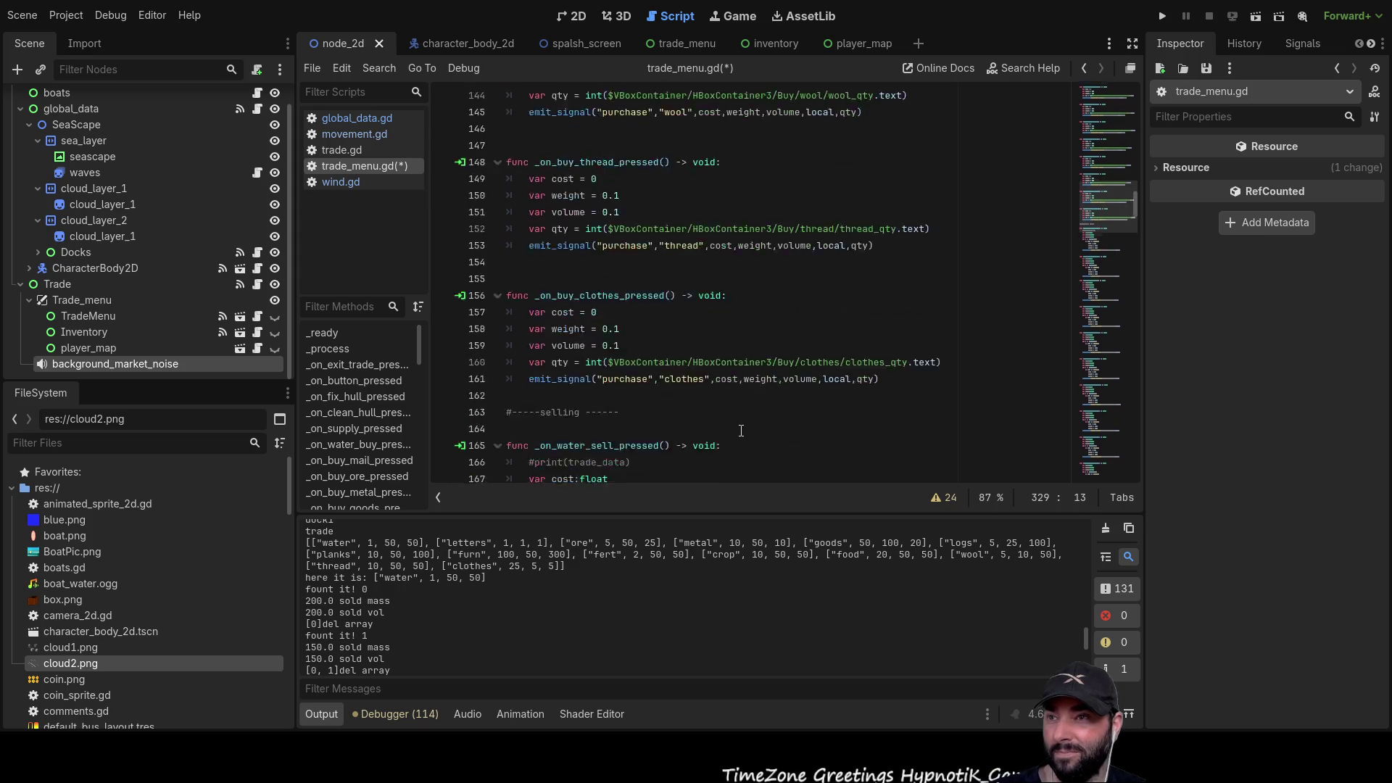
{"action": "scroll", "coordinate": [736, 428], "scroll_direction": "down", "scroll_amount": 5}
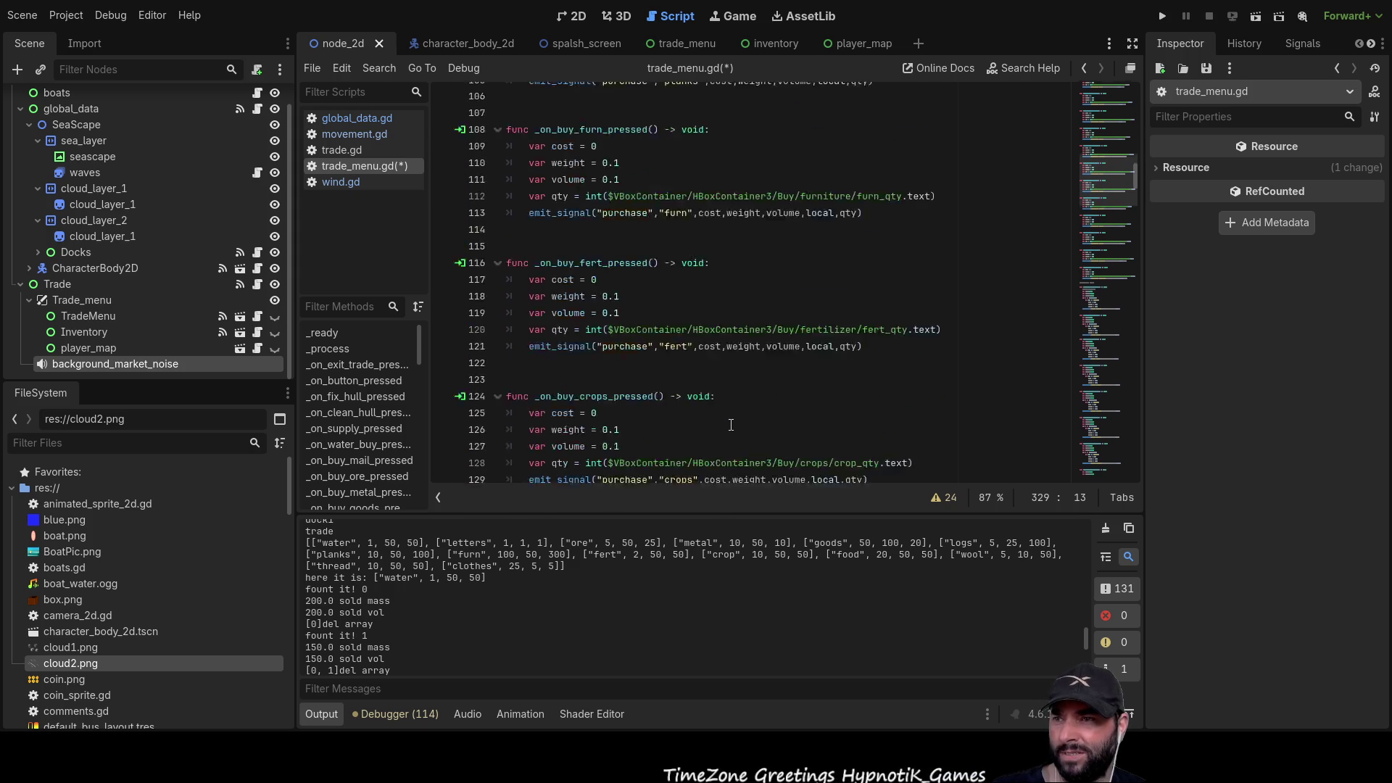
{"action": "scroll", "coordinate": [728, 428], "scroll_direction": "down", "scroll_amount": 12}
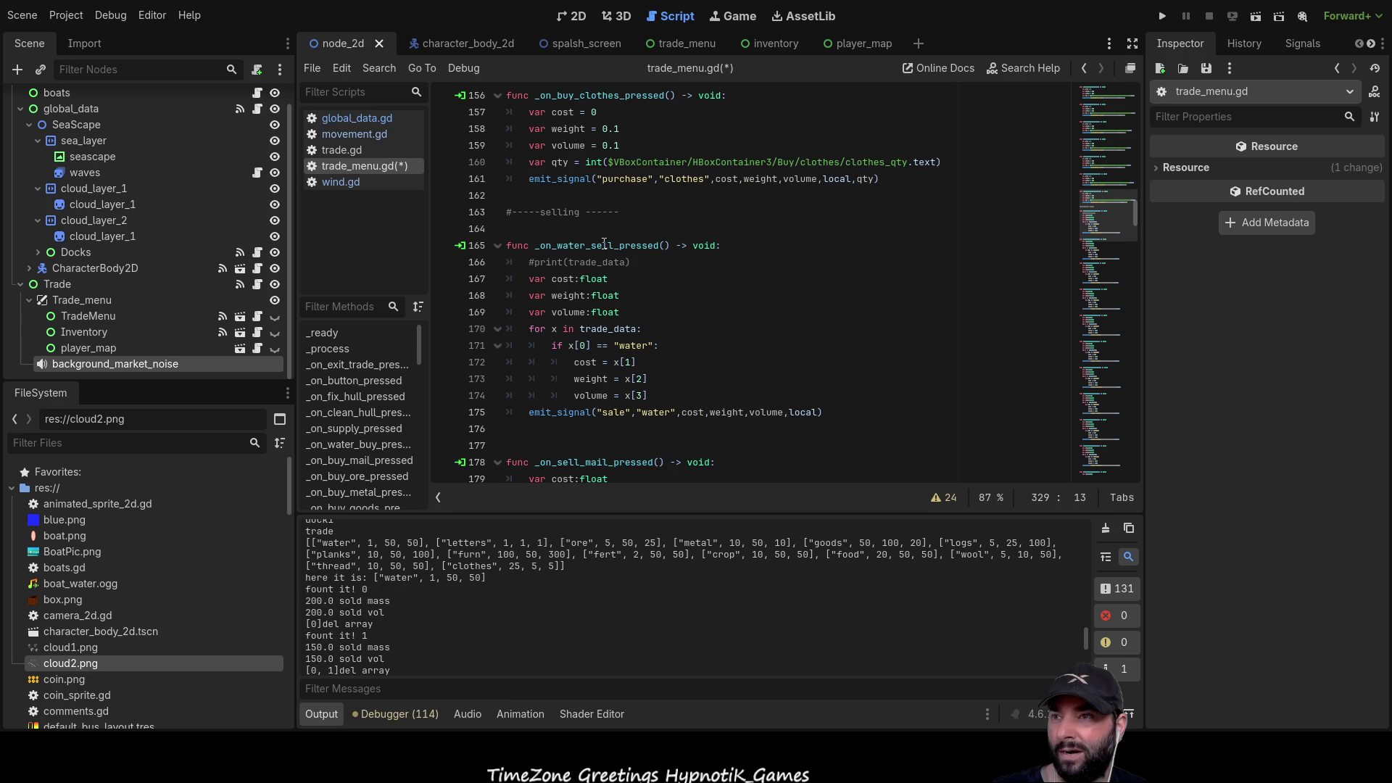
{"action": "scroll", "coordinate": [580, 190], "scroll_direction": "up", "scroll_amount": 2}
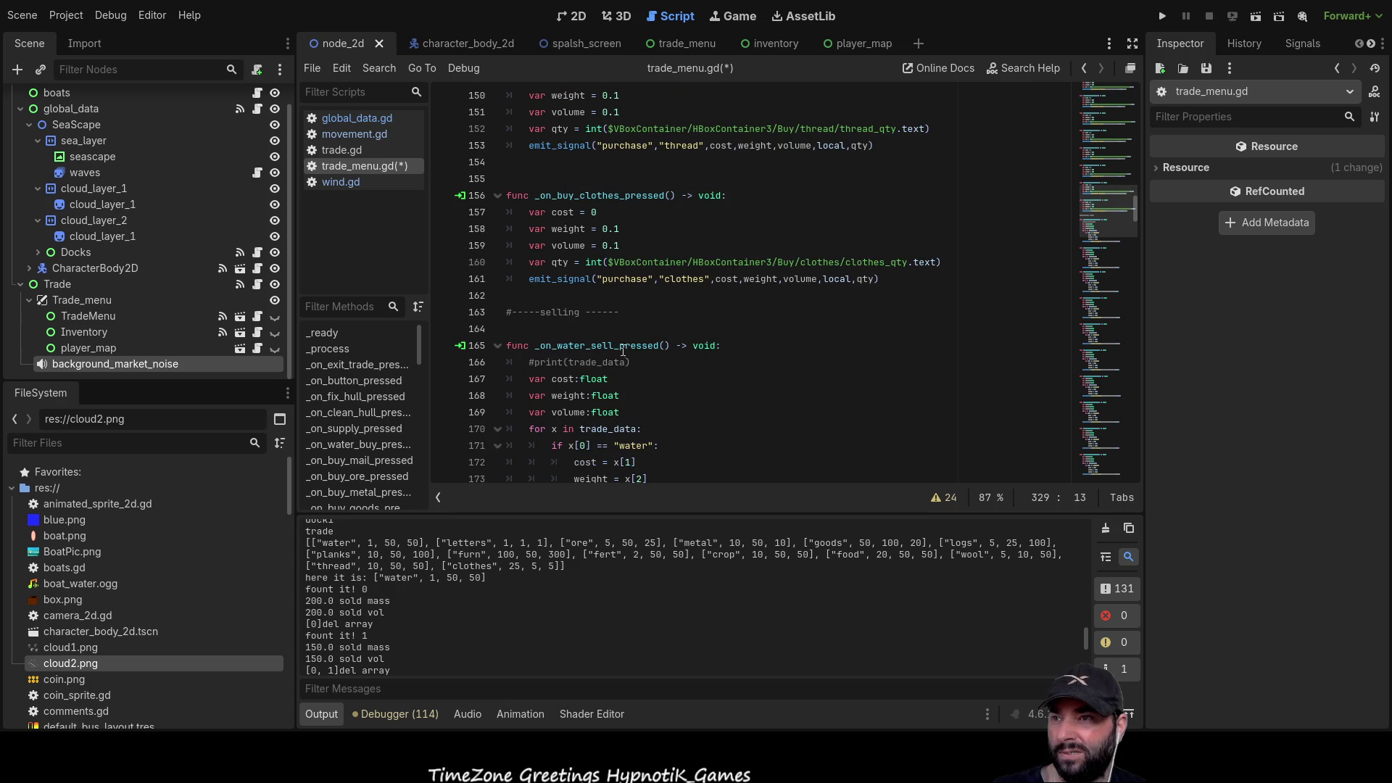
{"action": "scroll", "coordinate": [630, 345], "scroll_direction": "down", "scroll_amount": 2}
{"action": "scroll", "coordinate": [631, 345], "scroll_direction": "down", "scroll_amount": 4}
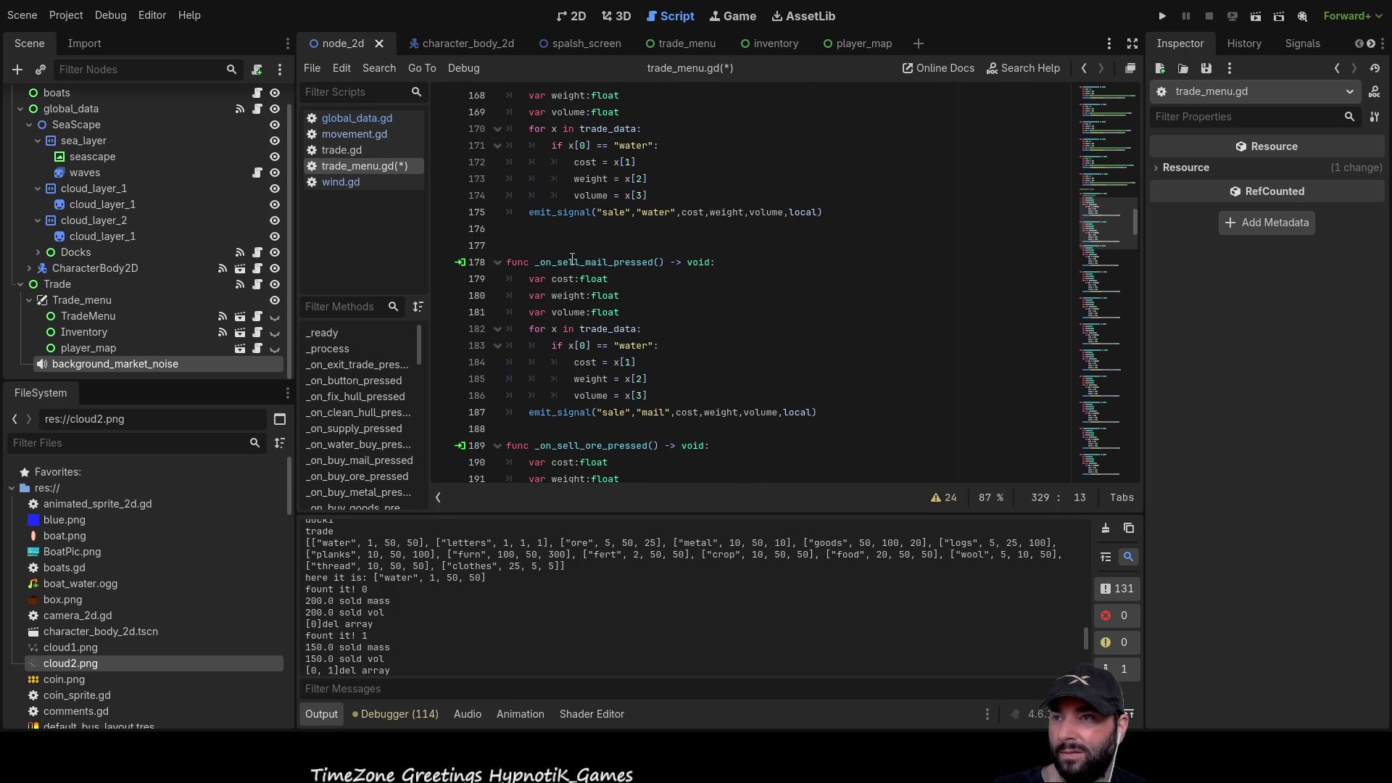
- Replace 'water' in the mail, ore, metal and goods sell checks with their own item names
{"action": "double_click", "coordinate": [632, 345]}
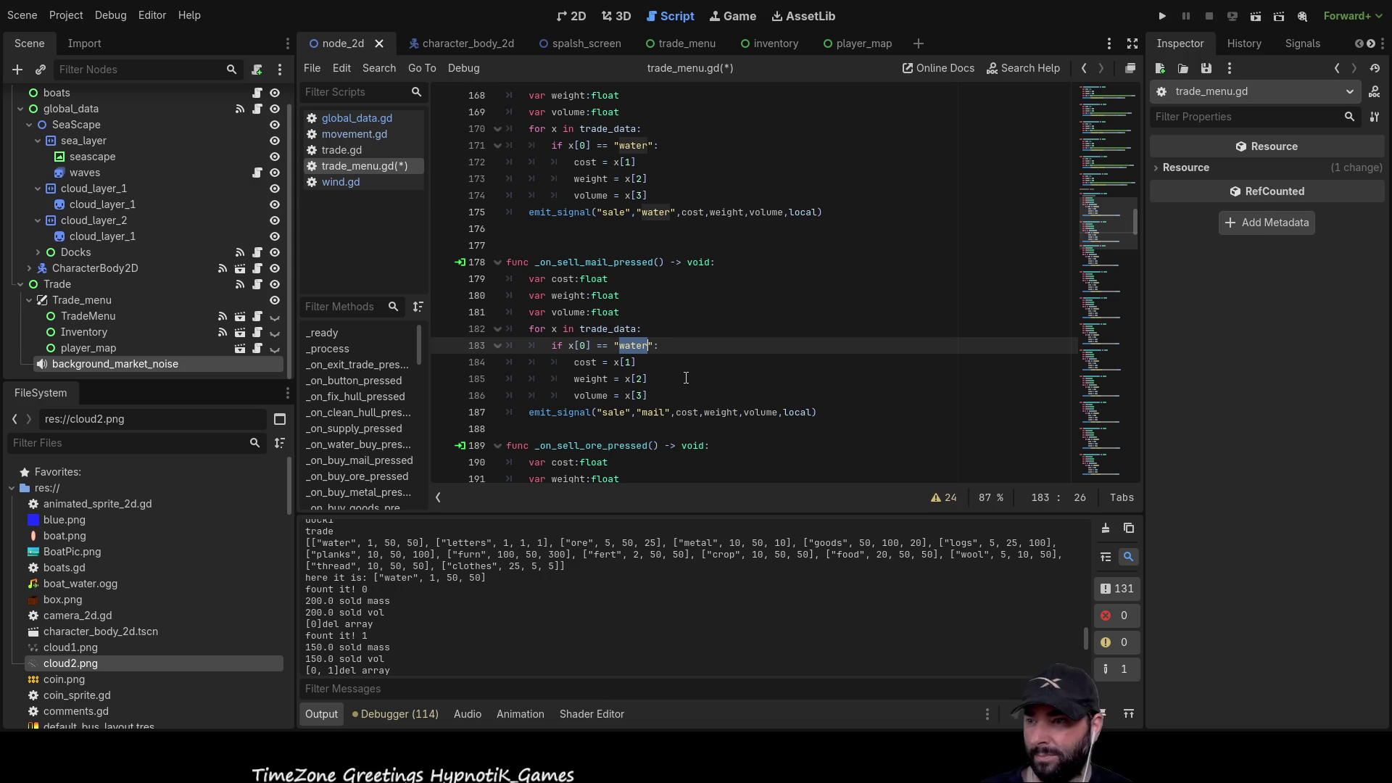
{"action": "type", "text": "letters"}
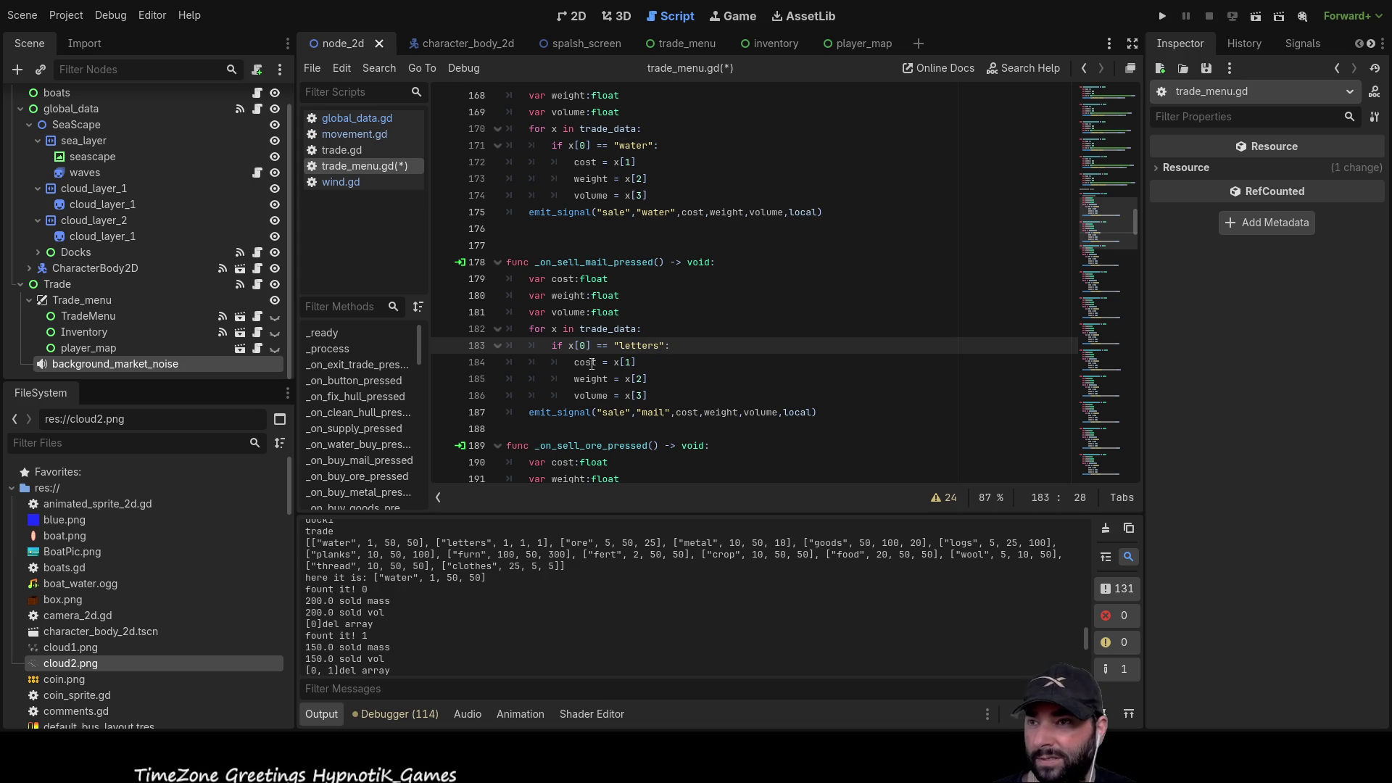
{"action": "scroll", "coordinate": [639, 311], "scroll_direction": "down", "scroll_amount": 5}
{"action": "left_click_drag", "start_coordinate": [615, 282], "coordinate": [649, 280]}
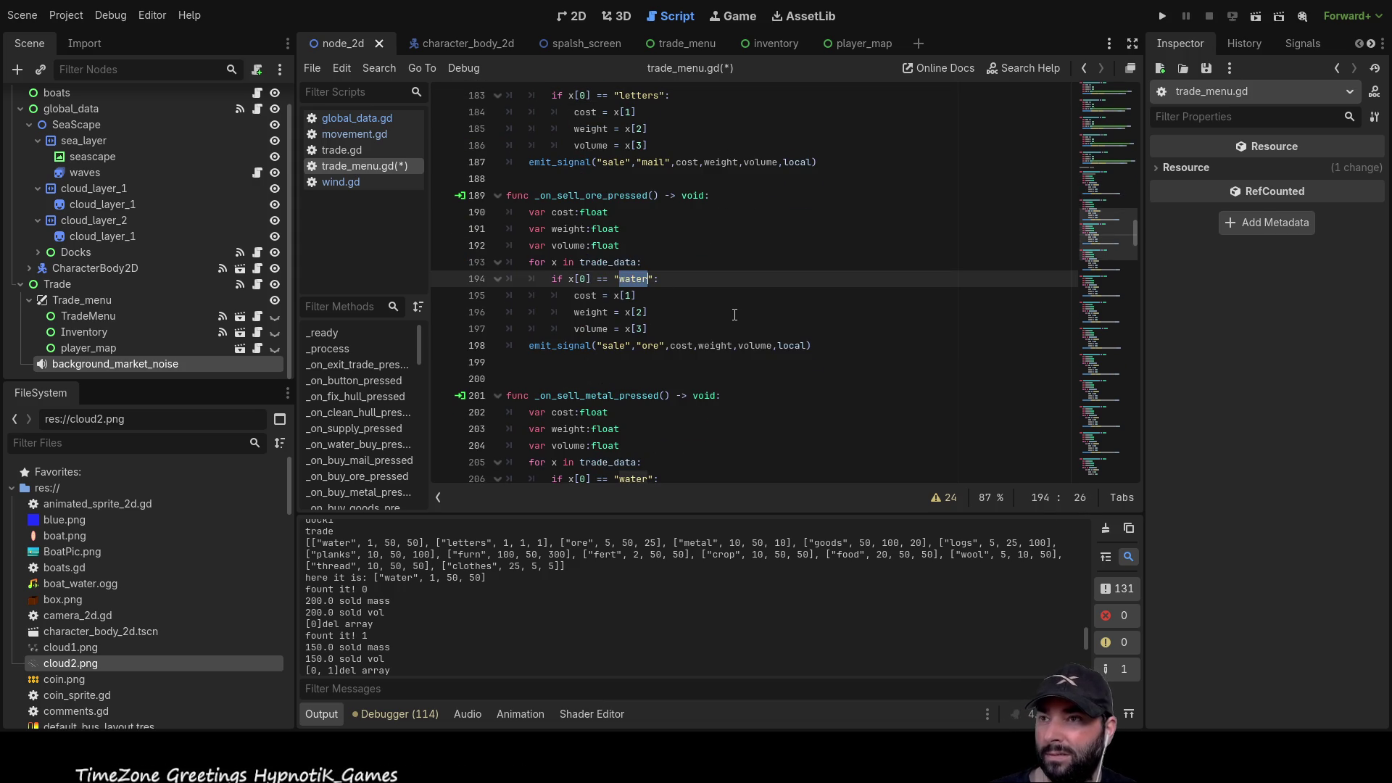
{"action": "type", "text": "ore"}
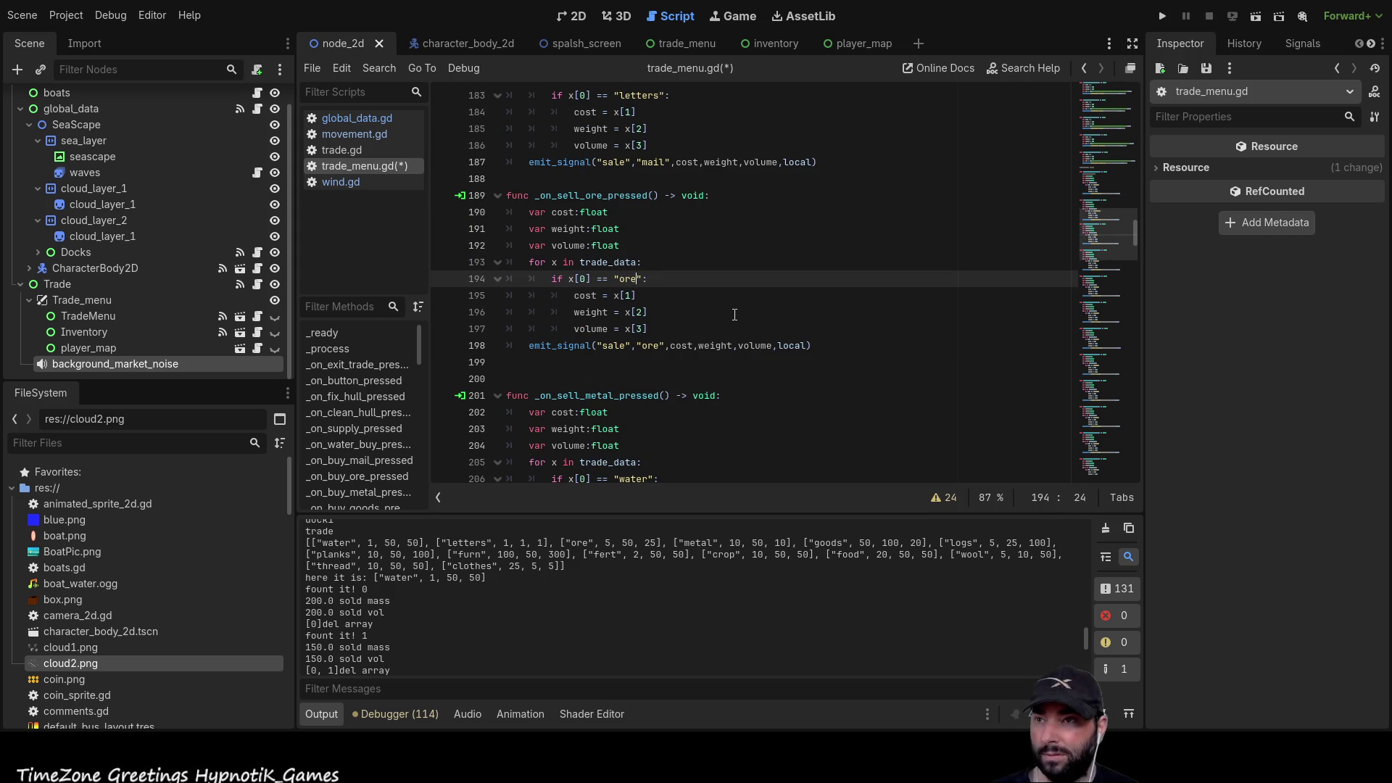
{"action": "scroll", "coordinate": [675, 343], "scroll_direction": "down", "scroll_amount": 3}
{"action": "double_click", "coordinate": [633, 329]}
{"action": "type", "text": "metal"}
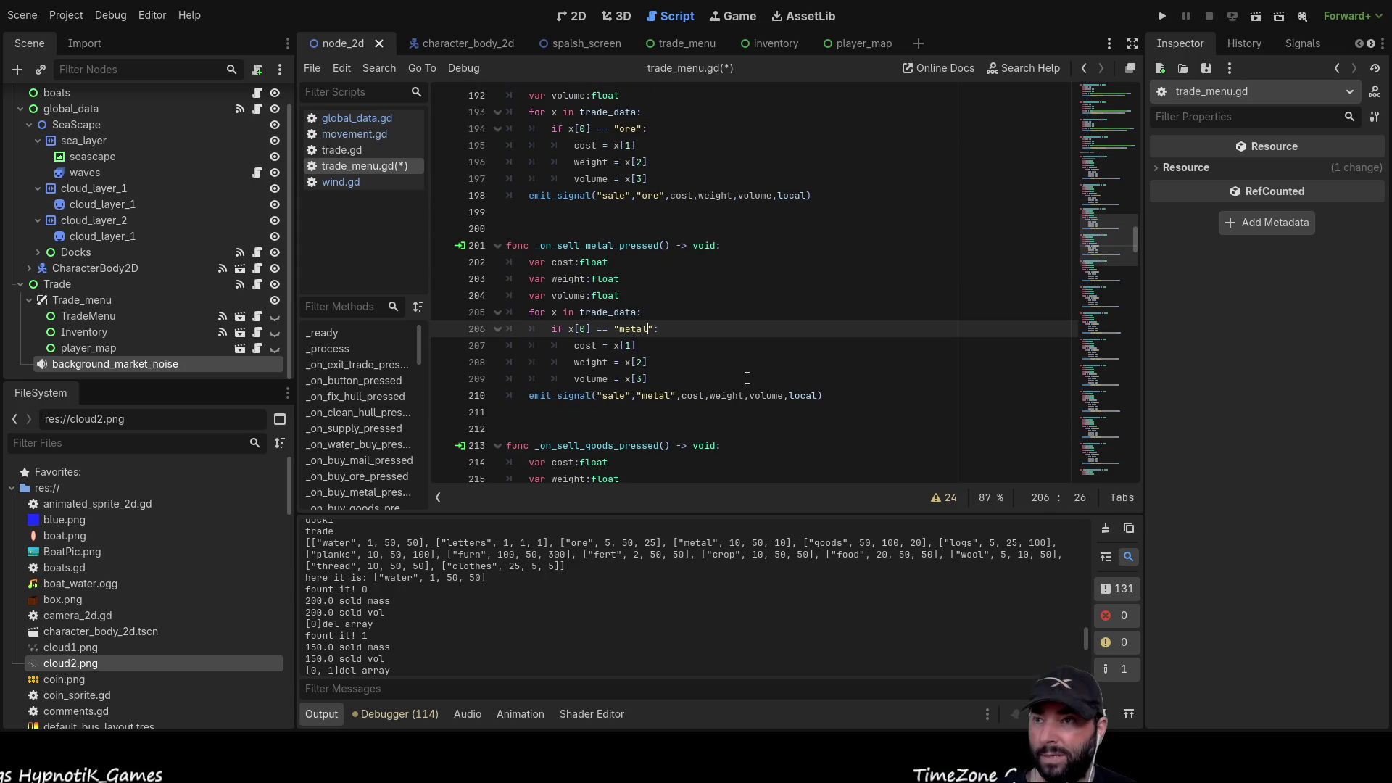
{"action": "scroll", "coordinate": [656, 311], "scroll_direction": "down", "scroll_amount": 3}
{"action": "double_click", "coordinate": [633, 379]}
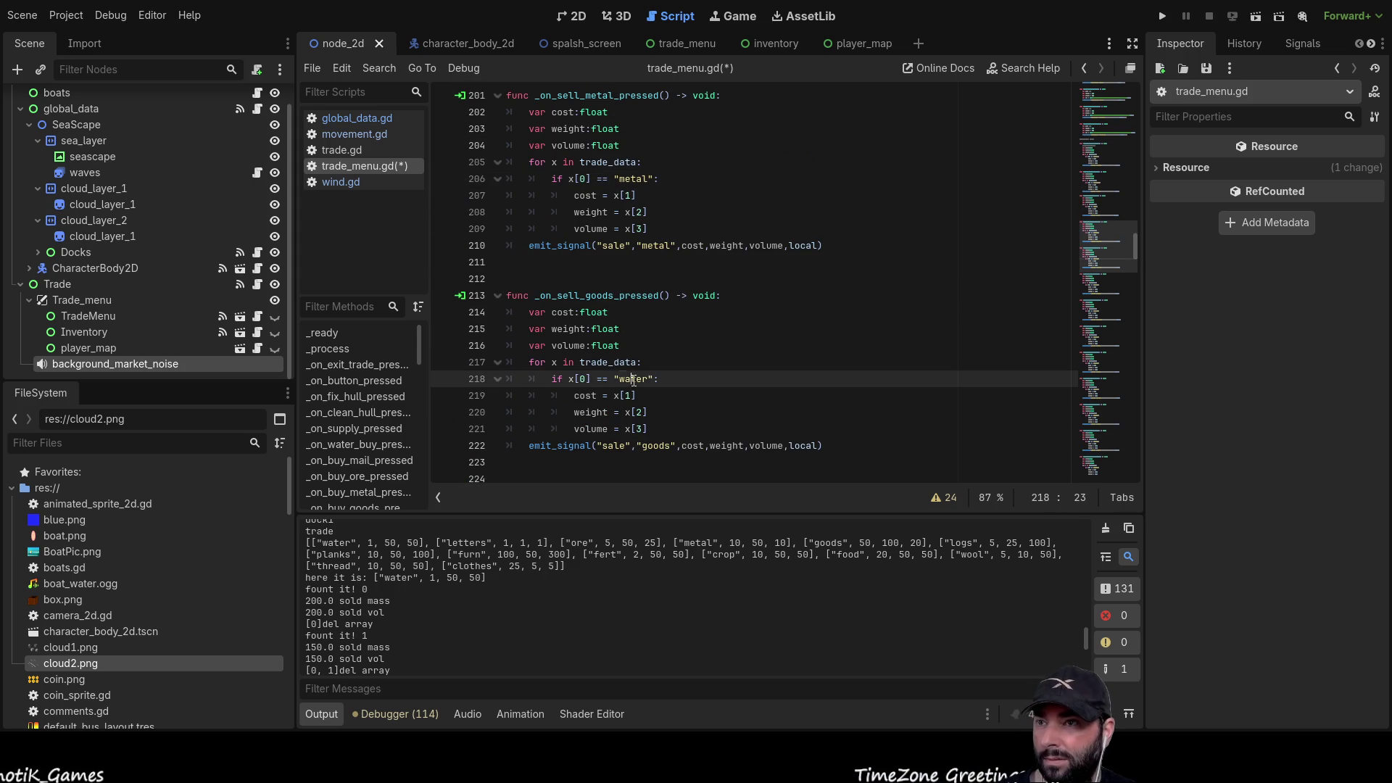
{"action": "type", "text": "g"}
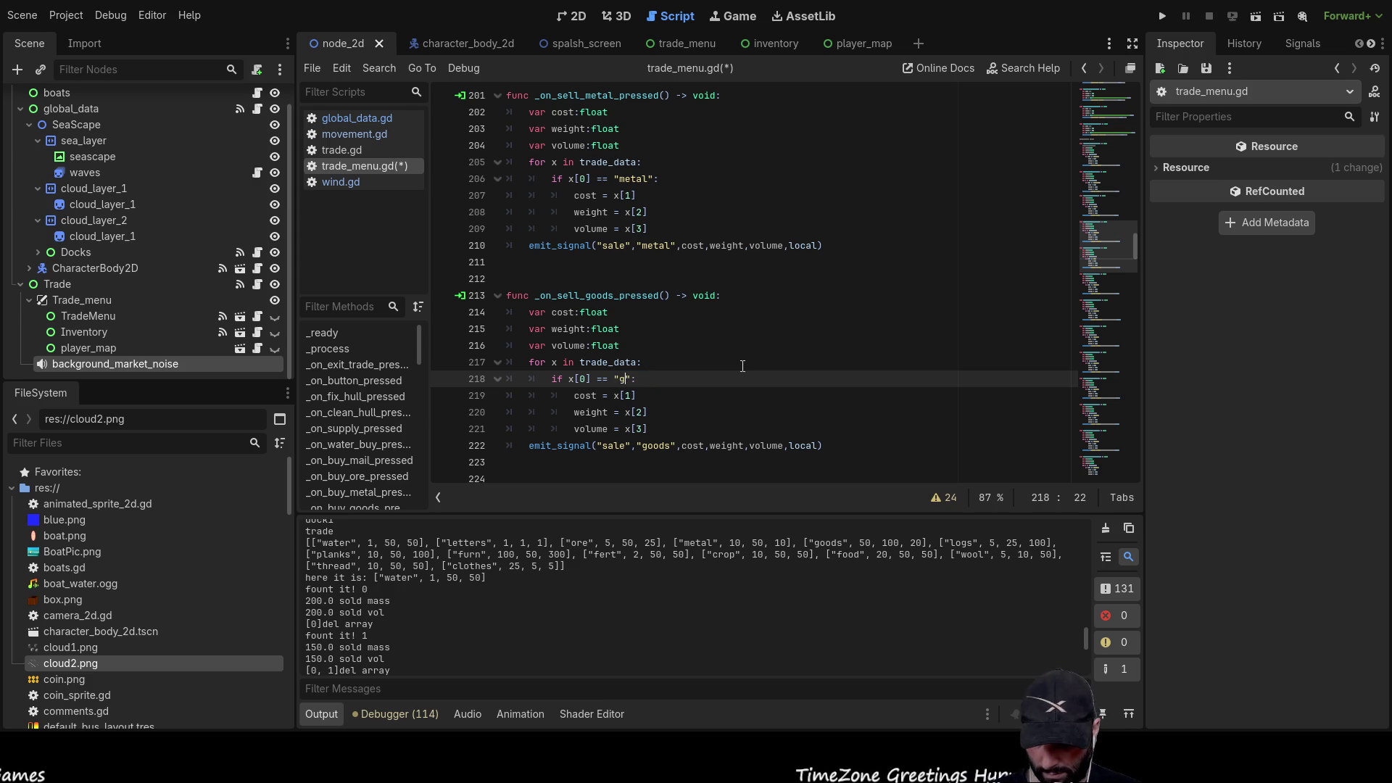
{"action": "type", "text": "oods"}
- Replace 'water' in the logs, planks, furn and fert sell checks with their own item names
{"action": "scroll", "coordinate": [742, 366], "scroll_direction": "down", "scroll_amount": 5}
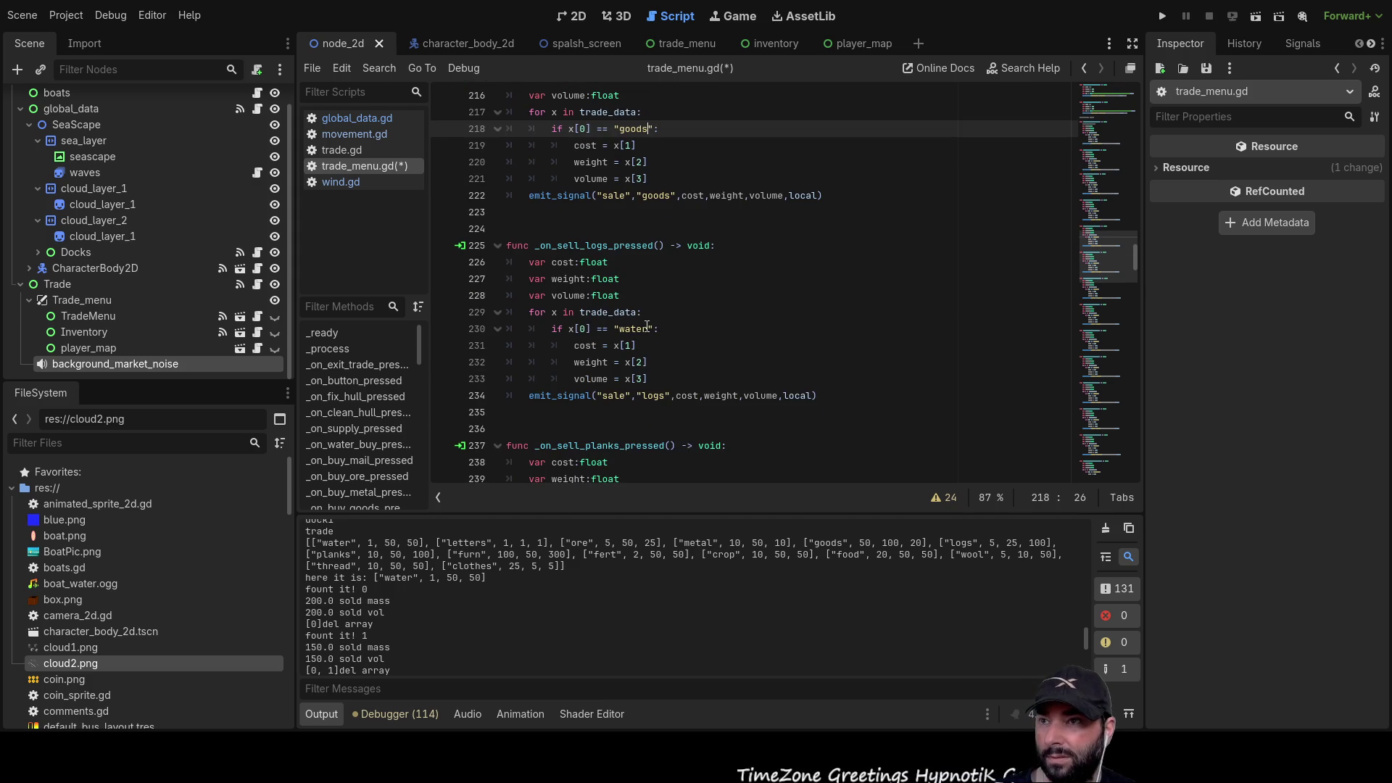
{"action": "double_click", "coordinate": [634, 328]}
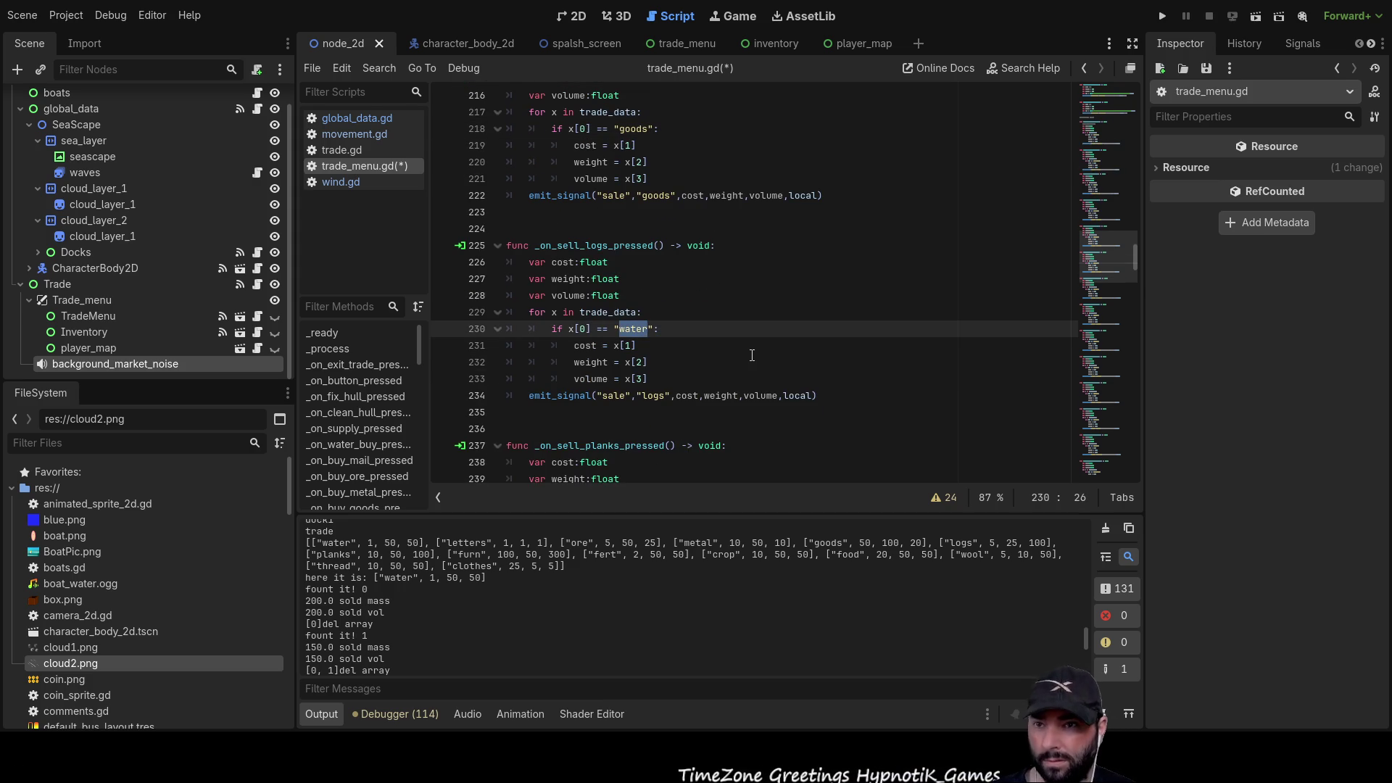
{"action": "type", "text": "logs"}
{"action": "scroll", "coordinate": [665, 315], "scroll_direction": "down", "scroll_amount": 5}
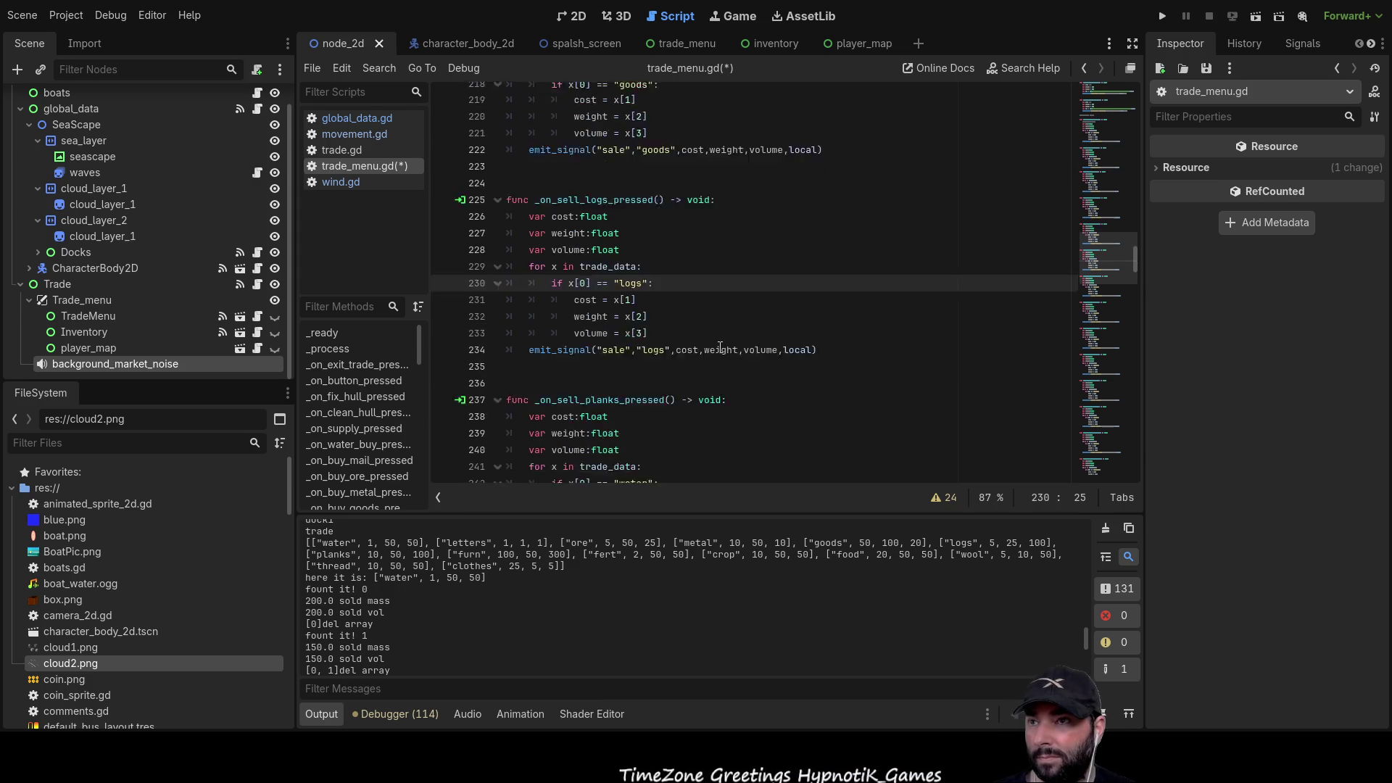
{"action": "double_click", "coordinate": [635, 280]}
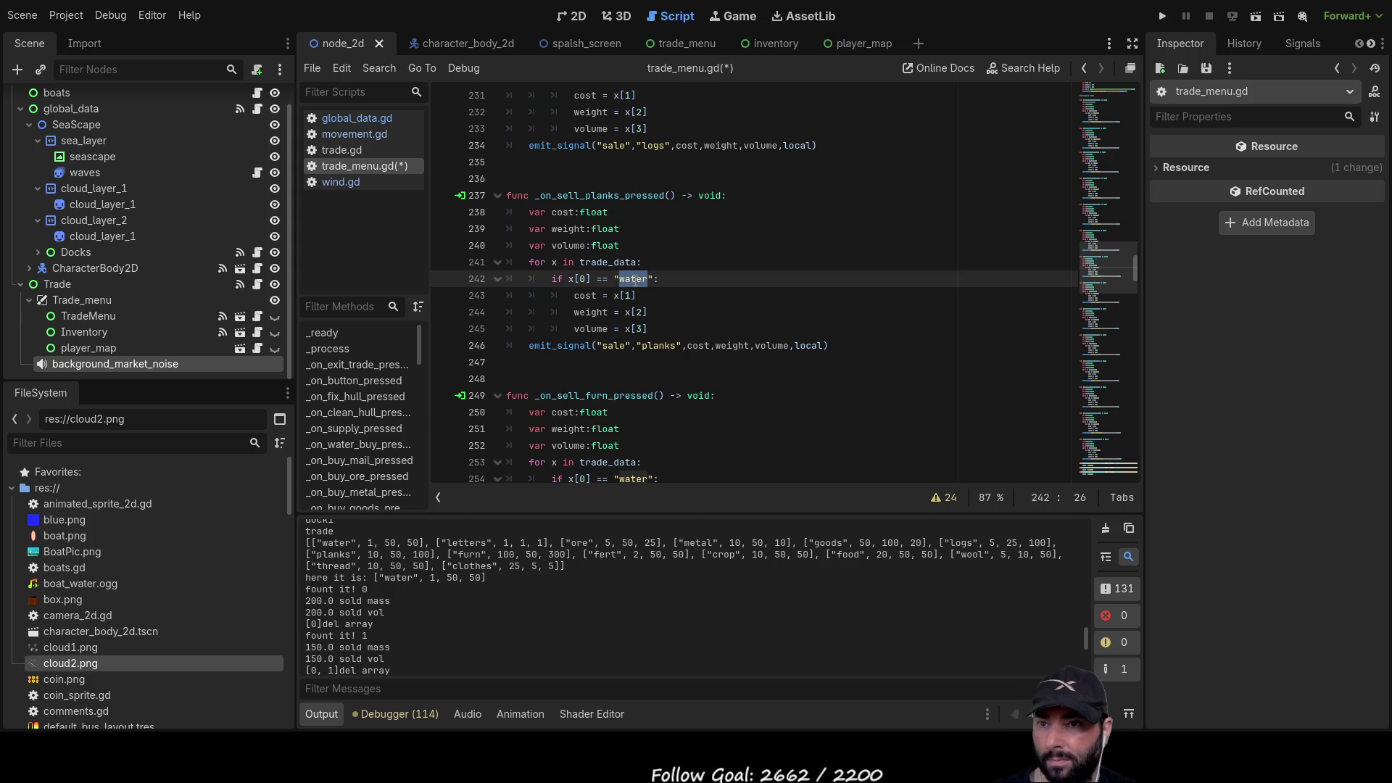
{"action": "type", "text": "planks"}
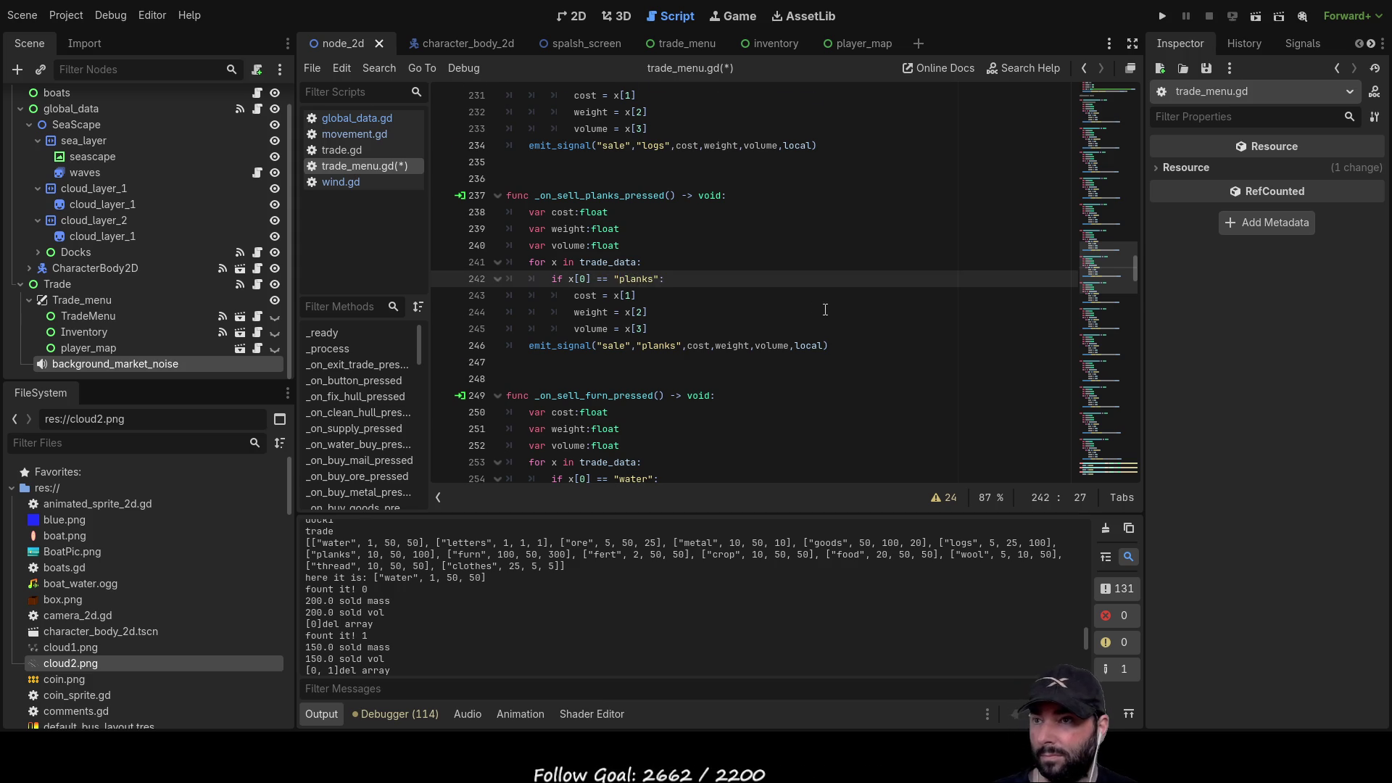
{"action": "scroll", "coordinate": [816, 307], "scroll_direction": "down", "scroll_amount": 4}
{"action": "double_click", "coordinate": [627, 278]}
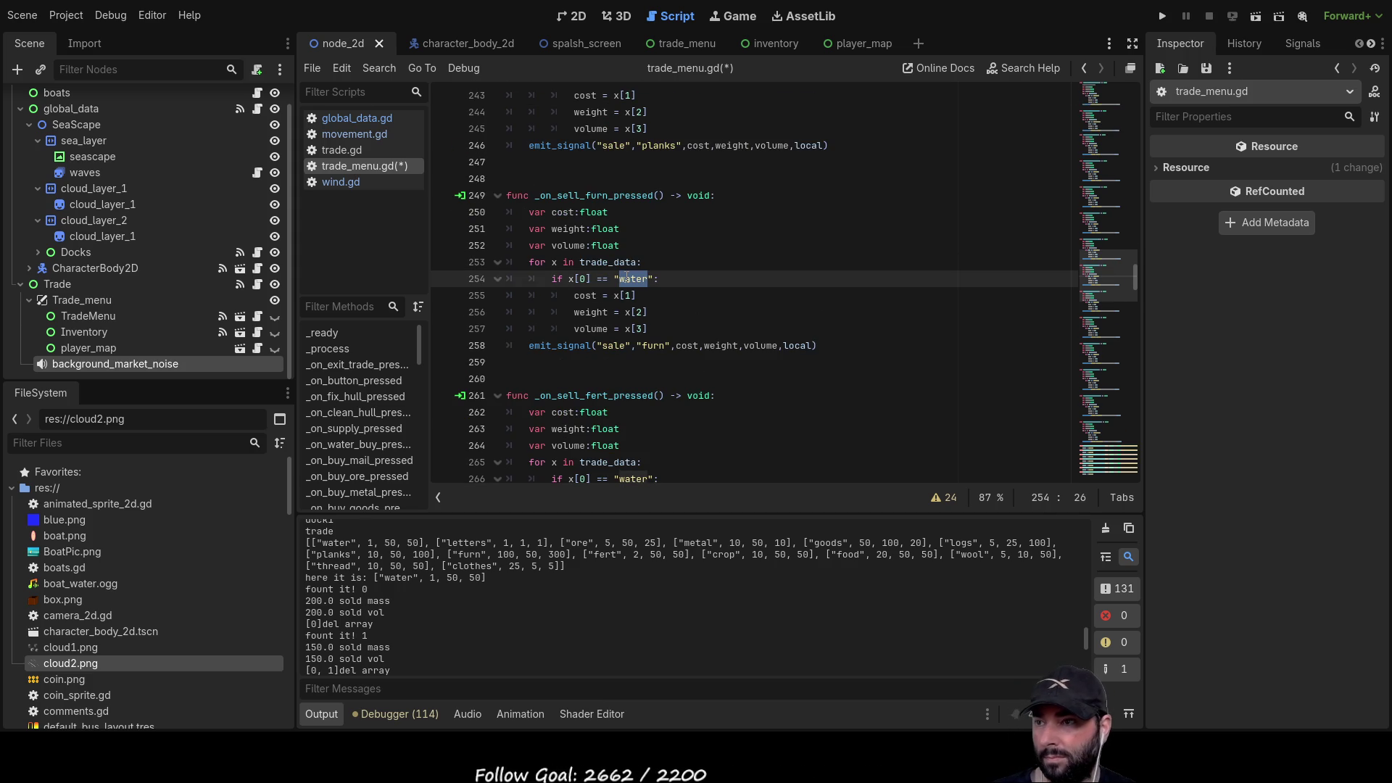
{"action": "type", "text": "furn"}
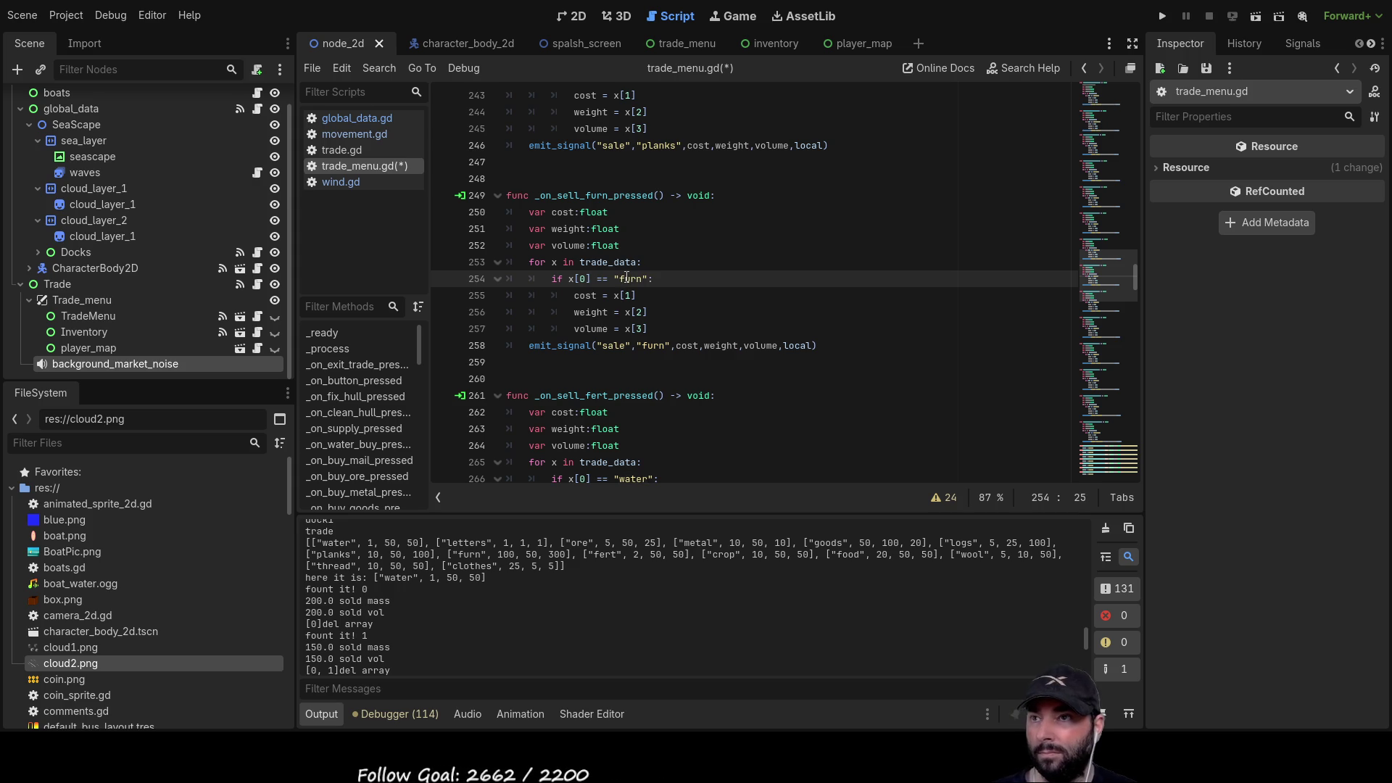
{"action": "scroll", "coordinate": [627, 278], "scroll_direction": "down", "scroll_amount": 3}
{"action": "double_click", "coordinate": [636, 329]}
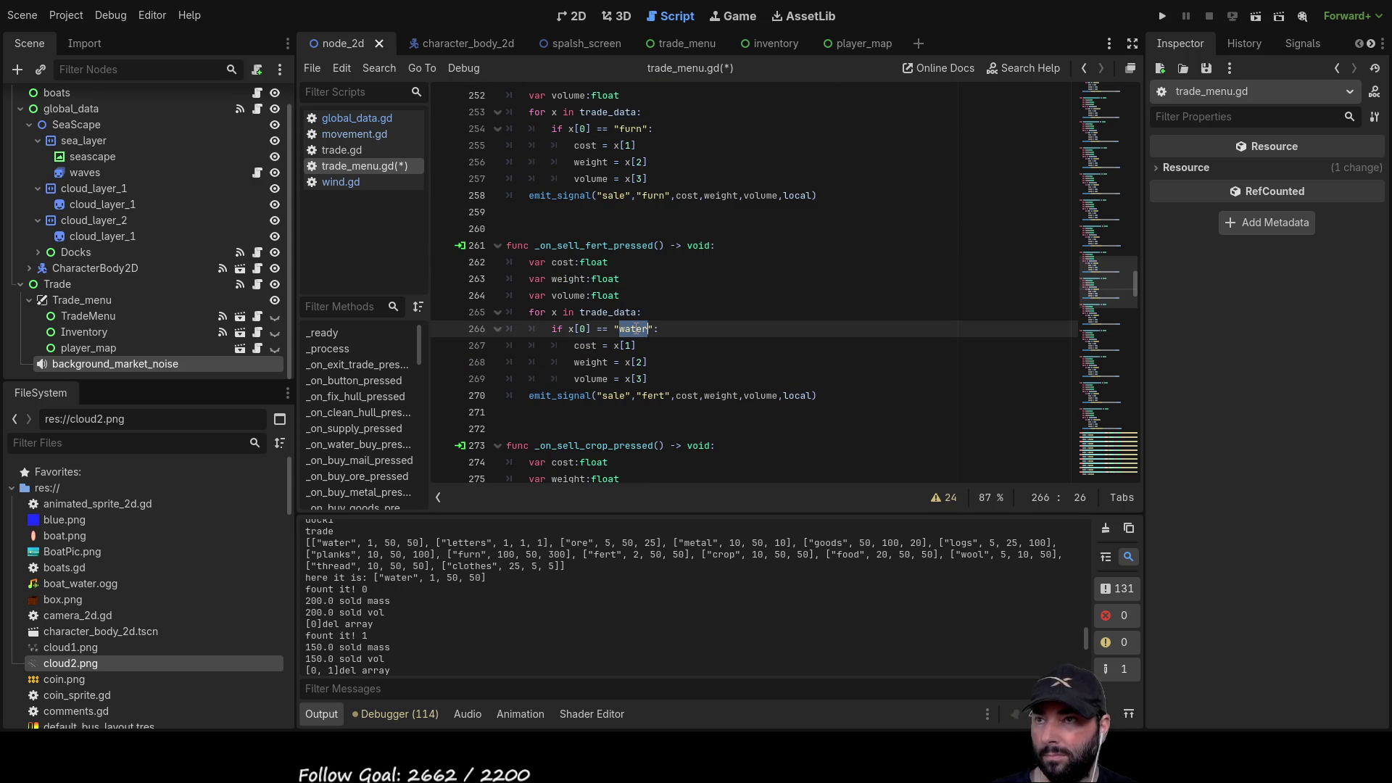
{"action": "type", "text": "fert"}
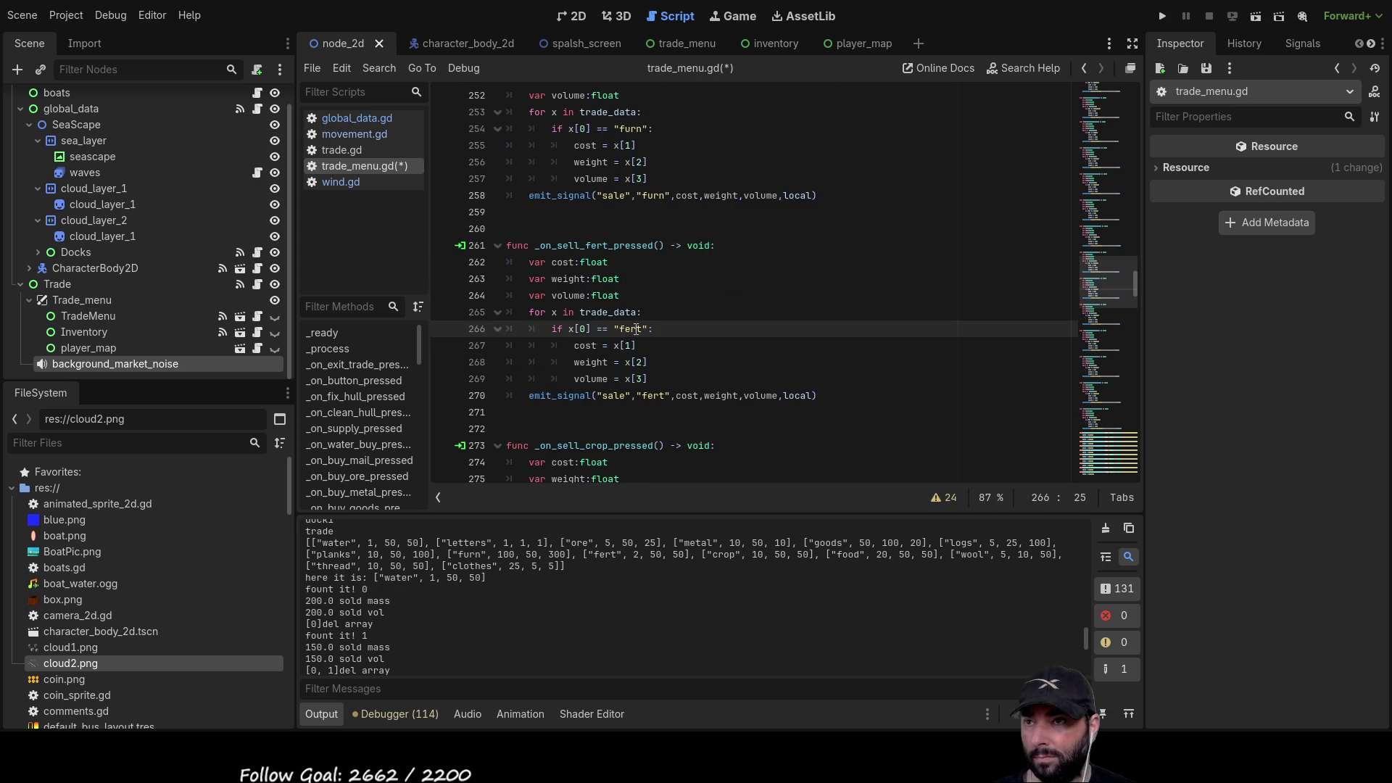
- Replace 'water' in the crop, food, wool and thread sell checks with their own item names
{"action": "scroll", "coordinate": [636, 329], "scroll_direction": "down", "scroll_amount": 5}
{"action": "double_click", "coordinate": [640, 279]}
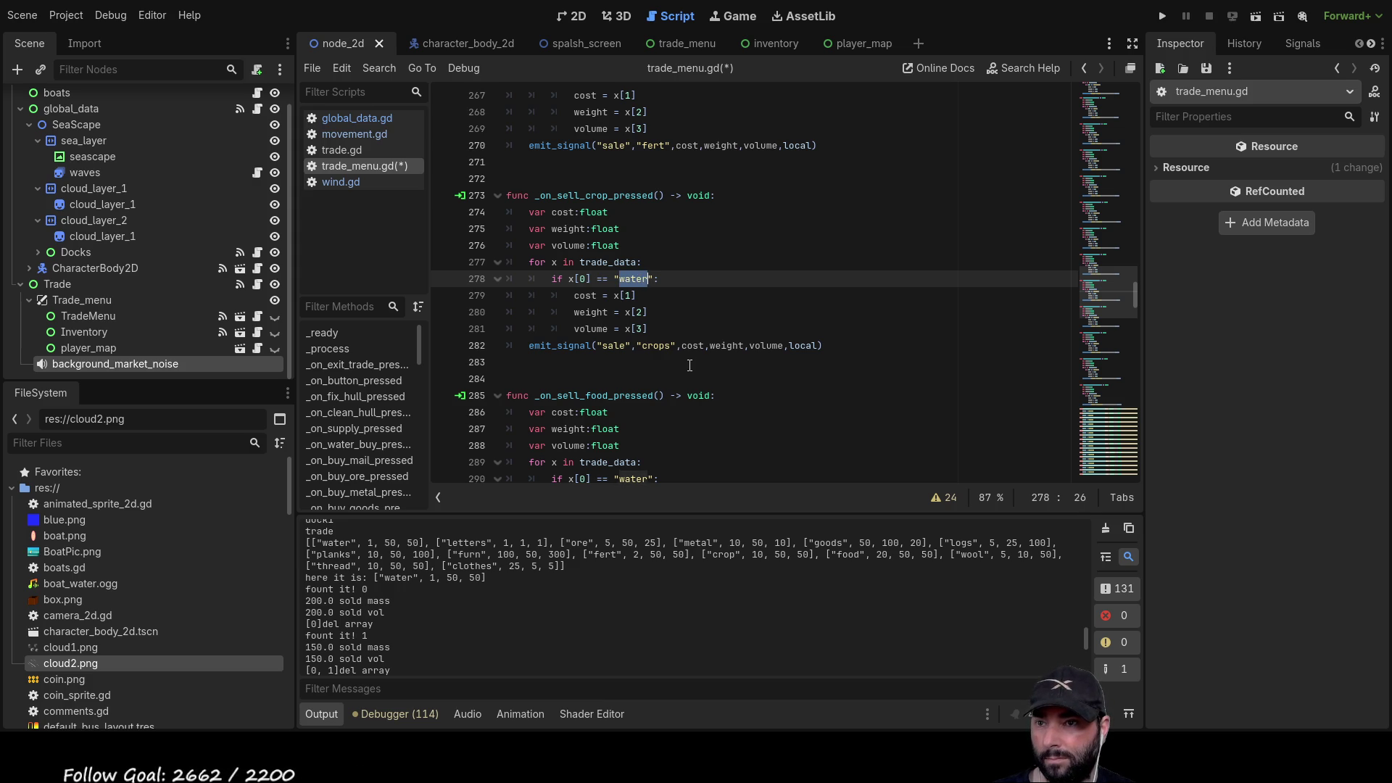
{"action": "type", "text": "crop"}
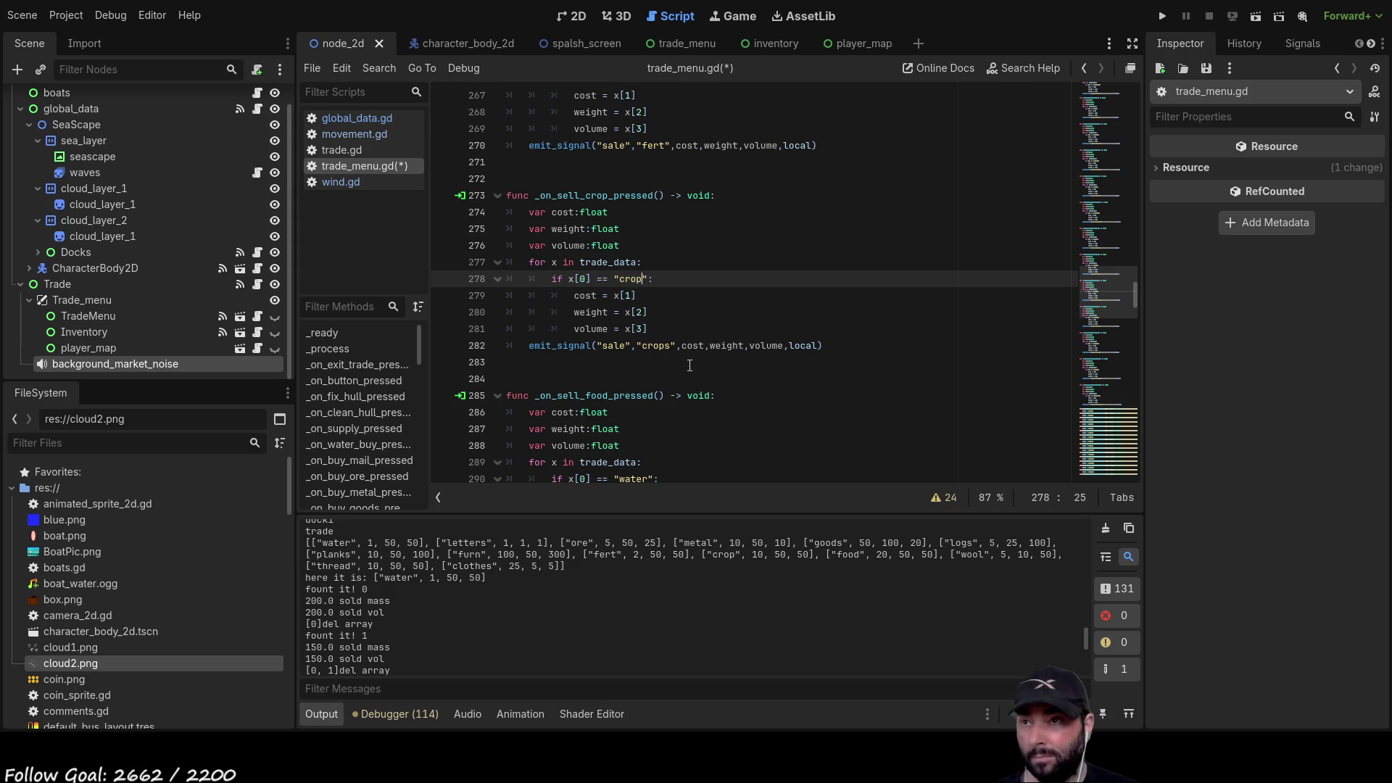
{"action": "scroll", "coordinate": [690, 366], "scroll_direction": "down", "scroll_amount": 3}
{"action": "double_click", "coordinate": [636, 329]}
{"action": "type", "text": "food"}
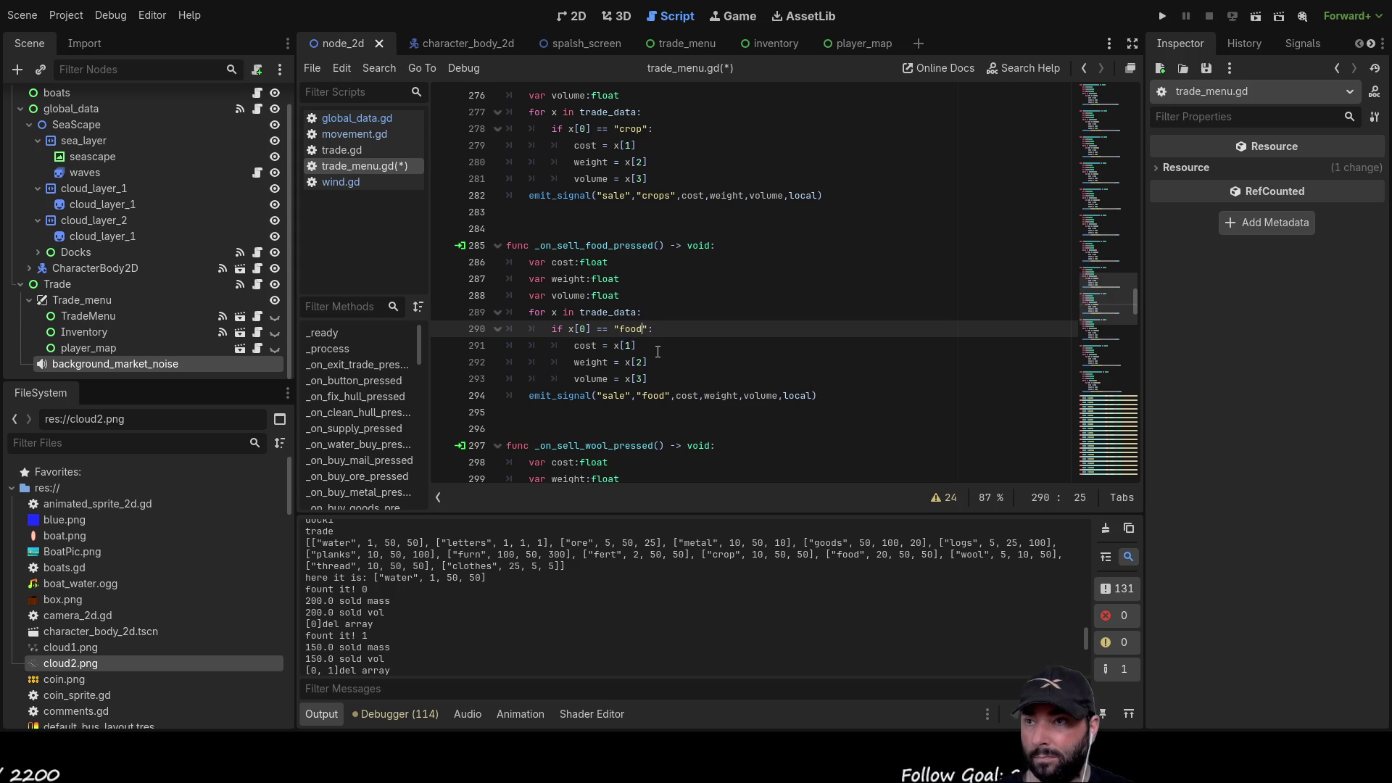
{"action": "scroll", "coordinate": [664, 350], "scroll_direction": "down", "scroll_amount": 4}
{"action": "double_click", "coordinate": [638, 331]}
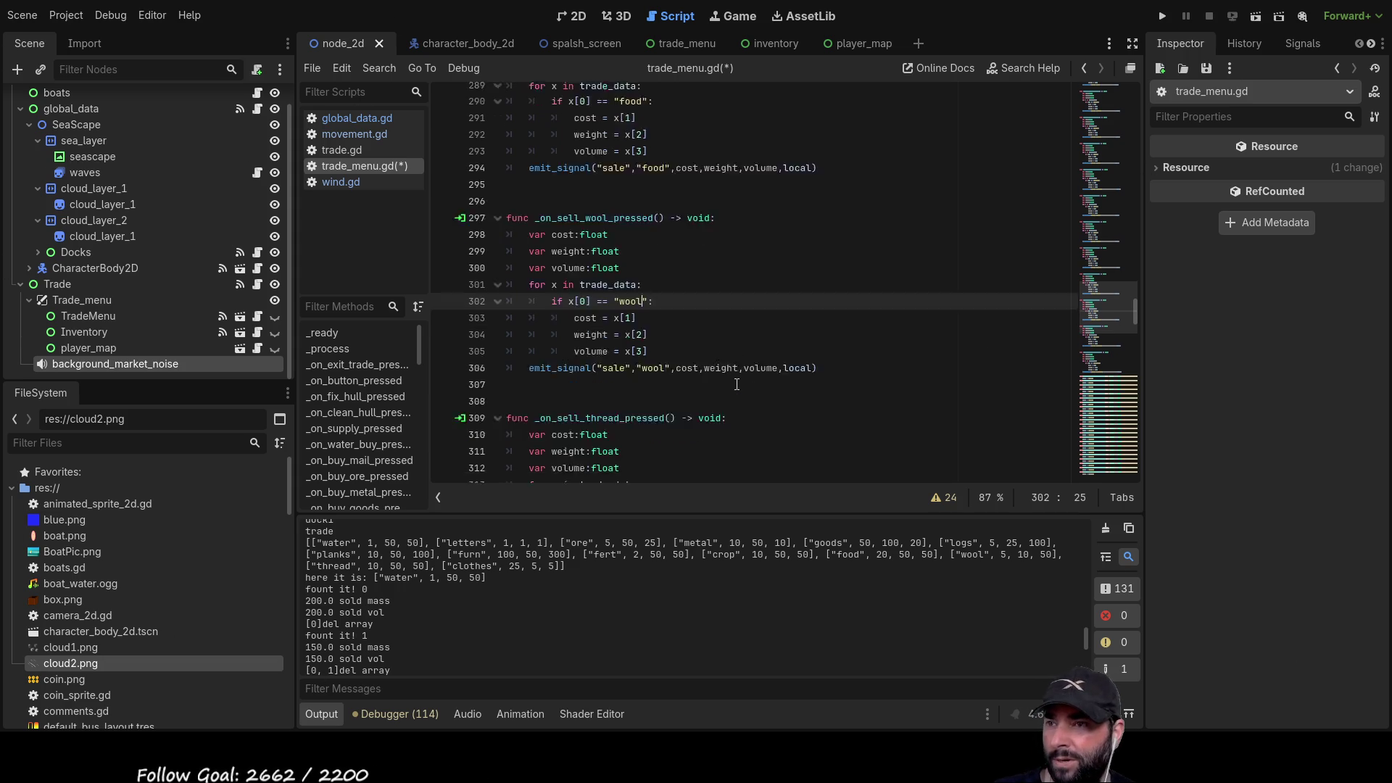
{"action": "scroll", "coordinate": [737, 384], "scroll_direction": "down", "scroll_amount": 3}
{"action": "double_click", "coordinate": [628, 377]}
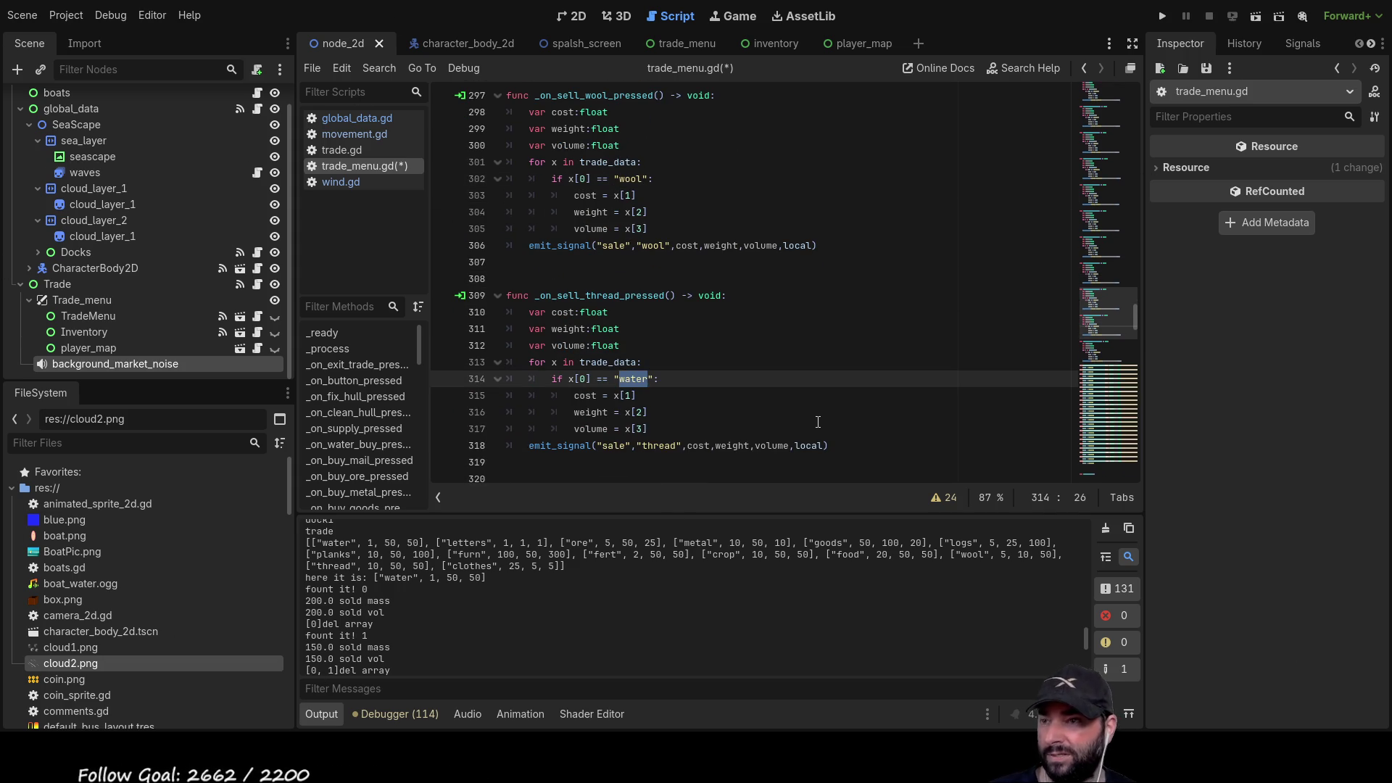
{"action": "type", "text": "thread"}
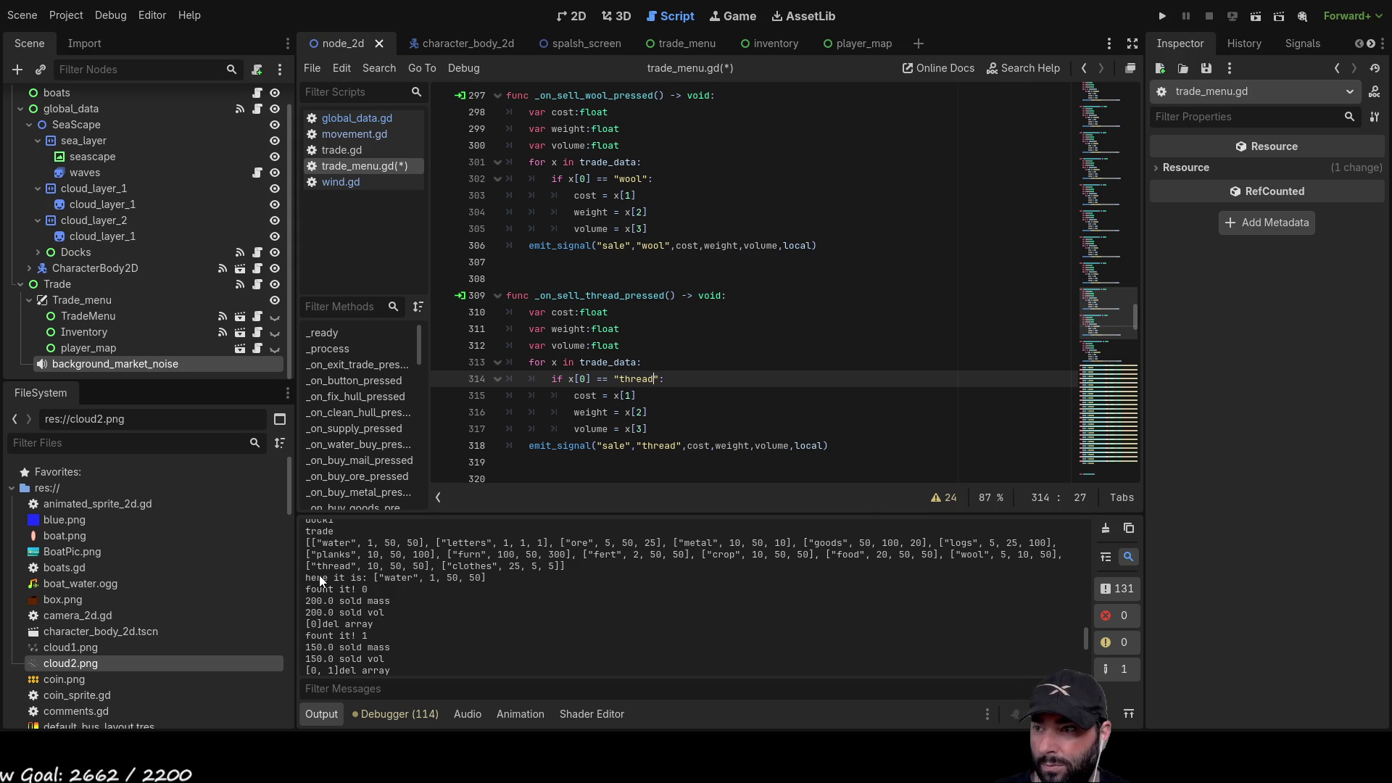
{"action": "scroll", "coordinate": [720, 320], "scroll_direction": "down", "scroll_amount": 3}
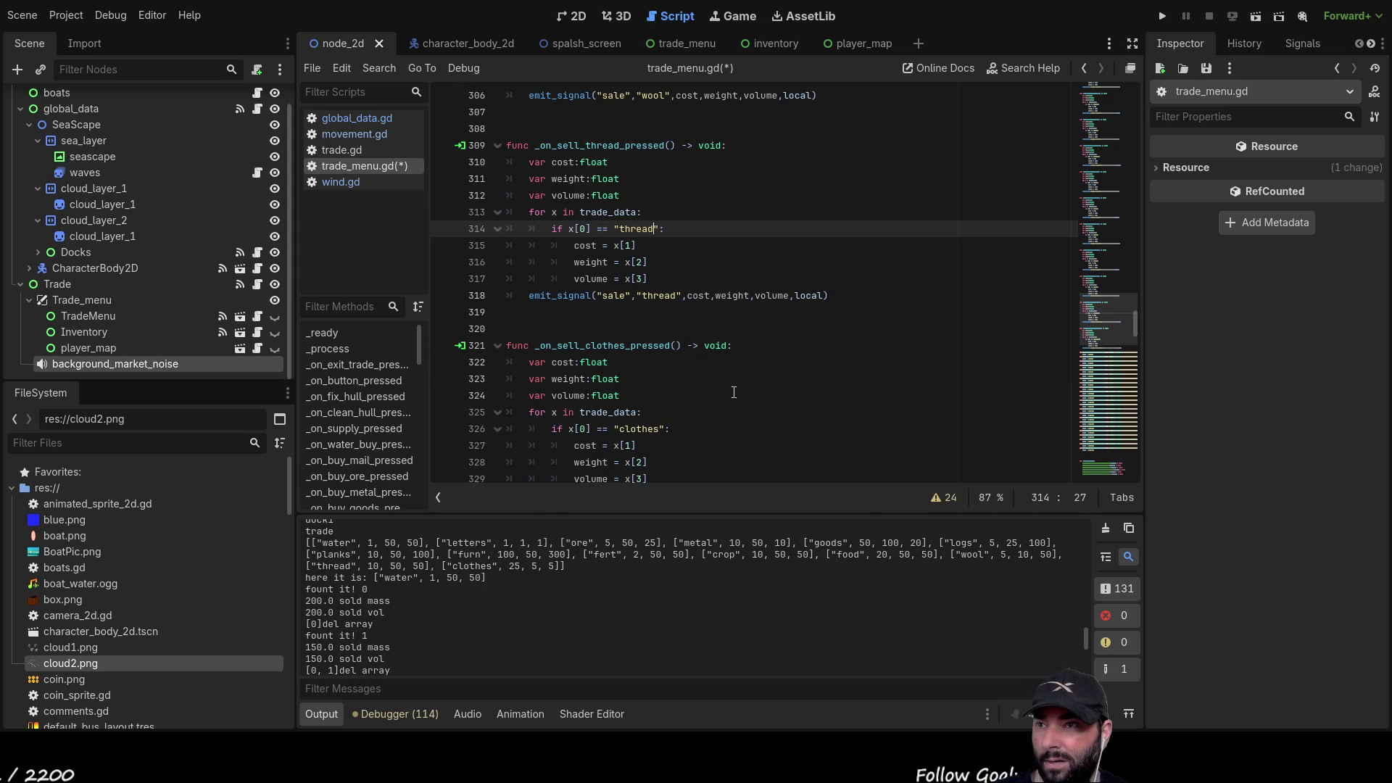
{"action": "scroll", "coordinate": [738, 389], "scroll_direction": "down", "scroll_amount": 1}
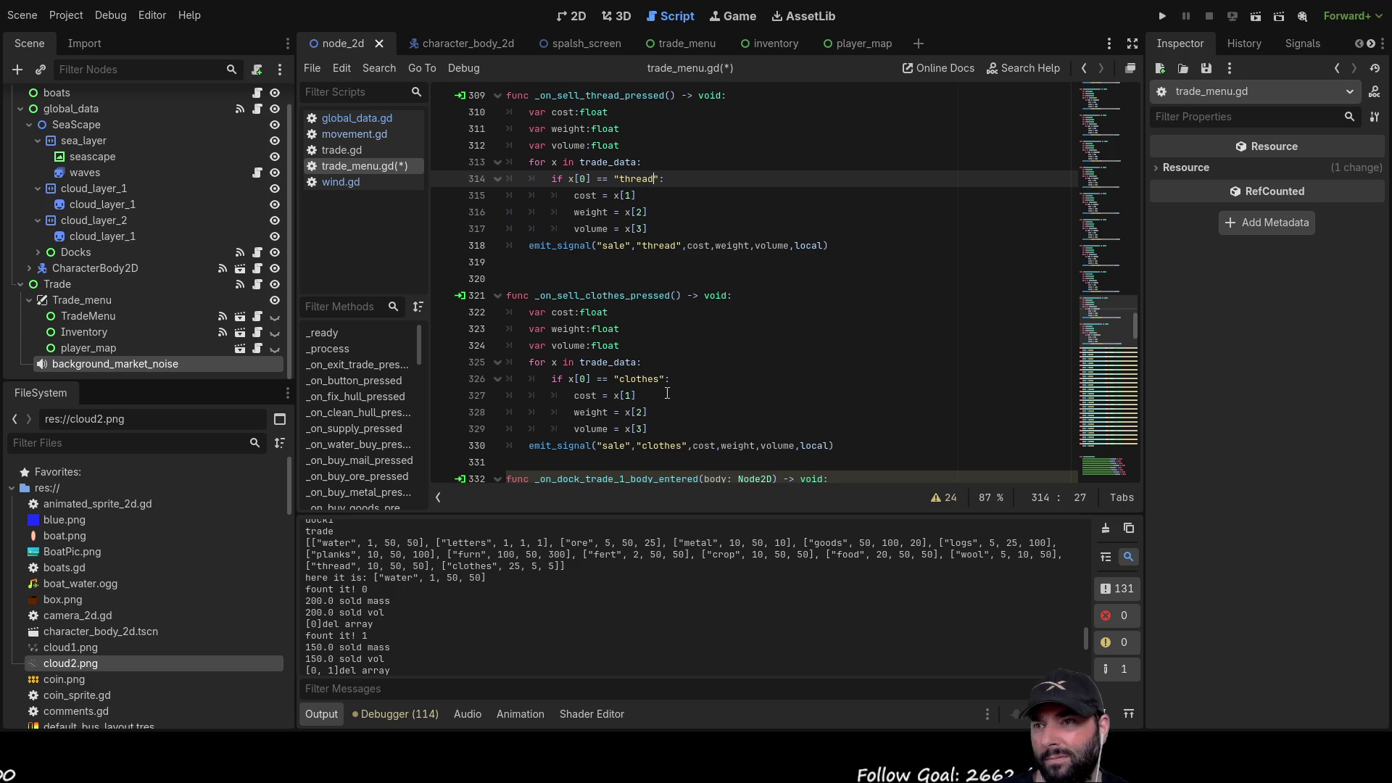
- Run the game, start sailing from the main menu, and turn the boat around
{"action": "left_click", "coordinate": [1169, 15]}
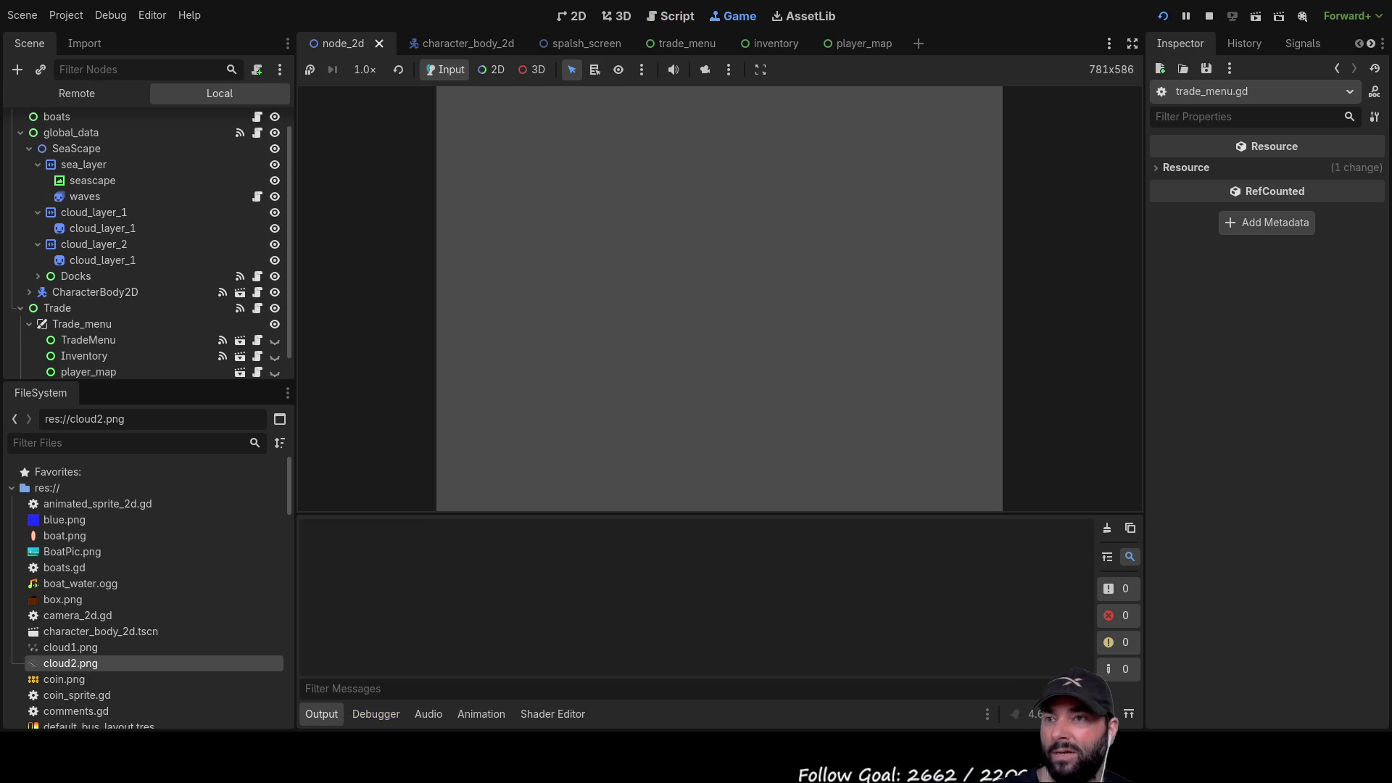
{"action": "left_click", "coordinate": [629, 115]}
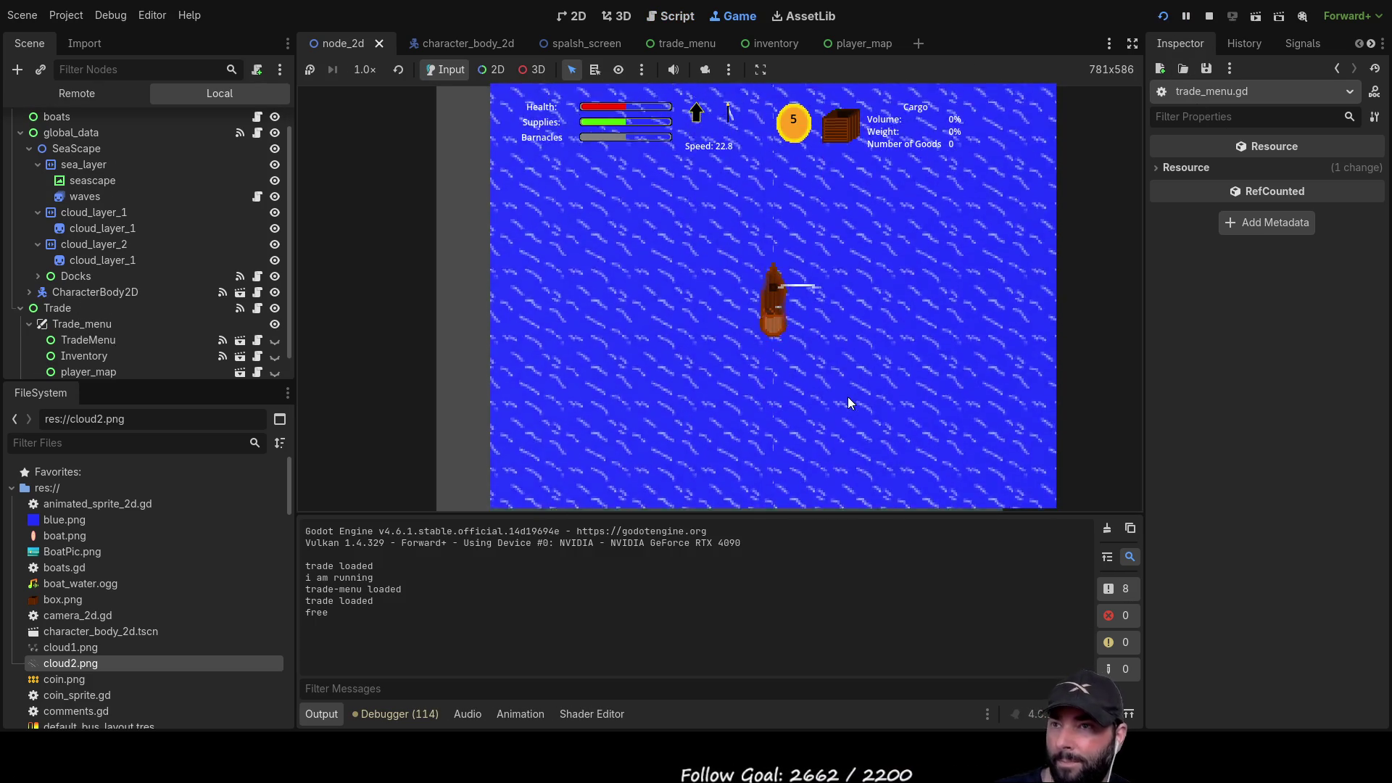
{"action": "key", "text": "a"}
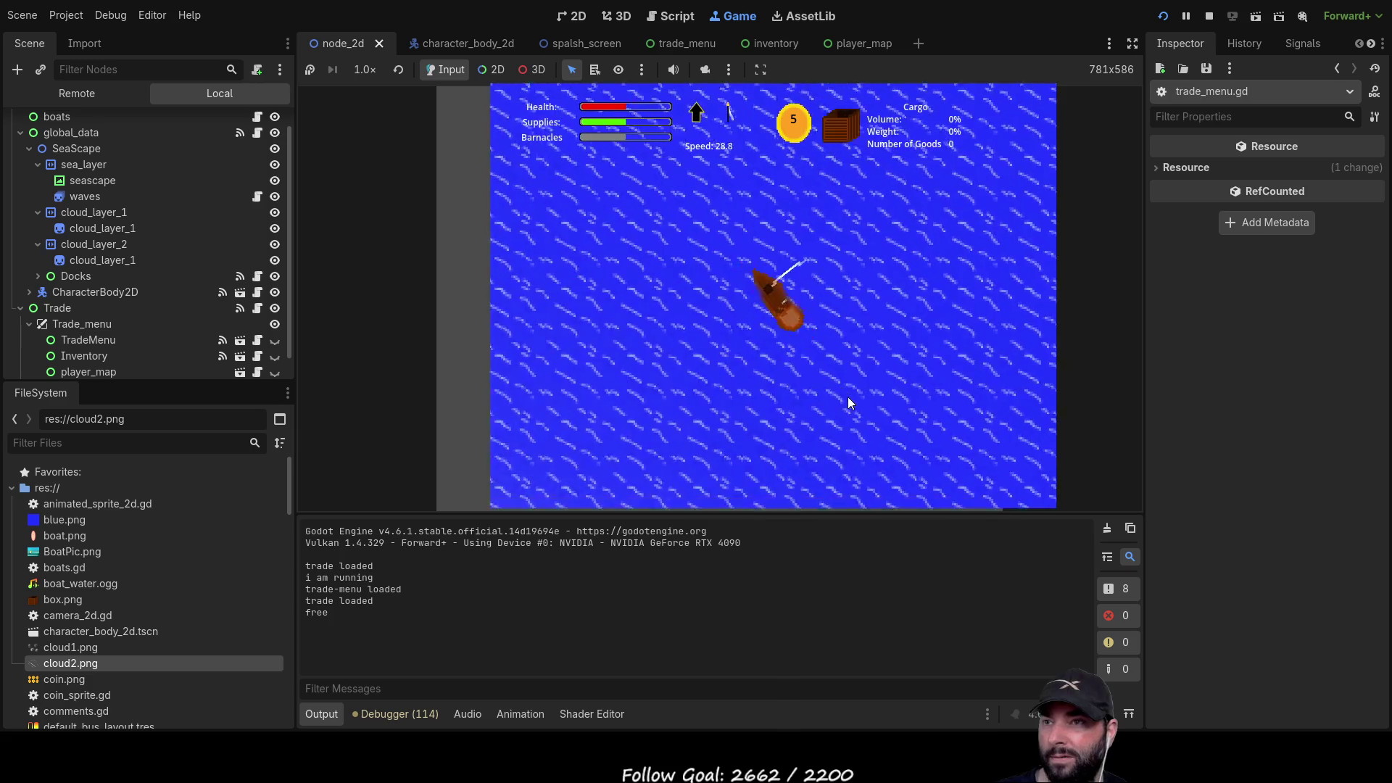
{"action": "key", "text": "s"}
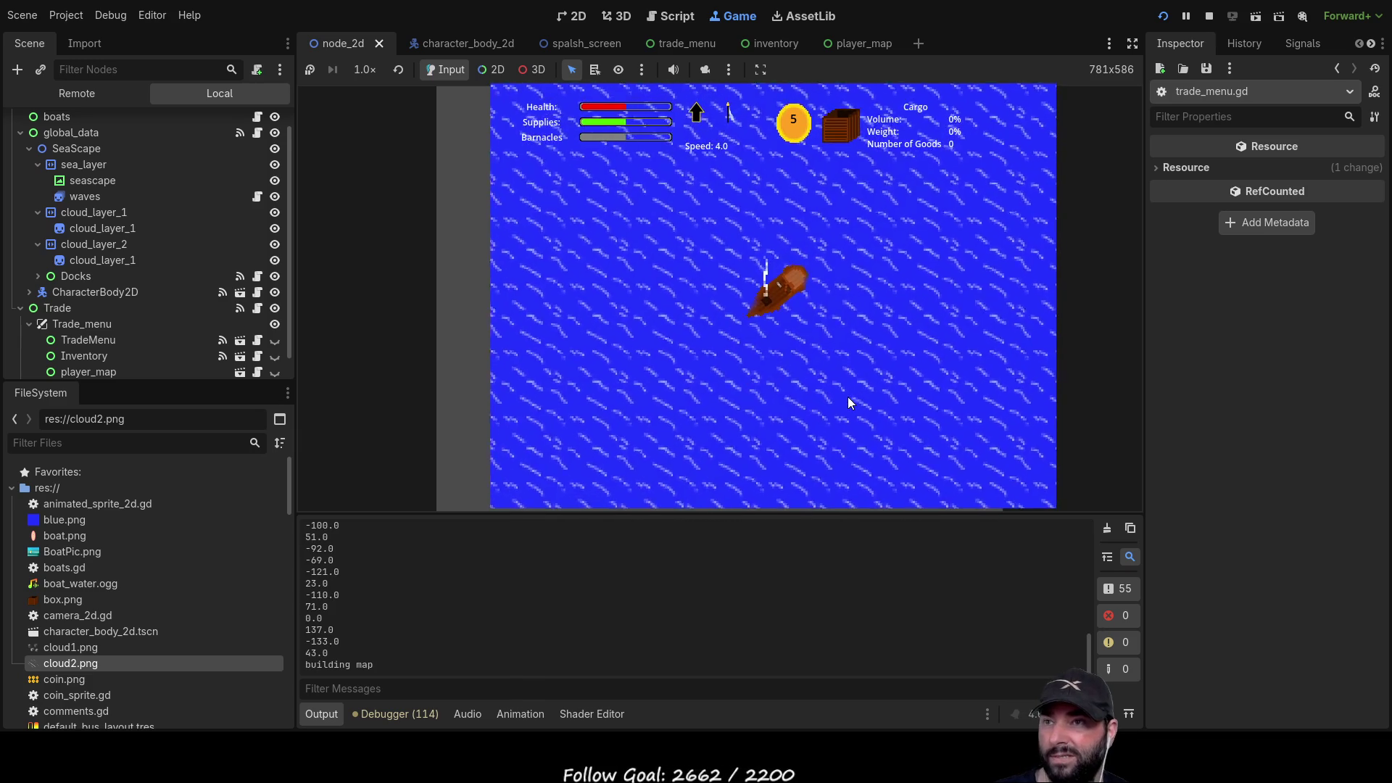
{"action": "key", "text": "s"}
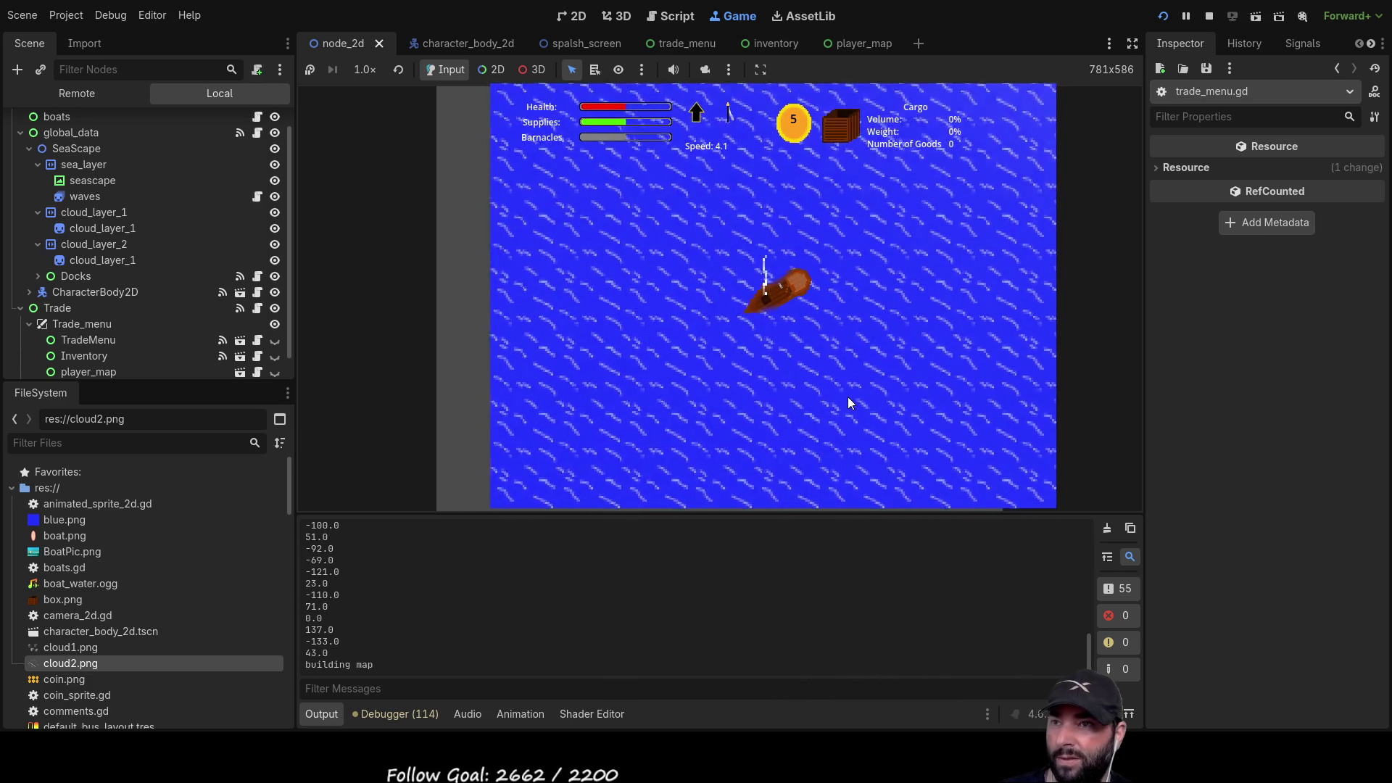
{"action": "key", "text": "s"}
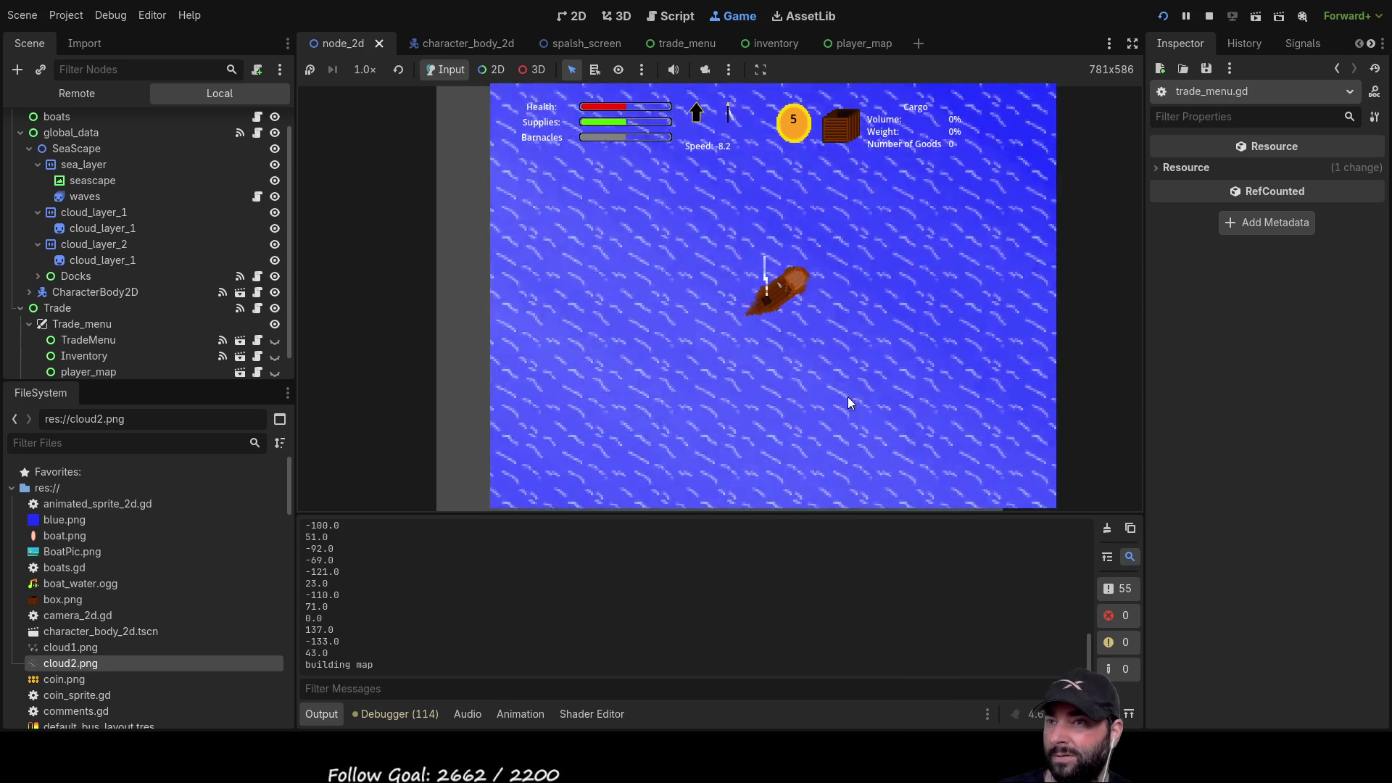
{"action": "key", "text": "d"}
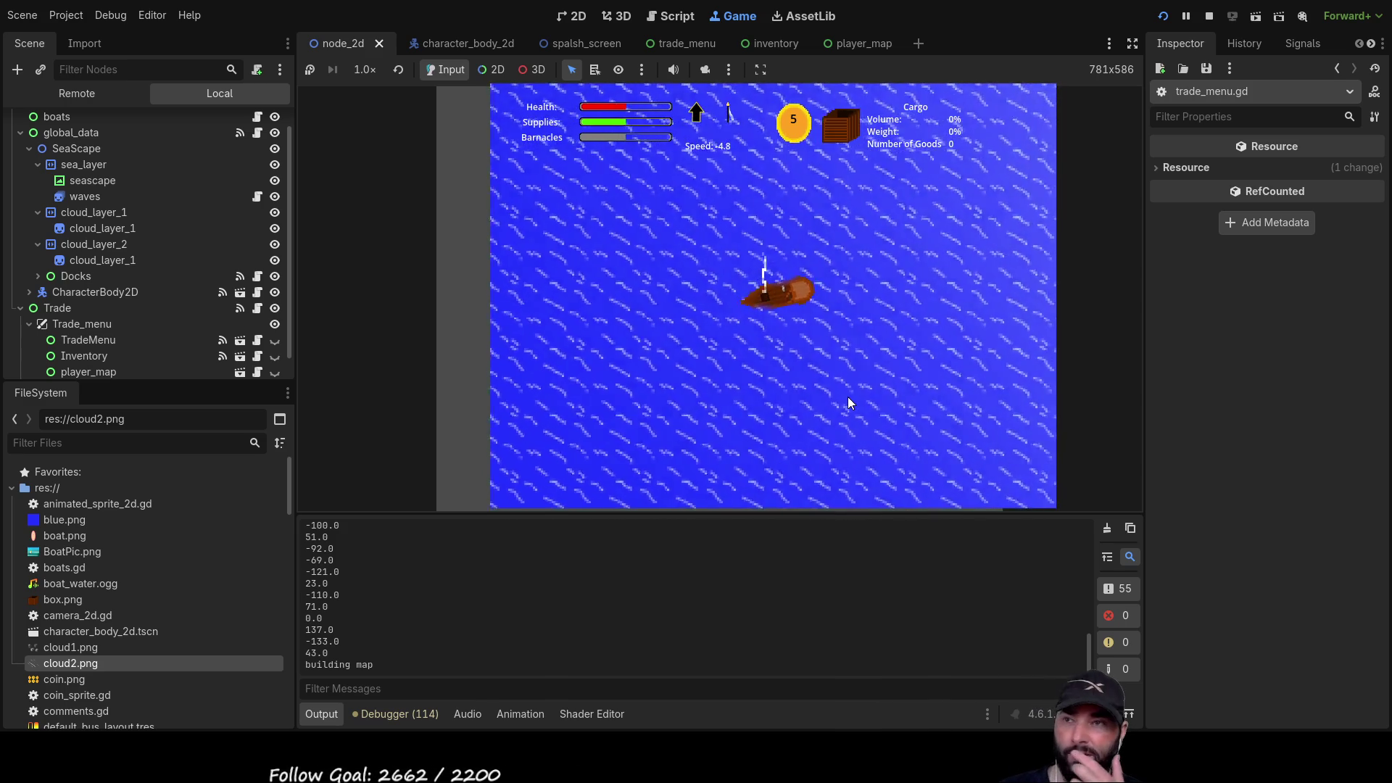
{"action": "key", "text": "w"}
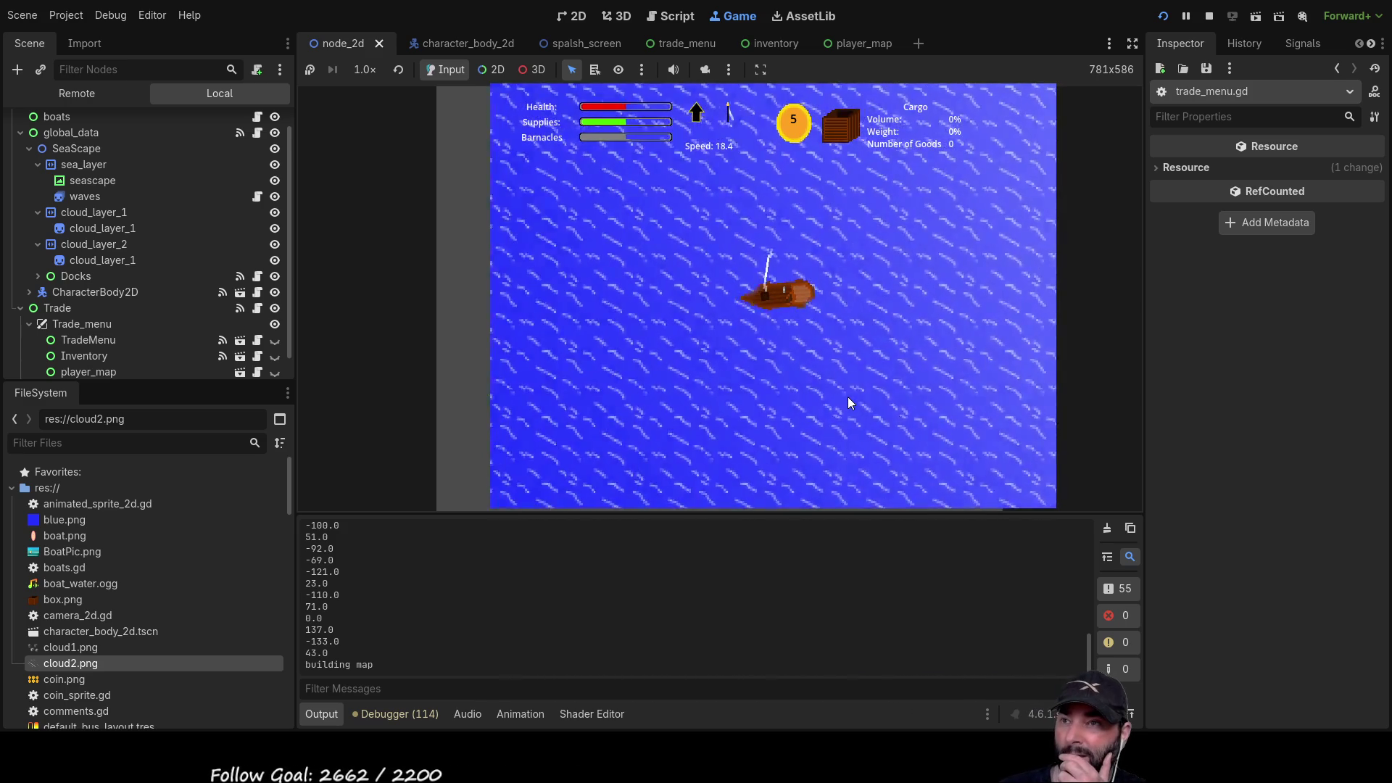
- Sail to the island dock, glancing at the player map, and dock to trade
{"action": "scroll", "coordinate": [847, 398], "scroll_direction": "down", "scroll_amount": 5}
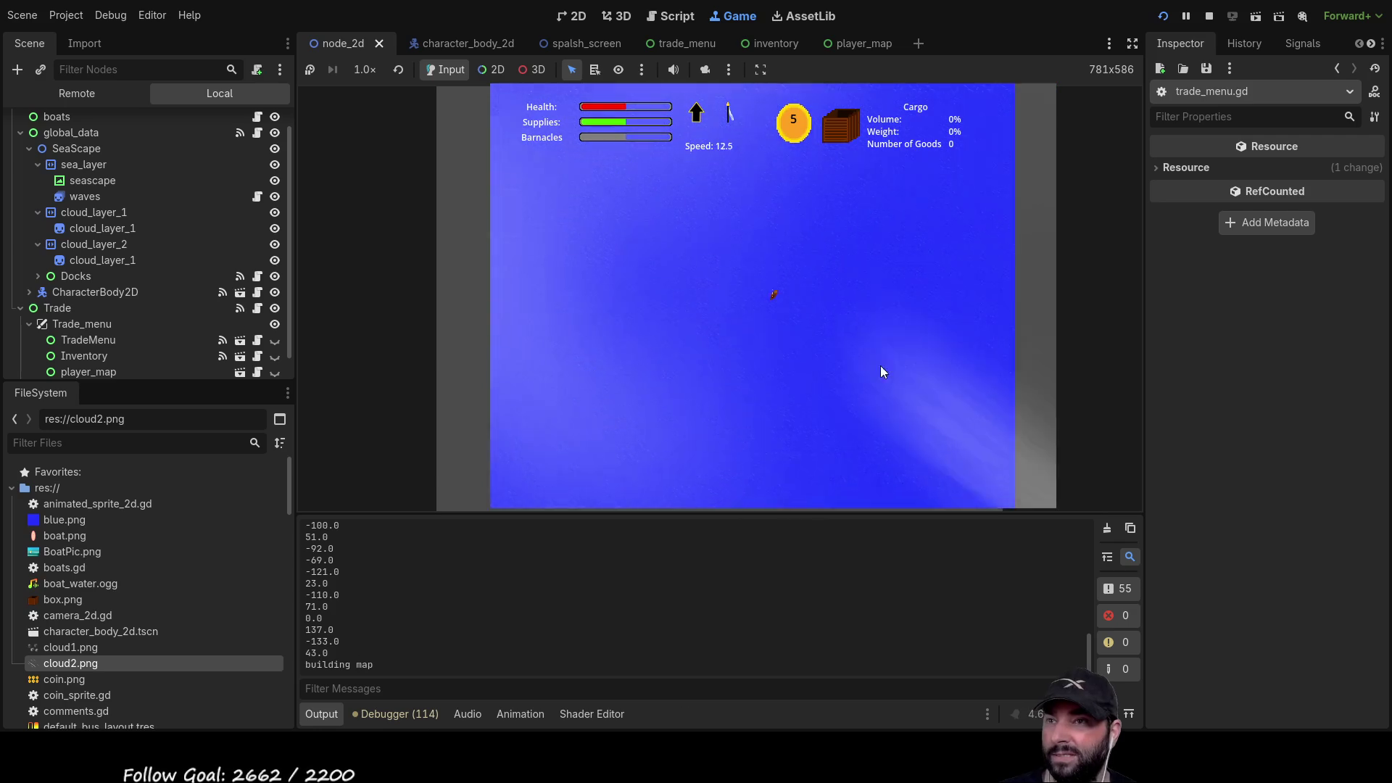
{"action": "key", "text": "s"}
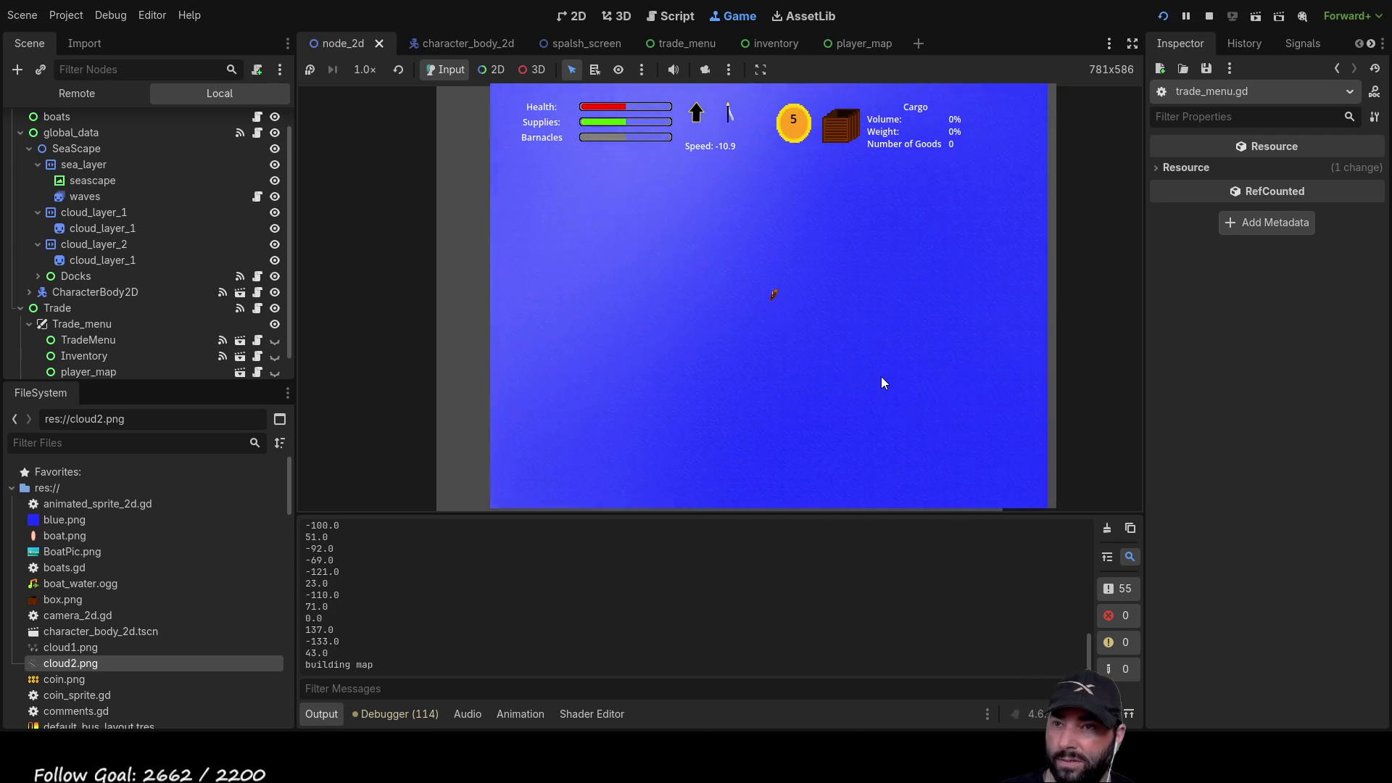
{"action": "scroll", "coordinate": [868, 373], "scroll_direction": "down", "scroll_amount": 5}
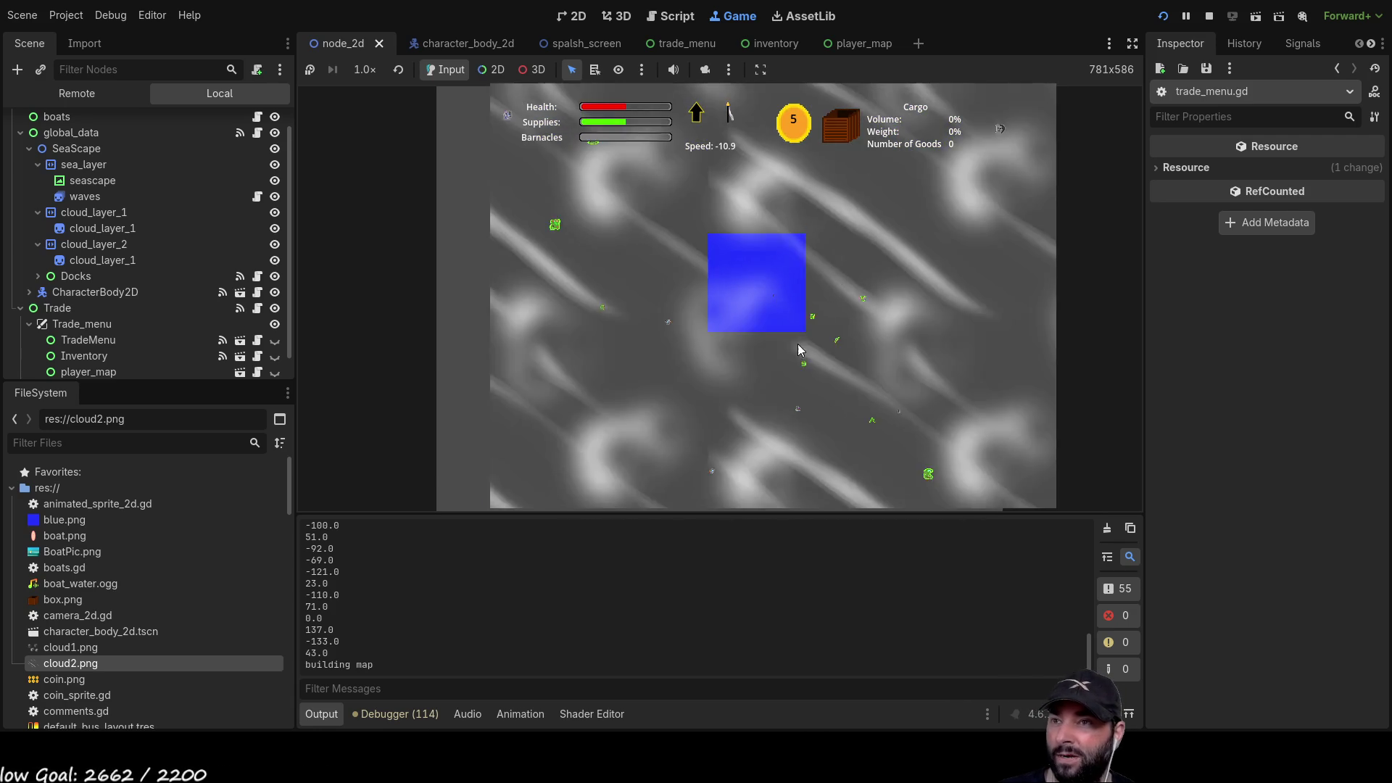
{"action": "scroll", "coordinate": [795, 364], "scroll_direction": "up", "scroll_amount": 5}
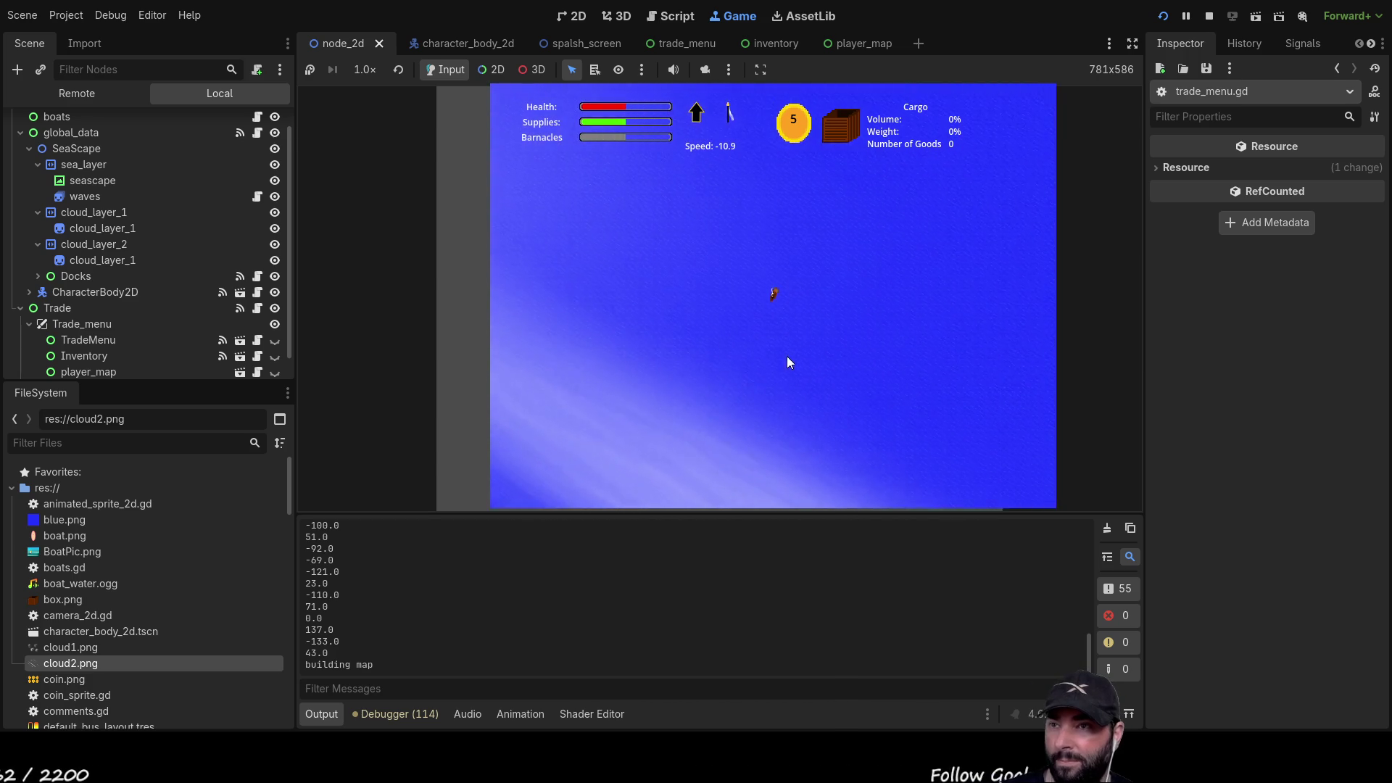
{"action": "scroll", "coordinate": [786, 355], "scroll_direction": "down", "scroll_amount": 2}
{"action": "scroll", "coordinate": [718, 374], "scroll_direction": "down", "scroll_amount": 1}
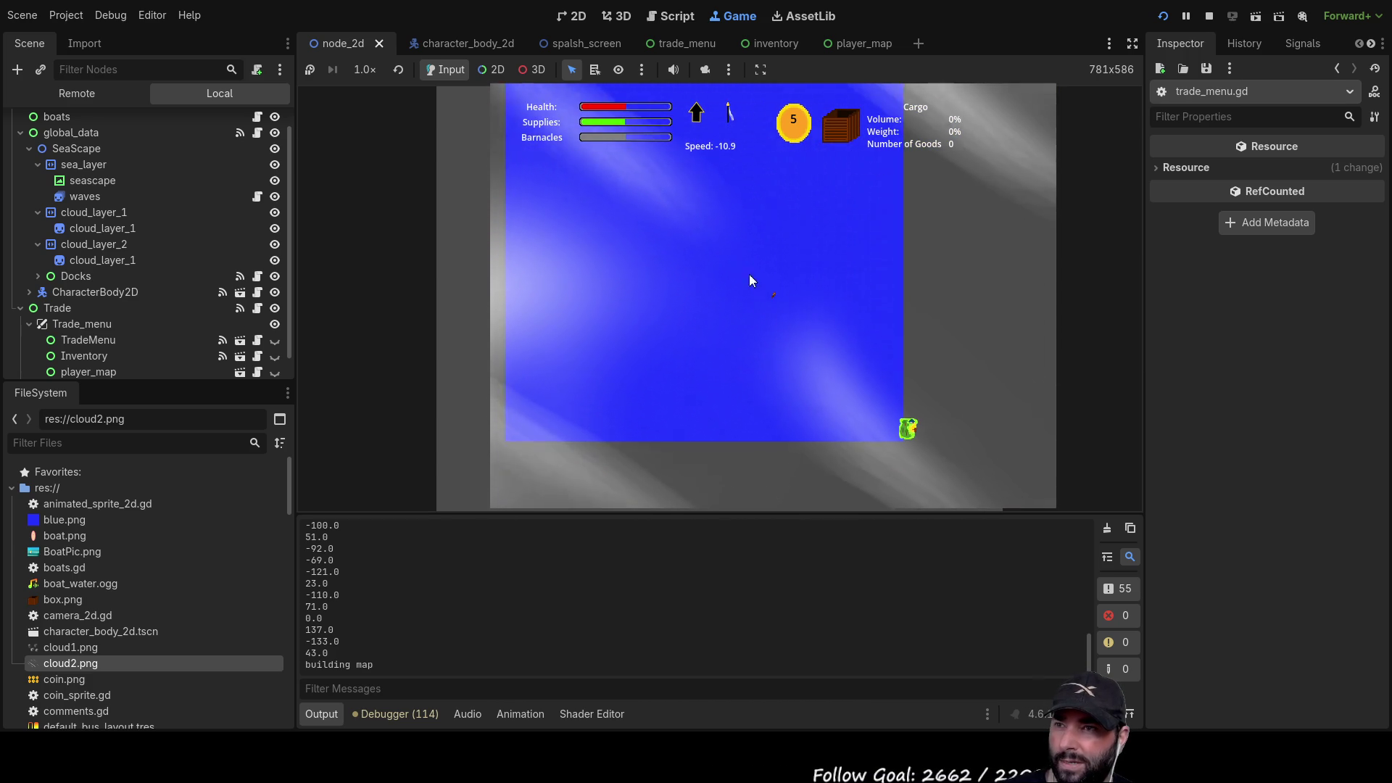
{"action": "scroll", "coordinate": [802, 355], "scroll_direction": "up", "scroll_amount": 2}
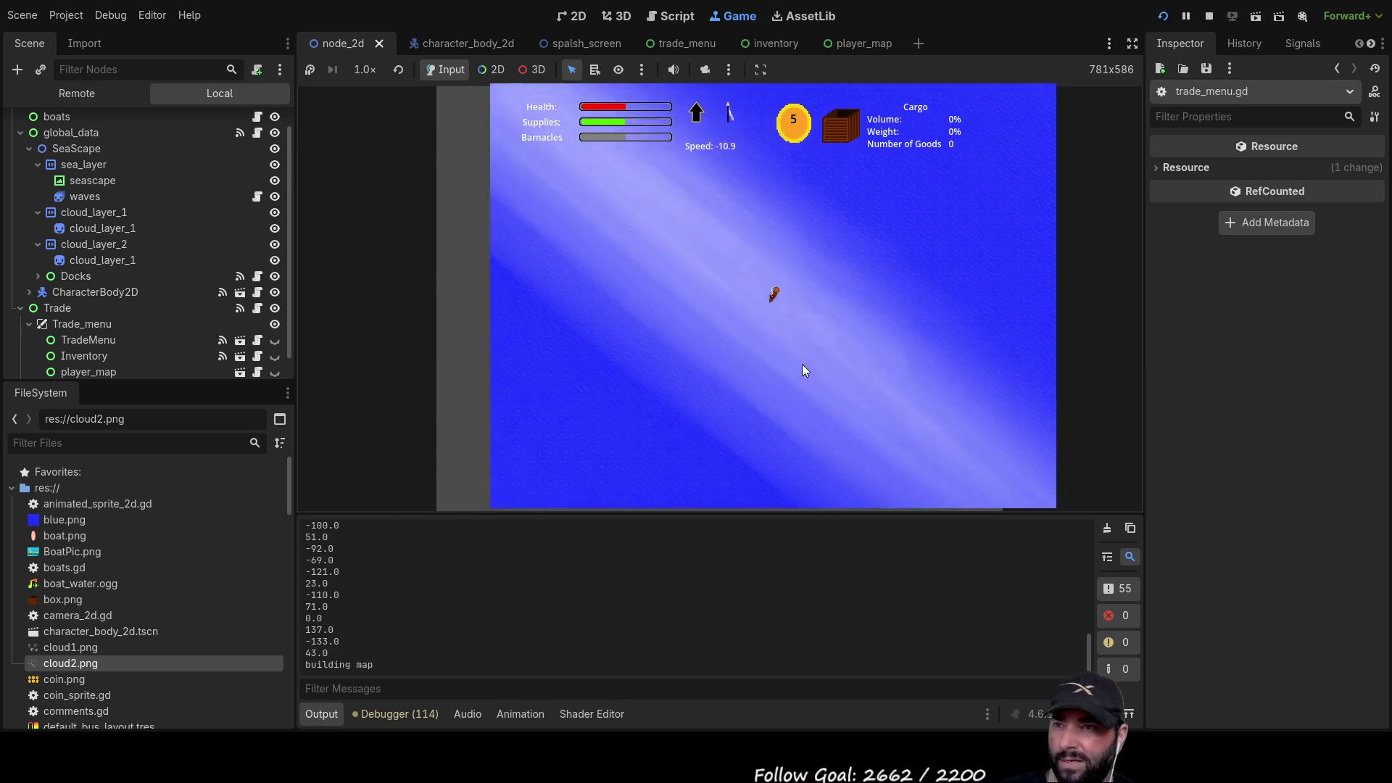
{"action": "scroll", "coordinate": [797, 351], "scroll_direction": "up", "scroll_amount": 5}
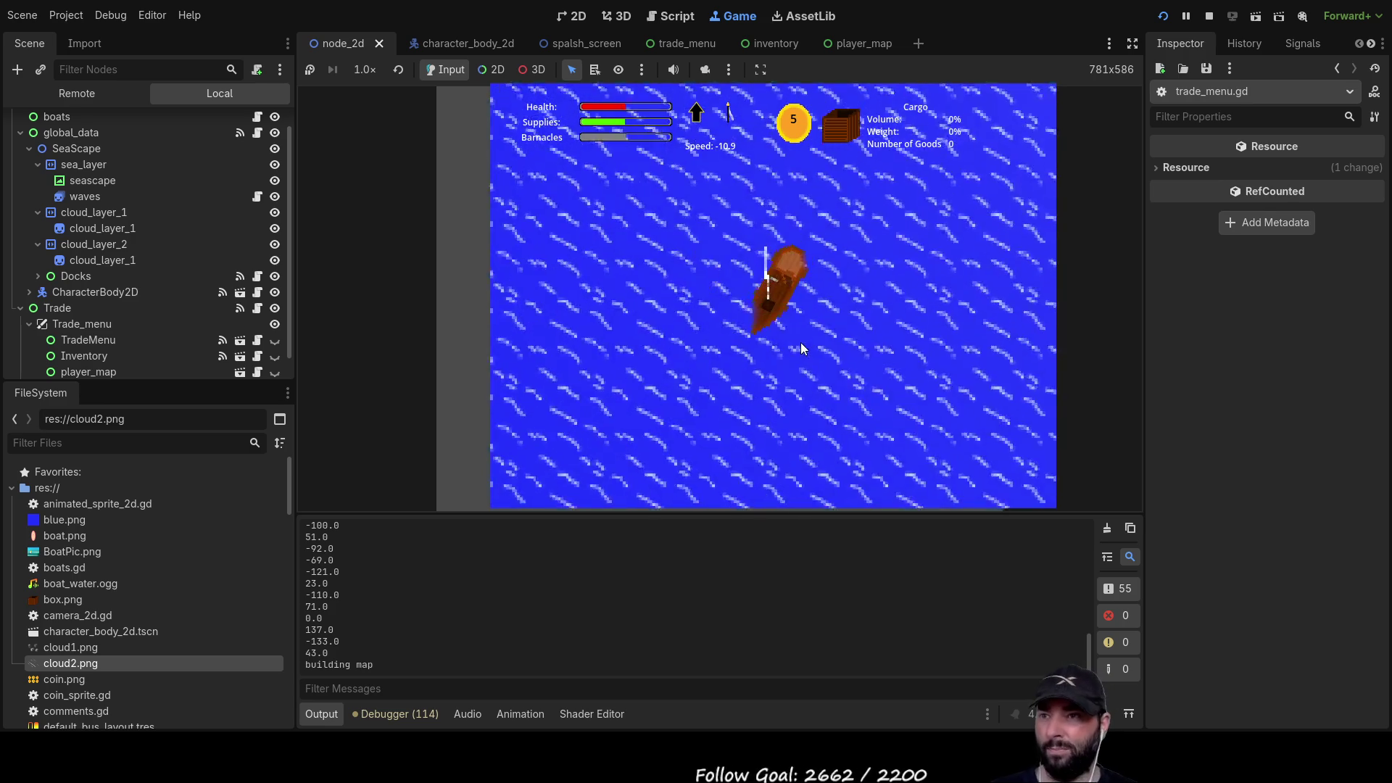
{"action": "scroll", "coordinate": [802, 341], "scroll_direction": "down", "scroll_amount": 5}
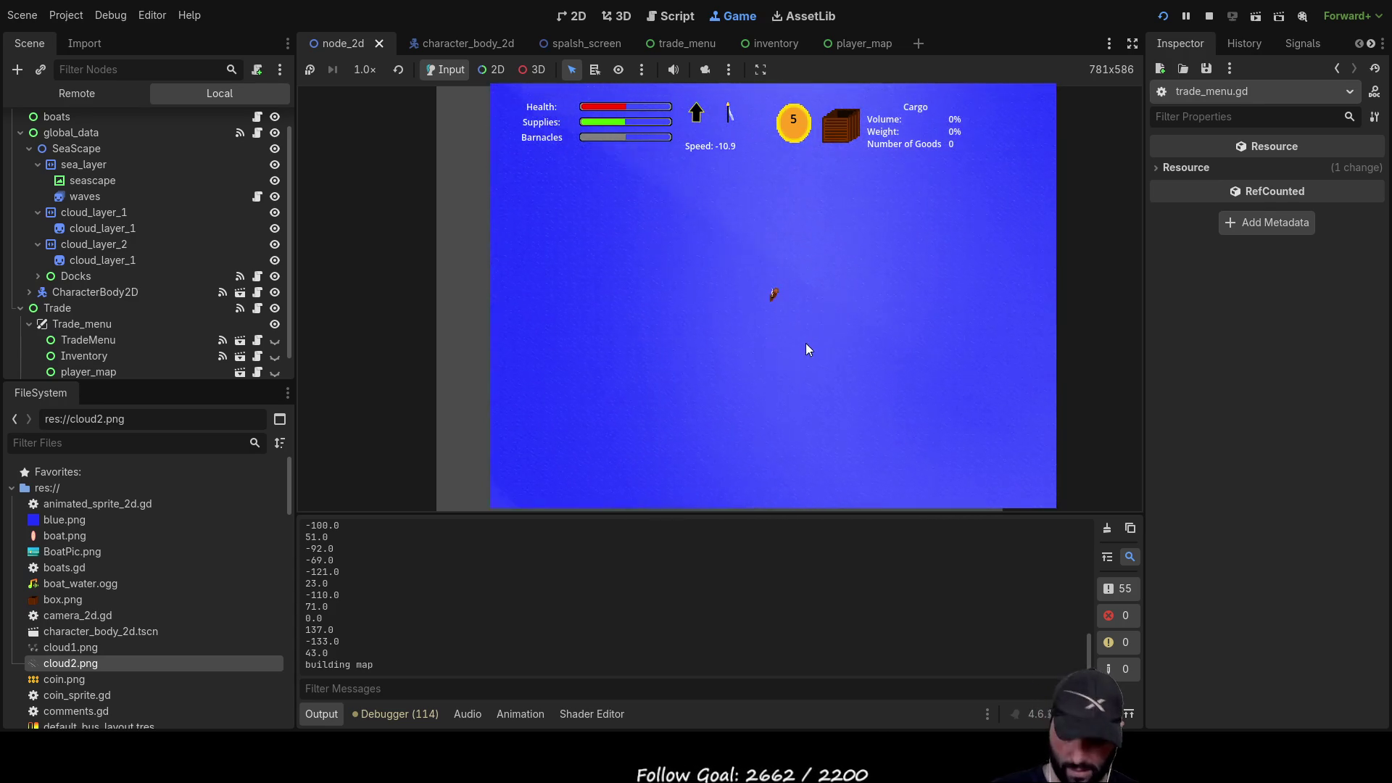
{"action": "key", "text": "m"}
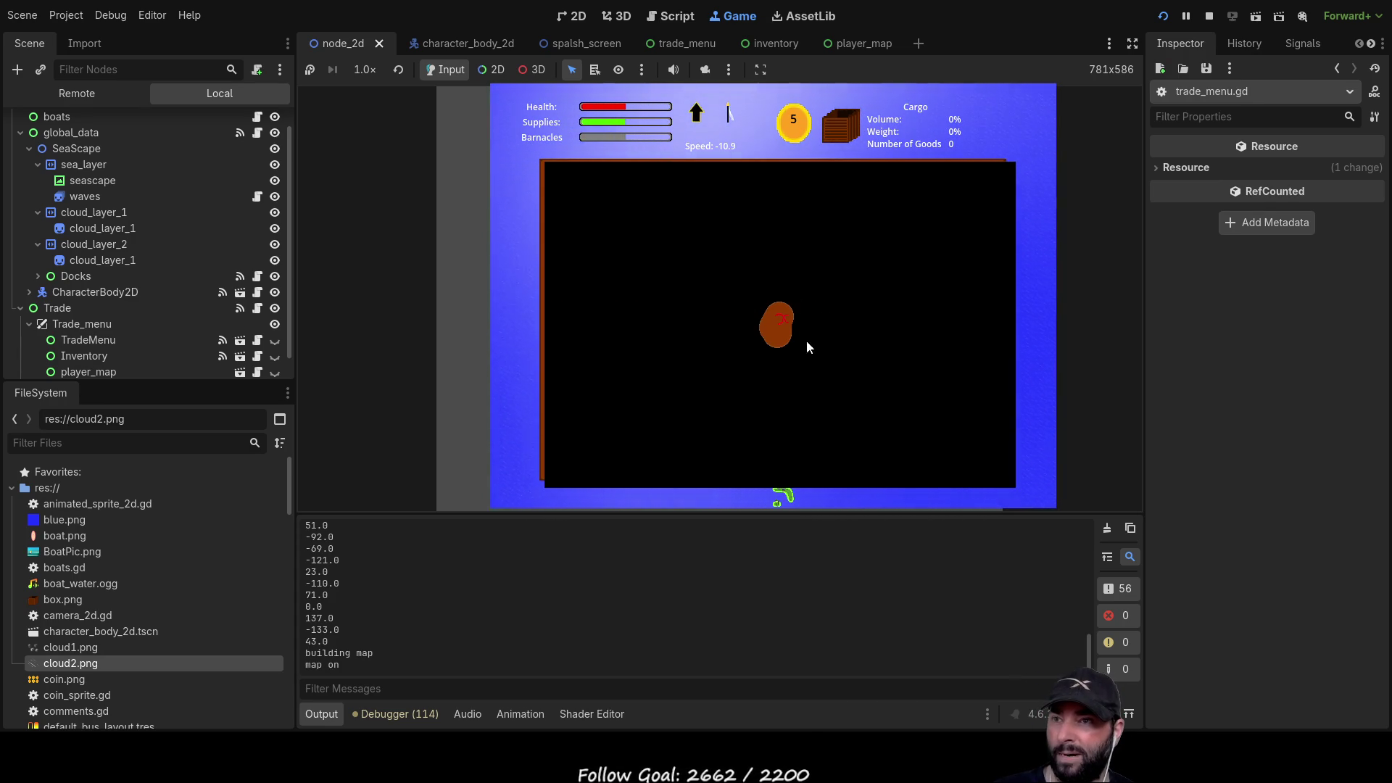
{"action": "key", "text": "m"}
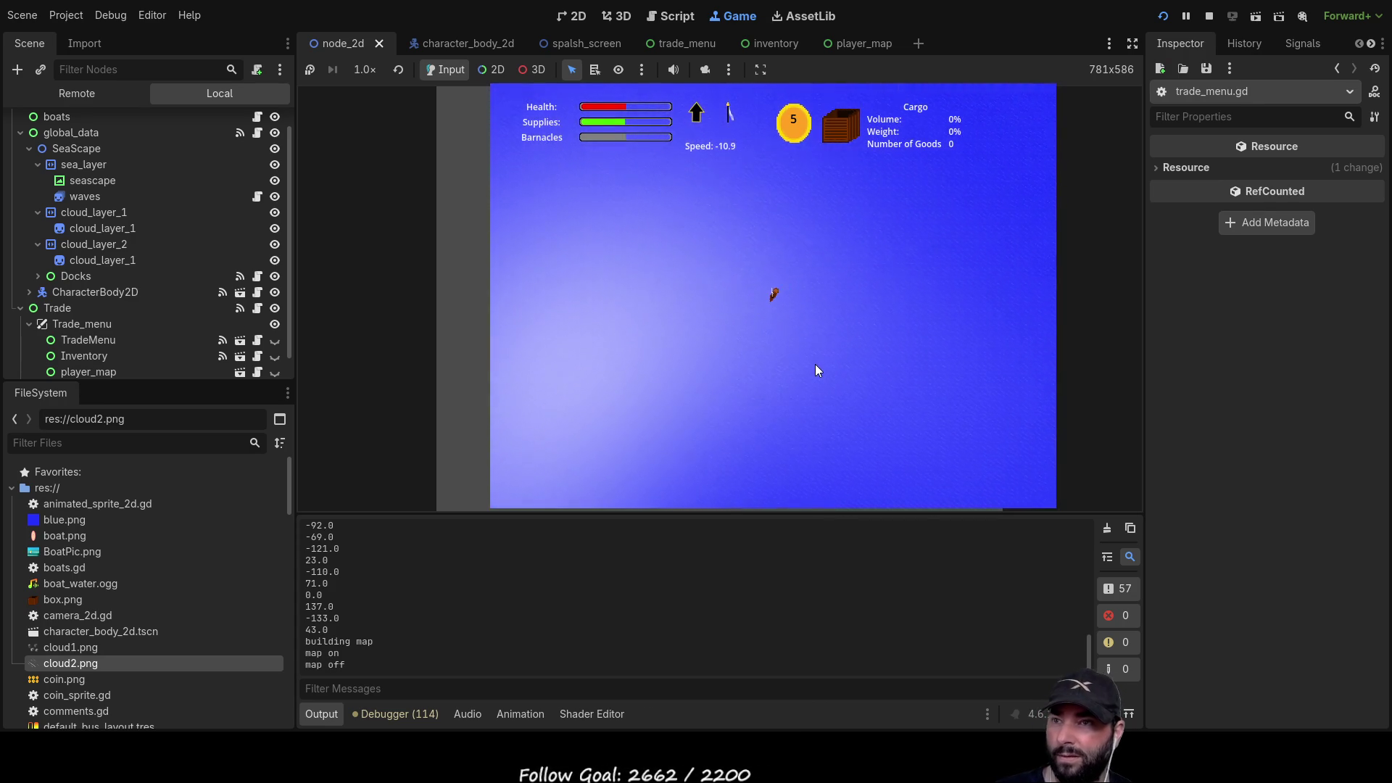
{"action": "scroll", "coordinate": [816, 360], "scroll_direction": "up", "scroll_amount": 5}
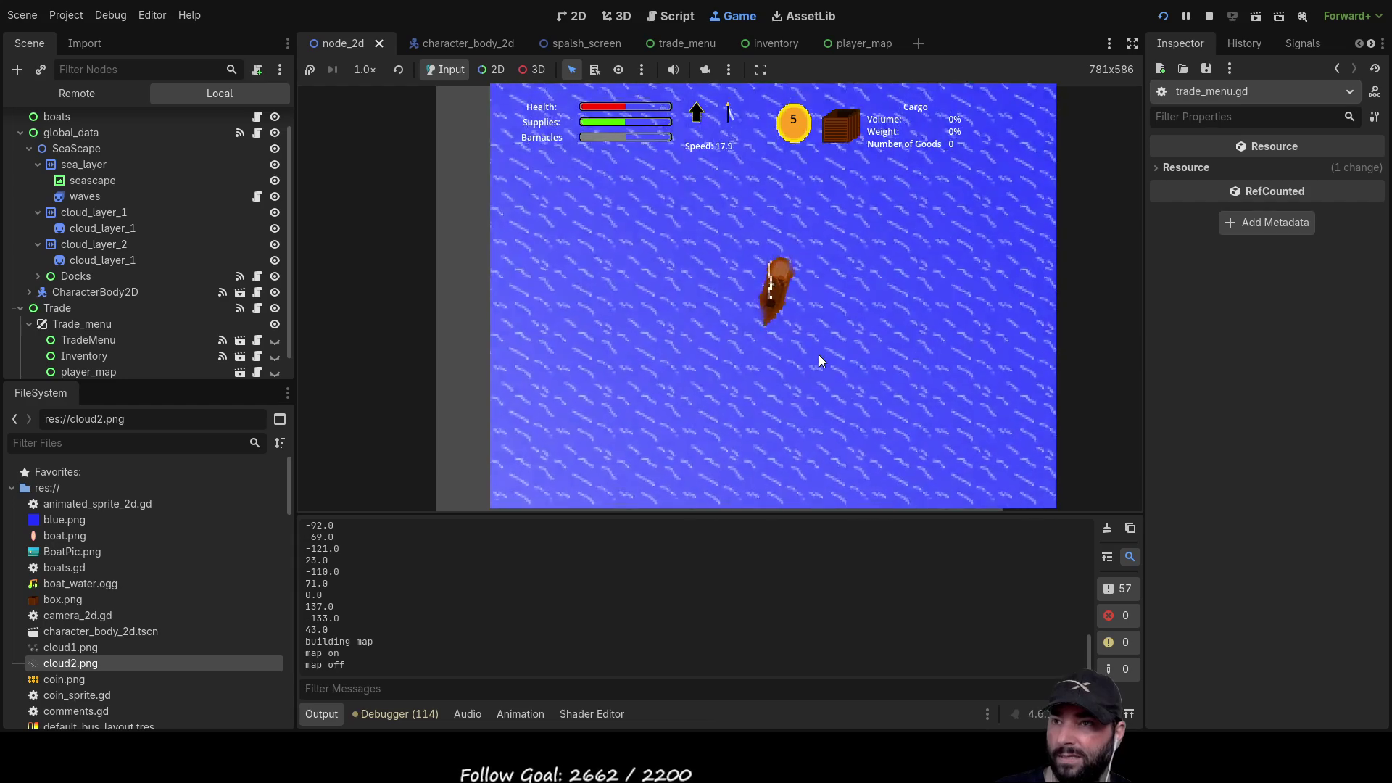
{"action": "scroll", "coordinate": [820, 355], "scroll_direction": "down", "scroll_amount": 3}
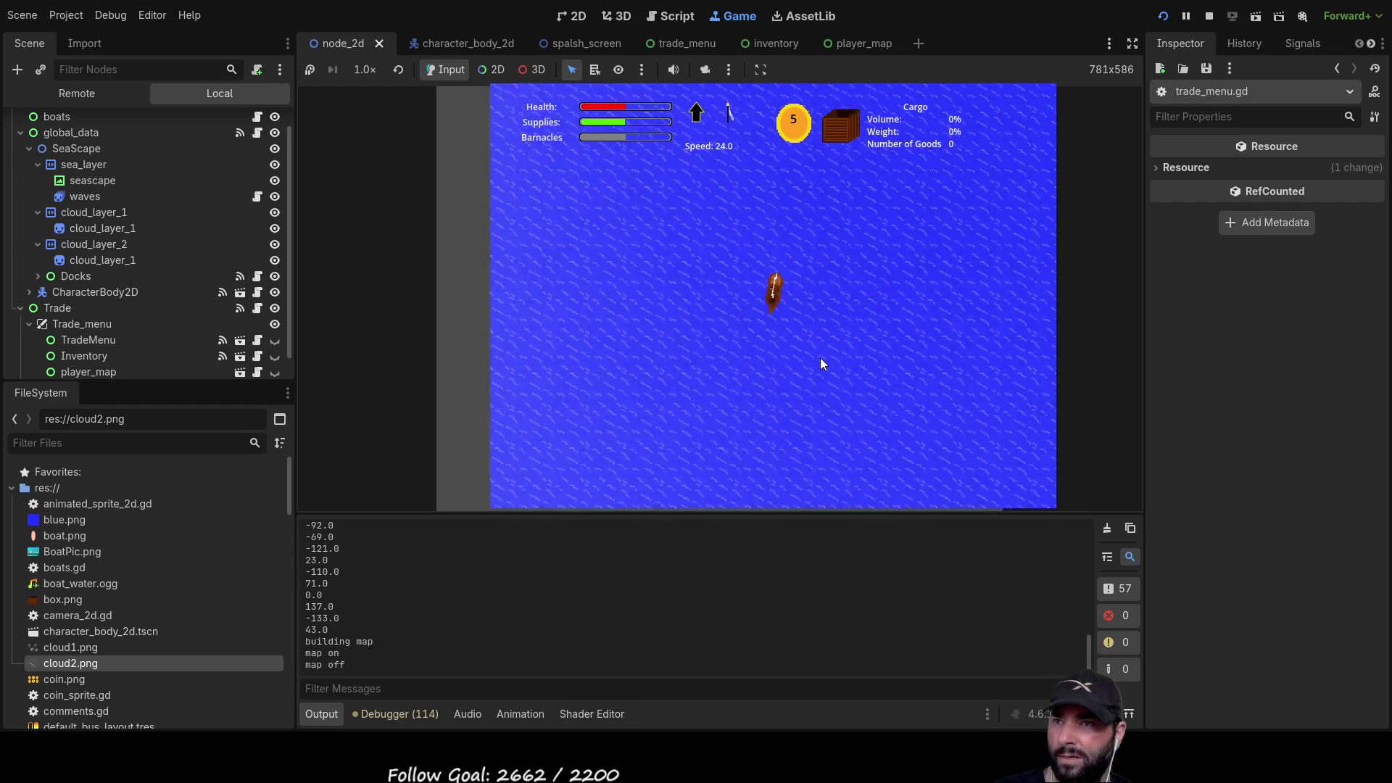
{"action": "scroll", "coordinate": [820, 359], "scroll_direction": "down", "scroll_amount": 5}
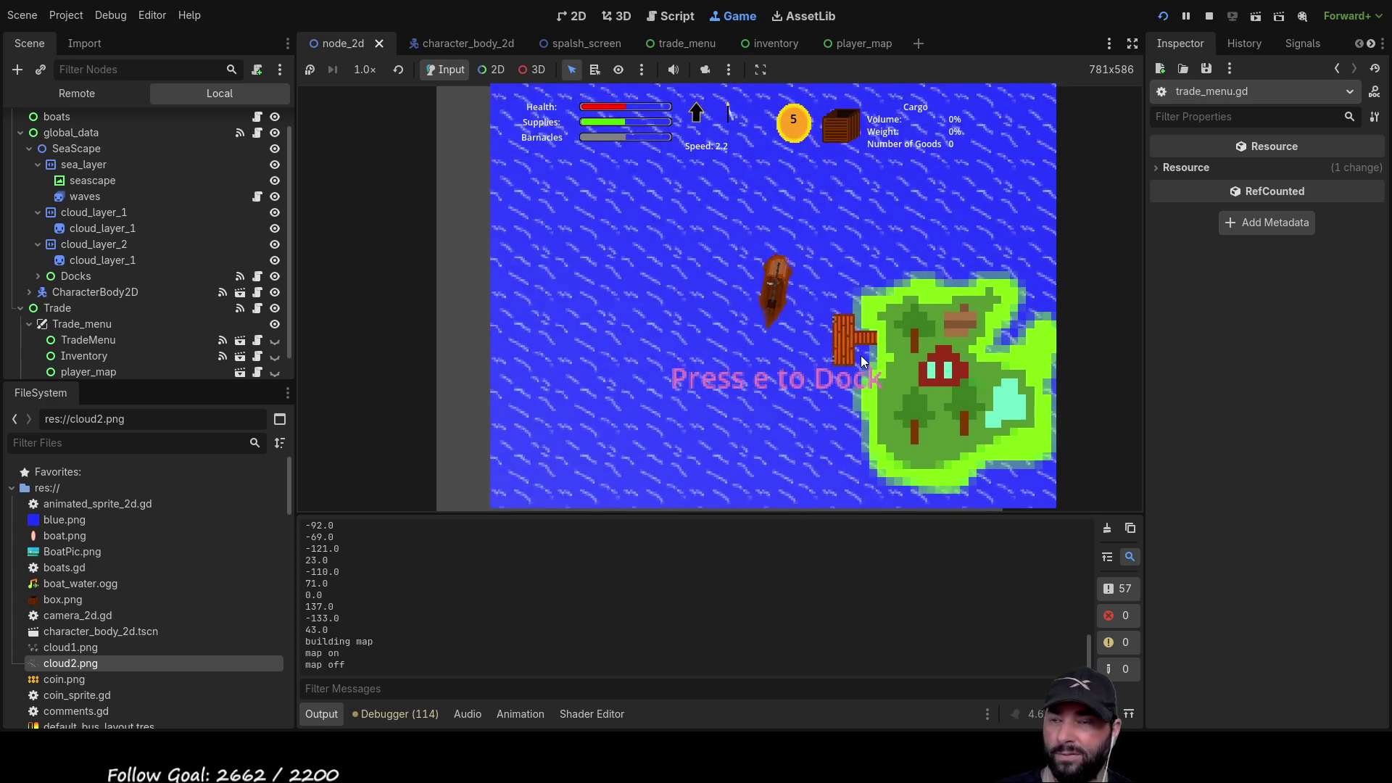
{"action": "key", "text": "e"}
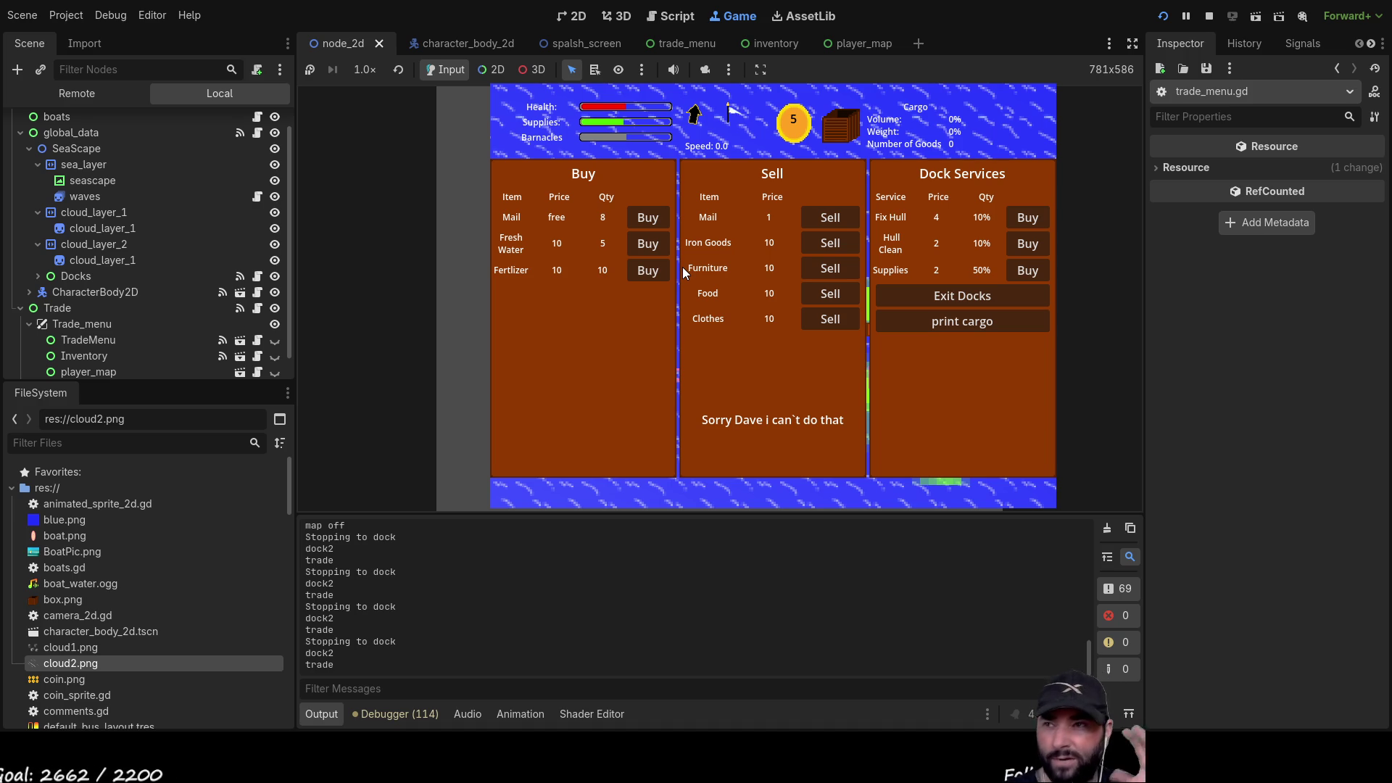
- Buy all the Fresh Water, leave the dock, and check it in the cargo hold
{"action": "left_click", "coordinate": [647, 243]}
{"action": "left_click", "coordinate": [648, 243]}
{"action": "left_click", "coordinate": [648, 244]}
{"action": "left_click", "coordinate": [649, 245]}
{"action": "left_click", "coordinate": [650, 246]}
{"action": "left_click", "coordinate": [979, 296]}
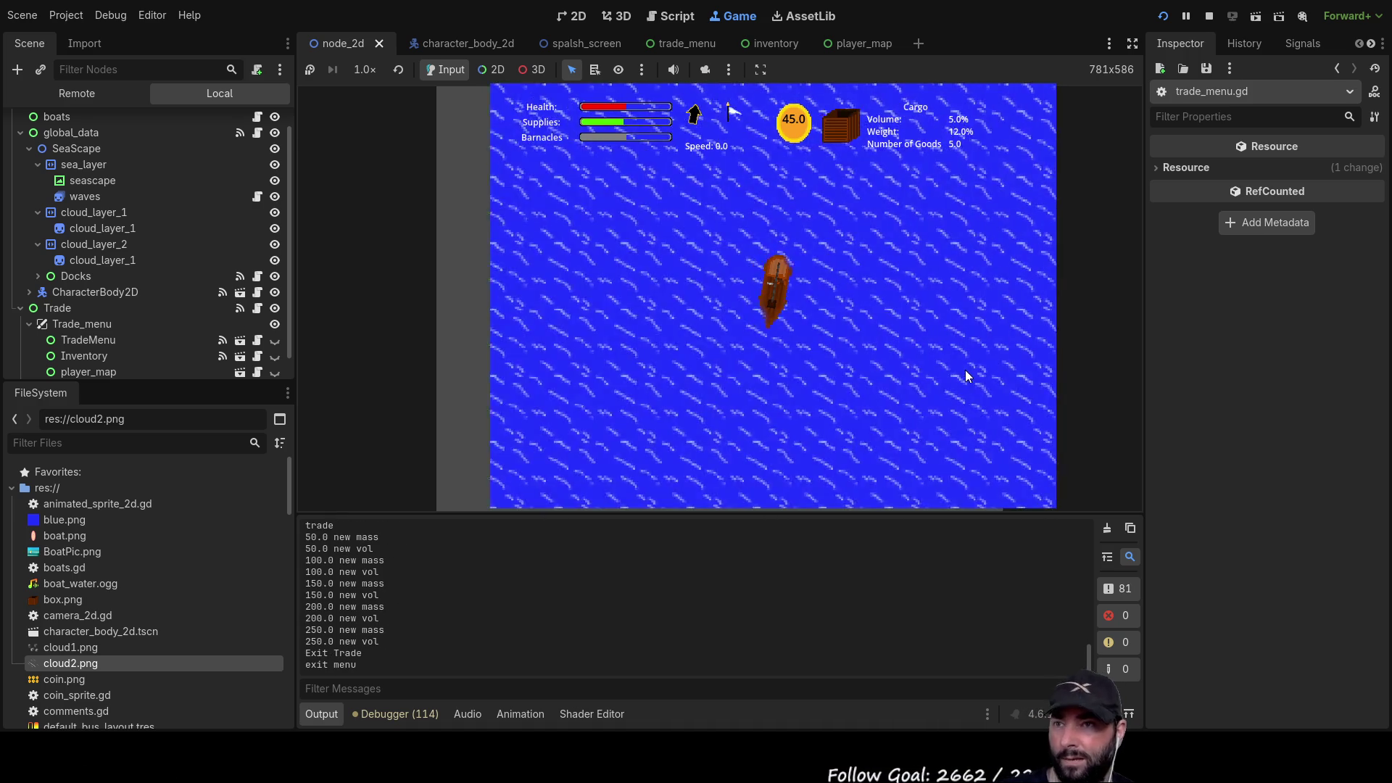
{"action": "key", "text": "i"}
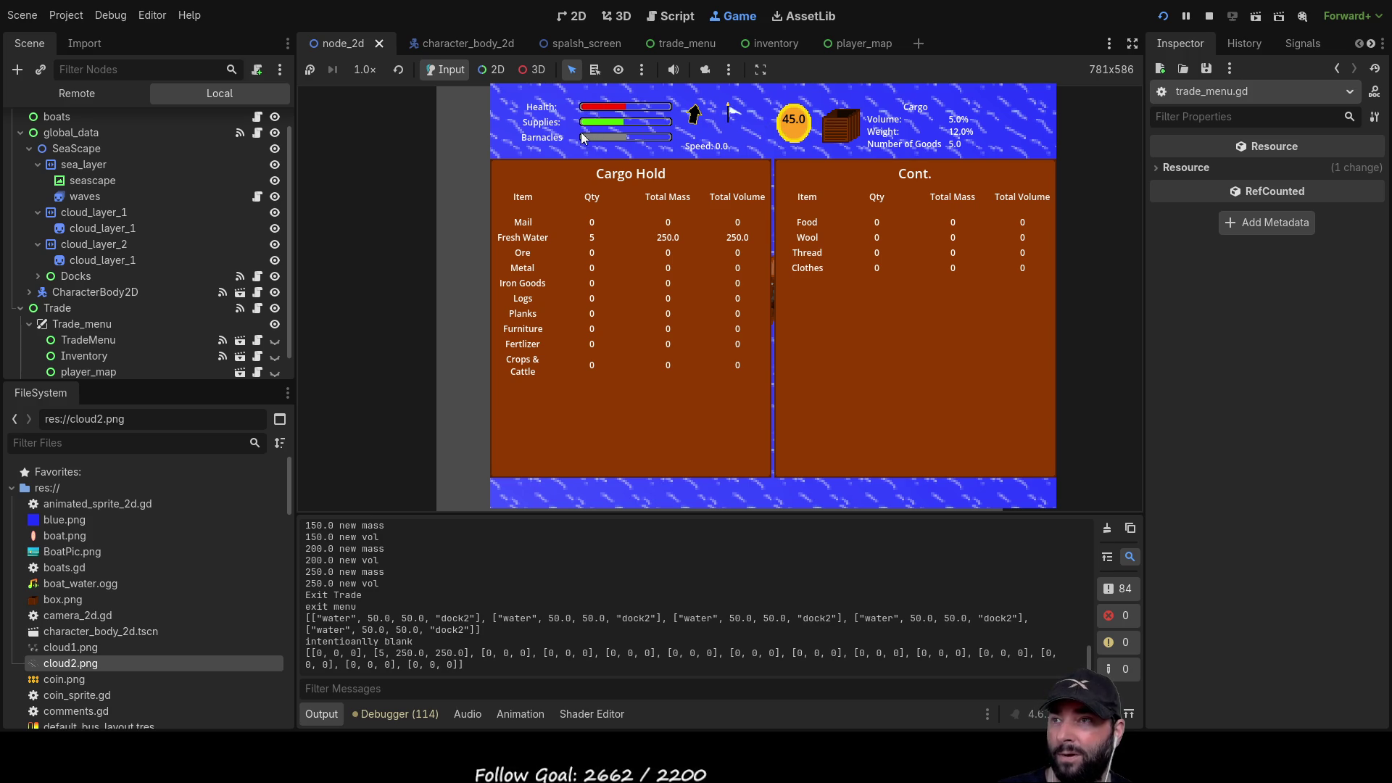
{"action": "key", "text": "Escape"}
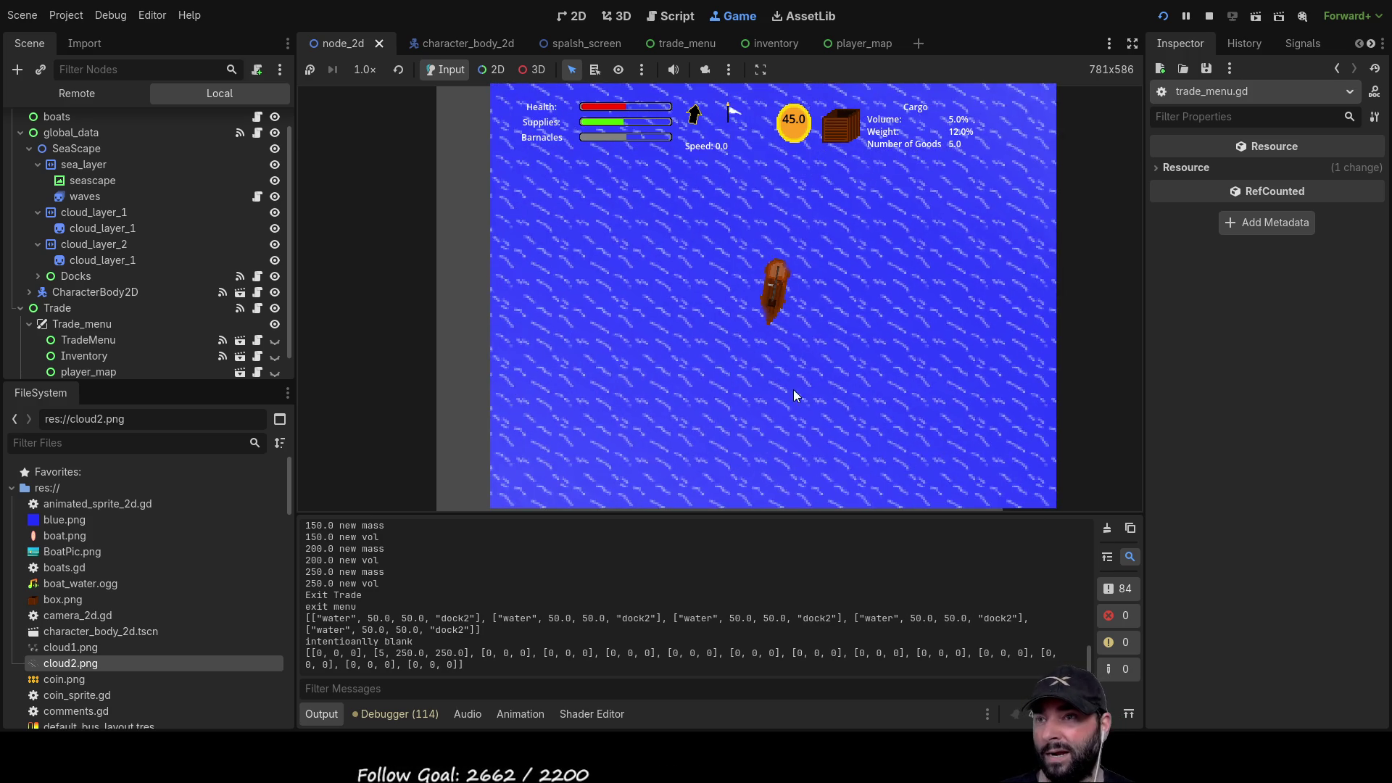
- Dock and sell the Fresh Water, confirming the cargo hold is empty
{"action": "scroll", "coordinate": [797, 372], "scroll_direction": "down", "scroll_amount": 5}
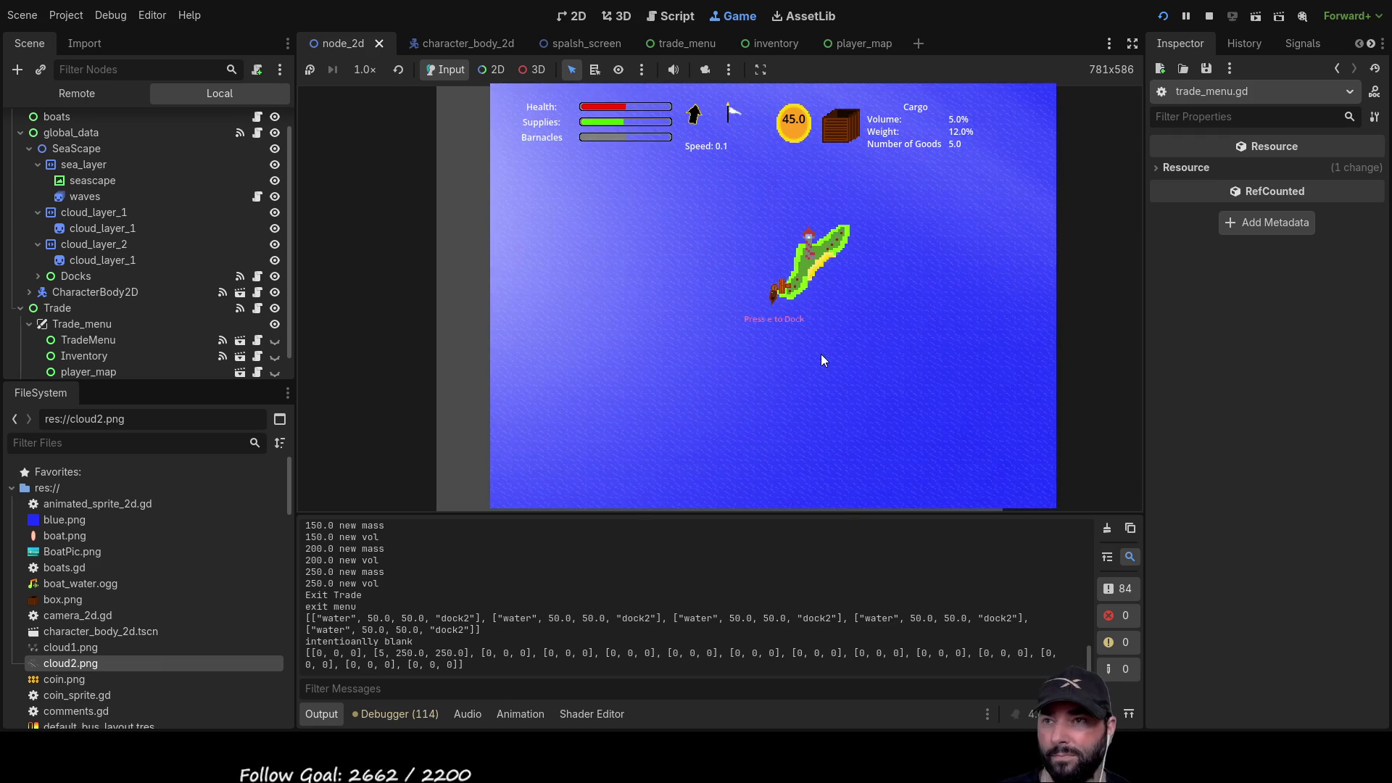
{"action": "scroll", "coordinate": [816, 356], "scroll_direction": "up", "scroll_amount": 5}
{"action": "key", "text": "e"}
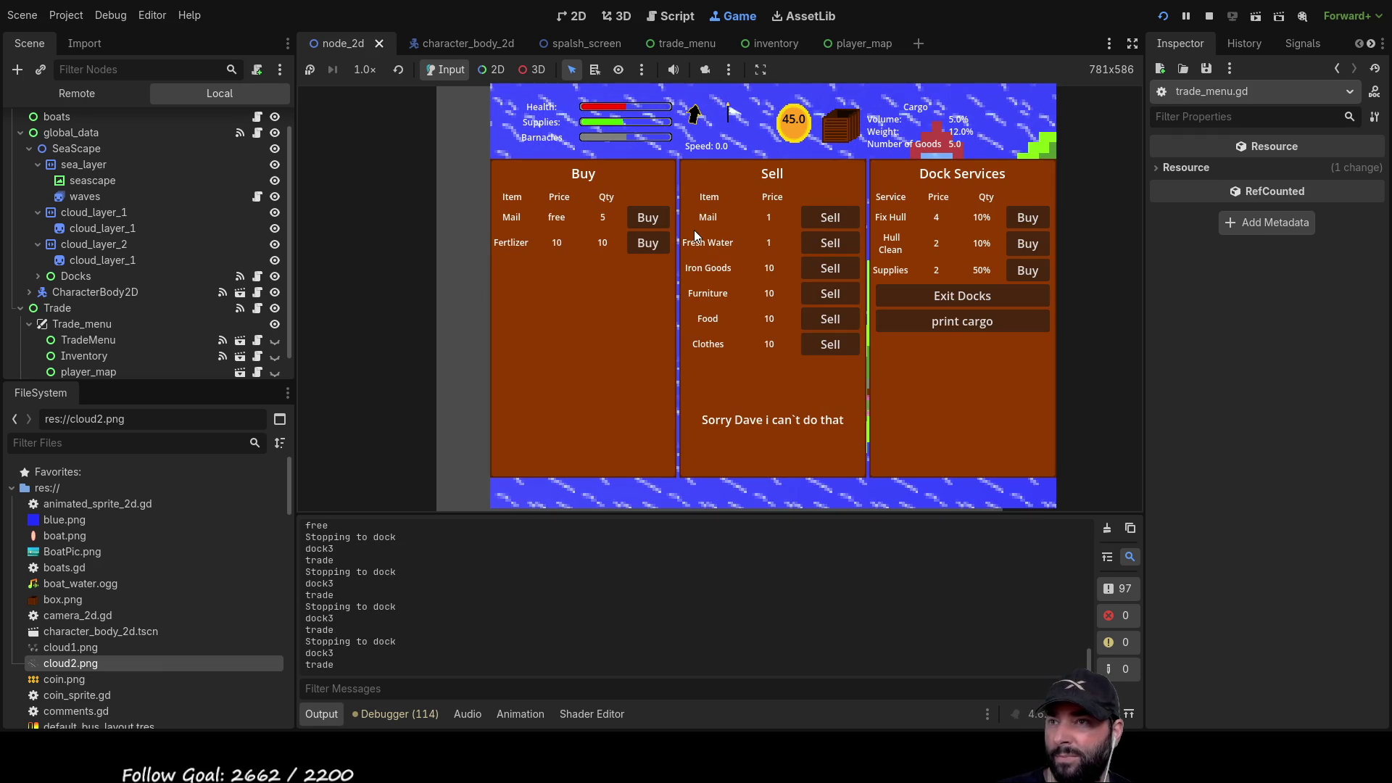
{"action": "left_click", "coordinate": [829, 247]}
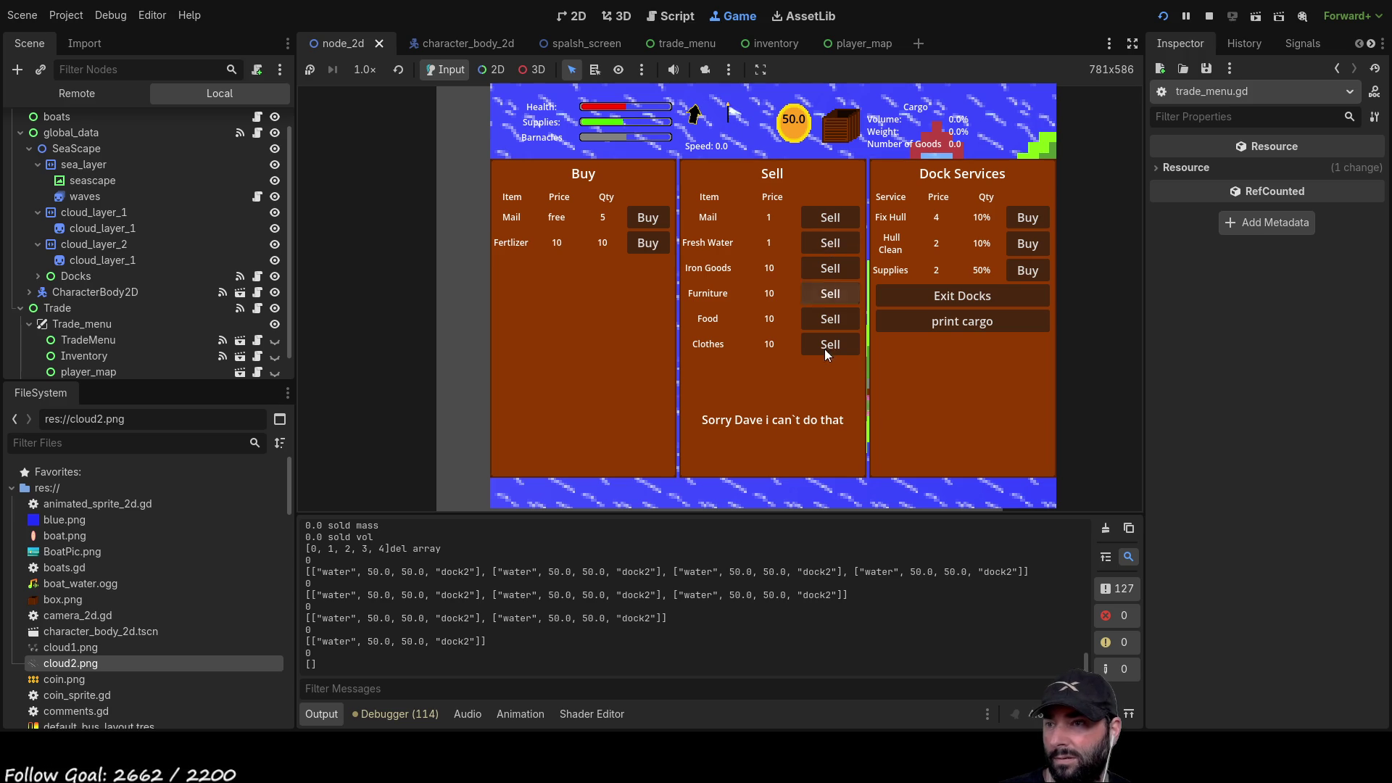
{"action": "left_click", "coordinate": [973, 293]}
{"action": "key", "text": "e"}
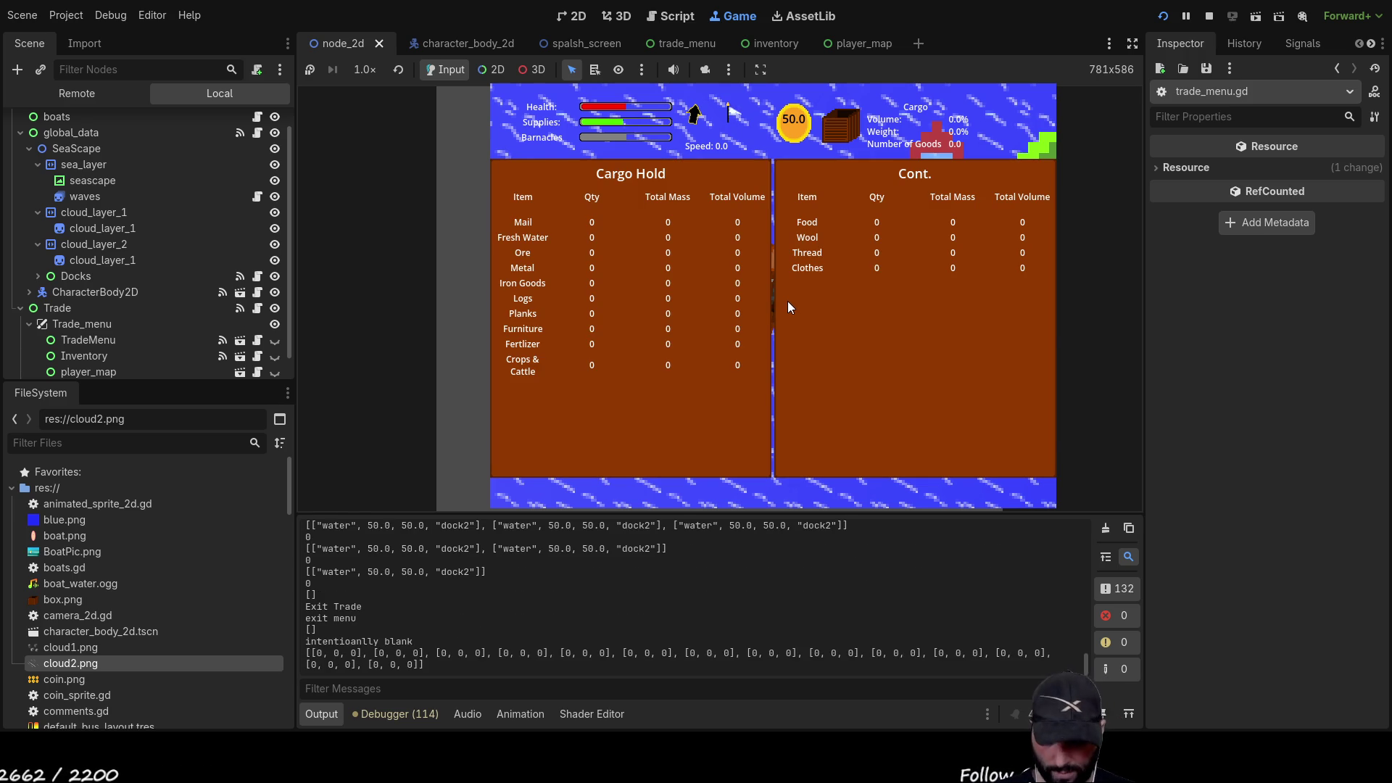
{"action": "key", "text": "i"}
{"action": "key", "text": "e"}
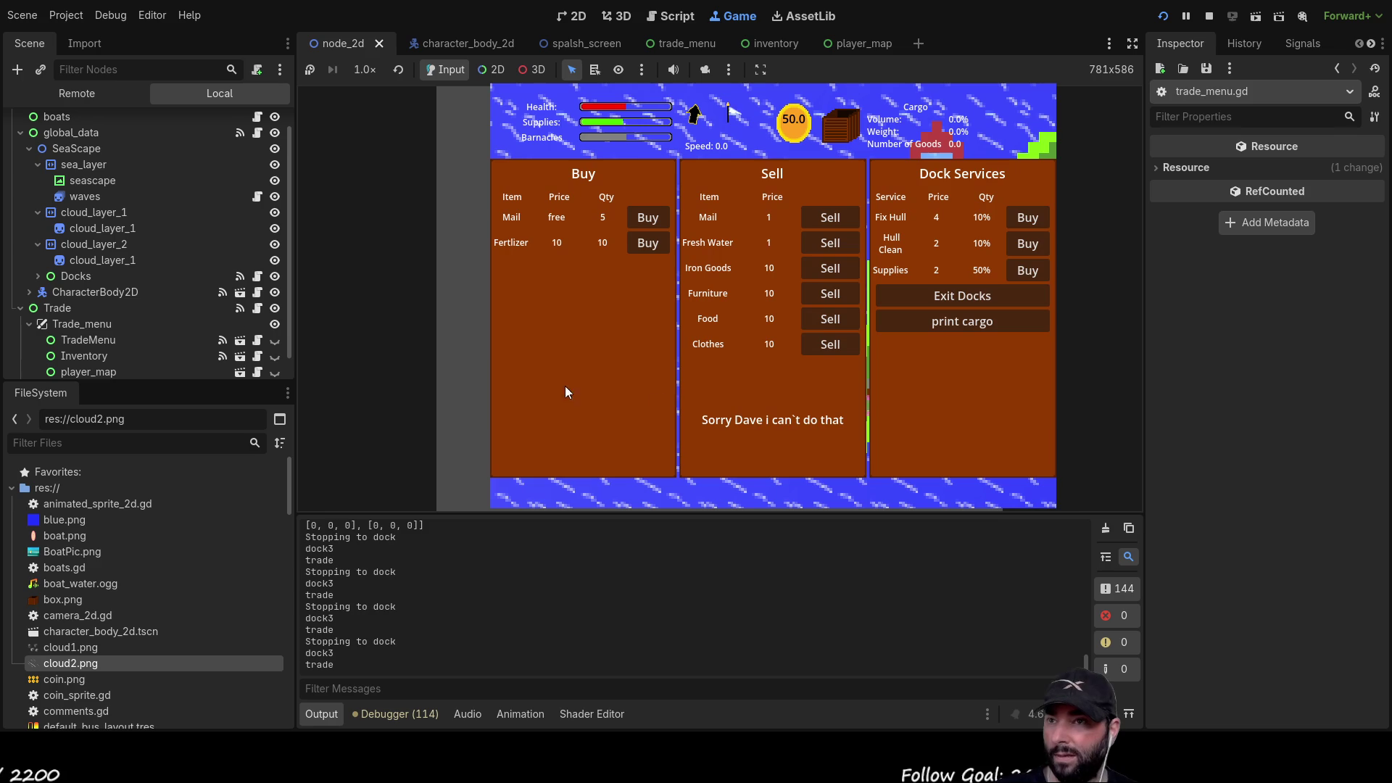
- Buy all the Mail at this dock, then redock and try selling it back
{"action": "left_click", "coordinate": [654, 218]}
{"action": "left_click", "coordinate": [647, 218]}
{"action": "left_click", "coordinate": [648, 218]}
{"action": "left_click", "coordinate": [648, 218]}
{"action": "left_click", "coordinate": [648, 217]}
{"action": "left_click", "coordinate": [648, 218]}
{"action": "left_click", "coordinate": [647, 218]}
{"action": "left_click", "coordinate": [647, 218]}
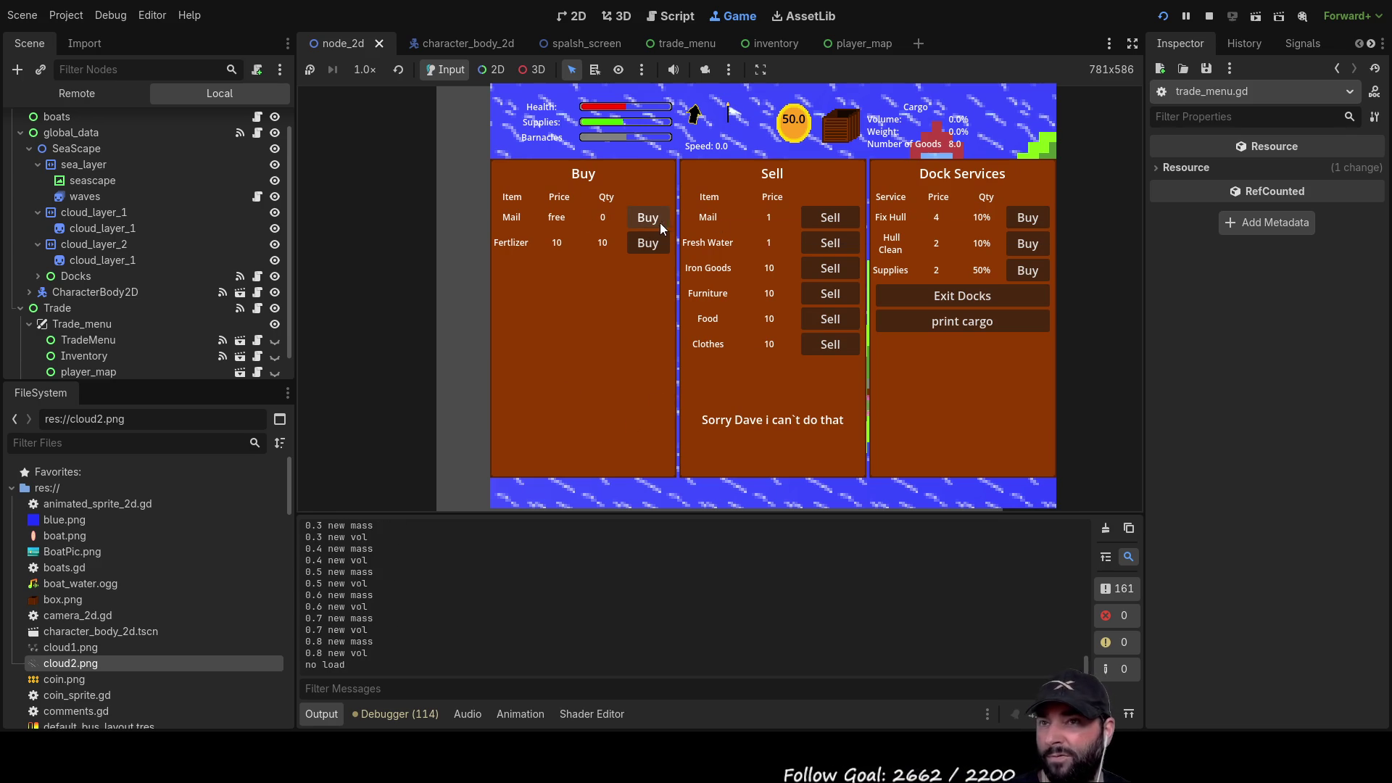
{"action": "left_click", "coordinate": [998, 295]}
{"action": "key", "text": "e"}
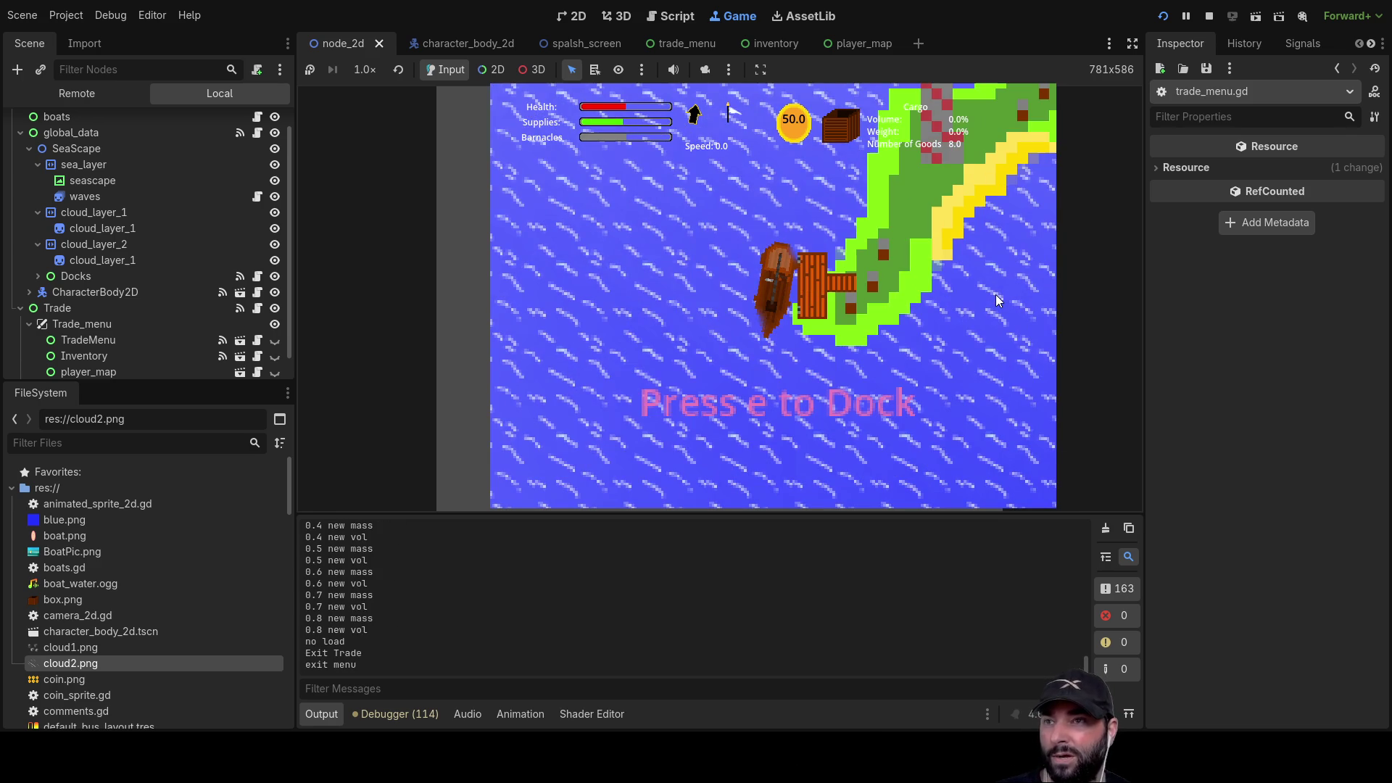
{"action": "key", "text": "e"}
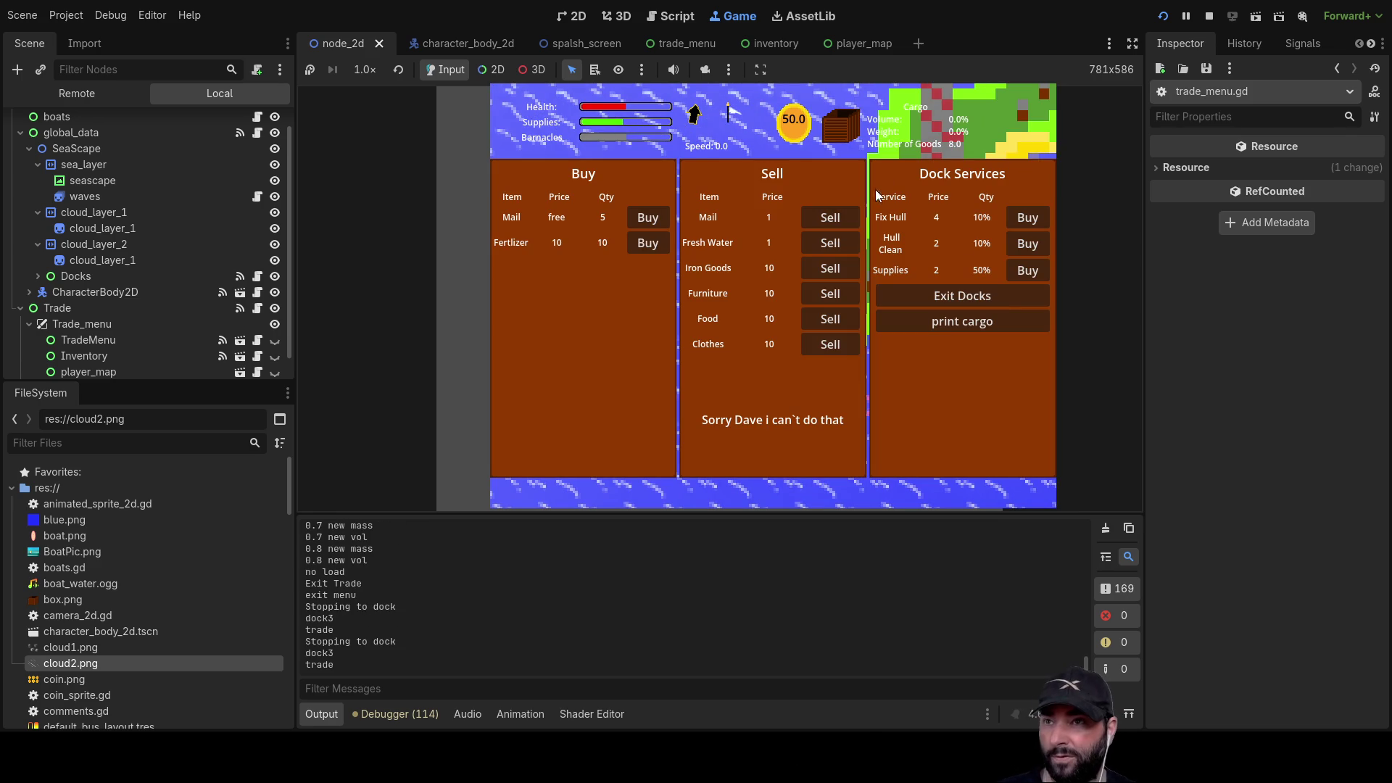
{"action": "left_click", "coordinate": [823, 218]}
{"action": "left_click", "coordinate": [823, 217]}
{"action": "left_click", "coordinate": [823, 218]}
{"action": "left_click", "coordinate": [827, 218]}
{"action": "left_click", "coordinate": [827, 218]}
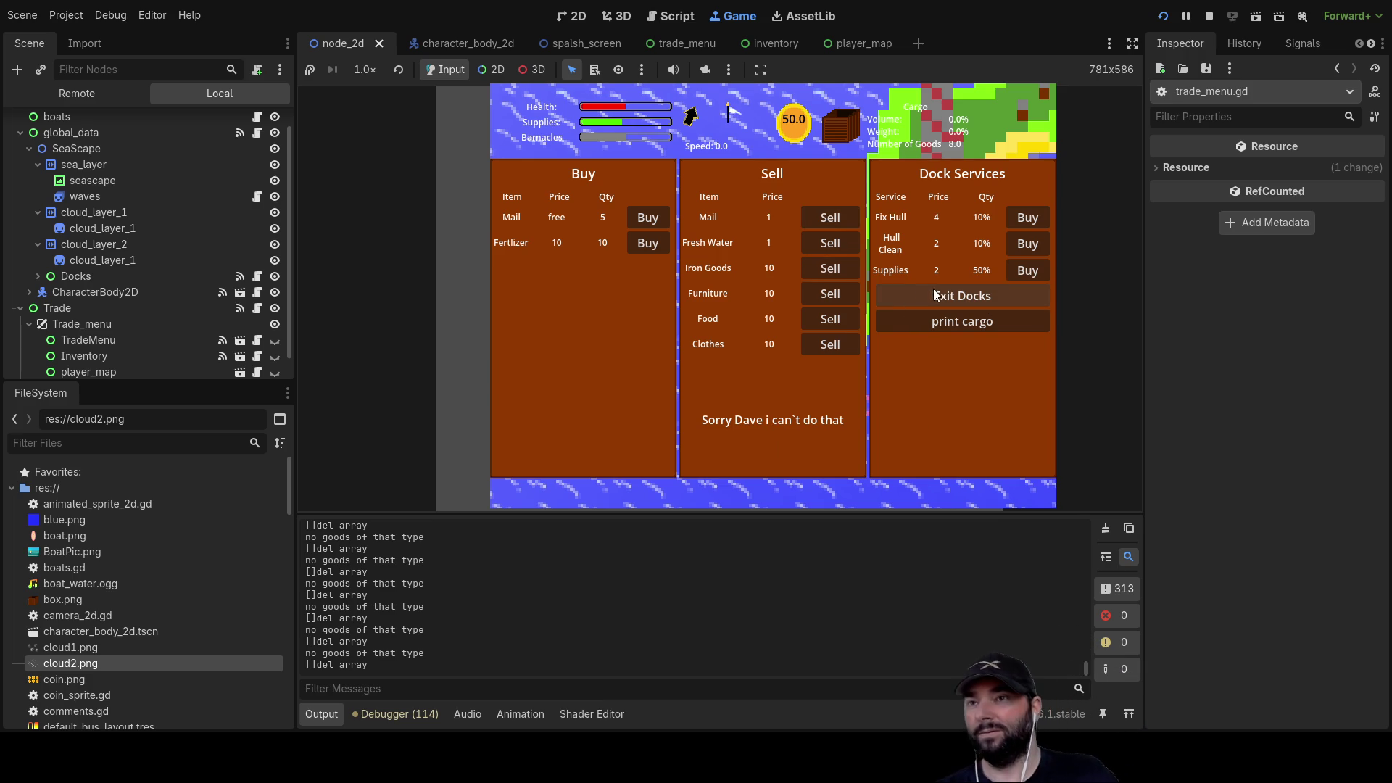
- Pay for Fix Hull, Hull Clean and Supplies, then exit the dock and check the map
{"action": "left_click", "coordinate": [1023, 220]}
{"action": "left_click", "coordinate": [1023, 220]}
{"action": "left_click", "coordinate": [1022, 219]}
{"action": "left_click", "coordinate": [1023, 220]}
{"action": "left_click", "coordinate": [1022, 220]}
{"action": "left_click", "coordinate": [1022, 220]}
{"action": "left_click", "coordinate": [1022, 220]}
{"action": "left_click", "coordinate": [1025, 241]}
{"action": "left_click", "coordinate": [1025, 242]}
{"action": "left_click", "coordinate": [1025, 242]}
{"action": "left_click", "coordinate": [1026, 243]}
{"action": "left_click", "coordinate": [1027, 243]}
{"action": "left_click", "coordinate": [1028, 272]}
{"action": "left_click", "coordinate": [1028, 272]}
{"action": "left_click", "coordinate": [1029, 272]}
{"action": "left_click", "coordinate": [1029, 272]}
{"action": "key", "text": "m"}
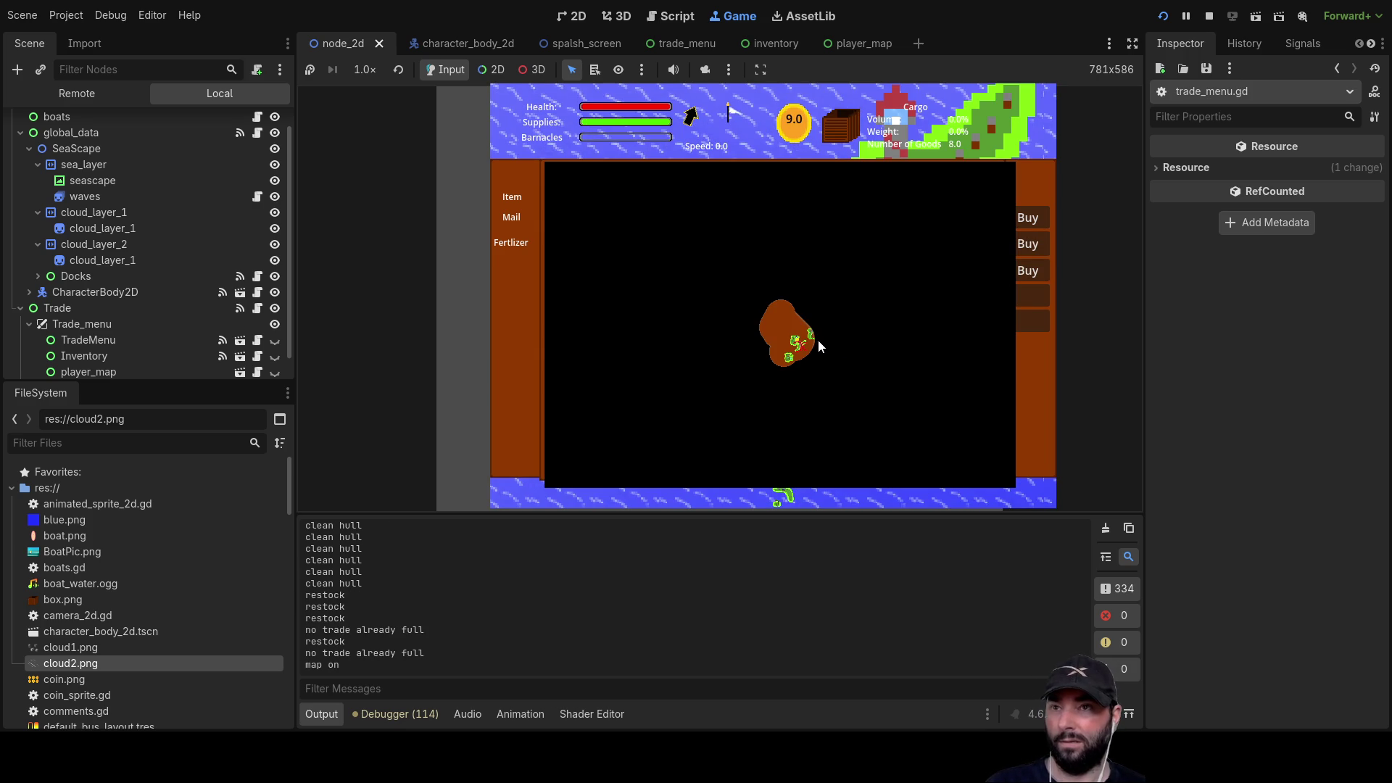
{"action": "key", "text": "m"}
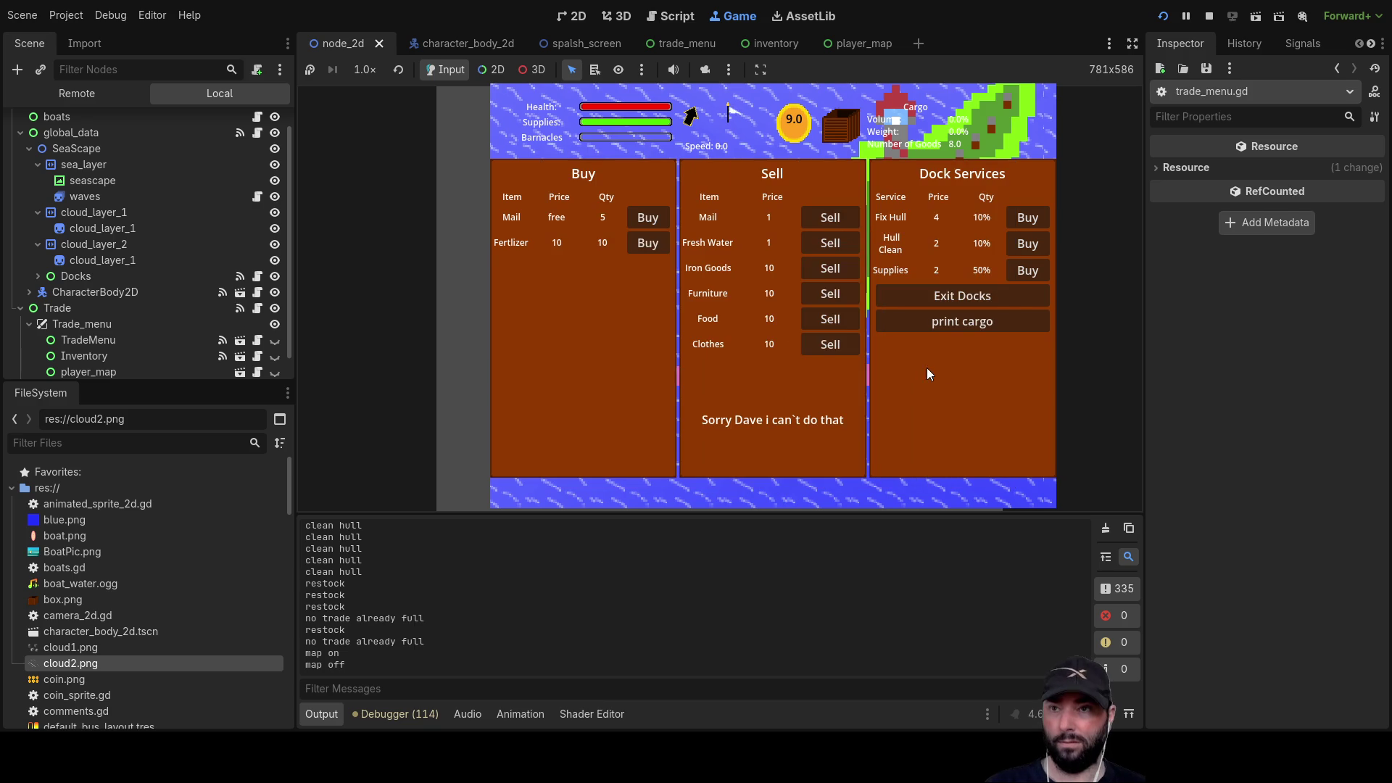
{"action": "left_click", "coordinate": [908, 296]}
{"action": "key", "text": "m"}
{"action": "key", "text": "m"}
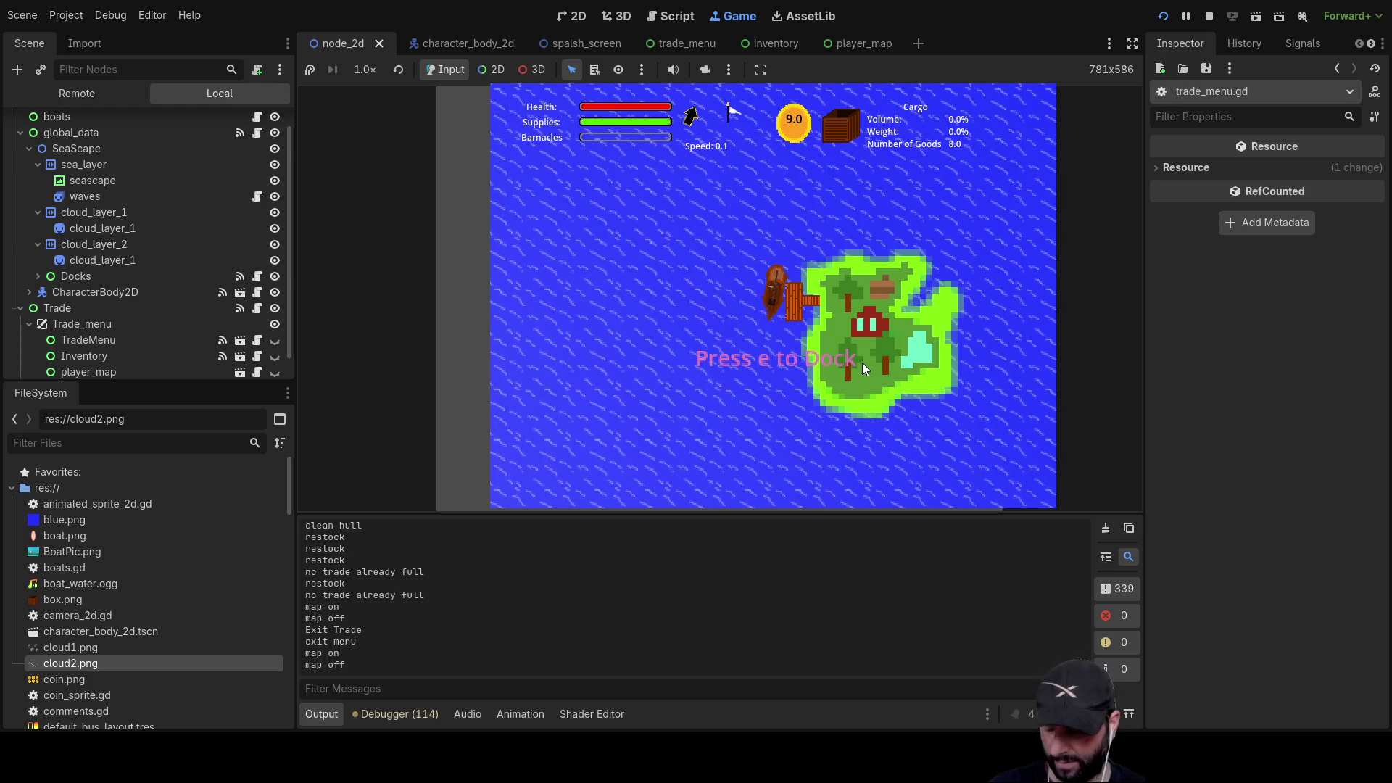
- Dock, try buying Mail, then sell all carried Mail to reach 17 coins and exit
{"action": "key", "text": "e"}
{"action": "left_click", "coordinate": [632, 222]}
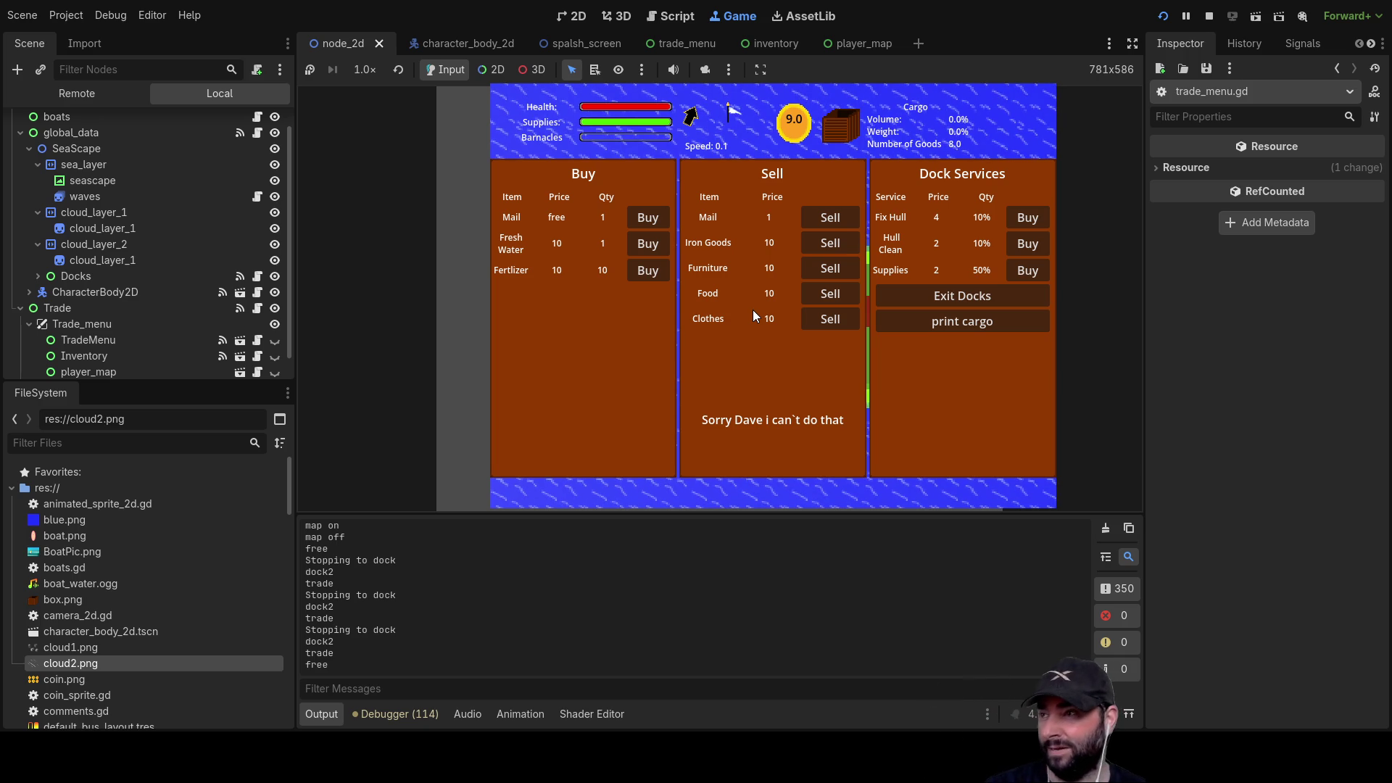
{"action": "left_click", "coordinate": [627, 212]}
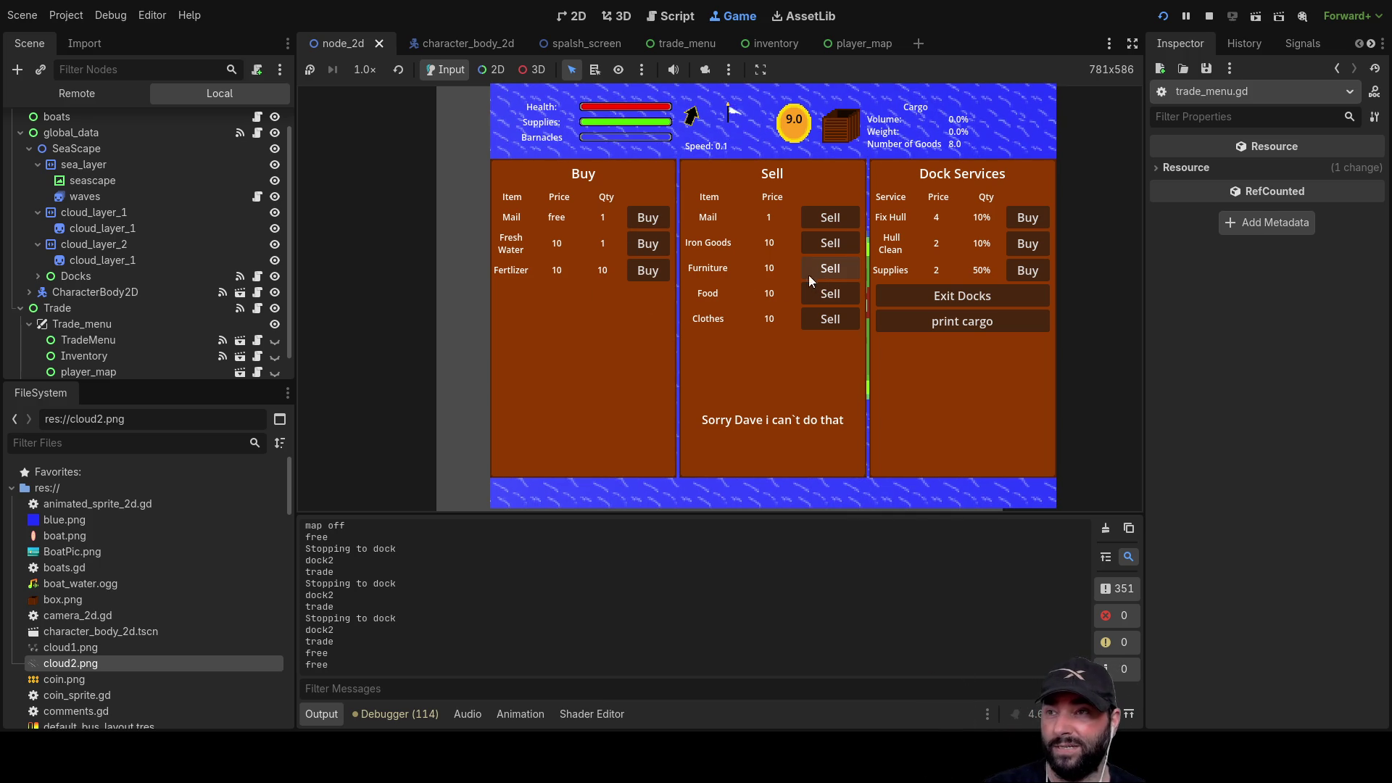
{"action": "left_click", "coordinate": [836, 215]}
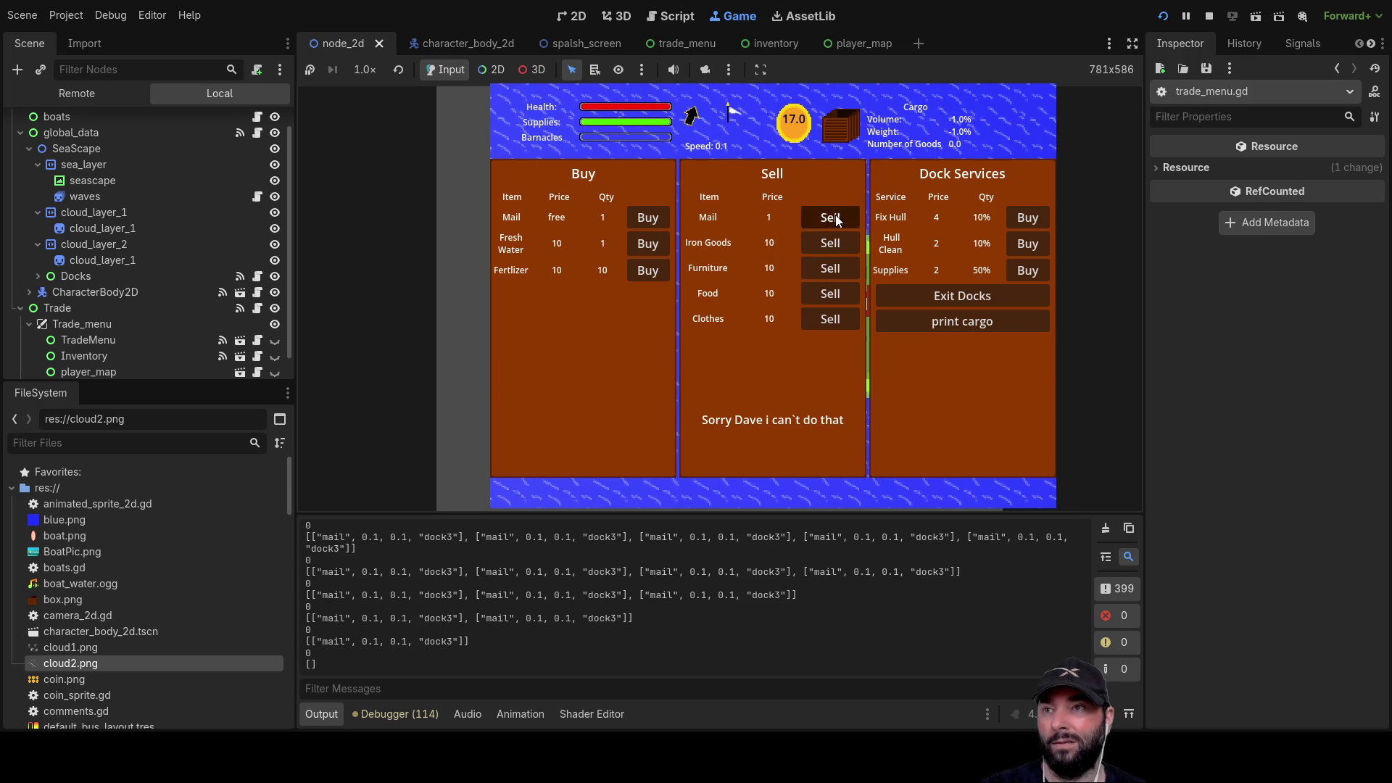
{"action": "left_click", "coordinate": [972, 294]}
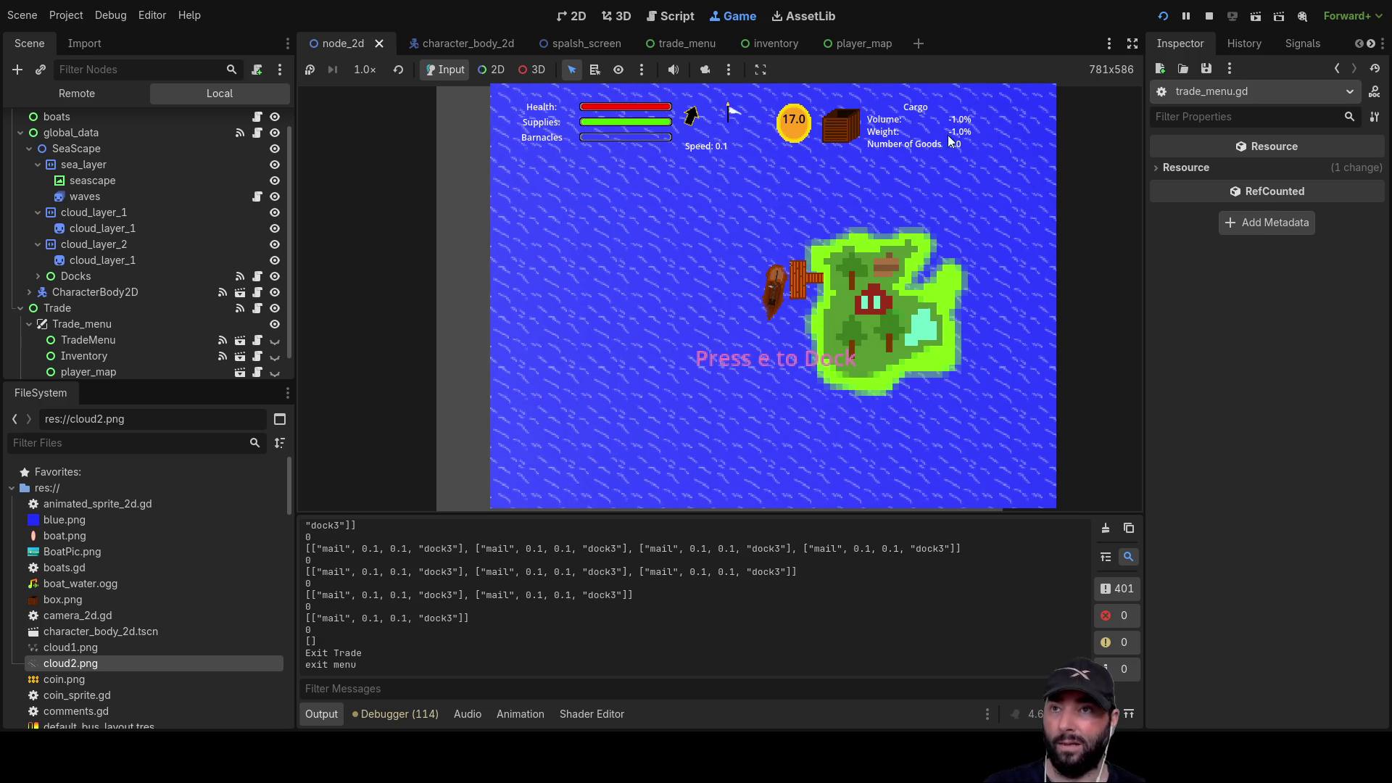
- Check the Cargo Hold listing is empty, then sail forward away from the island
{"action": "key", "text": "i"}
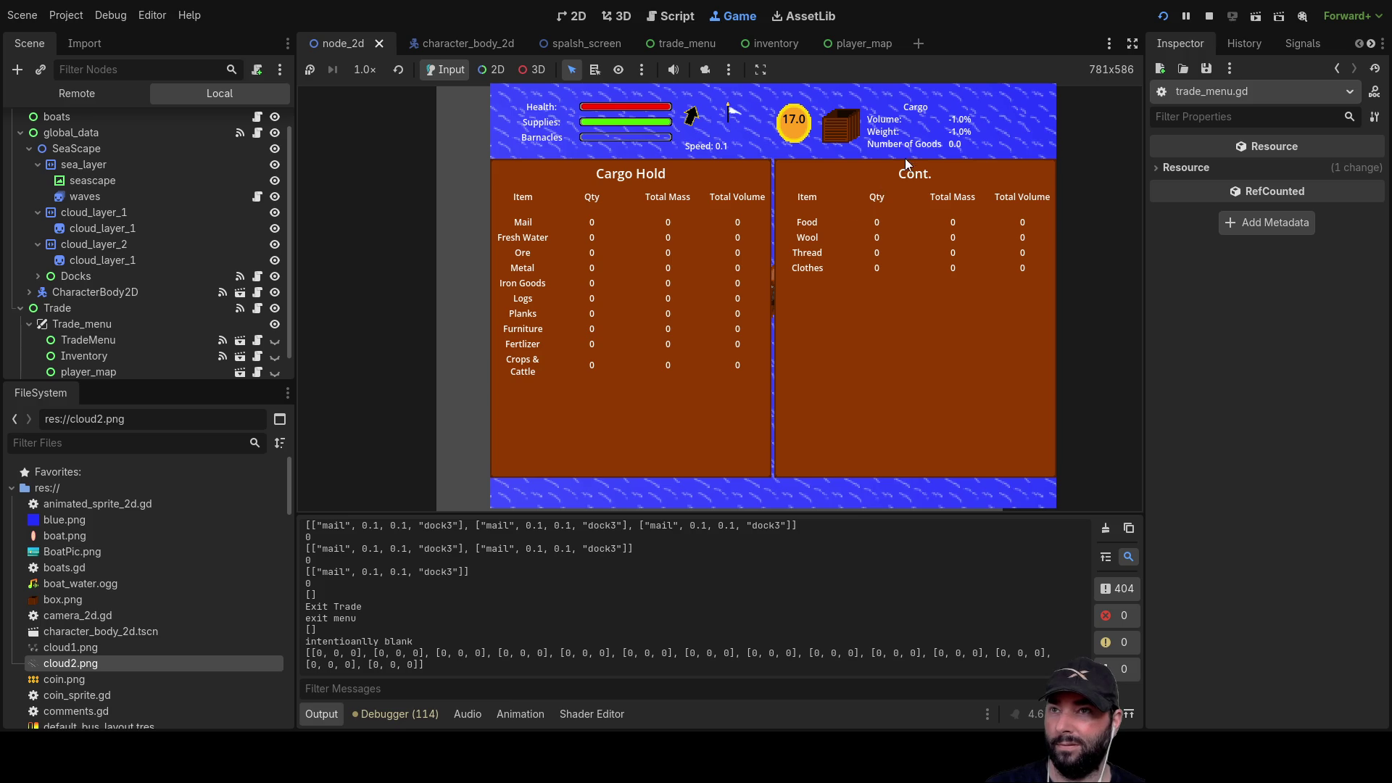
{"action": "key", "text": "i"}
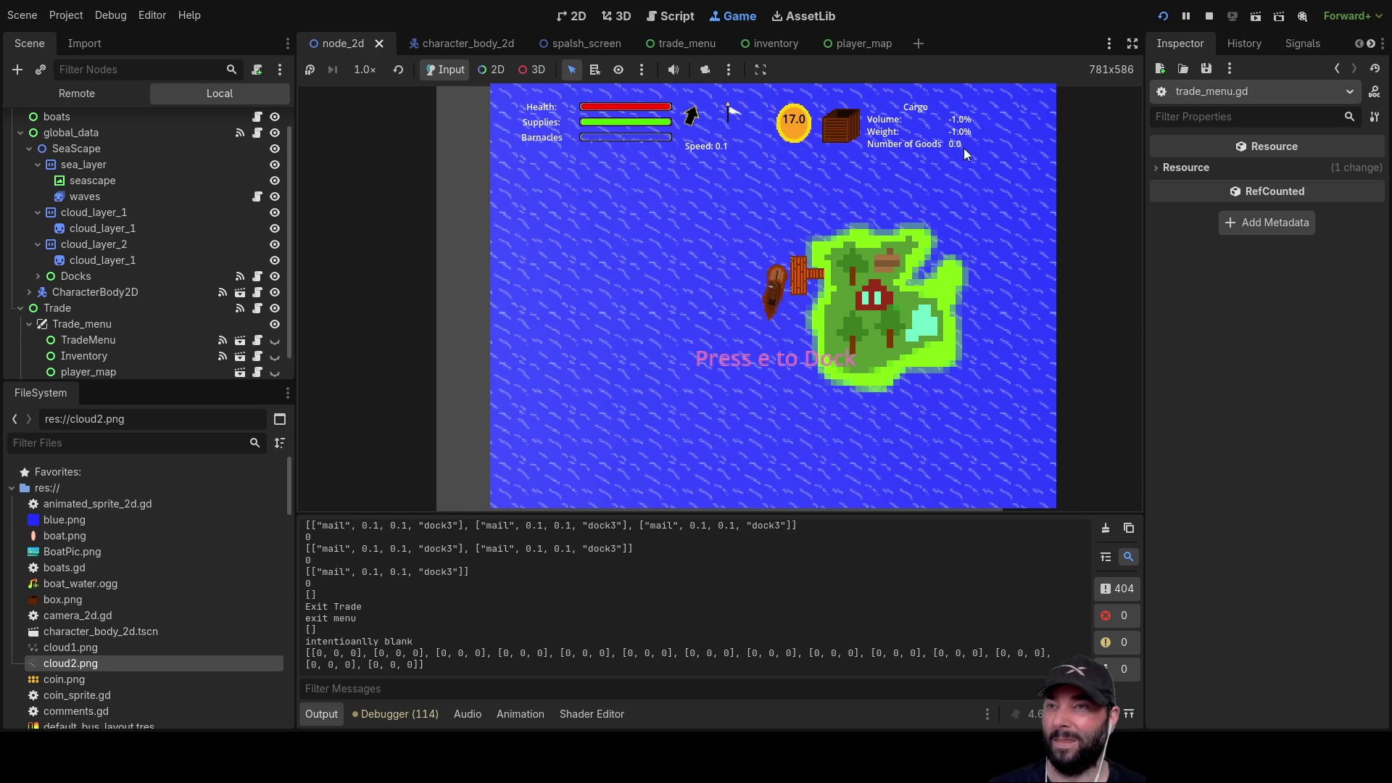
{"action": "key", "text": "e"}
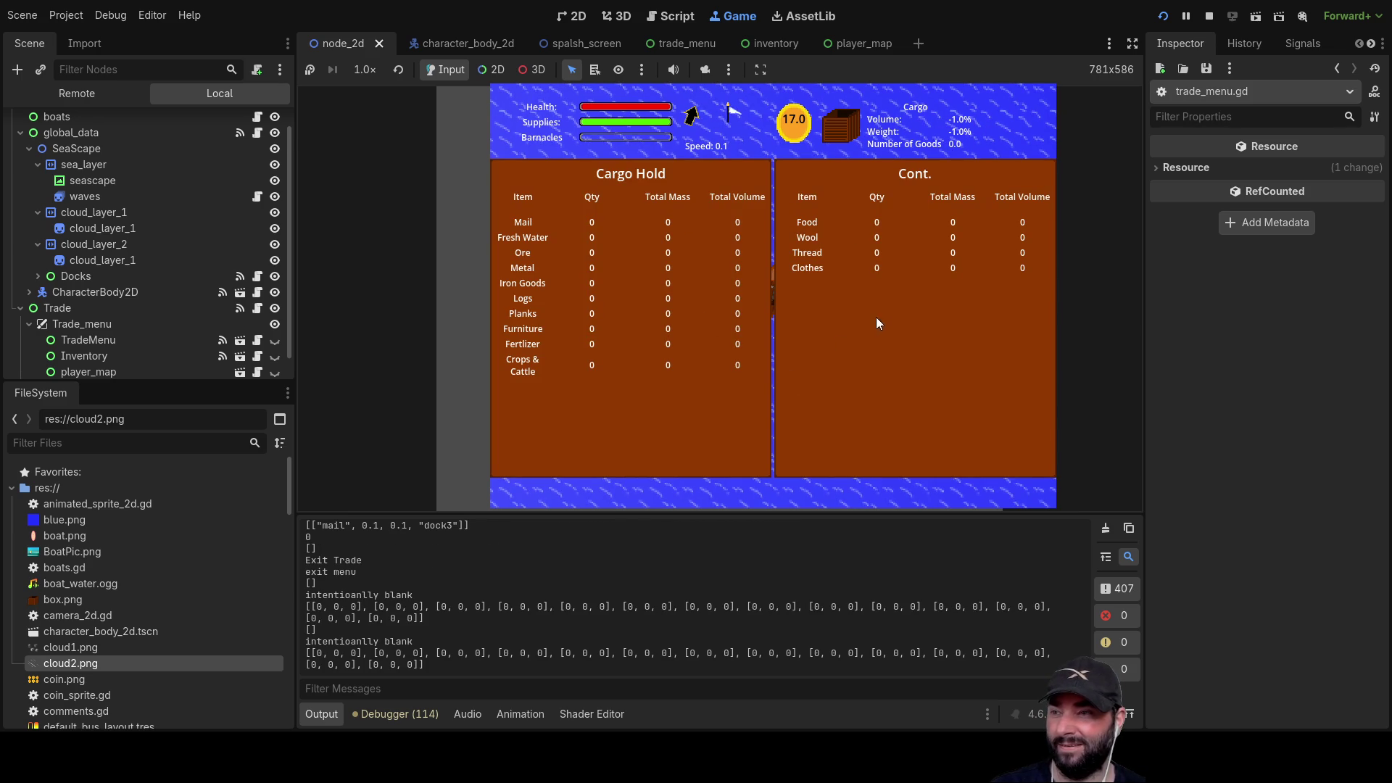
{"action": "key", "text": "e"}
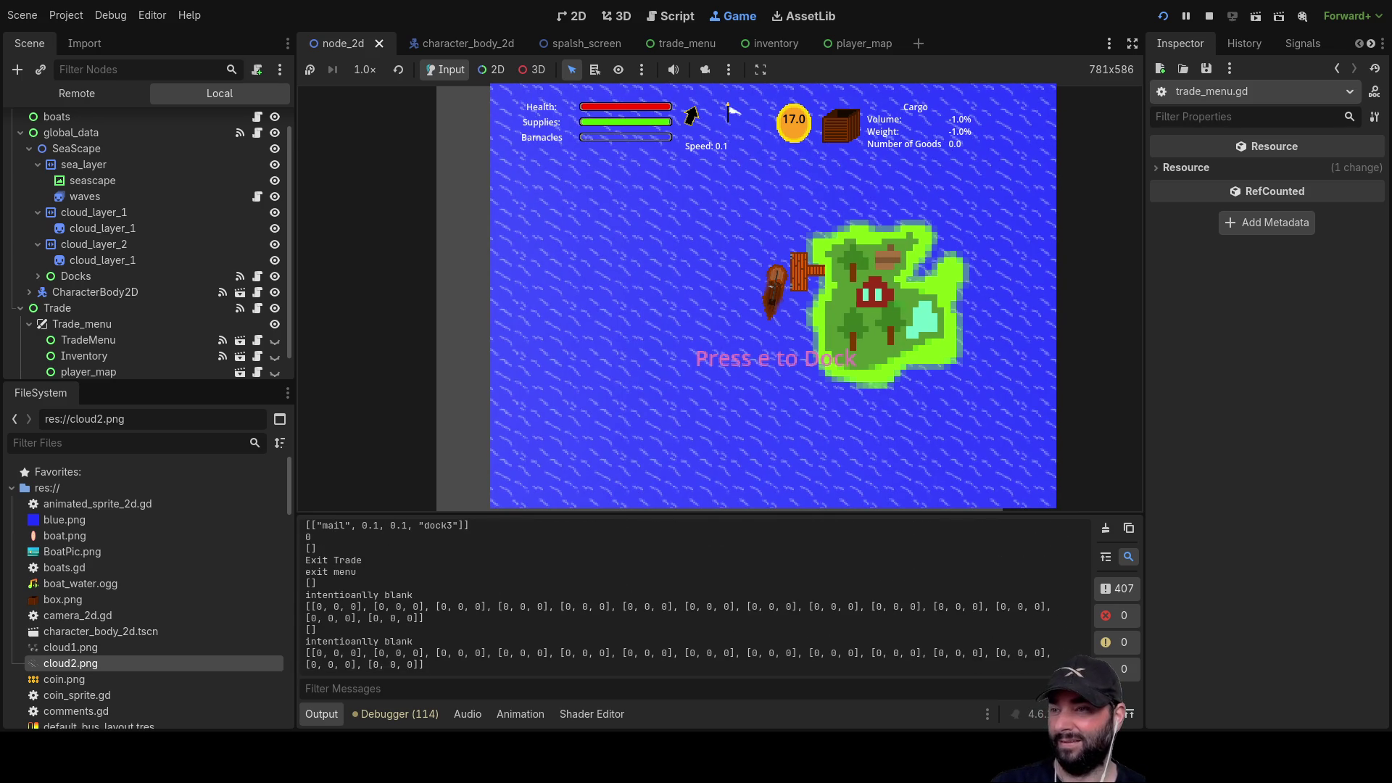
{"action": "key", "text": "e"}
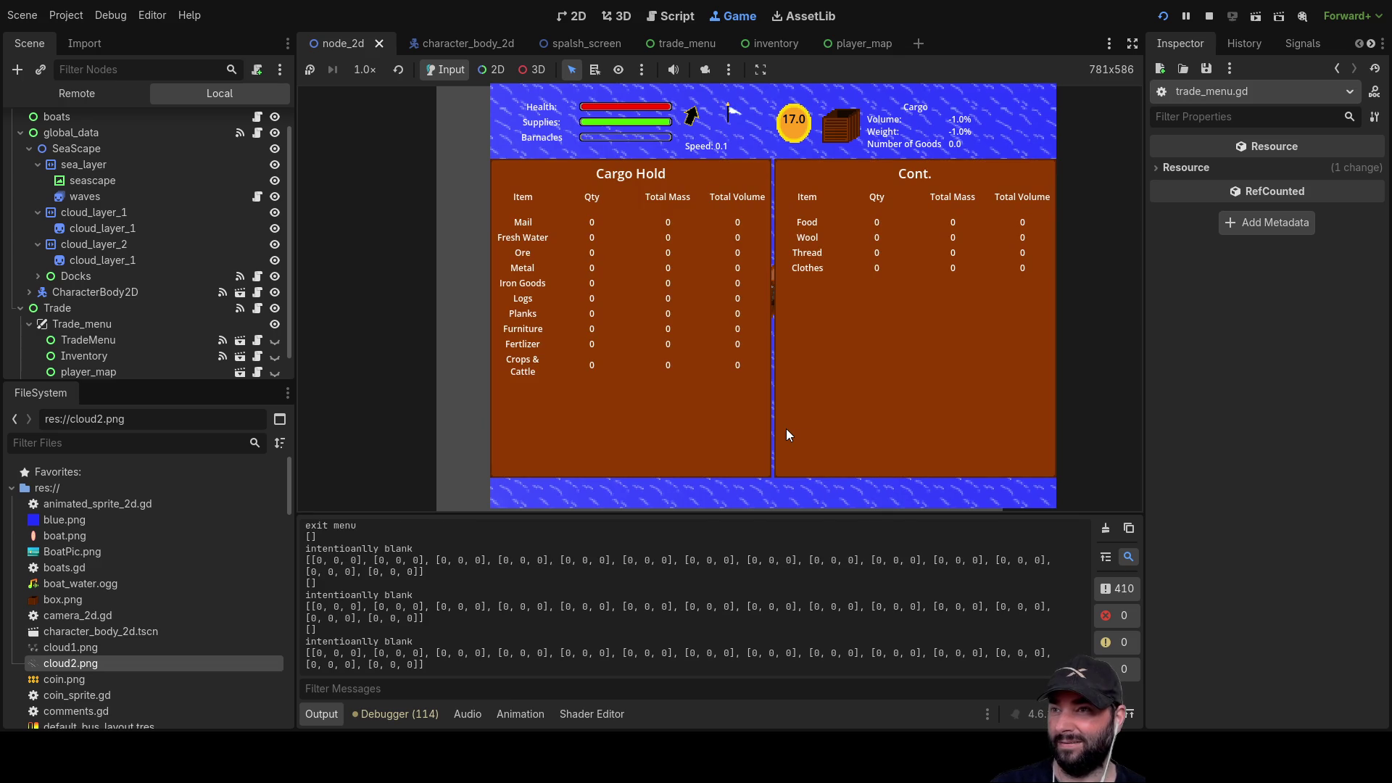
{"action": "key", "text": "e"}
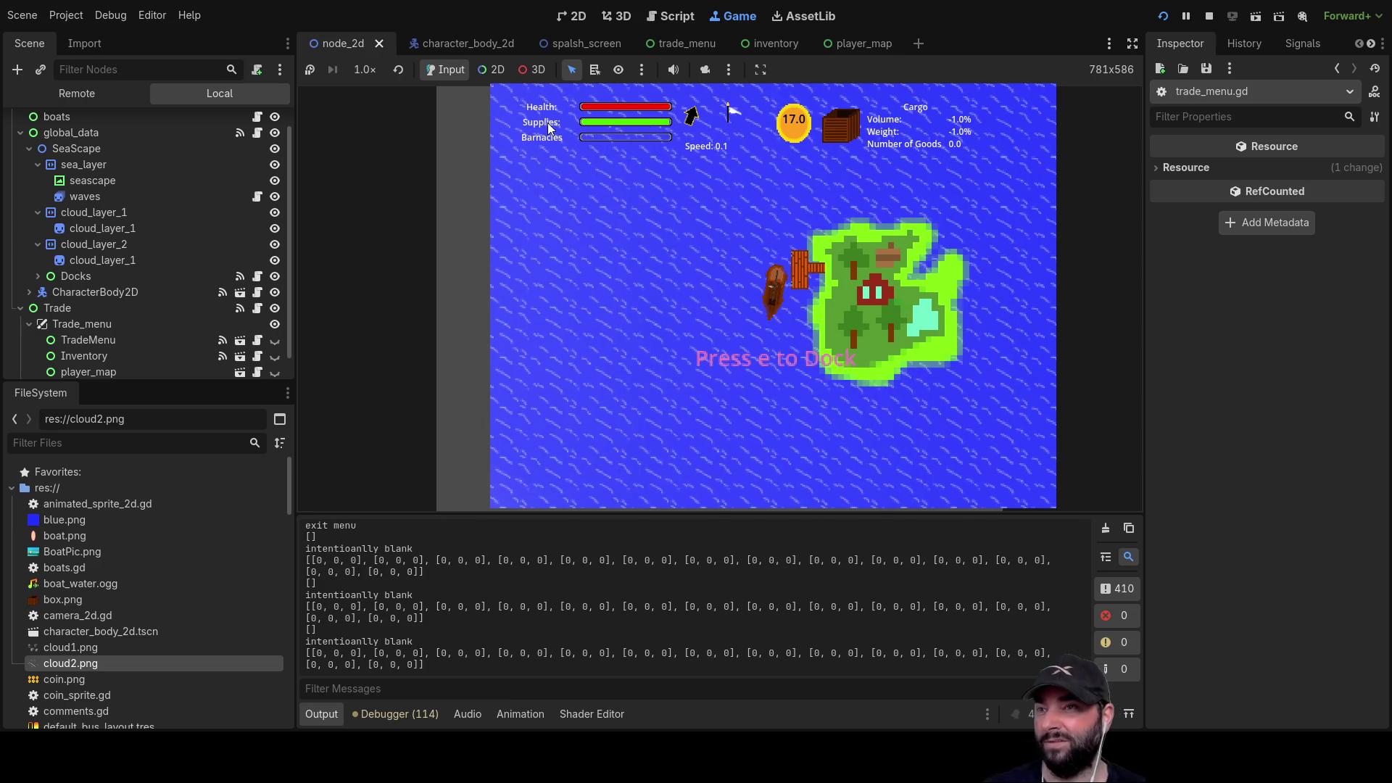
{"action": "key", "text": "w"}
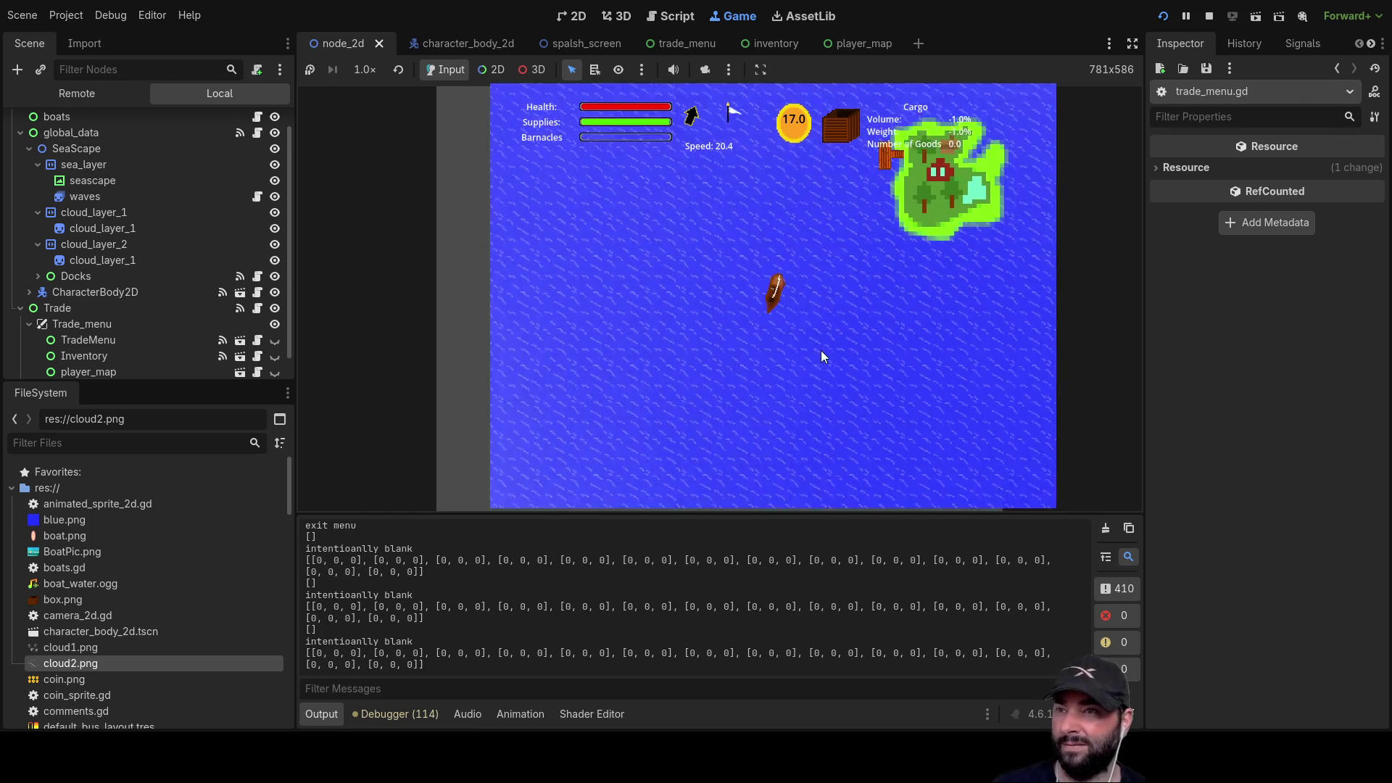
- Sail to the next dock with the map closed, buy goods up to 37, and exit
{"action": "scroll", "coordinate": [812, 341], "scroll_direction": "up", "scroll_amount": 3}
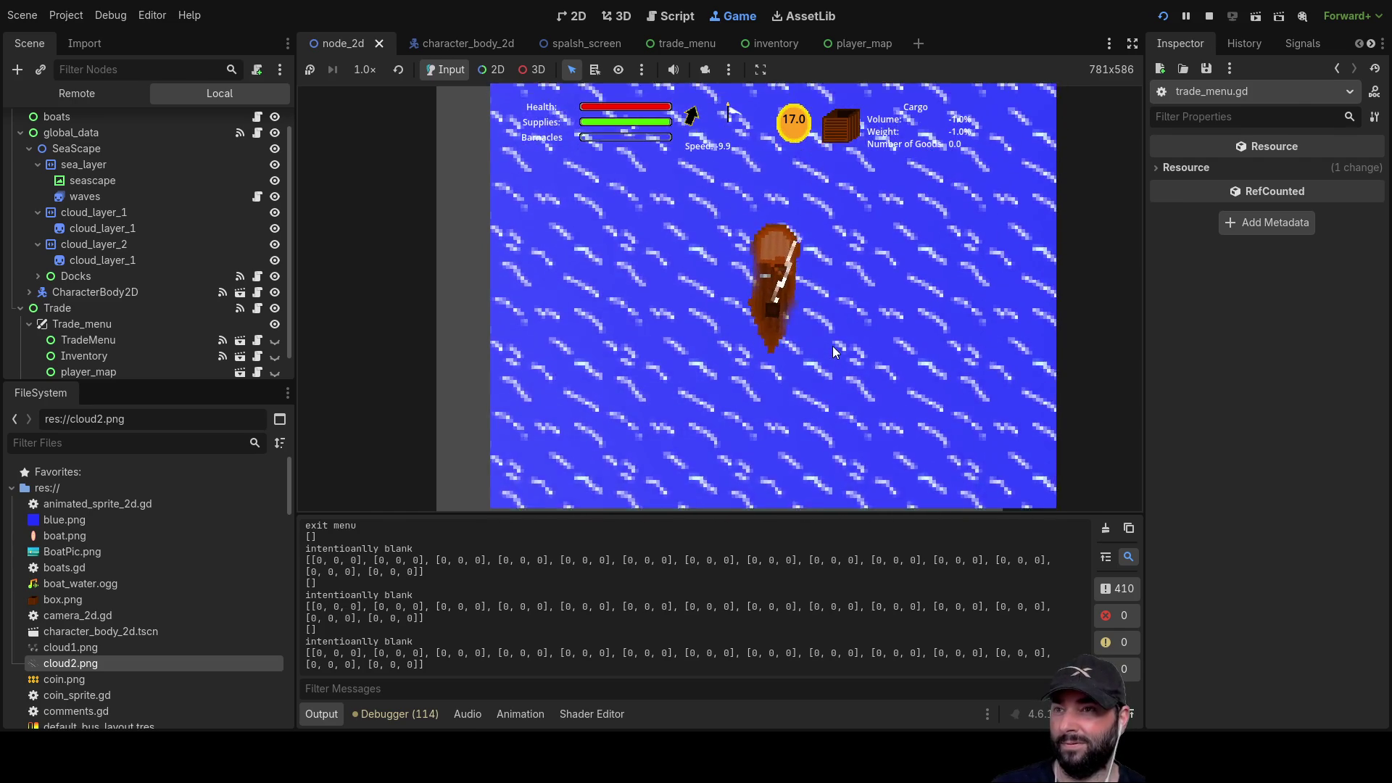
{"action": "scroll", "coordinate": [832, 346], "scroll_direction": "down", "scroll_amount": 5}
{"action": "key", "text": "w"}
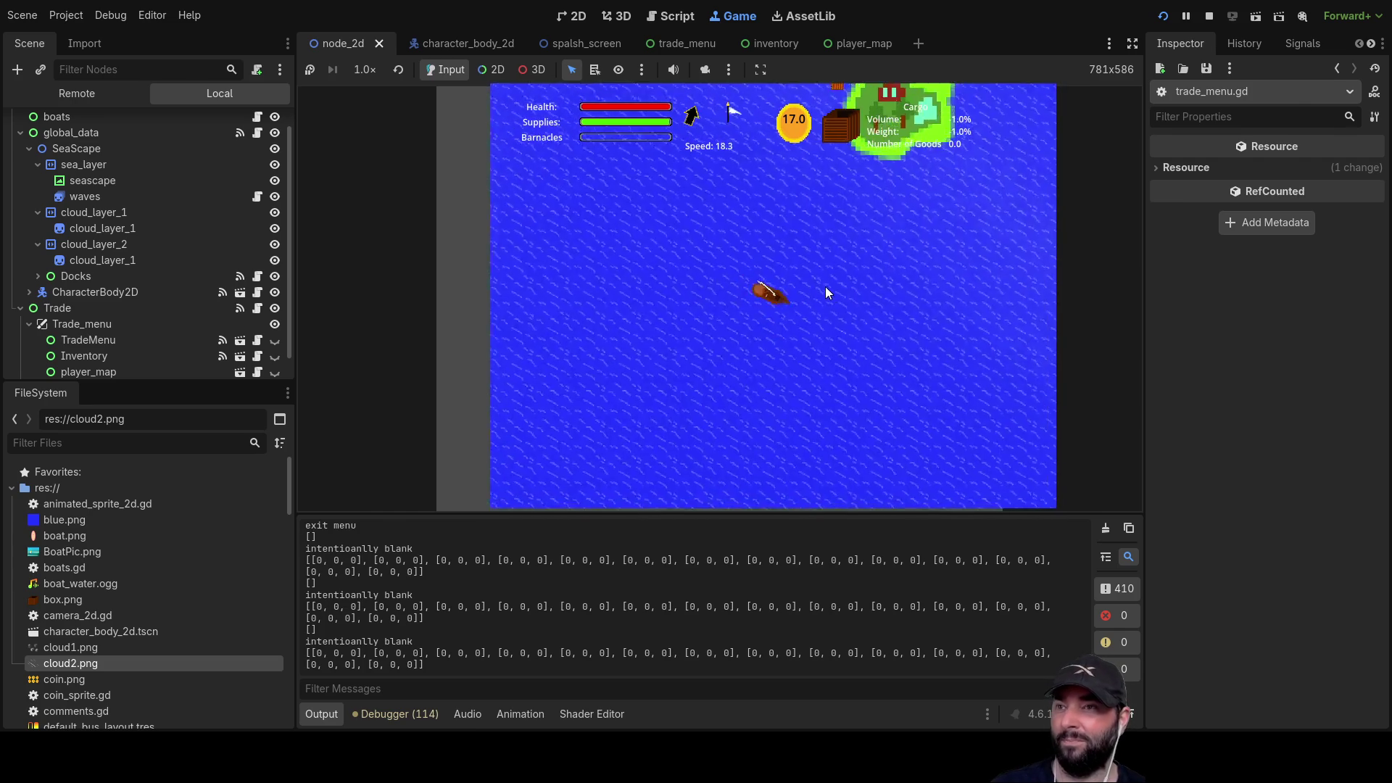
{"action": "scroll", "coordinate": [898, 330], "scroll_direction": "down", "scroll_amount": 2}
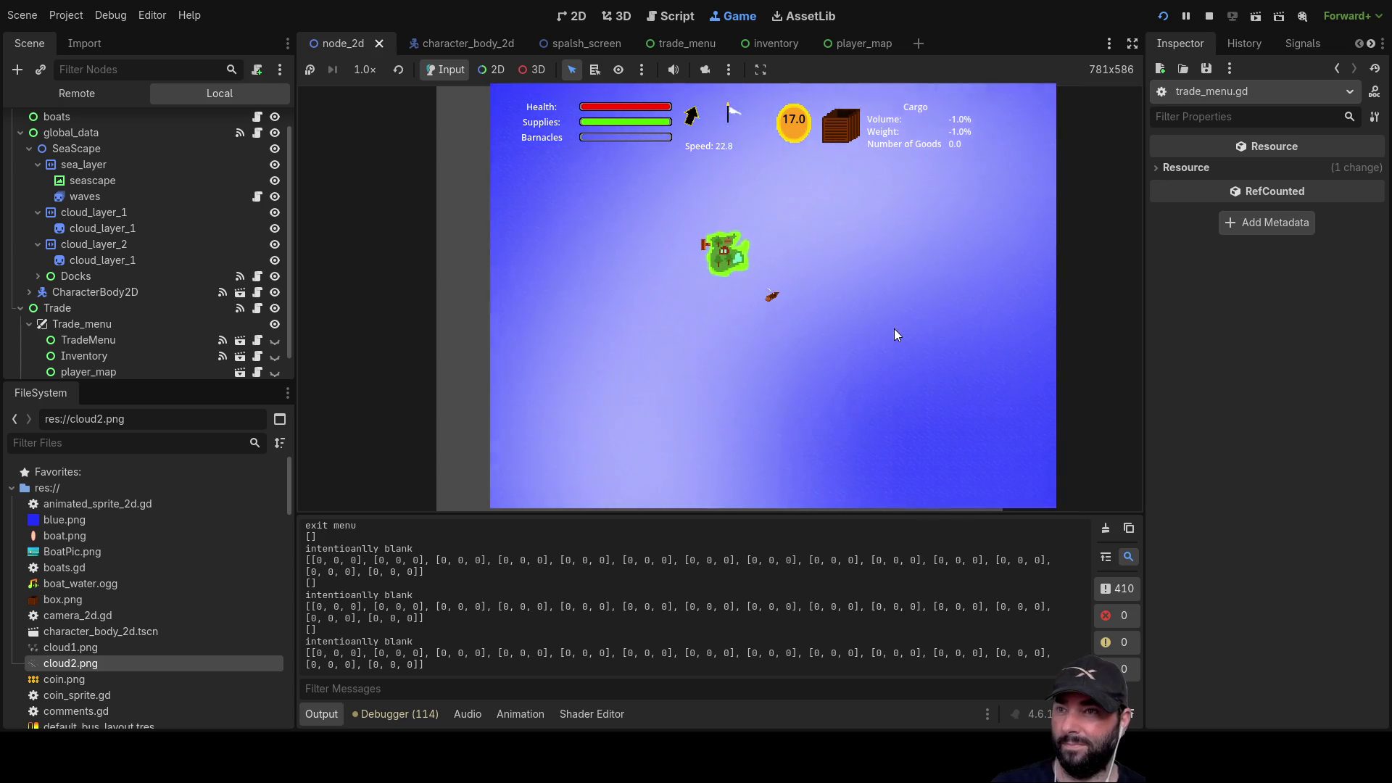
{"action": "scroll", "coordinate": [894, 333], "scroll_direction": "down", "scroll_amount": 2}
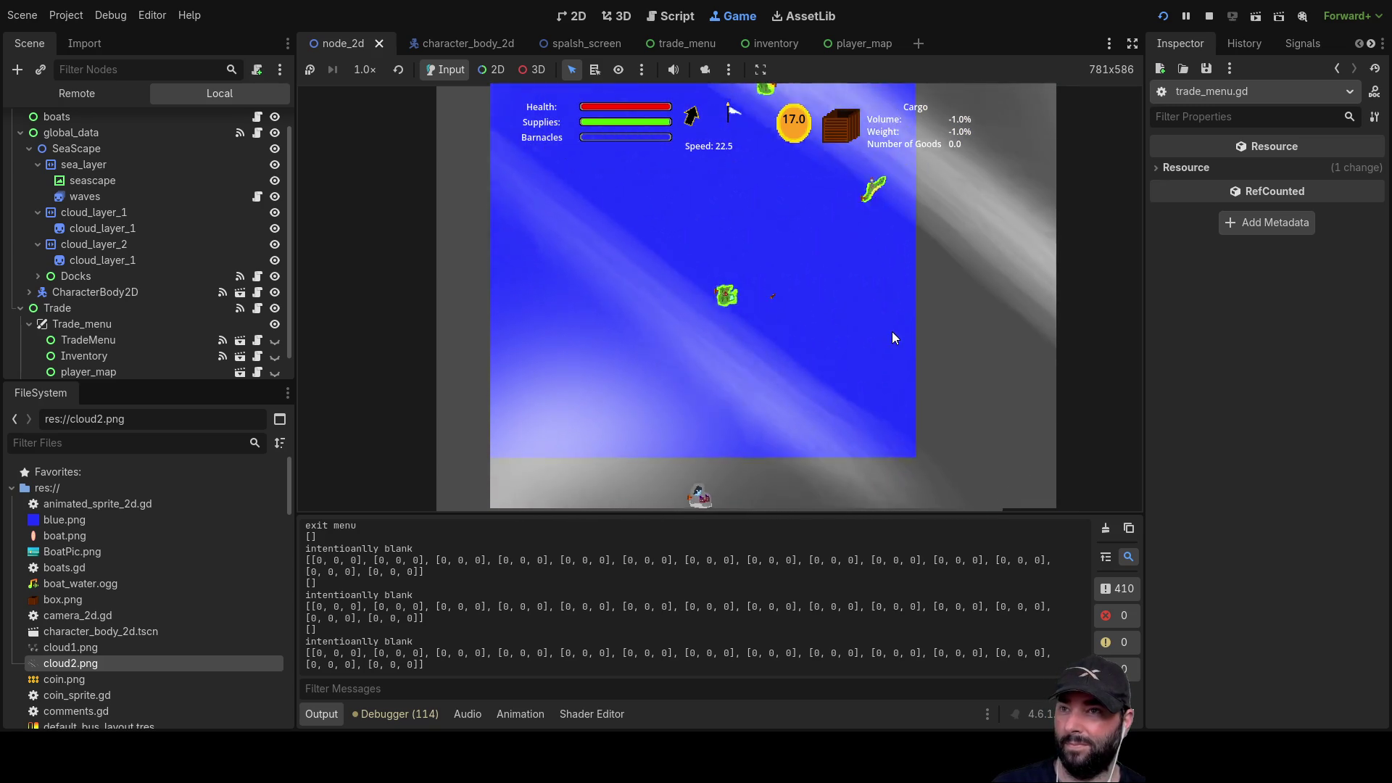
{"action": "scroll", "coordinate": [889, 332], "scroll_direction": "up", "scroll_amount": 4}
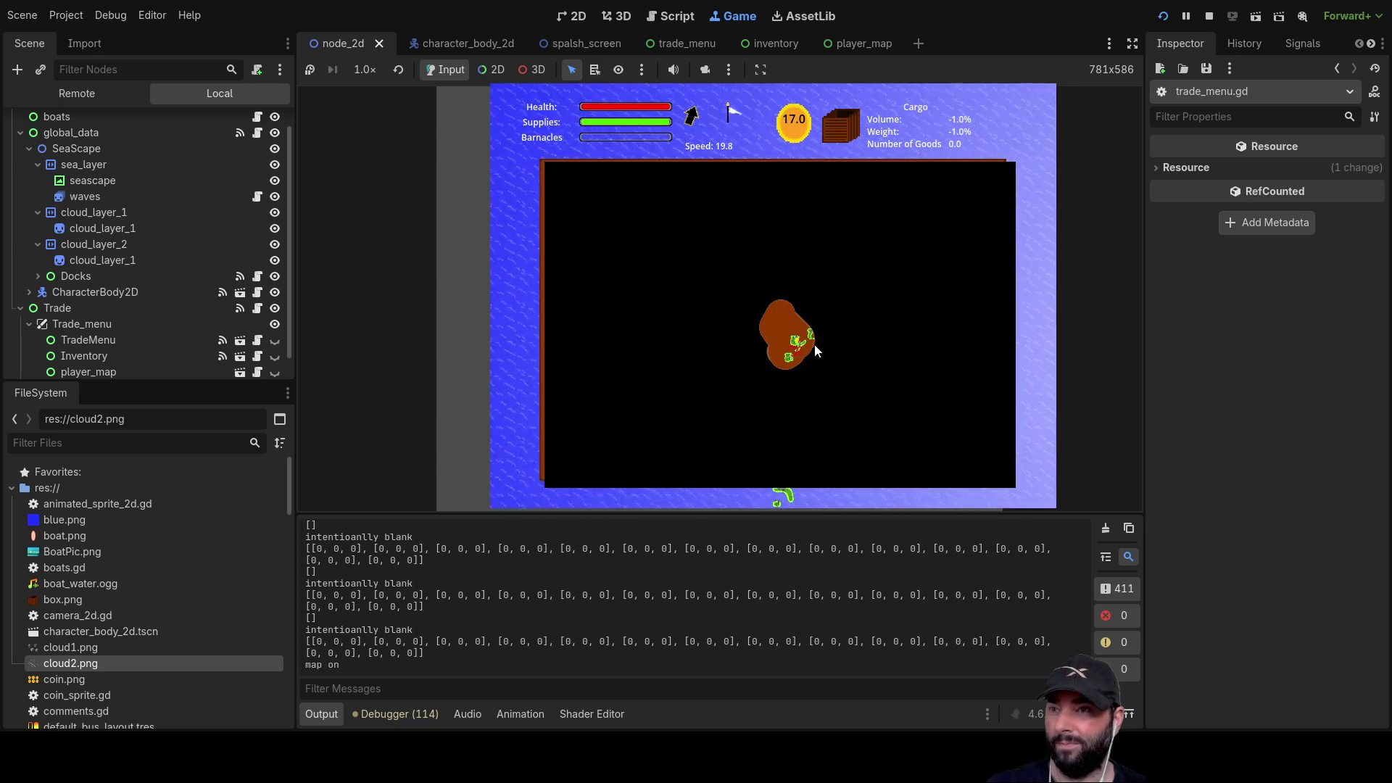
{"action": "key", "text": "m"}
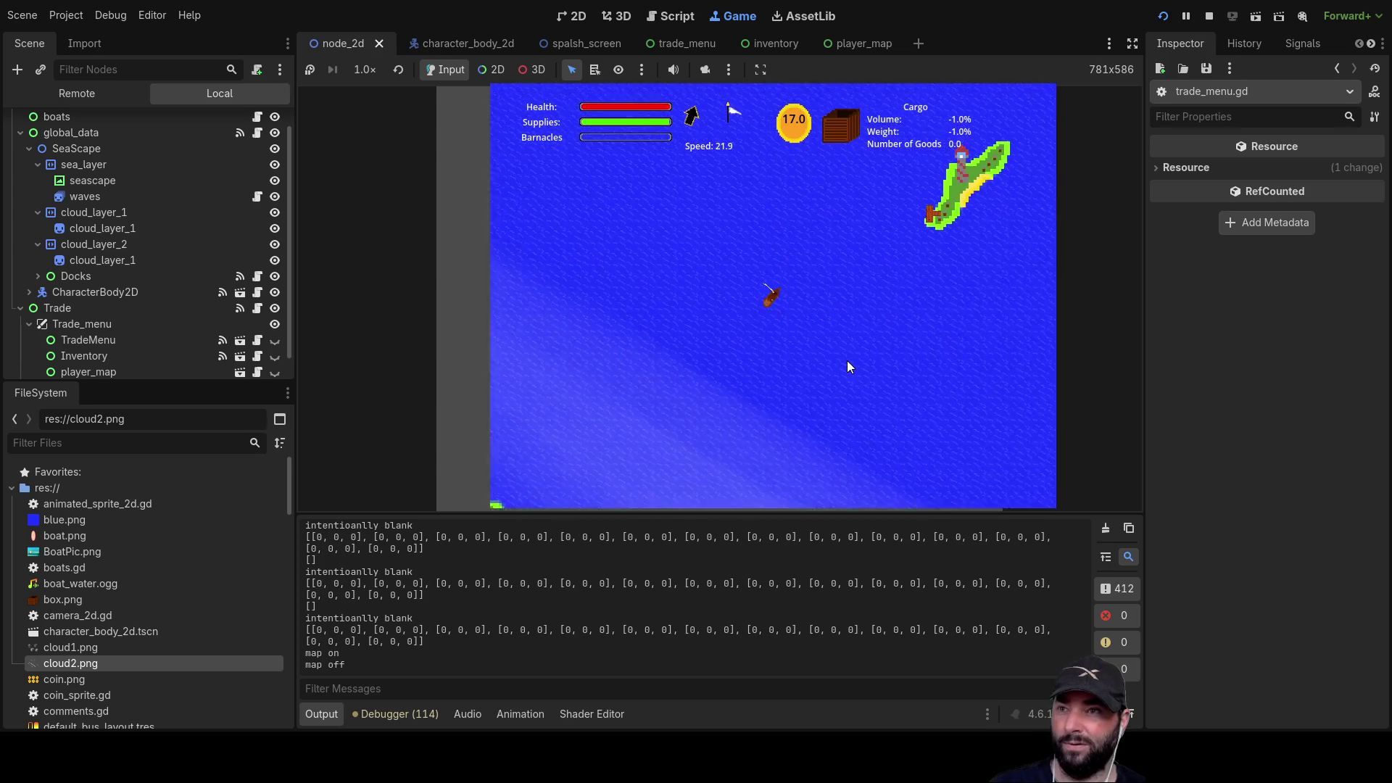
{"action": "scroll", "coordinate": [849, 366], "scroll_direction": "down", "scroll_amount": 5}
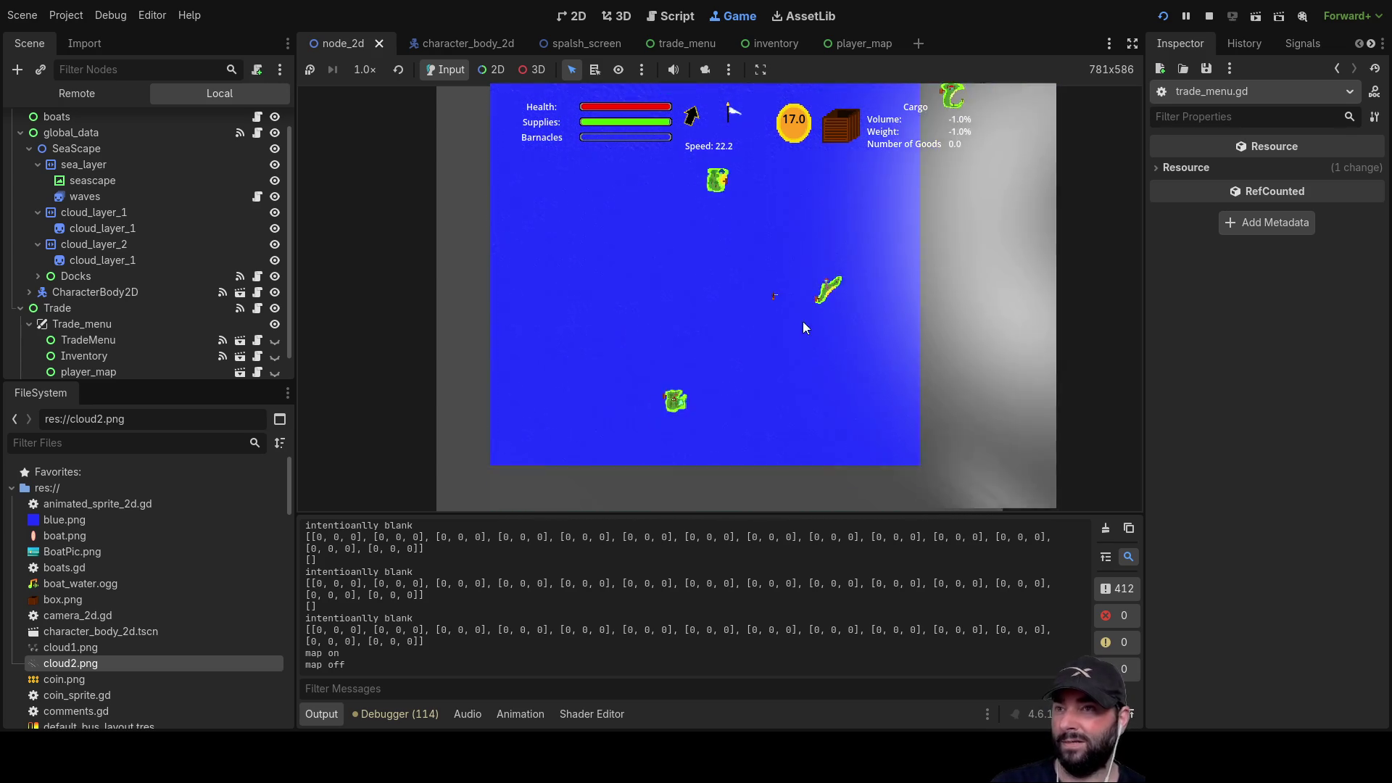
{"action": "scroll", "coordinate": [803, 328], "scroll_direction": "down", "scroll_amount": 6}
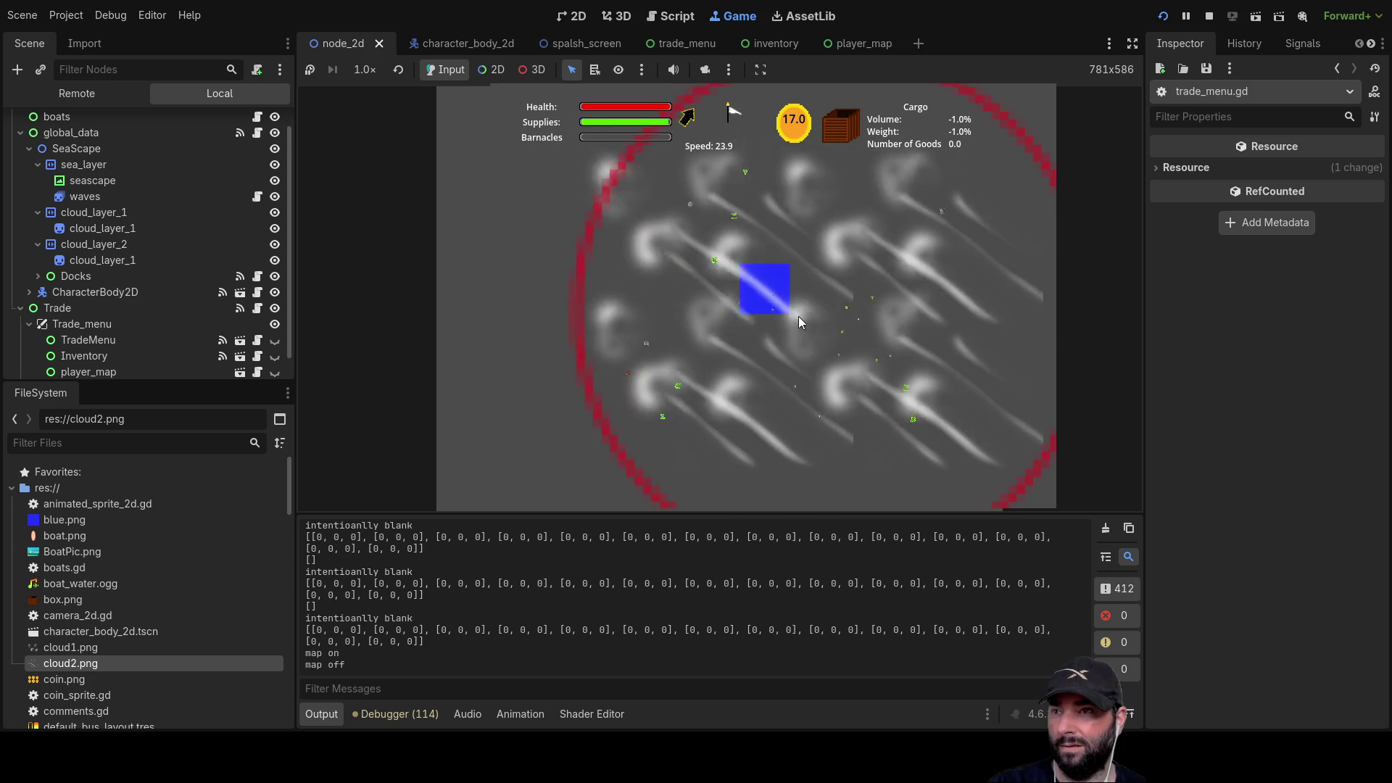
{"action": "scroll", "coordinate": [799, 317], "scroll_direction": "up", "scroll_amount": 6}
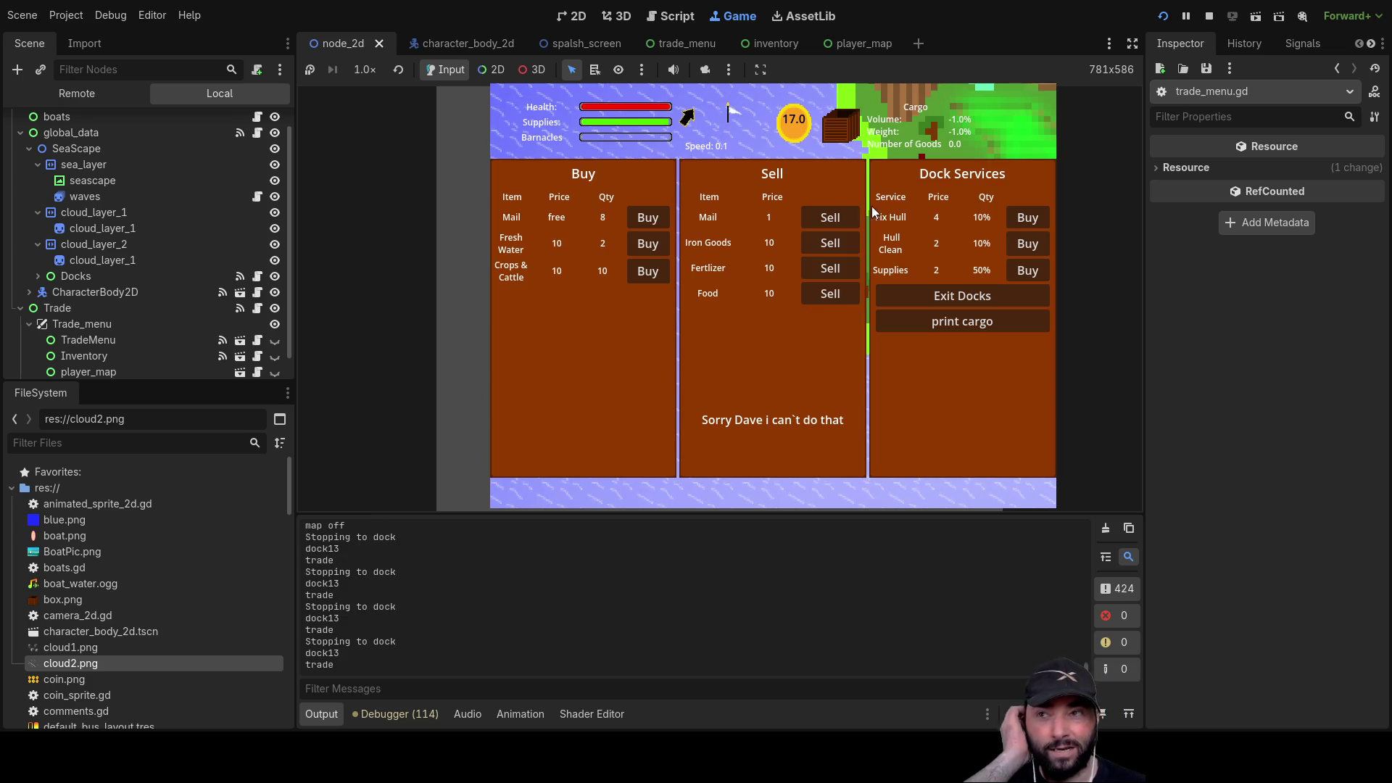
{"action": "left_click", "coordinate": [643, 275]}
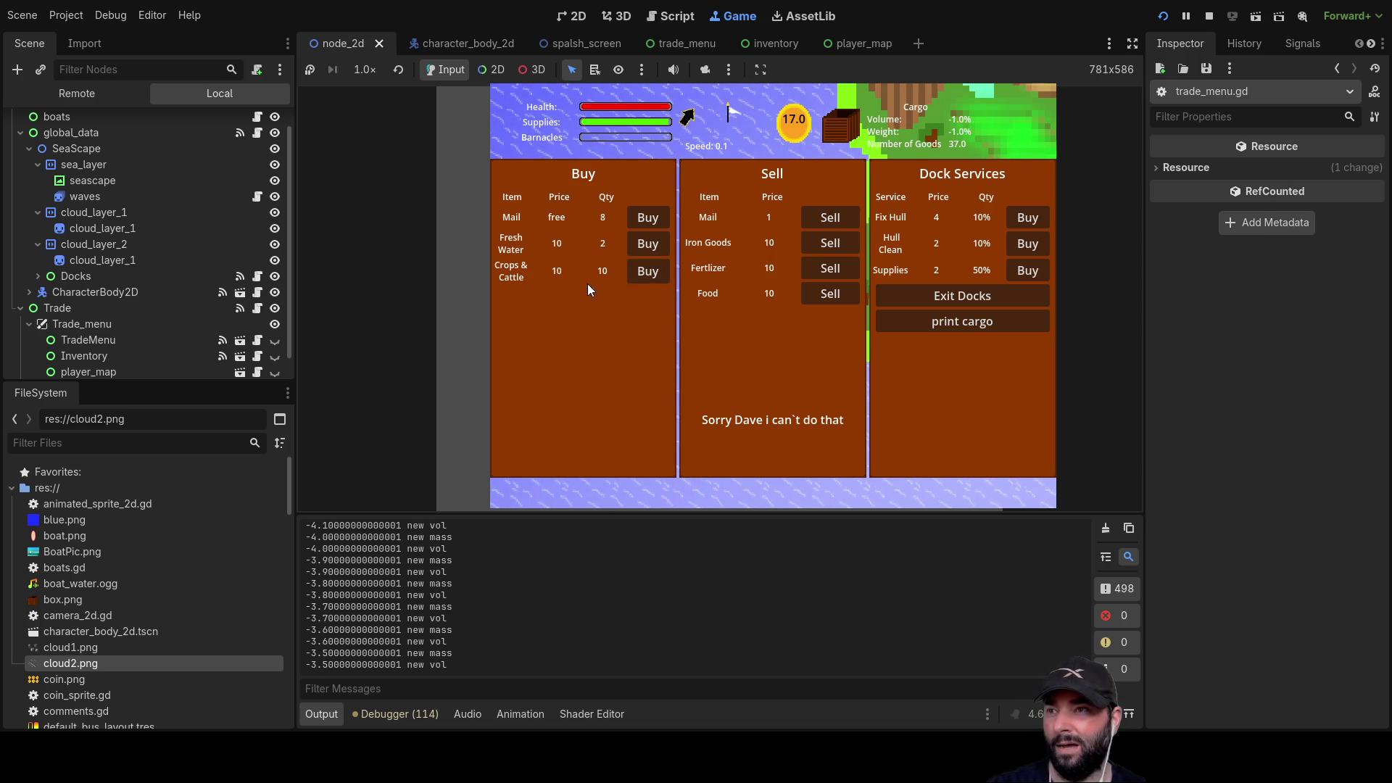
{"action": "left_click", "coordinate": [987, 288]}
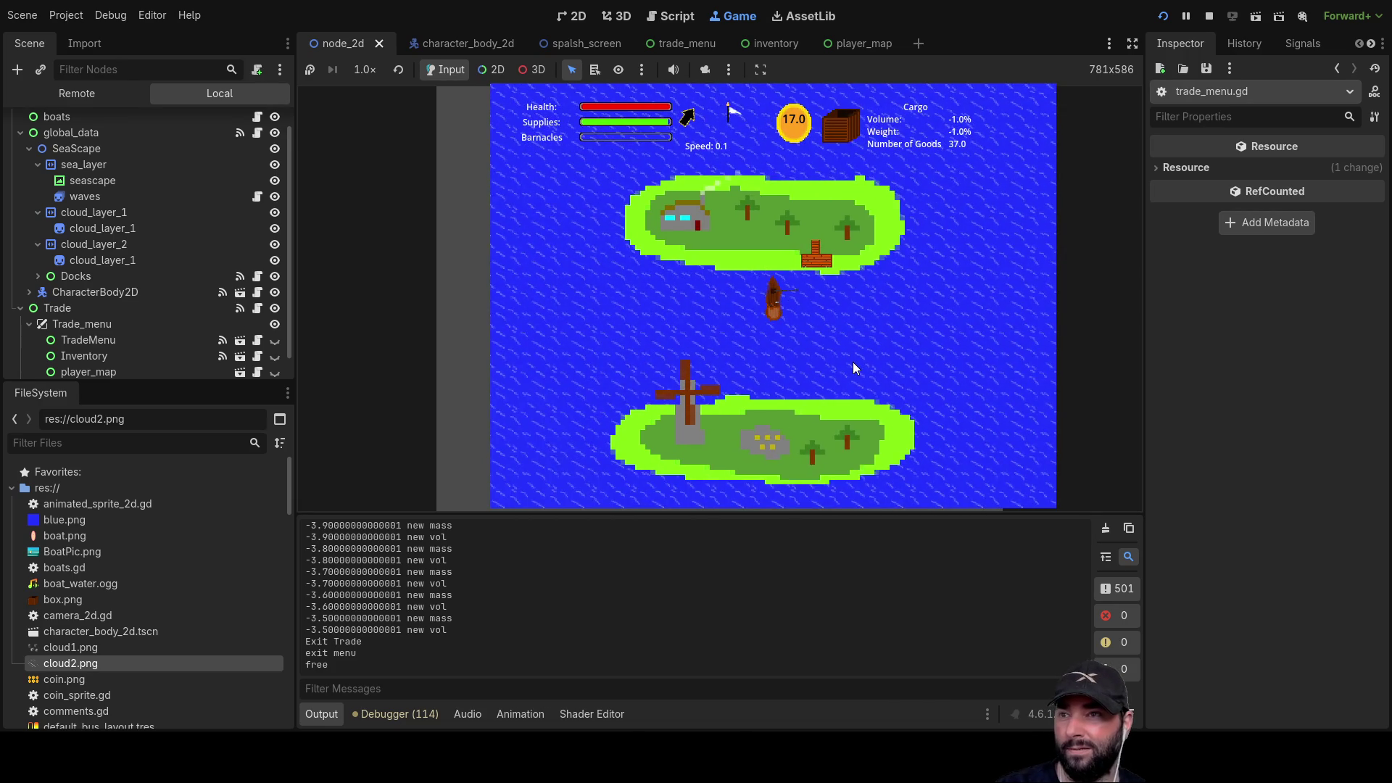
- Dock and buy the one Food and one Mail on offer, then exit the dock
{"action": "key", "text": "e"}
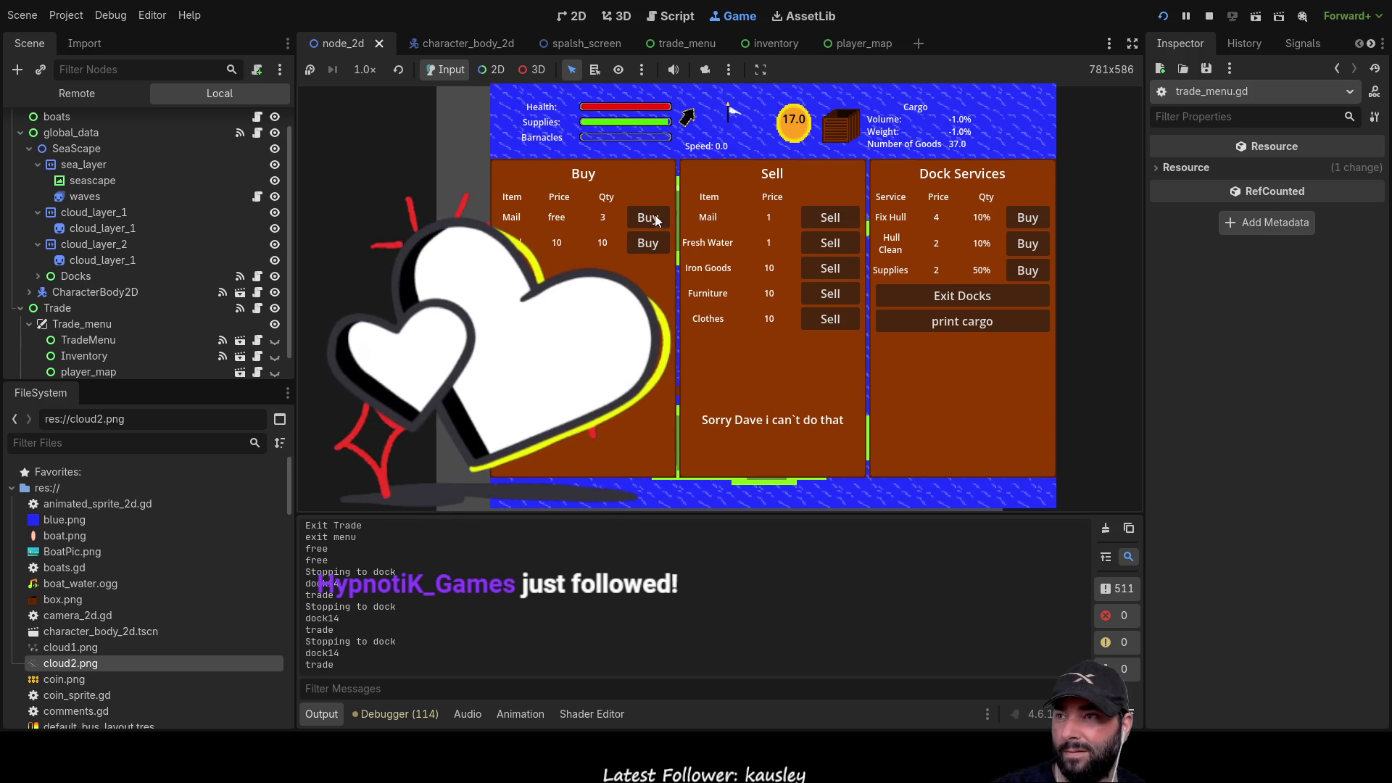
{"action": "left_click", "coordinate": [646, 246]}
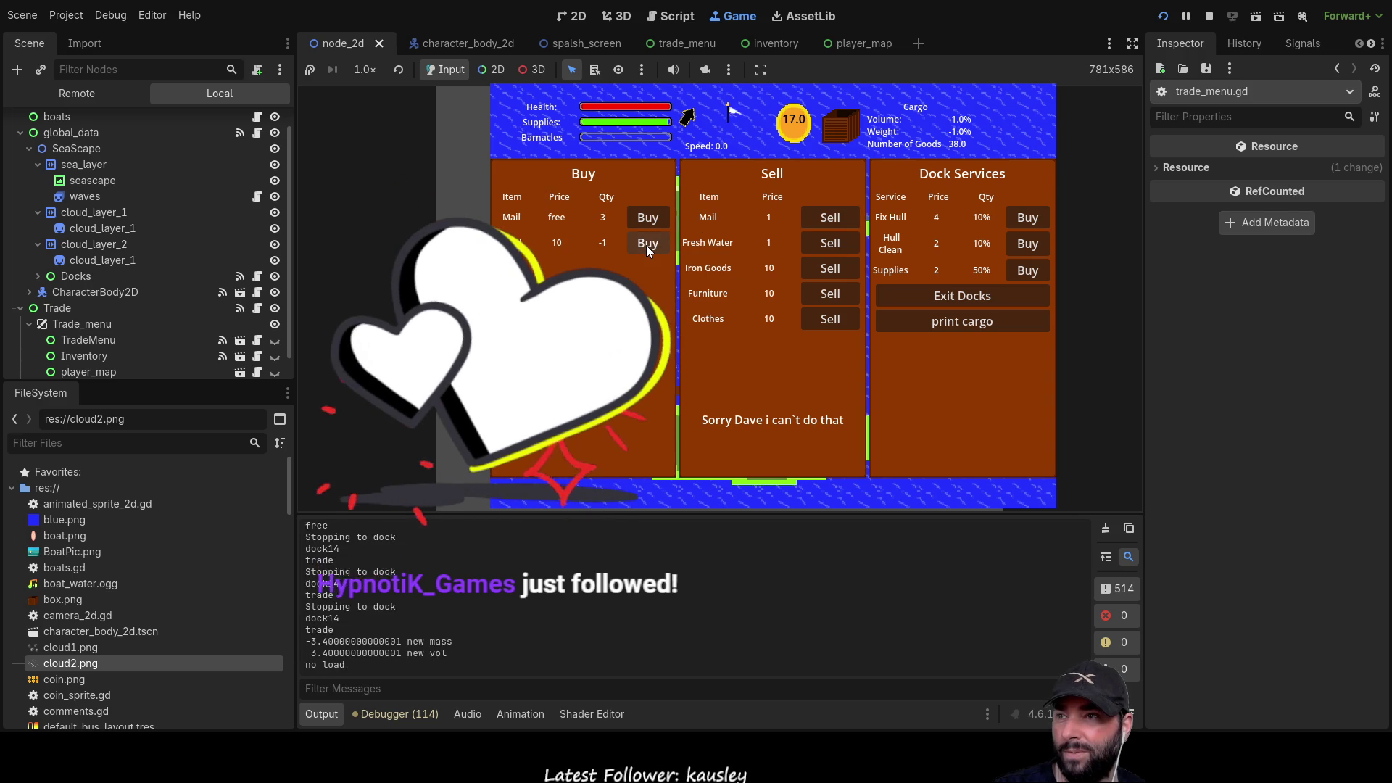
{"action": "left_click", "coordinate": [647, 245]}
{"action": "left_click", "coordinate": [647, 245]}
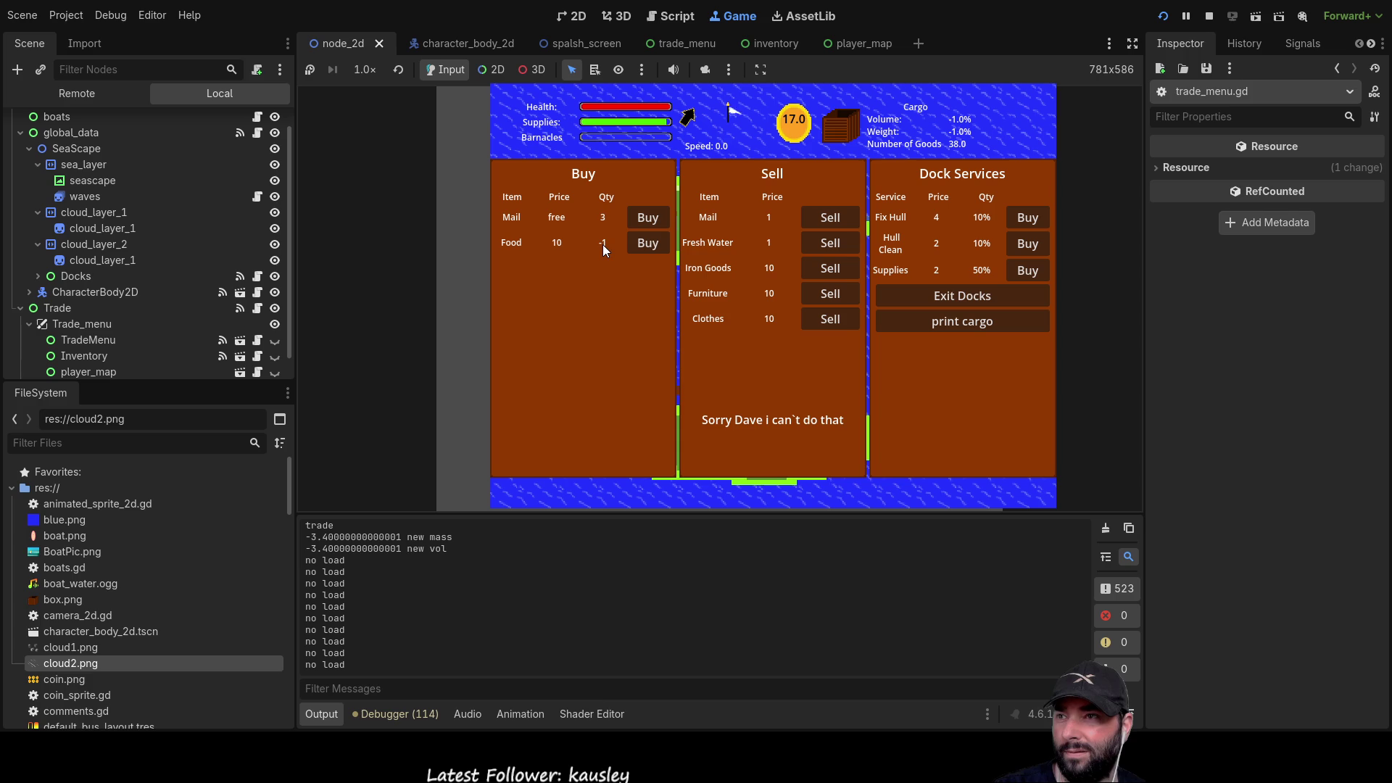
{"action": "left_click", "coordinate": [656, 222]}
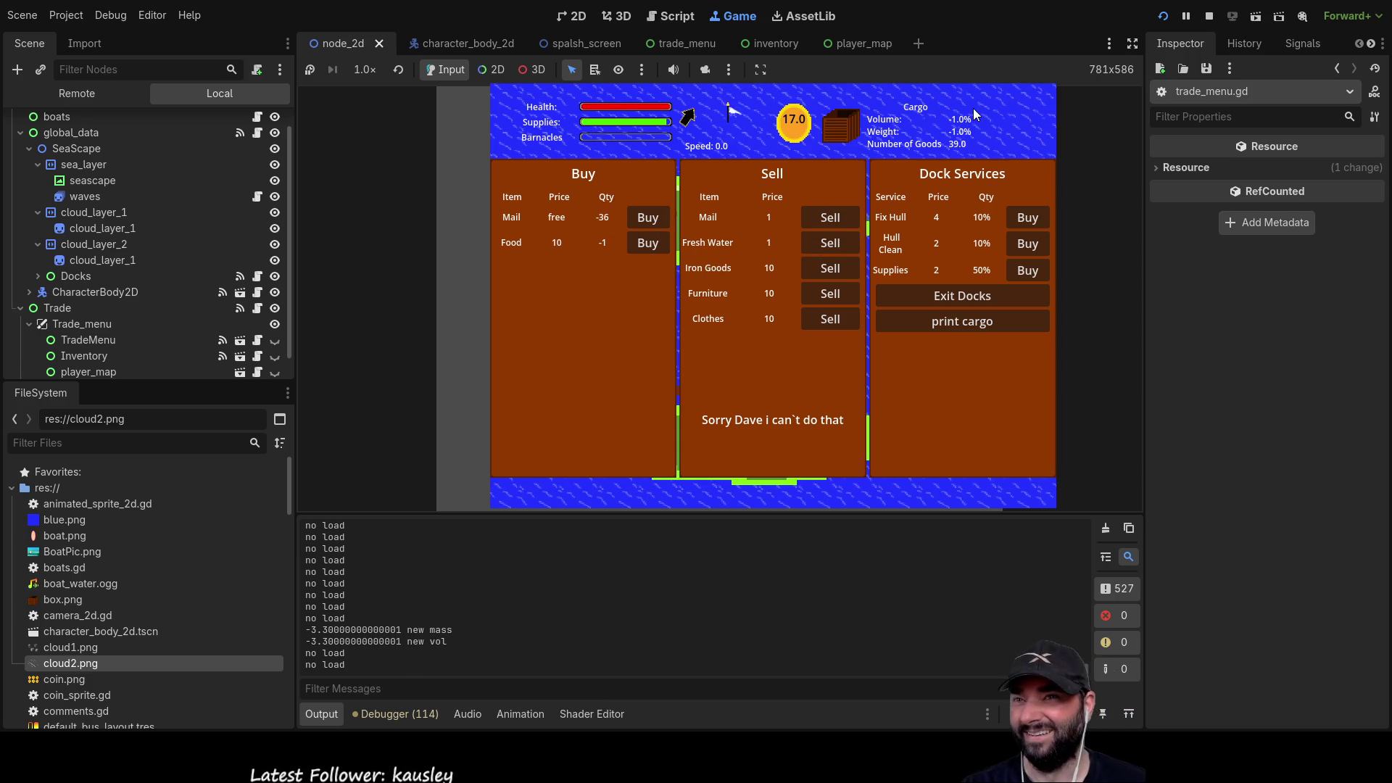
{"action": "left_click", "coordinate": [987, 300]}
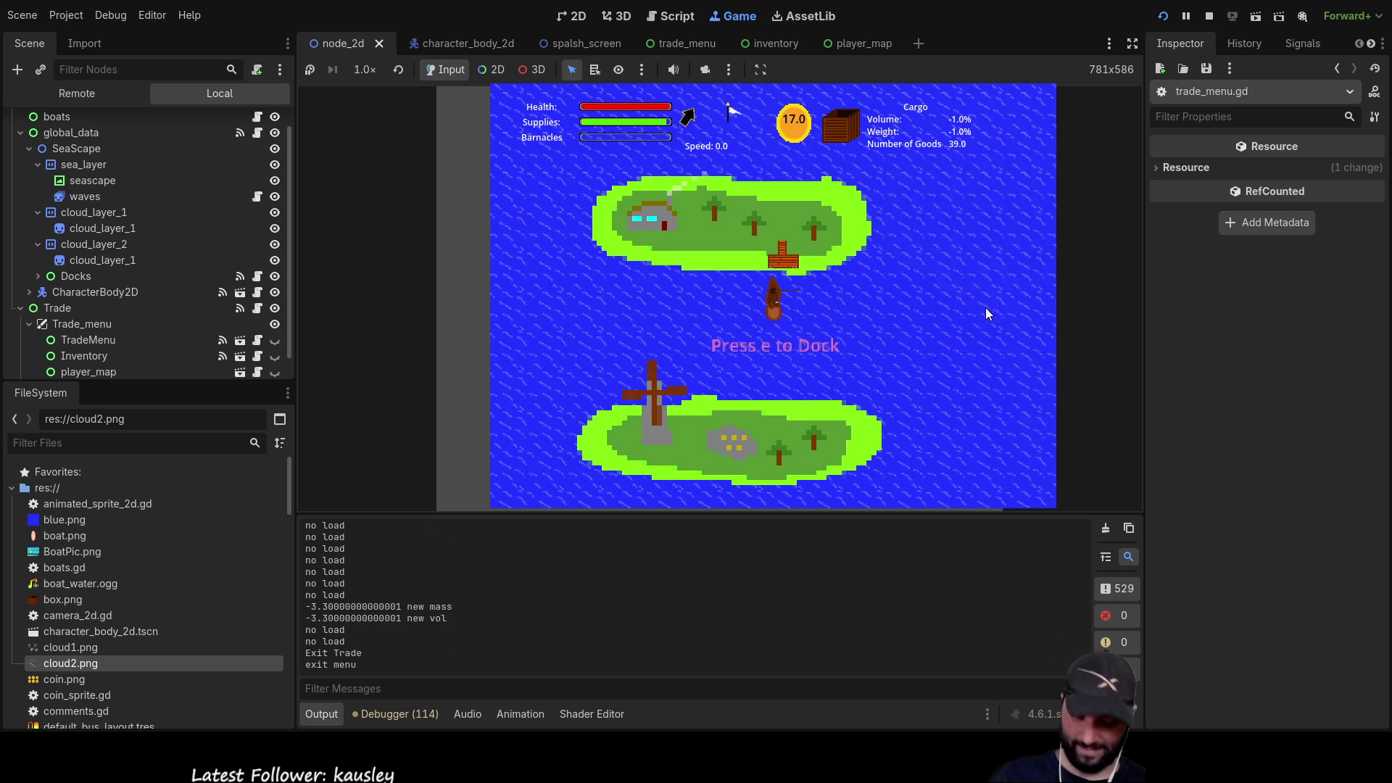
- Check the Cargo Hold lists 1 Mail and 1 Food, redocking briefly in between
{"action": "key", "text": "e"}
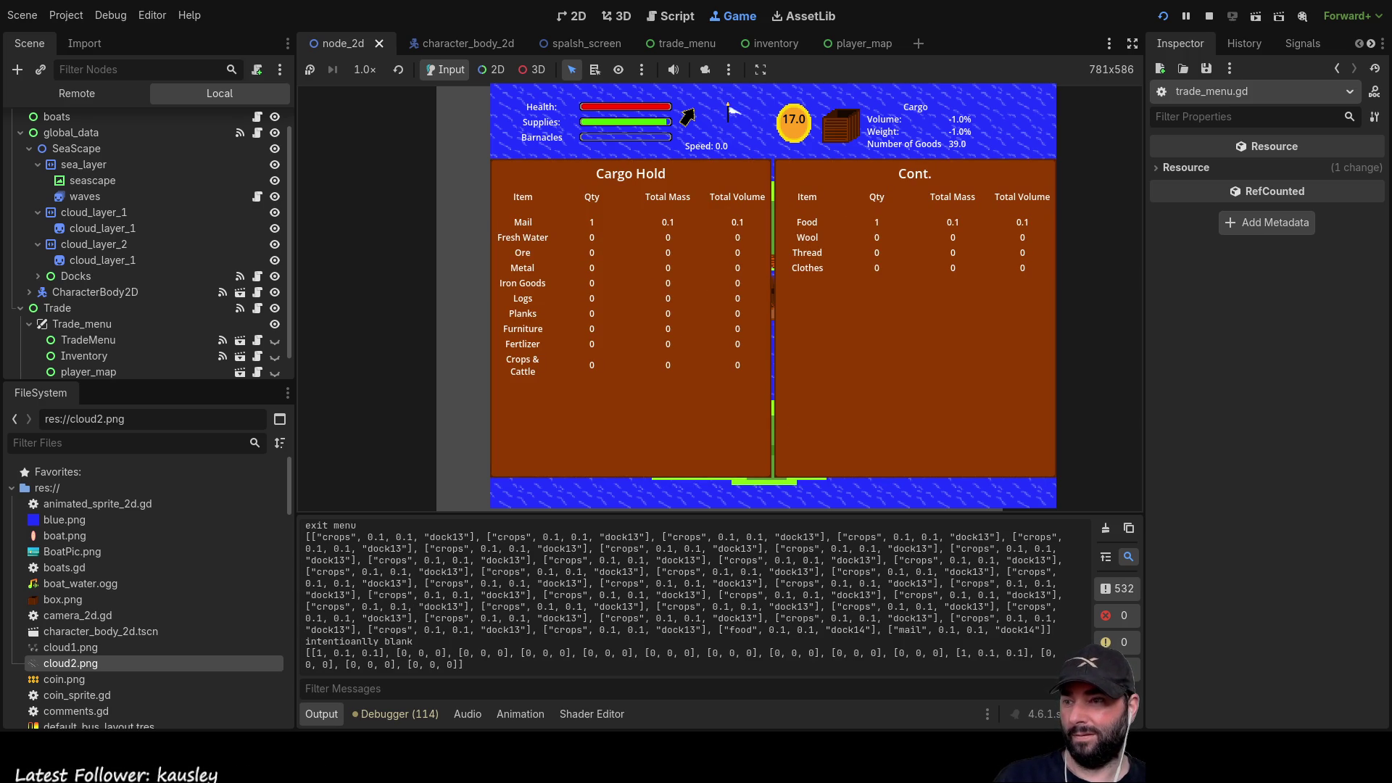
{"action": "key", "text": "e"}
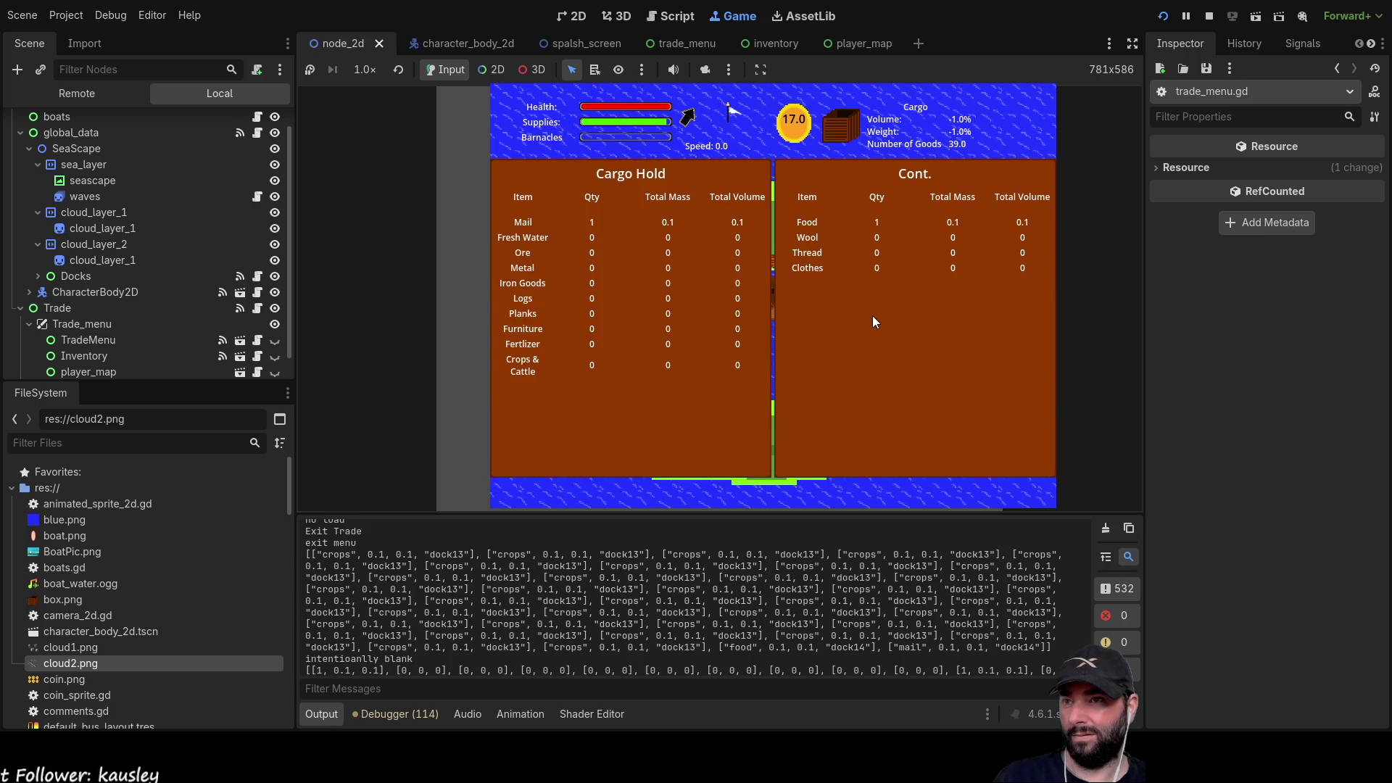
{"action": "key", "text": "e"}
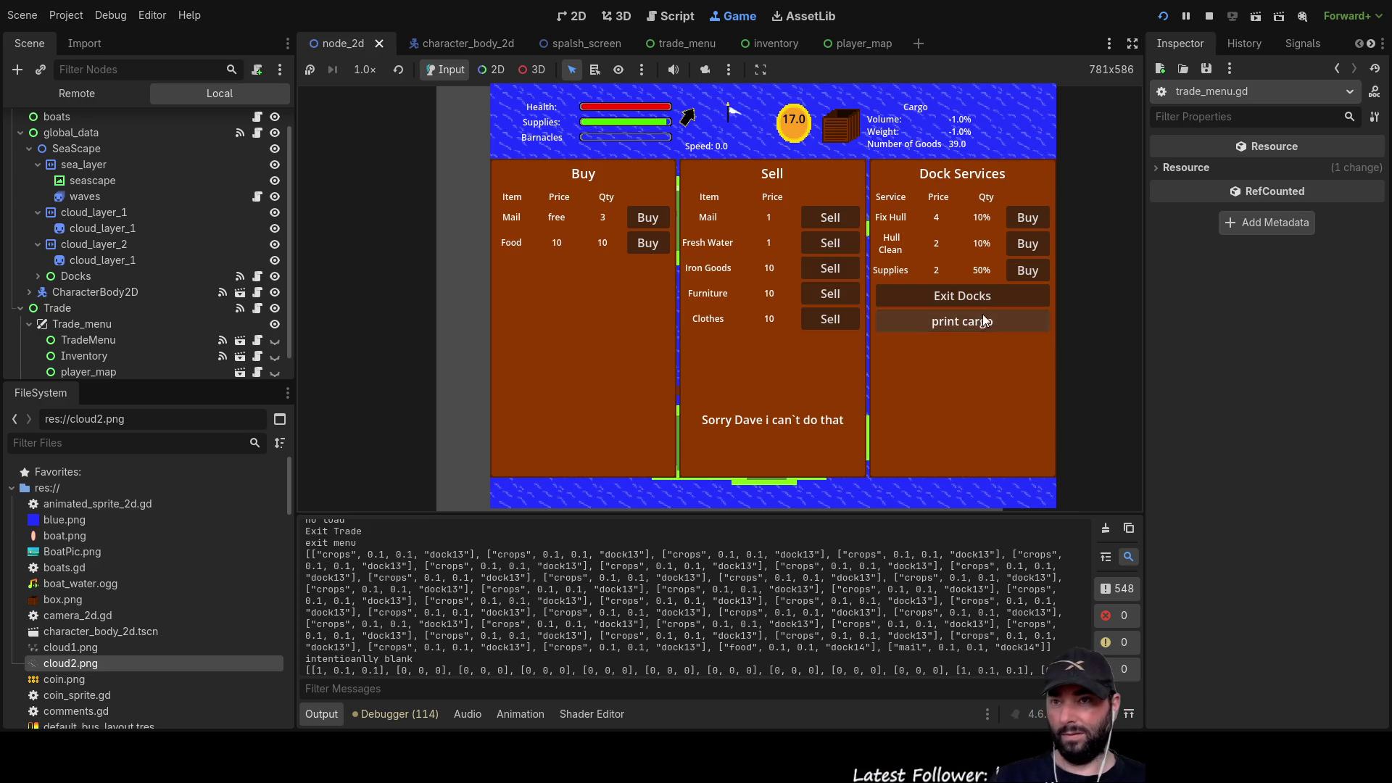
{"action": "left_click", "coordinate": [980, 294]}
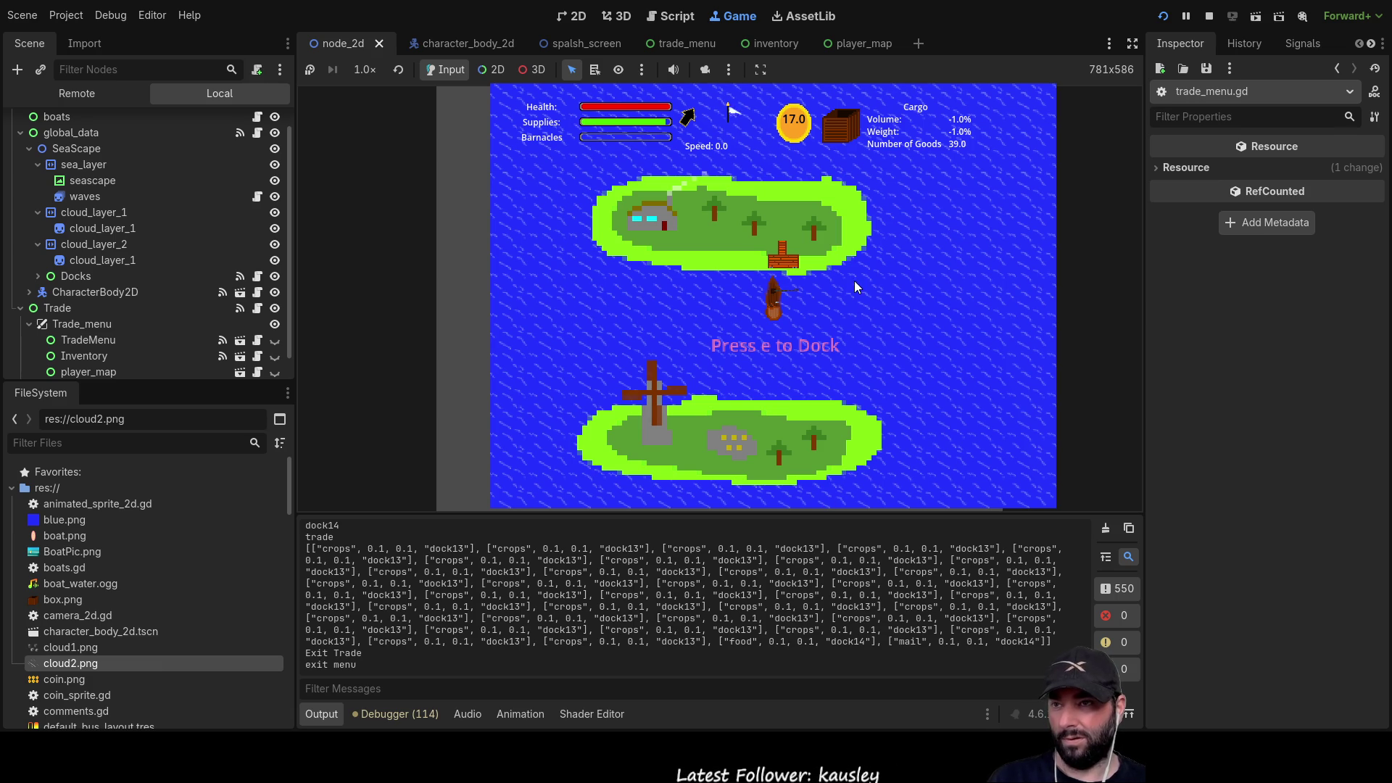
{"action": "key", "text": "e"}
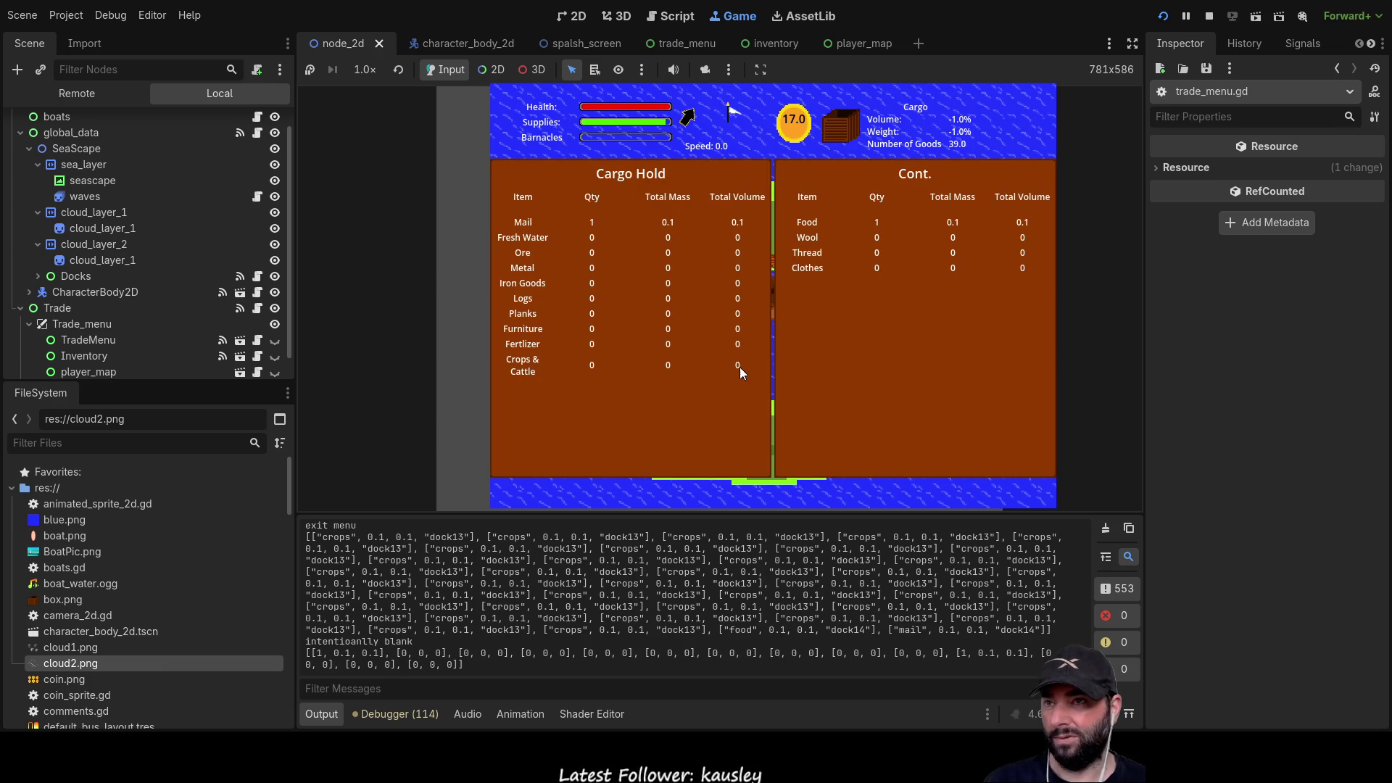
{"action": "key", "text": "e"}
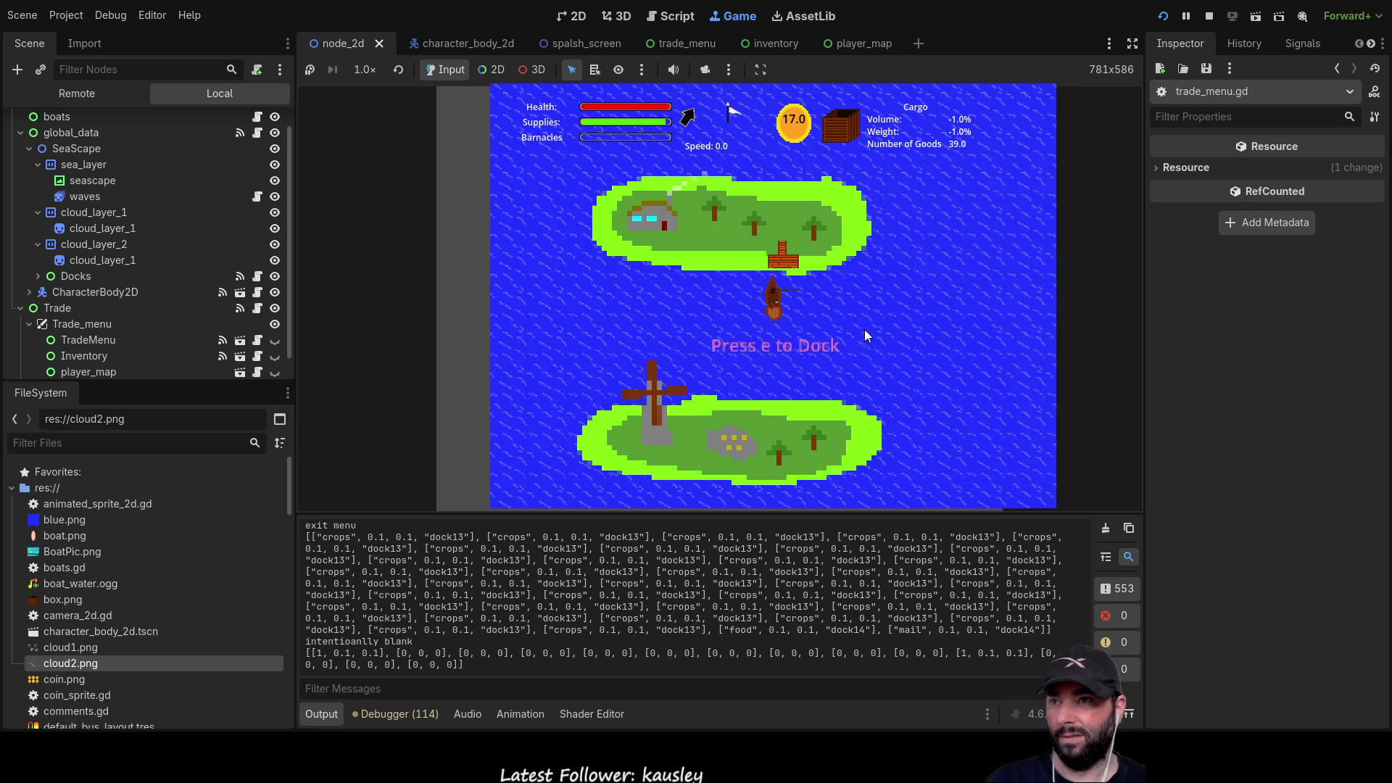
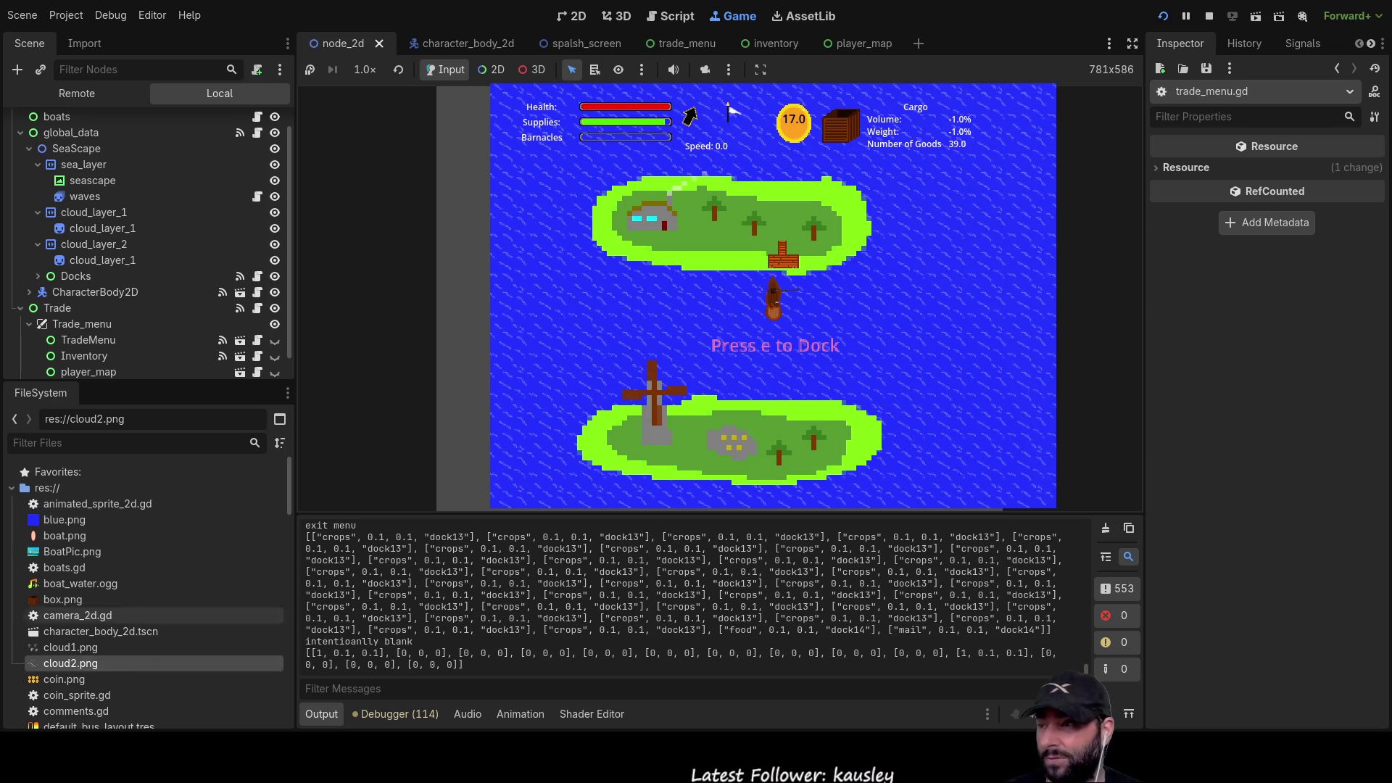
- Select the game_world node in the Scene dock to show its properties
{"action": "scroll", "coordinate": [147, 591], "scroll_direction": "down", "scroll_amount": 10}
{"action": "scroll", "coordinate": [145, 544], "scroll_direction": "up", "scroll_amount": 5}
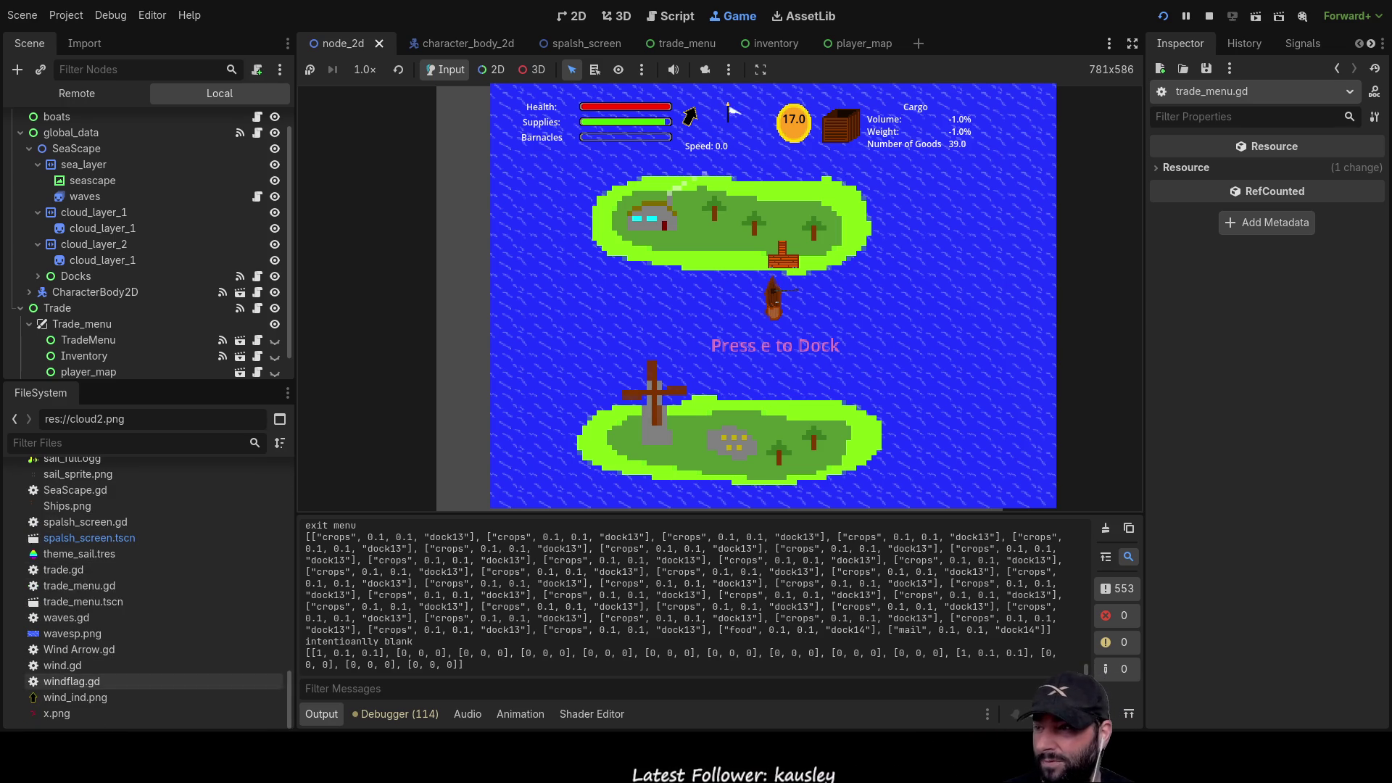
{"action": "scroll", "coordinate": [145, 672], "scroll_direction": "up", "scroll_amount": 8}
{"action": "scroll", "coordinate": [145, 513], "scroll_direction": "down", "scroll_amount": 12}
{"action": "scroll", "coordinate": [145, 558], "scroll_direction": "up", "scroll_amount": 15}
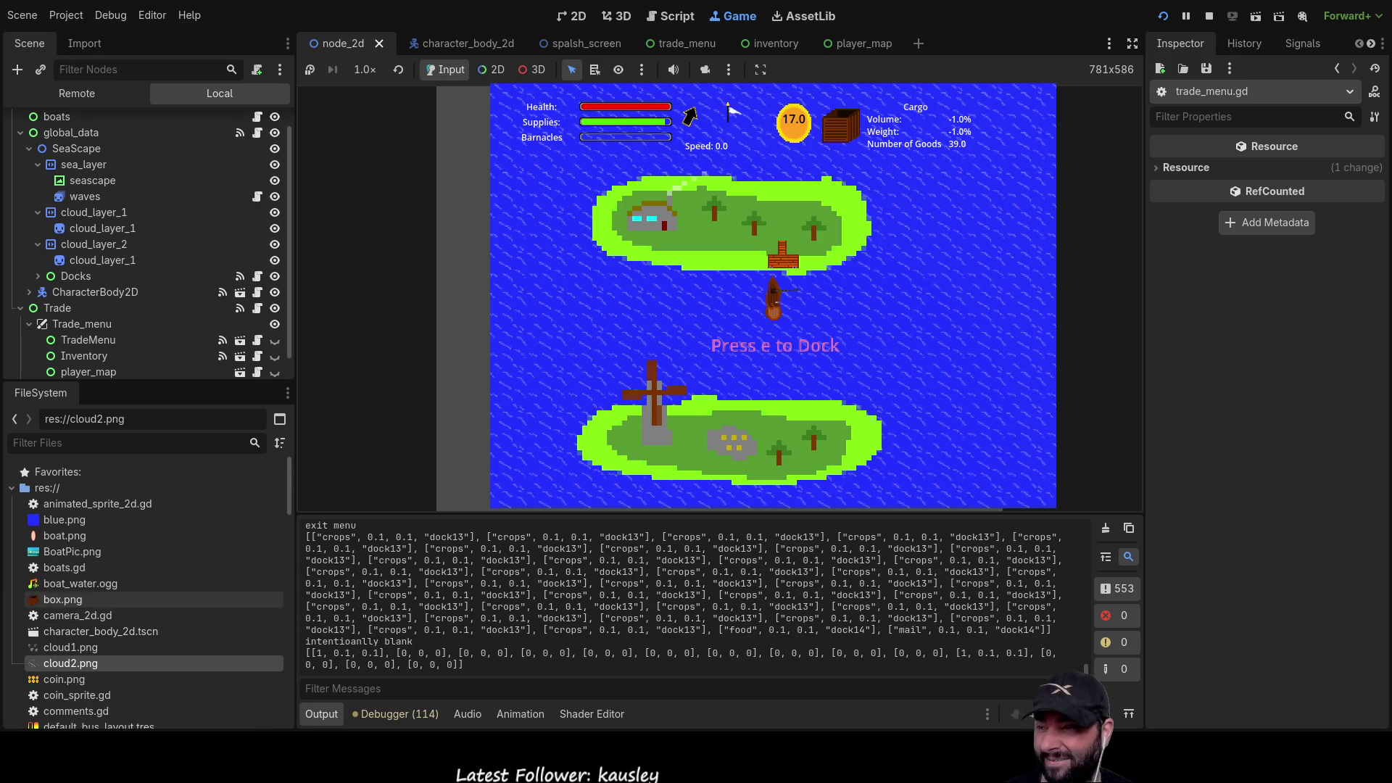
{"action": "scroll", "coordinate": [145, 228], "scroll_direction": "up", "scroll_amount": 1}
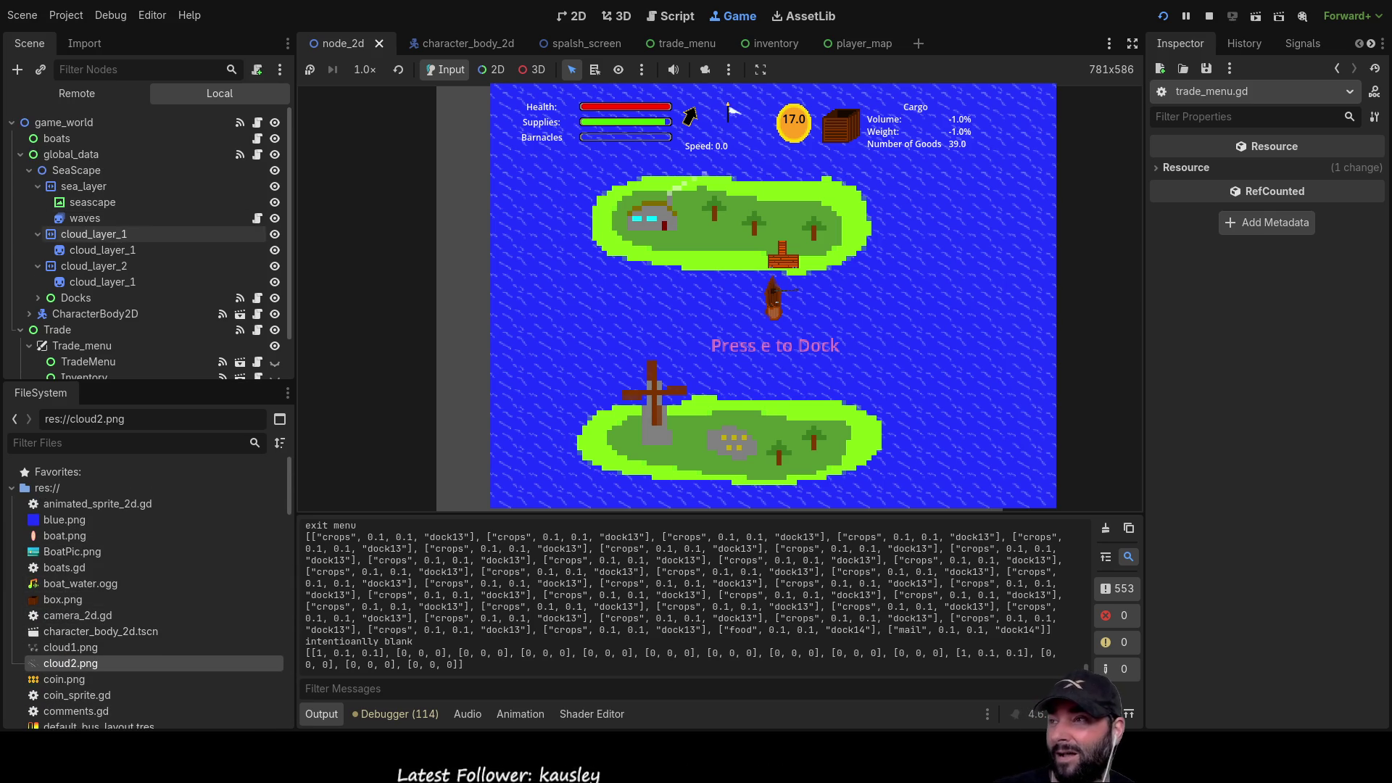
{"action": "left_click", "coordinate": [109, 123]}
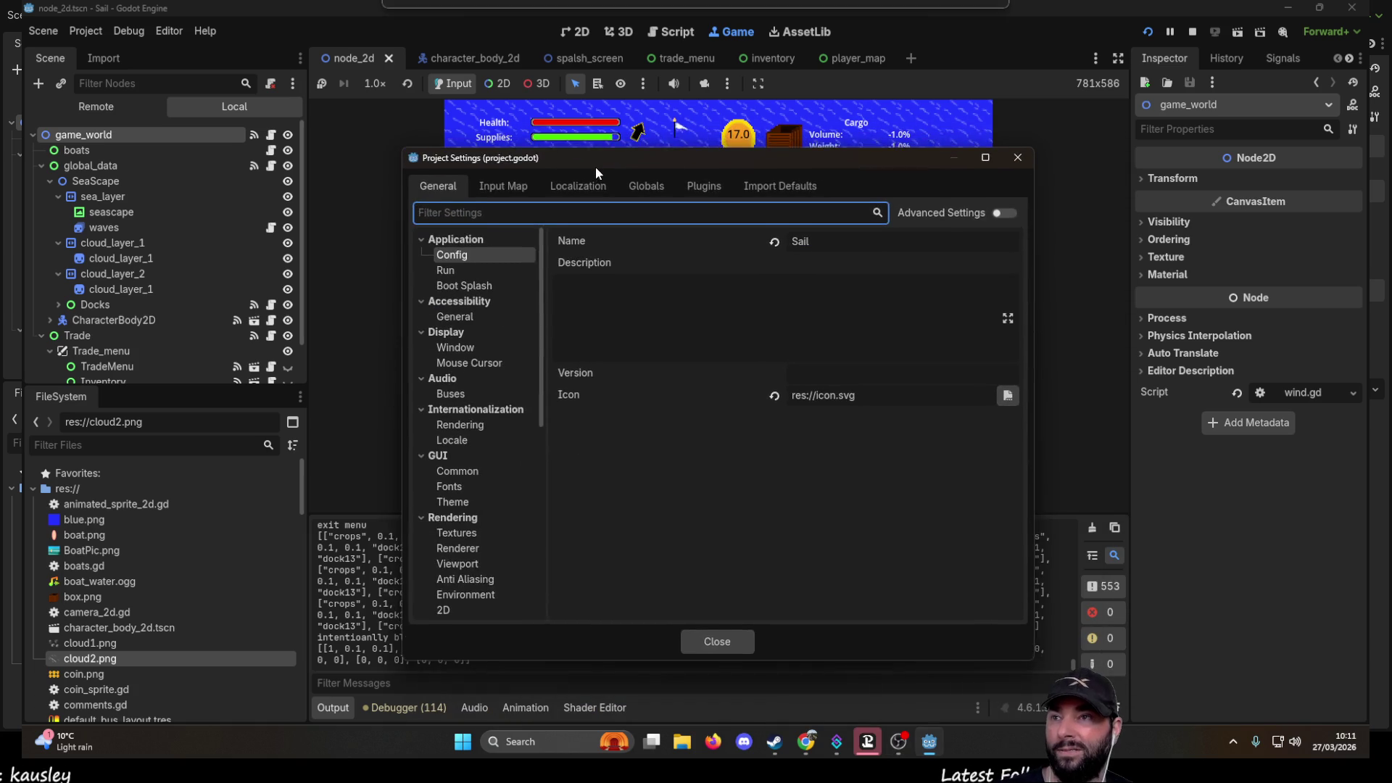
- Inspect the GlobalRef and Trade_ref autoload entries, close Project Settings and stop the game
{"action": "left_click", "coordinate": [624, 181]}
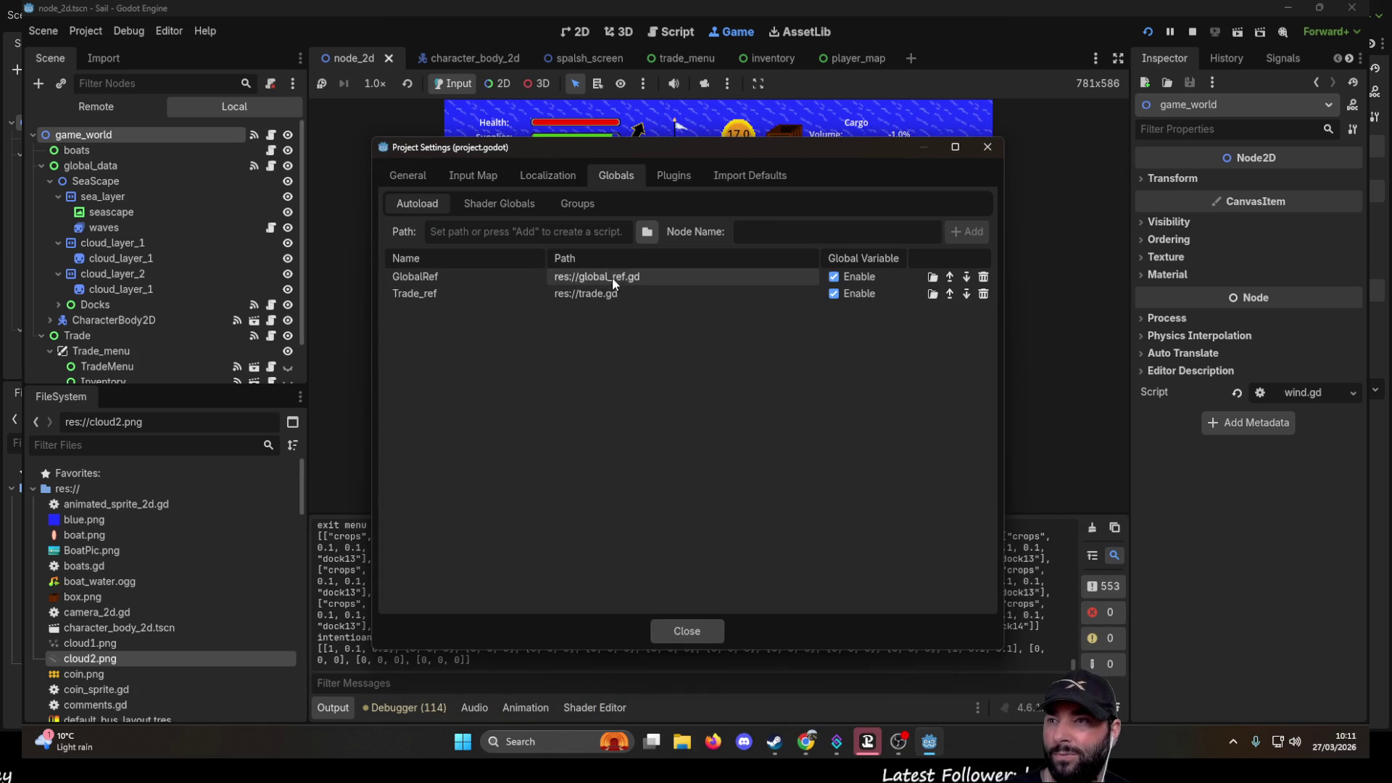
{"action": "left_click", "coordinate": [429, 279]}
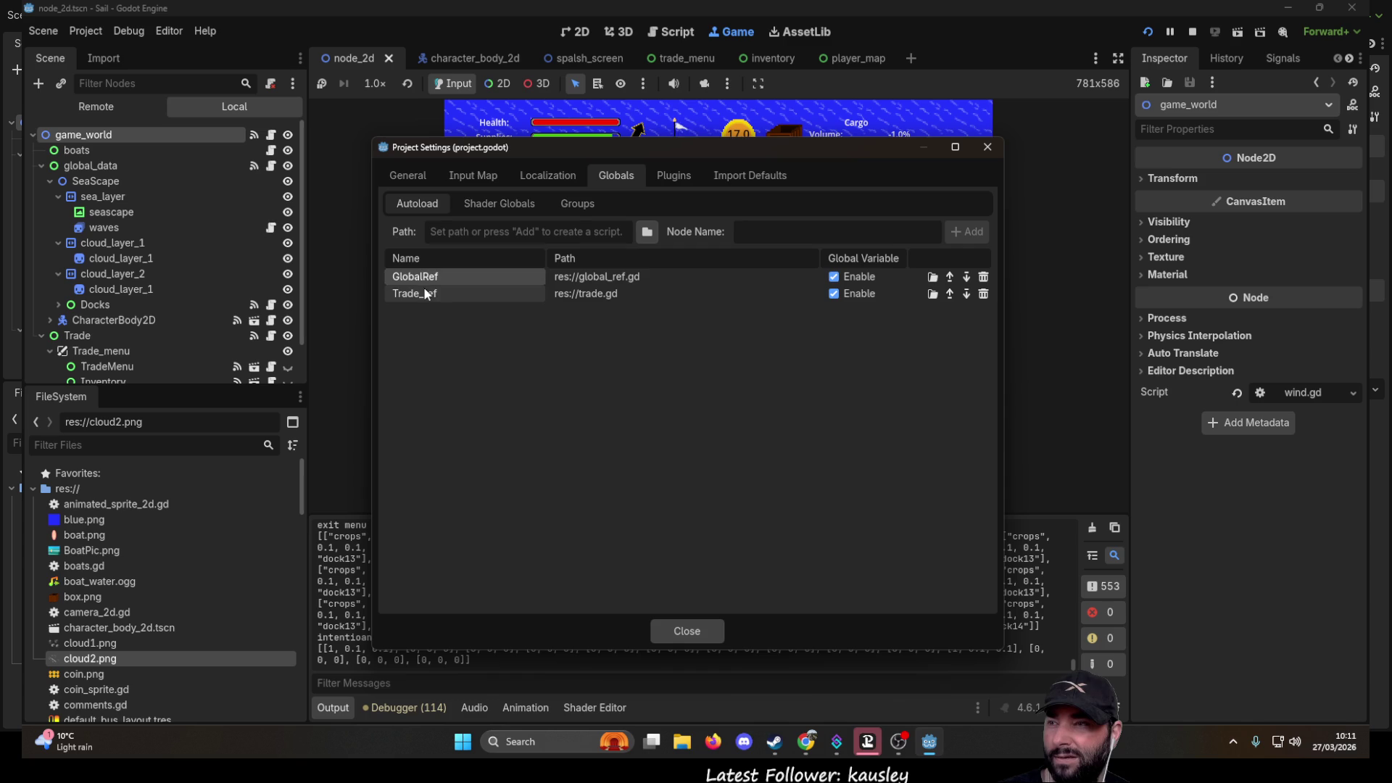
{"action": "left_click", "coordinate": [423, 290]}
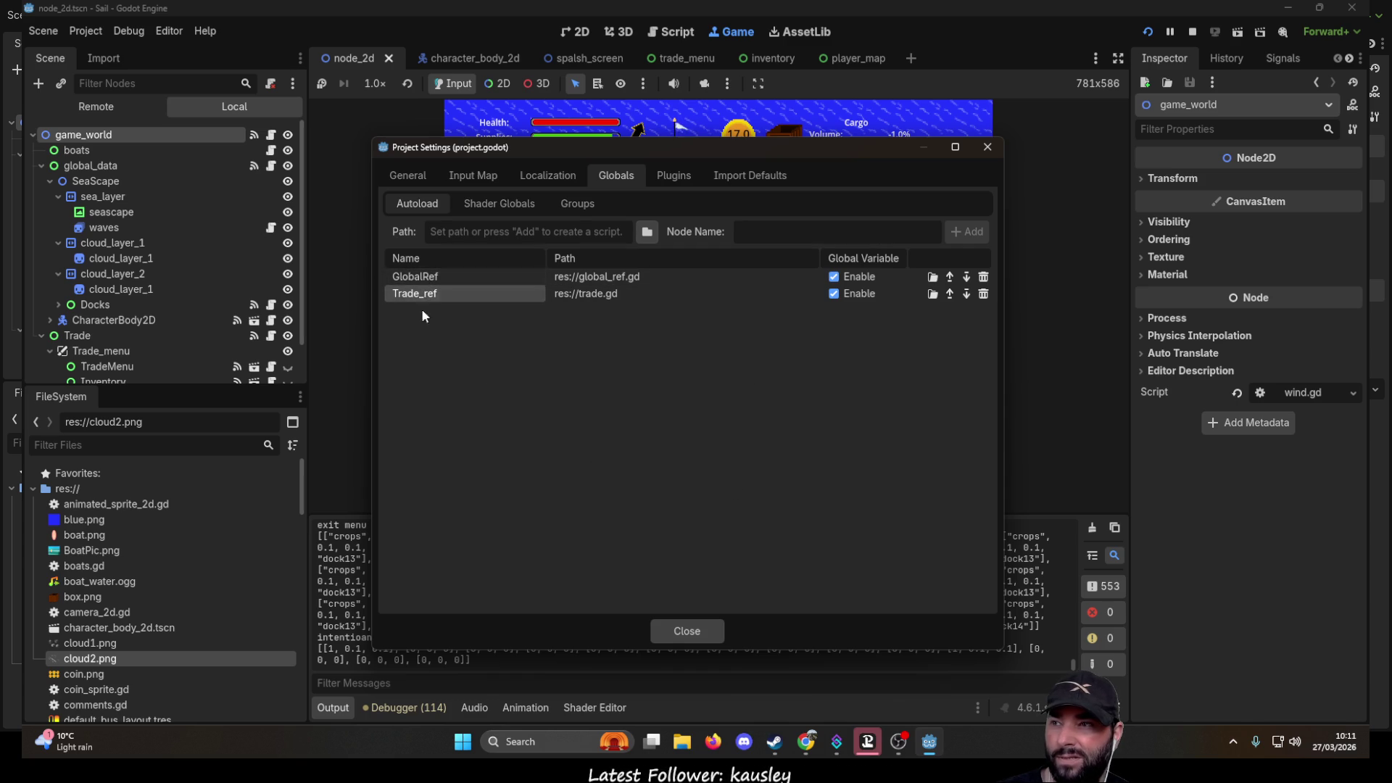
{"action": "left_click", "coordinate": [703, 628]}
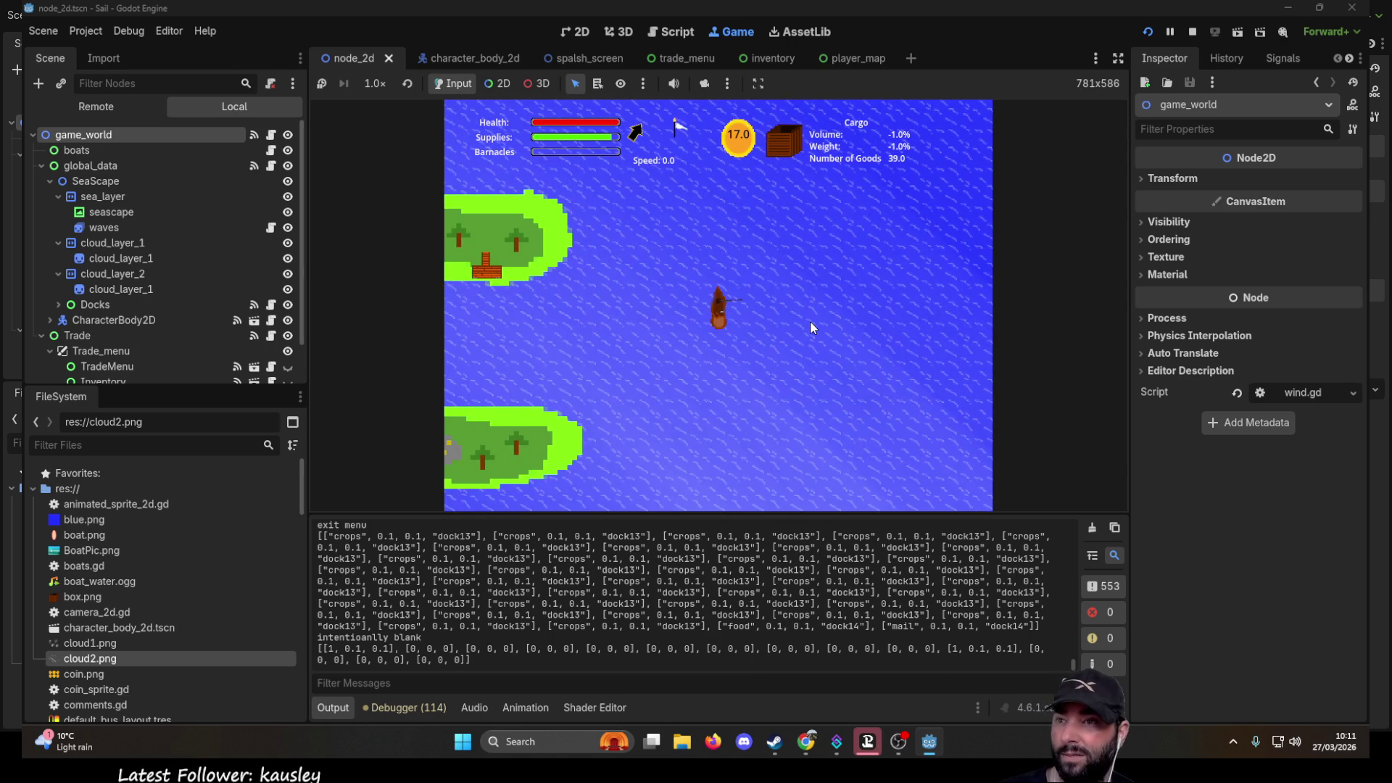
{"action": "left_click", "coordinate": [1192, 31]}
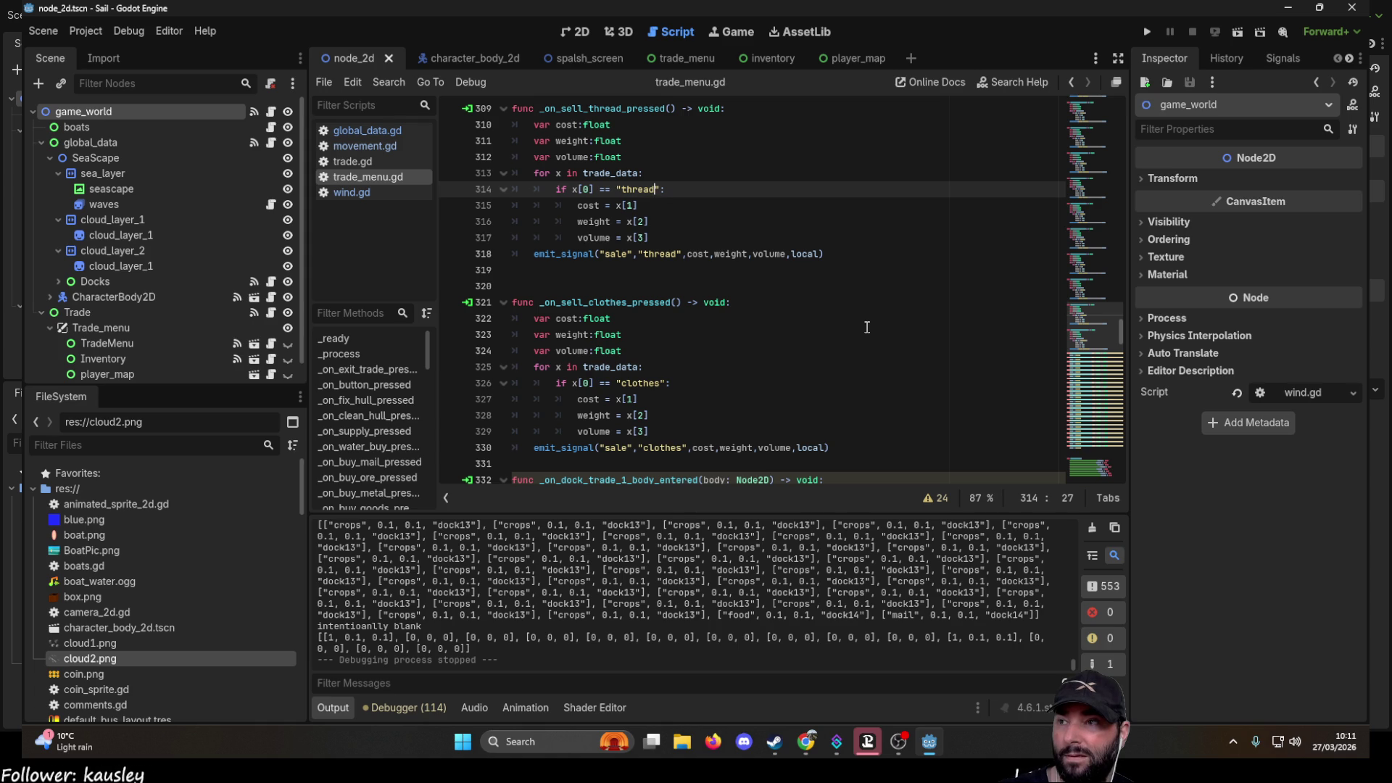
- Run the project from the trade_menu scene, start a new game and sail to a dock
{"action": "left_click", "coordinate": [681, 60]}
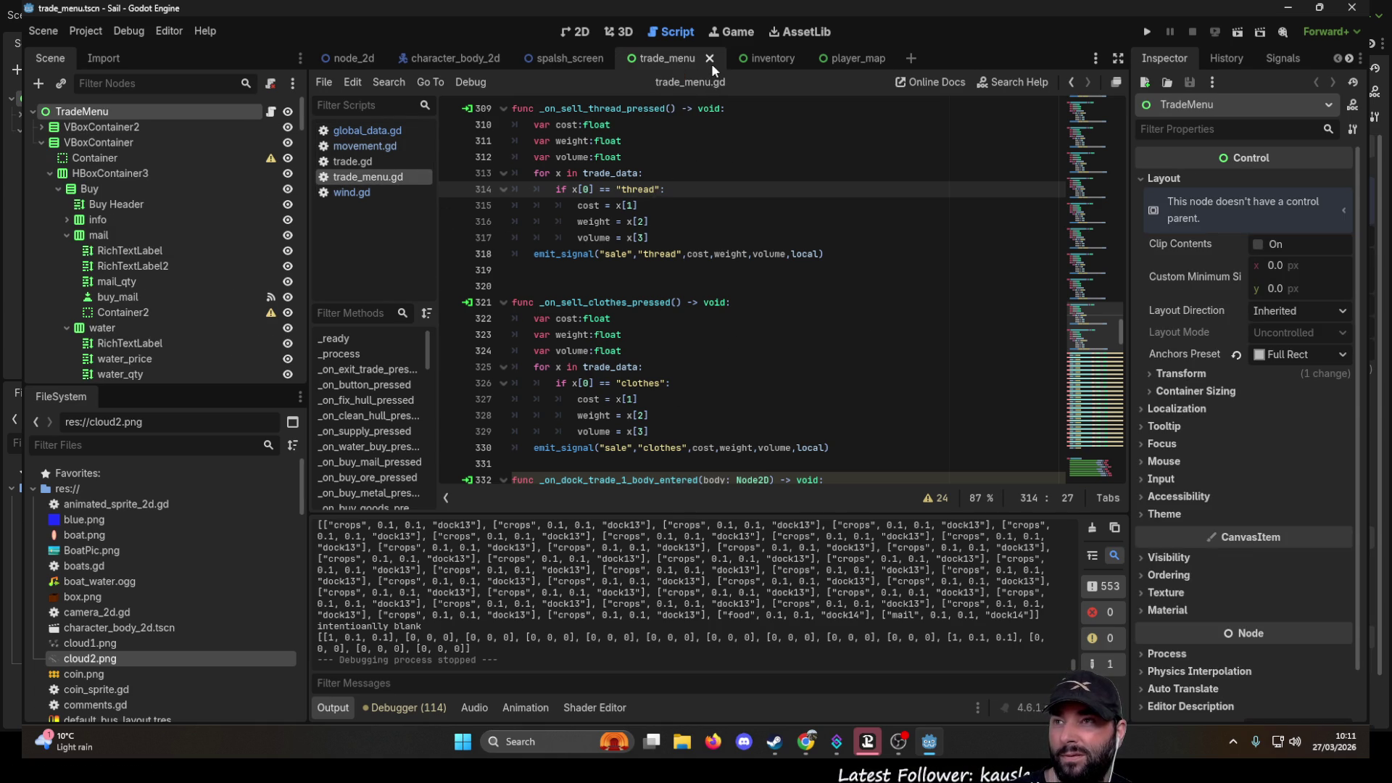
{"action": "left_click", "coordinate": [1147, 32]}
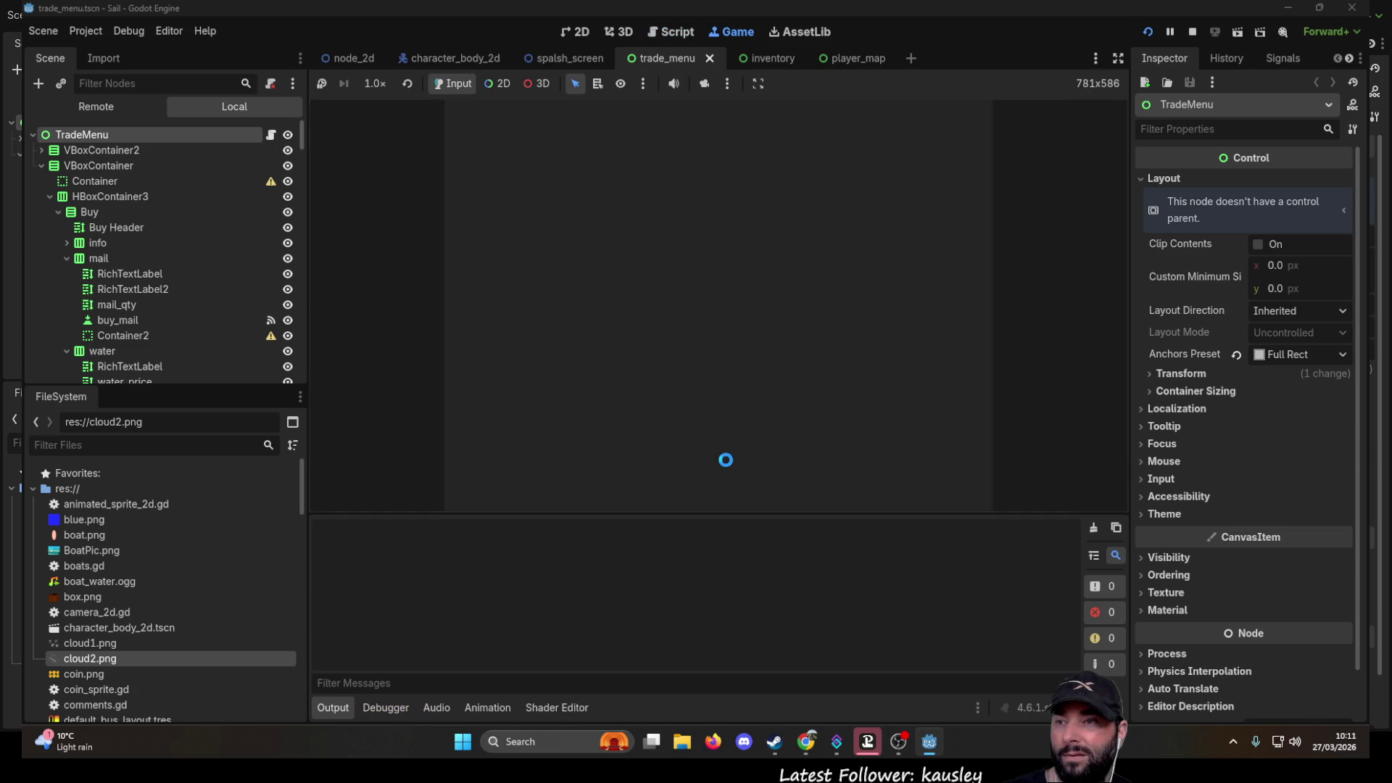
{"action": "left_click", "coordinate": [588, 129]}
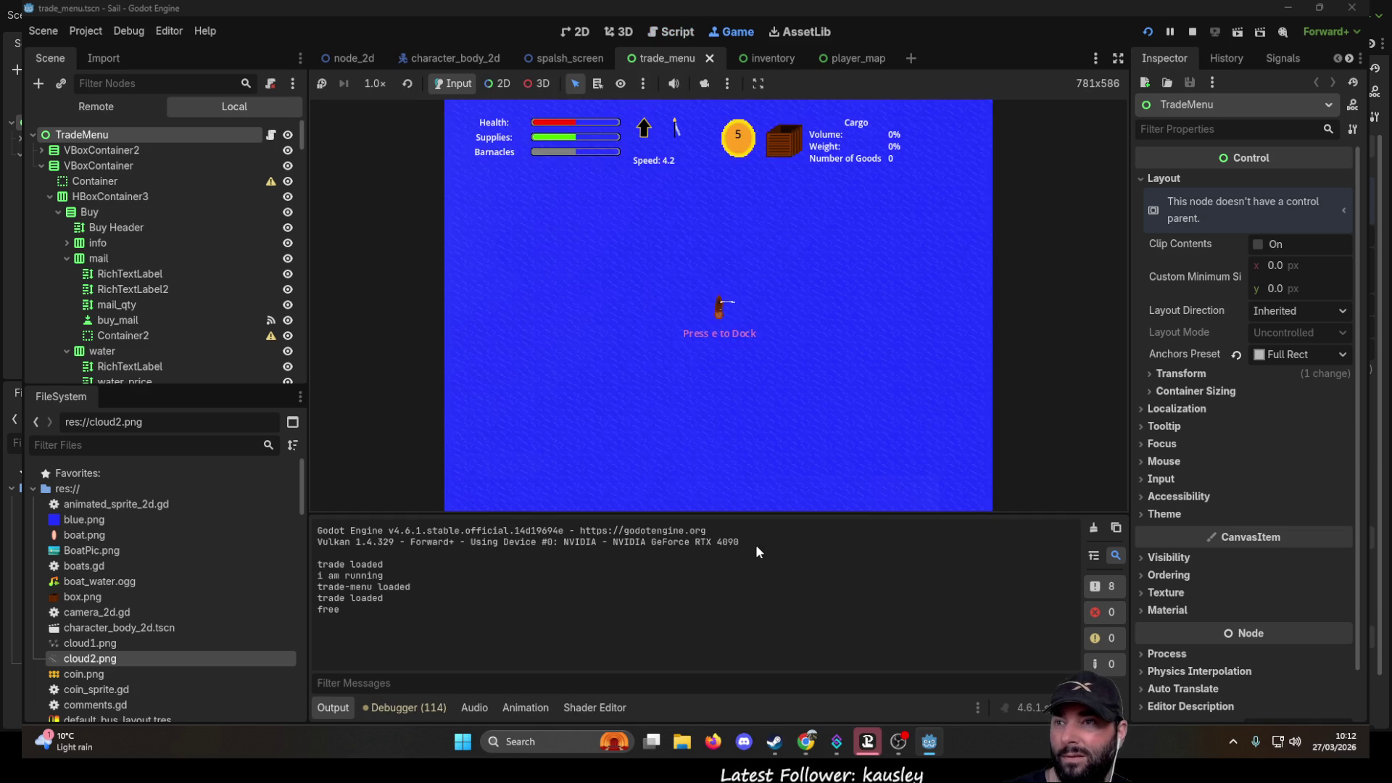
{"action": "scroll", "coordinate": [744, 384], "scroll_direction": "down", "scroll_amount": 3}
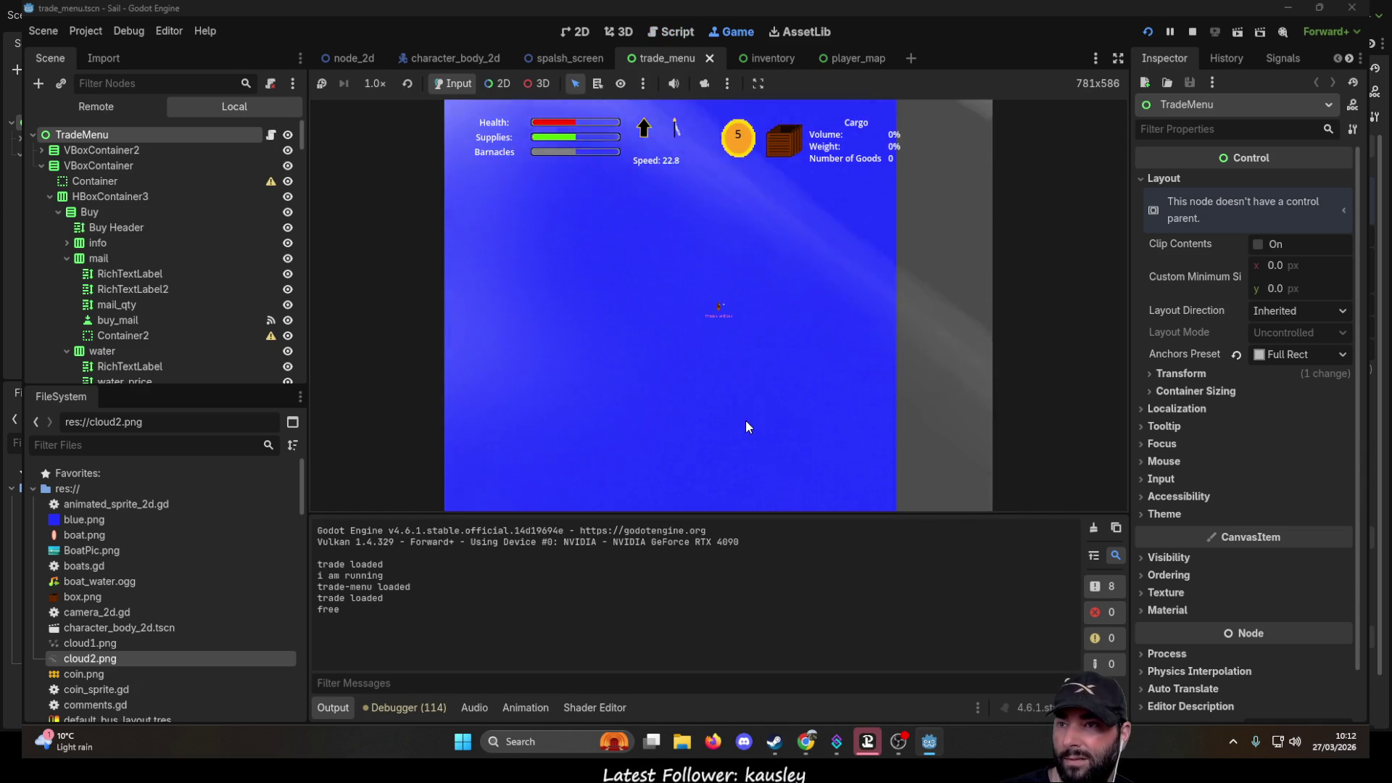
{"action": "scroll", "coordinate": [772, 318], "scroll_direction": "down", "scroll_amount": 5}
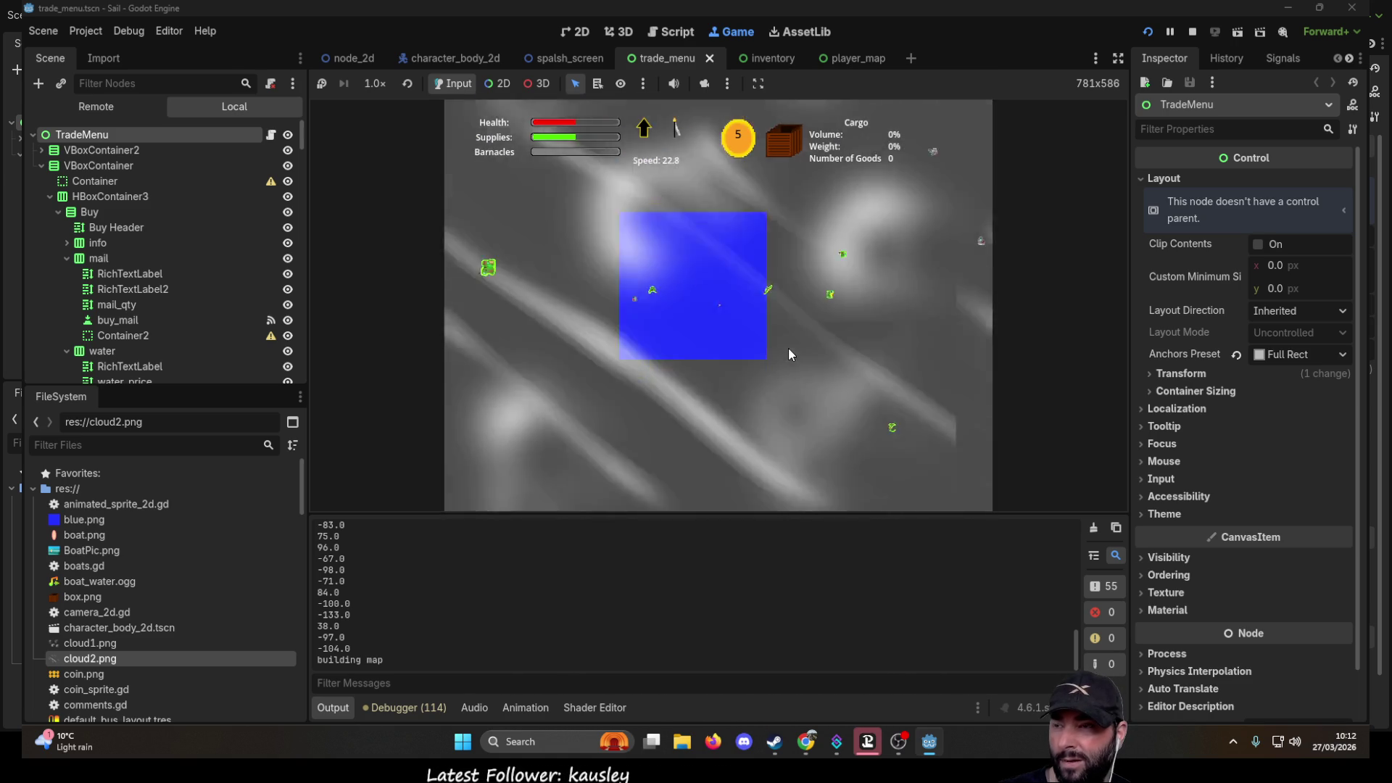
{"action": "scroll", "coordinate": [789, 354], "scroll_direction": "up", "scroll_amount": 3}
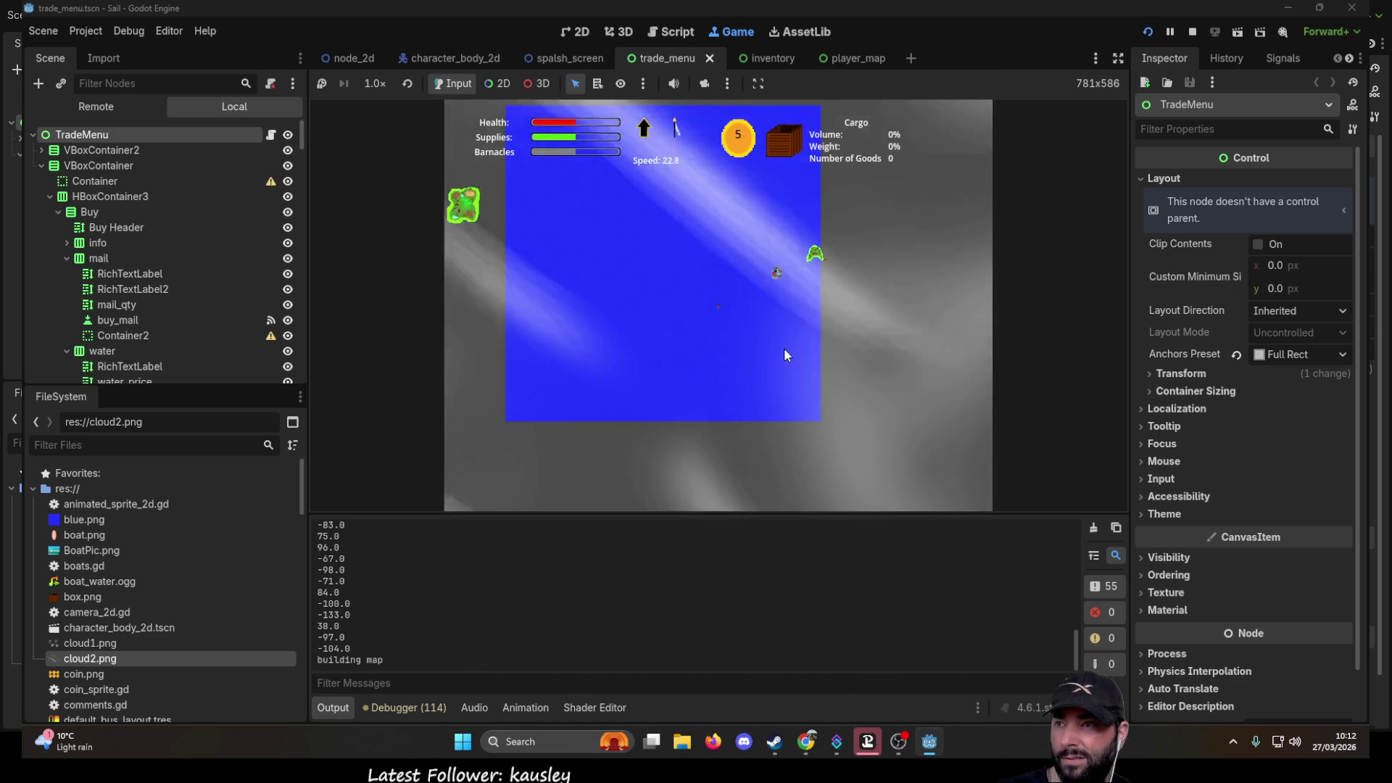
{"action": "scroll", "coordinate": [785, 347], "scroll_direction": "up", "scroll_amount": 2}
{"action": "scroll", "coordinate": [777, 341], "scroll_direction": "up", "scroll_amount": 2}
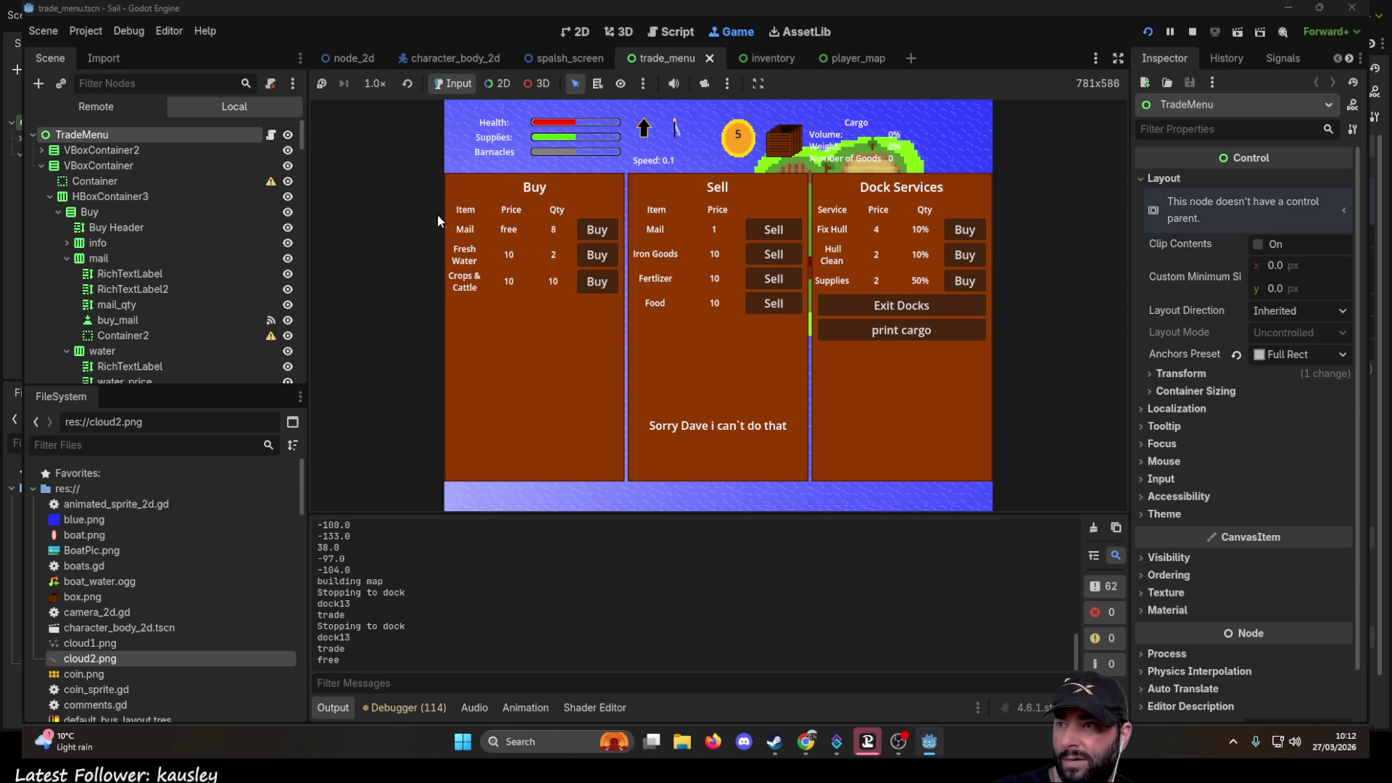
- Buy all the mail and two lots of fresh water at the dock
{"action": "left_click", "coordinate": [601, 234]}
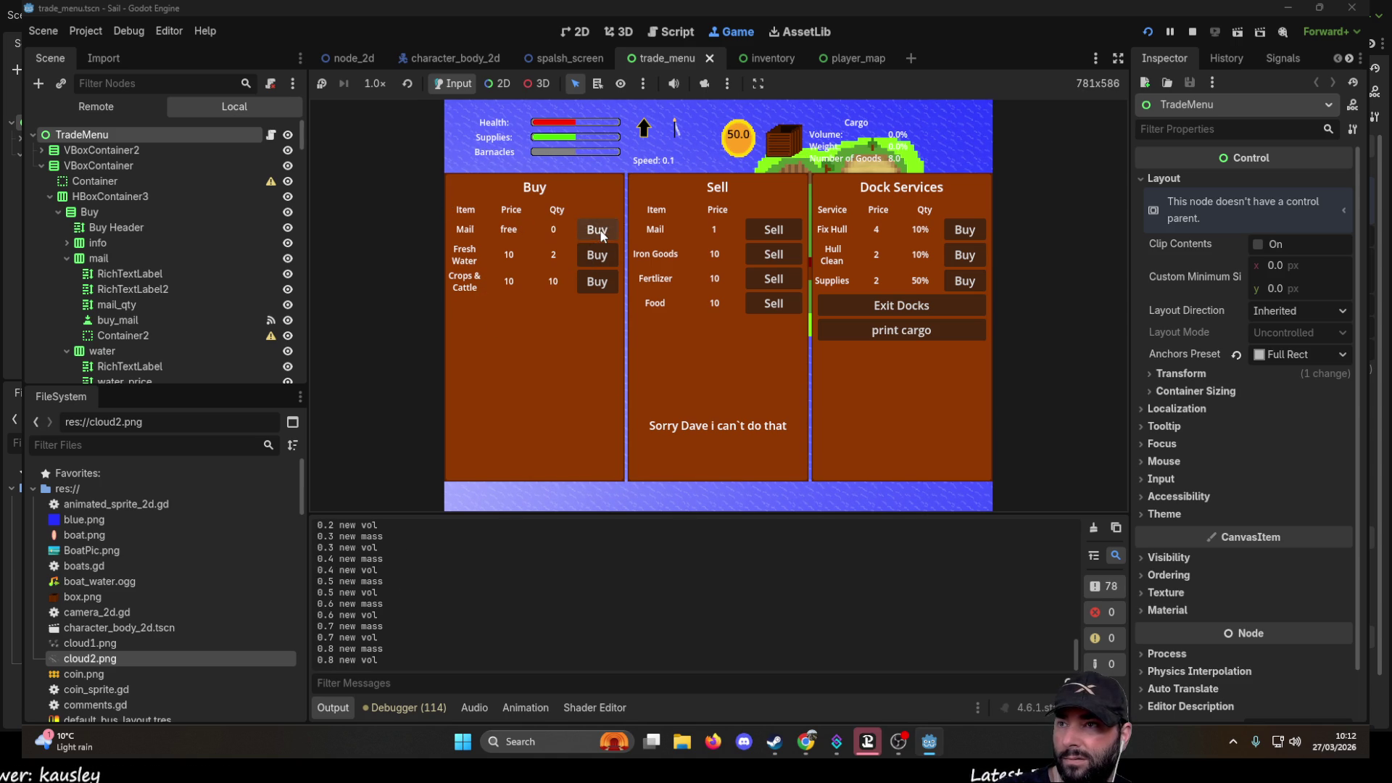
{"action": "left_click", "coordinate": [598, 255]}
{"action": "left_click", "coordinate": [598, 255]}
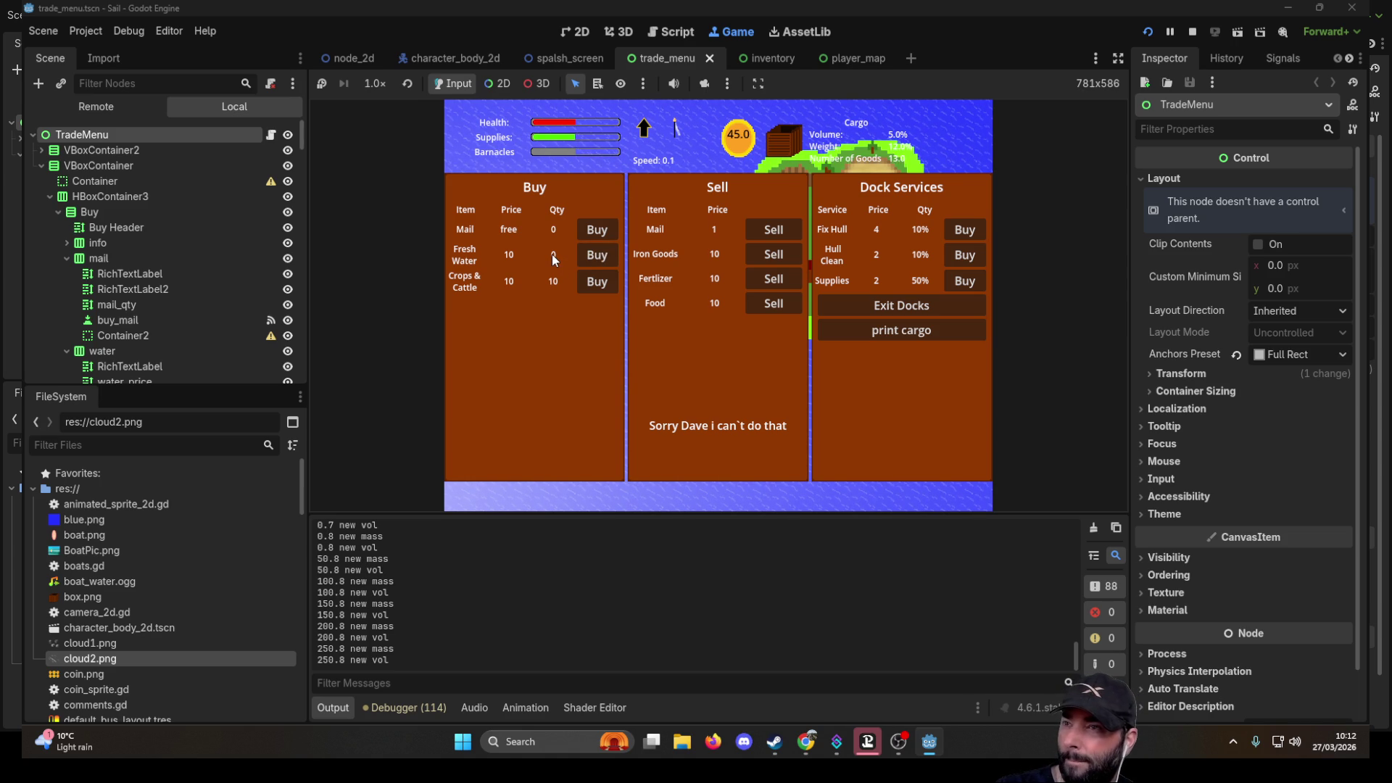
- Buy Crops & Cattle over and over, then stop the running game
{"action": "left_click", "coordinate": [600, 288]}
{"action": "left_click", "coordinate": [601, 290]}
{"action": "left_click", "coordinate": [601, 290]}
{"action": "left_click", "coordinate": [601, 290]}
{"action": "left_click", "coordinate": [601, 290]}
{"action": "left_click", "coordinate": [601, 290]}
{"action": "left_click", "coordinate": [601, 290]}
{"action": "left_click", "coordinate": [602, 290]}
{"action": "left_click", "coordinate": [601, 290]}
{"action": "left_click", "coordinate": [602, 290]}
{"action": "left_click", "coordinate": [600, 290]}
{"action": "left_click", "coordinate": [601, 291]}
{"action": "left_click", "coordinate": [601, 290]}
{"action": "left_click", "coordinate": [600, 290]}
{"action": "left_click", "coordinate": [600, 290]}
{"action": "left_click", "coordinate": [599, 290]}
{"action": "left_click", "coordinate": [599, 290]}
{"action": "left_click", "coordinate": [599, 290]}
{"action": "left_click", "coordinate": [599, 290]}
{"action": "left_click", "coordinate": [599, 291]}
{"action": "left_click", "coordinate": [599, 291]}
{"action": "left_click", "coordinate": [599, 290]}
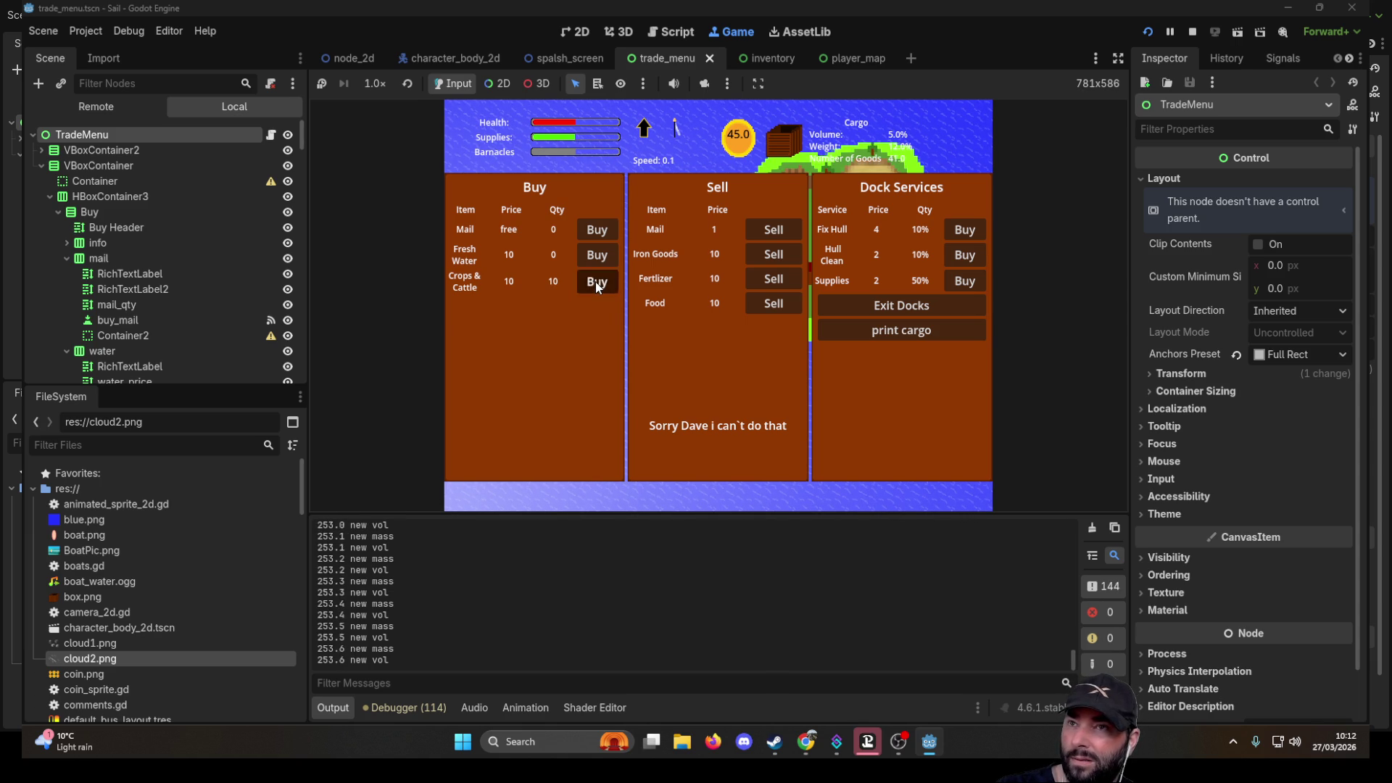
{"action": "left_click", "coordinate": [597, 286]}
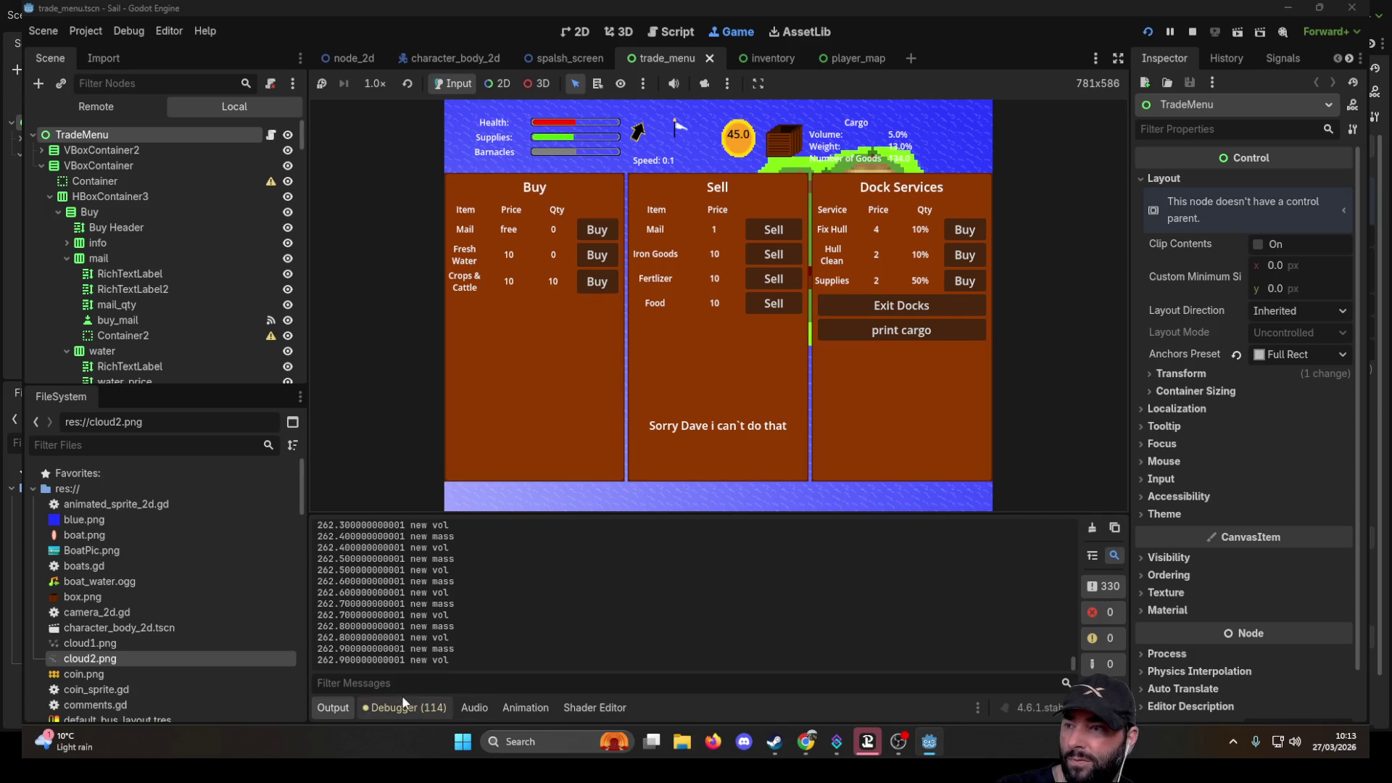
{"action": "left_click", "coordinate": [592, 286]}
{"action": "left_click", "coordinate": [593, 282]}
{"action": "left_click", "coordinate": [594, 281]}
{"action": "left_click", "coordinate": [594, 282]}
{"action": "left_click", "coordinate": [594, 281]}
{"action": "left_click", "coordinate": [594, 282]}
{"action": "left_click", "coordinate": [594, 281]}
{"action": "left_click", "coordinate": [595, 283]}
{"action": "left_click", "coordinate": [595, 283]}
{"action": "left_click", "coordinate": [595, 282]}
{"action": "left_click", "coordinate": [594, 283]}
{"action": "left_click", "coordinate": [595, 282]}
{"action": "left_click", "coordinate": [595, 282]}
{"action": "left_click", "coordinate": [595, 283]}
{"action": "left_click", "coordinate": [595, 283]}
{"action": "left_click", "coordinate": [595, 283]}
{"action": "left_click", "coordinate": [594, 283]}
{"action": "left_click", "coordinate": [595, 283]}
{"action": "left_click", "coordinate": [595, 283]}
{"action": "left_click", "coordinate": [595, 282]}
{"action": "left_click", "coordinate": [595, 282]}
{"action": "left_click", "coordinate": [595, 283]}
{"action": "left_click", "coordinate": [595, 283]}
{"action": "left_click", "coordinate": [595, 283]}
{"action": "left_click", "coordinate": [595, 283]}
{"action": "left_click", "coordinate": [595, 283]}
{"action": "left_click", "coordinate": [595, 283]}
{"action": "left_click", "coordinate": [595, 283]}
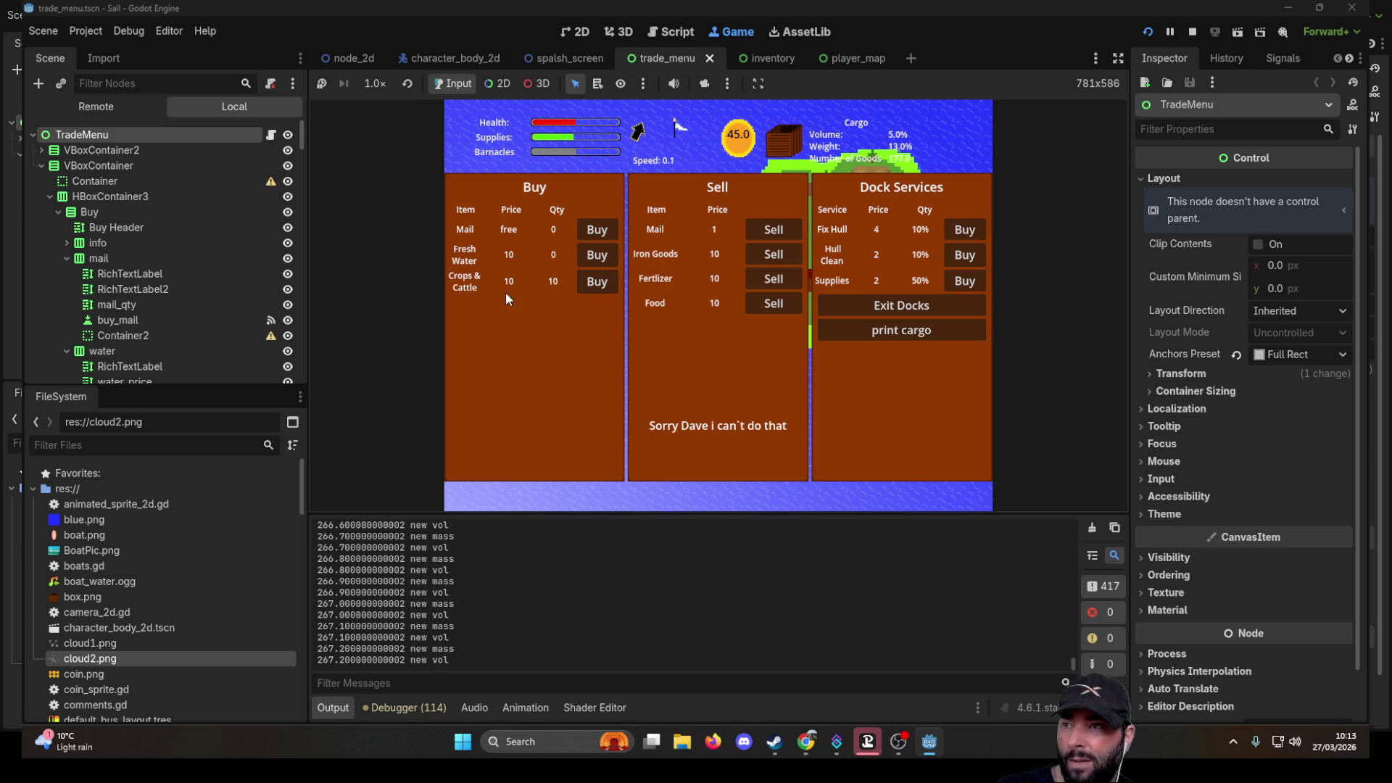
{"action": "left_click", "coordinate": [593, 285]}
{"action": "left_click", "coordinate": [593, 285]}
{"action": "left_click", "coordinate": [593, 284]}
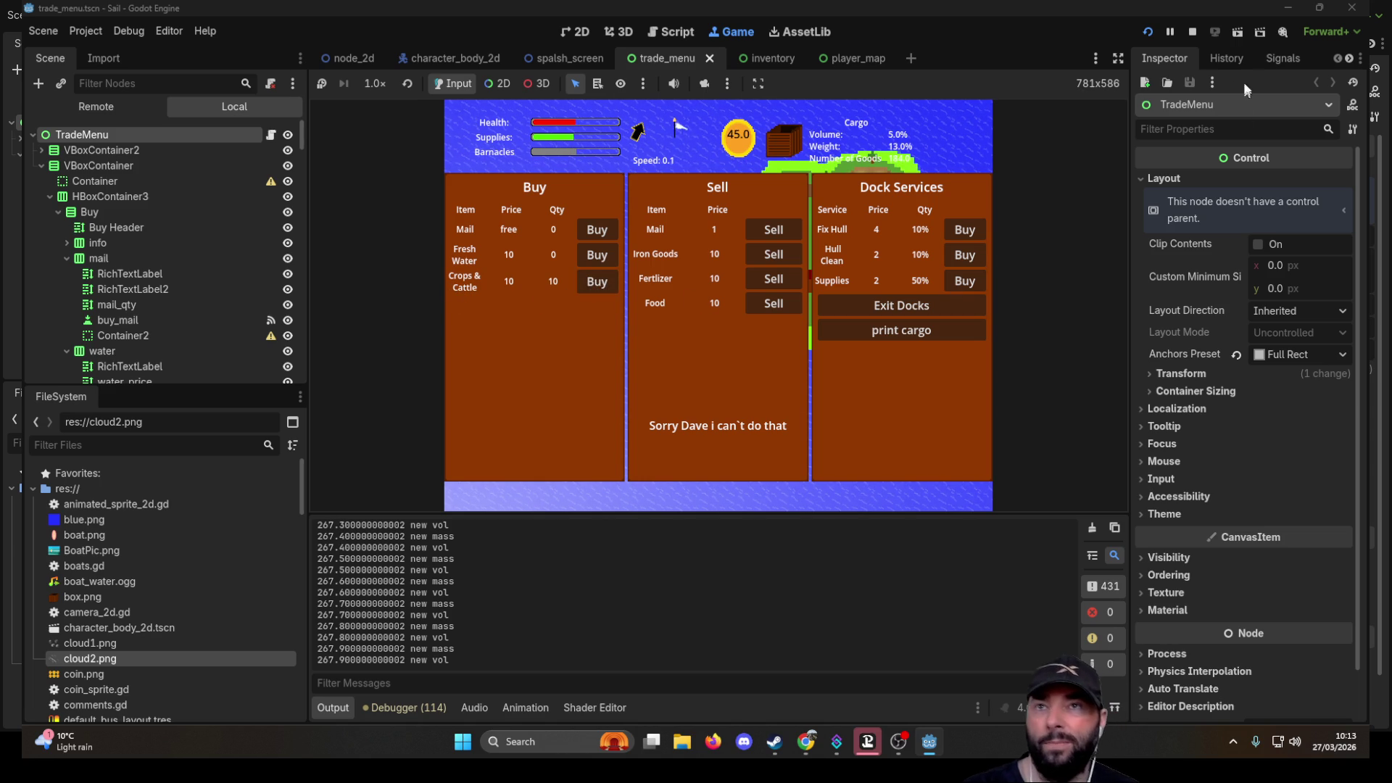
{"action": "left_click", "coordinate": [1196, 34]}
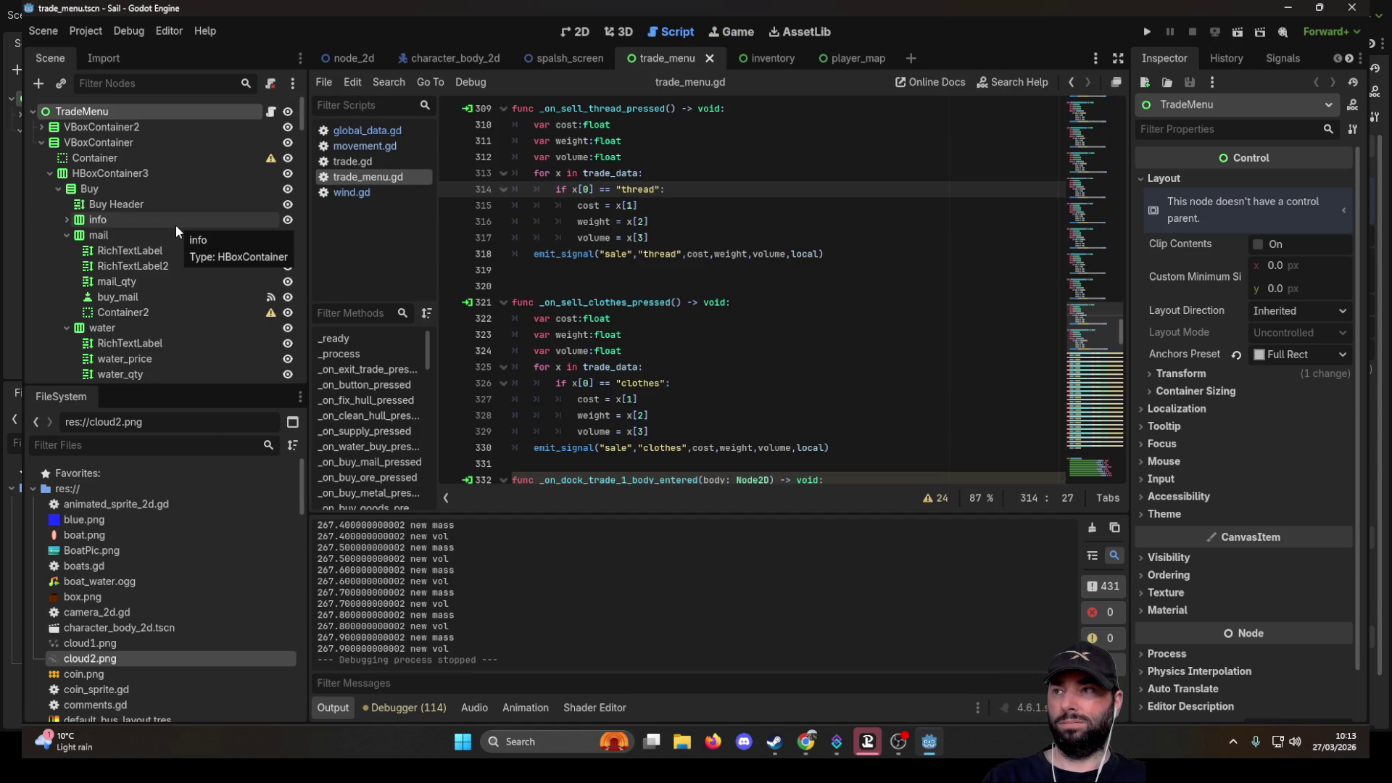
- Go to the dock13 farm trade-max line in trade.gd
{"action": "left_click", "coordinate": [406, 162]}
{"action": "scroll", "coordinate": [800, 374], "scroll_direction": "up", "scroll_amount": 20}
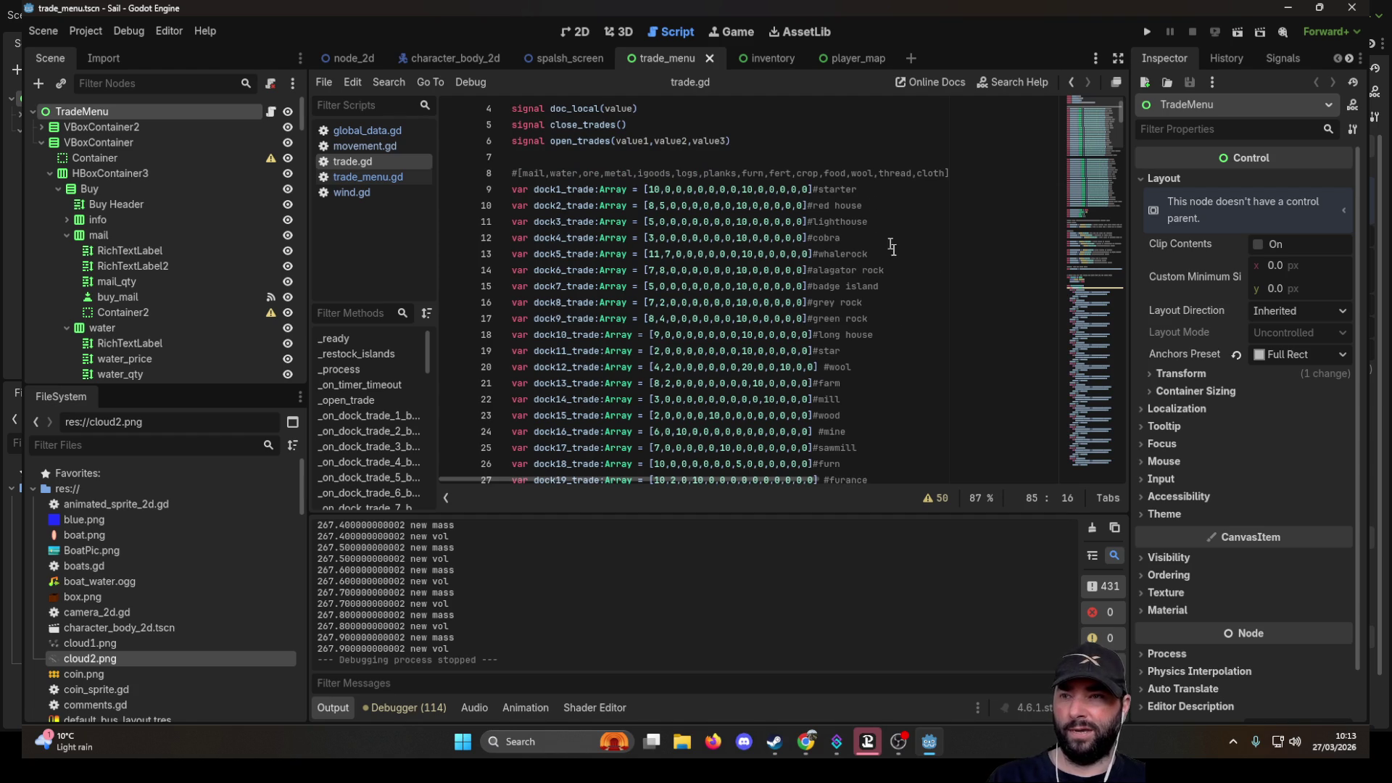
{"action": "scroll", "coordinate": [878, 218], "scroll_direction": "down", "scroll_amount": 6}
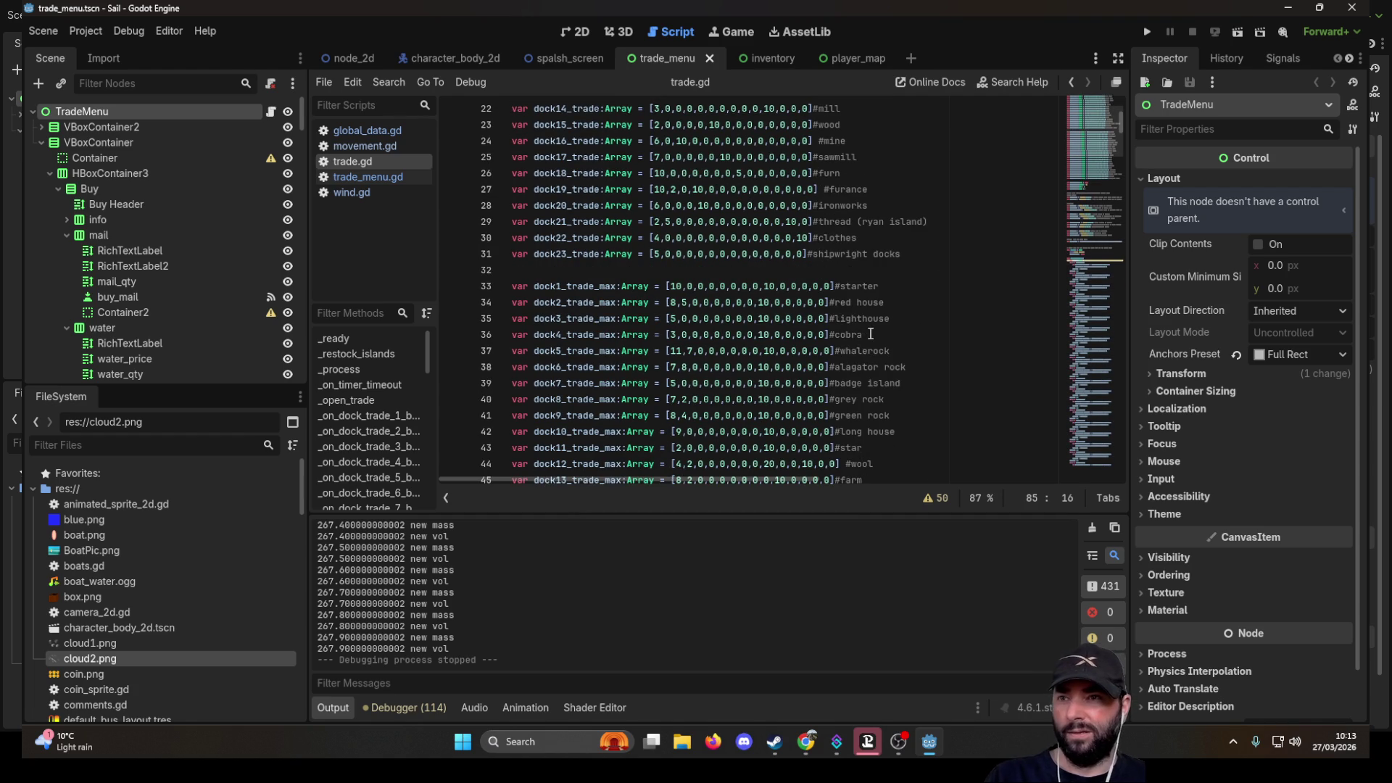
{"action": "scroll", "coordinate": [905, 418], "scroll_direction": "down", "scroll_amount": 3}
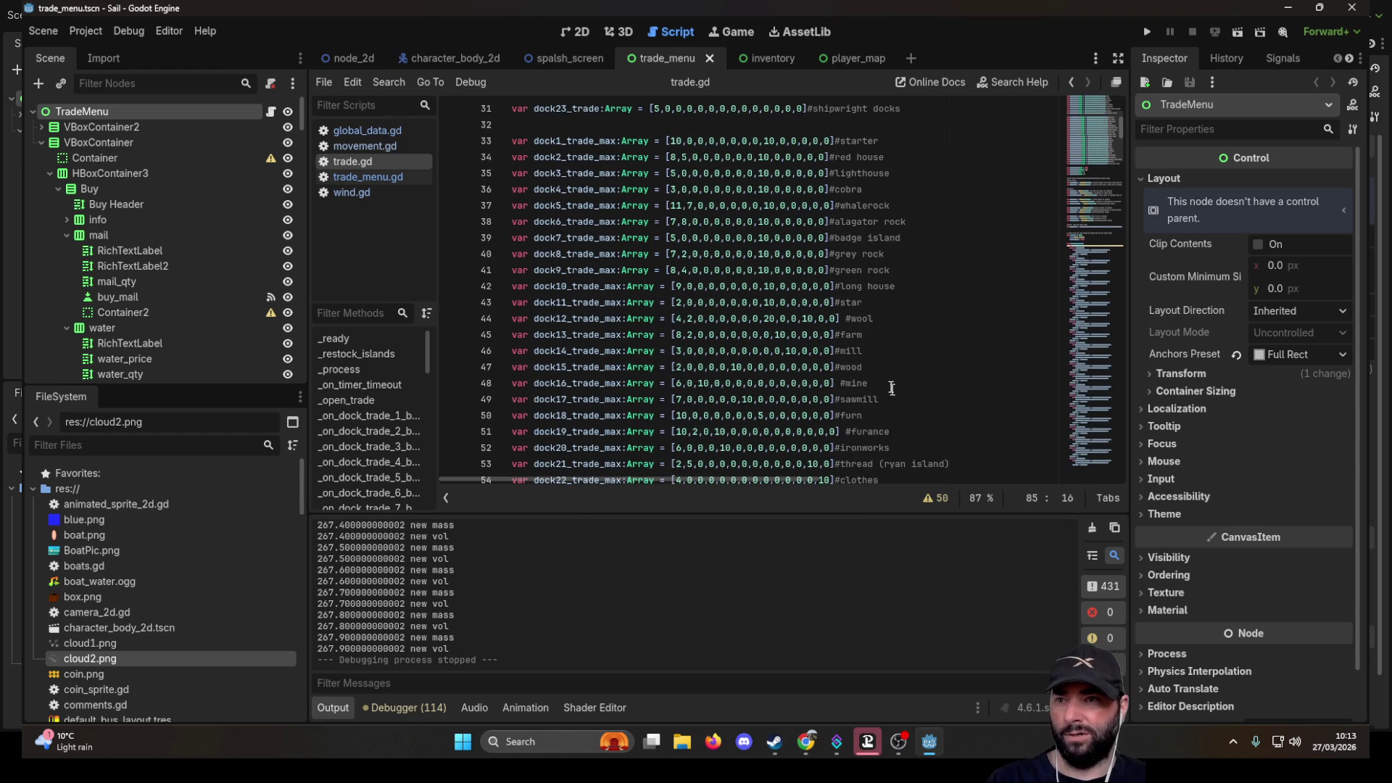
{"action": "left_click", "coordinate": [874, 336]}
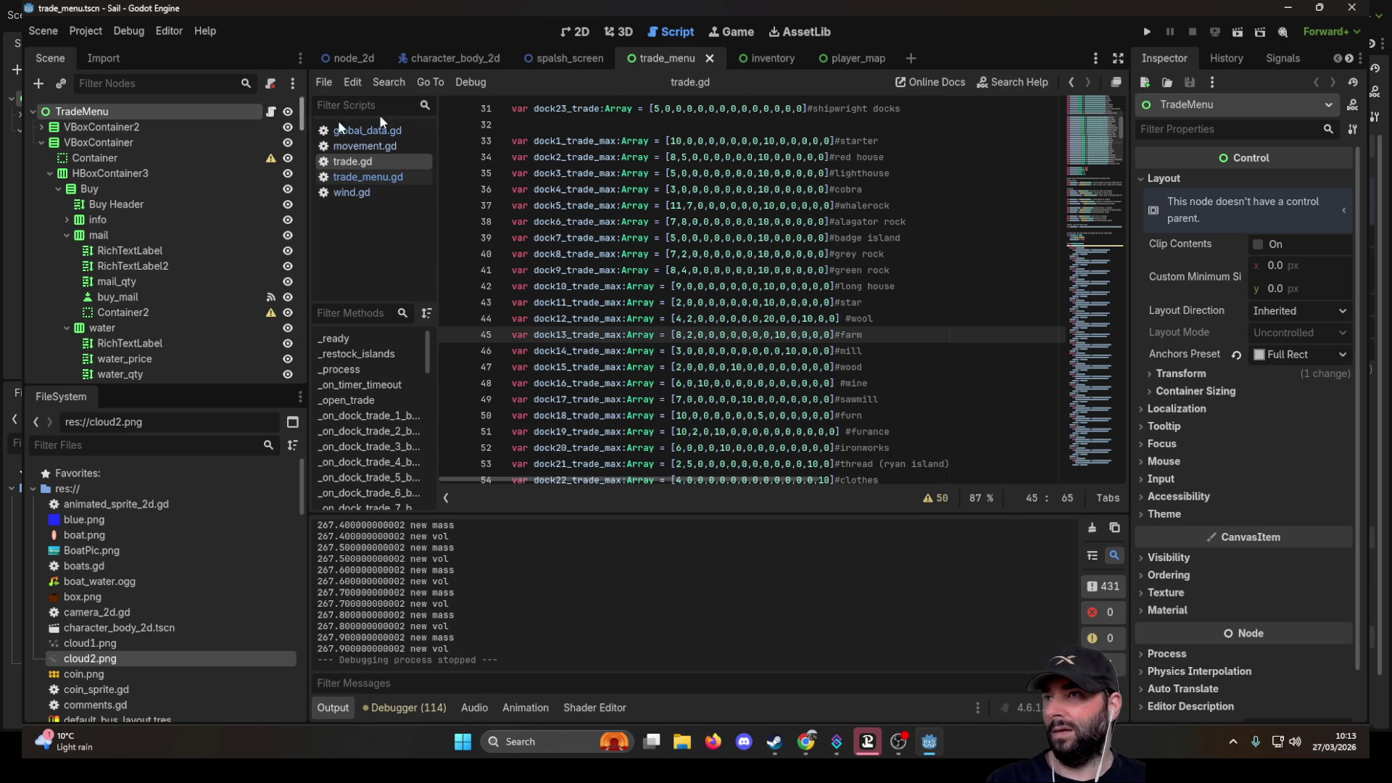
- Select the dock_trade13 node under Docks in the node_2d scene
{"action": "left_click", "coordinate": [353, 64]}
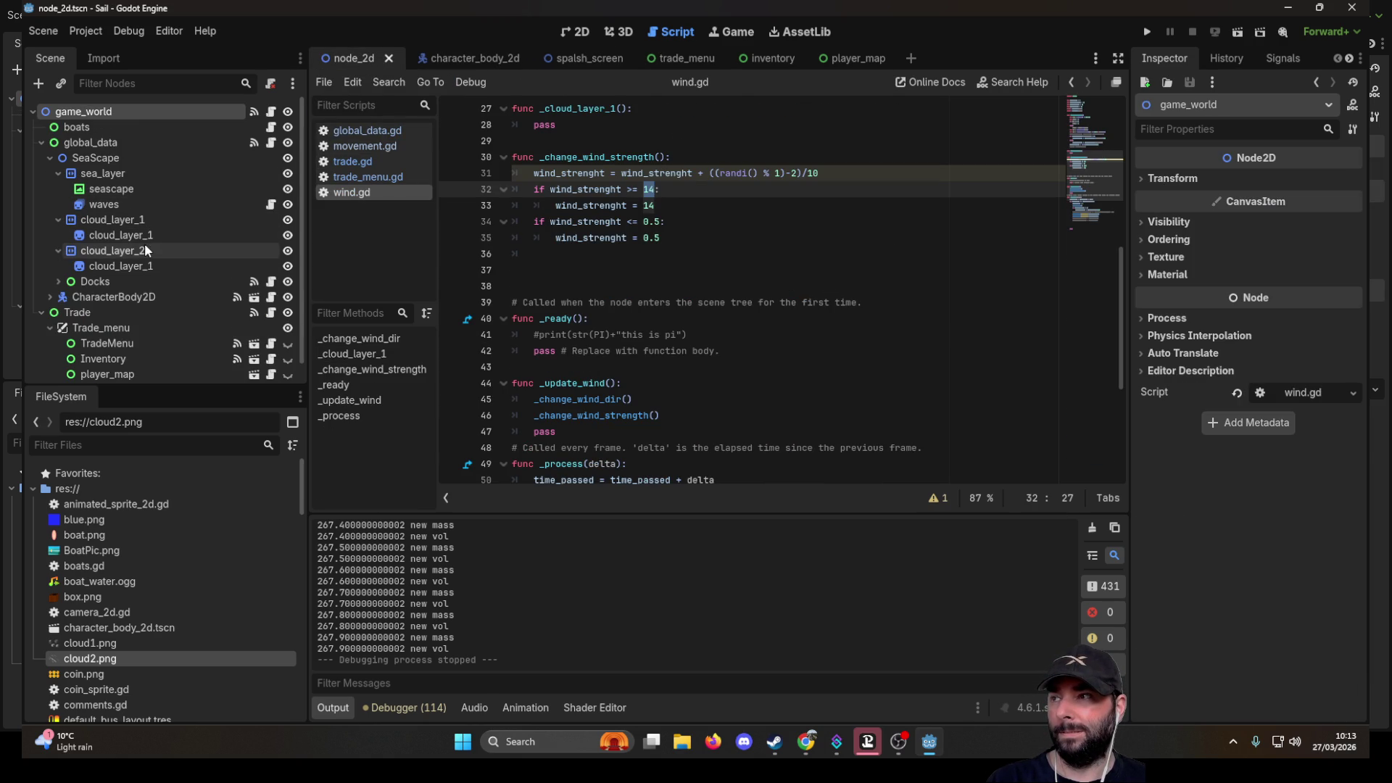
{"action": "left_click", "coordinate": [58, 282]}
{"action": "scroll", "coordinate": [163, 306], "scroll_direction": "down", "scroll_amount": 5}
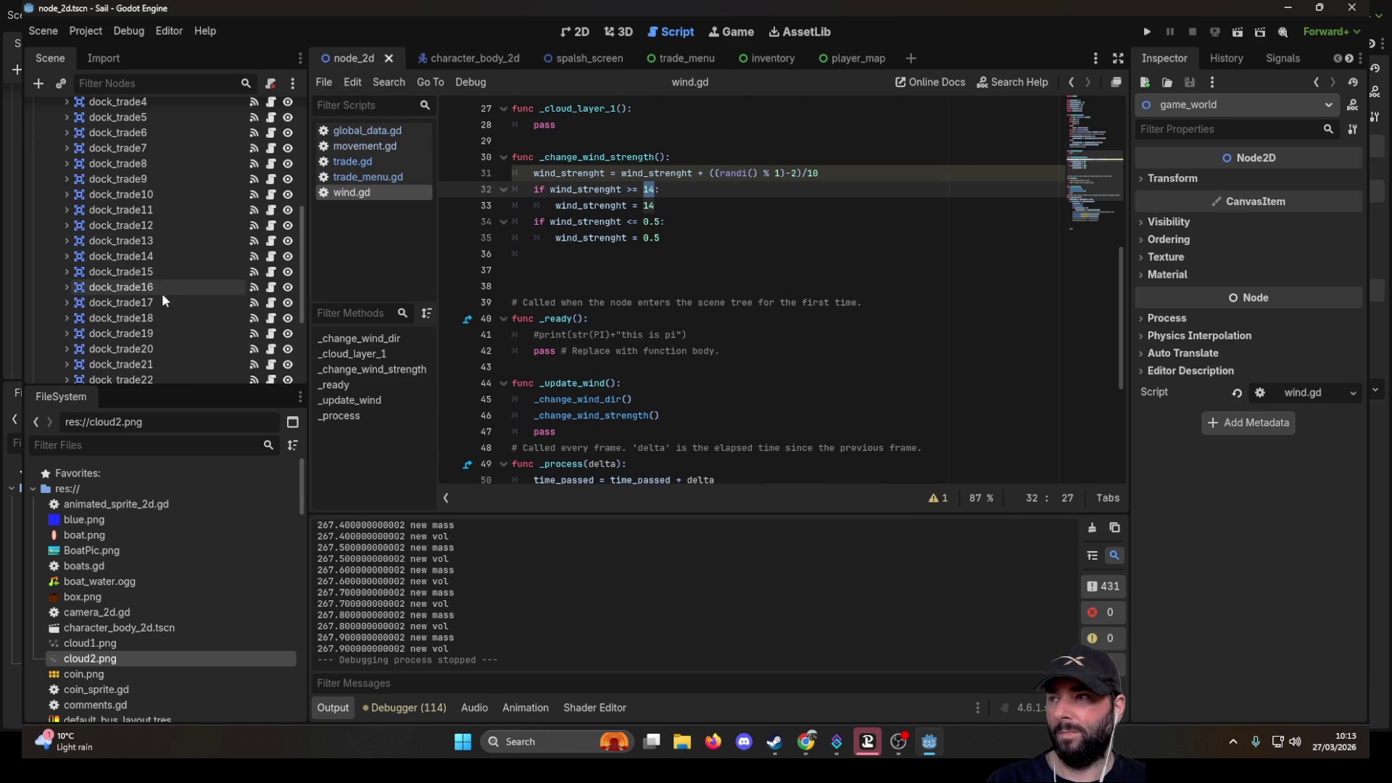
{"action": "left_click", "coordinate": [145, 241]}
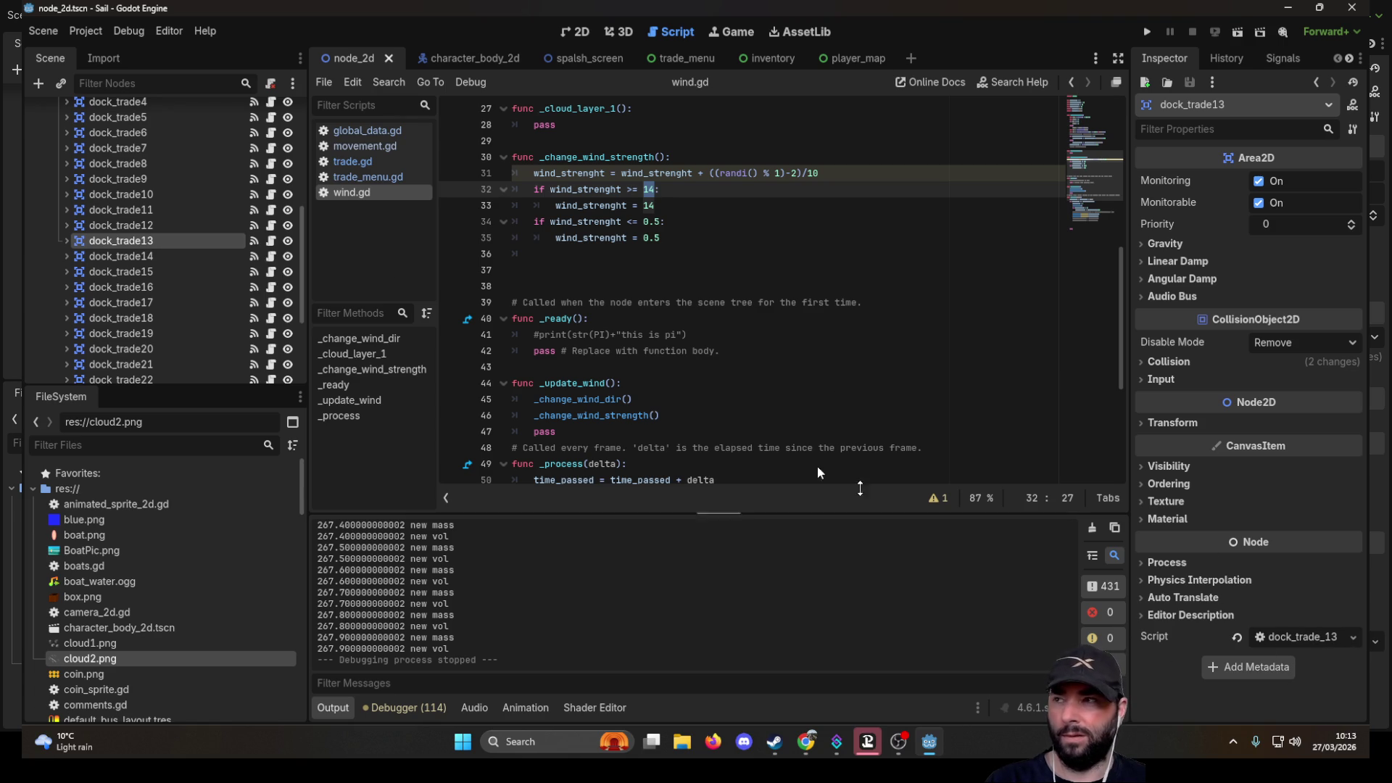
{"action": "left_click", "coordinate": [358, 163]}
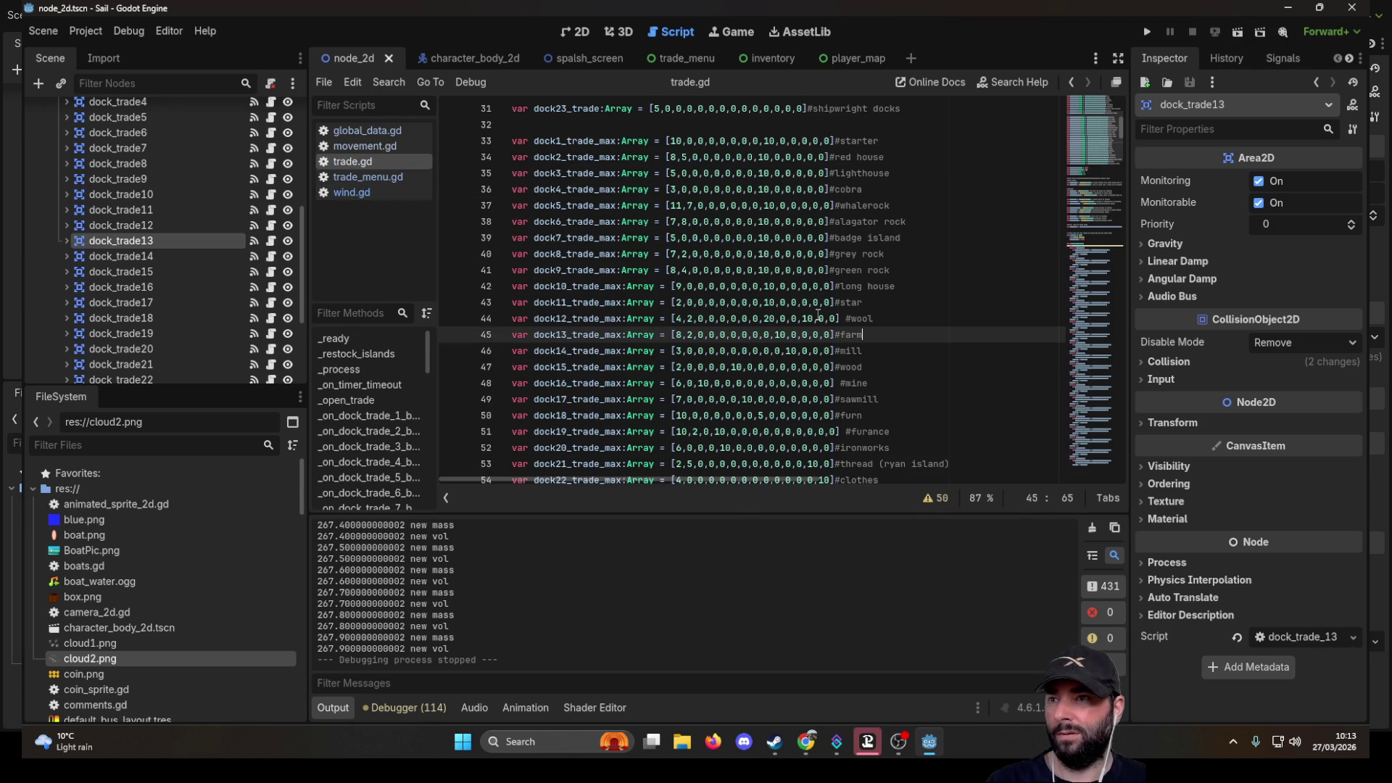
{"action": "scroll", "coordinate": [629, 271], "scroll_direction": "down", "scroll_amount": 2}
{"action": "scroll", "coordinate": [639, 268], "scroll_direction": "up", "scroll_amount": 3}
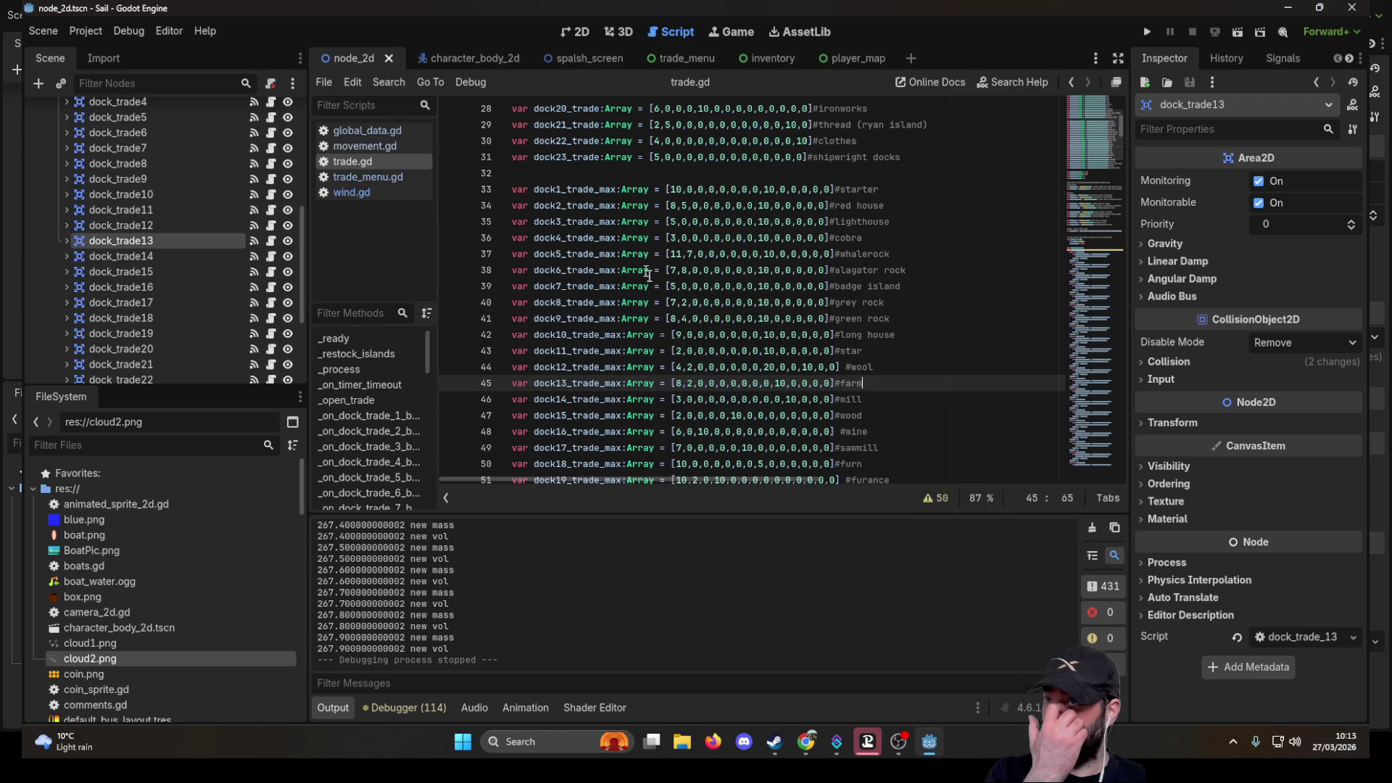
{"action": "scroll", "coordinate": [823, 322], "scroll_direction": "up", "scroll_amount": 4}
{"action": "scroll", "coordinate": [823, 328], "scroll_direction": "up", "scroll_amount": 5}
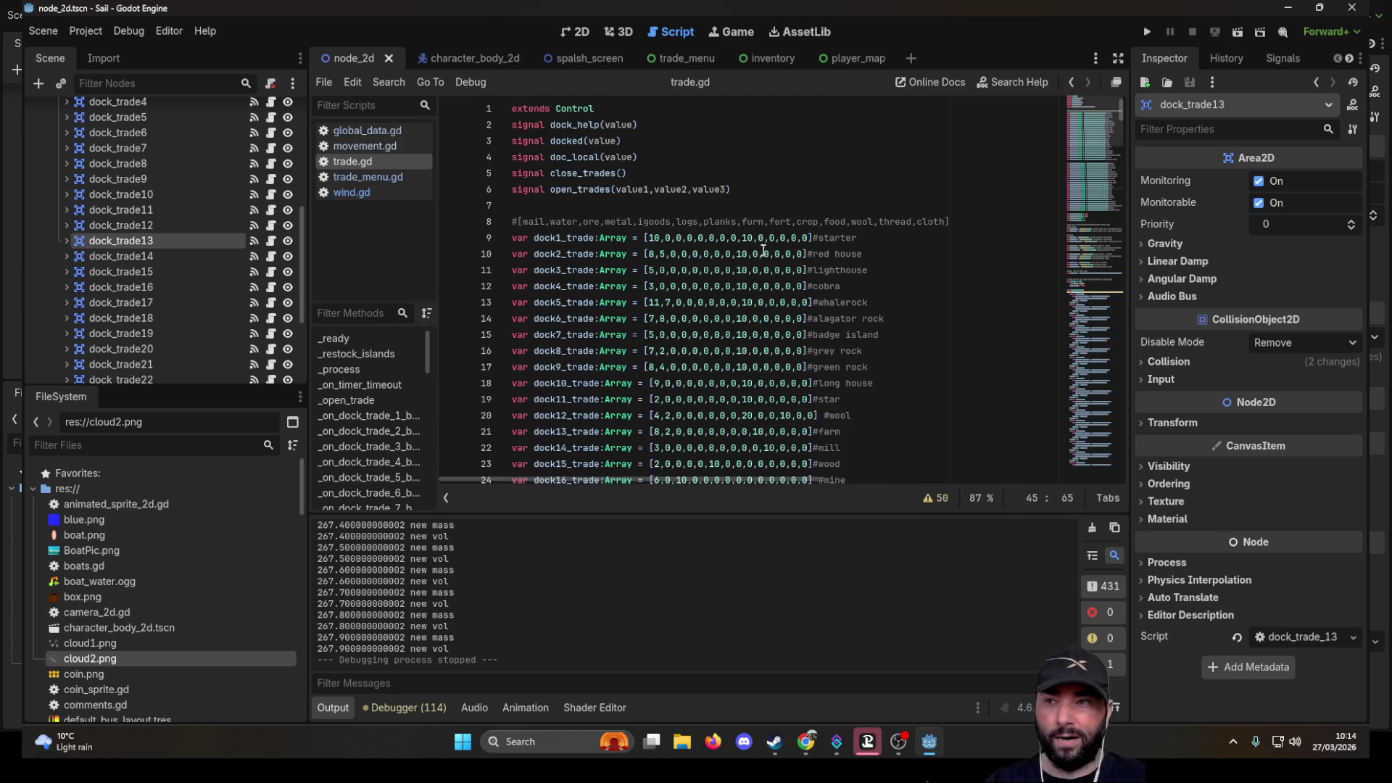
{"action": "scroll", "coordinate": [763, 251], "scroll_direction": "down", "scroll_amount": 6}
{"action": "scroll", "coordinate": [764, 244], "scroll_direction": "down", "scroll_amount": 5}
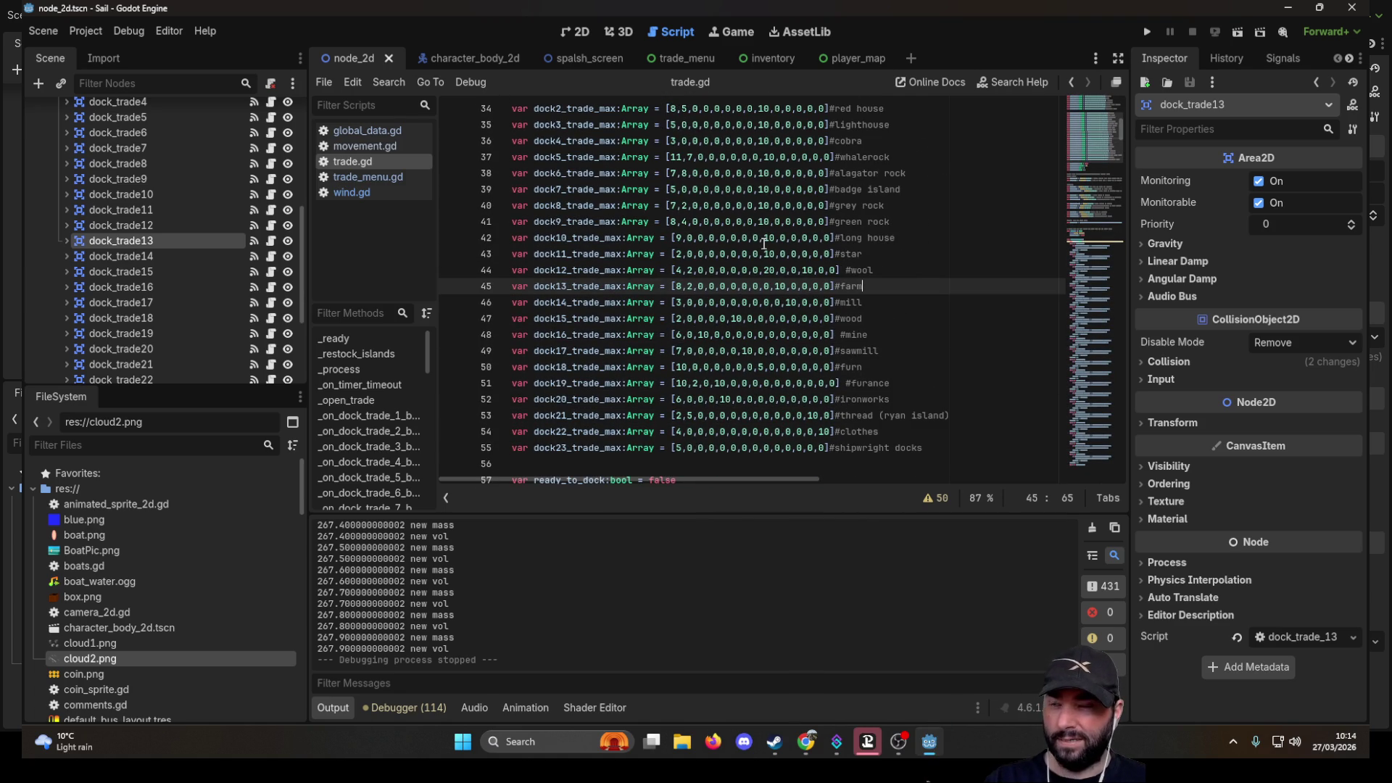
{"action": "scroll", "coordinate": [769, 244], "scroll_direction": "down", "scroll_amount": 5}
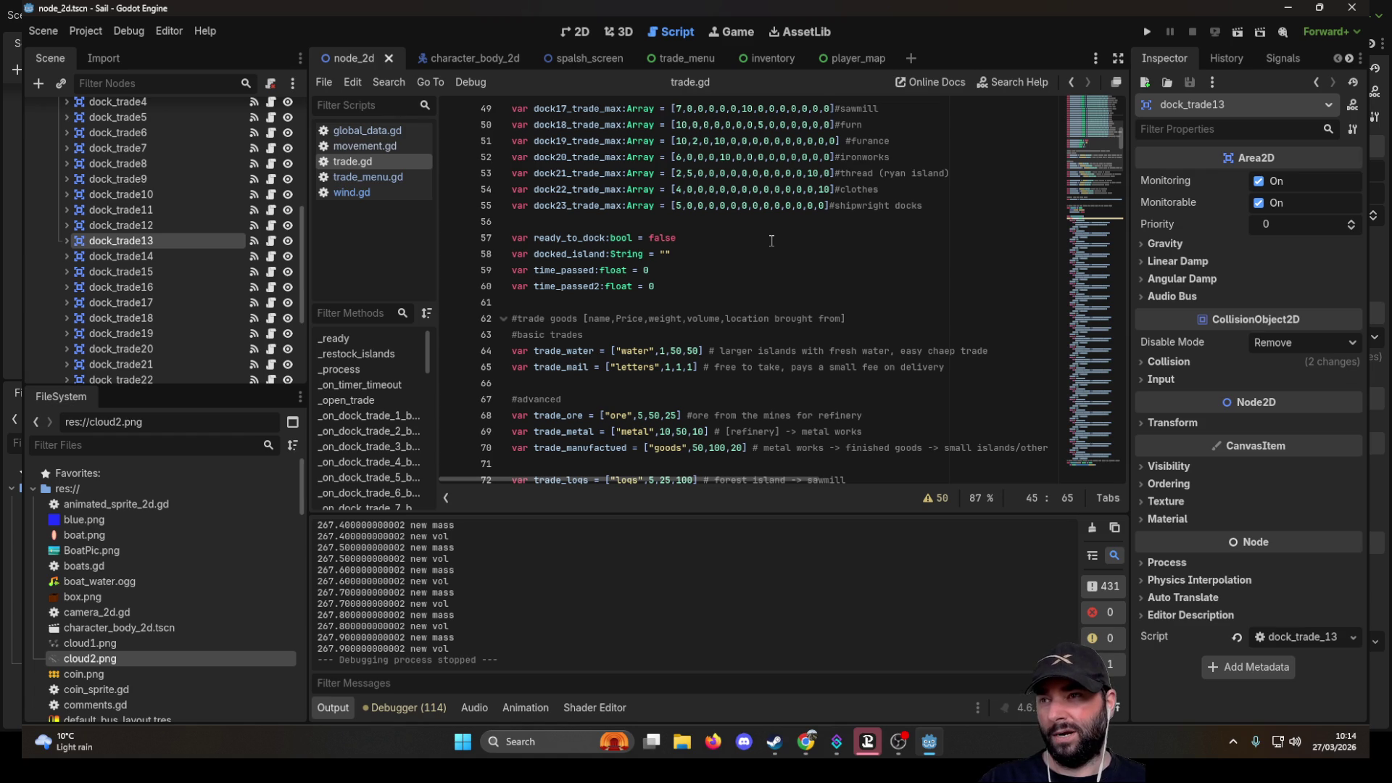
{"action": "scroll", "coordinate": [771, 241], "scroll_direction": "down", "scroll_amount": 18}
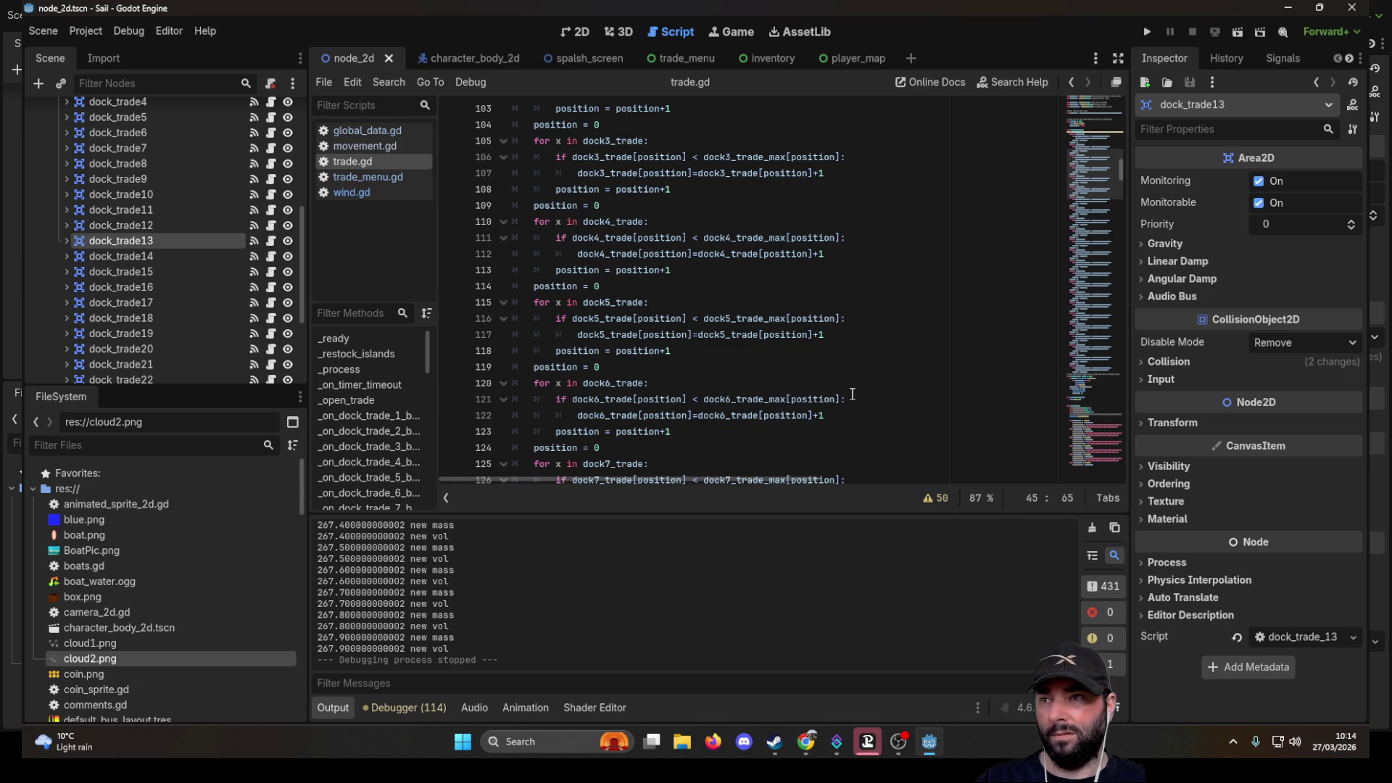
{"action": "scroll", "coordinate": [853, 407], "scroll_direction": "down", "scroll_amount": 7}
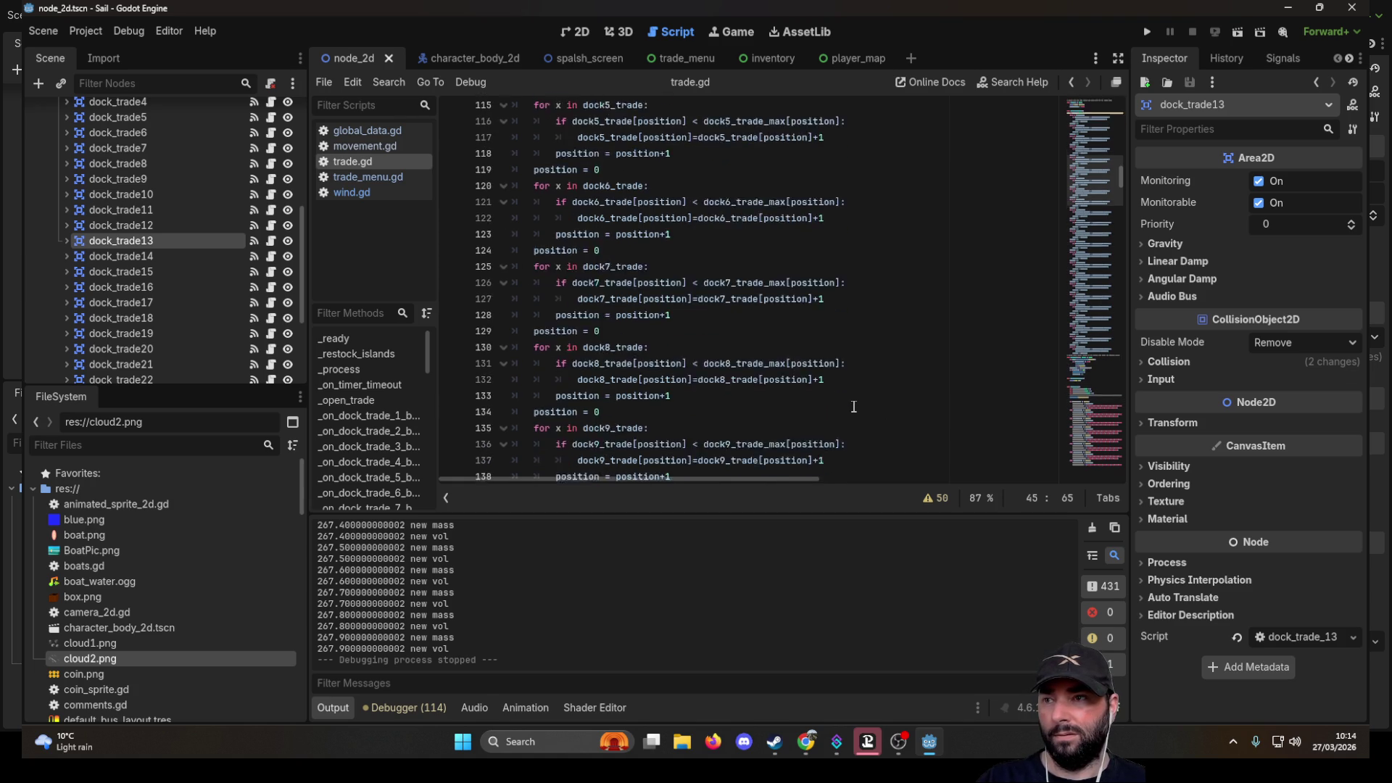
{"action": "scroll", "coordinate": [854, 407], "scroll_direction": "down", "scroll_amount": 8}
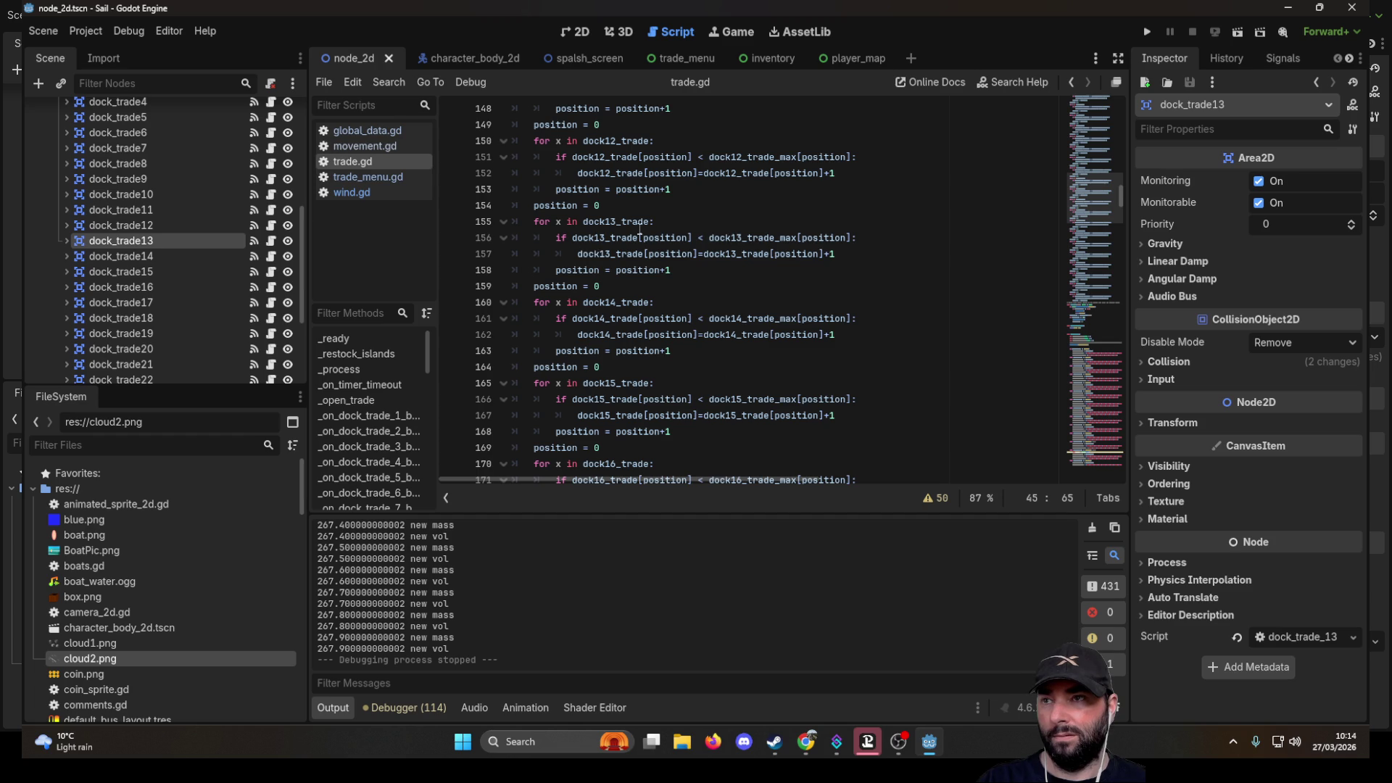
{"action": "double_click", "coordinate": [613, 221]}
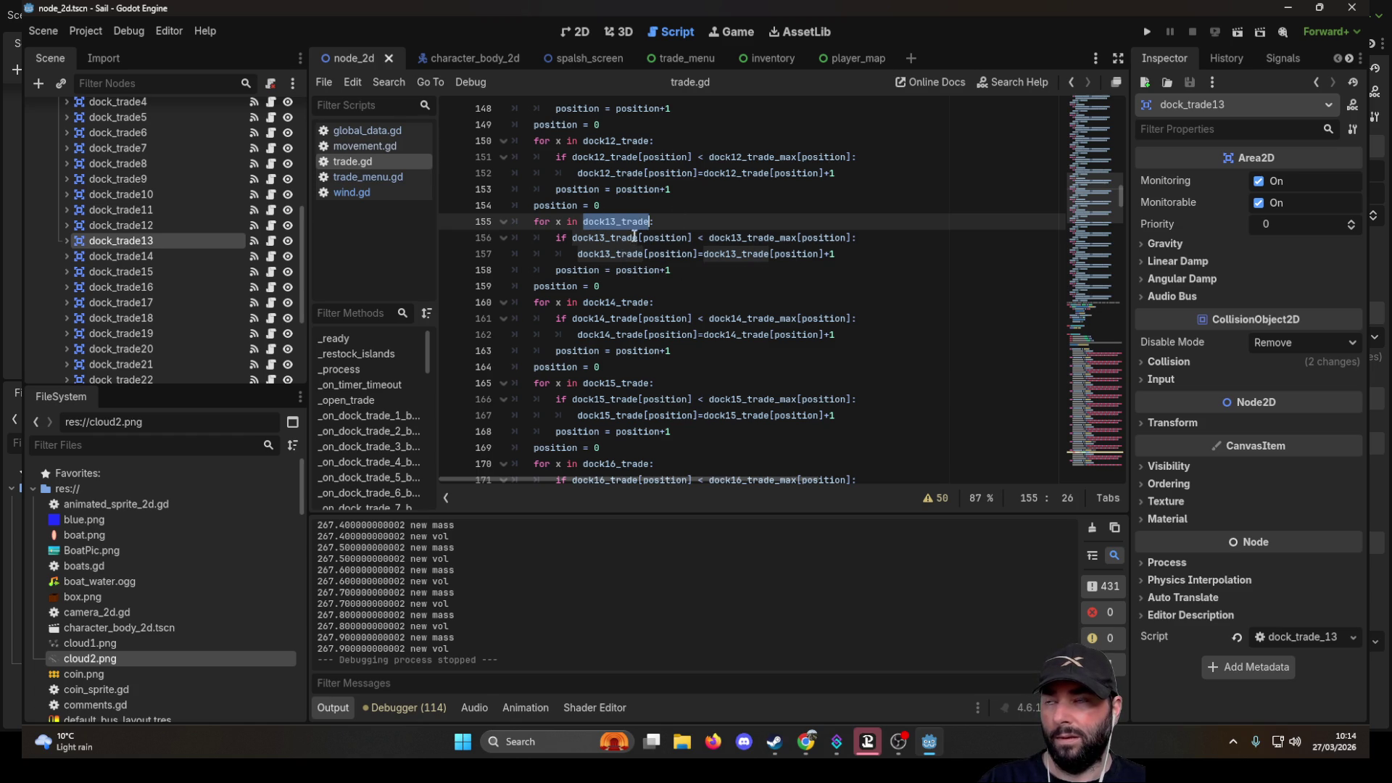
{"action": "scroll", "coordinate": [770, 325], "scroll_direction": "down", "scroll_amount": 20}
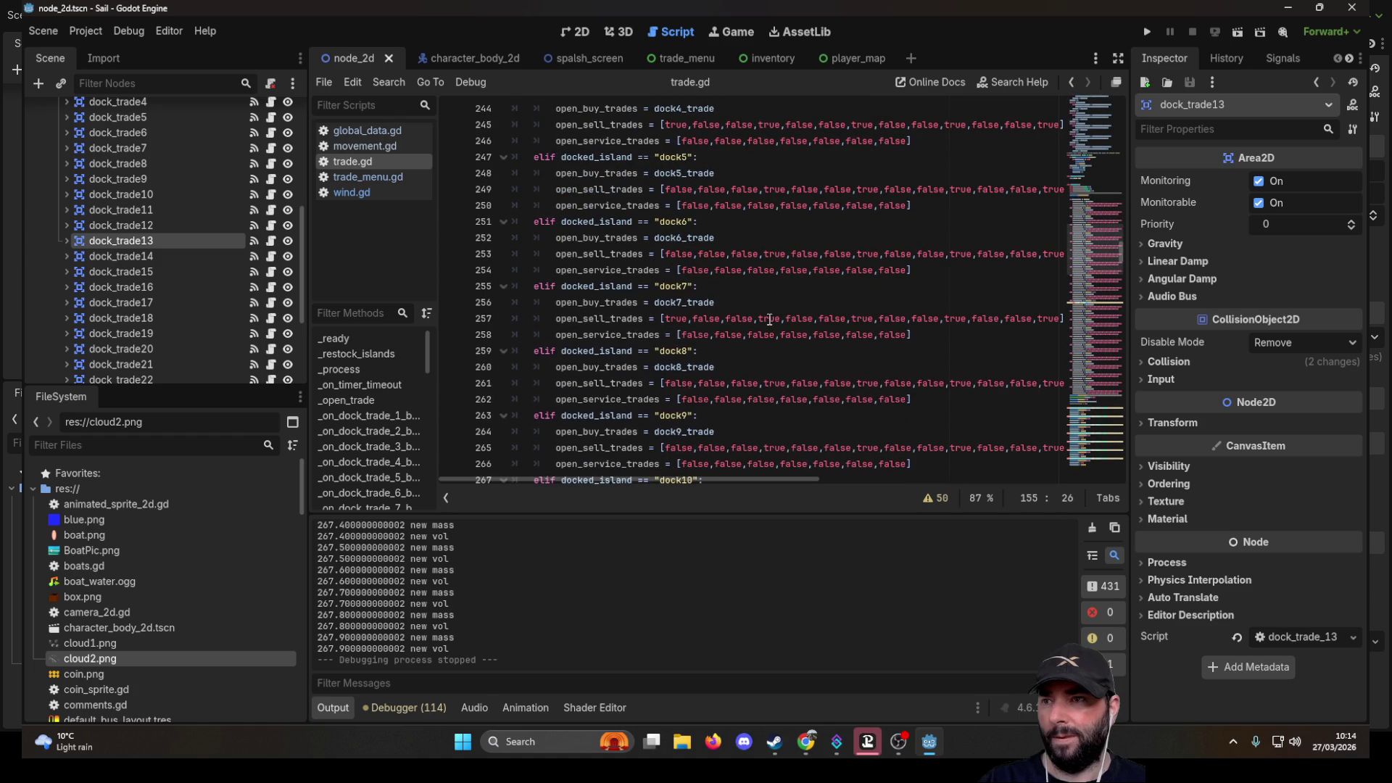
{"action": "scroll", "coordinate": [772, 321], "scroll_direction": "down", "scroll_amount": 10}
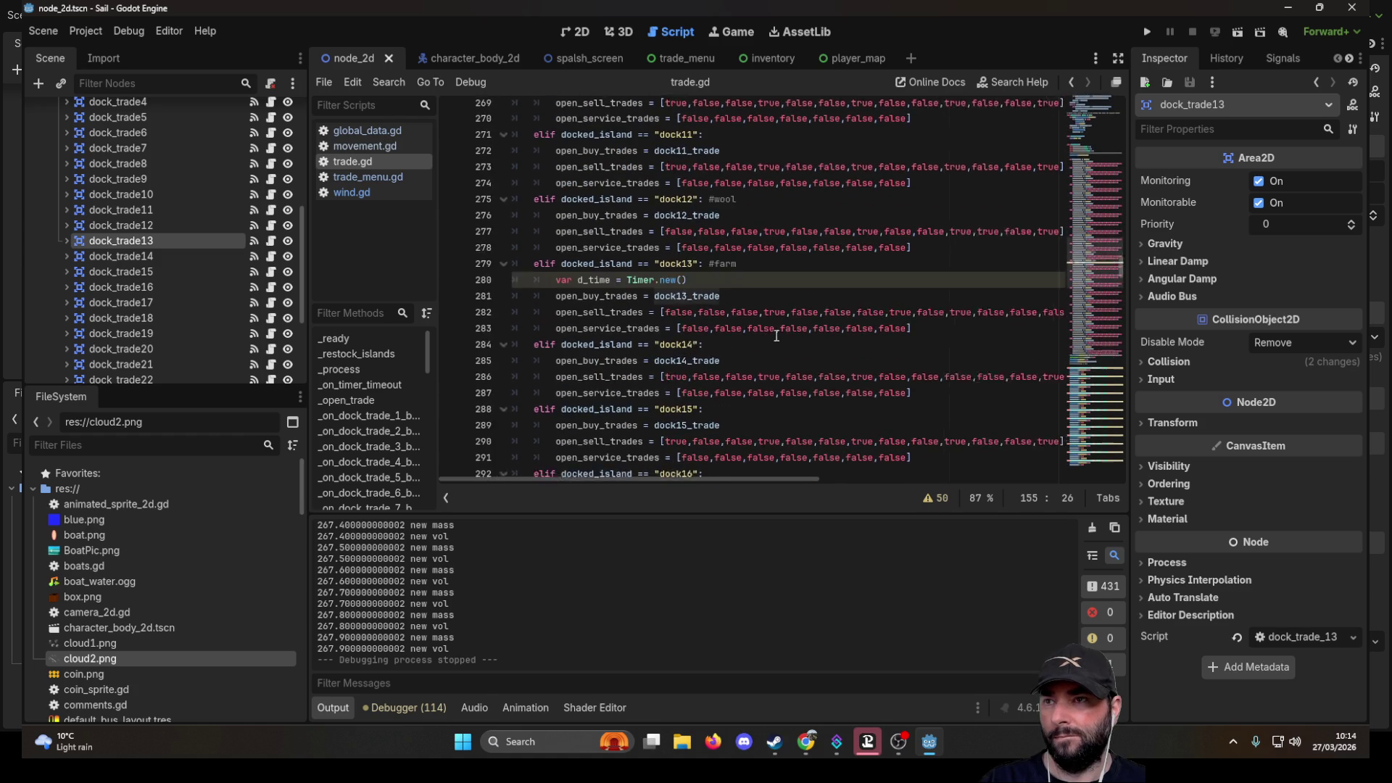
{"action": "left_click", "coordinate": [751, 223]}
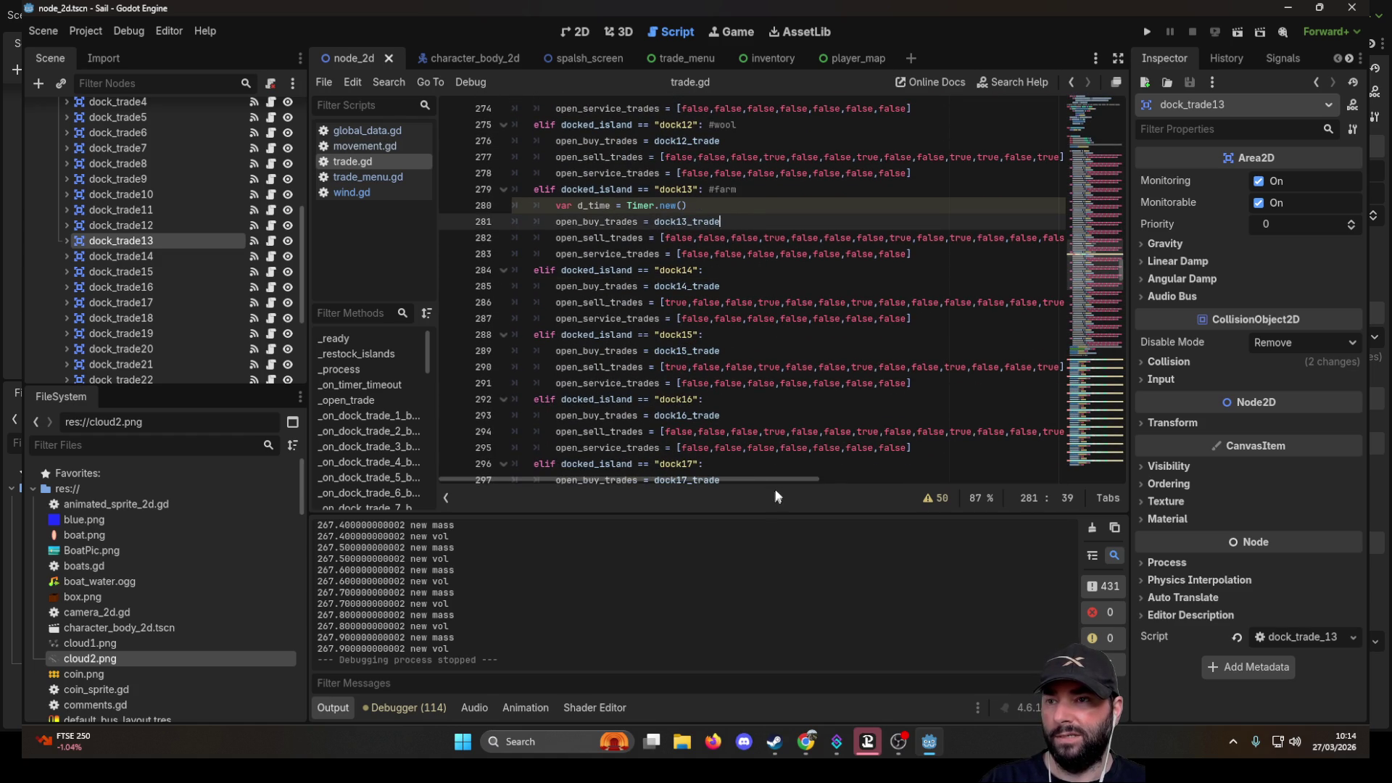
{"action": "left_click_drag", "start_coordinate": [784, 477], "coordinate": [812, 475]}
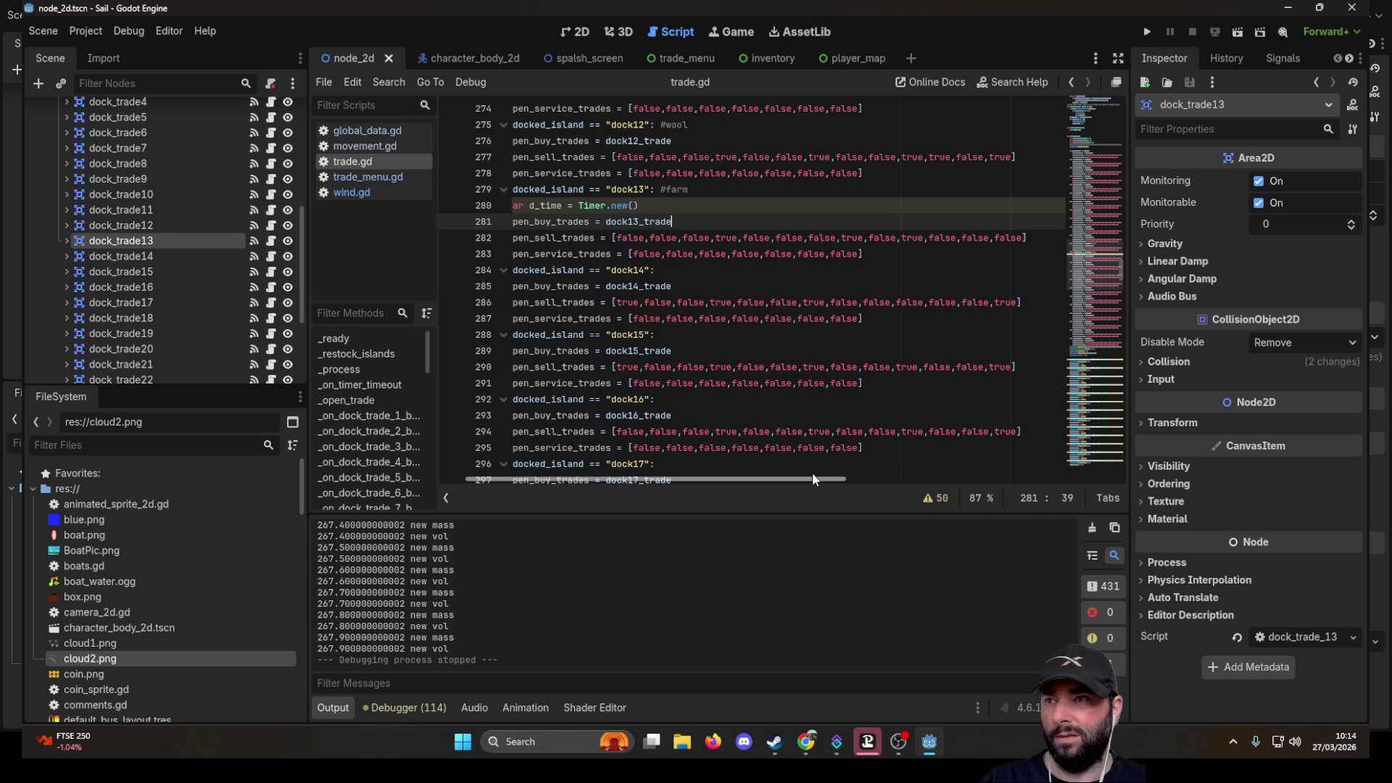
{"action": "scroll", "coordinate": [767, 328], "scroll_direction": "up", "scroll_amount": 13}
{"action": "scroll", "coordinate": [767, 329], "scroll_direction": "up", "scroll_amount": 19}
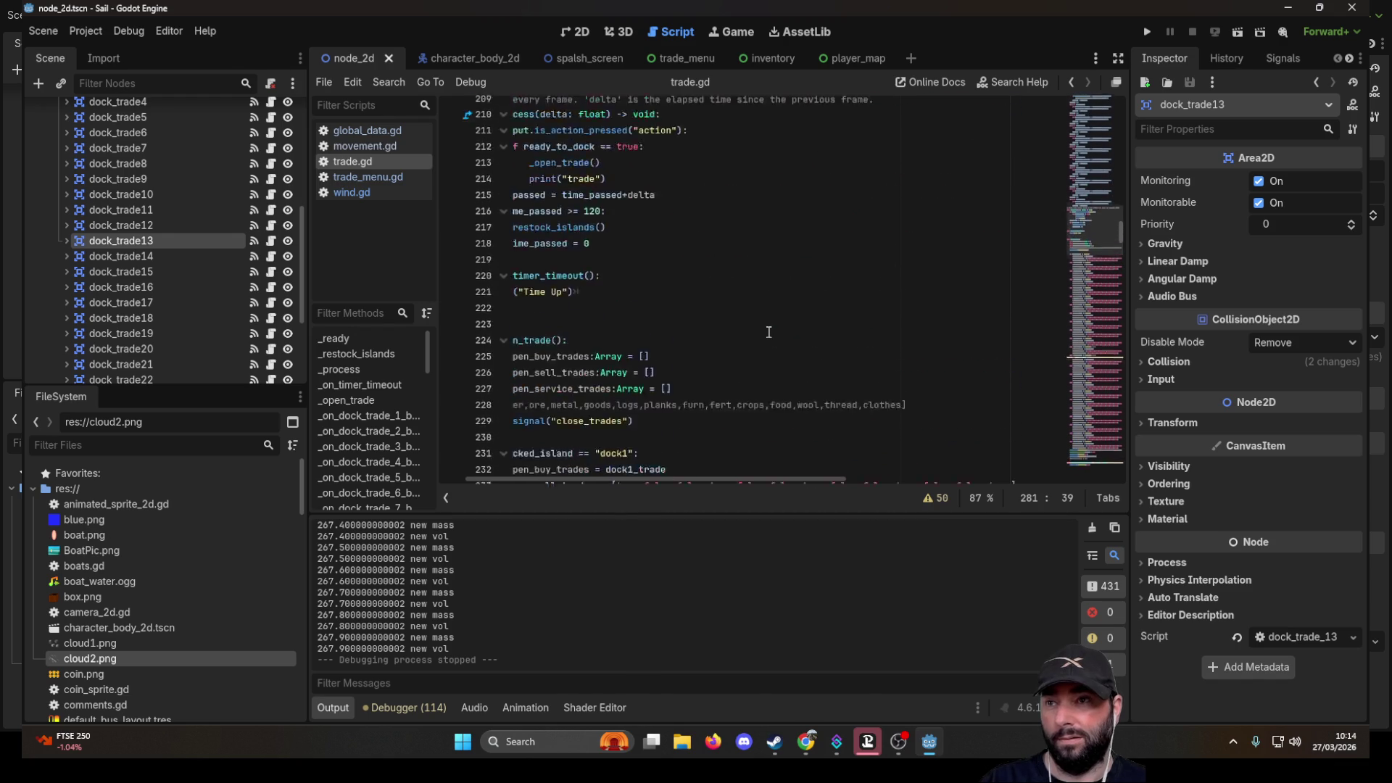
{"action": "scroll", "coordinate": [769, 334], "scroll_direction": "up", "scroll_amount": 20}
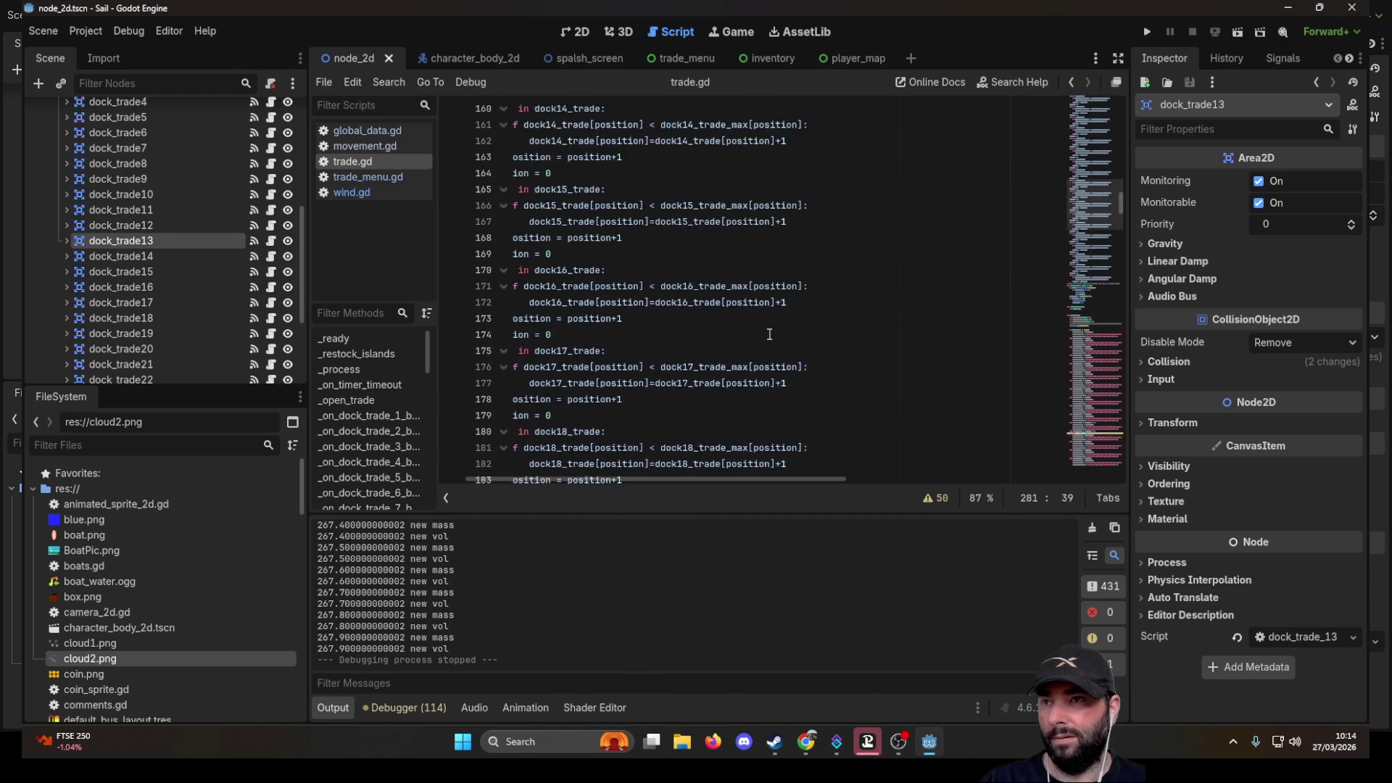
{"action": "scroll", "coordinate": [771, 333], "scroll_direction": "up", "scroll_amount": 11}
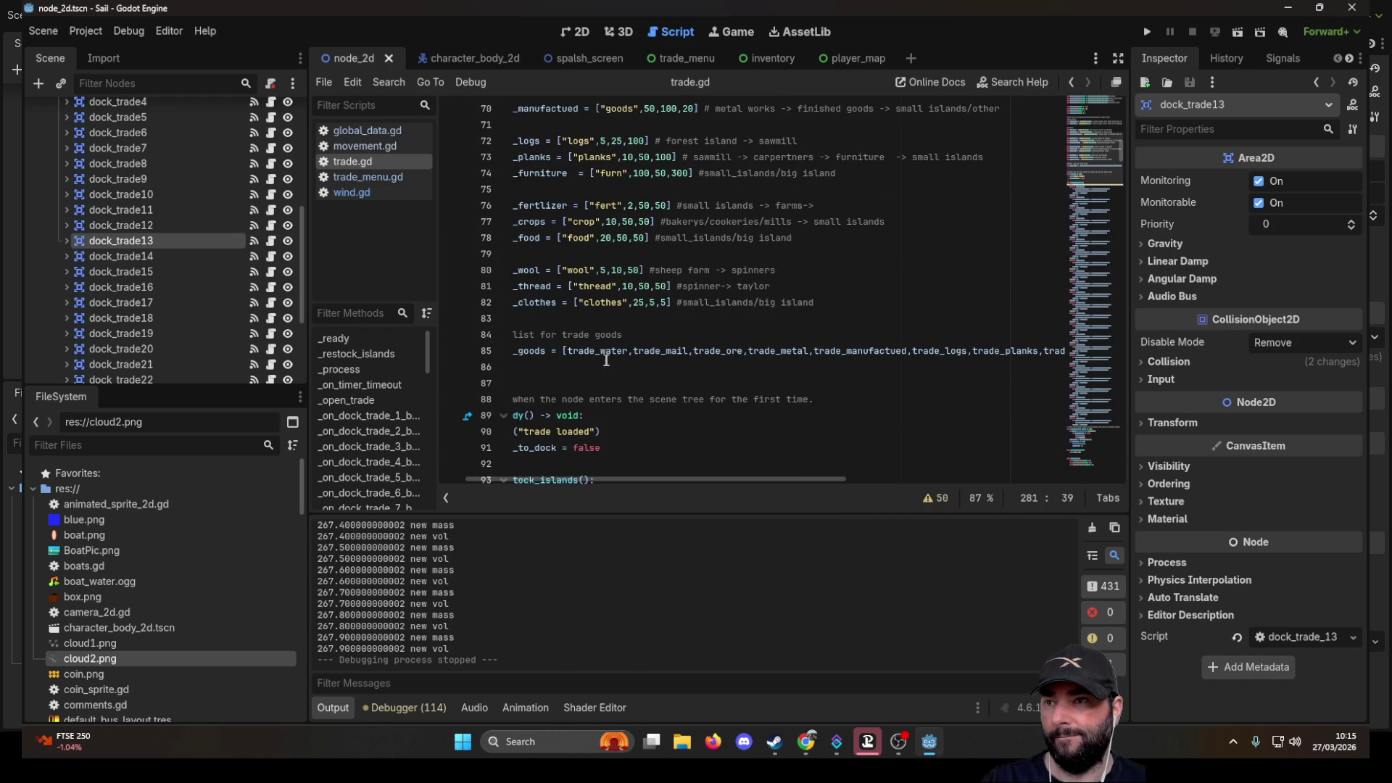
{"action": "scroll", "coordinate": [653, 406], "scroll_direction": "left", "scroll_amount": 2}
{"action": "scroll", "coordinate": [689, 348], "scroll_direction": "down", "scroll_amount": 11}
{"action": "scroll", "coordinate": [715, 319], "scroll_direction": "right", "scroll_amount": 2}
{"action": "scroll", "coordinate": [715, 322], "scroll_direction": "down", "scroll_amount": 20}
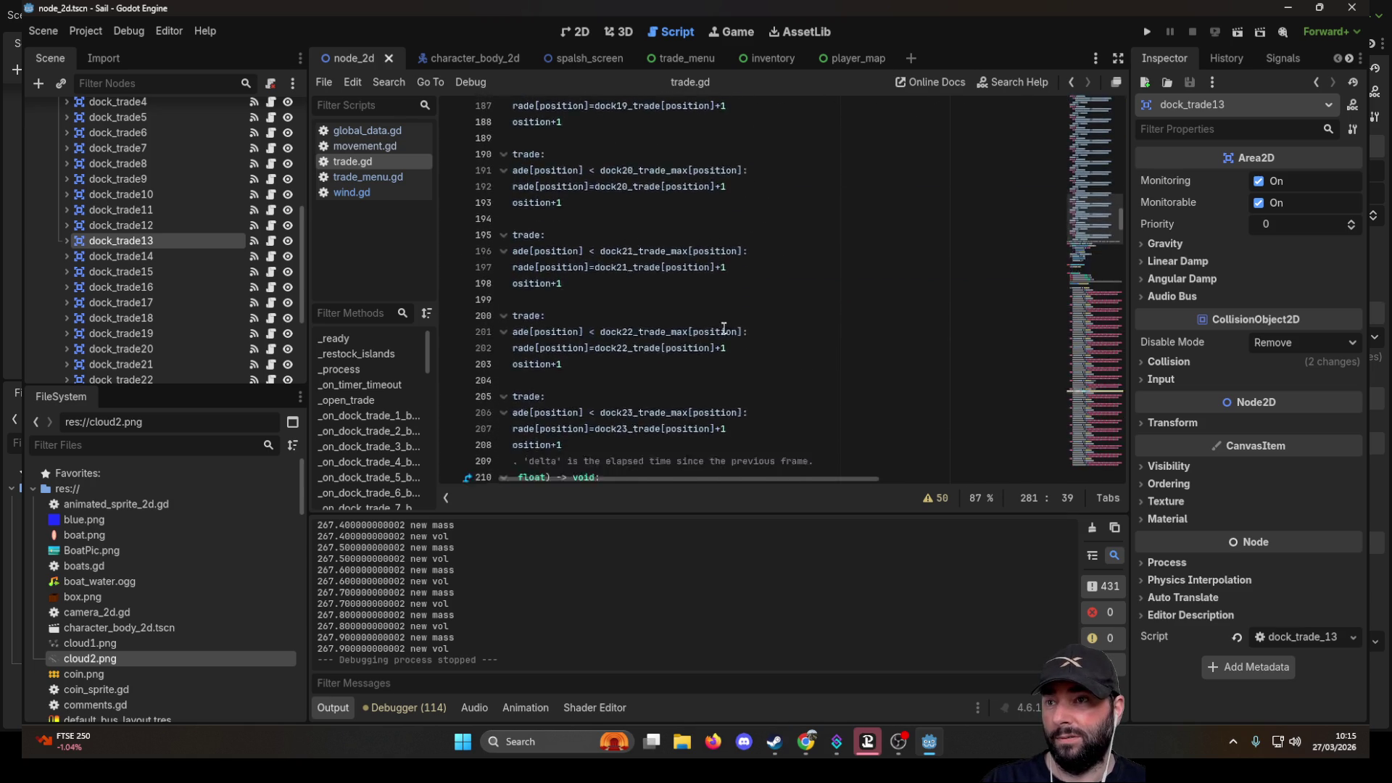
{"action": "scroll", "coordinate": [712, 325], "scroll_direction": "down", "scroll_amount": 3}
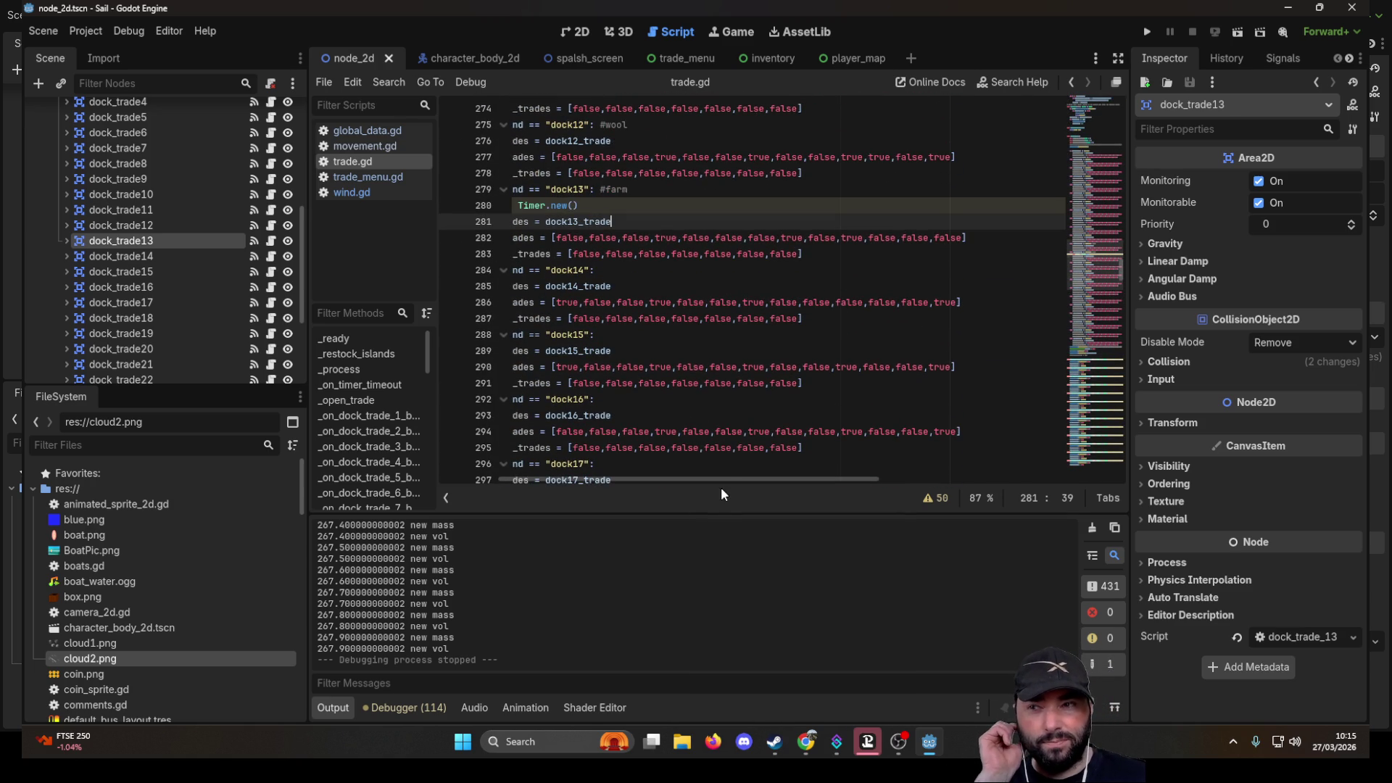
{"action": "left_click_drag", "start_coordinate": [724, 479], "coordinate": [653, 471]}
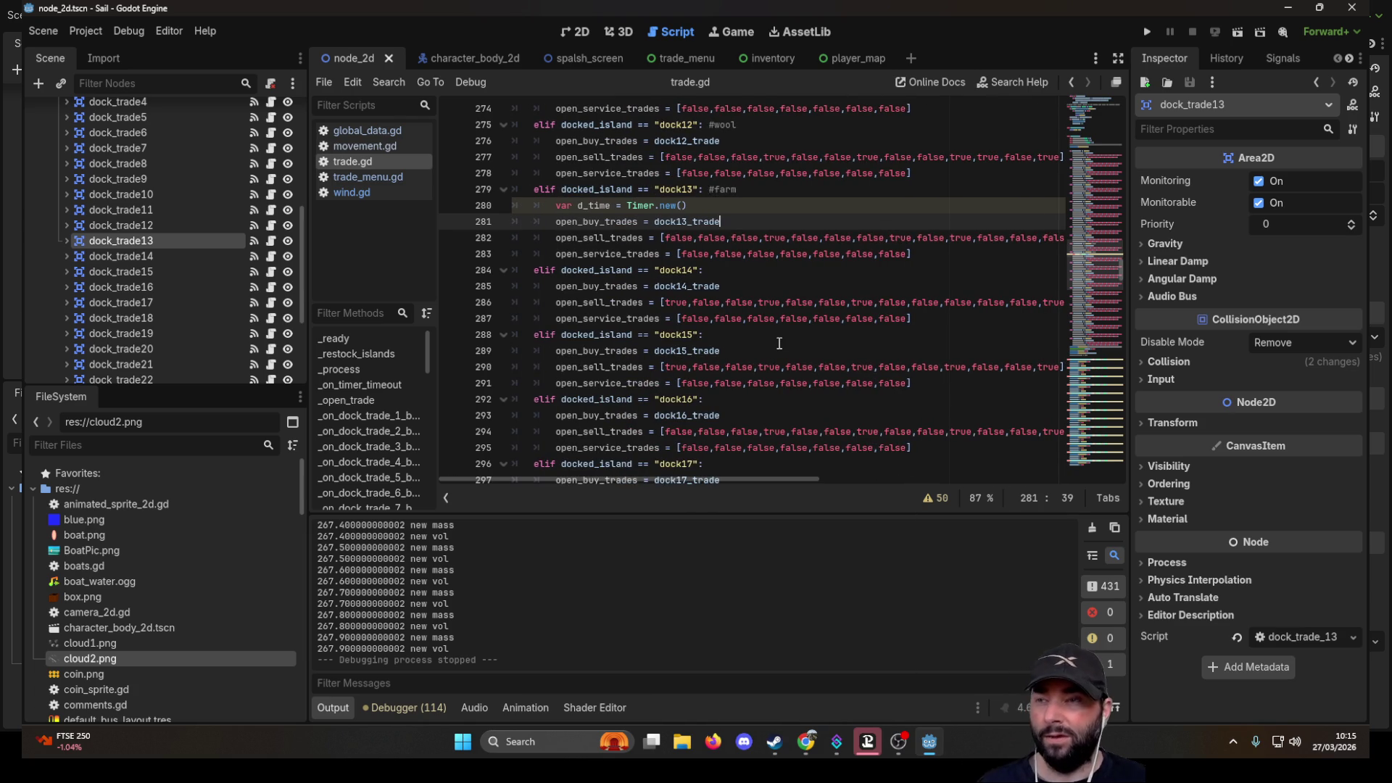
{"action": "scroll", "coordinate": [780, 343], "scroll_direction": "up", "scroll_amount": 15}
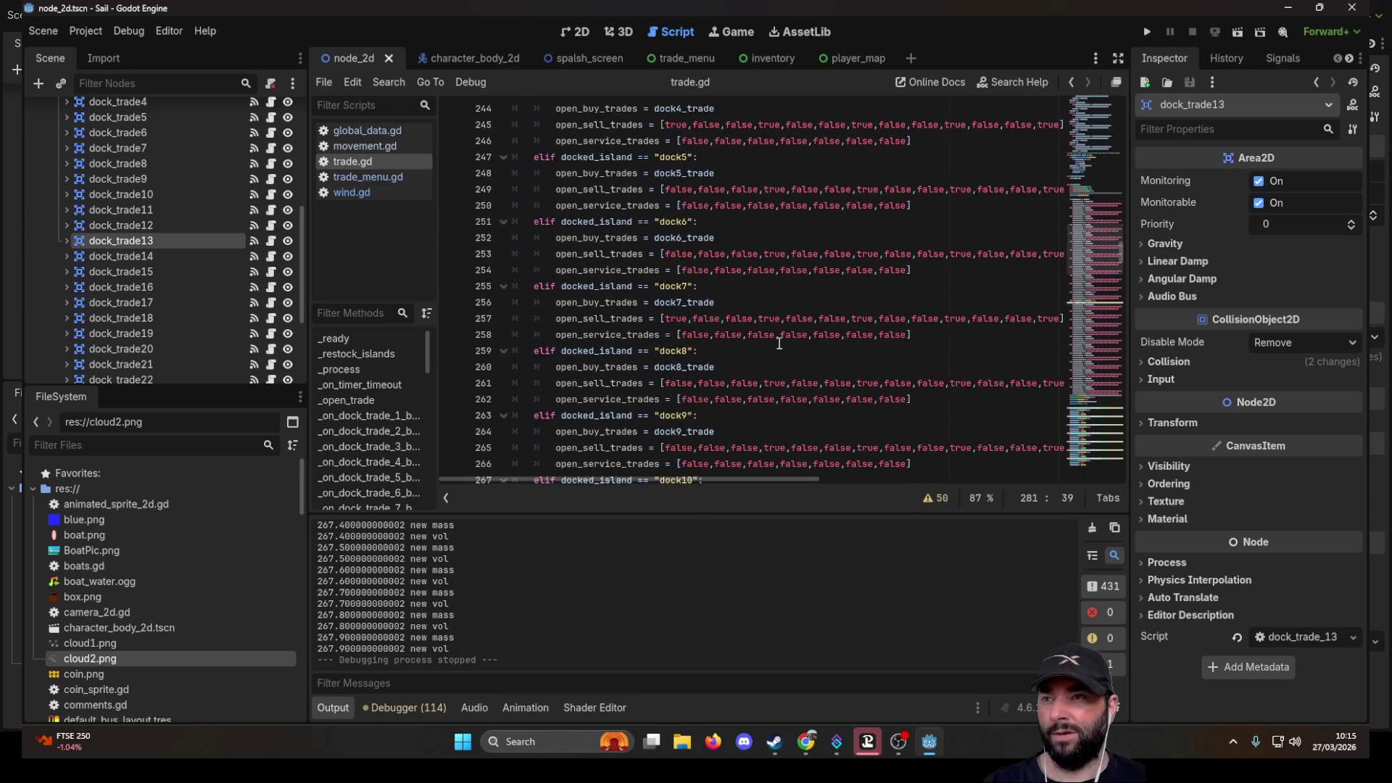
{"action": "scroll", "coordinate": [780, 343], "scroll_direction": "up", "scroll_amount": 2}
{"action": "scroll", "coordinate": [780, 343], "scroll_direction": "down", "scroll_amount": 1}
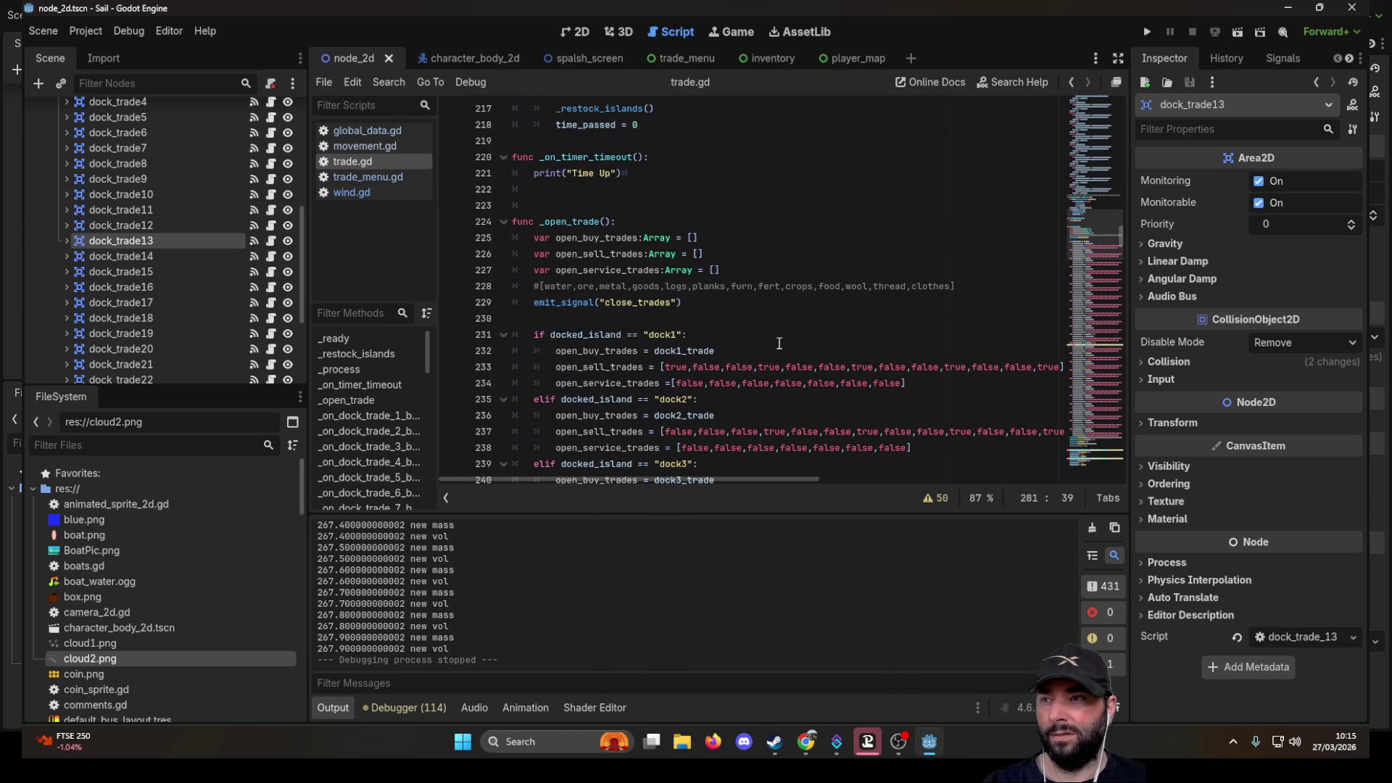
{"action": "left_click_drag", "start_coordinate": [969, 288], "coordinate": [512, 286]}
{"action": "key", "text": "ctrl+c"}
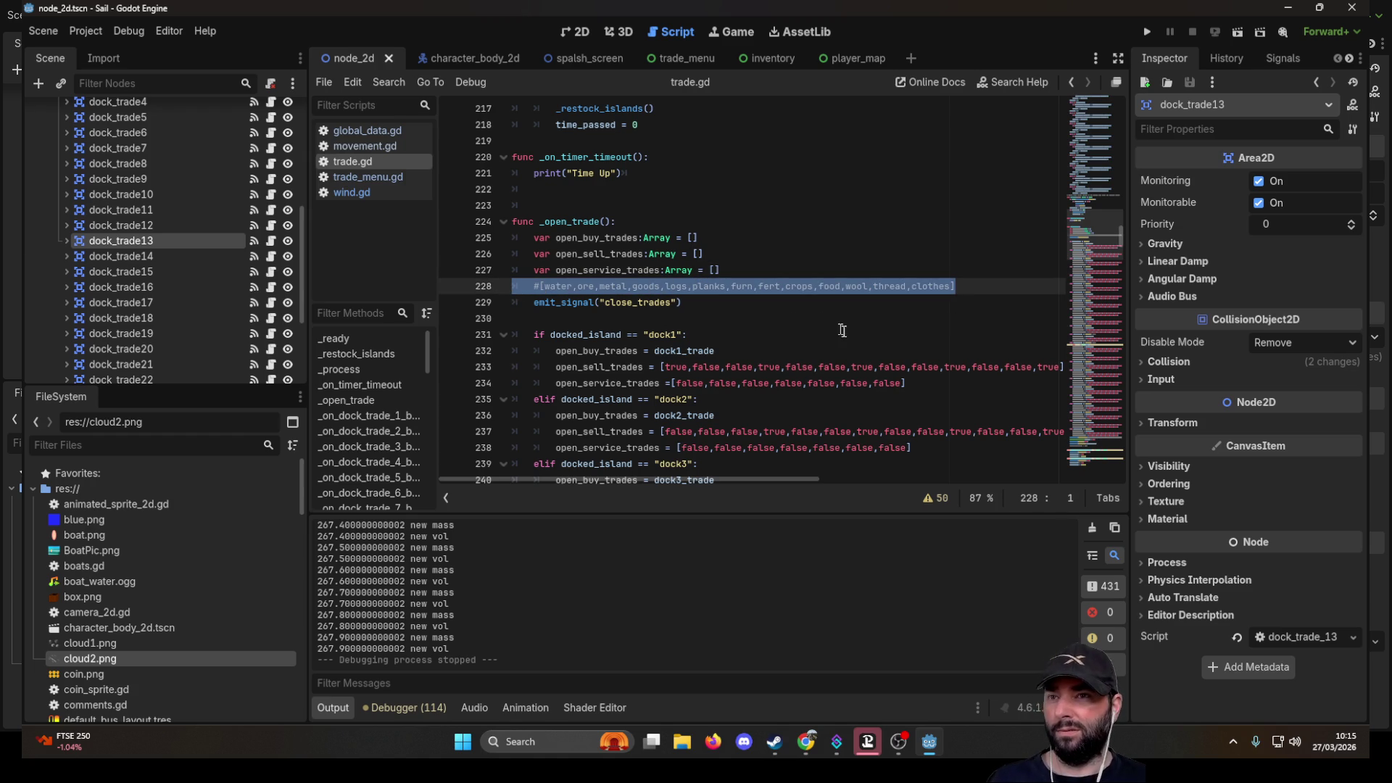
- Paste the goods-order comment at the end of dock13's sell line, then delete it
{"action": "scroll", "coordinate": [860, 341], "scroll_direction": "down", "scroll_amount": 17}
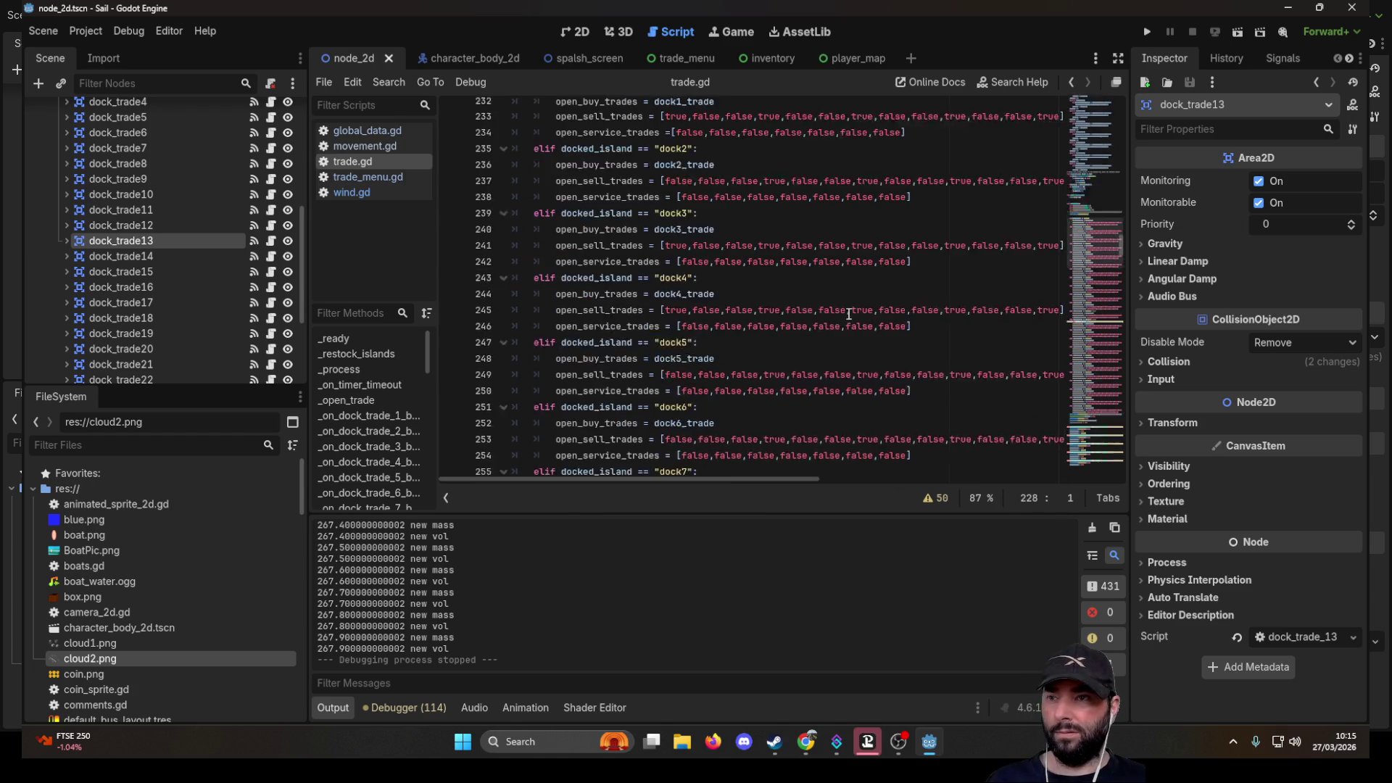
{"action": "scroll", "coordinate": [744, 289], "scroll_direction": "up", "scroll_amount": 15}
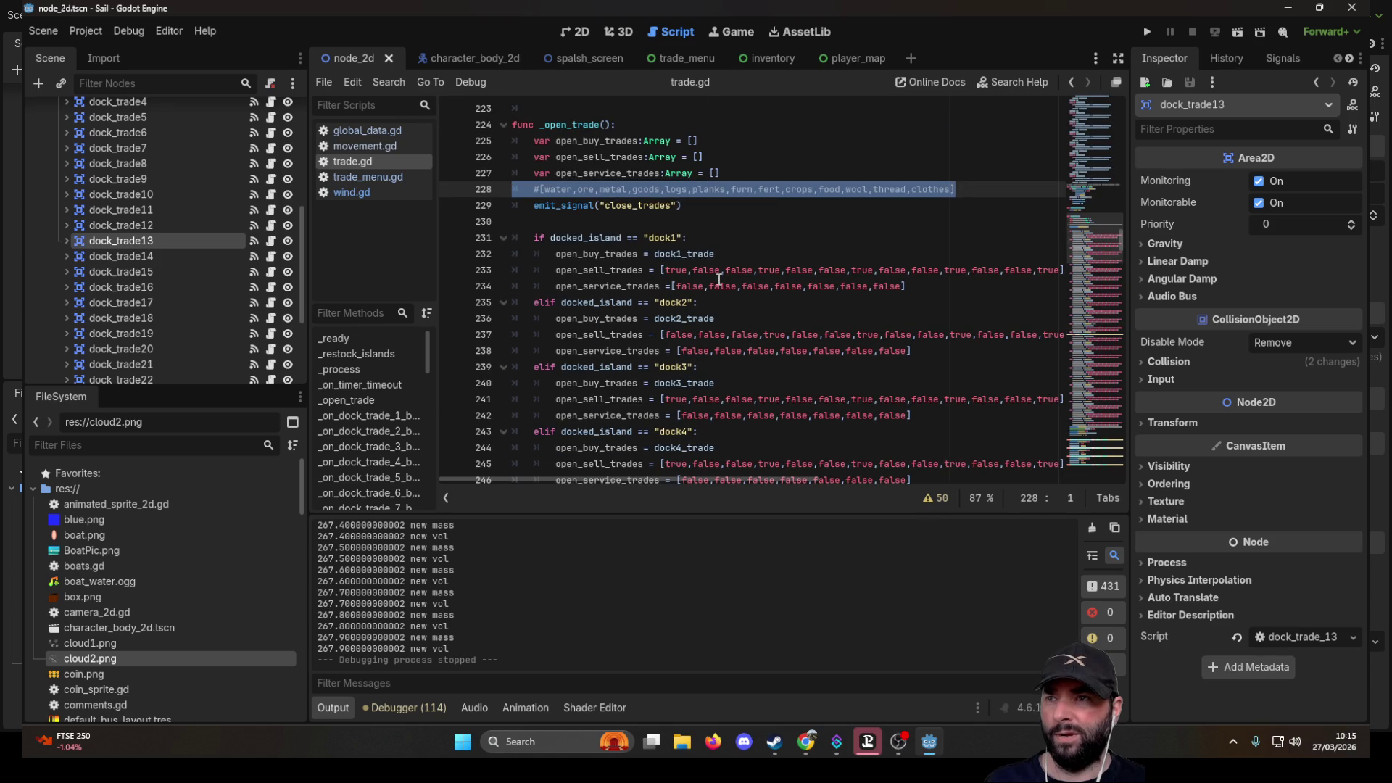
{"action": "scroll", "coordinate": [802, 270], "scroll_direction": "down", "scroll_amount": 14}
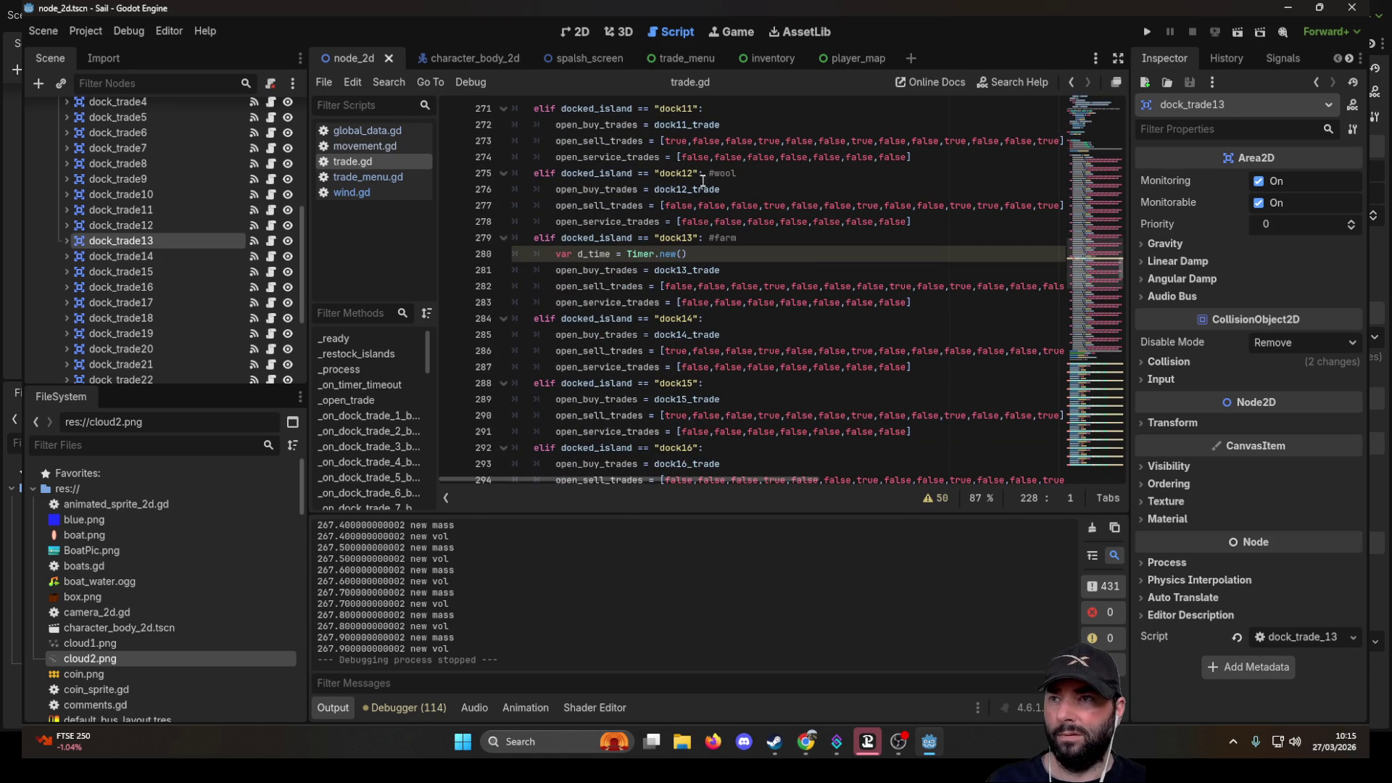
{"action": "left_click", "coordinate": [925, 304]}
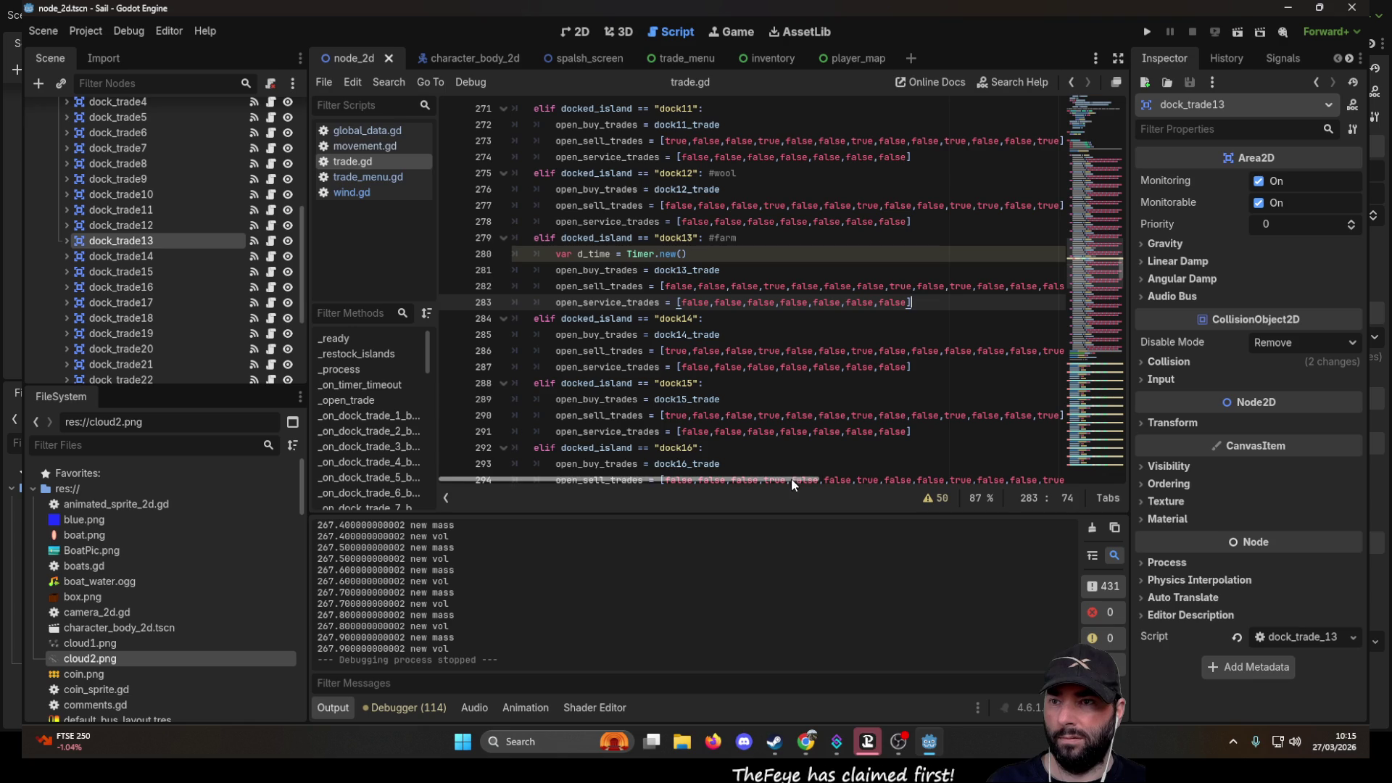
{"action": "left_click_drag", "start_coordinate": [790, 478], "coordinate": [871, 478]}
{"action": "left_click", "coordinate": [912, 287]}
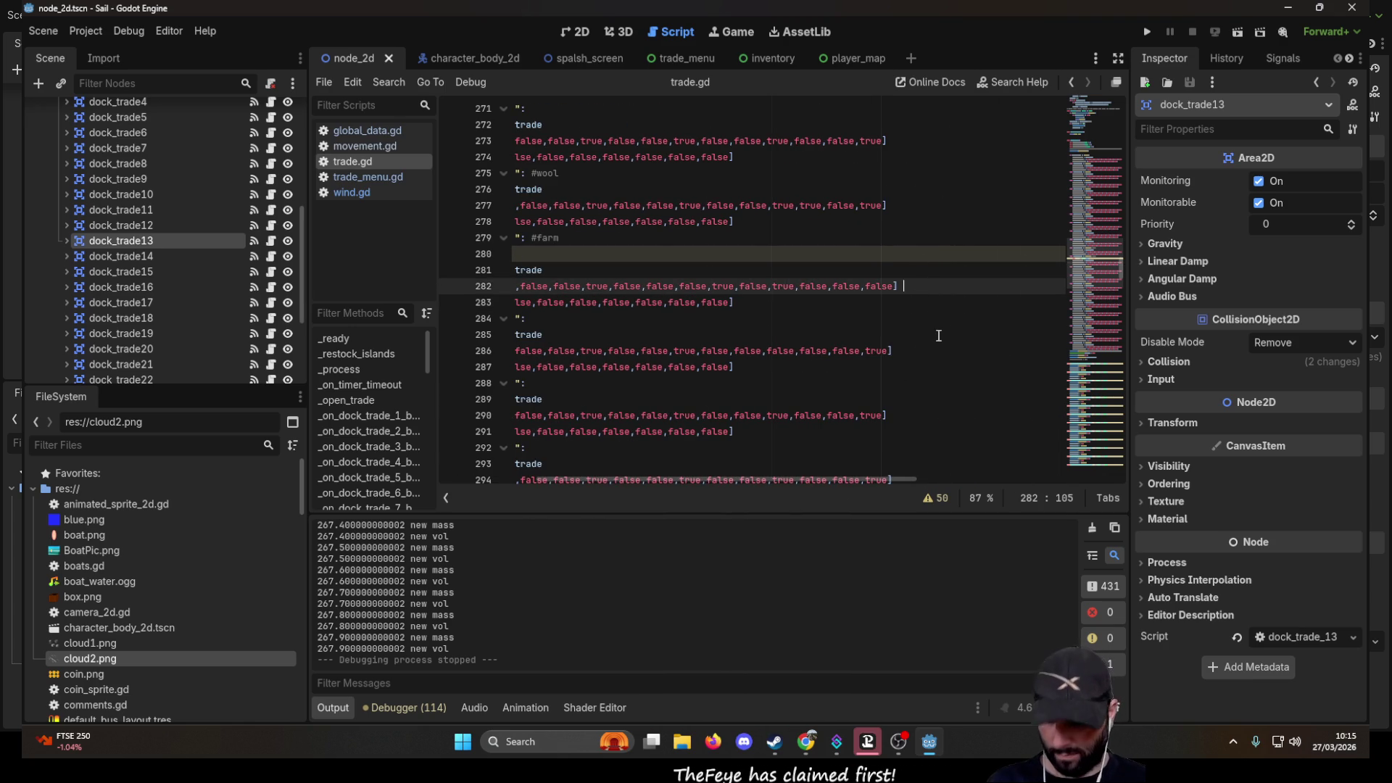
{"action": "key", "text": "Tab"}
{"action": "key", "text": "ctrl+v"}
{"action": "mouse_move", "coordinate": [809, 480]}
{"action": "left_mouse_down"}
{"action": "mouse_move", "coordinate": [533, 464]}
{"action": "mouse_move", "coordinate": [767, 455]}
{"action": "mouse_move", "coordinate": [606, 448]}
{"action": "mouse_move", "coordinate": [823, 452]}
{"action": "mouse_move", "coordinate": [771, 461]}
{"action": "left_mouse_up"}
{"action": "left_click_drag", "start_coordinate": [723, 286], "coordinate": [1061, 281]}
{"action": "key", "text": "ctrl+c"}
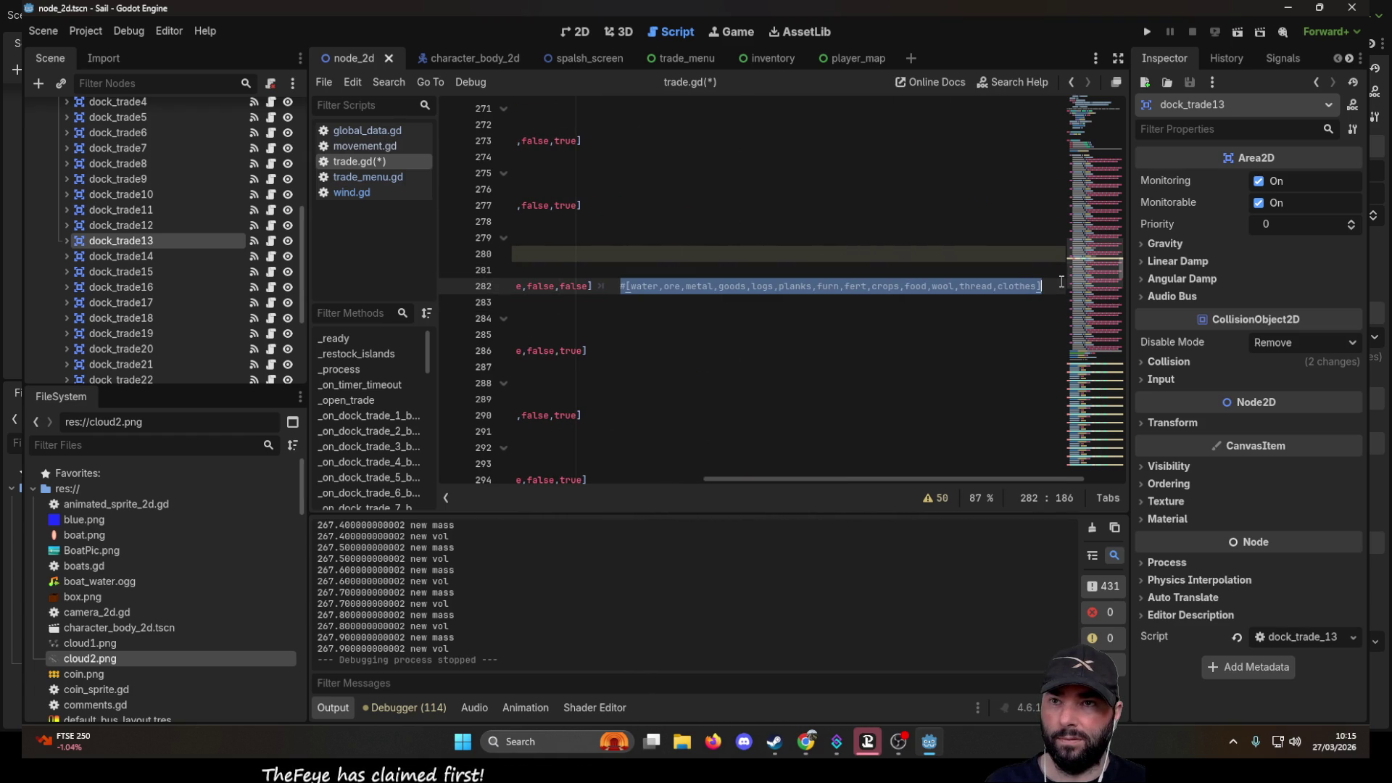
{"action": "key", "text": "Delete"}
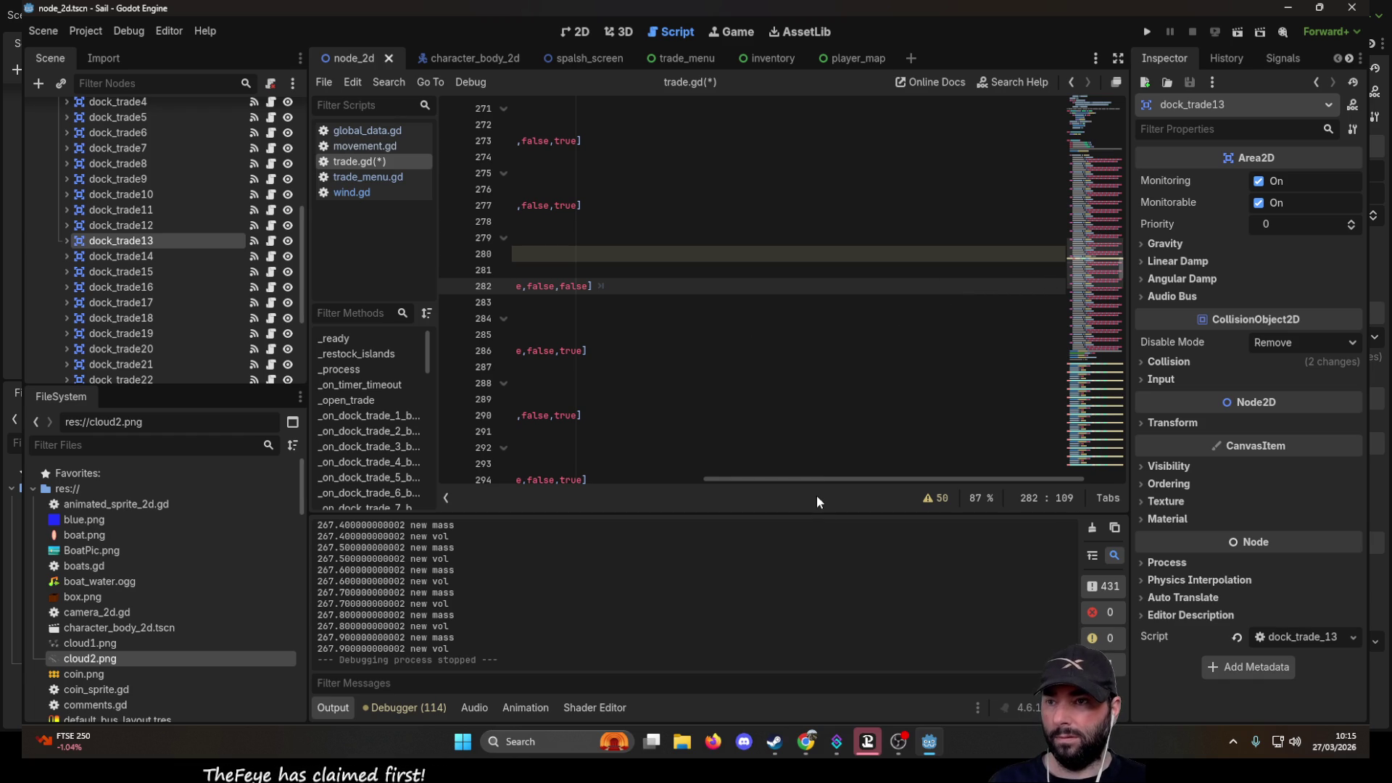
- Insert the goods-order comment on a new line above dock13's open_sell_trades list
{"action": "left_click_drag", "start_coordinate": [817, 479], "coordinate": [555, 479]}
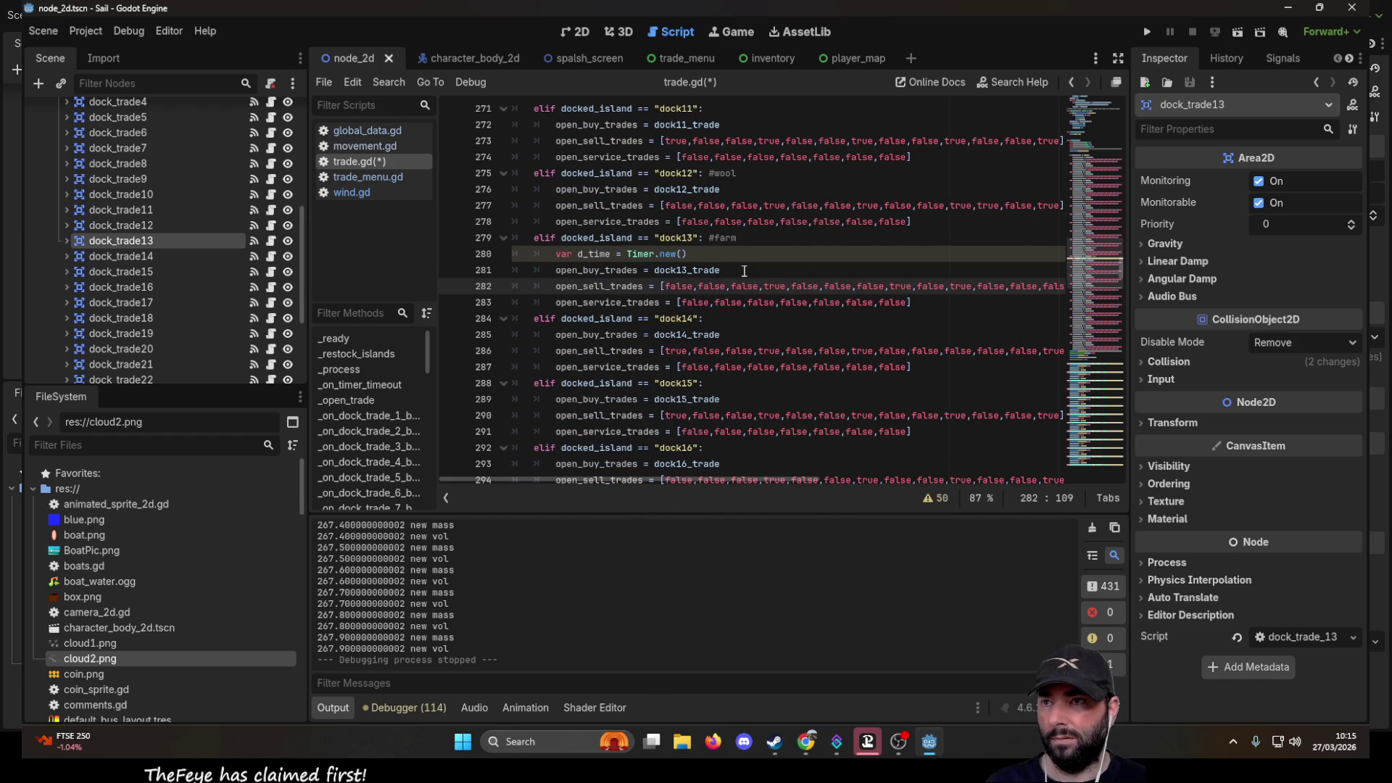
{"action": "left_click", "coordinate": [707, 286]}
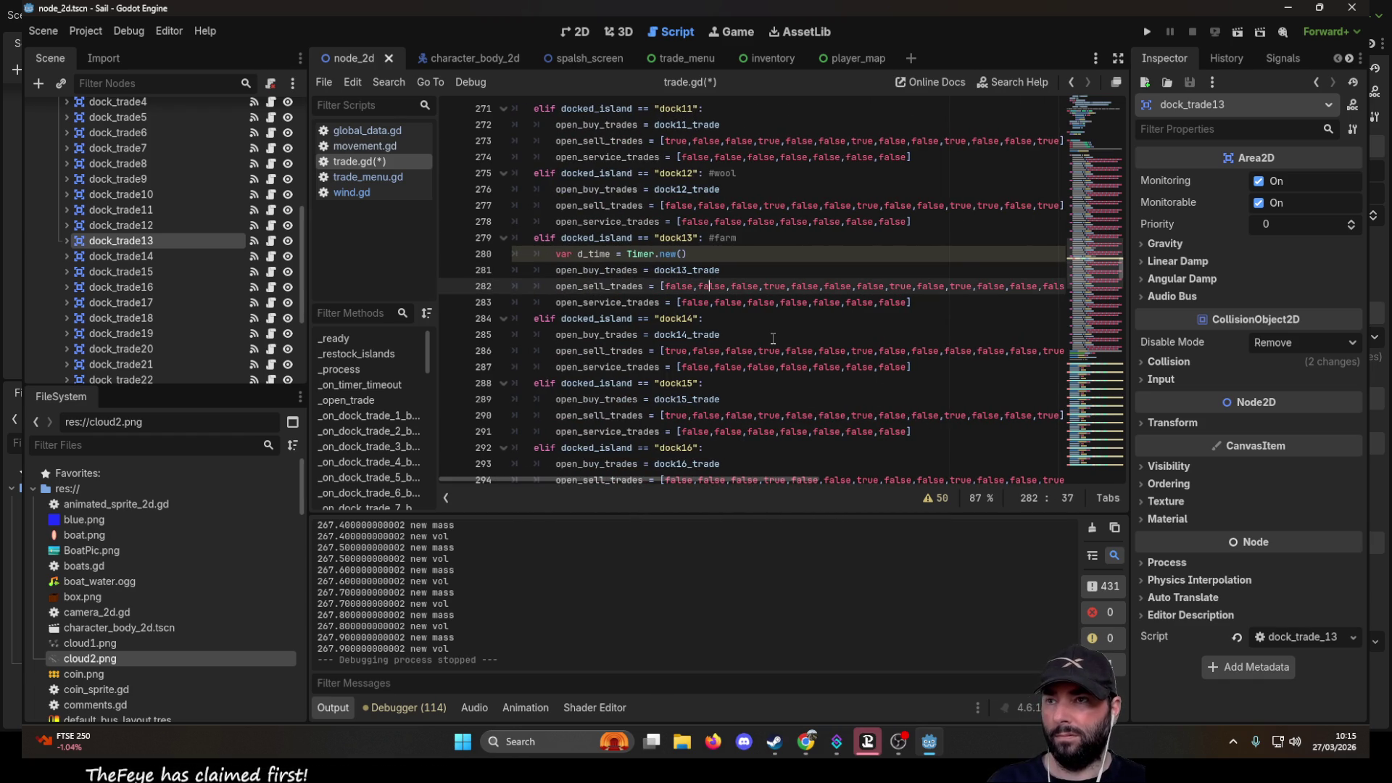
{"action": "left_click", "coordinate": [565, 286]}
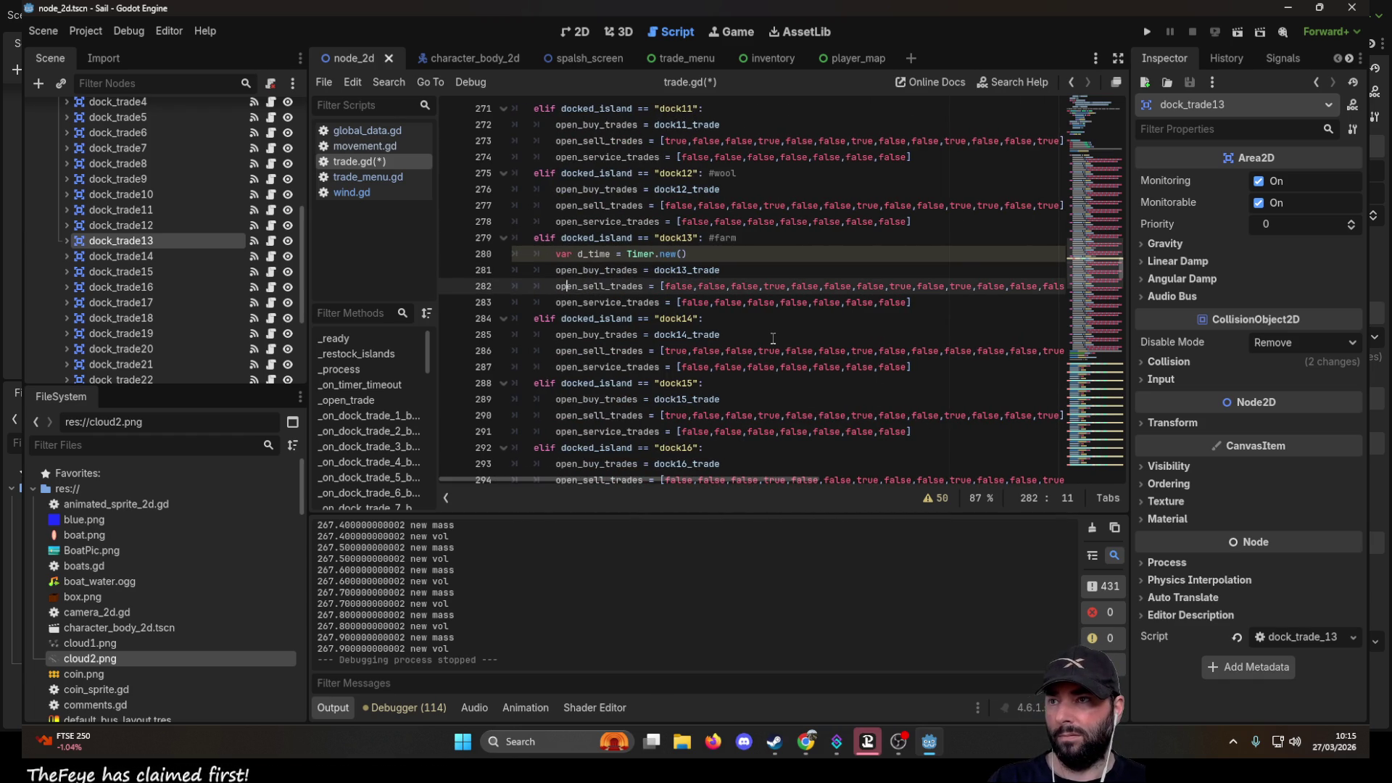
{"action": "key", "text": "ctrl+shift+Return"}
{"action": "key", "text": "Tab"}
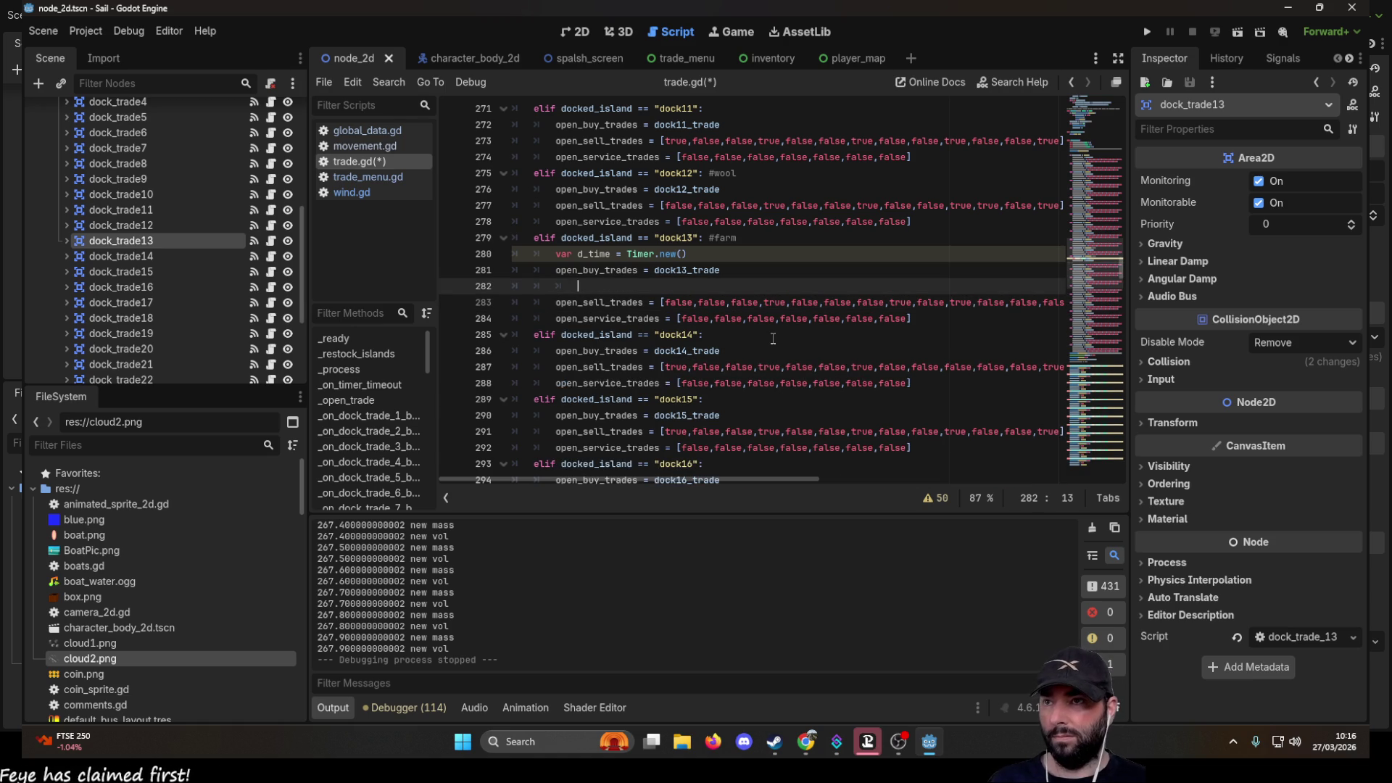
{"action": "key", "text": "ctrl+v"}
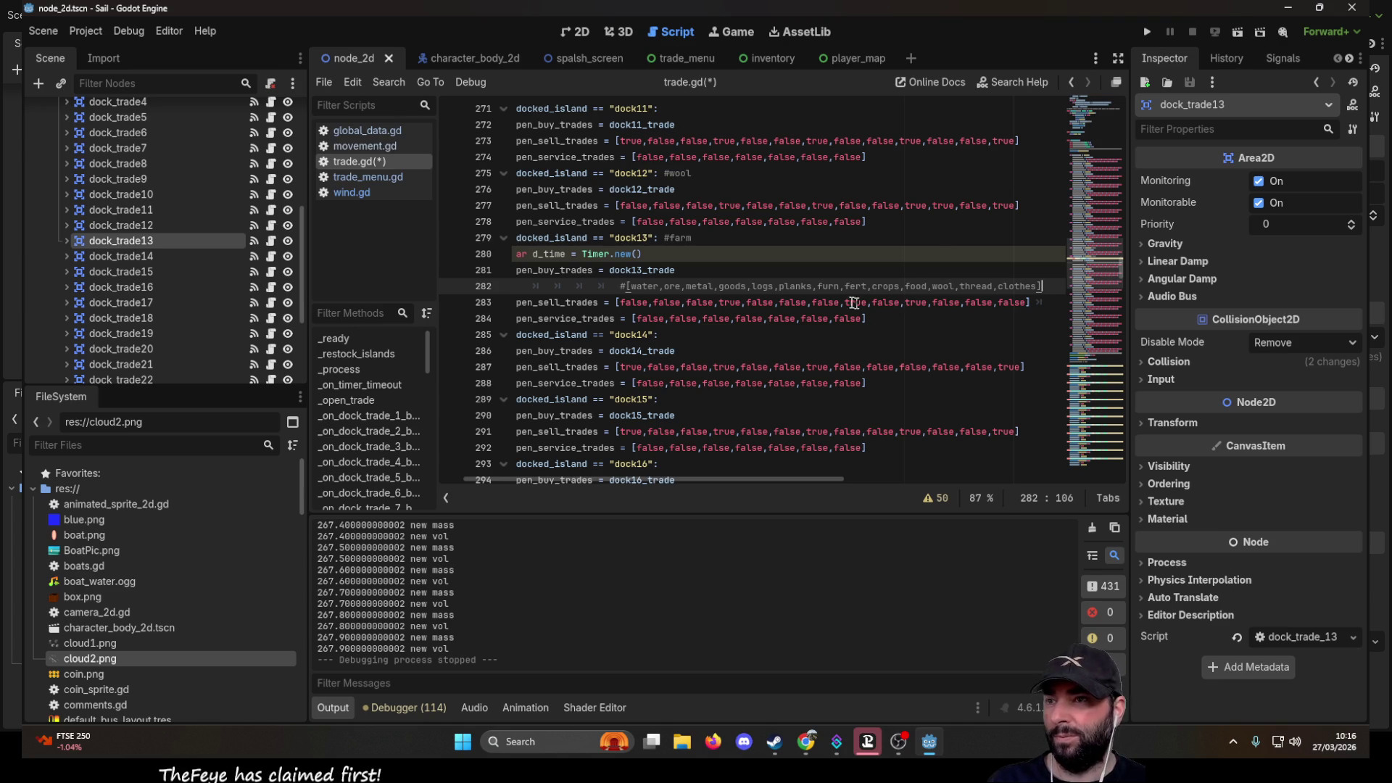
- Run the game, start playing, and dock at the farm island
{"action": "left_click", "coordinate": [1153, 33]}
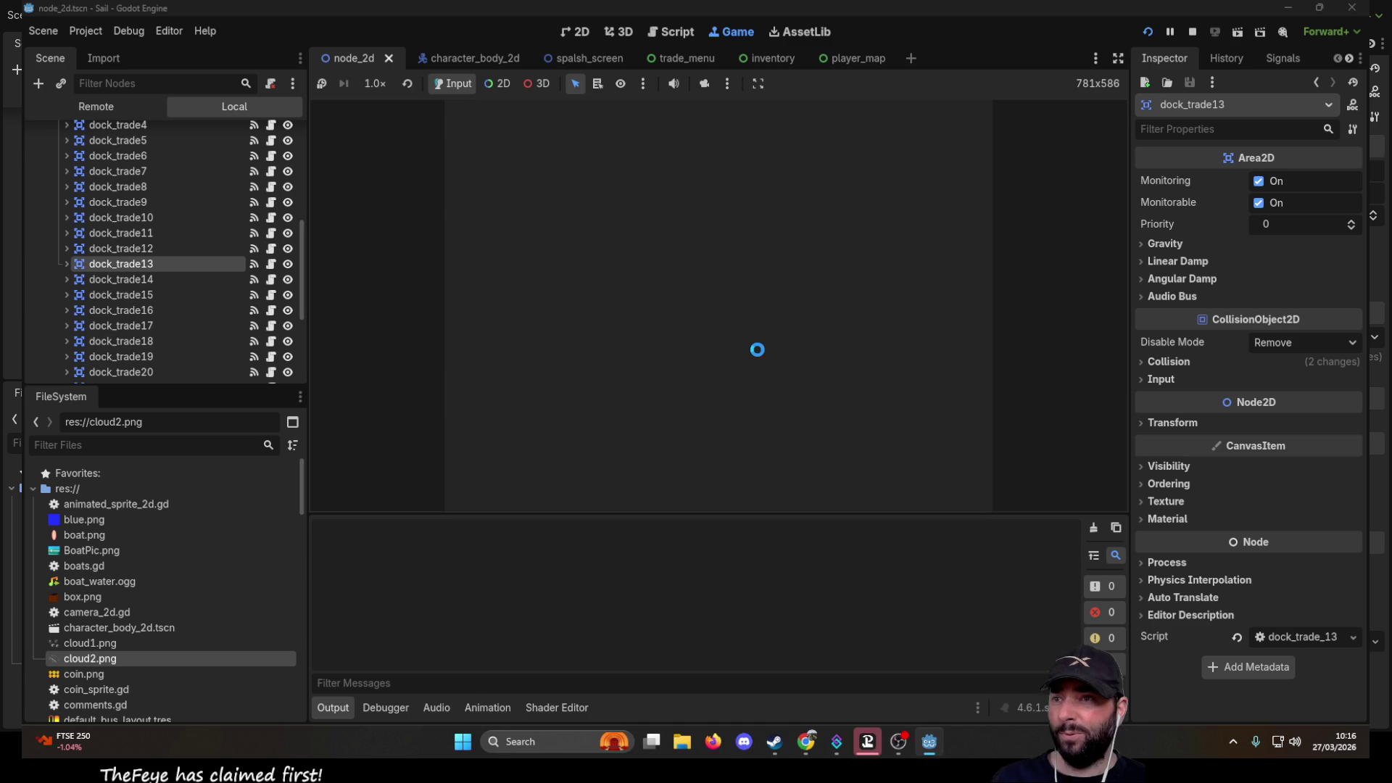
{"action": "left_click", "coordinate": [550, 128]}
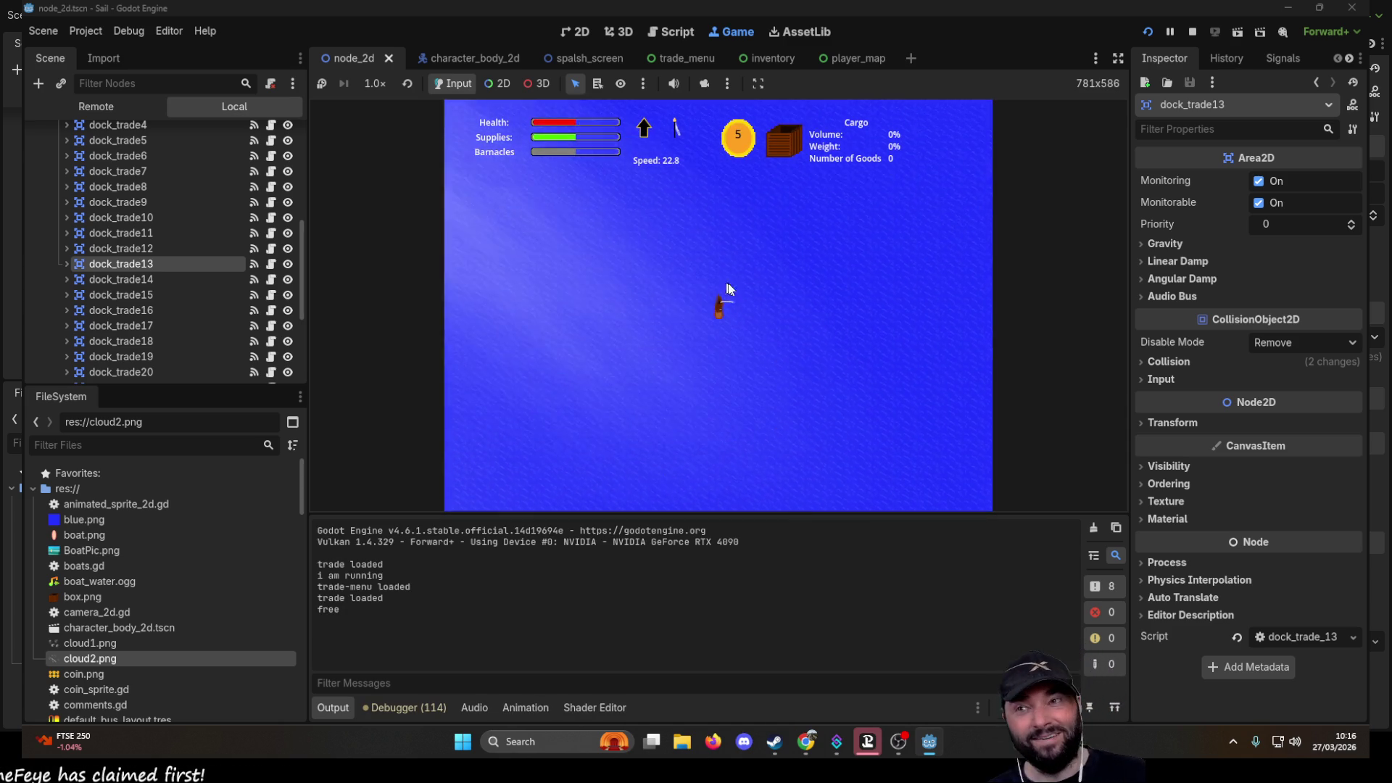
{"action": "scroll", "coordinate": [725, 304], "scroll_direction": "down", "scroll_amount": 5}
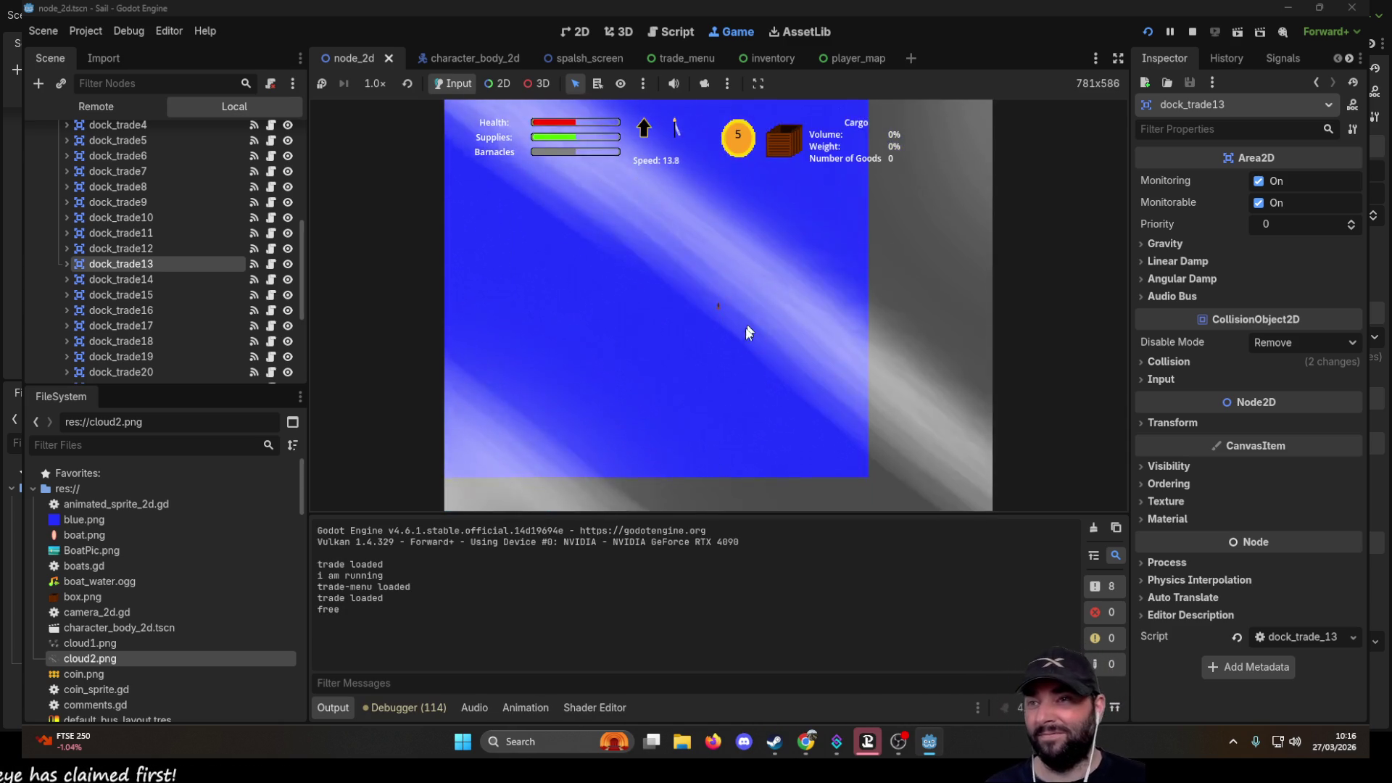
{"action": "scroll", "coordinate": [749, 333], "scroll_direction": "down", "scroll_amount": 10}
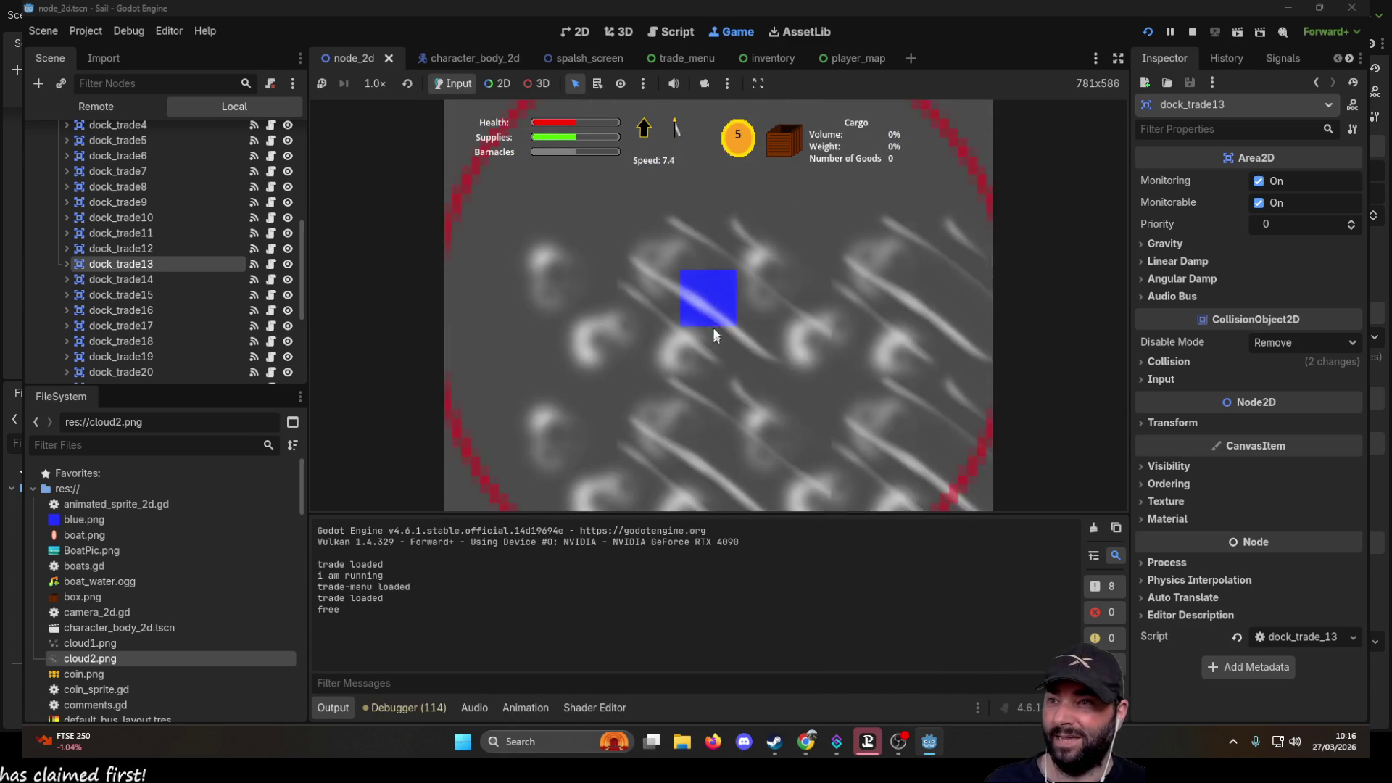
{"action": "scroll", "coordinate": [711, 345], "scroll_direction": "up", "scroll_amount": 10}
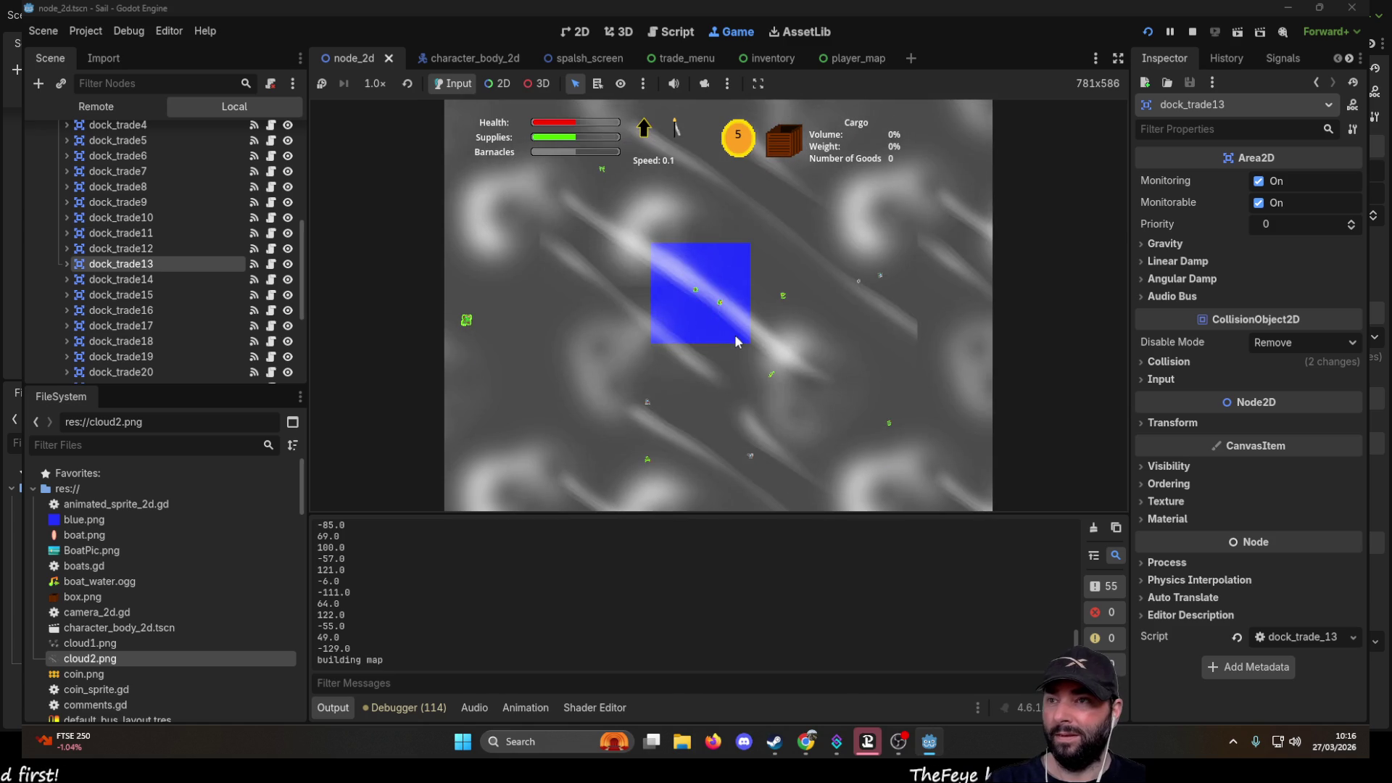
{"action": "scroll", "coordinate": [734, 340], "scroll_direction": "up", "scroll_amount": 3}
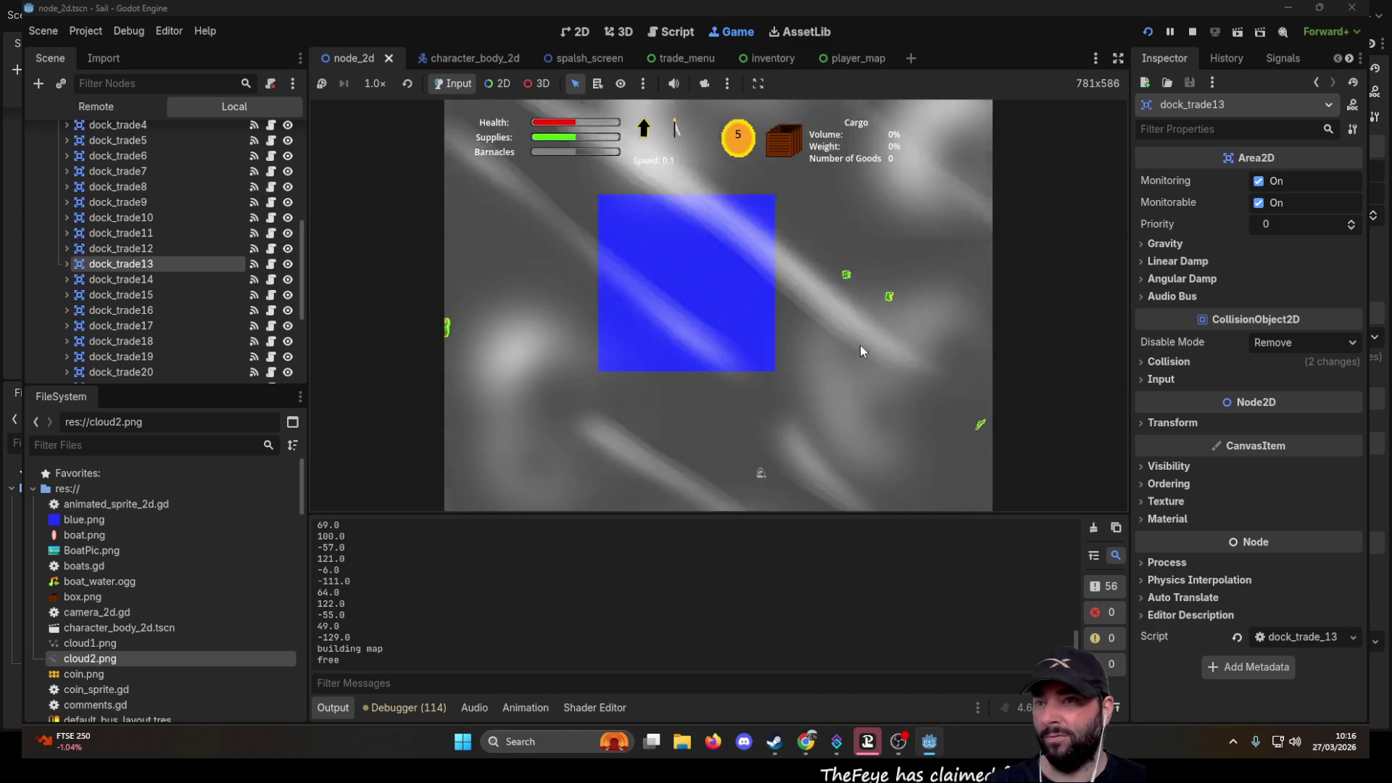
{"action": "scroll", "coordinate": [810, 337], "scroll_direction": "up", "scroll_amount": 5}
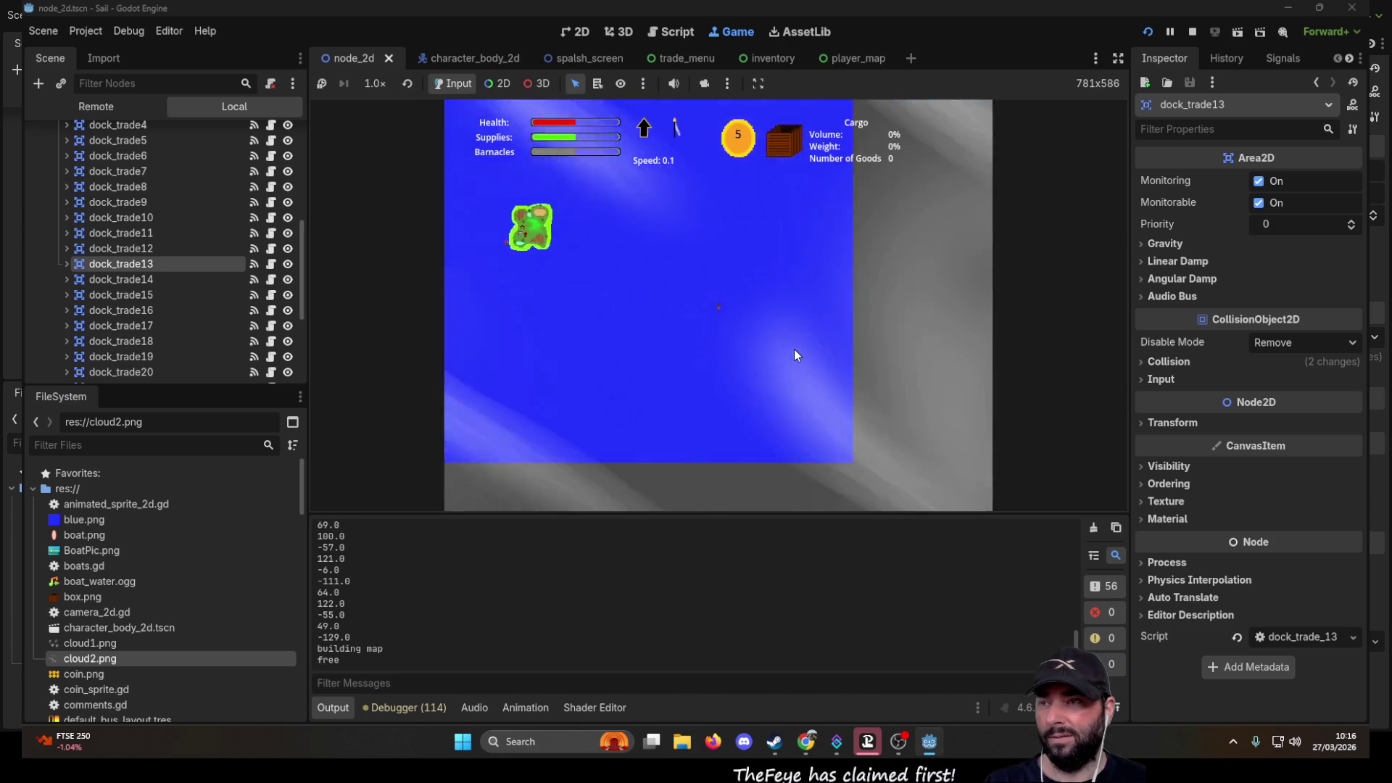
{"action": "scroll", "coordinate": [795, 349], "scroll_direction": "up", "scroll_amount": 5}
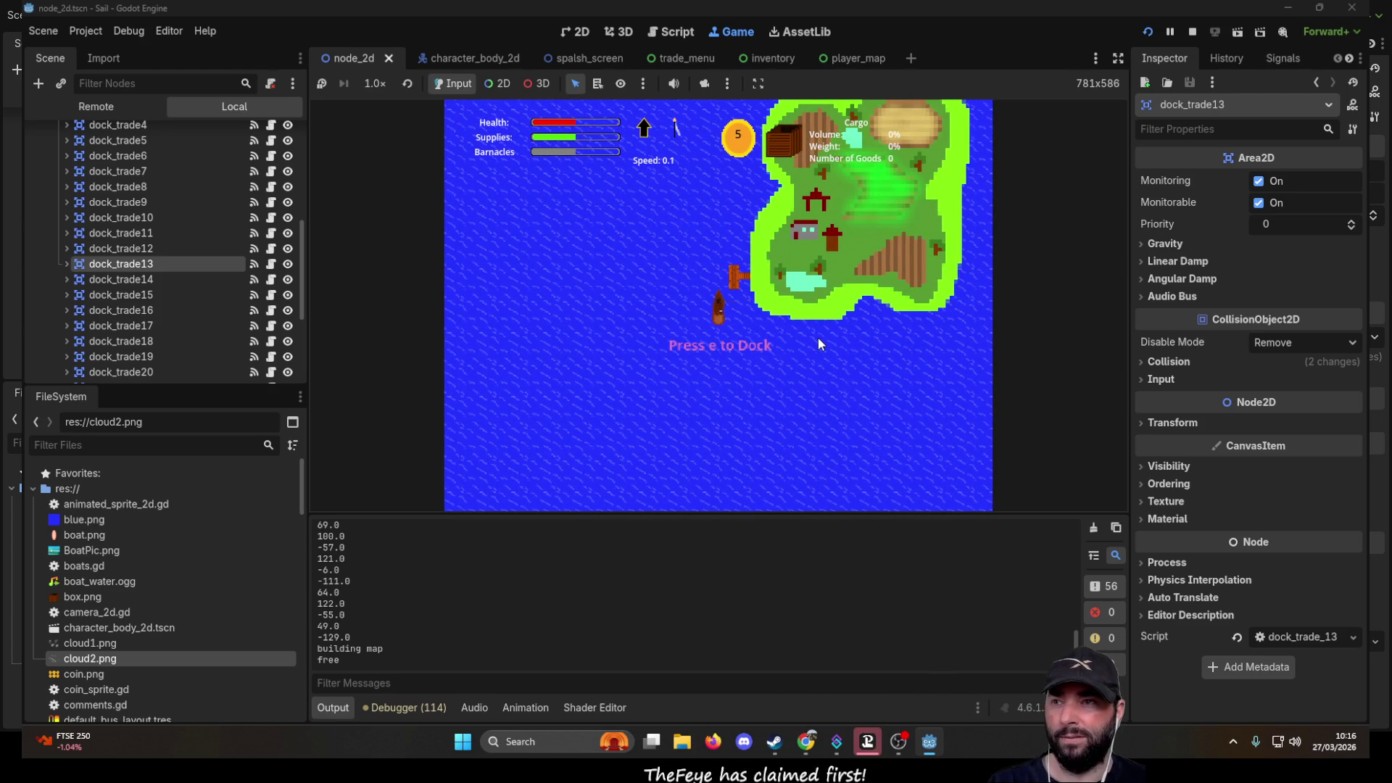
{"action": "key", "text": "x"}
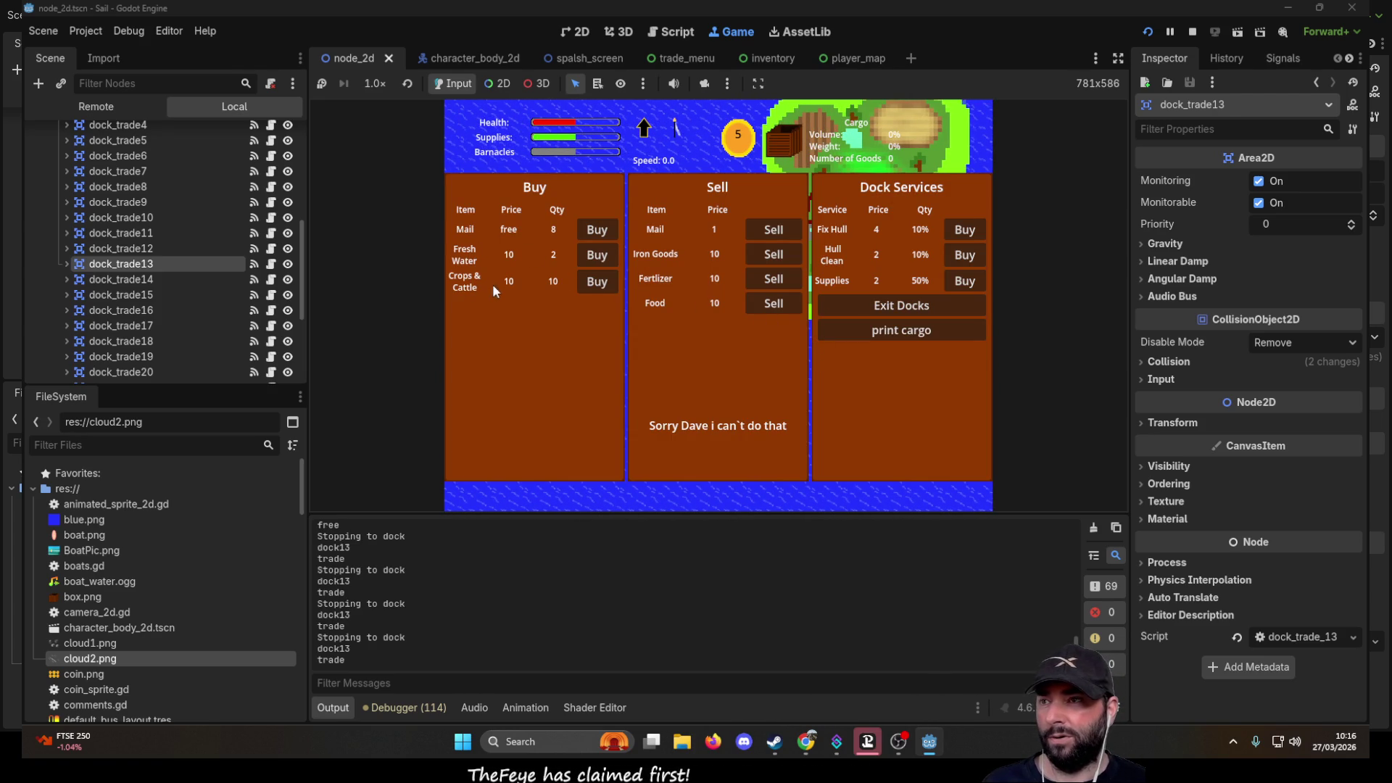
- Buy two loads of Crops & Cattle, then stop the game
{"action": "left_click", "coordinate": [595, 282]}
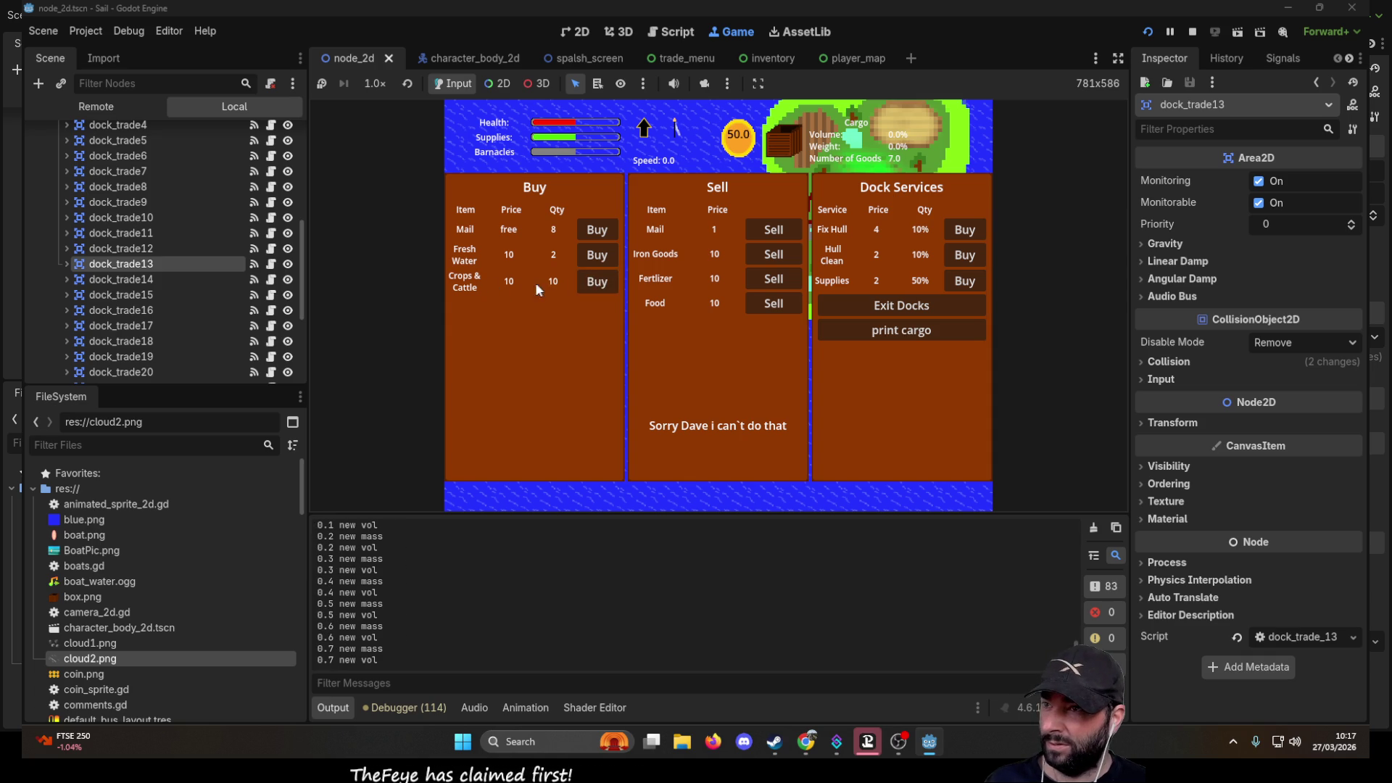
{"action": "left_click", "coordinate": [597, 283]}
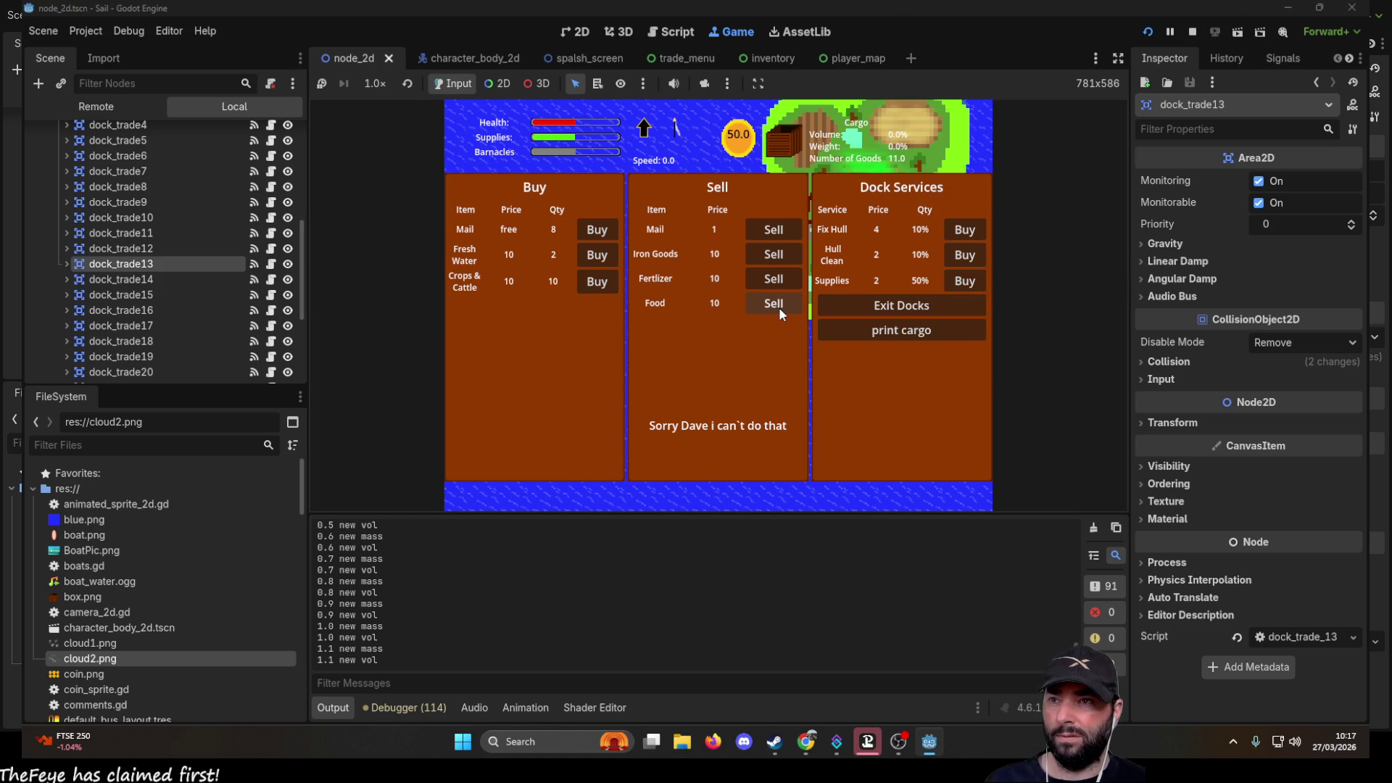
{"action": "left_click", "coordinate": [1191, 32]}
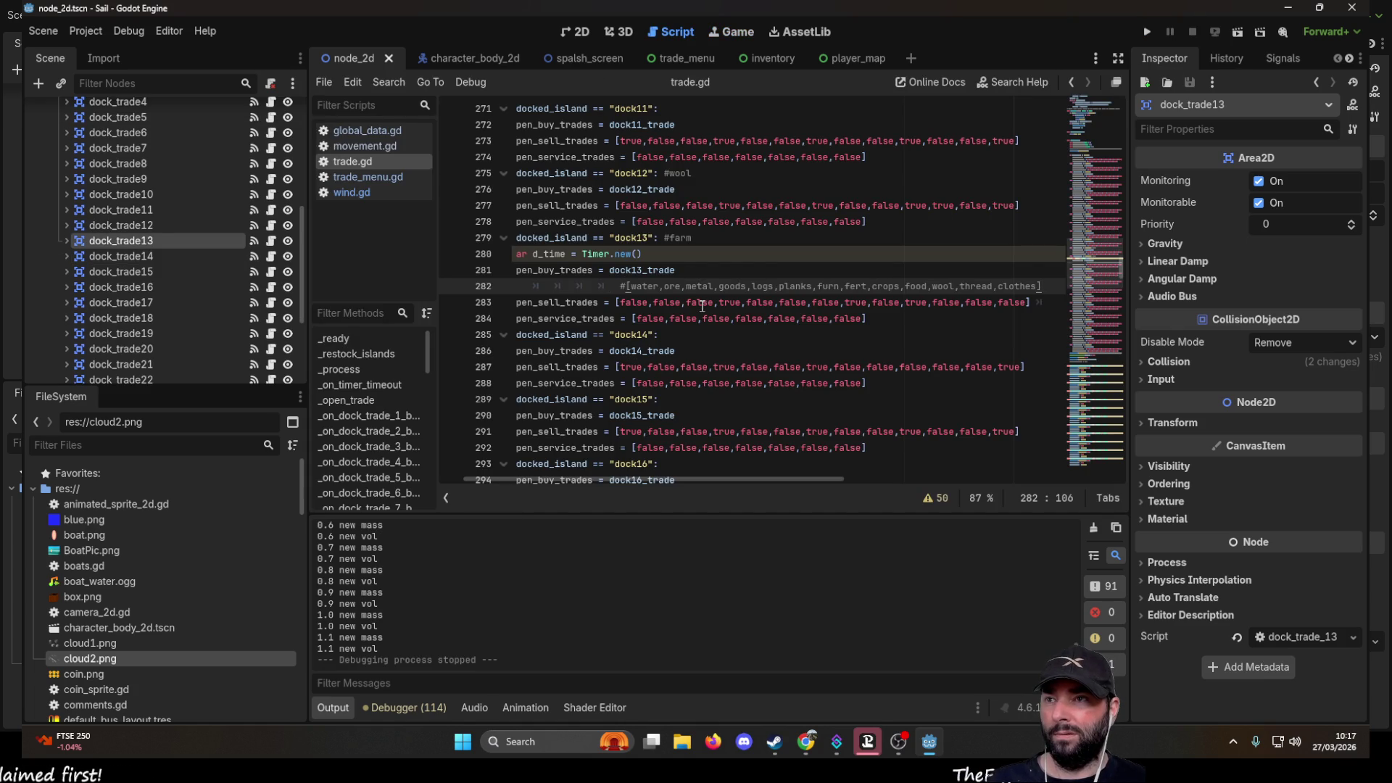
- Leave trade.gd's dock13 buy-trades line 281 and switch to the global_data.gd script
{"action": "left_click", "coordinate": [635, 271]}
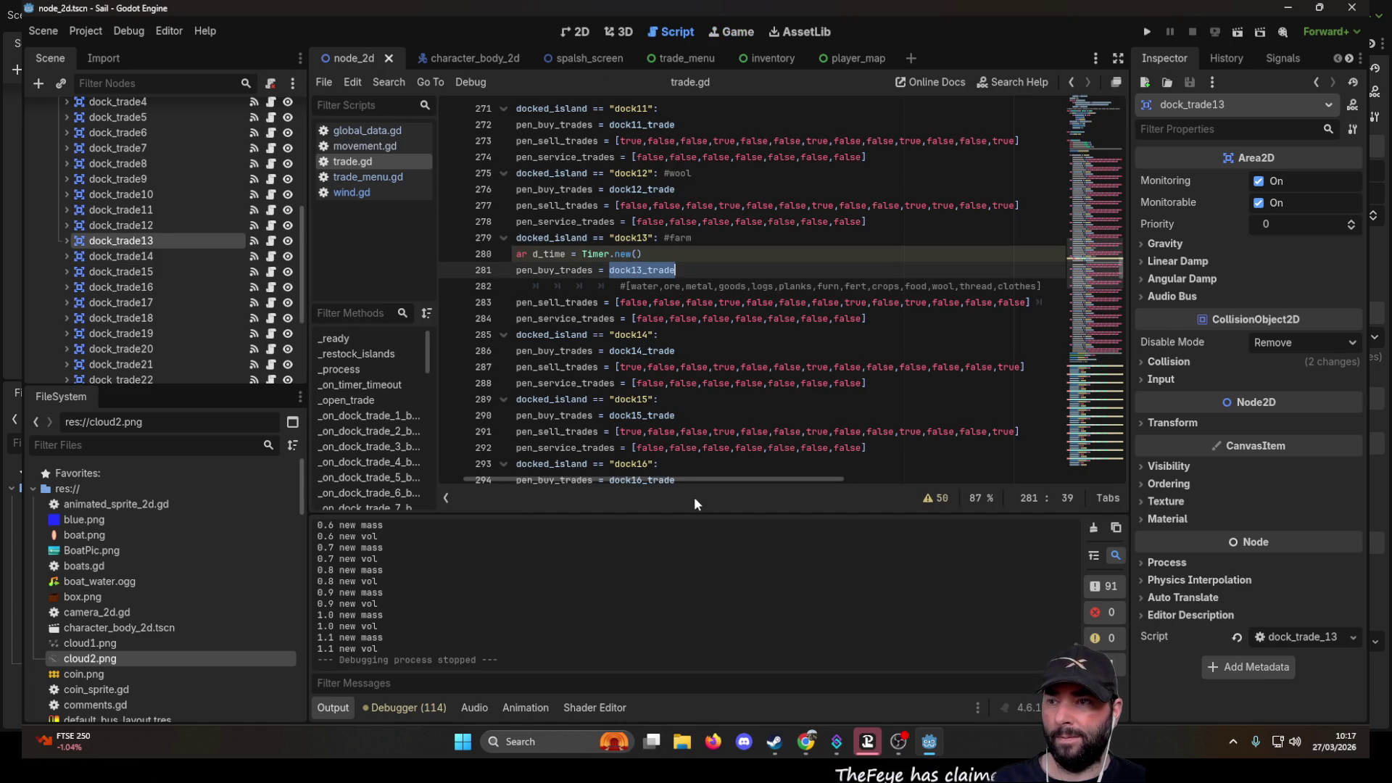
{"action": "left_click_drag", "start_coordinate": [707, 481], "coordinate": [618, 476]}
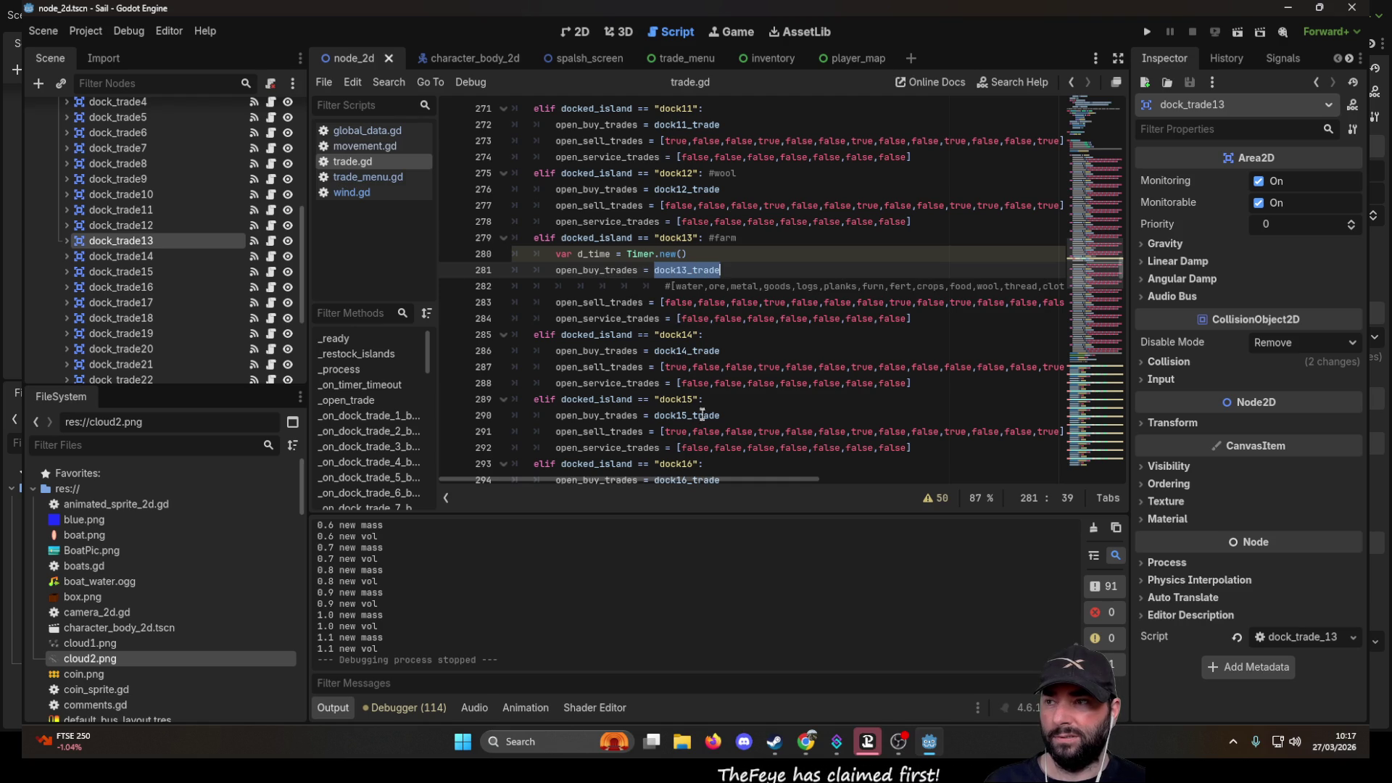
{"action": "left_click", "coordinate": [383, 132]}
{"action": "scroll", "coordinate": [745, 334], "scroll_direction": "down", "scroll_amount": 7}
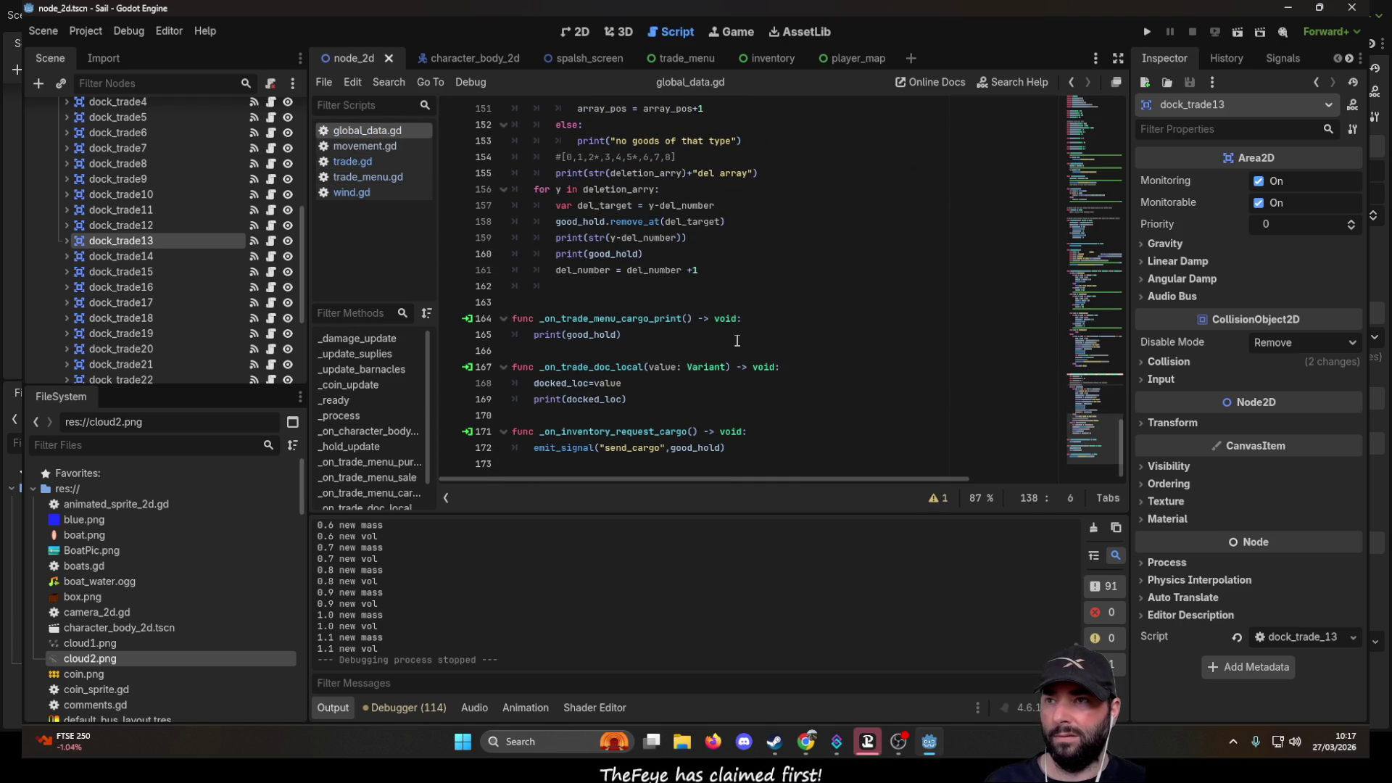
- Find and select the trade_complete_adj_qty signal name in global_data.gd
{"action": "scroll", "coordinate": [732, 342], "scroll_direction": "up", "scroll_amount": 2}
{"action": "scroll", "coordinate": [732, 345], "scroll_direction": "up", "scroll_amount": 14}
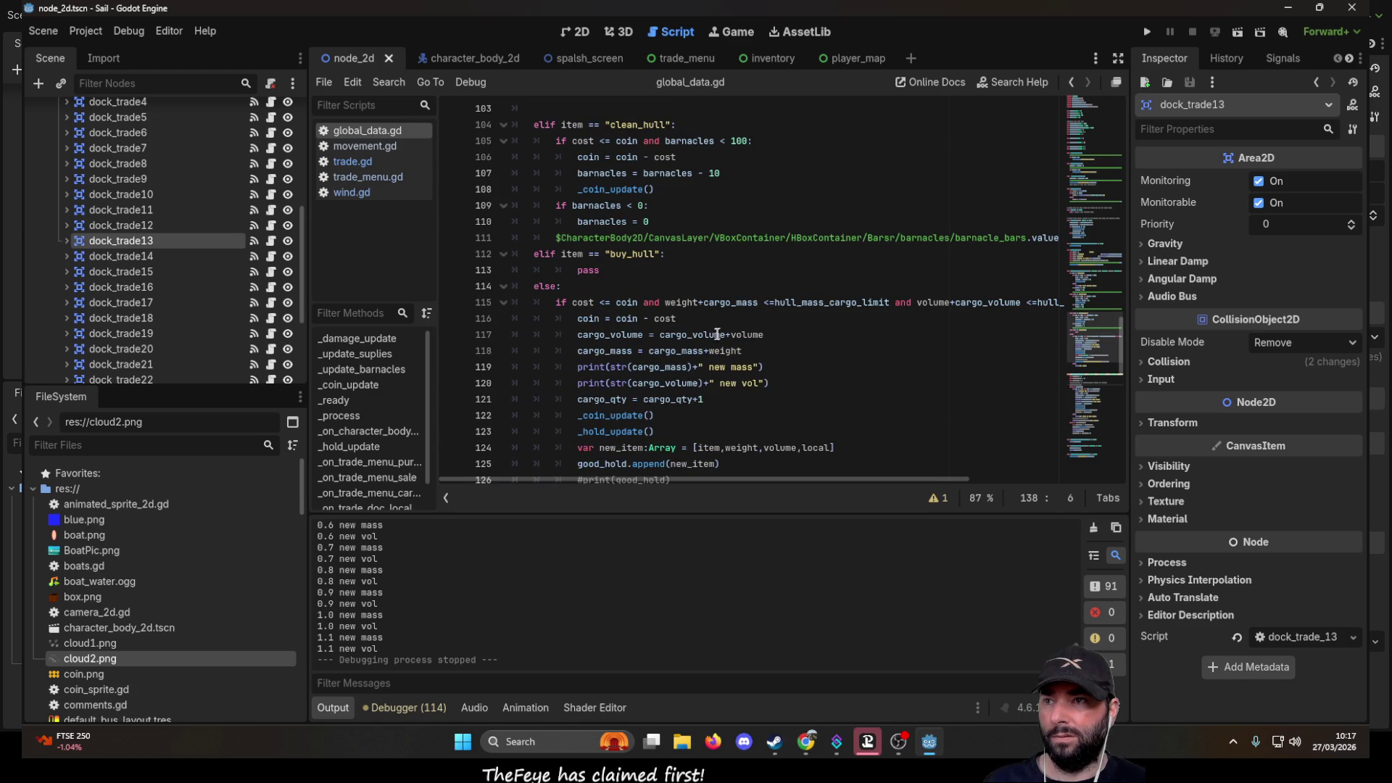
{"action": "scroll", "coordinate": [718, 363], "scroll_direction": "down", "scroll_amount": 2}
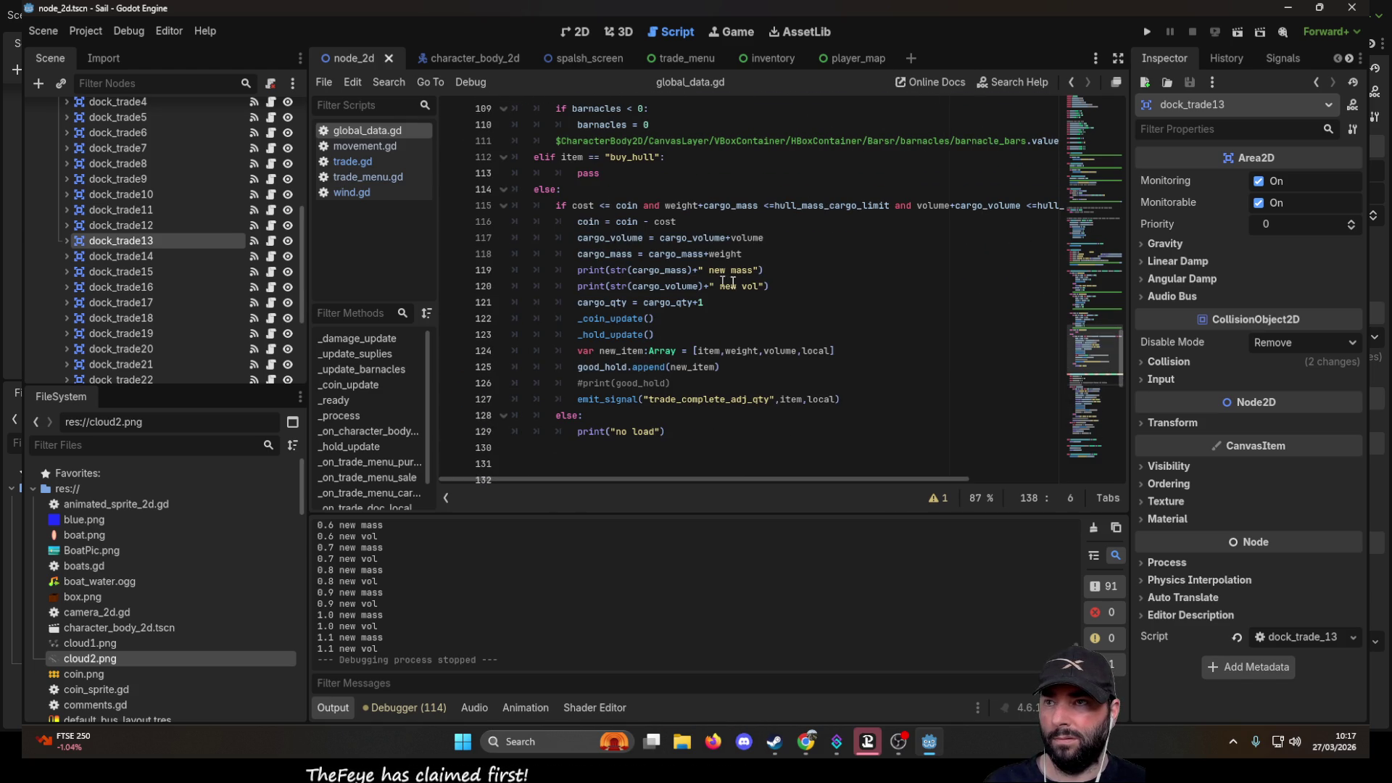
{"action": "left_click_drag", "start_coordinate": [802, 476], "coordinate": [904, 479]}
{"action": "scroll", "coordinate": [904, 478], "scroll_direction": "left", "scroll_amount": 5}
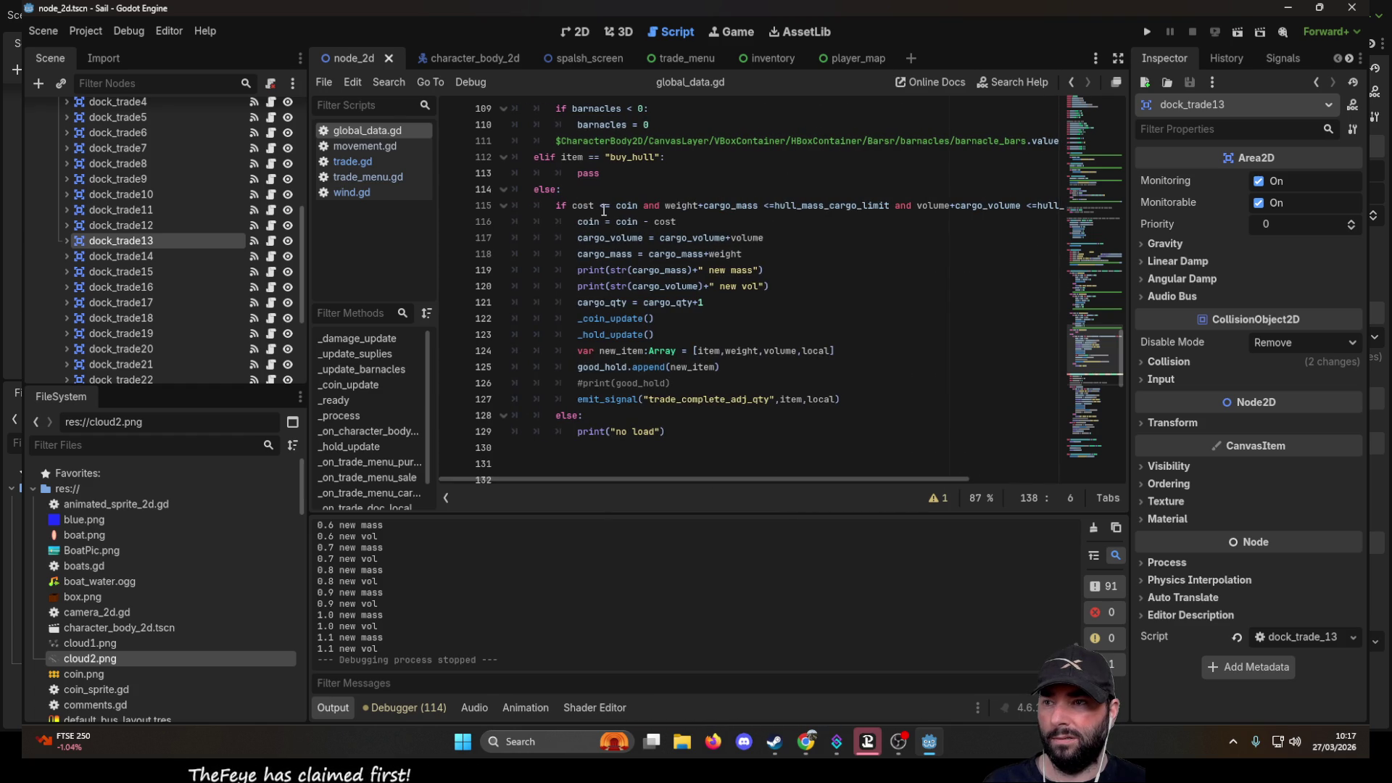
{"action": "double_click", "coordinate": [701, 403]}
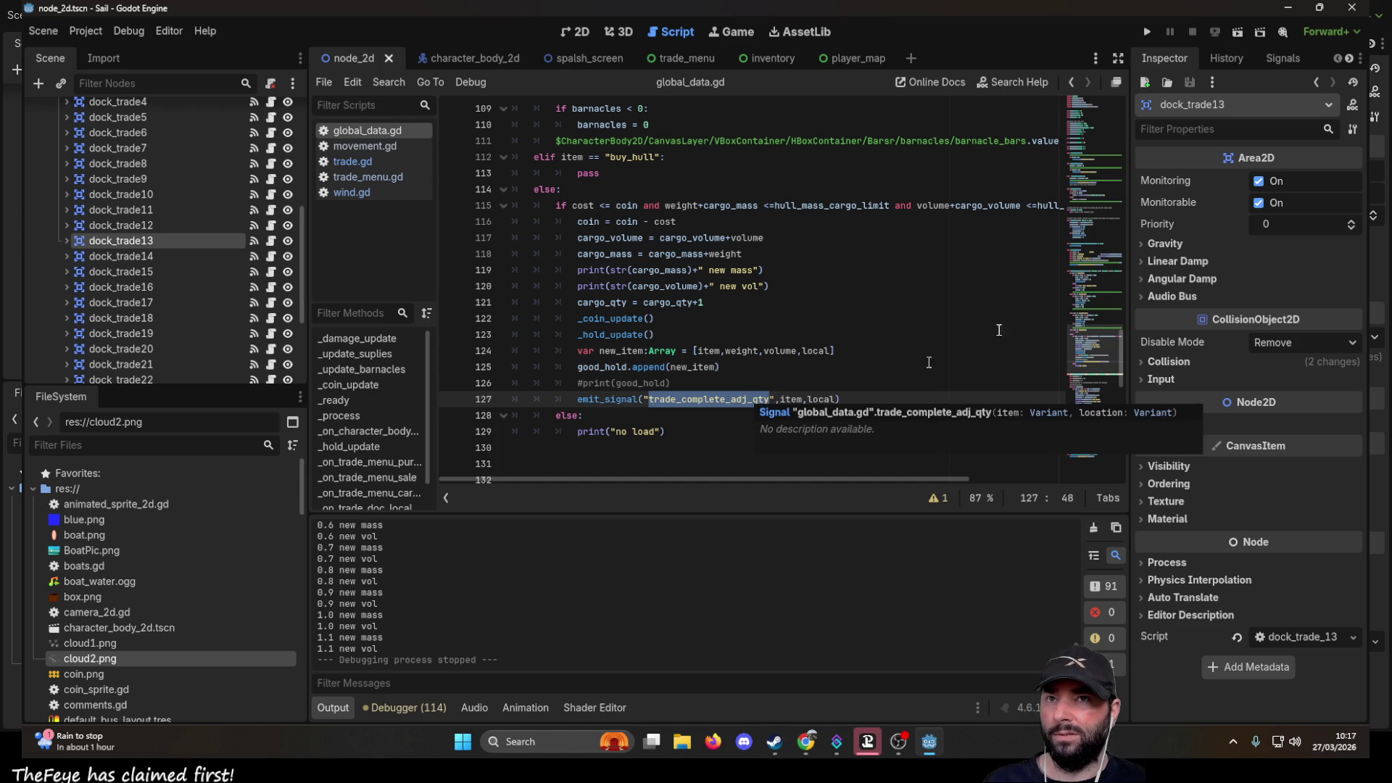
- Follow global_data's trade_complete_adj_qty connection in the Signals dock to its trade.gd handler
{"action": "left_click", "coordinate": [1268, 57]}
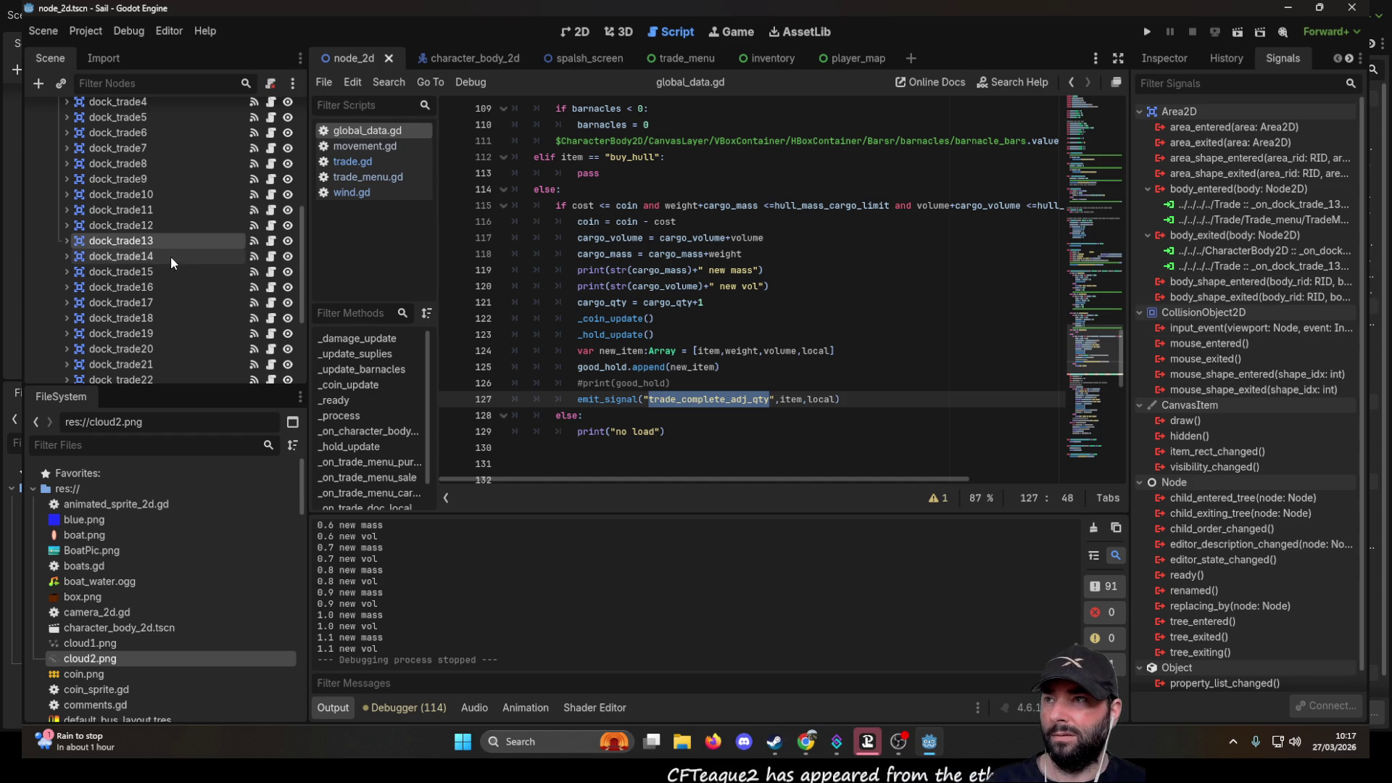
{"action": "scroll", "coordinate": [145, 255], "scroll_direction": "up", "scroll_amount": 6}
{"action": "left_click", "coordinate": [96, 139]}
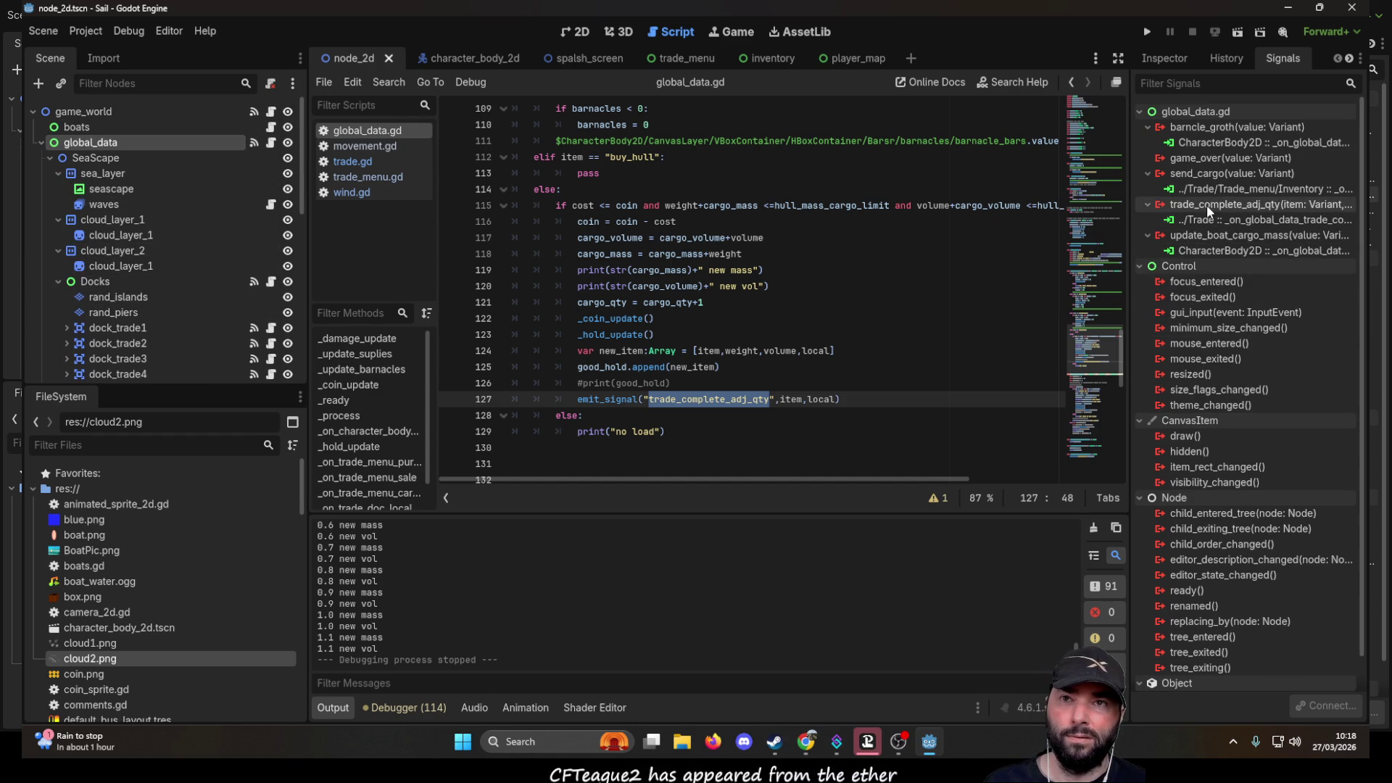
{"action": "double_click", "coordinate": [1233, 220]}
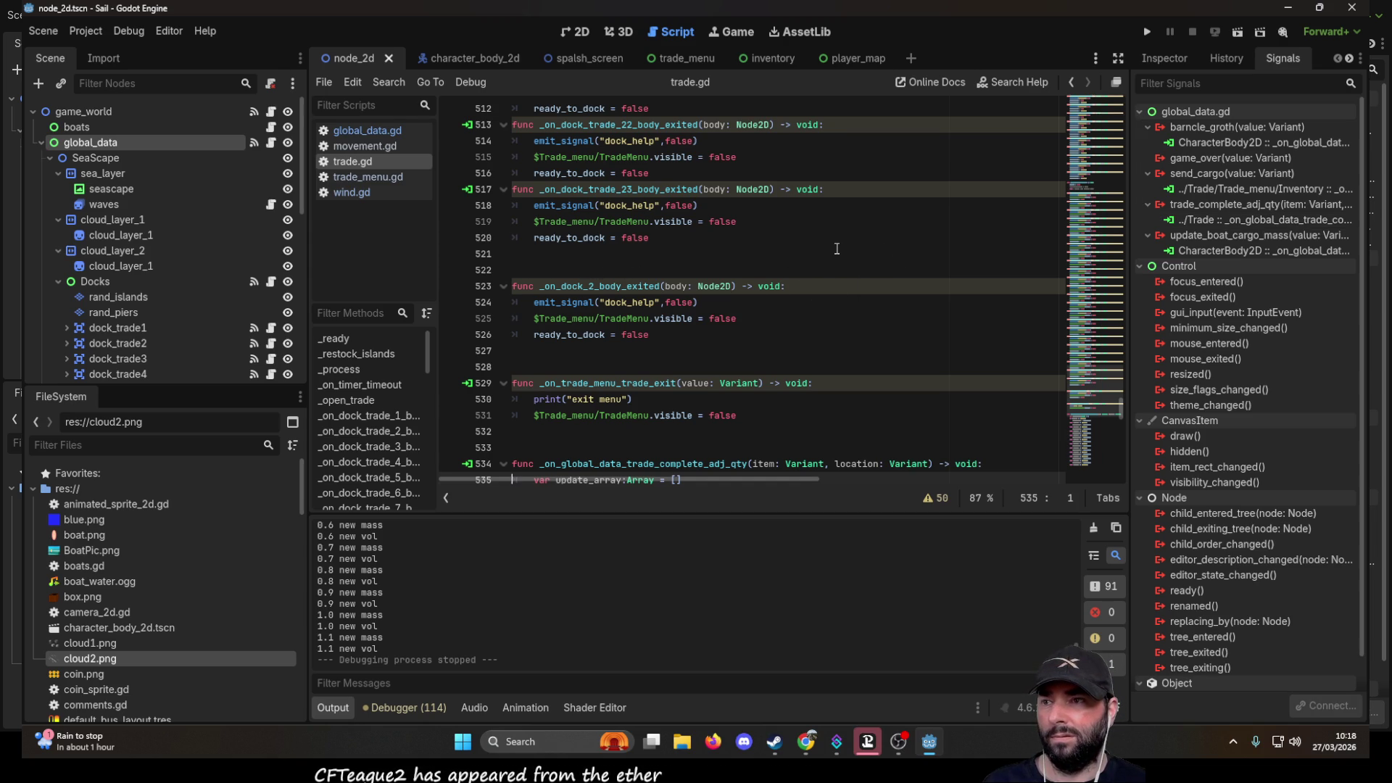
{"action": "scroll", "coordinate": [783, 273], "scroll_direction": "up", "scroll_amount": 2}
{"action": "scroll", "coordinate": [783, 273], "scroll_direction": "up", "scroll_amount": 1}
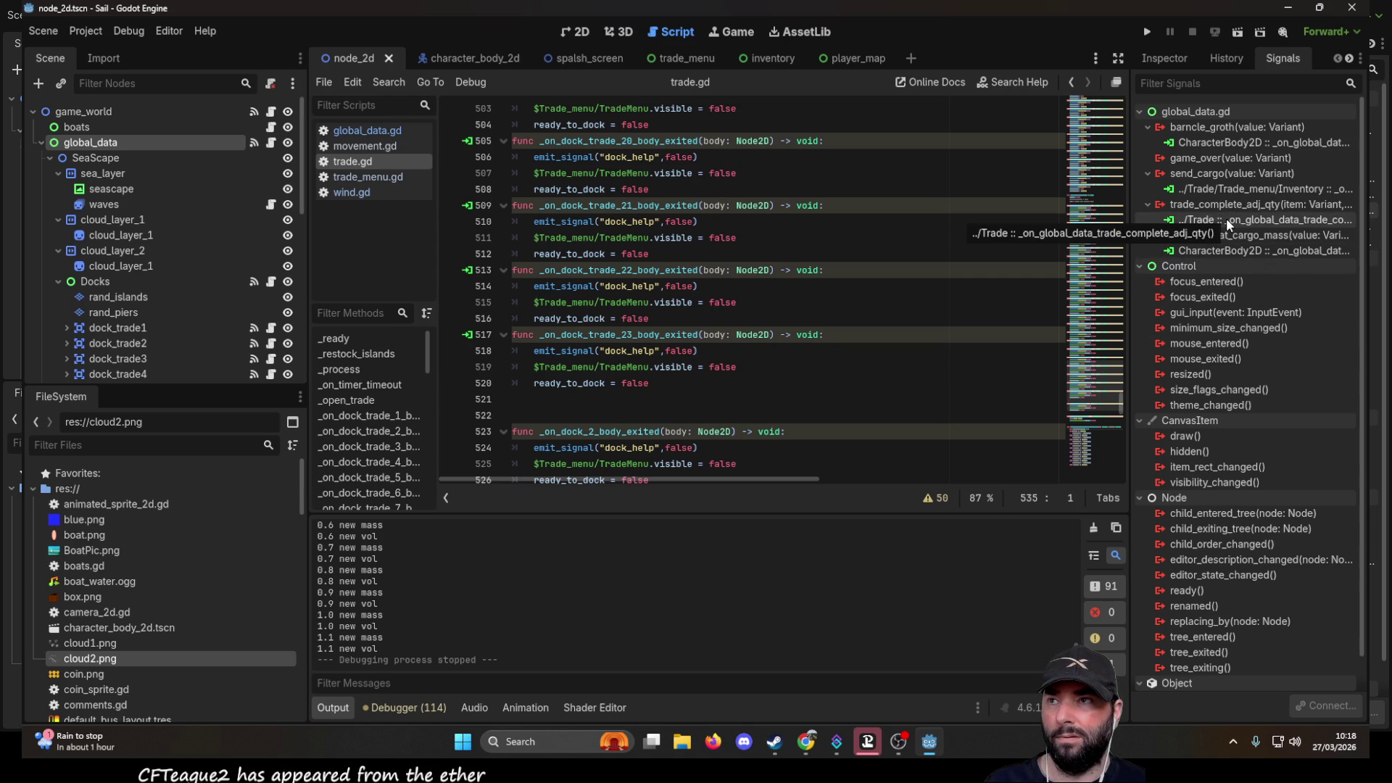
{"action": "scroll", "coordinate": [826, 297], "scroll_direction": "down", "scroll_amount": 8}
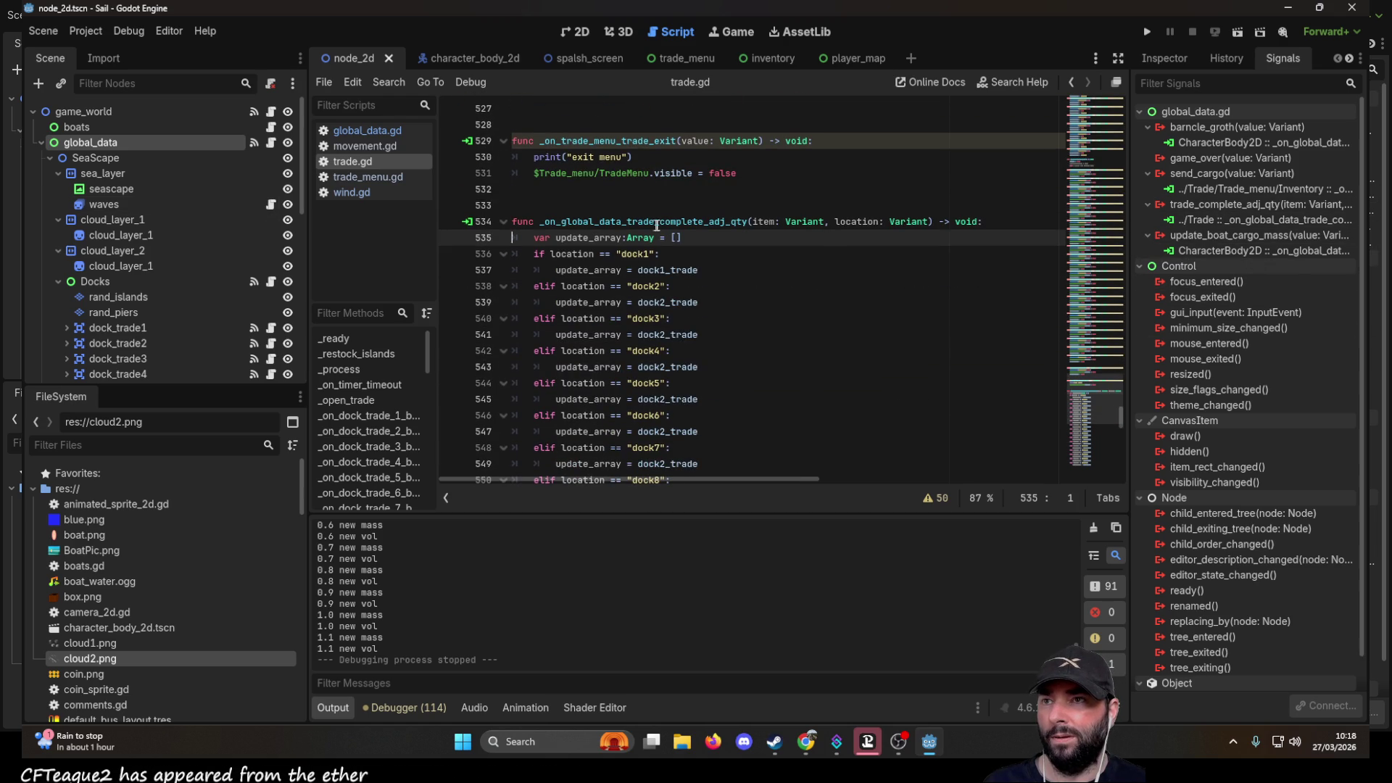
{"action": "scroll", "coordinate": [698, 269], "scroll_direction": "down", "scroll_amount": 6}
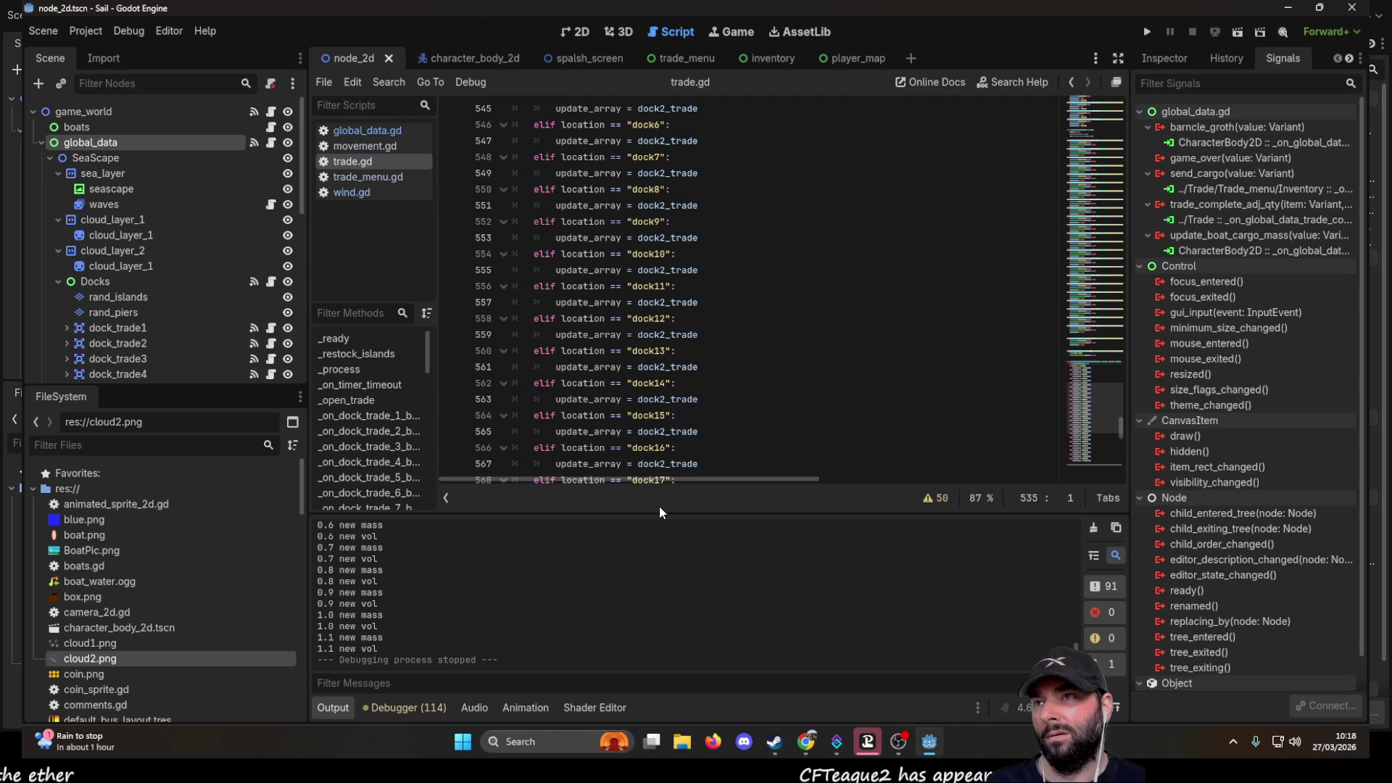
{"action": "scroll", "coordinate": [706, 392], "scroll_direction": "up", "scroll_amount": 6}
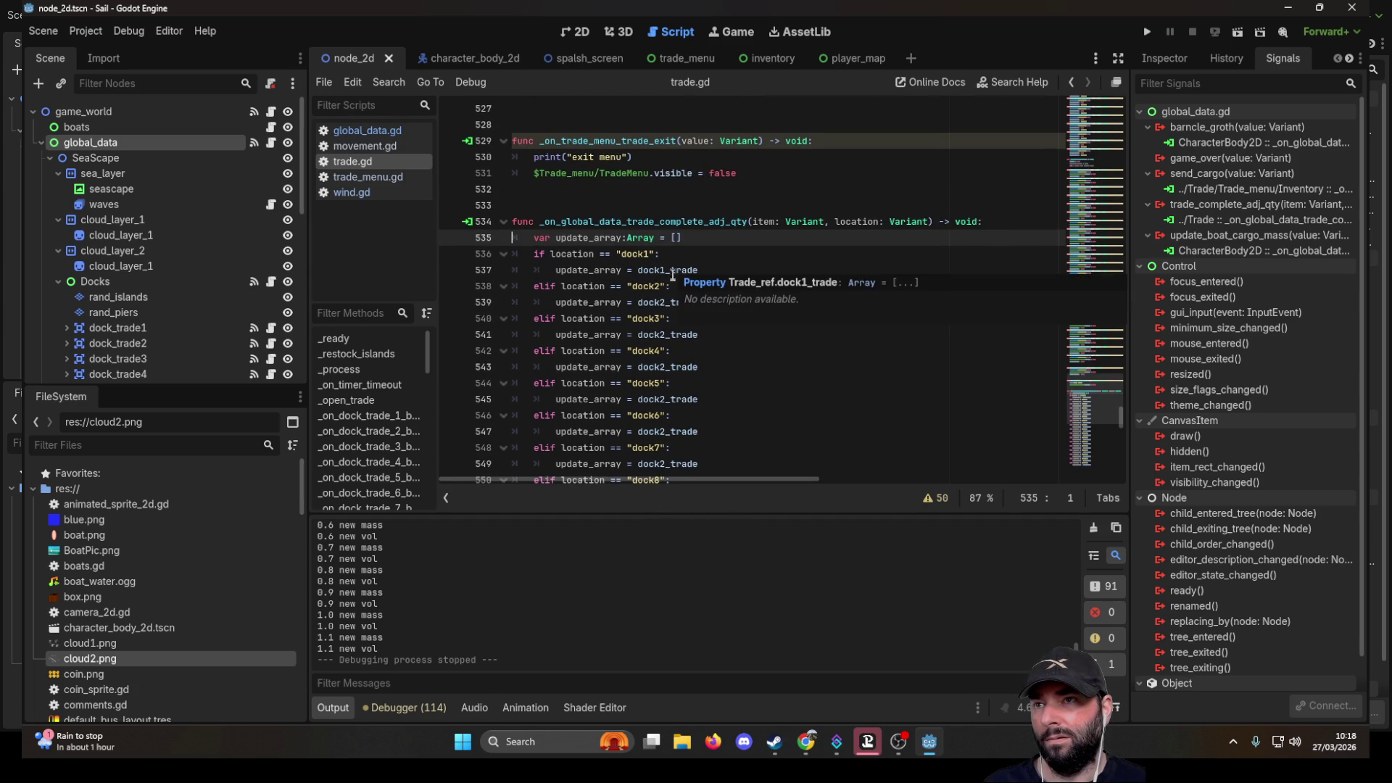
{"action": "double_click", "coordinate": [667, 303]}
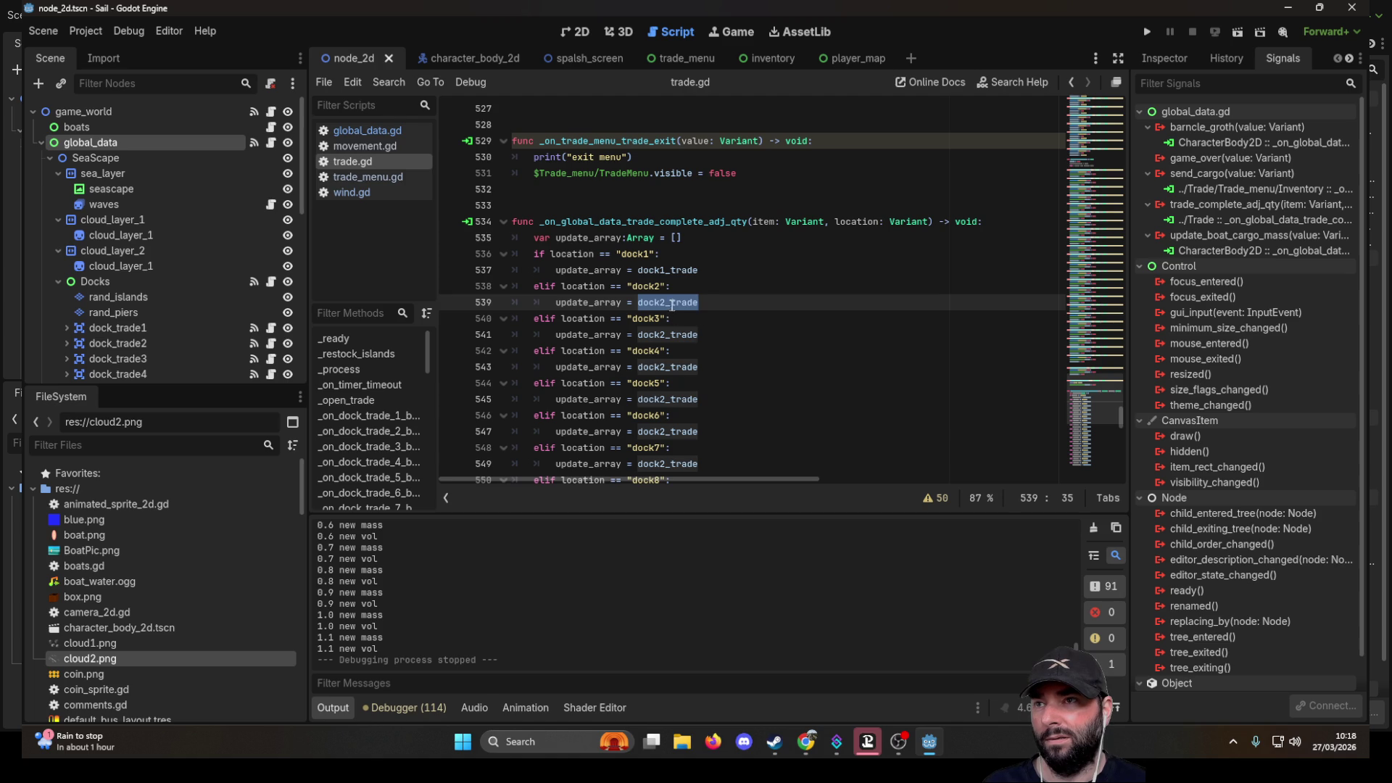
{"action": "scroll", "coordinate": [736, 314], "scroll_direction": "up", "scroll_amount": 20}
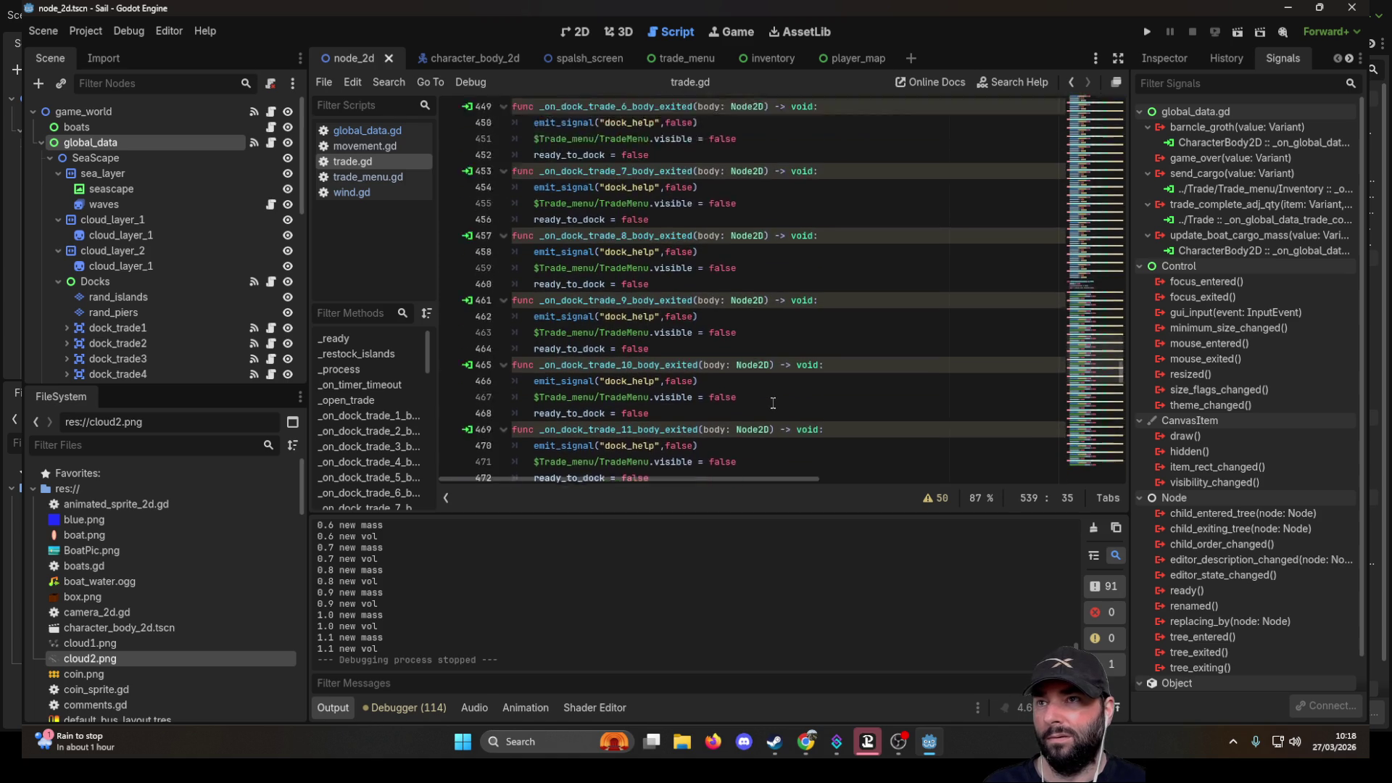
- Scroll to _on_global_data_trade_complete_adj_qty near line 534 and select the dock3 branch's array name
{"action": "scroll", "coordinate": [773, 402], "scroll_direction": "up", "scroll_amount": 20}
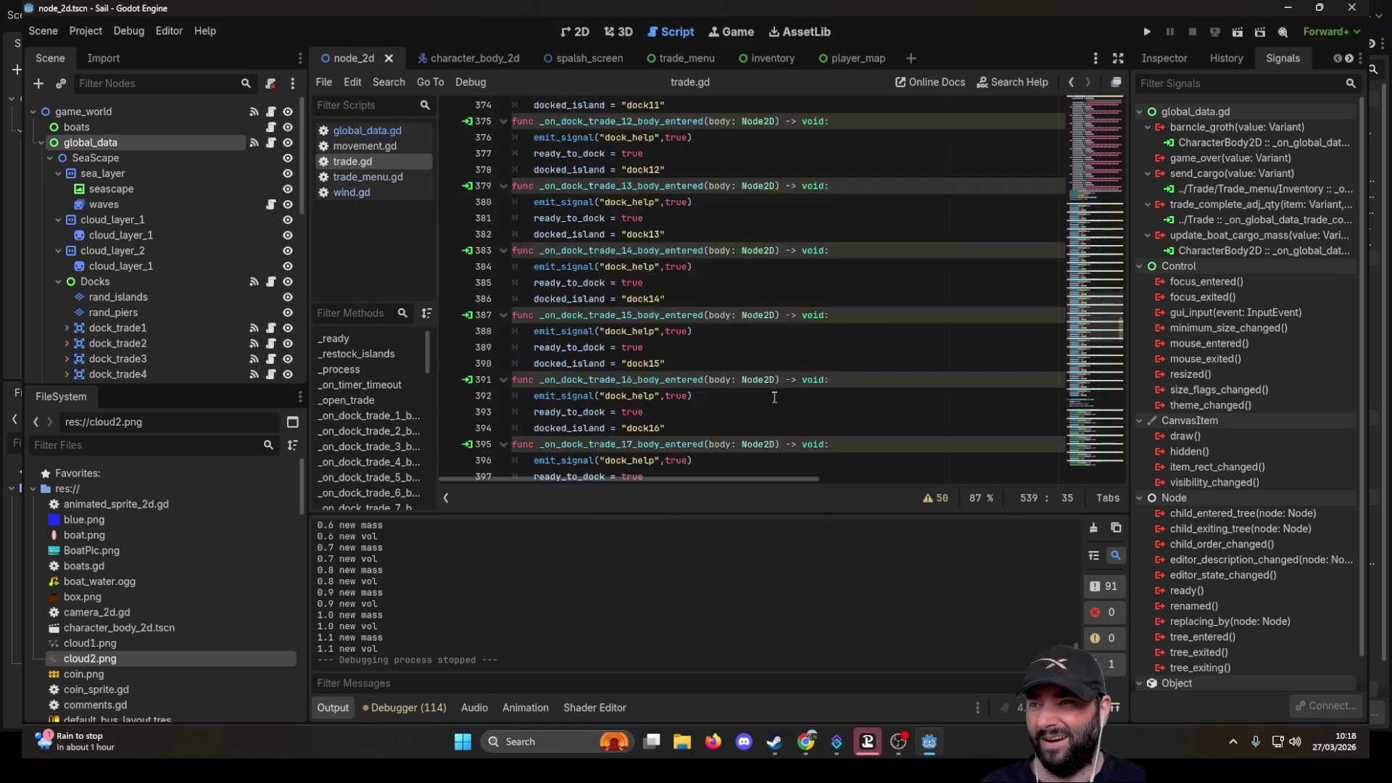
{"action": "scroll", "coordinate": [775, 392], "scroll_direction": "up", "scroll_amount": 18}
{"action": "scroll", "coordinate": [770, 392], "scroll_direction": "up", "scroll_amount": 20}
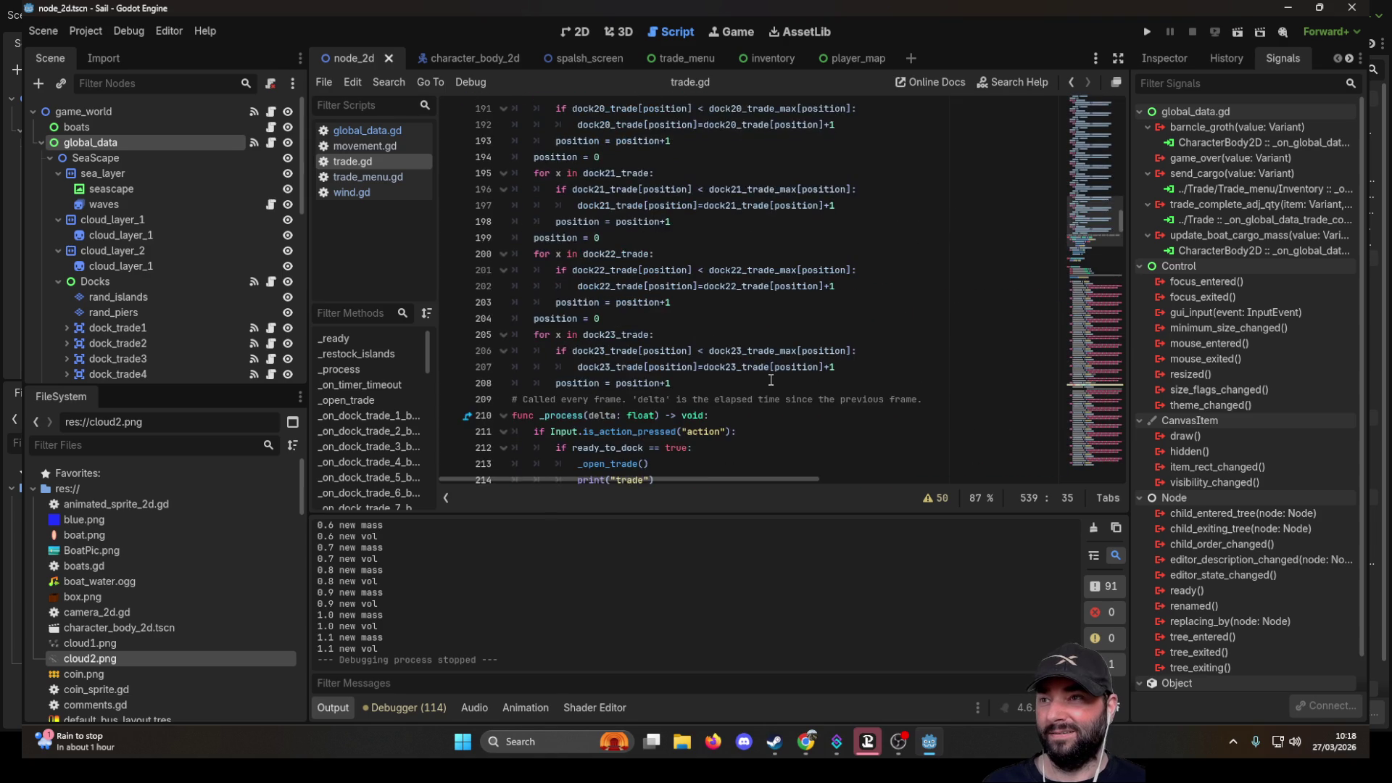
{"action": "scroll", "coordinate": [771, 380], "scroll_direction": "up", "scroll_amount": 7}
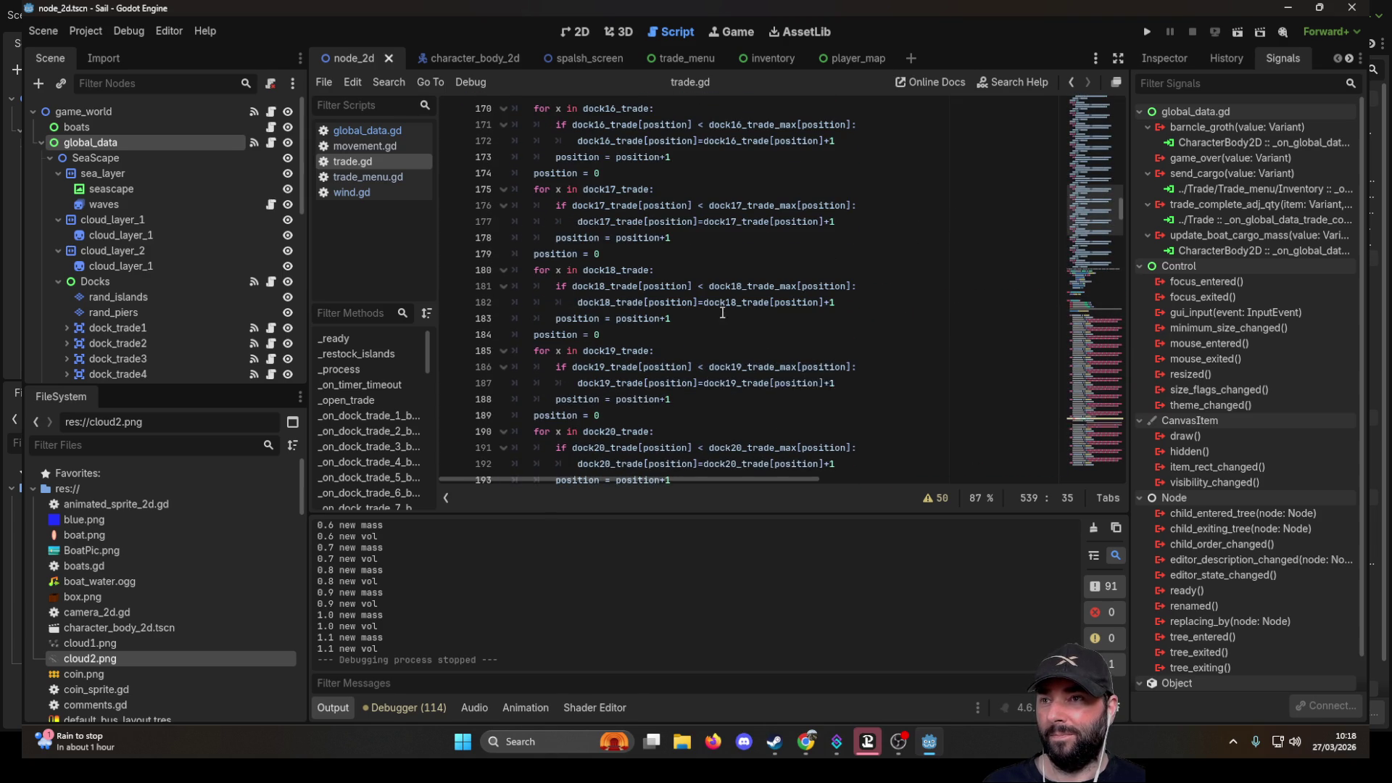
{"action": "scroll", "coordinate": [728, 329], "scroll_direction": "up", "scroll_amount": 17}
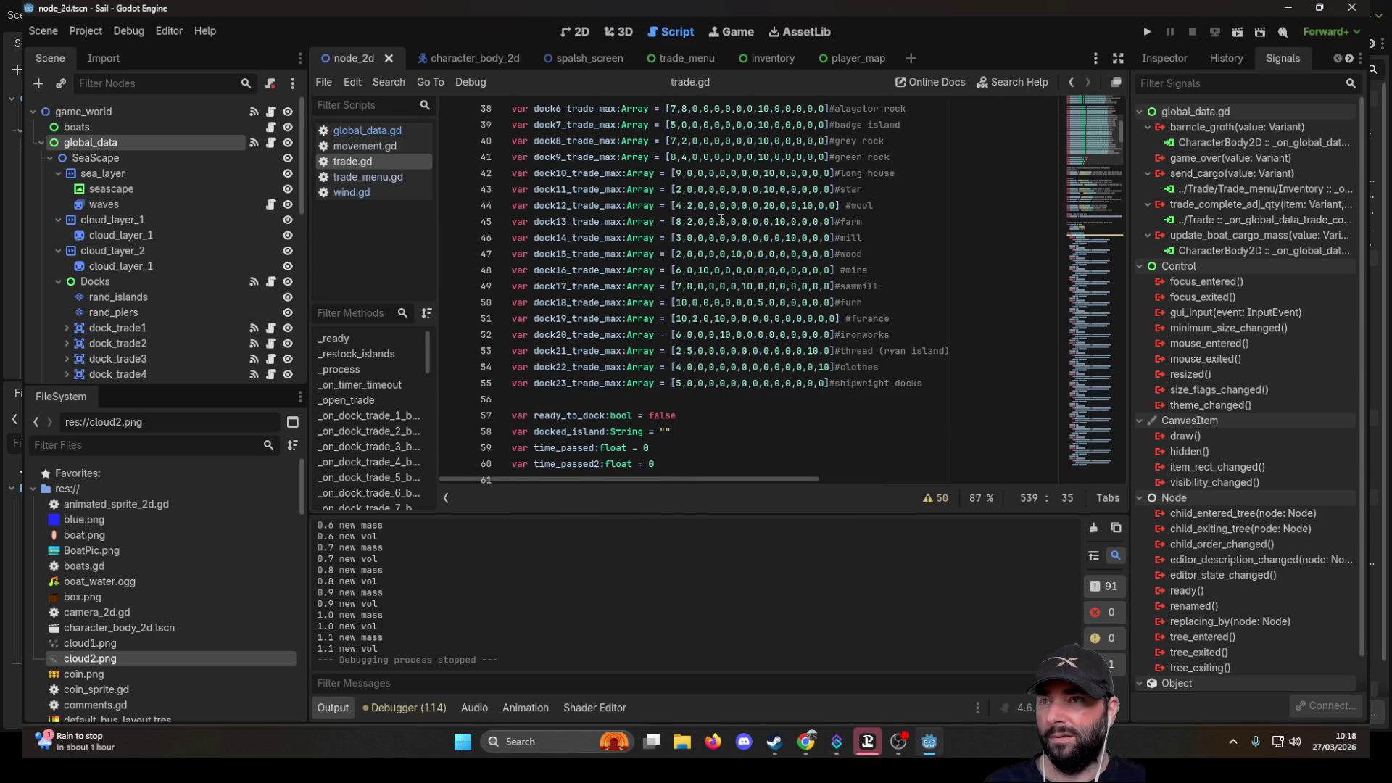
{"action": "scroll", "coordinate": [722, 219], "scroll_direction": "down", "scroll_amount": 20}
{"action": "scroll", "coordinate": [681, 308], "scroll_direction": "down", "scroll_amount": 20}
{"action": "scroll", "coordinate": [686, 263], "scroll_direction": "down", "scroll_amount": 20}
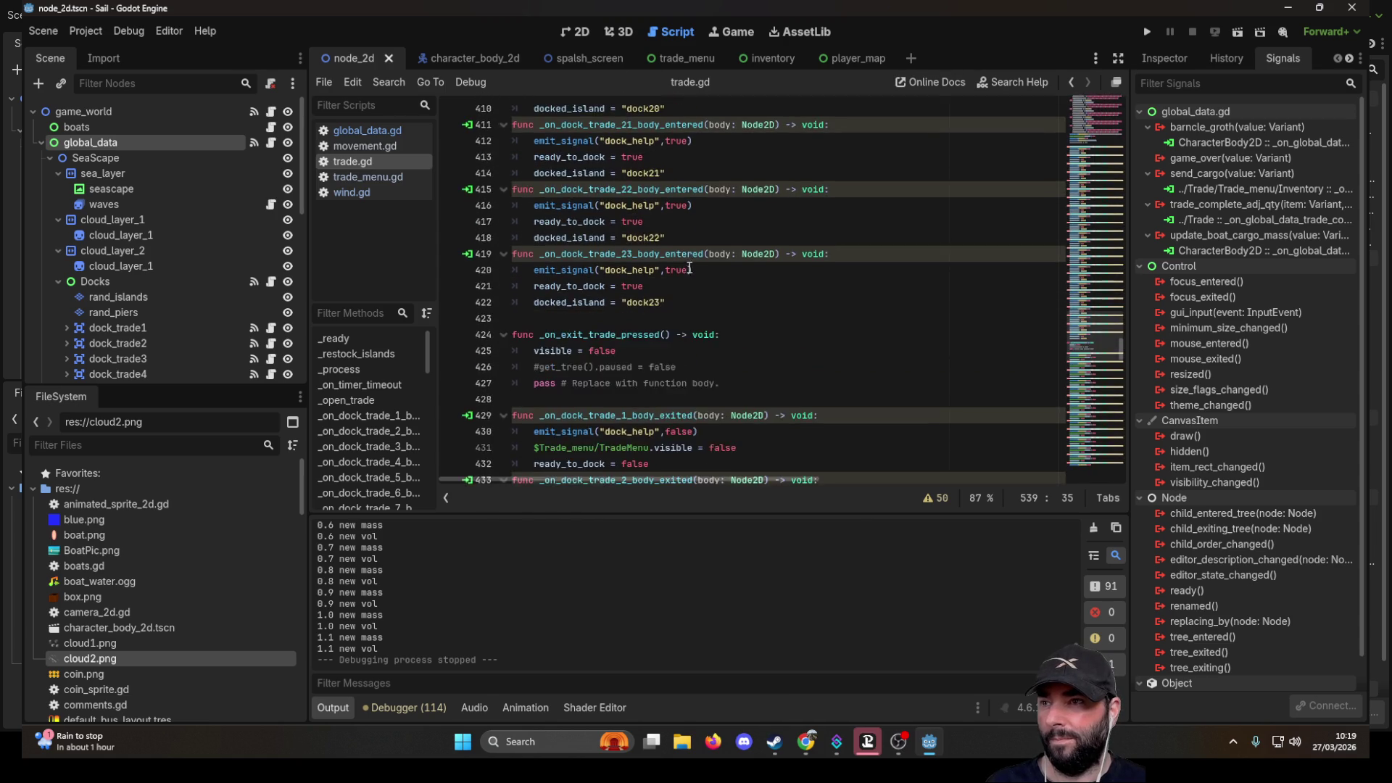
{"action": "scroll", "coordinate": [690, 268], "scroll_direction": "down", "scroll_amount": 8}
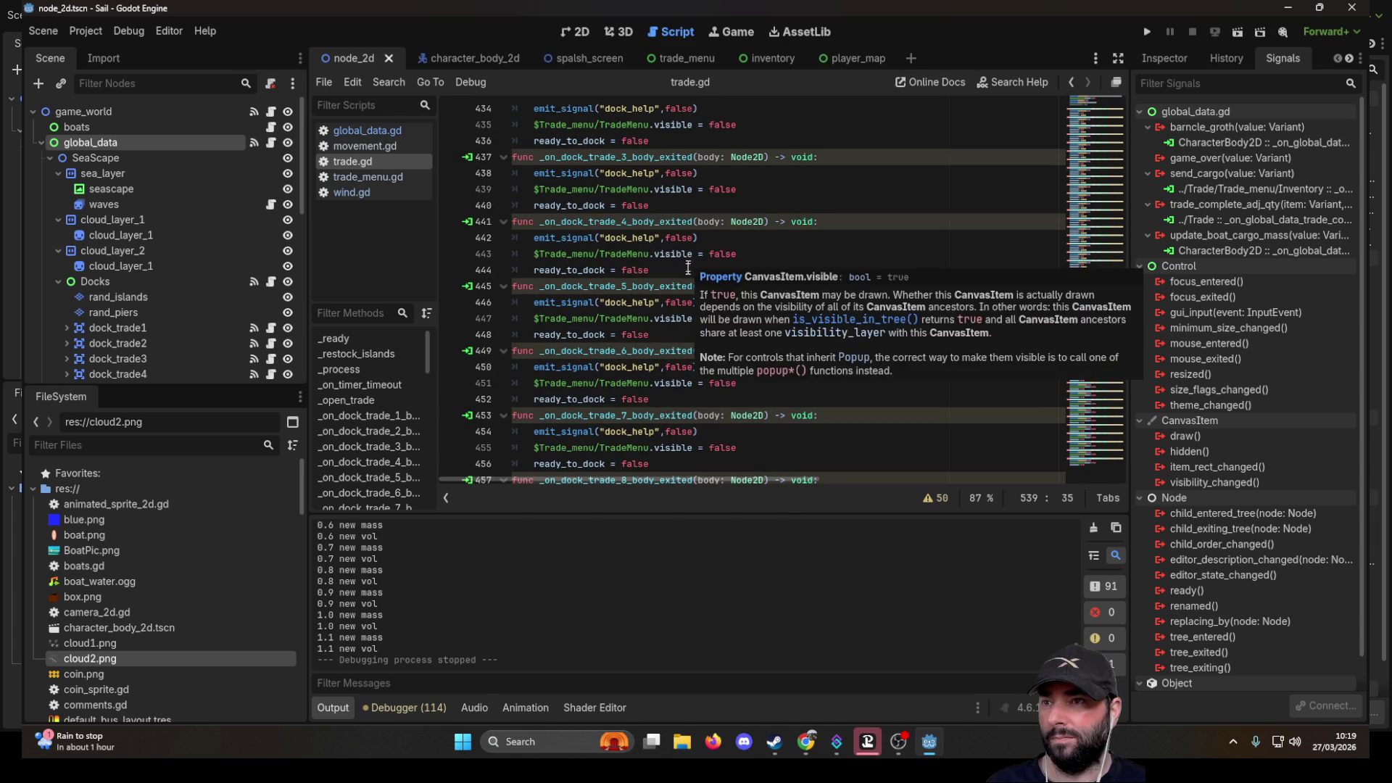
{"action": "scroll", "coordinate": [688, 280], "scroll_direction": "down", "scroll_amount": 7}
{"action": "scroll", "coordinate": [683, 233], "scroll_direction": "down", "scroll_amount": 19}
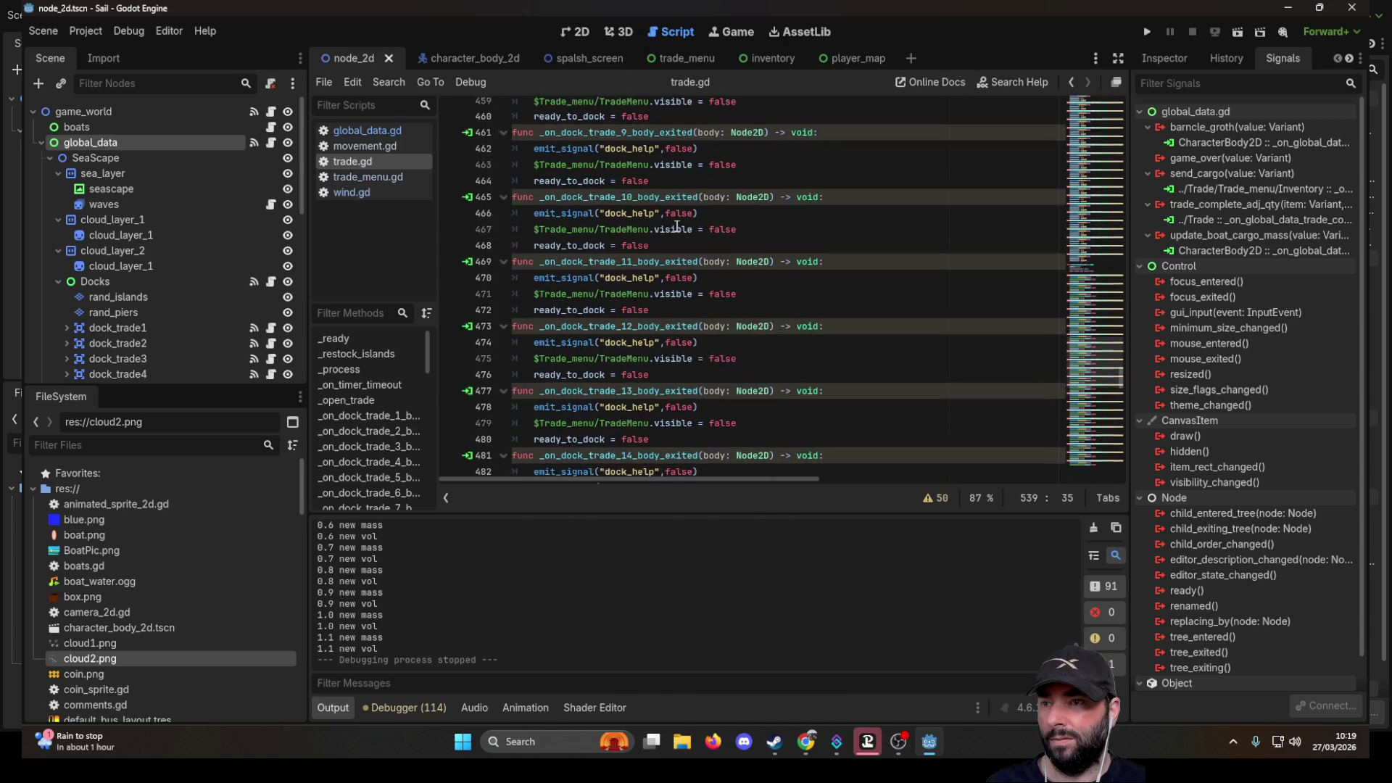
{"action": "scroll", "coordinate": [685, 235], "scroll_direction": "down", "scroll_amount": 7}
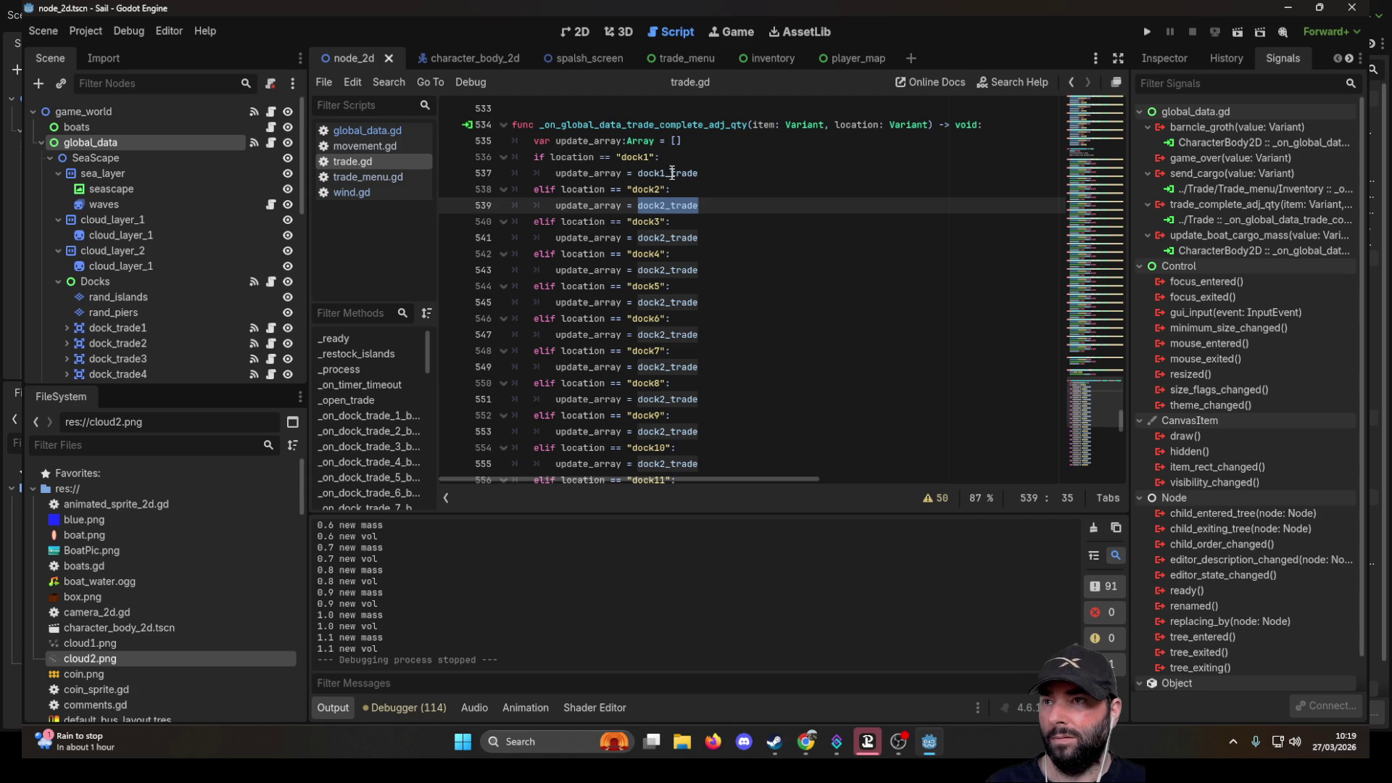
{"action": "left_click", "coordinate": [662, 236]}
{"action": "type", "text": "3"}
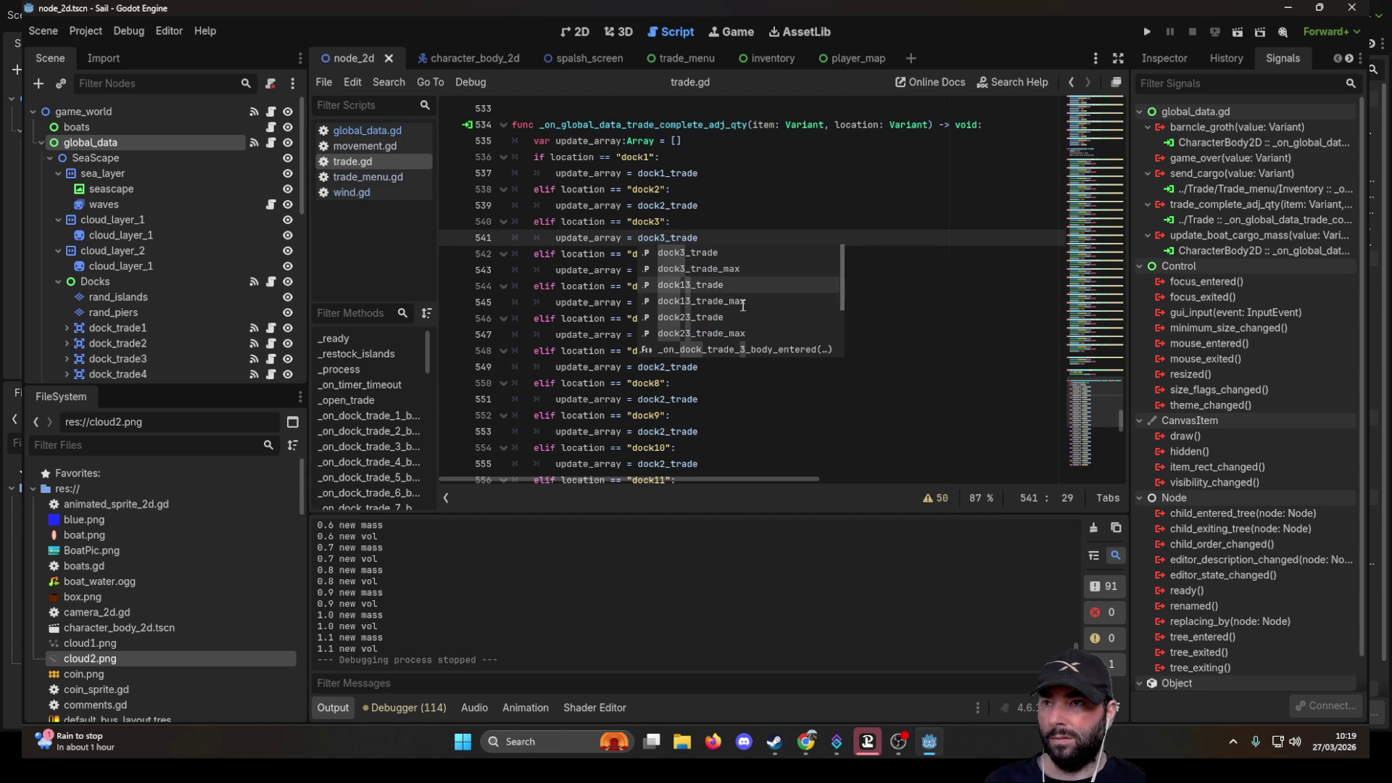
- Point the dock3, dock4 and dock5 branches at dock3_trade, dock4_trade and dock5_trade
{"action": "left_click", "coordinate": [940, 285]}
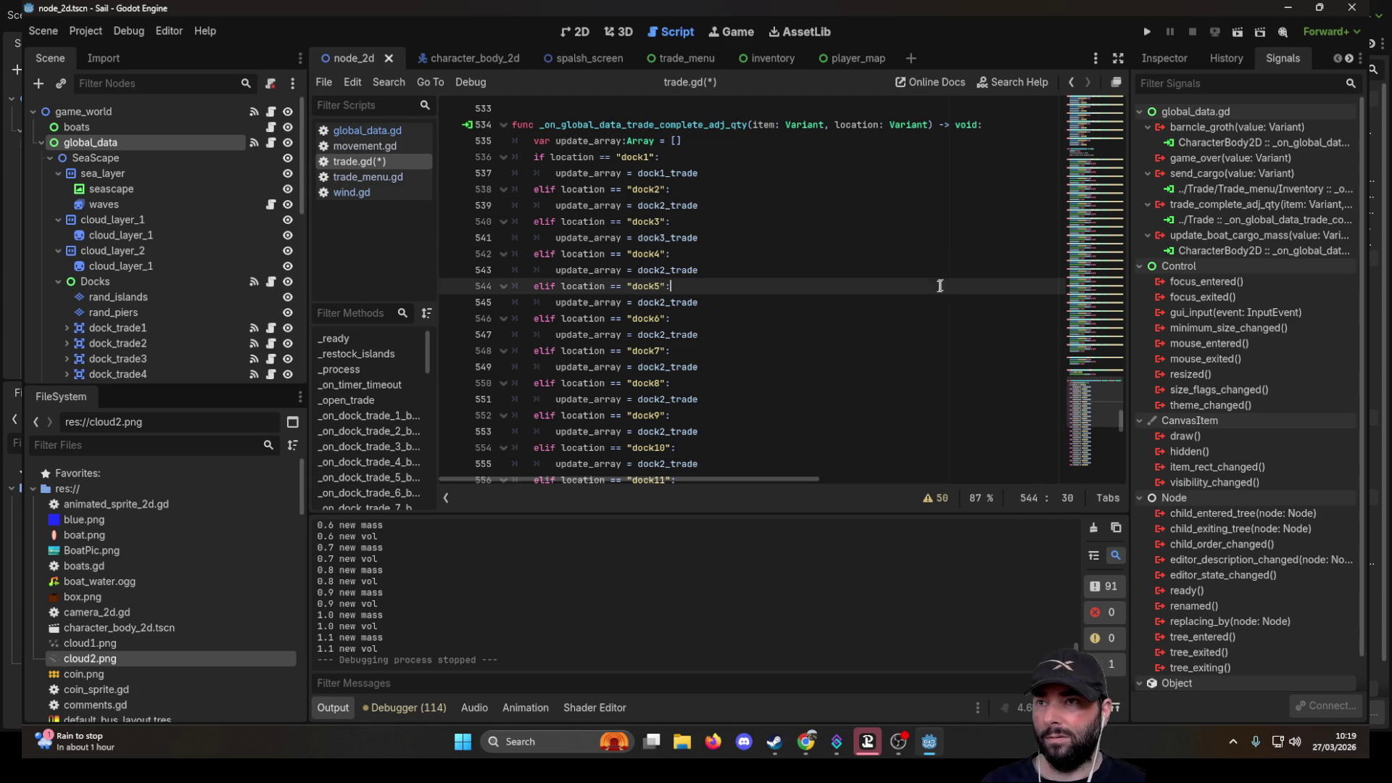
{"action": "left_click", "coordinate": [668, 270]}
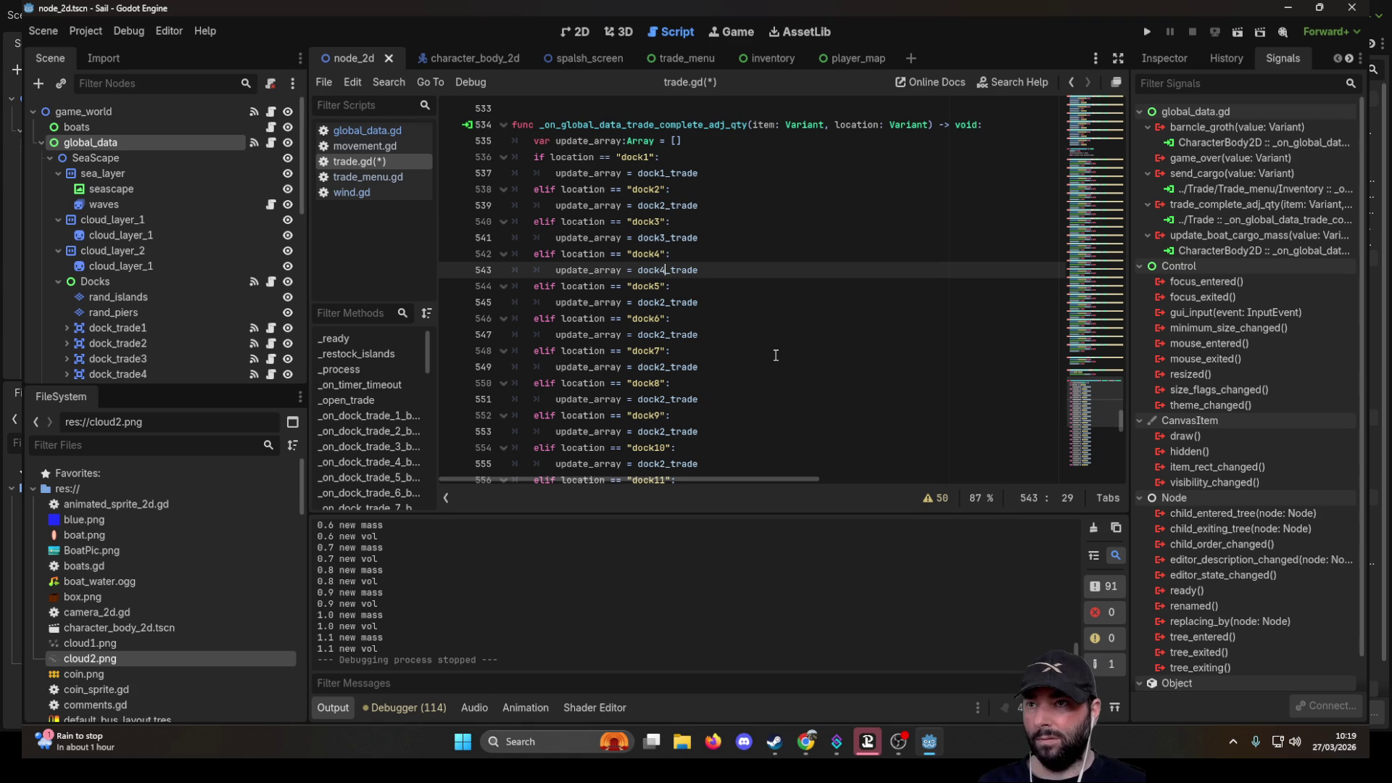
{"action": "left_click", "coordinate": [839, 330]}
{"action": "left_click", "coordinate": [665, 301]}
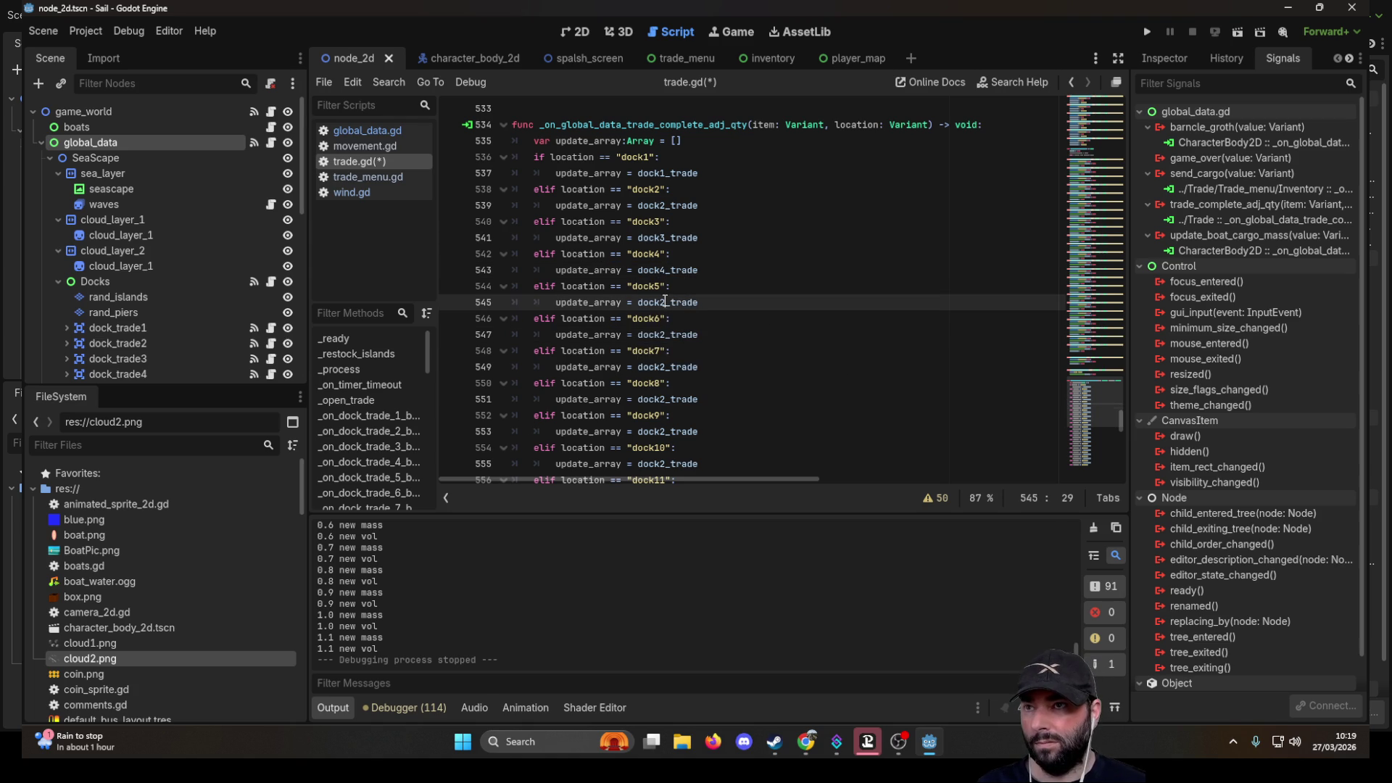
{"action": "key", "text": "BackSpace"}
{"action": "type", "text": "5"}
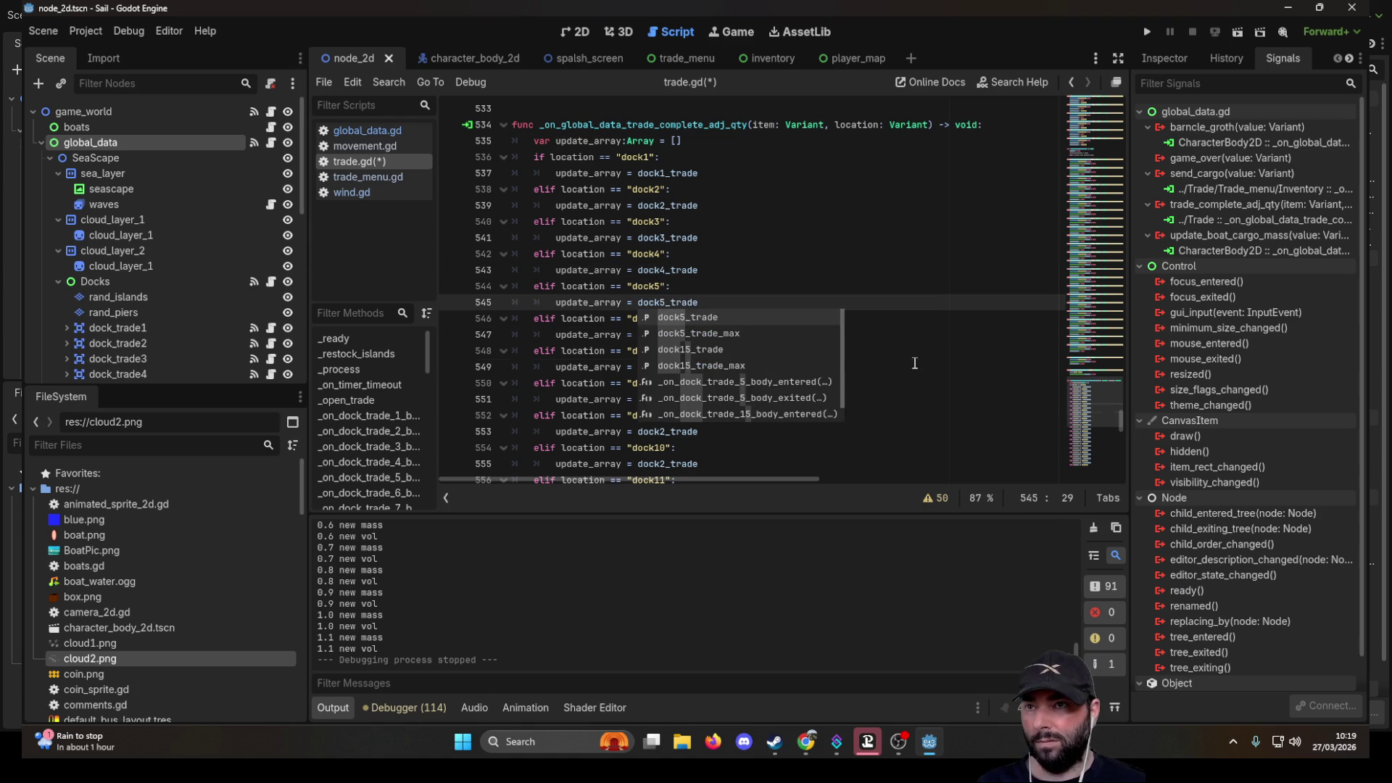
{"action": "left_click", "coordinate": [913, 363]}
- Change the dock6 through dock9 branches to update dock6_trade through dock9_trade
{"action": "left_click", "coordinate": [665, 336]}
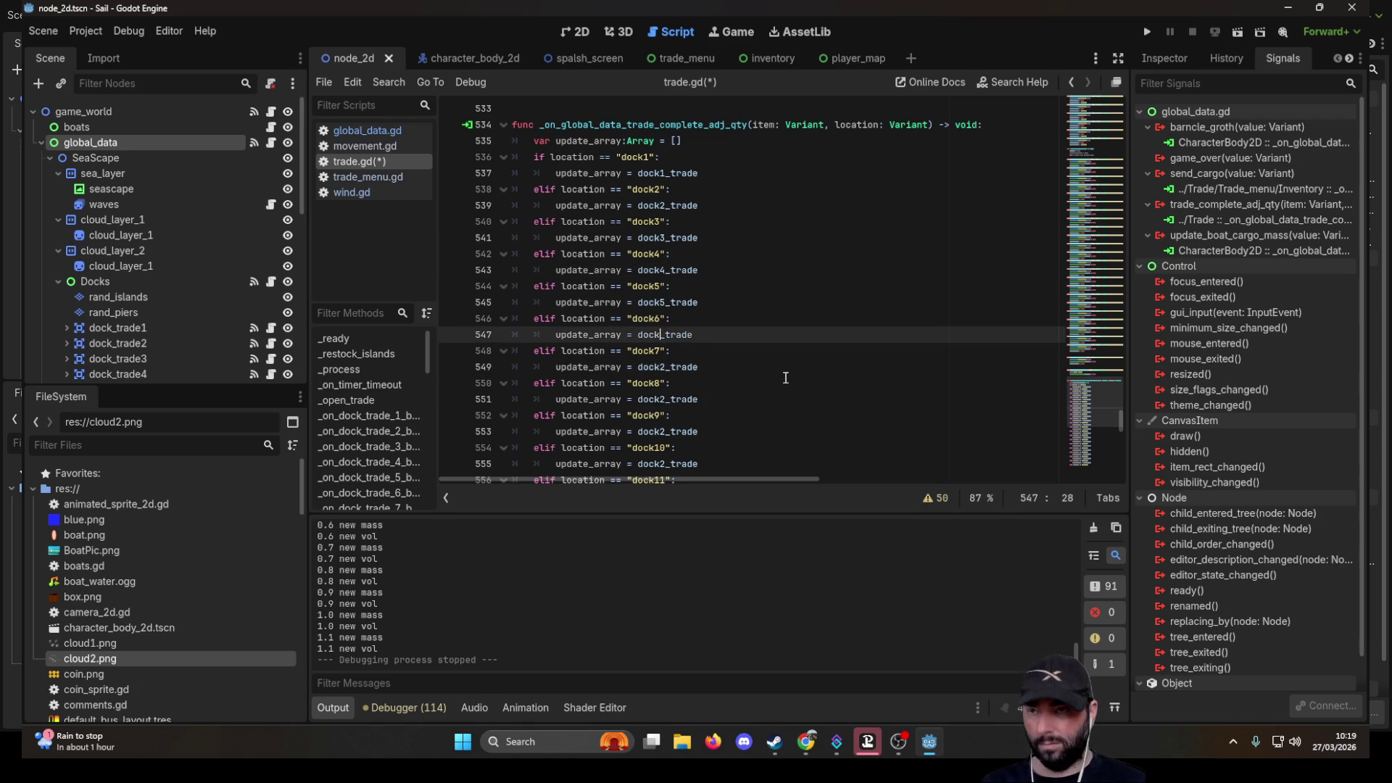
{"action": "key", "text": "BackSpace"}
{"action": "type", "text": "6"}
{"action": "left_click", "coordinate": [1004, 383]}
{"action": "left_click", "coordinate": [665, 367]}
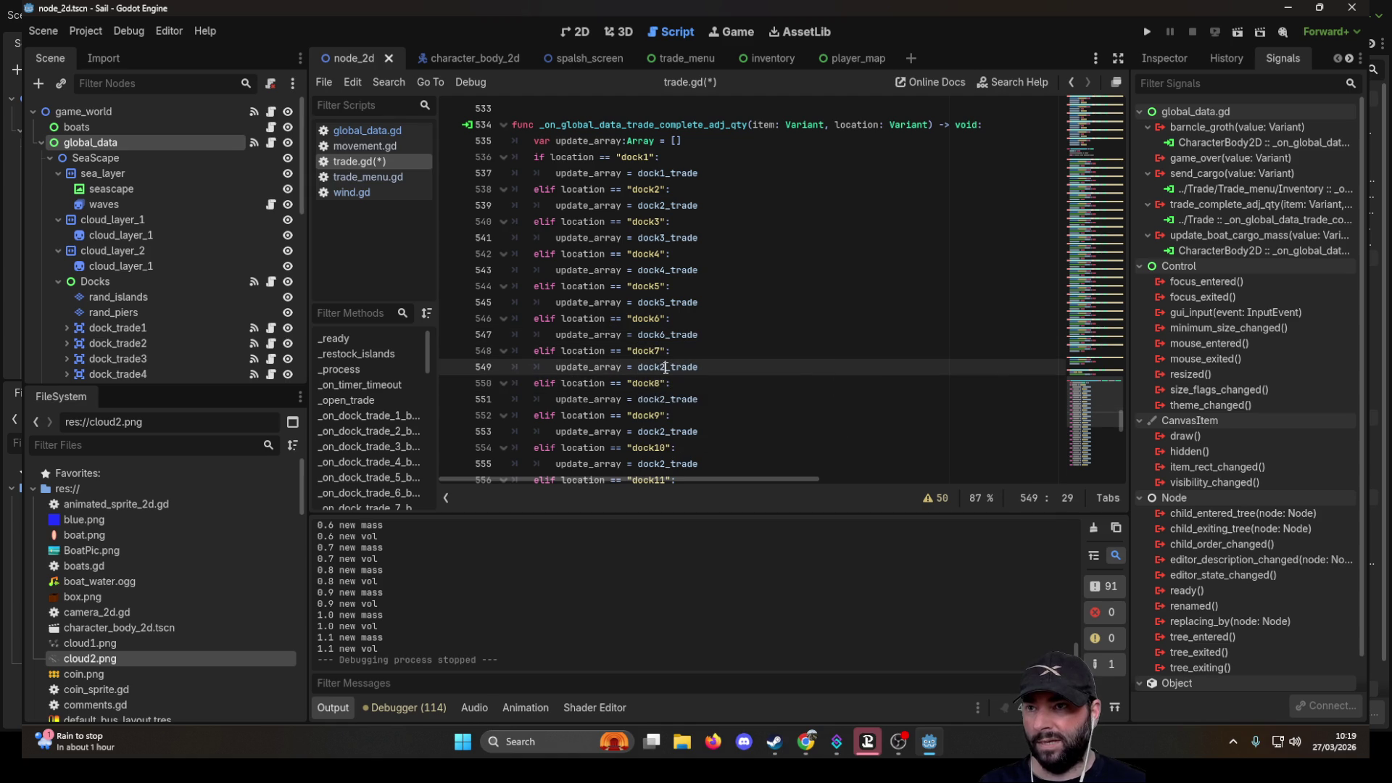
{"action": "type", "text": "7"}
{"action": "left_click", "coordinate": [926, 399]}
{"action": "key", "text": "Tab"}
{"action": "type", "text": "8"}
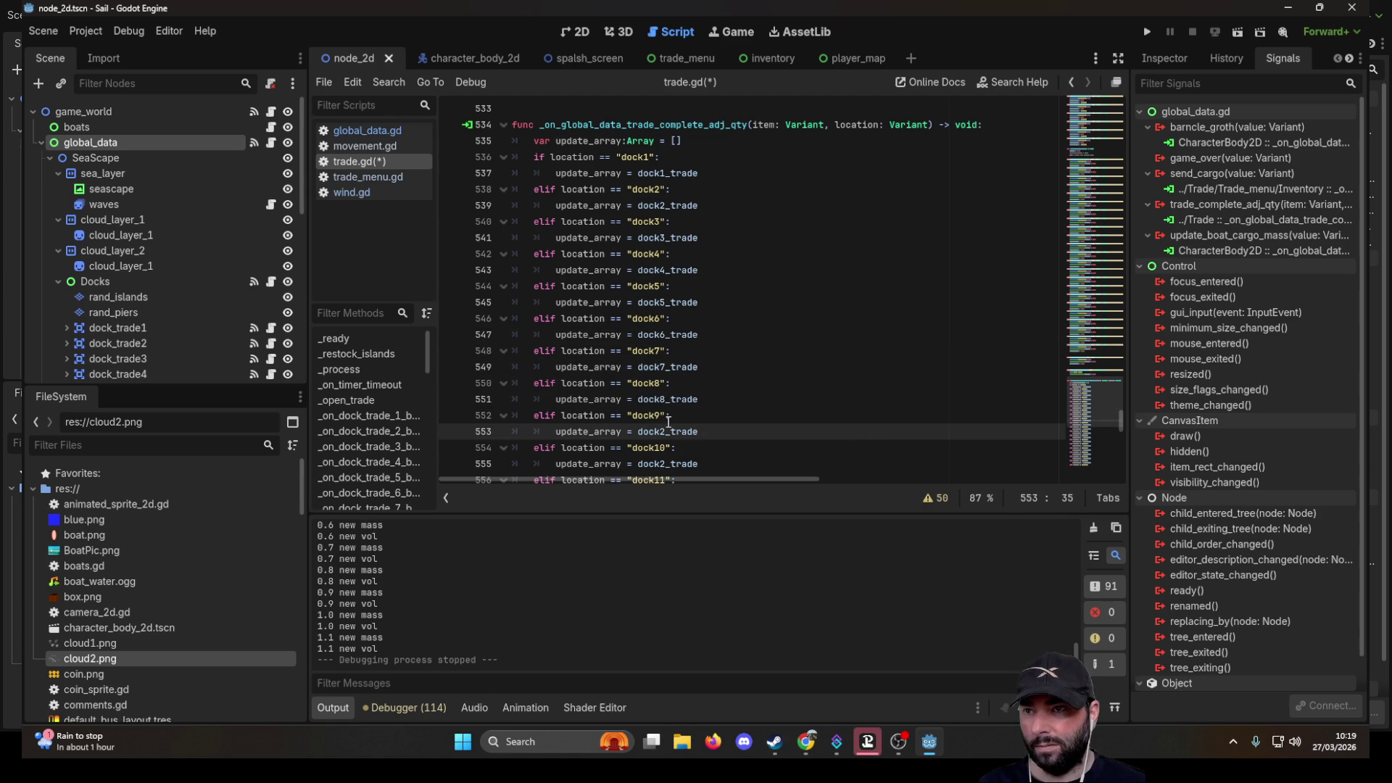
{"action": "key", "text": "BackSpace"}
{"action": "type", "text": "9"}
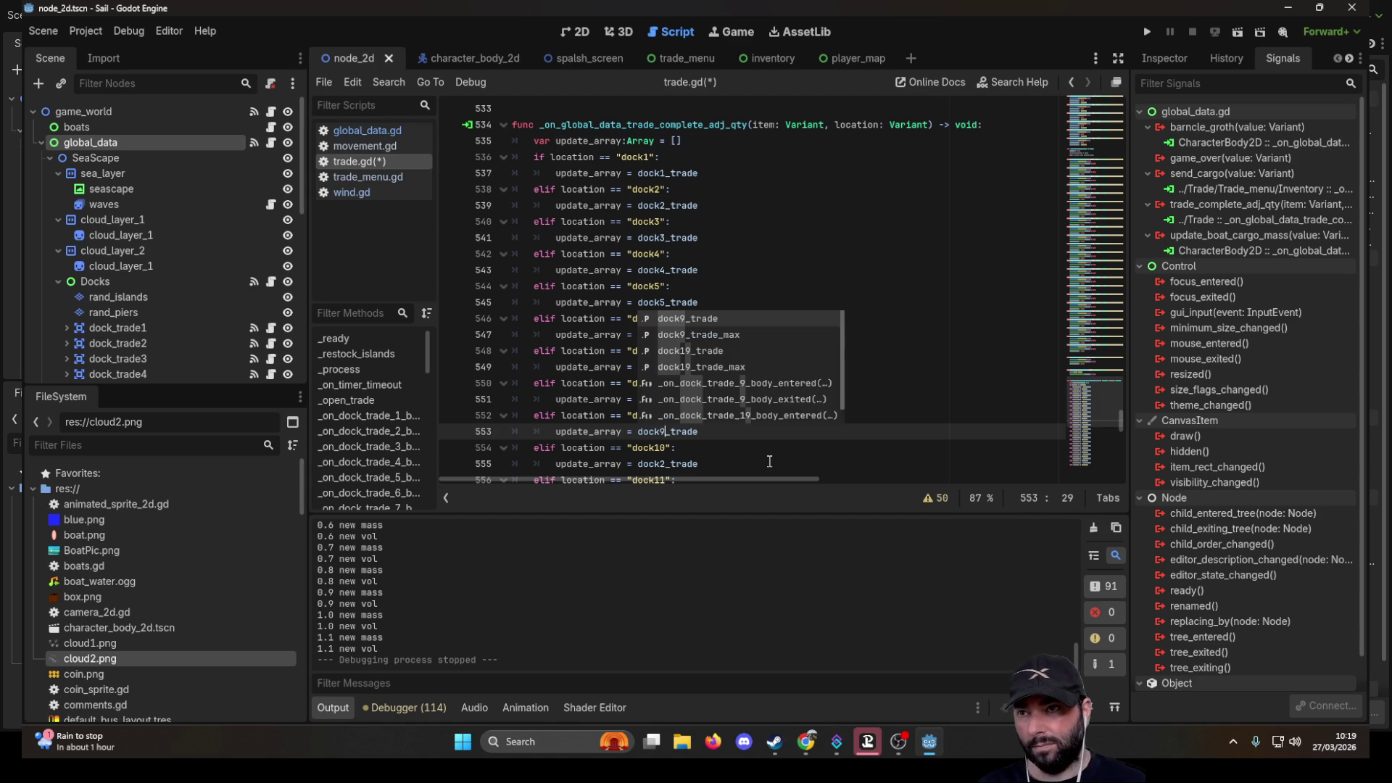
{"action": "left_click", "coordinate": [993, 439]}
{"action": "scroll", "coordinate": [818, 398], "scroll_direction": "down", "scroll_amount": 4}
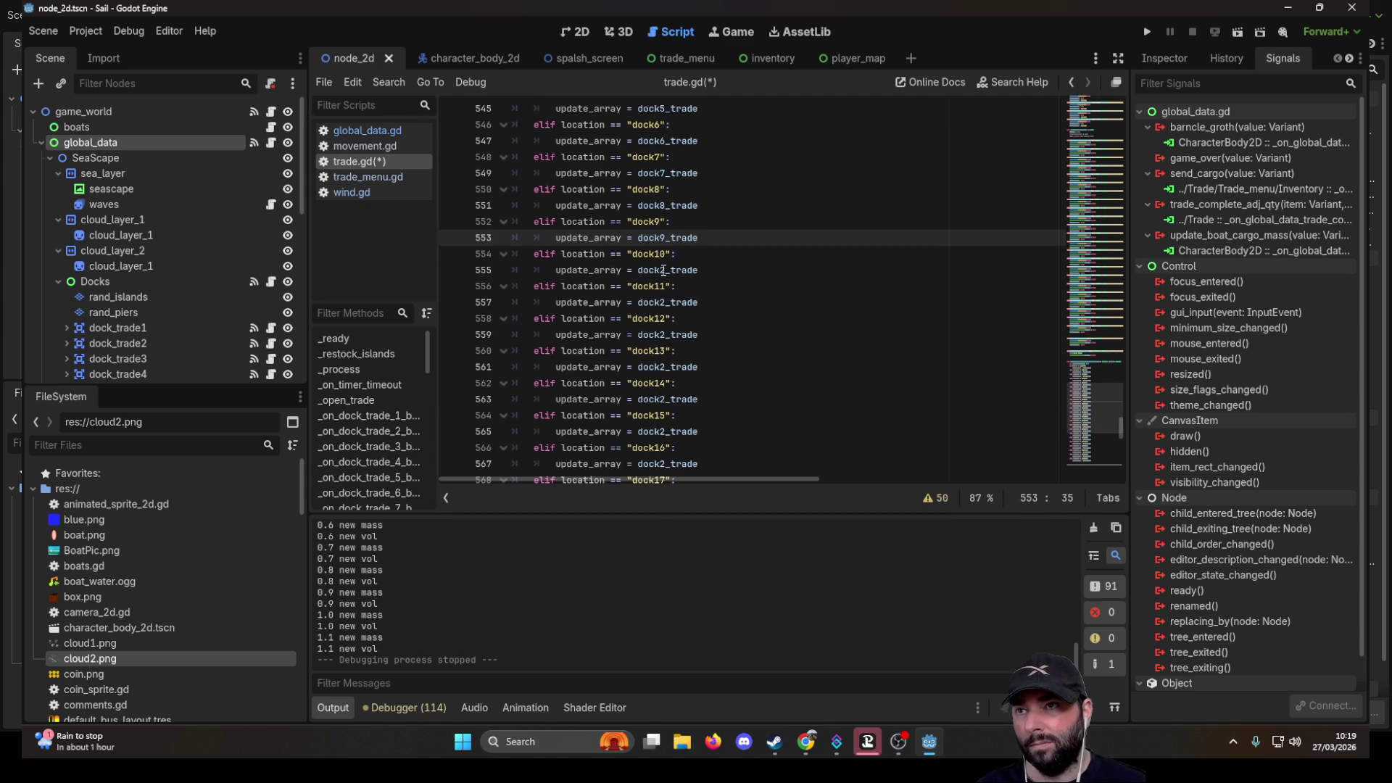
- Make the dock10 through dock14 branches use dock10_trade through dock14_trade
{"action": "left_click", "coordinate": [664, 270]}
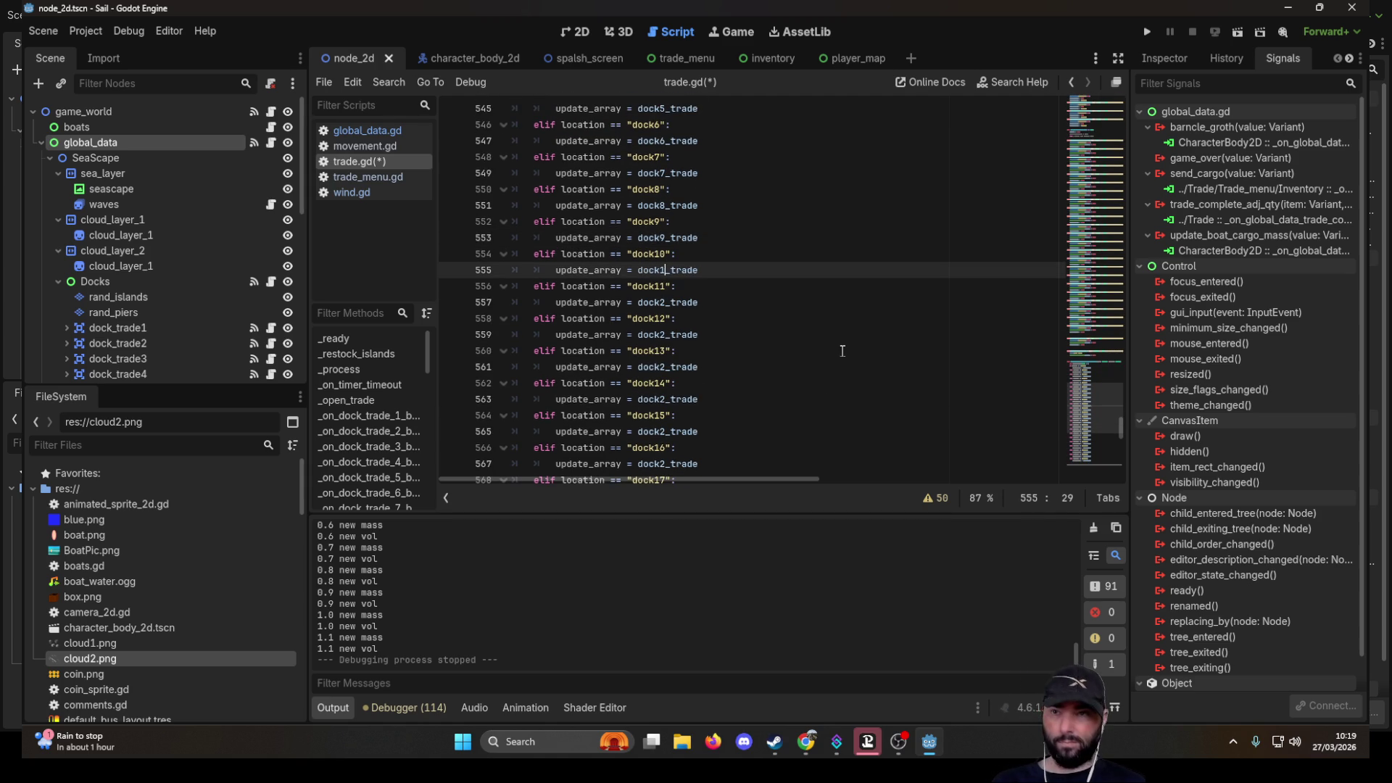
{"action": "type", "text": "0"}
{"action": "left_click", "coordinate": [894, 397]}
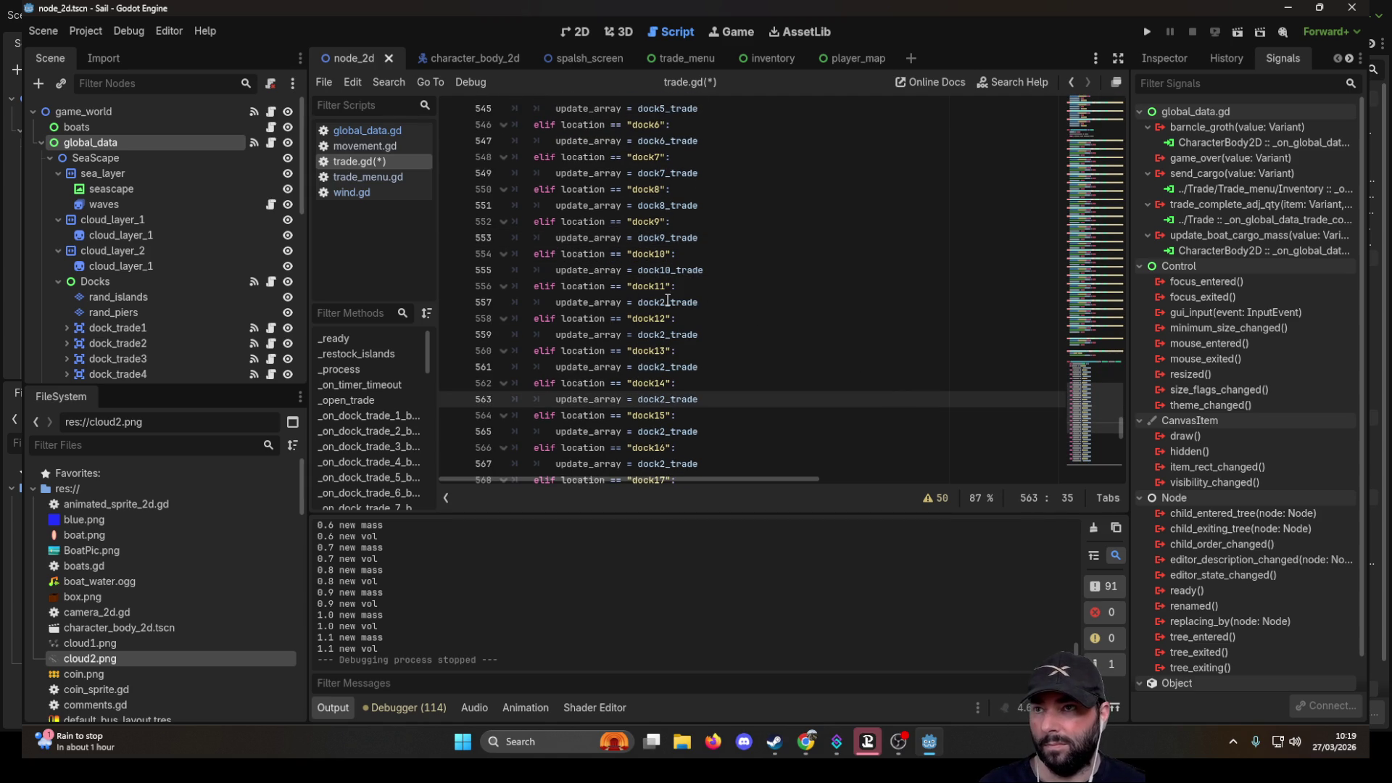
{"action": "left_click", "coordinate": [666, 302]}
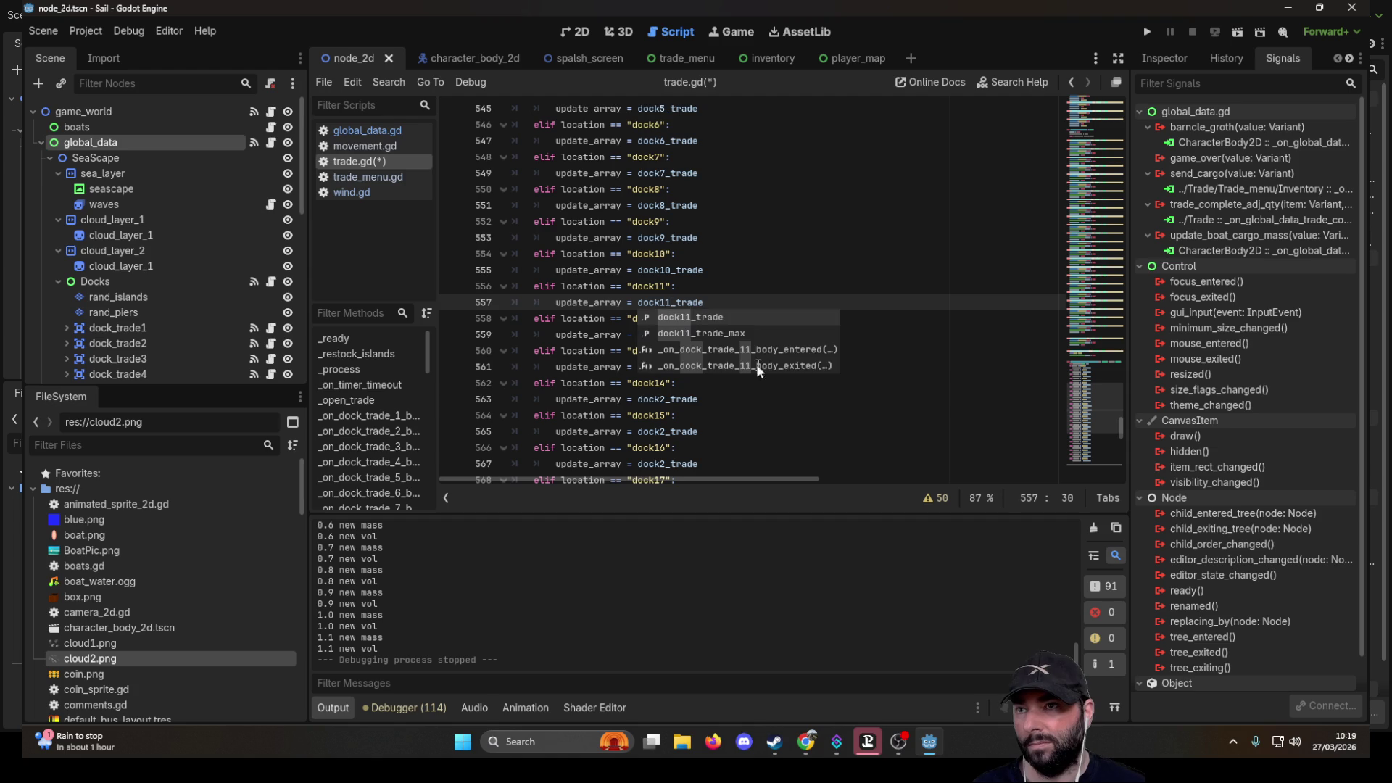
{"action": "left_click", "coordinate": [911, 393]}
{"action": "left_click", "coordinate": [662, 335]}
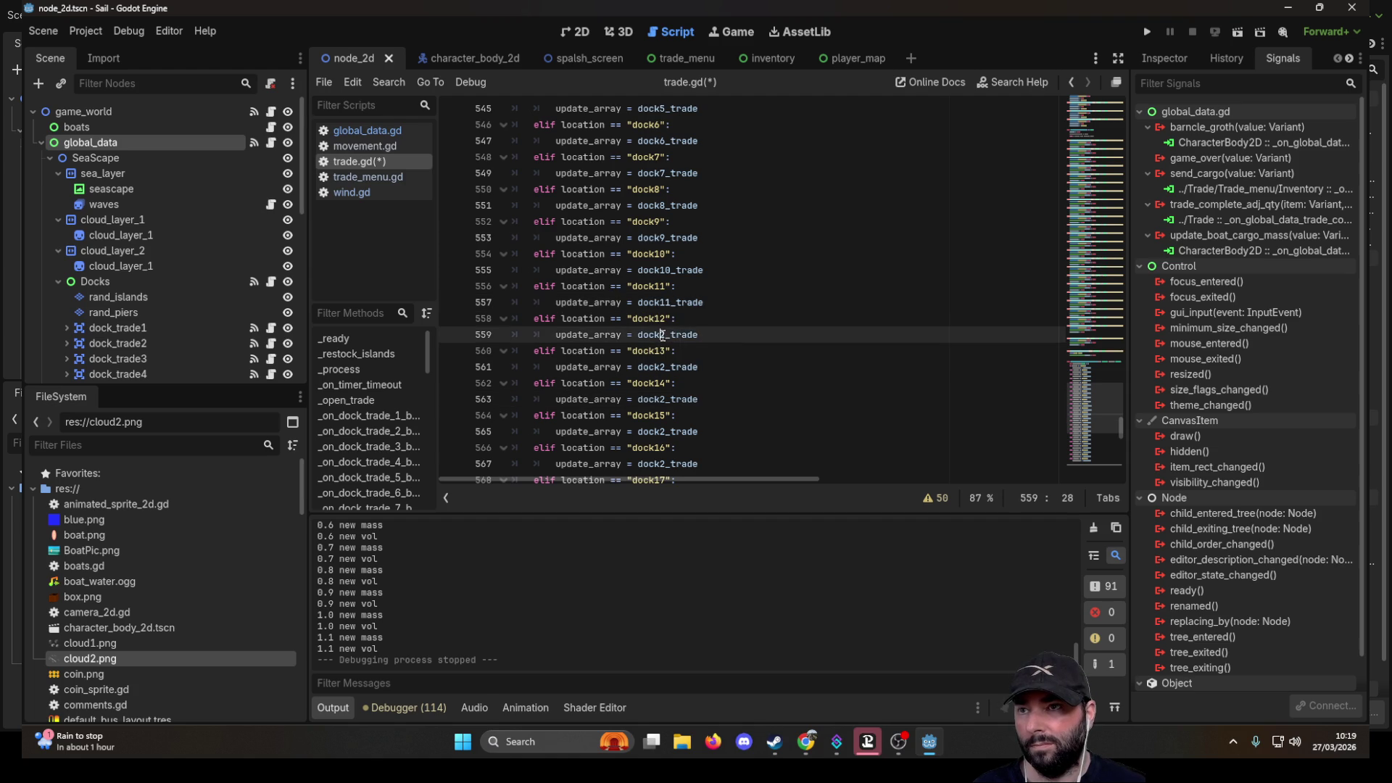
{"action": "type", "text": "1"}
{"action": "left_click", "coordinate": [776, 447]}
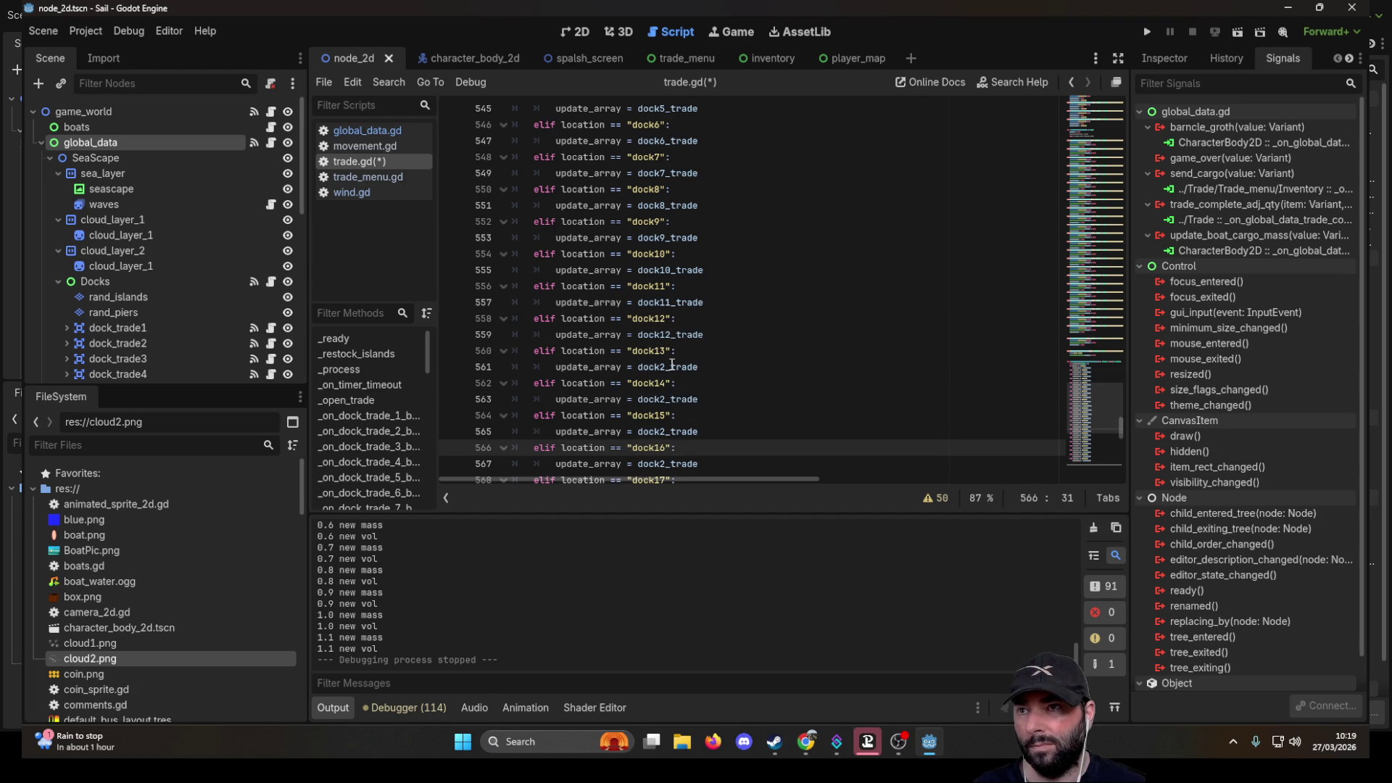
{"action": "left_click", "coordinate": [666, 367]}
{"action": "type", "text": "13"}
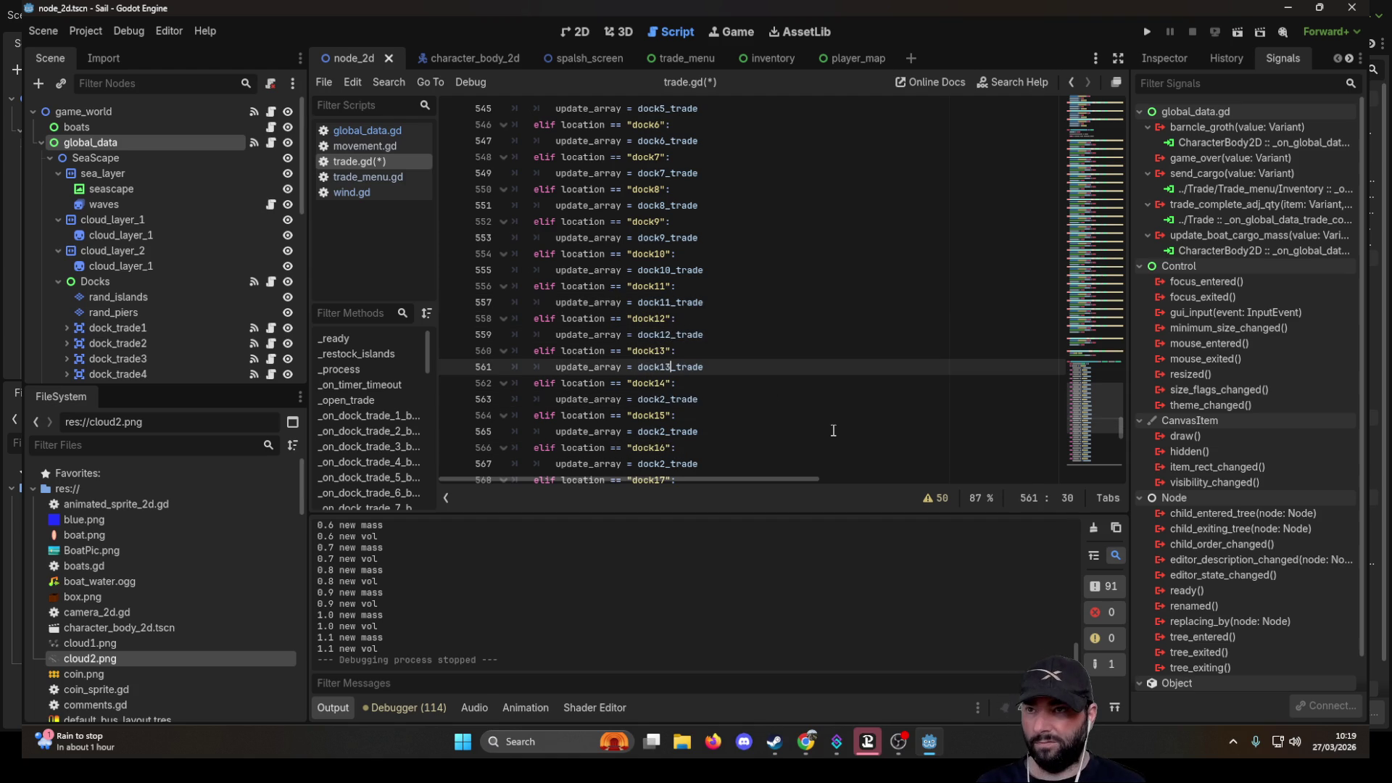
{"action": "left_click", "coordinate": [683, 413]}
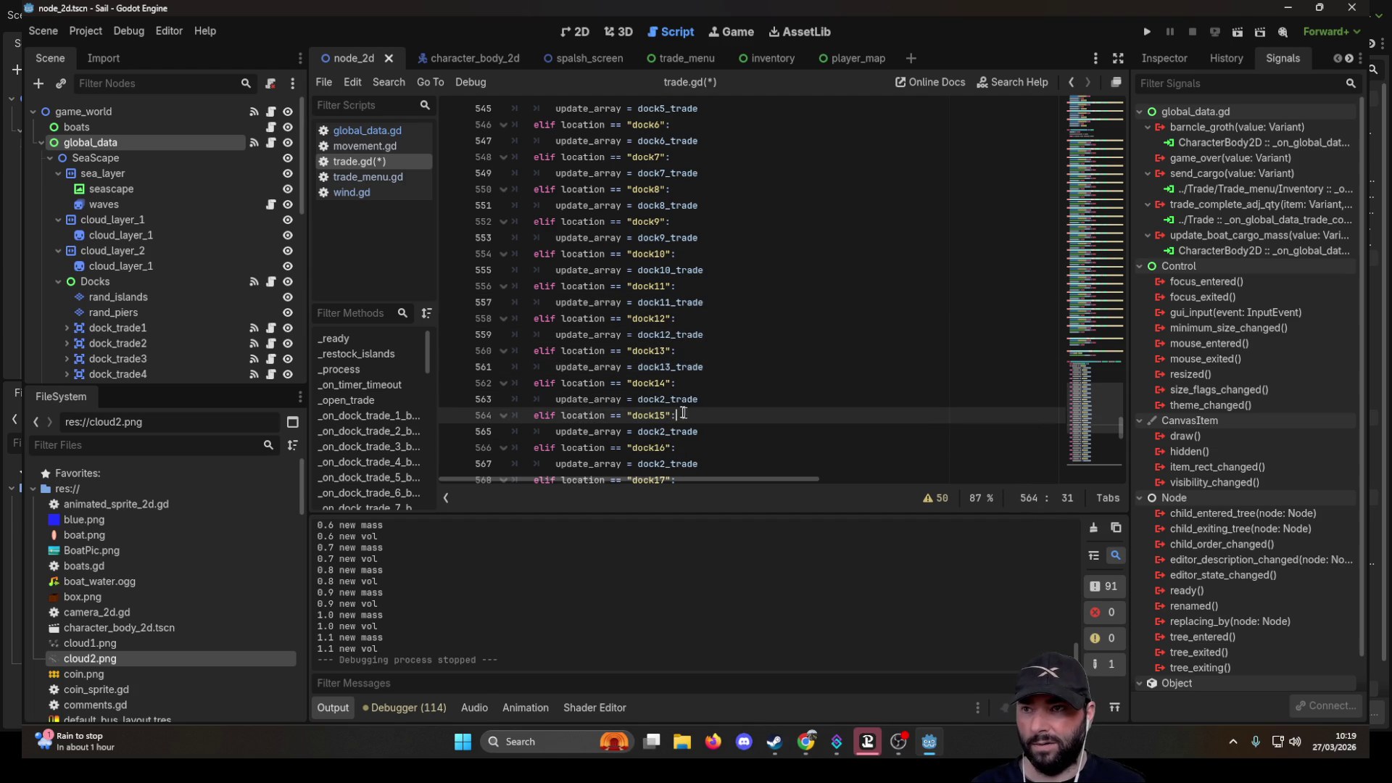
{"action": "left_click", "coordinate": [665, 399]}
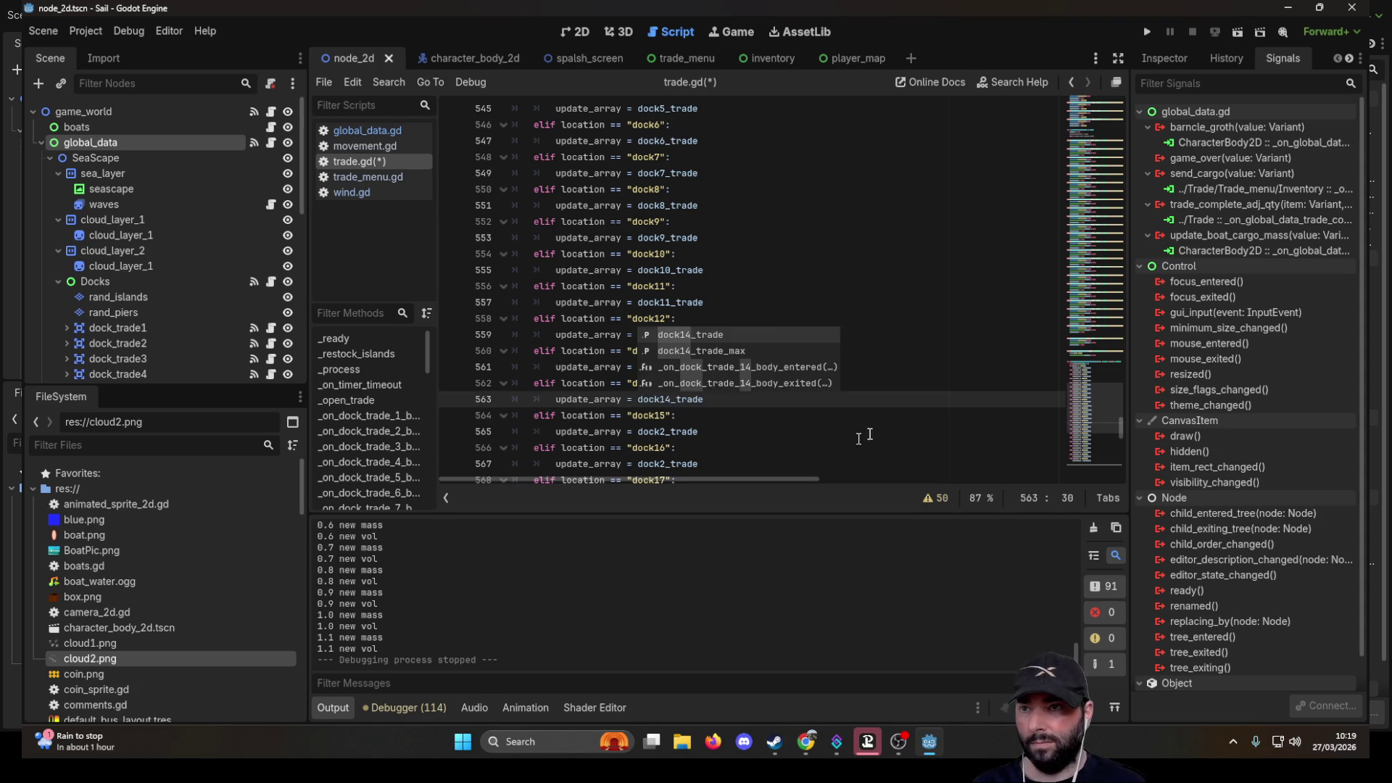
{"action": "left_click", "coordinate": [725, 425]}
- Make the dock15 through dock18 branches use dock15_trade through dock18_trade
{"action": "key", "text": "BackSpace"}
{"action": "type", "text": "15"}
{"action": "left_click", "coordinate": [942, 422]}
{"action": "scroll", "coordinate": [783, 414], "scroll_direction": "down", "scroll_amount": 3}
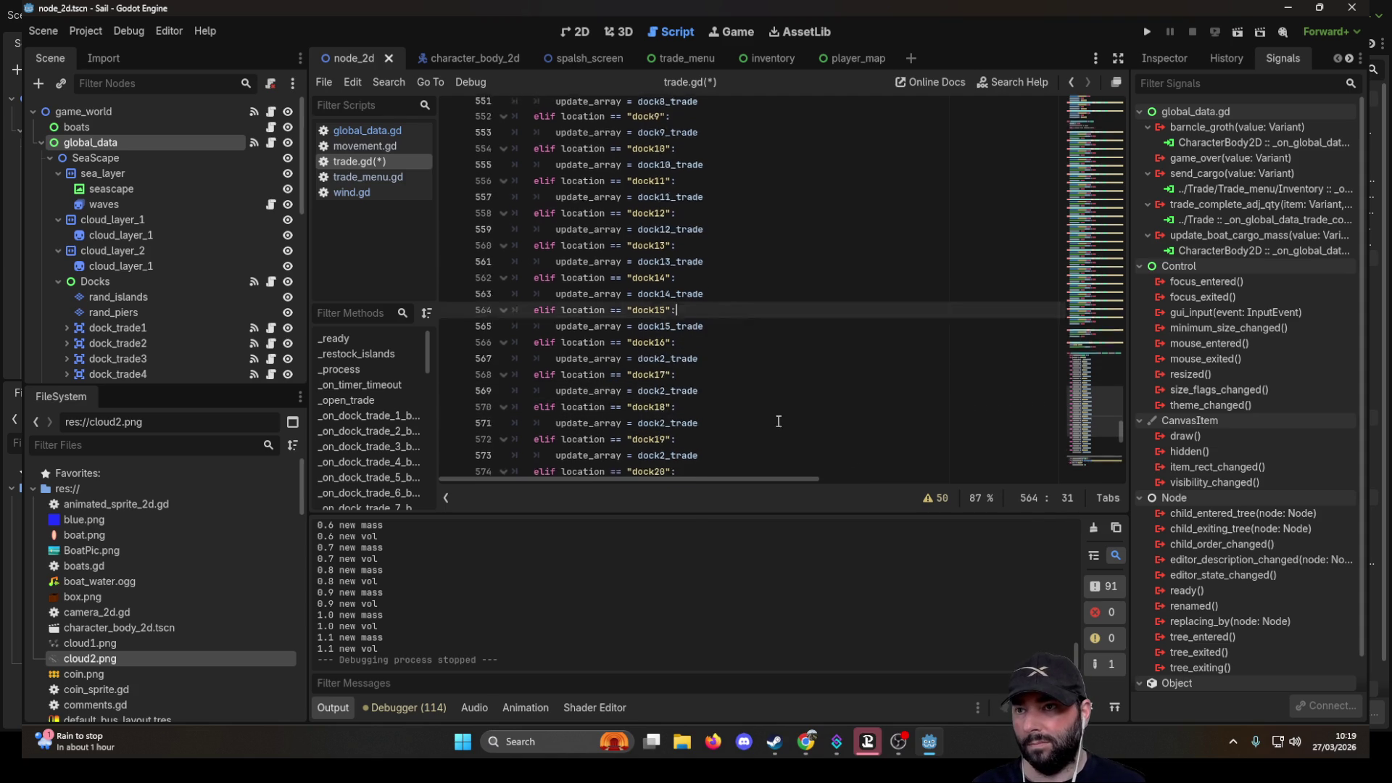
{"action": "left_click", "coordinate": [660, 319]}
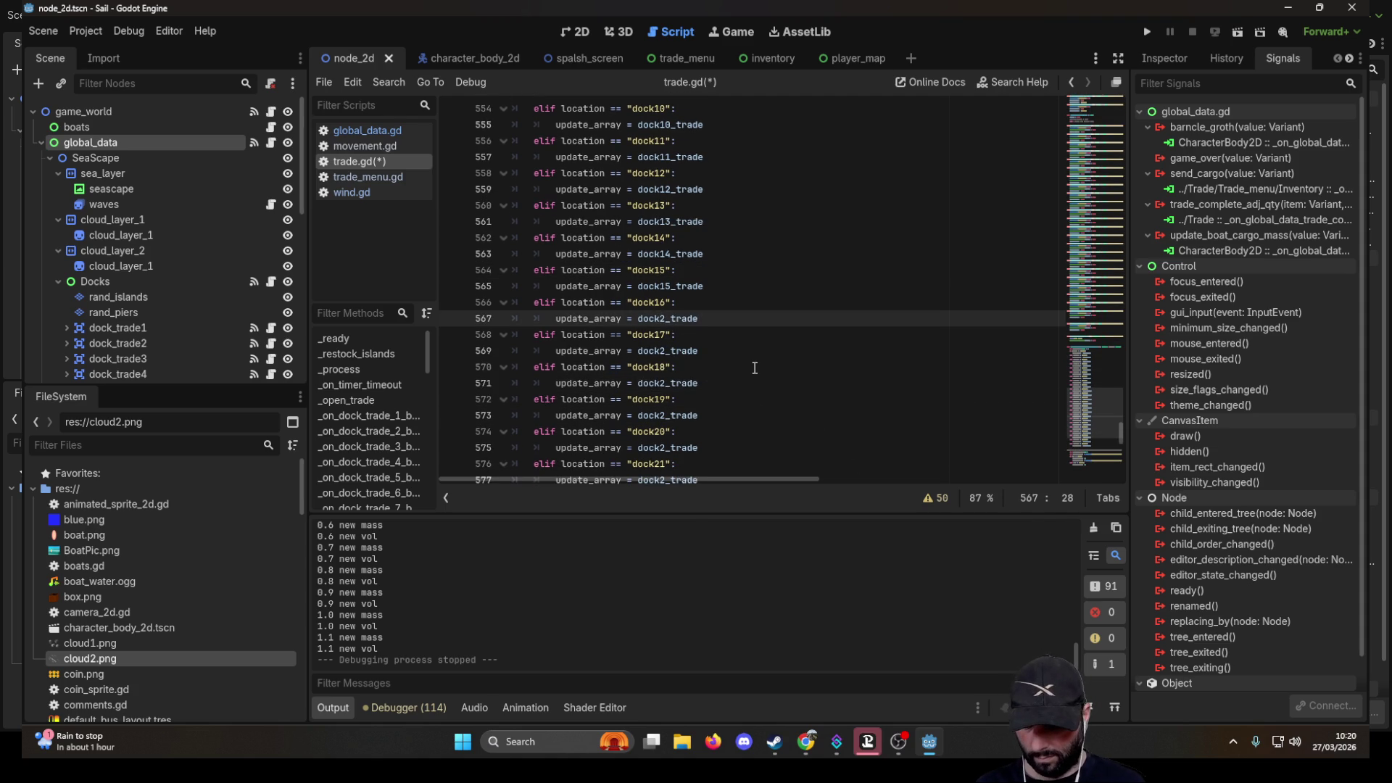
{"action": "type", "text": "16"}
{"action": "left_click", "coordinate": [976, 307]}
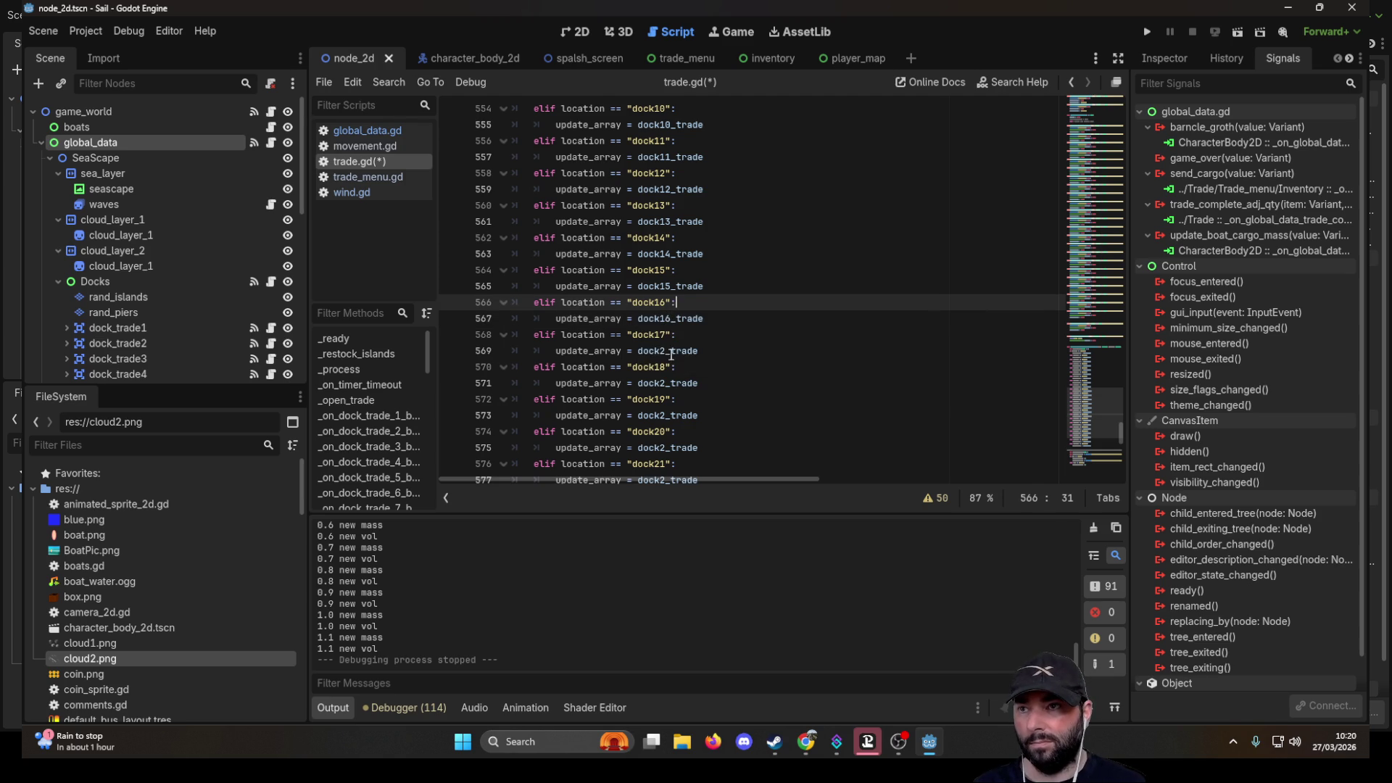
{"action": "left_click", "coordinate": [660, 351]}
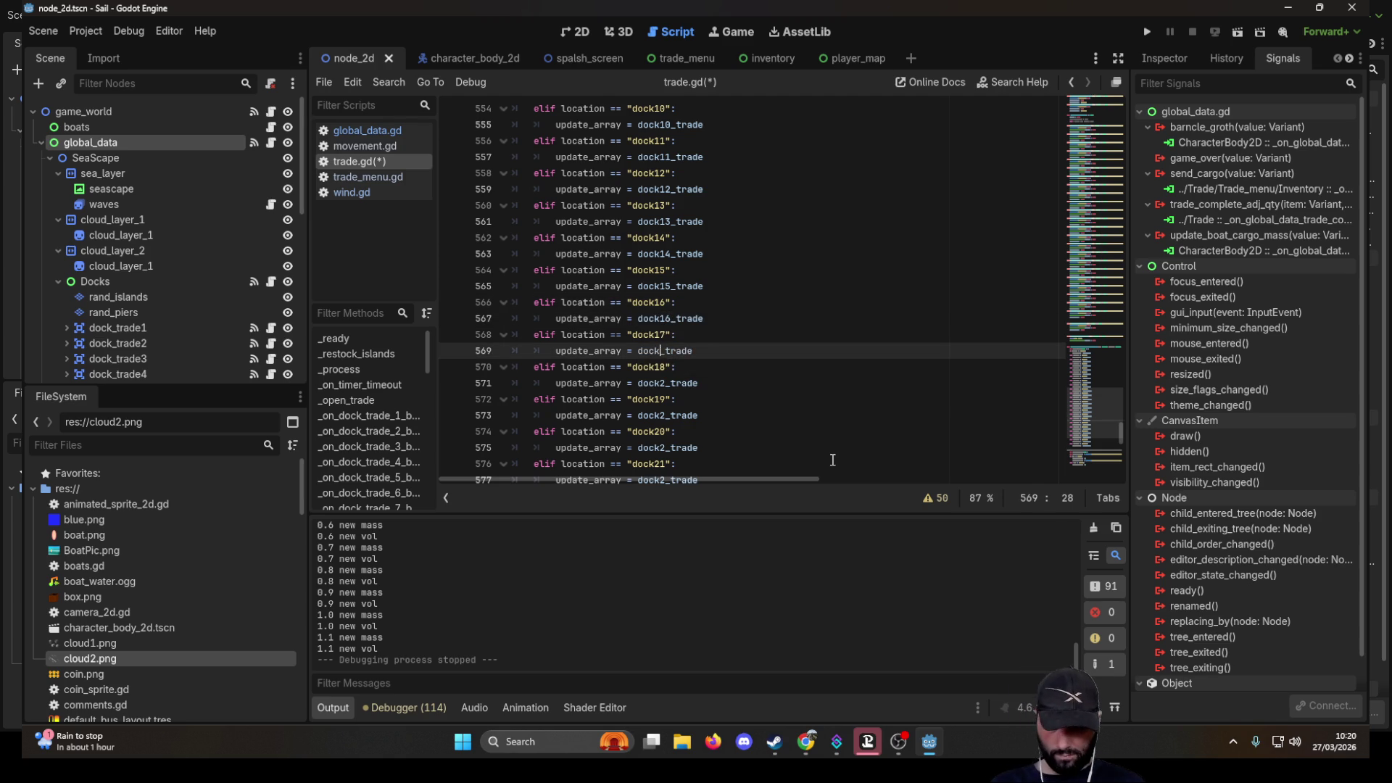
{"action": "type", "text": "17"}
{"action": "left_click", "coordinate": [903, 371]}
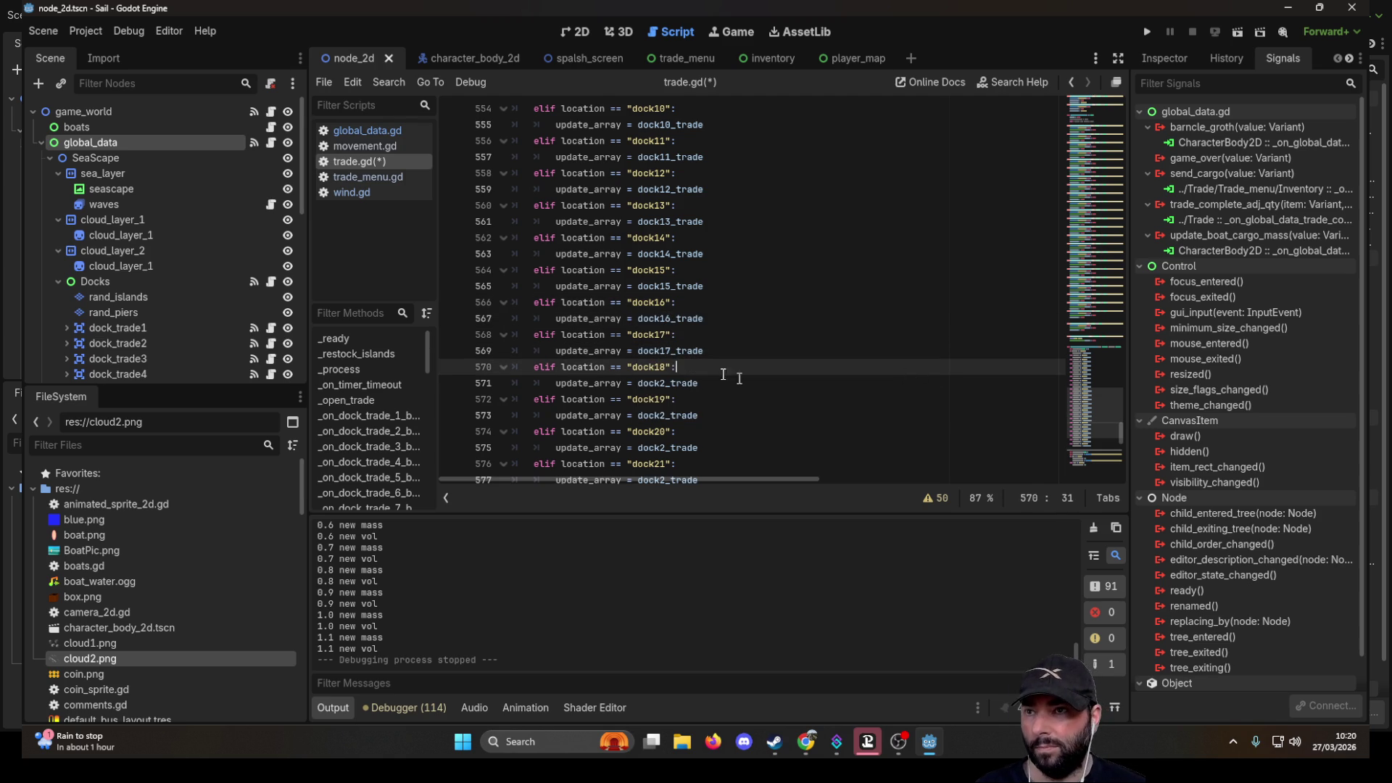
{"action": "left_click", "coordinate": [662, 380]}
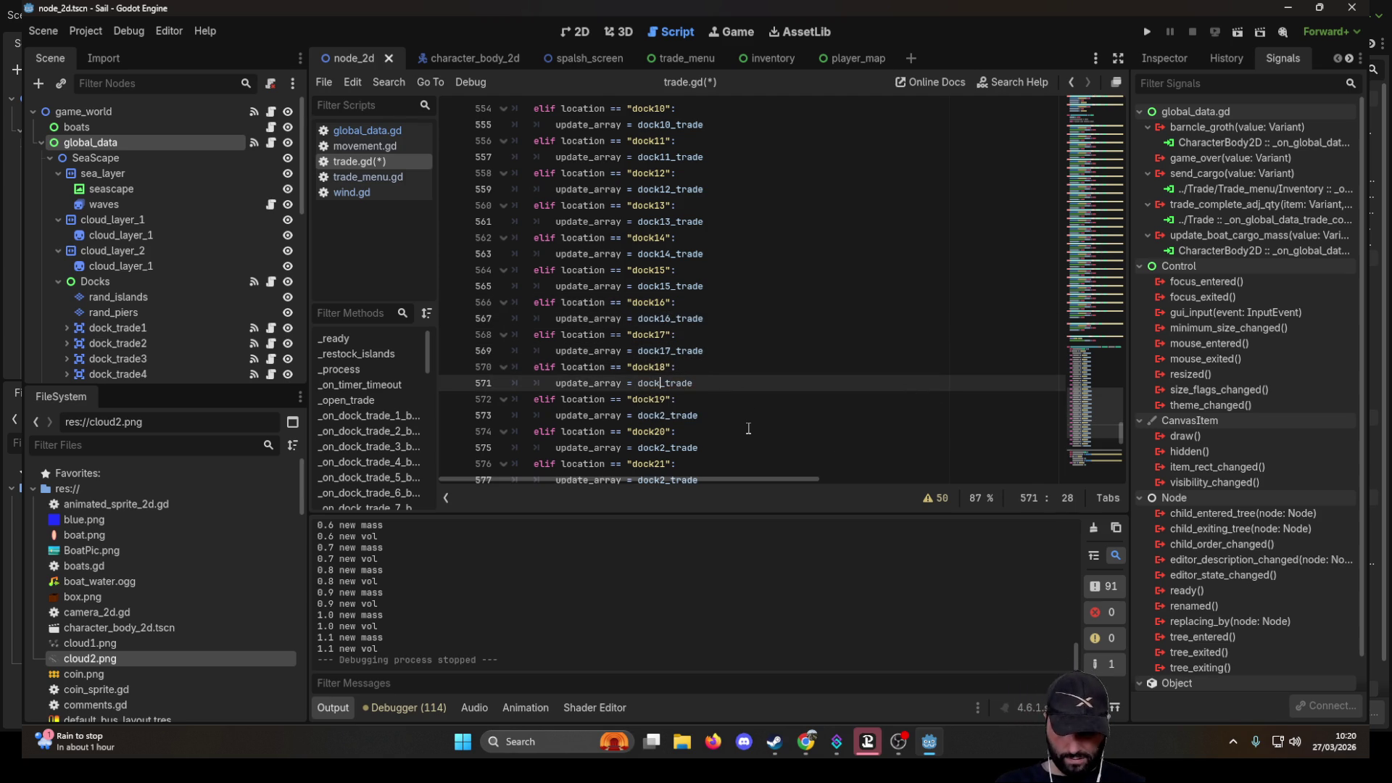
{"action": "type", "text": "18"}
{"action": "left_click", "coordinate": [681, 405]}
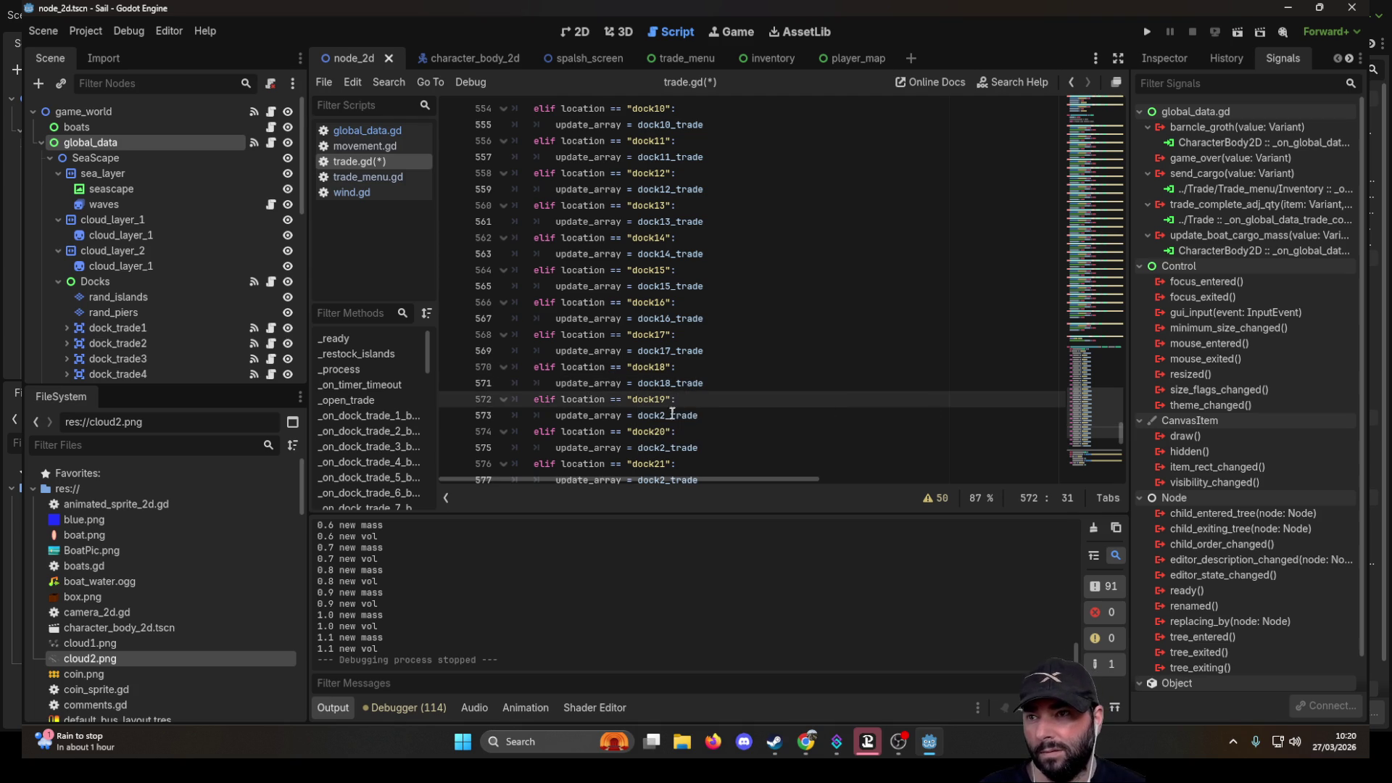
- Fix the dock19 through dock23 branches to use their own arrays, then run the game
{"action": "left_click", "coordinate": [666, 417]}
{"action": "key", "text": "Delete"}
{"action": "type", "text": "19"}
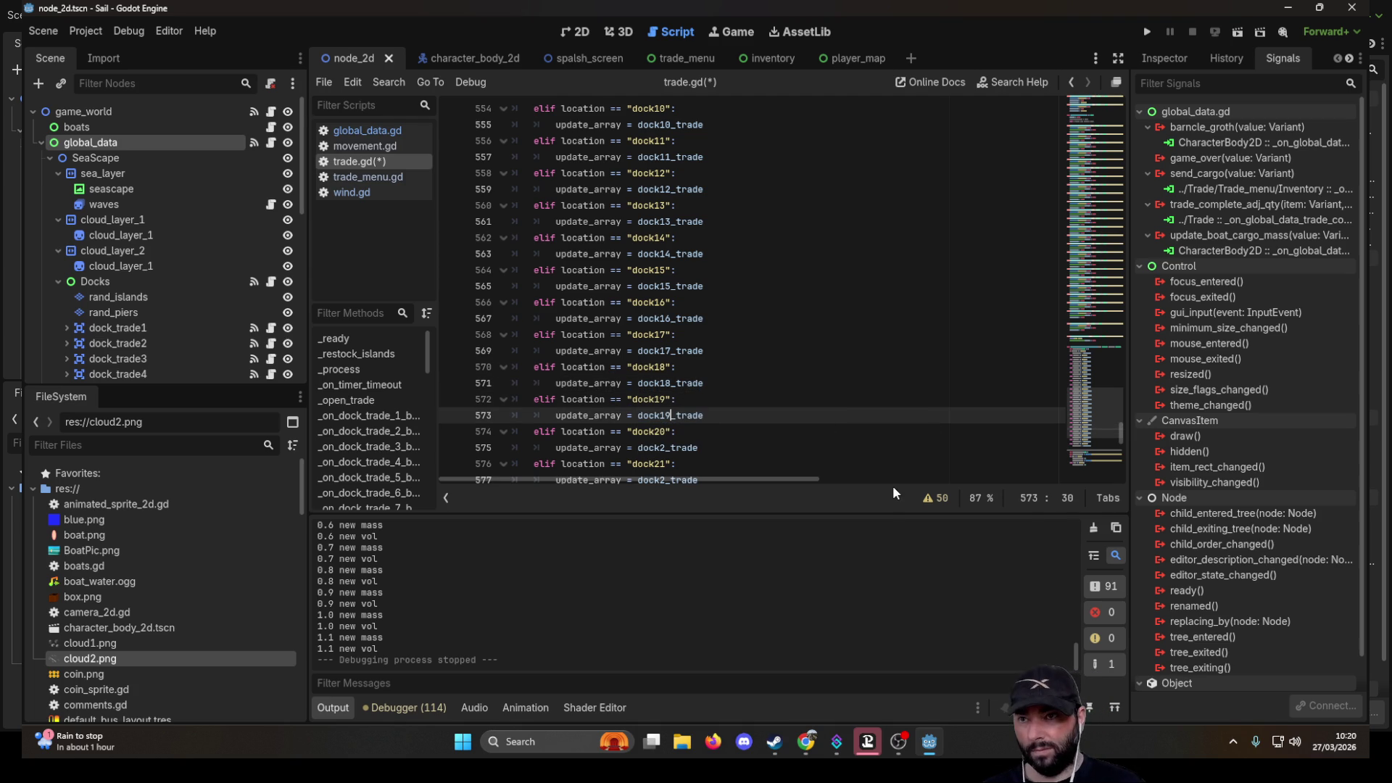
{"action": "left_click", "coordinate": [740, 449]}
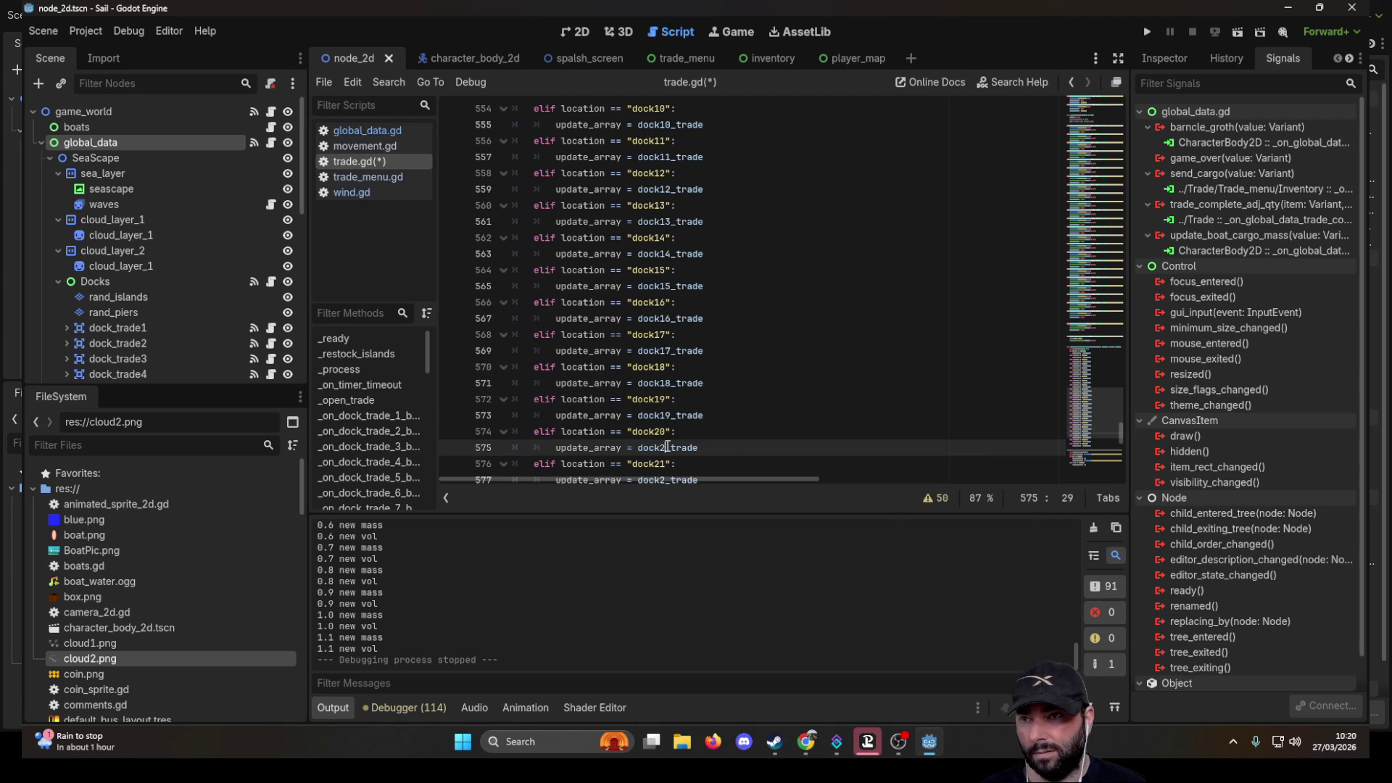
{"action": "type", "text": "0"}
{"action": "scroll", "coordinate": [707, 326], "scroll_direction": "down", "scroll_amount": 4}
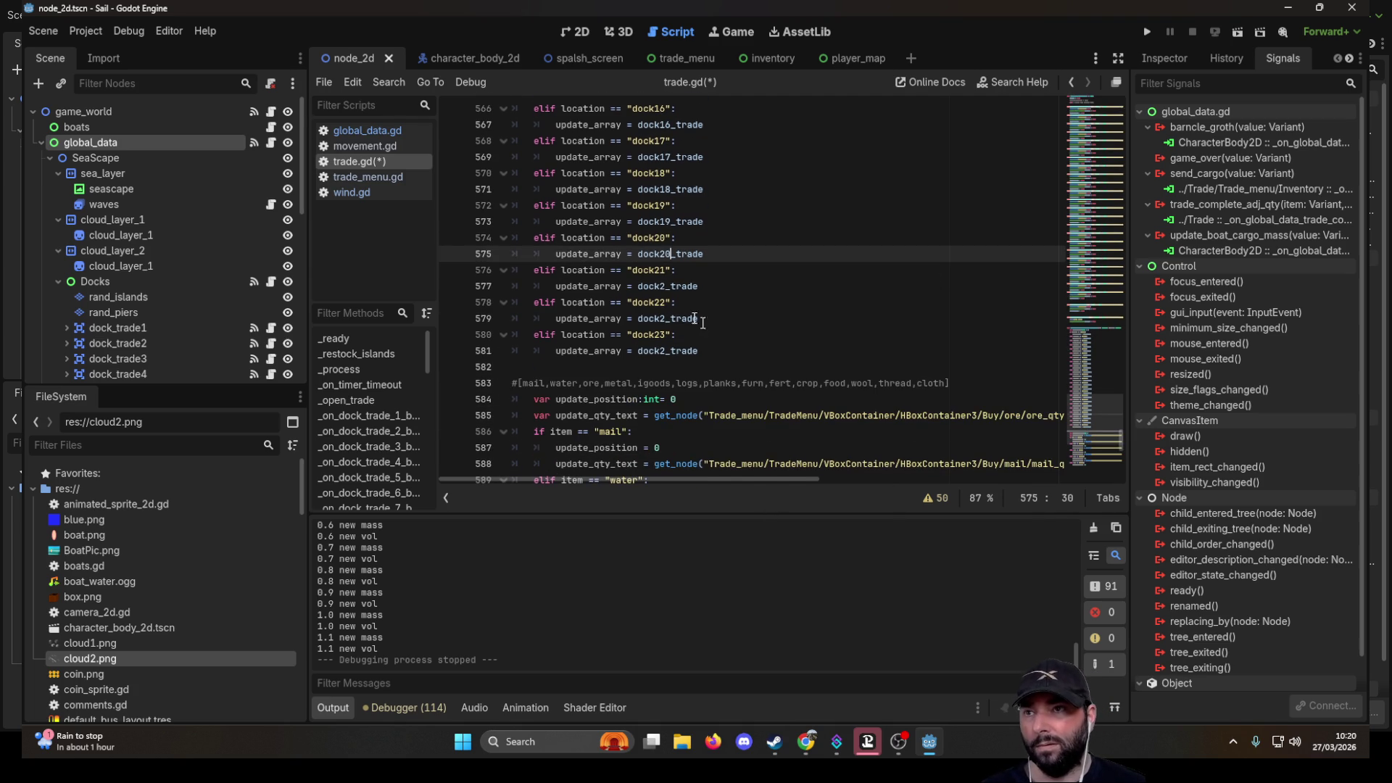
{"action": "left_click", "coordinate": [665, 286]}
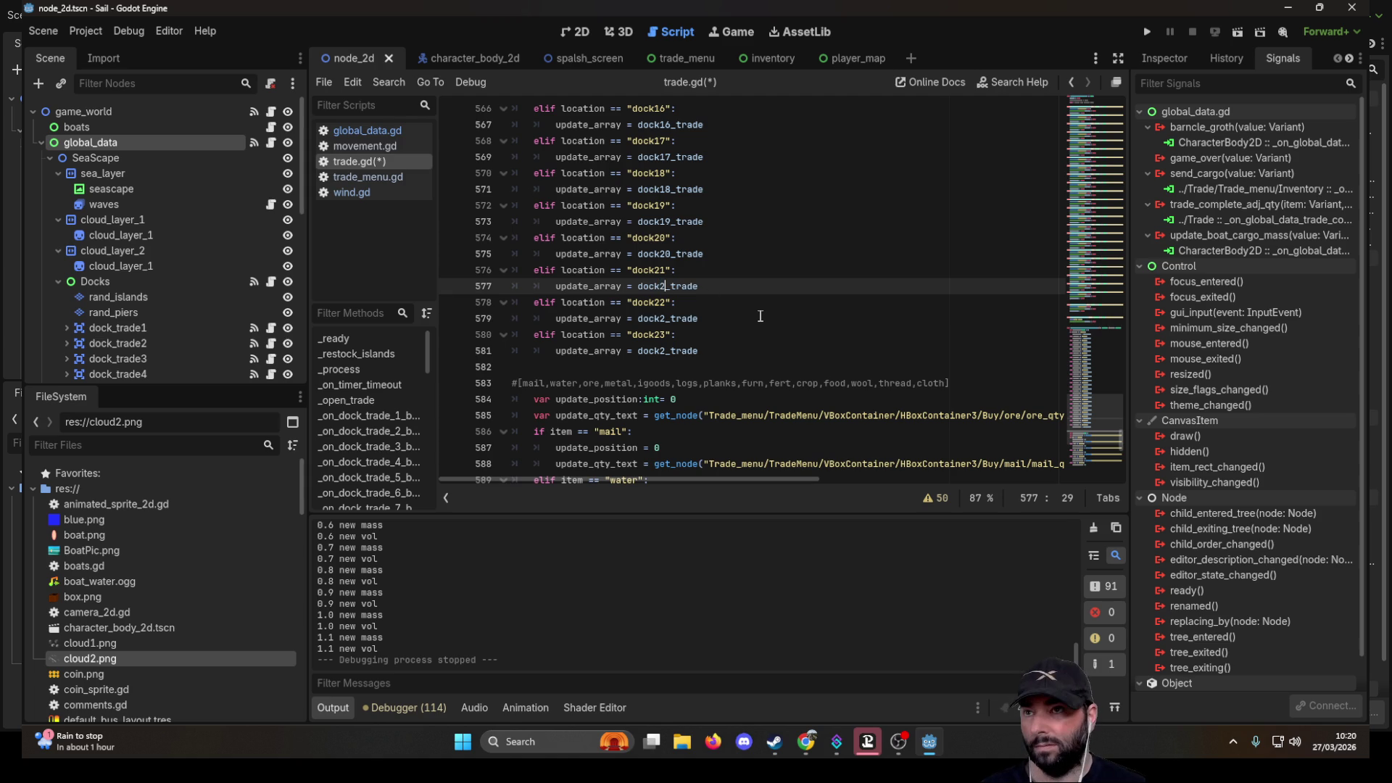
{"action": "type", "text": "1"}
{"action": "key", "text": "Down"}
{"action": "key", "text": "Down"}
{"action": "type", "text": "2"}
{"action": "key", "text": "Down"}
{"action": "key", "text": "Down"}
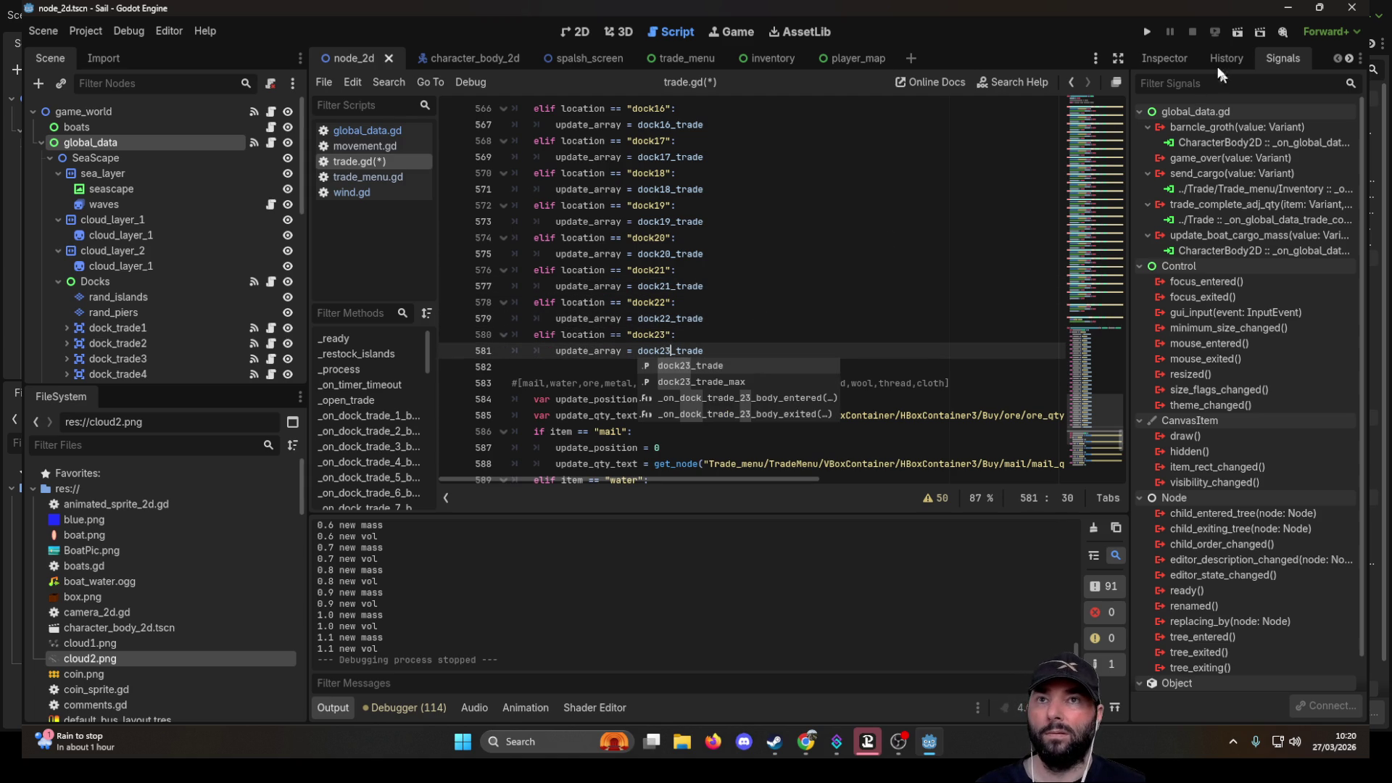
{"action": "left_click", "coordinate": [1145, 34]}
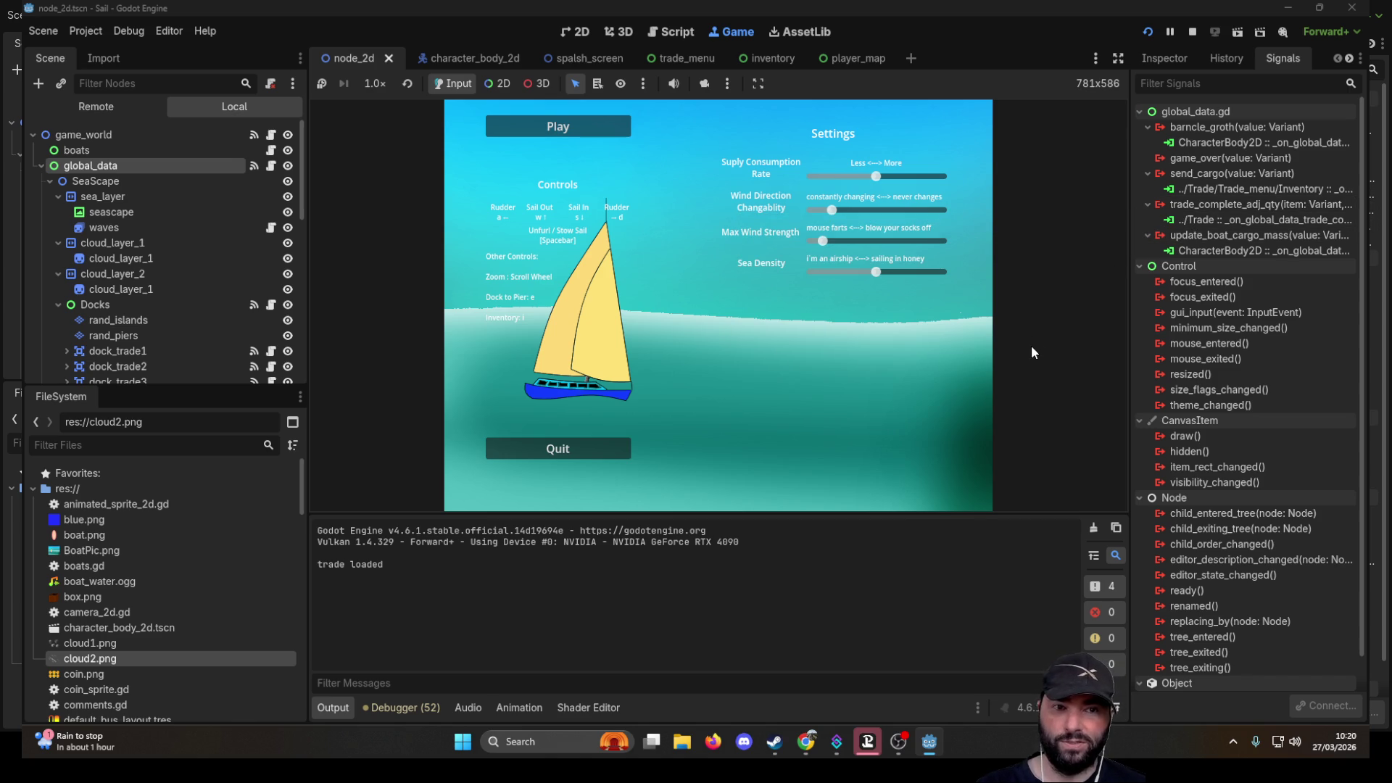
- Start playing from the title screen, stow the sail and dock at the farm island pier
{"action": "left_click", "coordinate": [576, 129]}
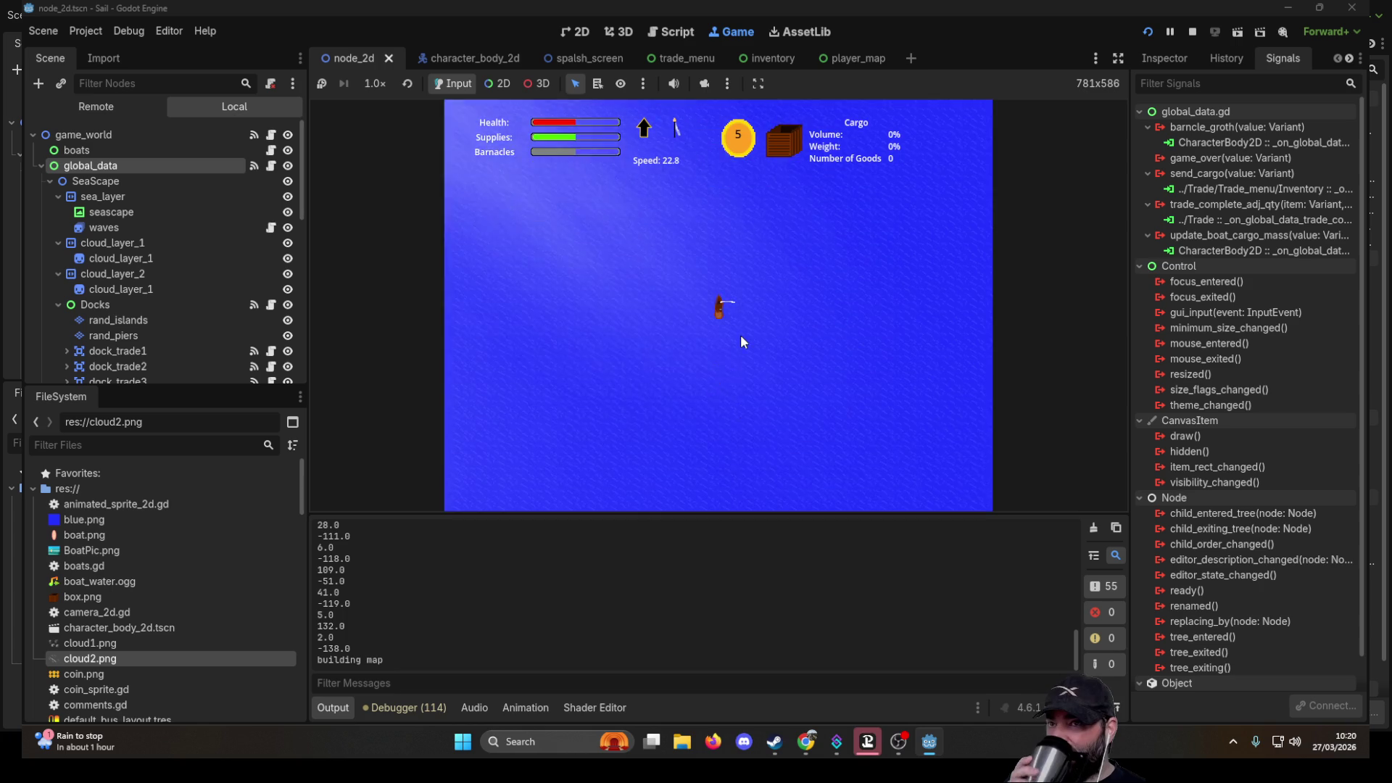
{"action": "key", "text": "s"}
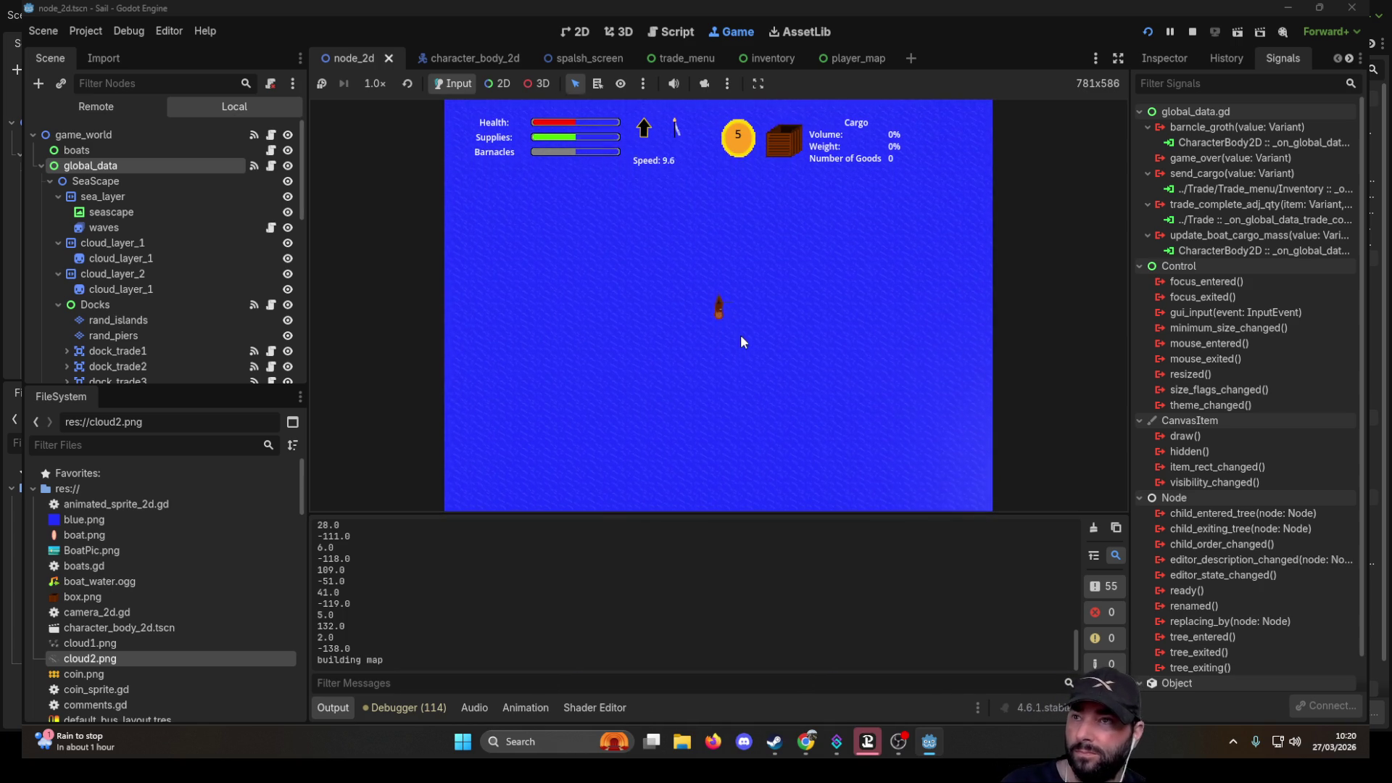
{"action": "scroll", "coordinate": [741, 334], "scroll_direction": "down", "scroll_amount": 5}
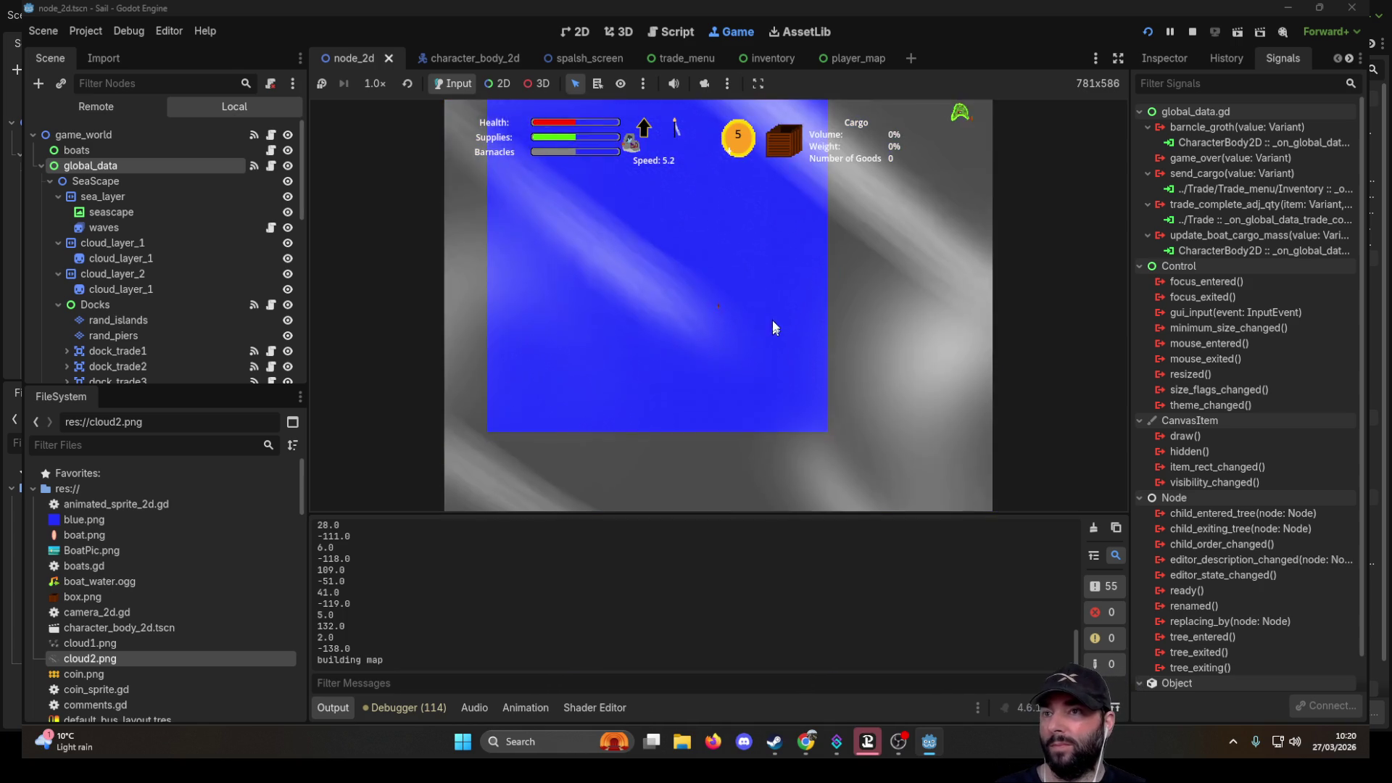
{"action": "scroll", "coordinate": [747, 337], "scroll_direction": "down", "scroll_amount": 5}
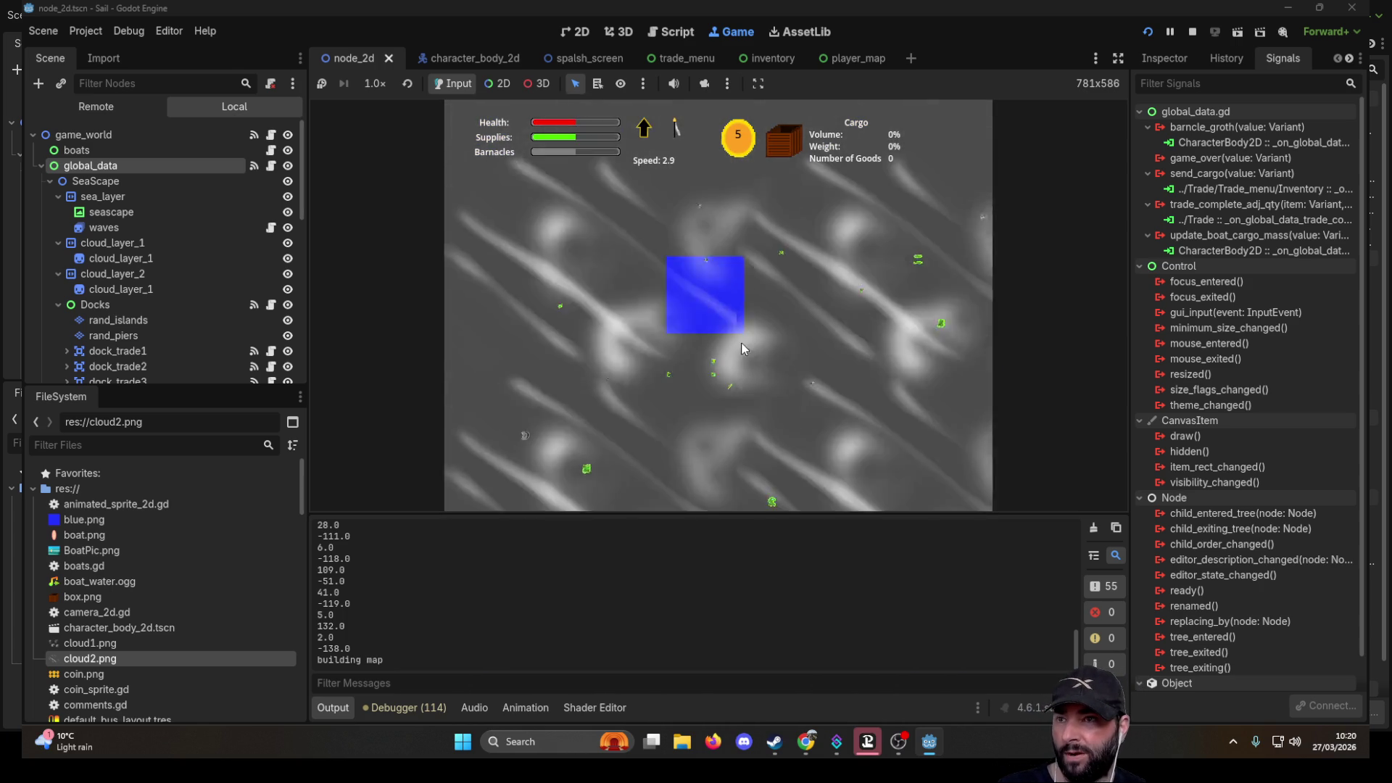
{"action": "scroll", "coordinate": [742, 348], "scroll_direction": "up", "scroll_amount": 5}
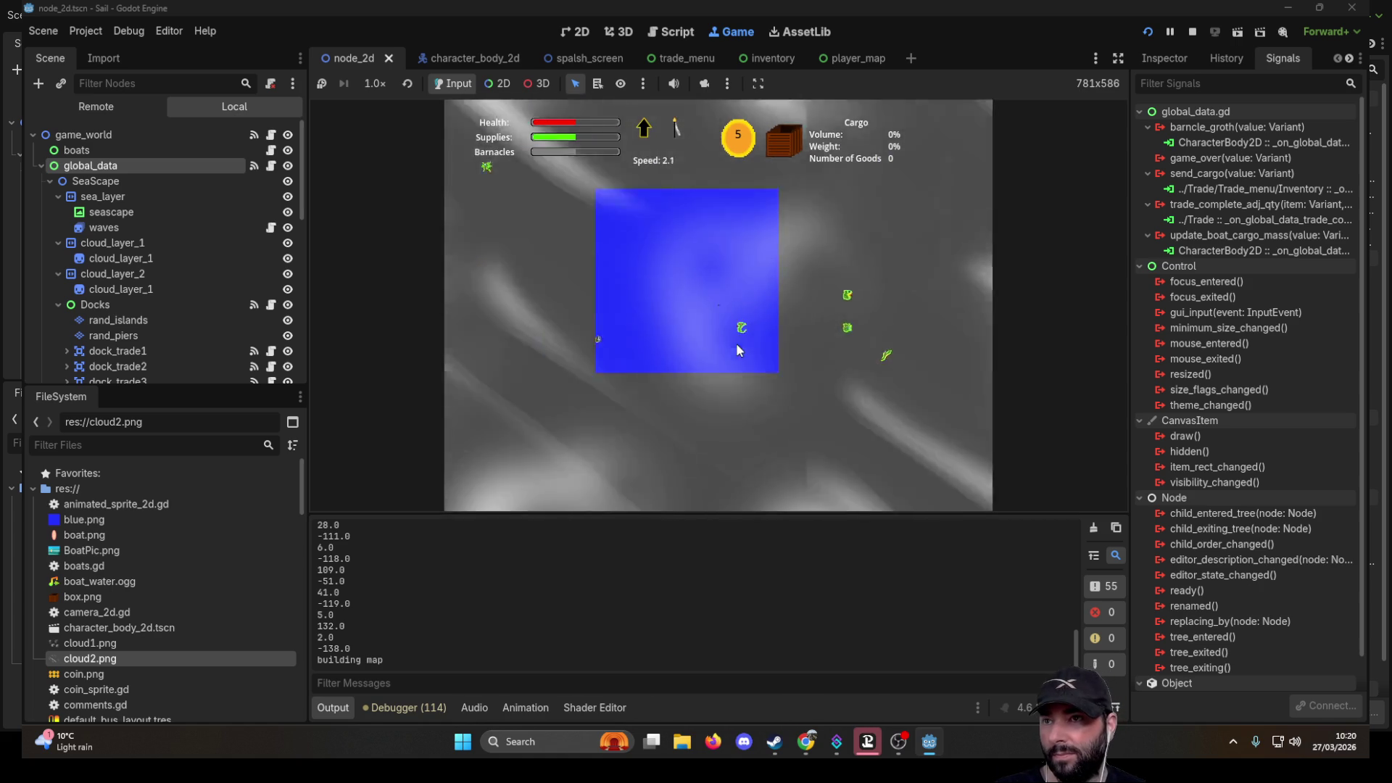
{"action": "scroll", "coordinate": [747, 352], "scroll_direction": "up", "scroll_amount": 5}
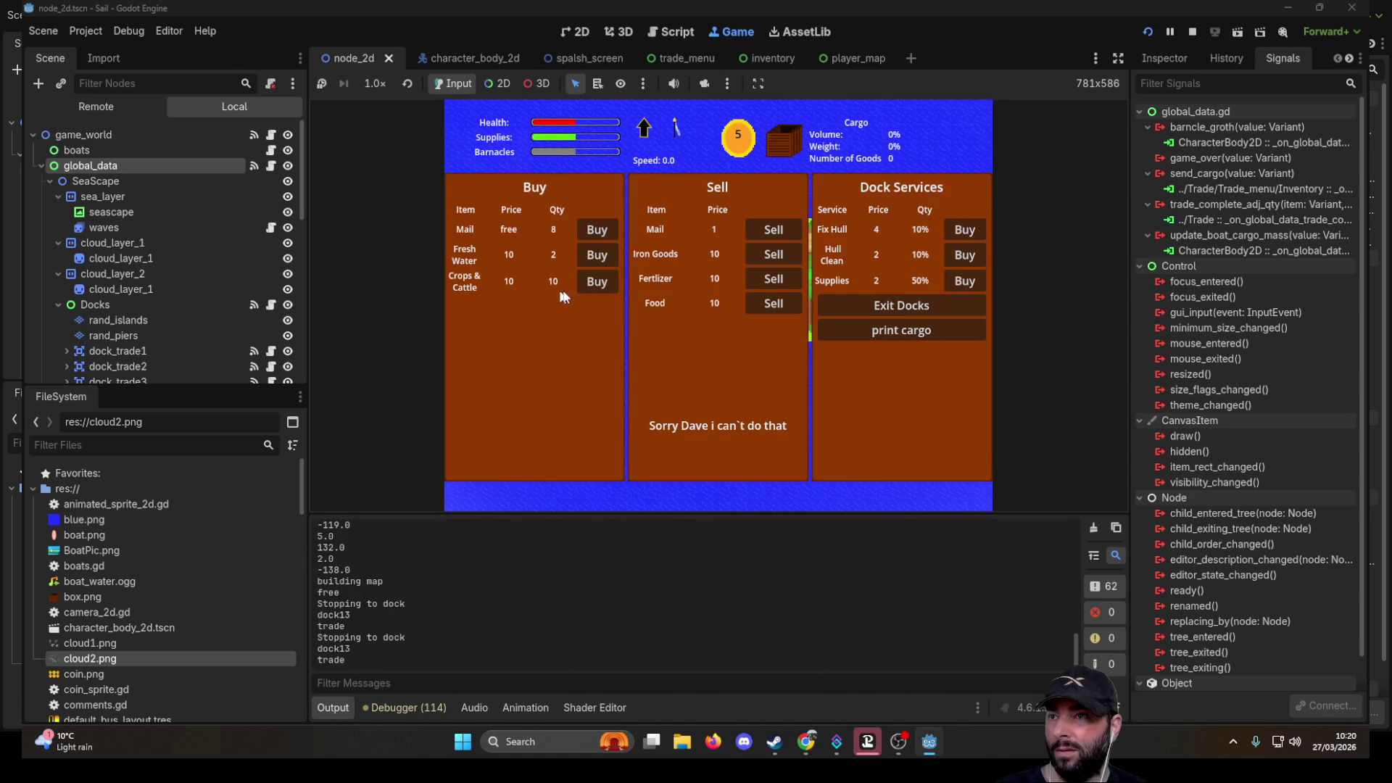
- Buy Fresh Water and four batches of Mail at dock 13
{"action": "left_click", "coordinate": [597, 281]}
{"action": "left_click", "coordinate": [598, 281]}
{"action": "left_click", "coordinate": [597, 281]}
{"action": "left_click", "coordinate": [597, 281]}
{"action": "left_click", "coordinate": [597, 281]}
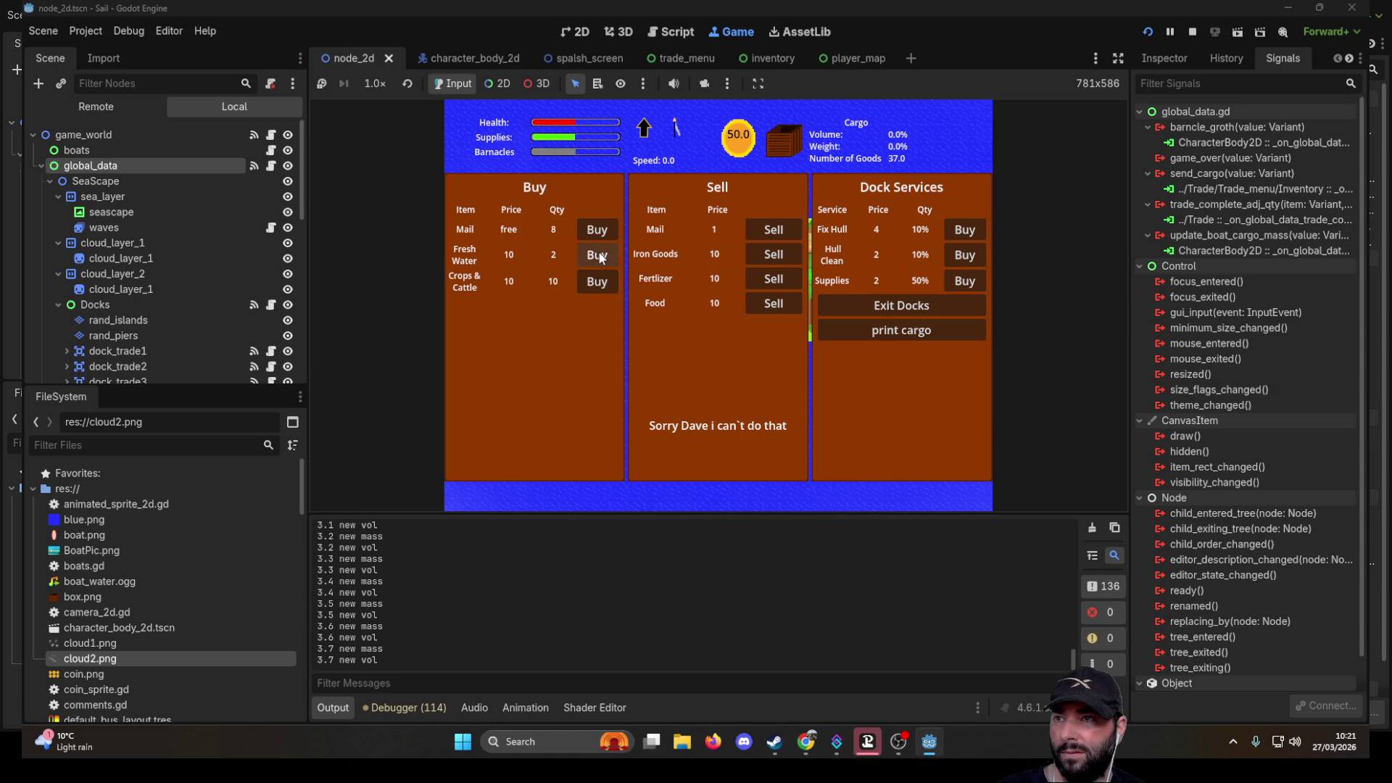
{"action": "left_click", "coordinate": [591, 255]}
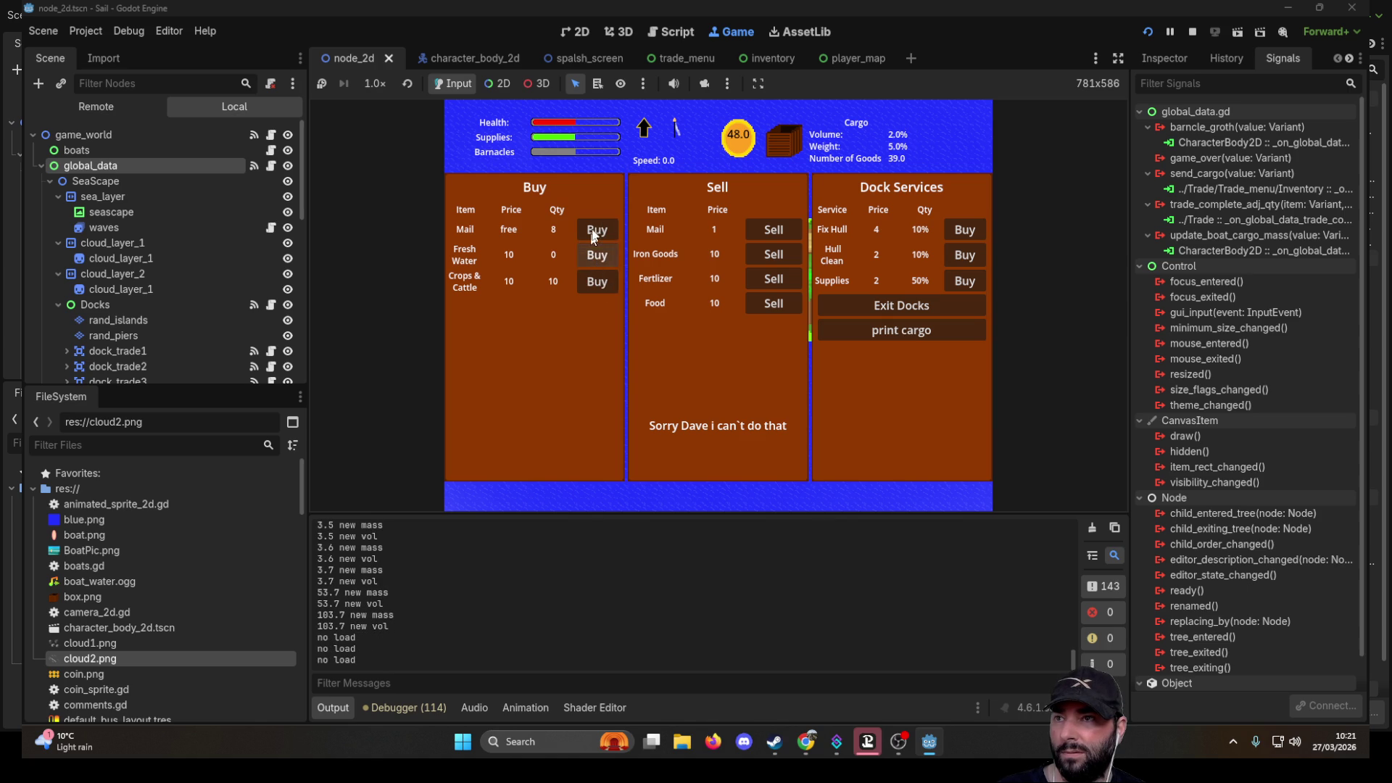
{"action": "left_click", "coordinate": [599, 228]}
{"action": "left_click", "coordinate": [601, 230]}
{"action": "left_click", "coordinate": [602, 232]}
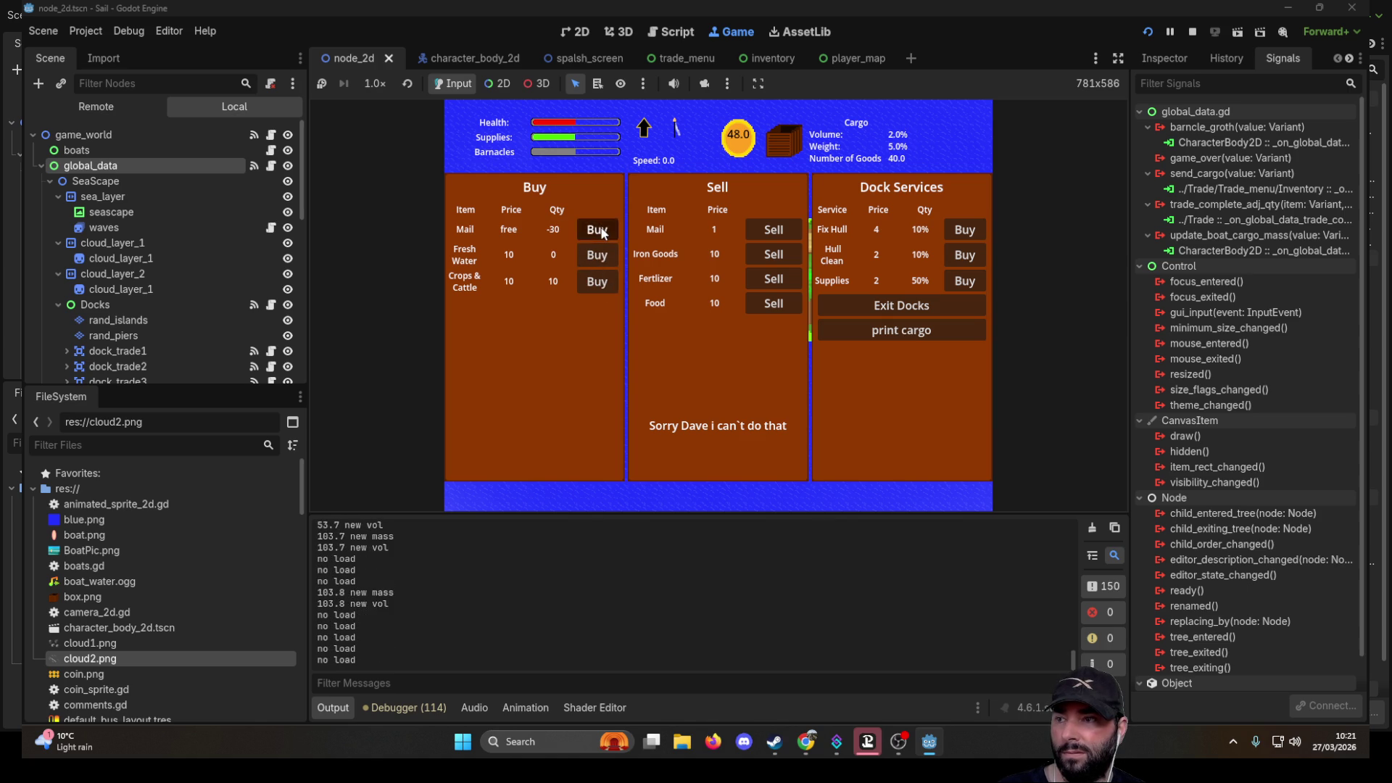
{"action": "left_click", "coordinate": [602, 231]}
{"action": "left_click", "coordinate": [595, 284]}
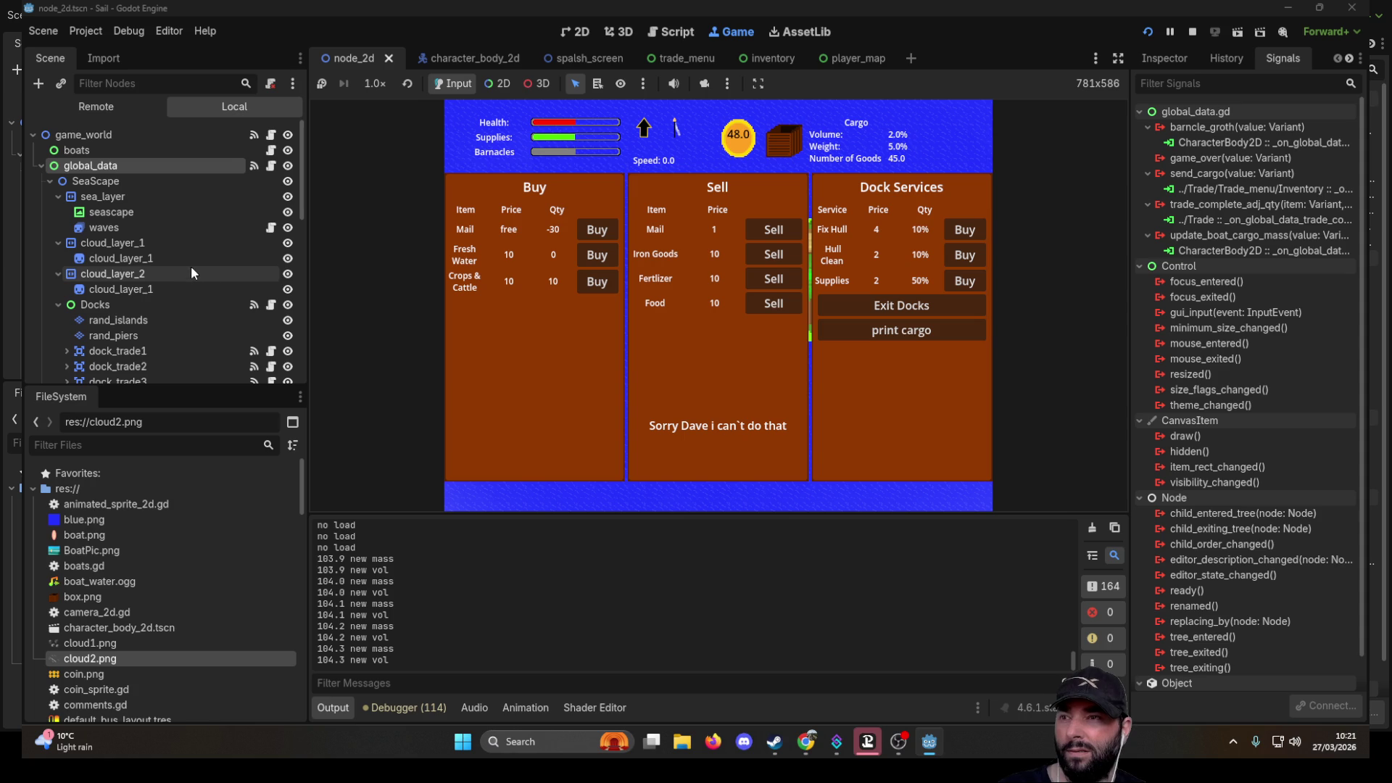
- Inspect the dock_trade13 node's children in the Scene tree, then stop the game
{"action": "scroll", "coordinate": [190, 267], "scroll_direction": "down", "scroll_amount": 10}
{"action": "scroll", "coordinate": [155, 272], "scroll_direction": "up", "scroll_amount": 1}
{"action": "left_click", "coordinate": [135, 220]}
{"action": "left_click", "coordinate": [67, 216]}
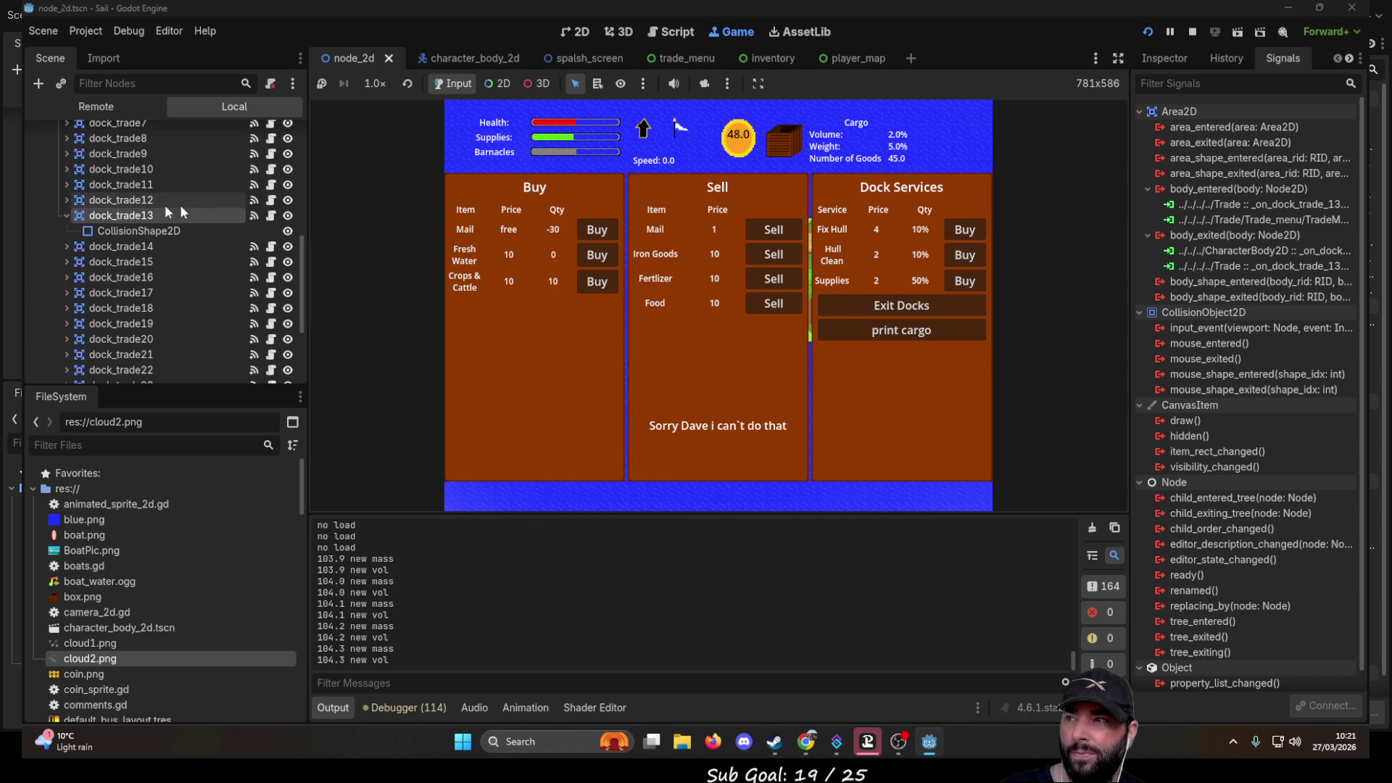
{"action": "scroll", "coordinate": [81, 248], "scroll_direction": "up", "scroll_amount": 5}
{"action": "scroll", "coordinate": [81, 248], "scroll_direction": "up", "scroll_amount": 2}
{"action": "left_click", "coordinate": [58, 263]}
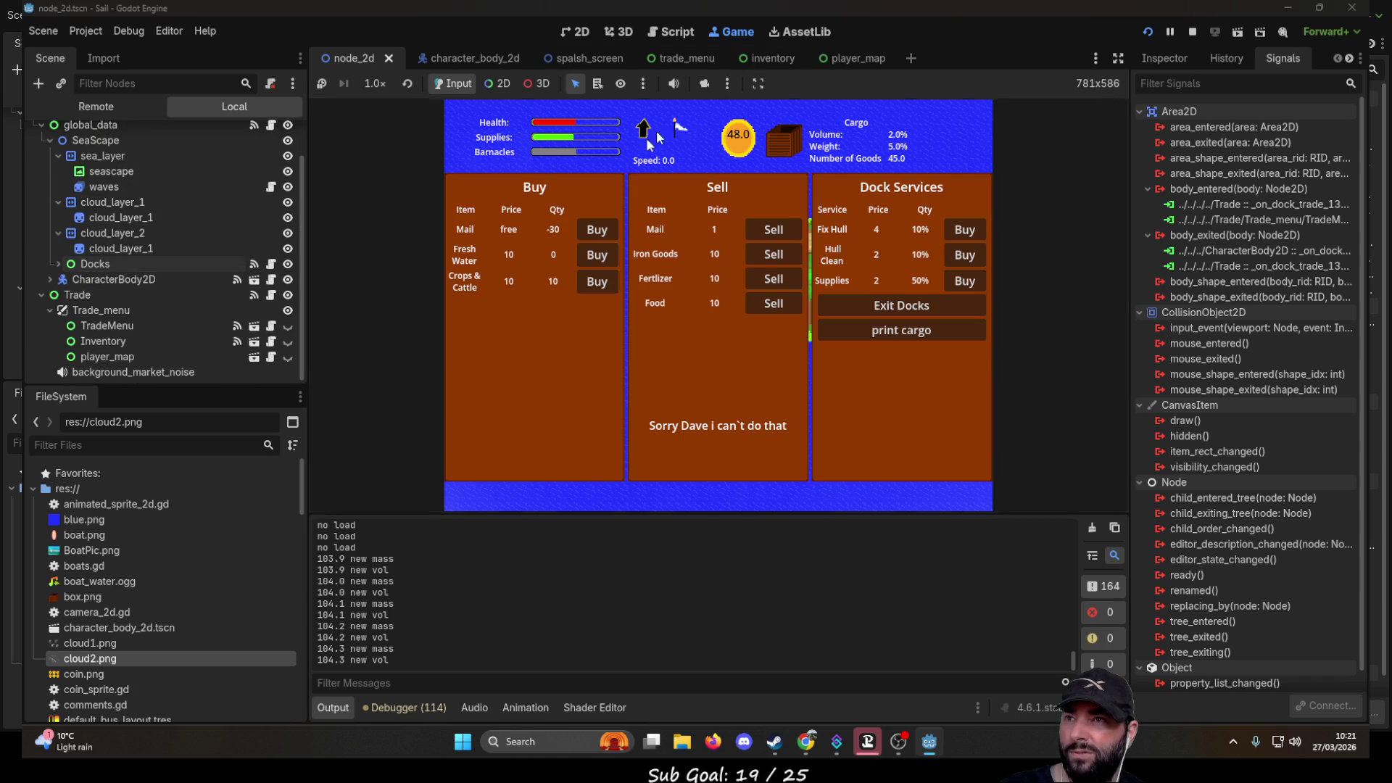
{"action": "key", "text": "F8"}
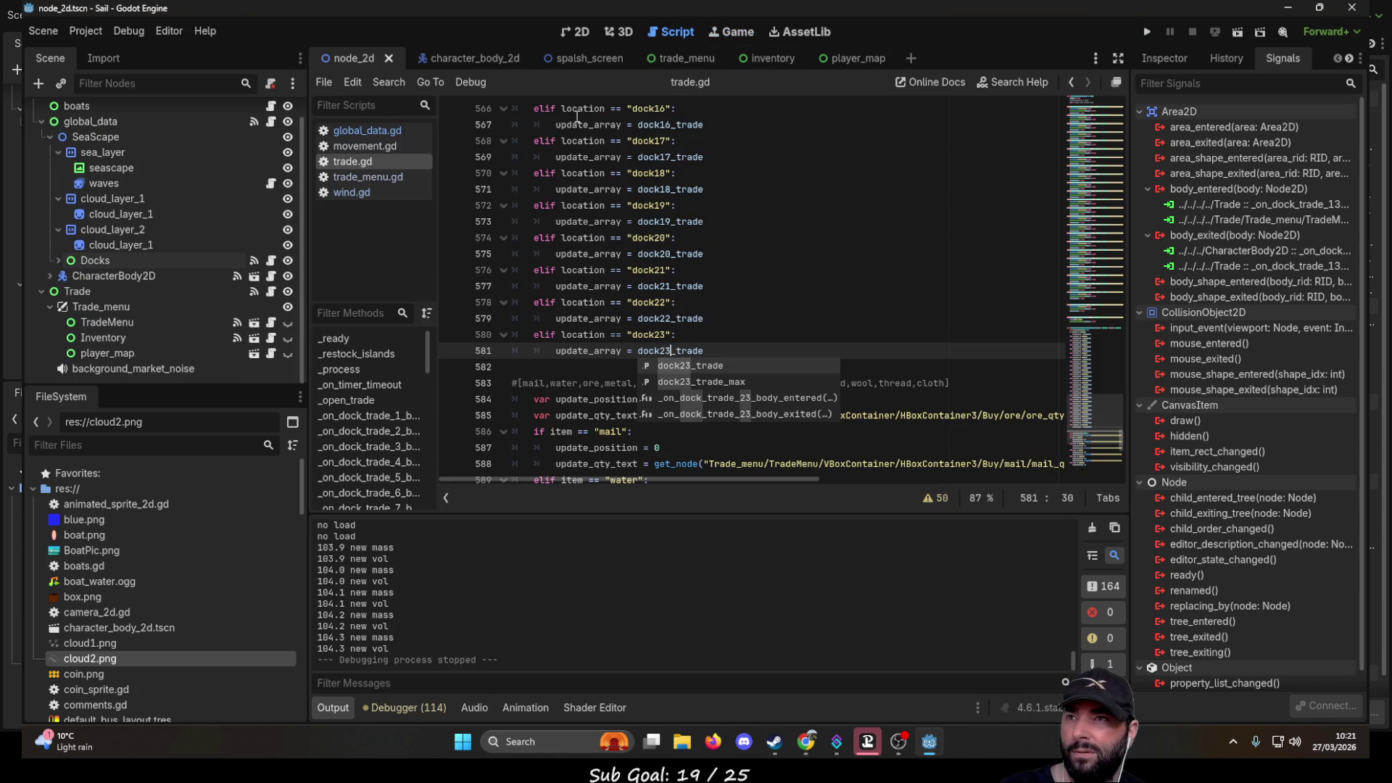
- In the trade_menu scene, open the buy_crops button's pressed() handler code
{"action": "left_click", "coordinate": [683, 53]}
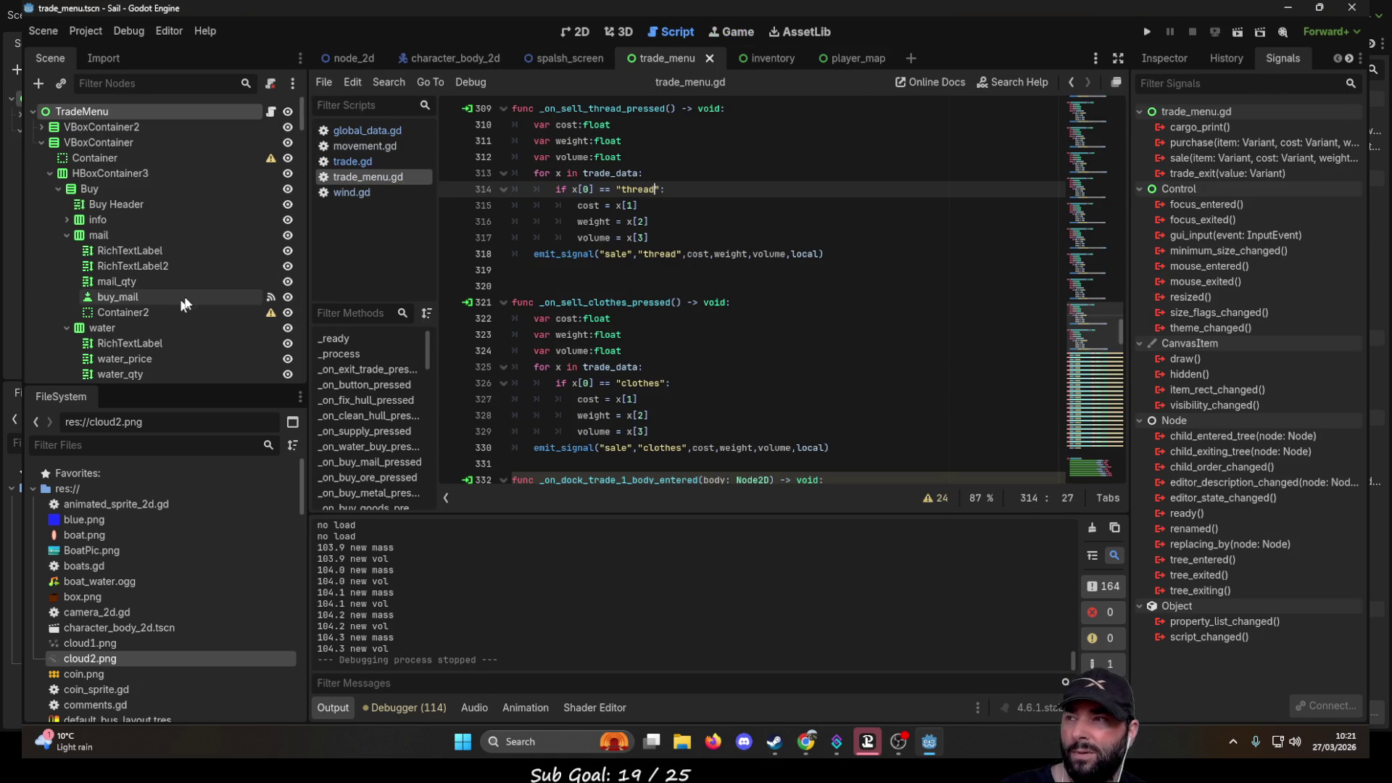
{"action": "scroll", "coordinate": [186, 294], "scroll_direction": "up", "scroll_amount": 2}
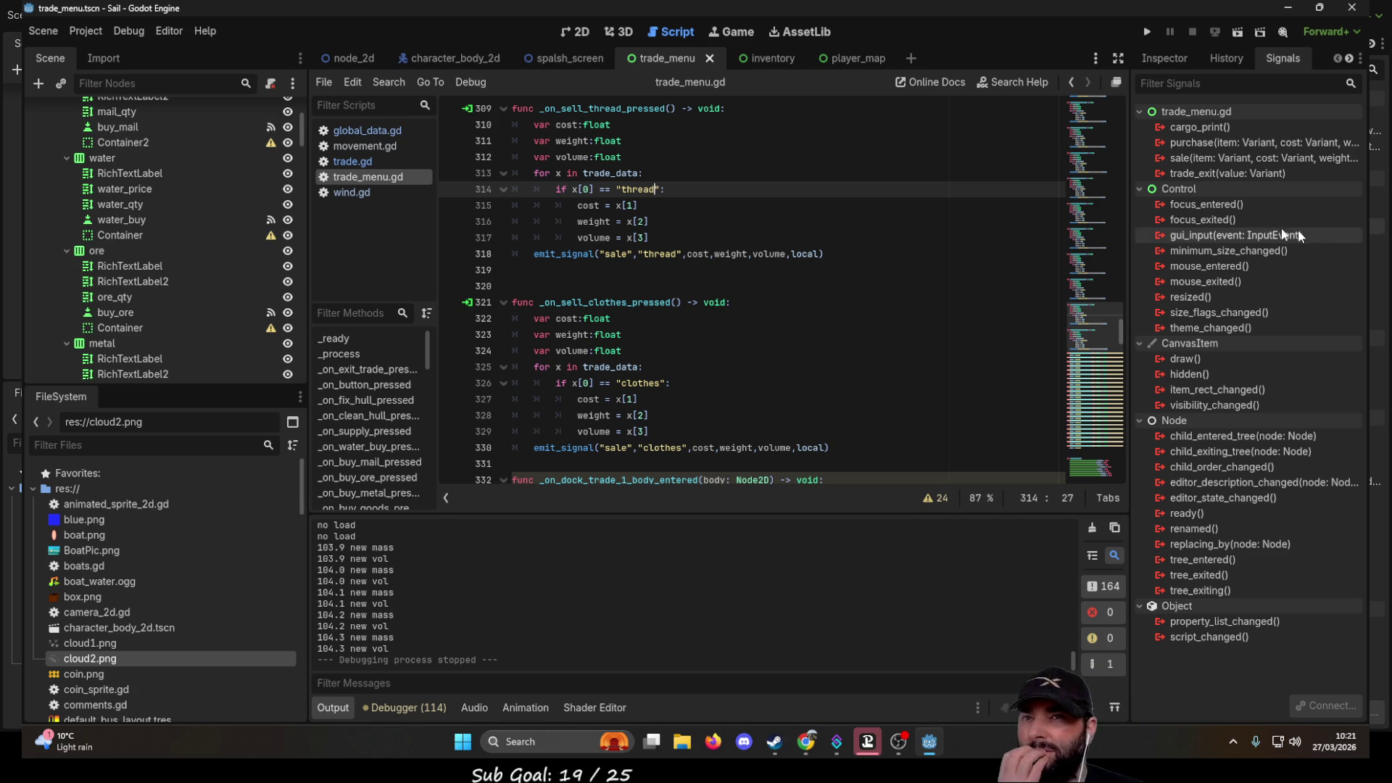
{"action": "scroll", "coordinate": [160, 254], "scroll_direction": "up", "scroll_amount": 5}
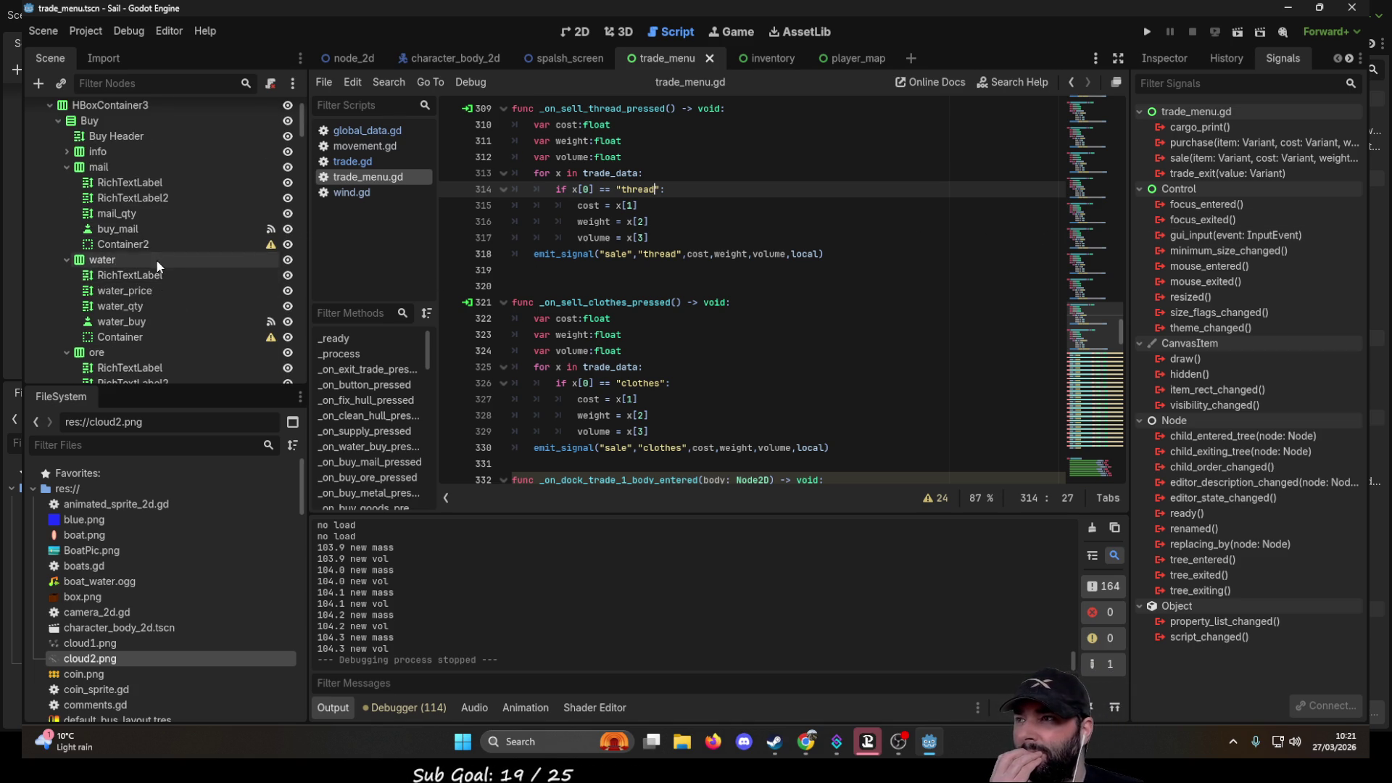
{"action": "scroll", "coordinate": [159, 266], "scroll_direction": "down", "scroll_amount": 8}
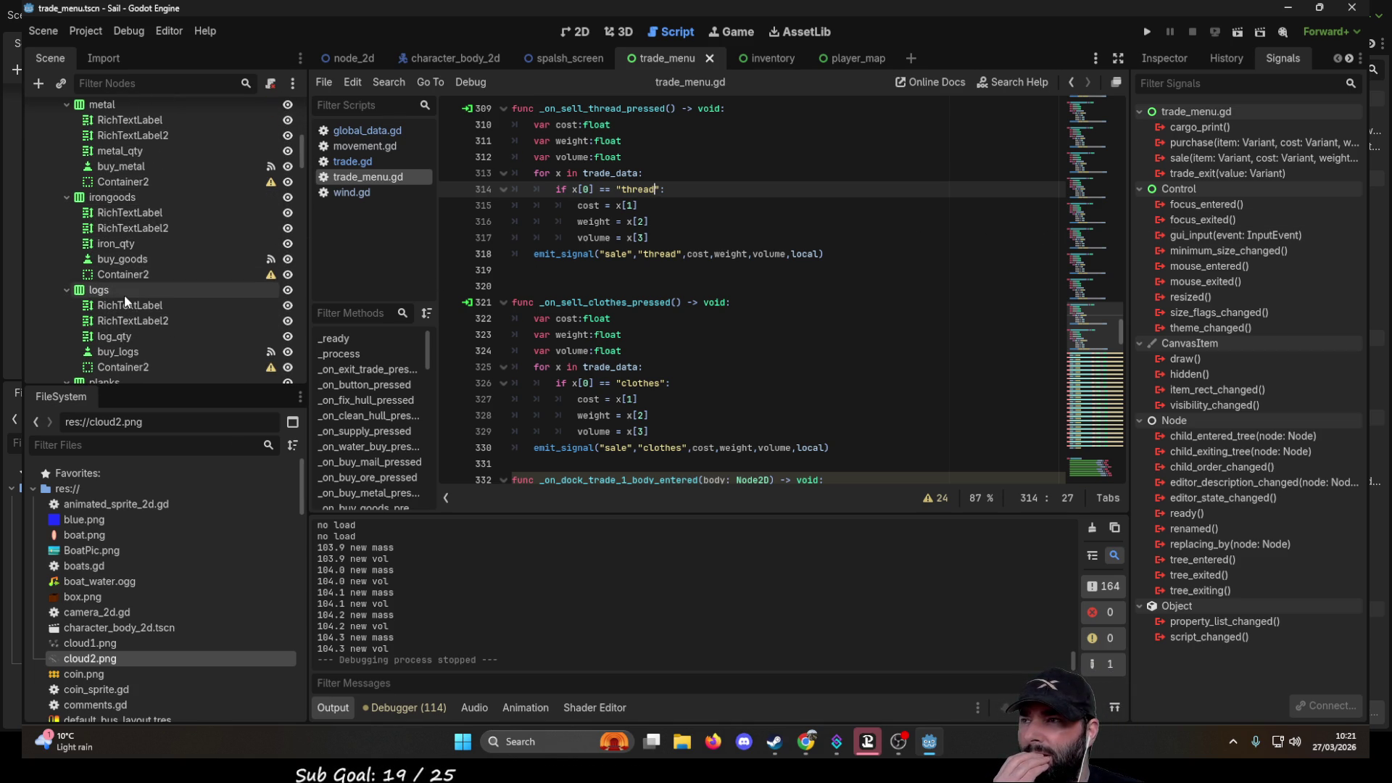
{"action": "scroll", "coordinate": [198, 295], "scroll_direction": "down", "scroll_amount": 5}
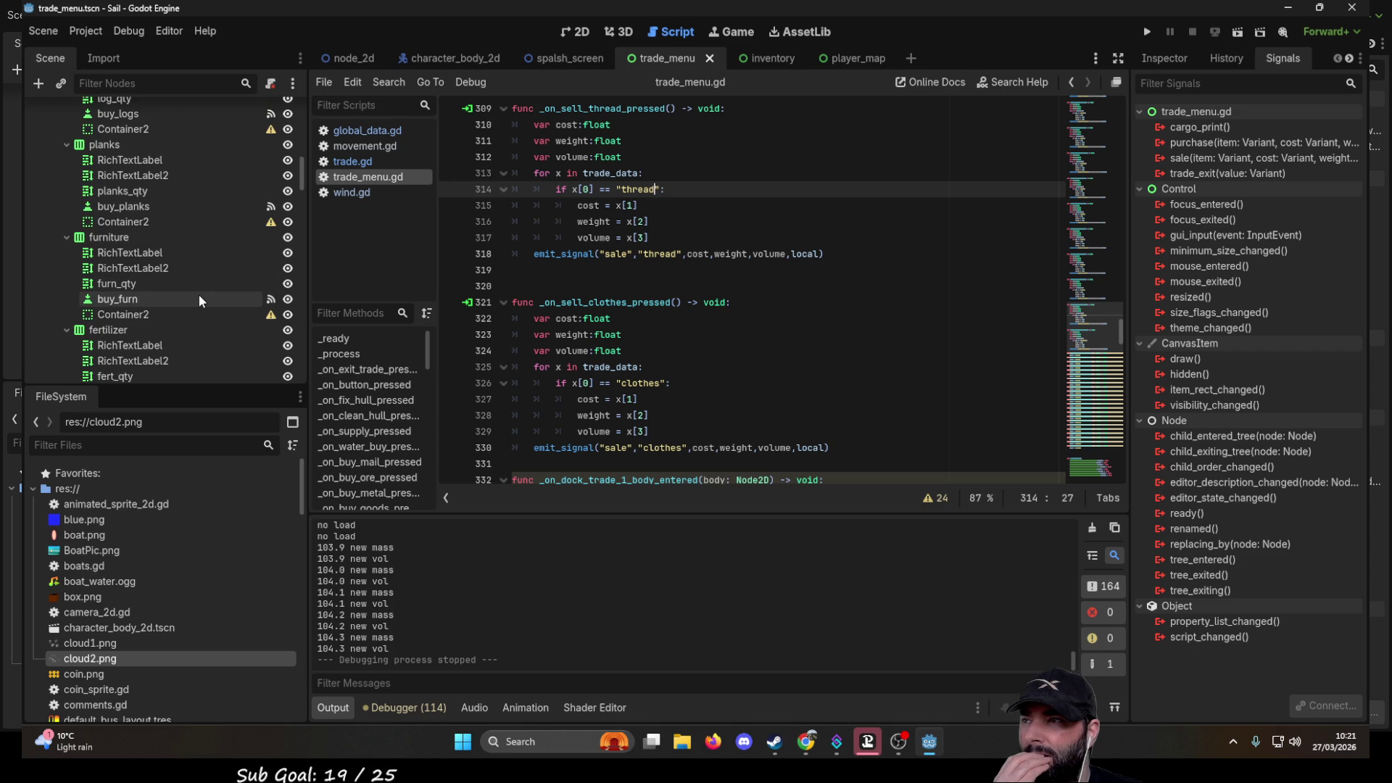
{"action": "scroll", "coordinate": [199, 294], "scroll_direction": "down", "scroll_amount": 5}
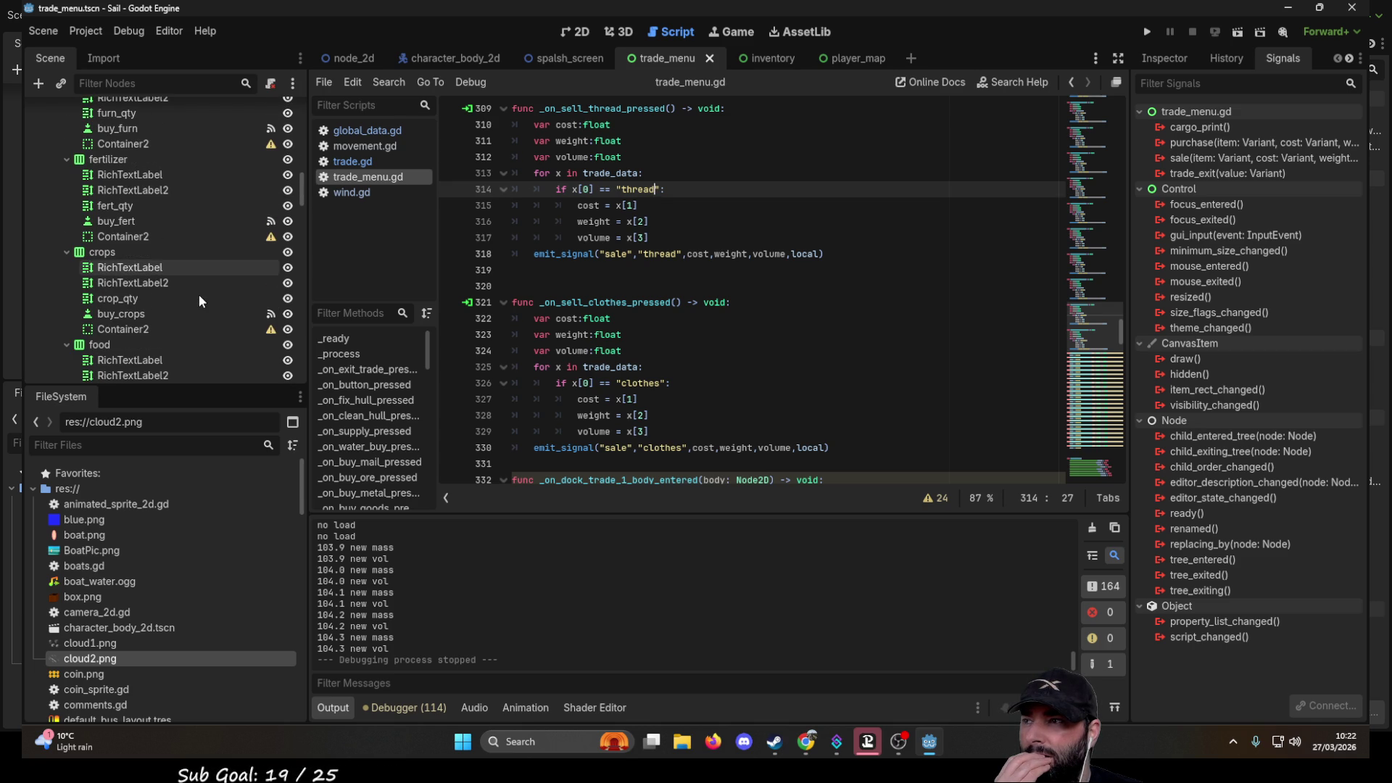
{"action": "left_click", "coordinate": [135, 314]}
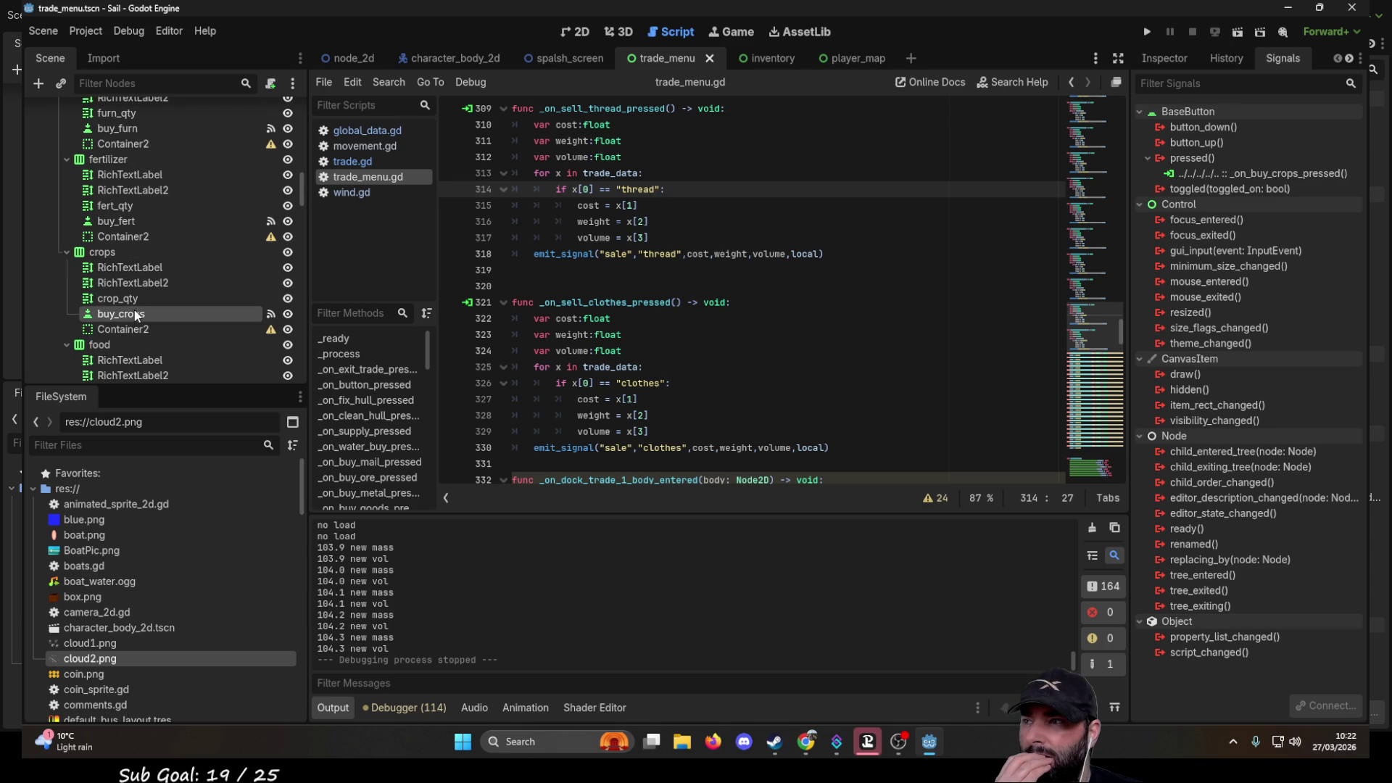
{"action": "double_click", "coordinate": [1259, 176]}
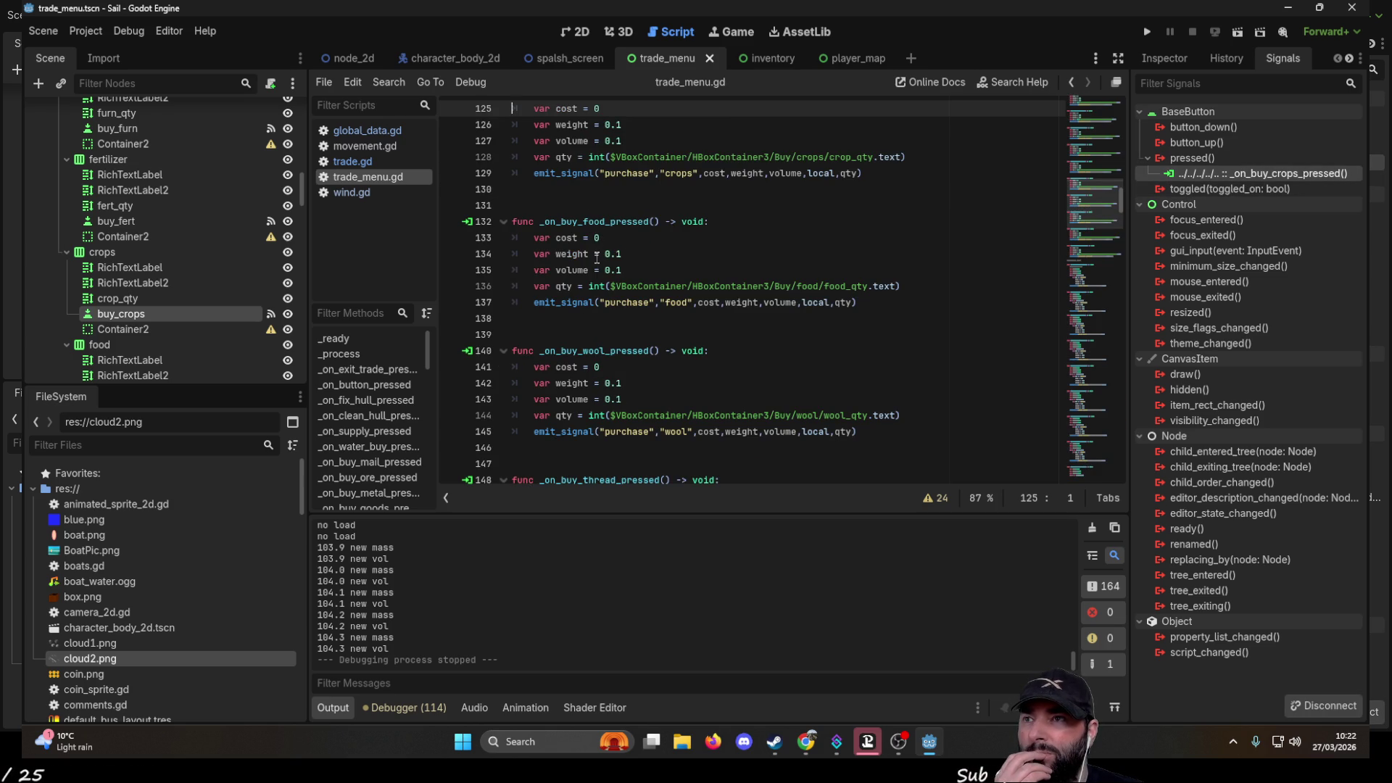
- Select 'crops' in the purchase signal and jump to the trade_complete_adj_qty emit in global_data.gd
{"action": "scroll", "coordinate": [597, 258], "scroll_direction": "up", "scroll_amount": 1}
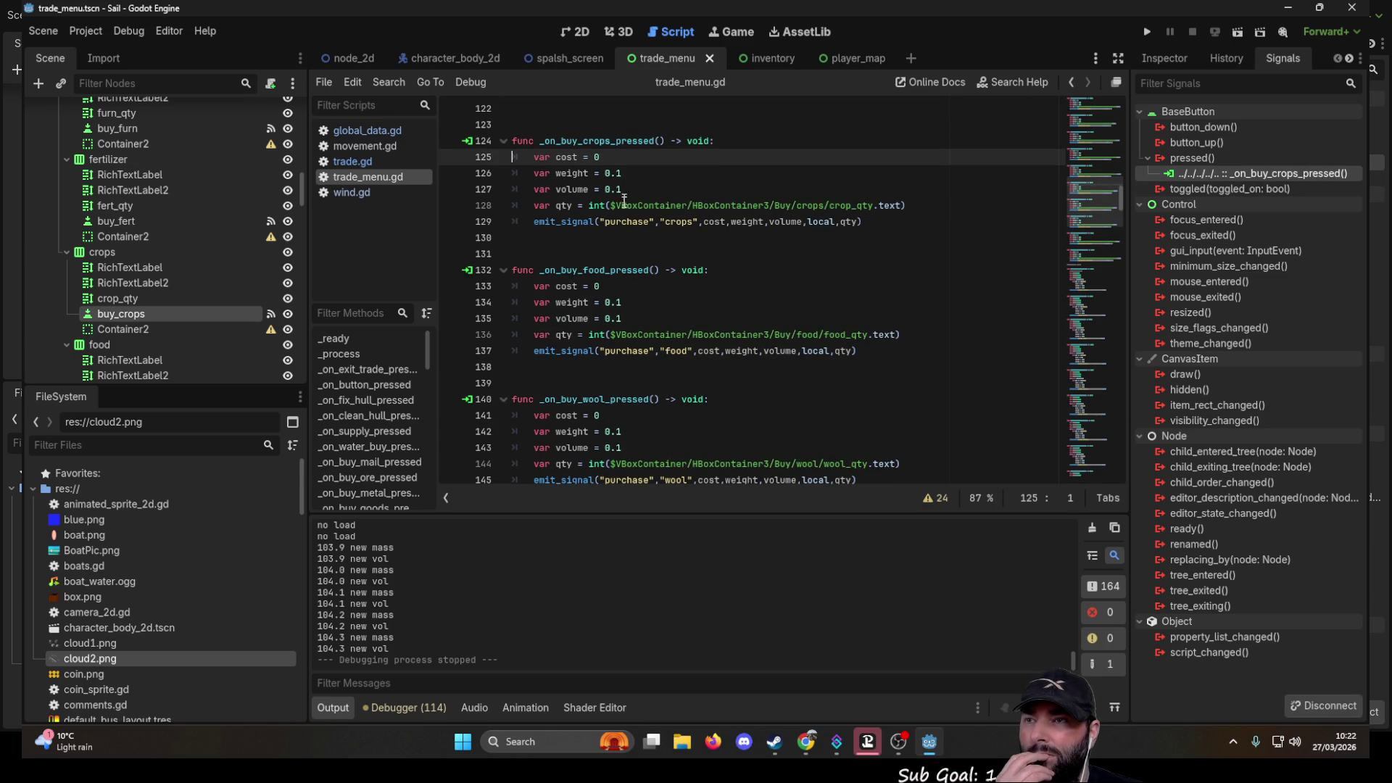
{"action": "double_click", "coordinate": [688, 220]}
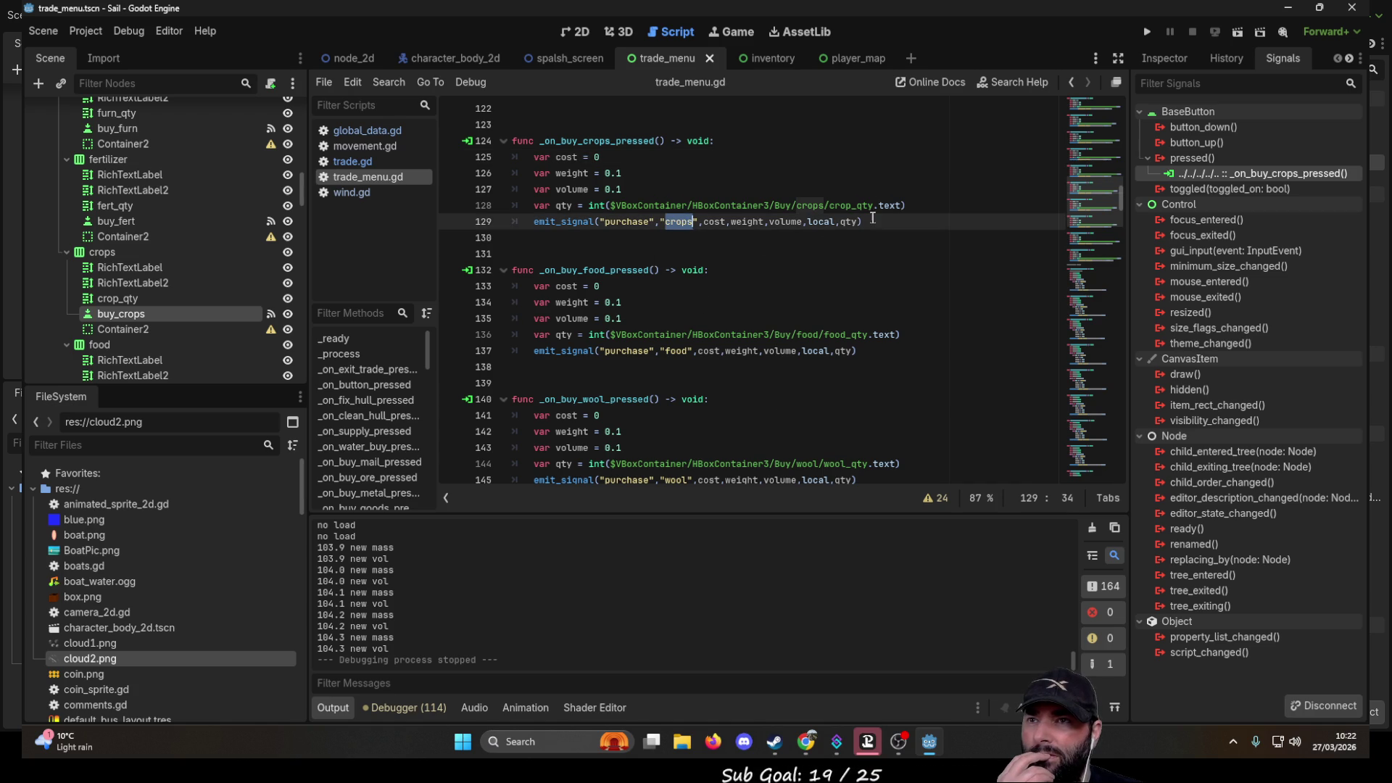
{"action": "mouse_move", "coordinate": [570, 222]}
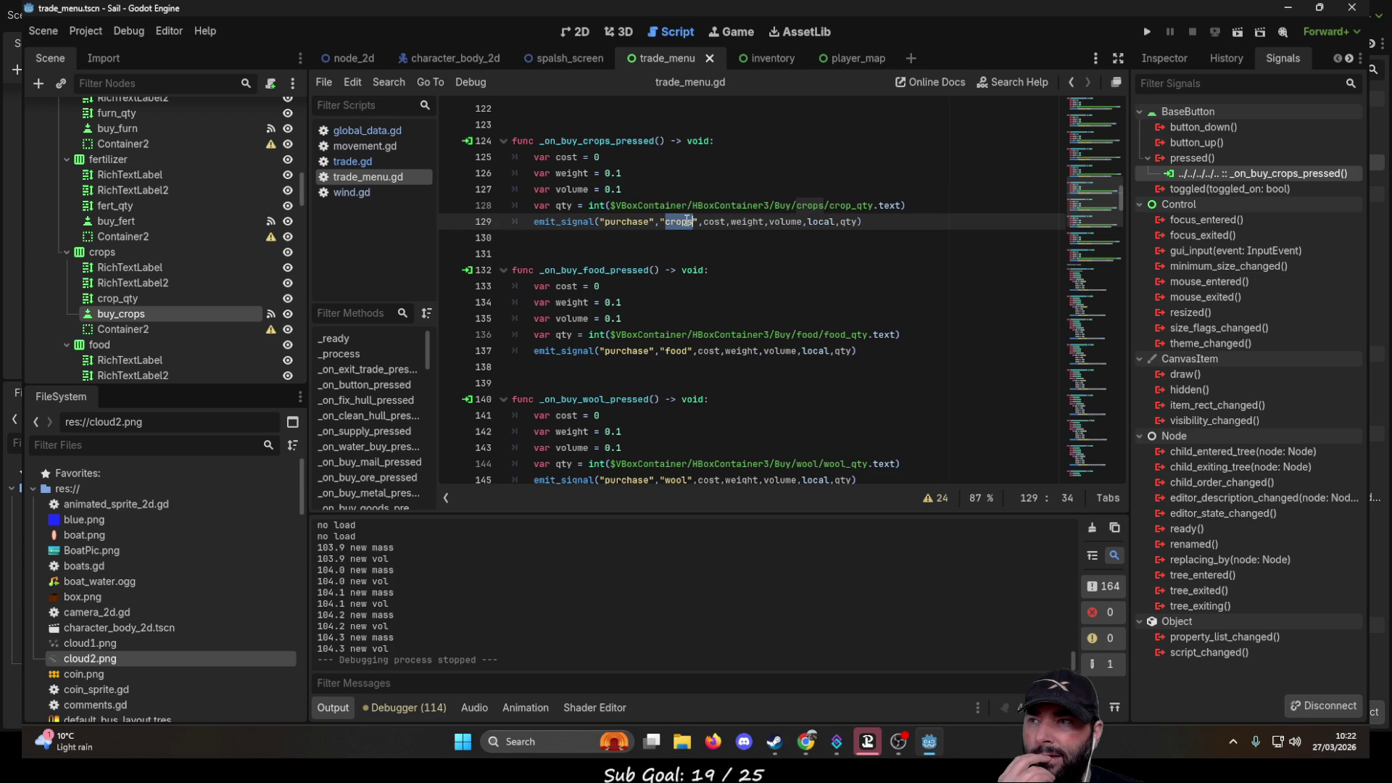
{"action": "key", "text": "alt+Left"}
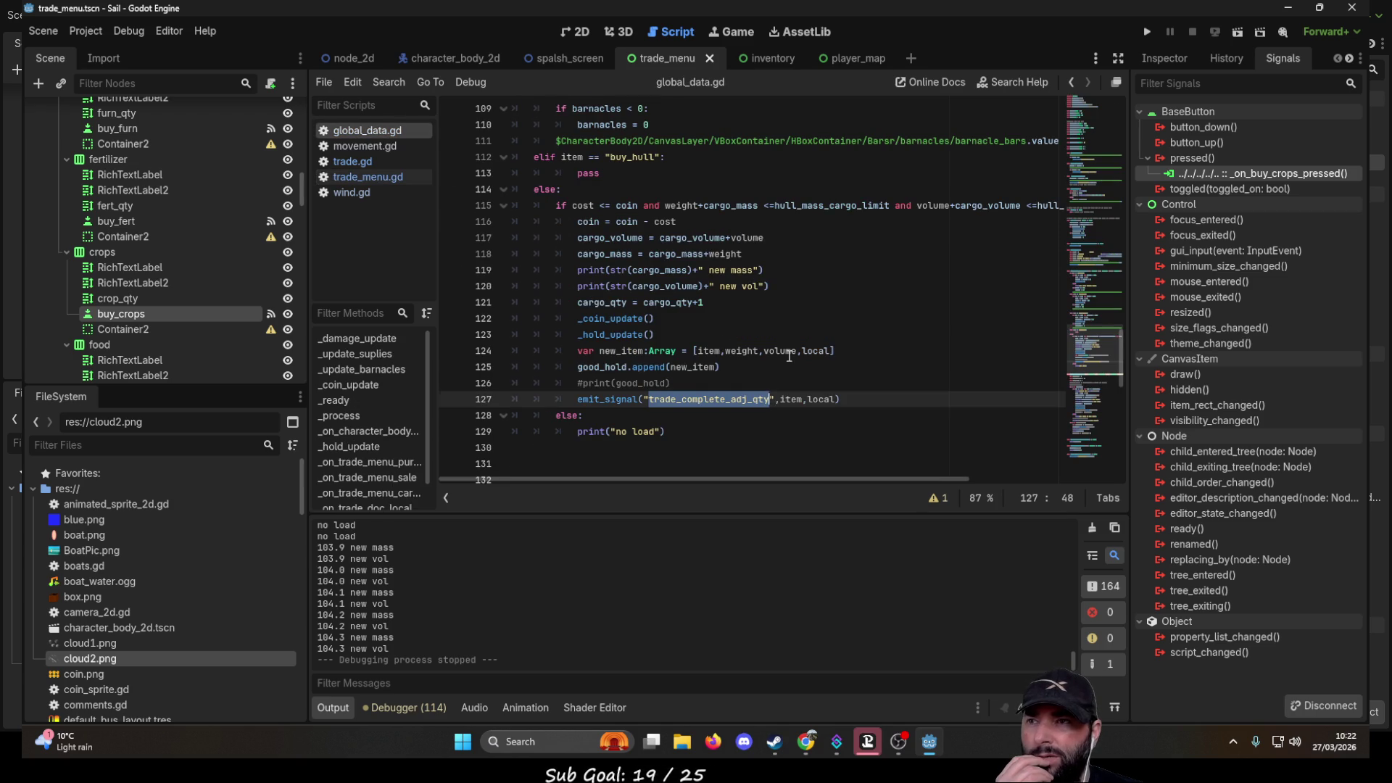
{"action": "scroll", "coordinate": [789, 355], "scroll_direction": "up", "scroll_amount": 12}
{"action": "scroll", "coordinate": [748, 354], "scroll_direction": "down", "scroll_amount": 11}
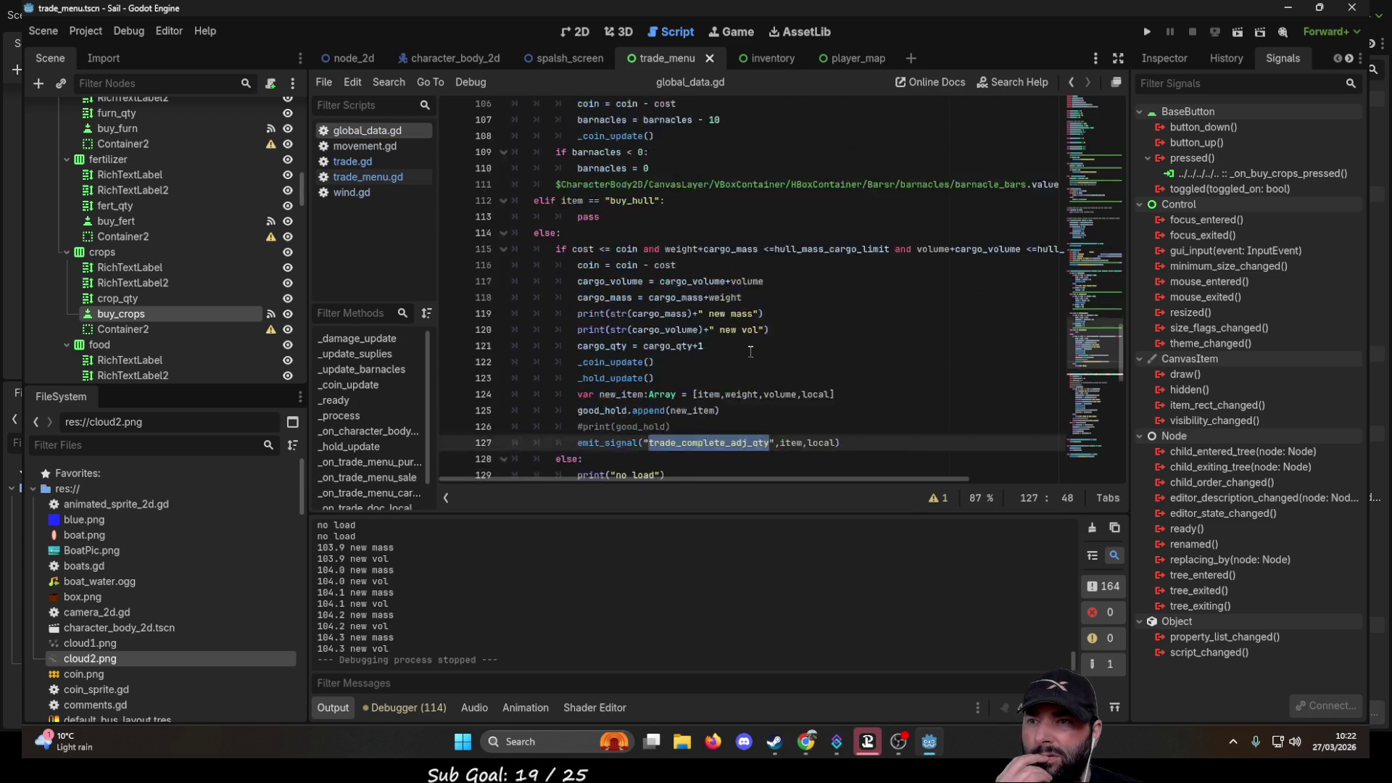
{"action": "scroll", "coordinate": [751, 353], "scroll_direction": "down", "scroll_amount": 15}
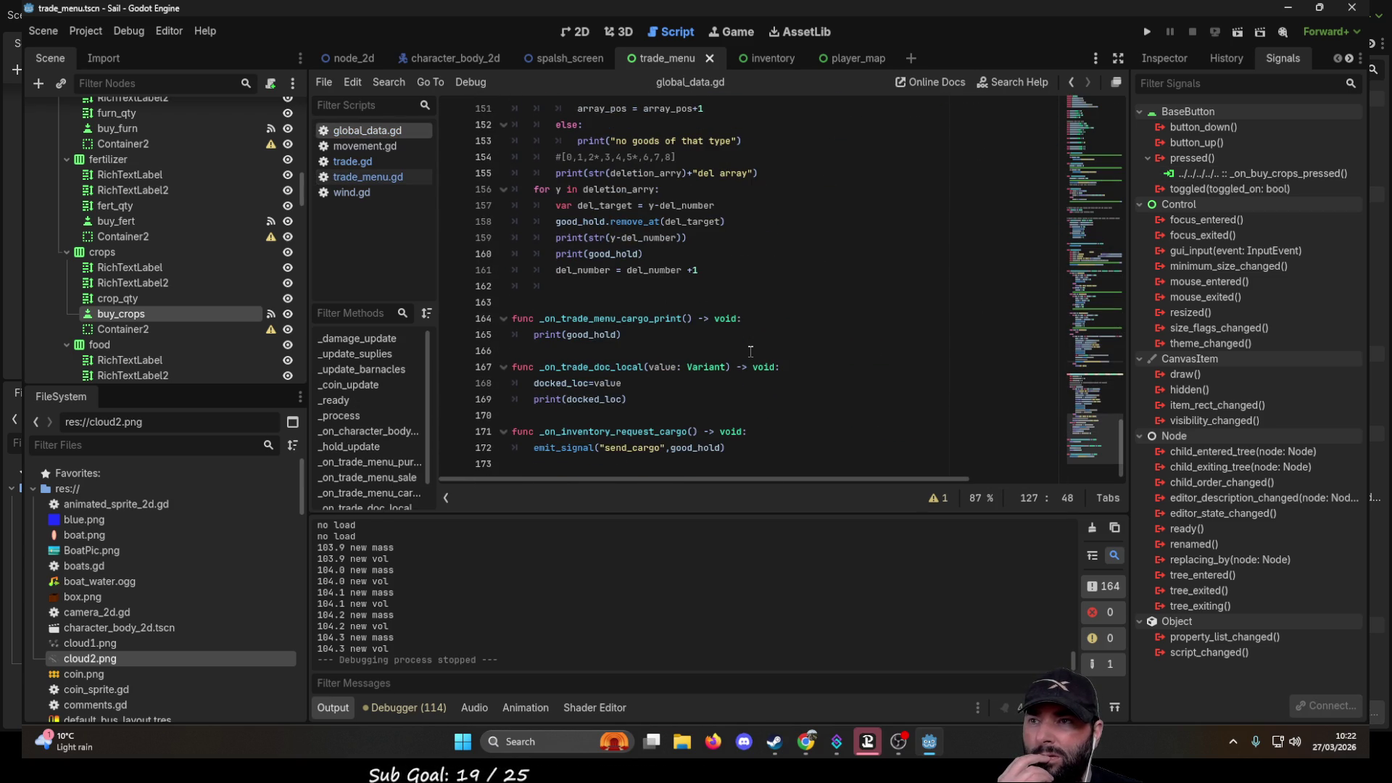
{"action": "scroll", "coordinate": [751, 352], "scroll_direction": "up", "scroll_amount": 3}
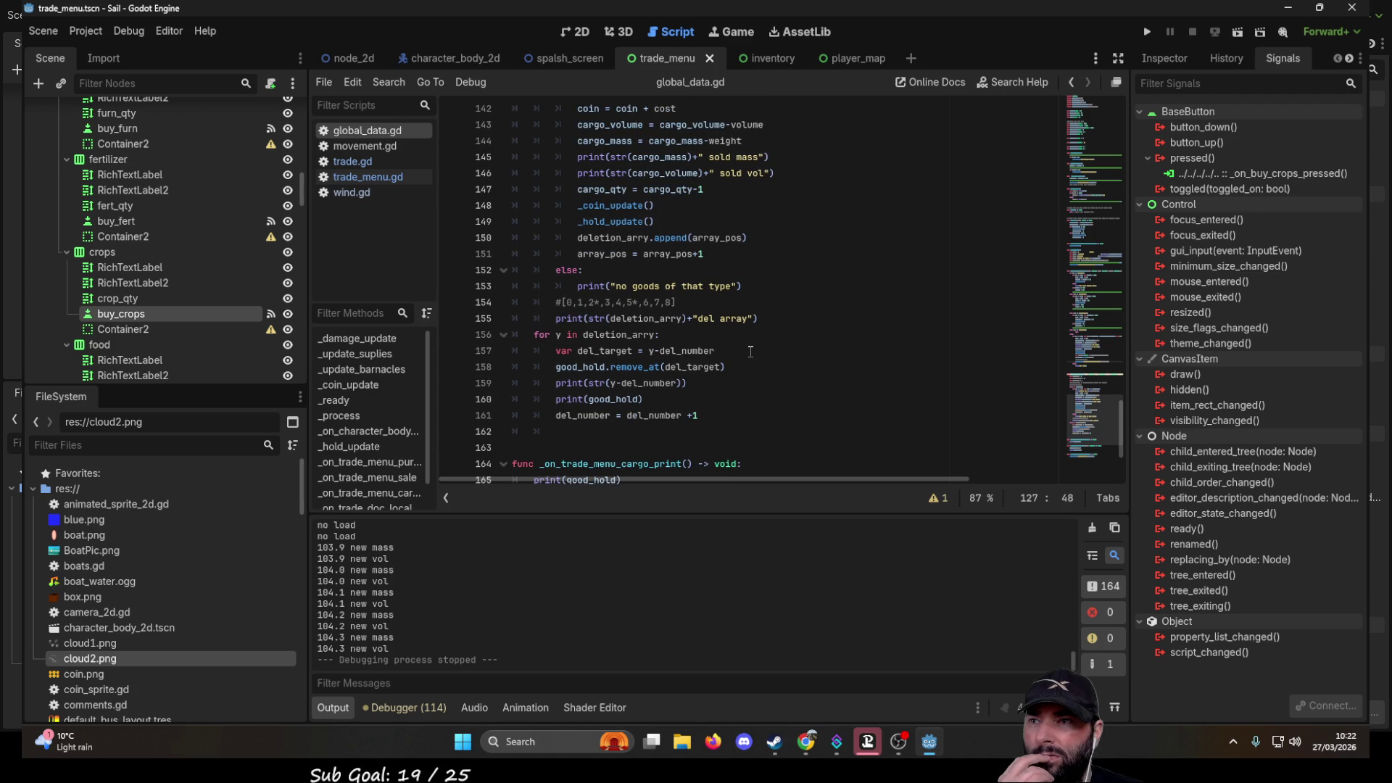
{"action": "scroll", "coordinate": [750, 352], "scroll_direction": "down", "scroll_amount": 3}
{"action": "scroll", "coordinate": [750, 351], "scroll_direction": "up", "scroll_amount": 6}
{"action": "scroll", "coordinate": [751, 352], "scroll_direction": "up", "scroll_amount": 2}
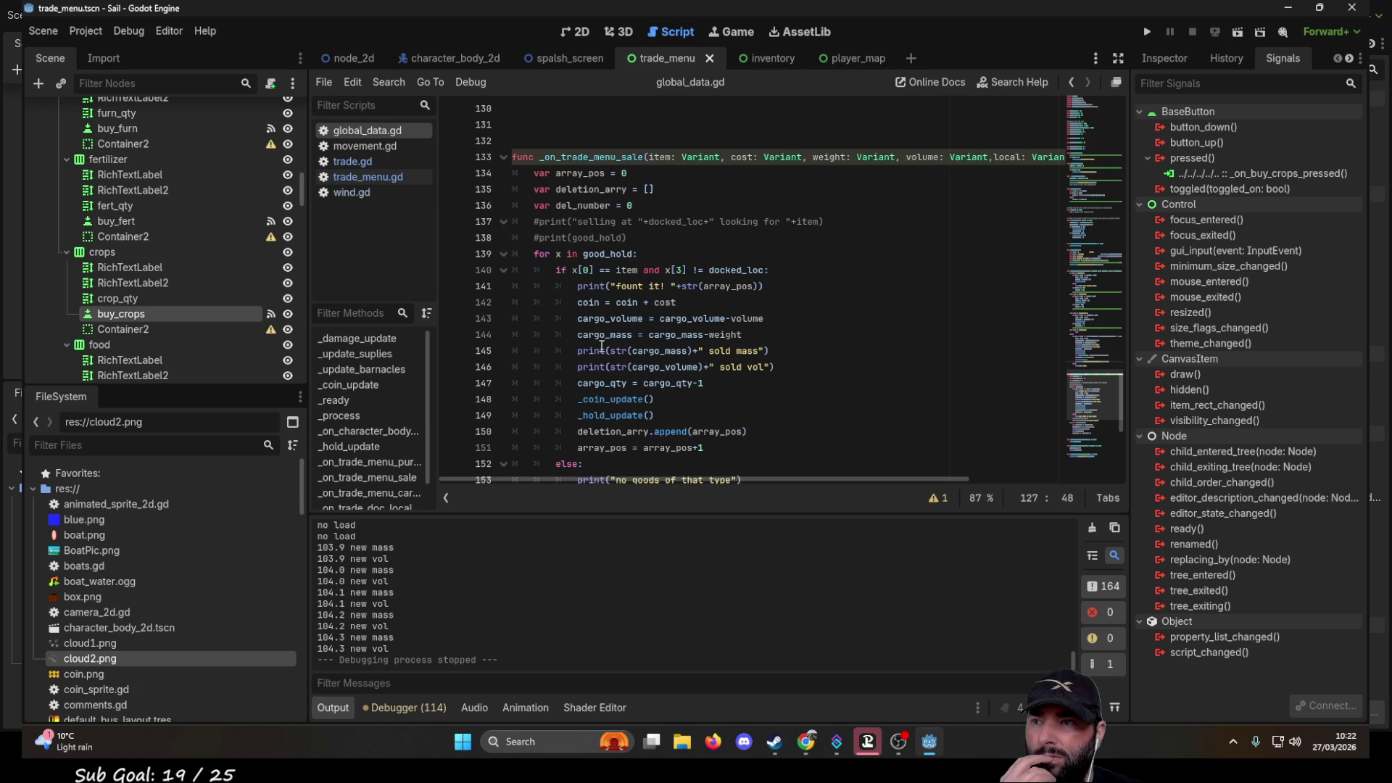
{"action": "mouse_move", "coordinate": [606, 388]}
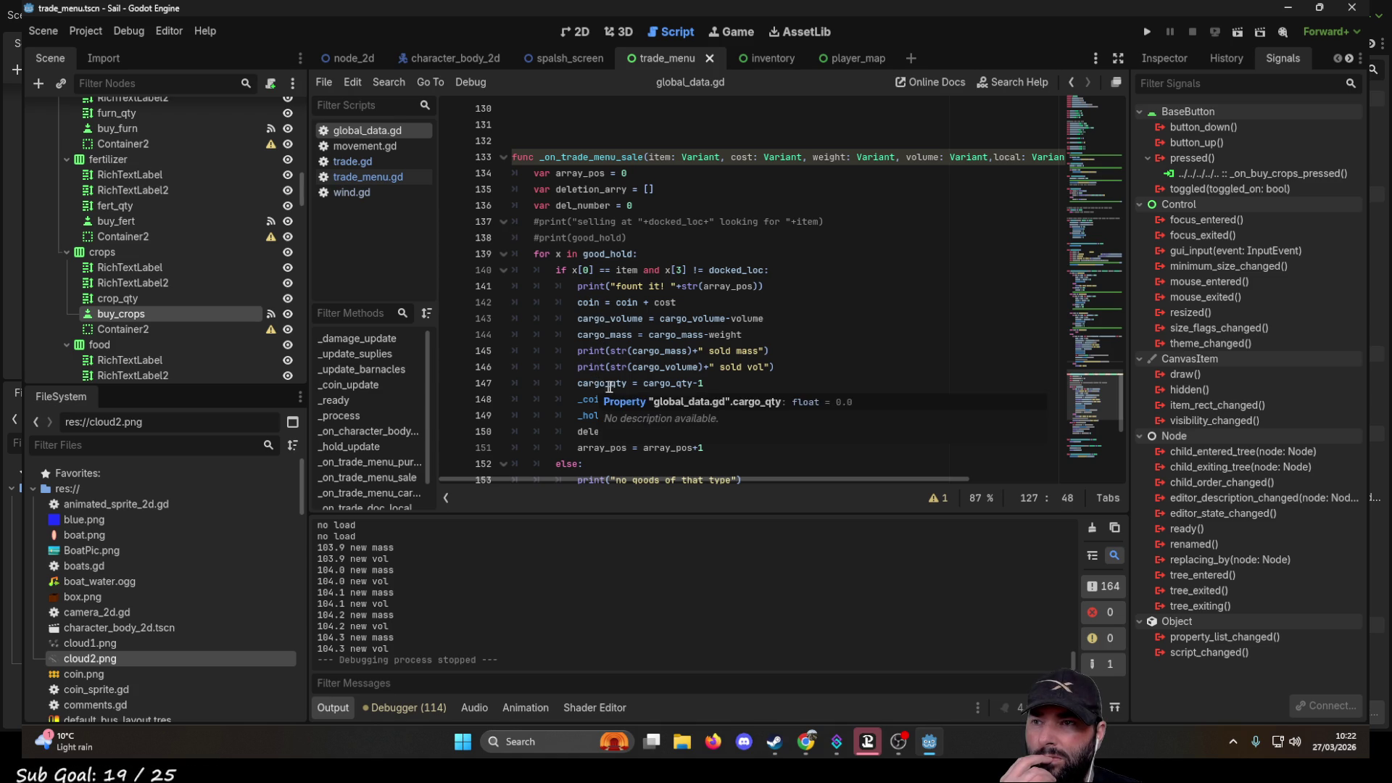
{"action": "scroll", "coordinate": [661, 229], "scroll_direction": "up", "scroll_amount": 6}
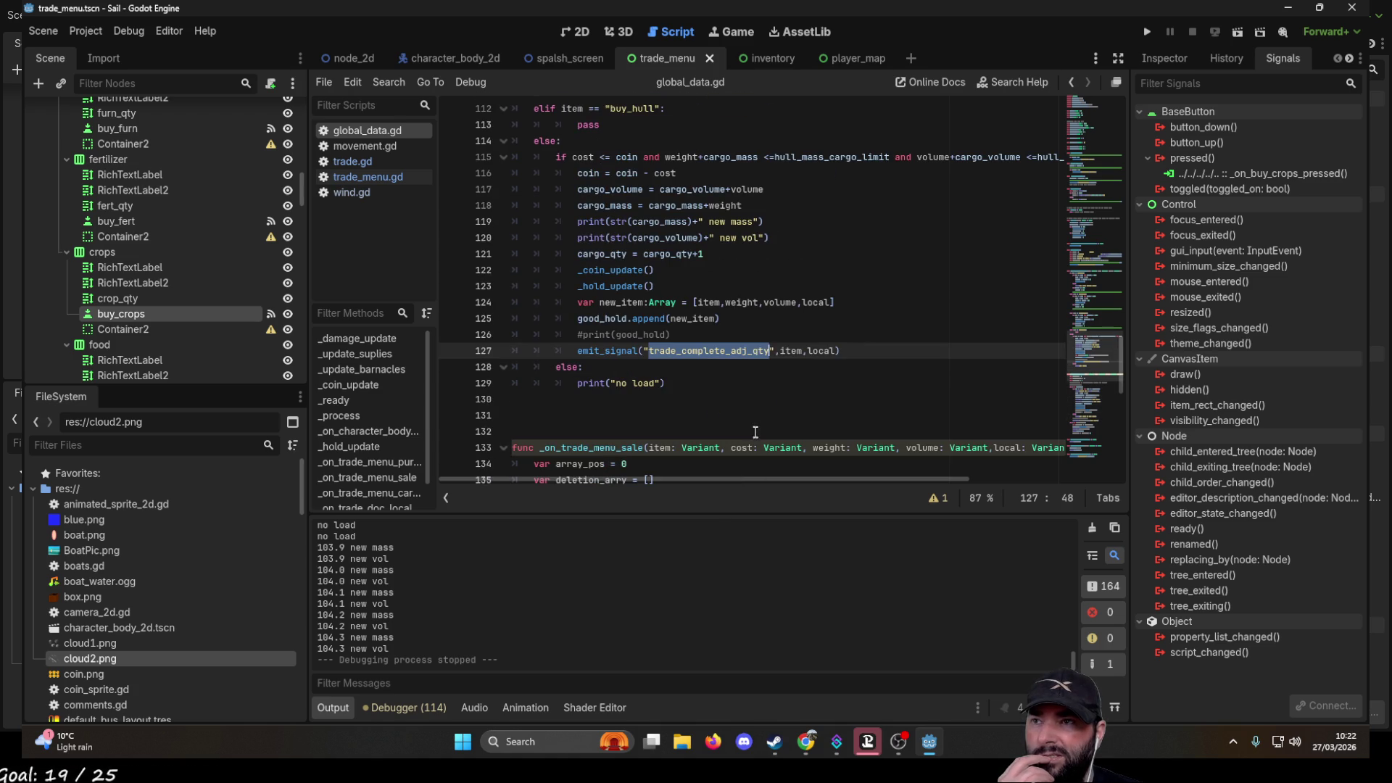
{"action": "scroll", "coordinate": [674, 320], "scroll_direction": "up", "scroll_amount": 1}
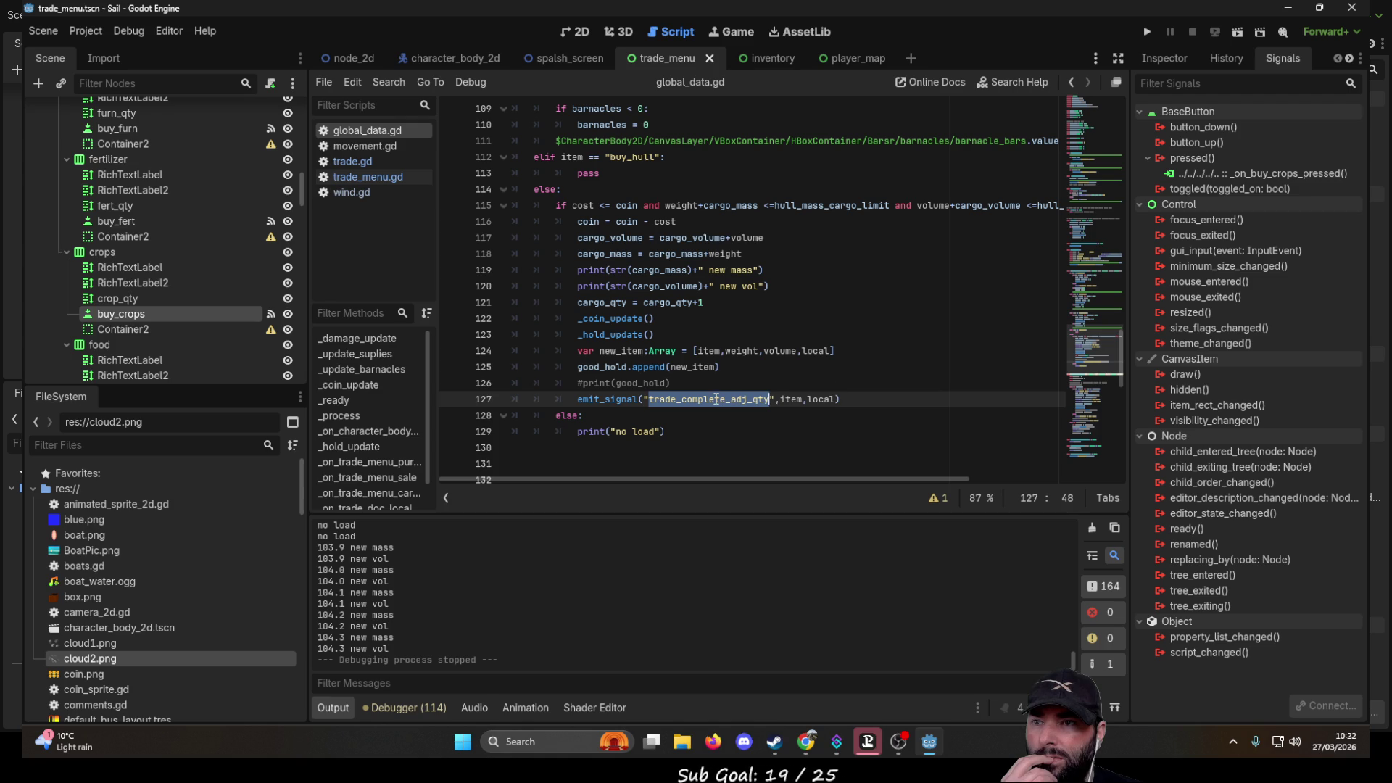
{"action": "mouse_move", "coordinate": [716, 399]}
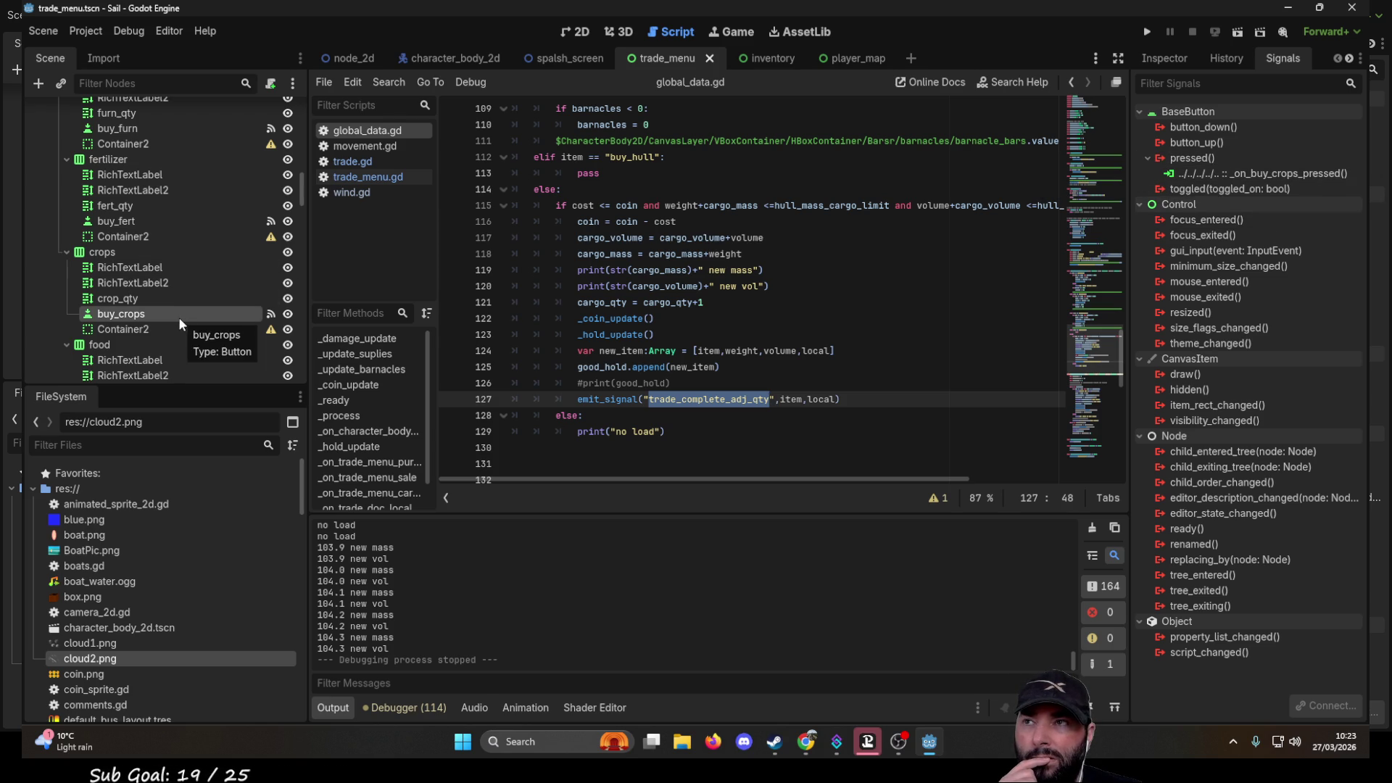
{"action": "scroll", "coordinate": [158, 274], "scroll_direction": "up", "scroll_amount": 10}
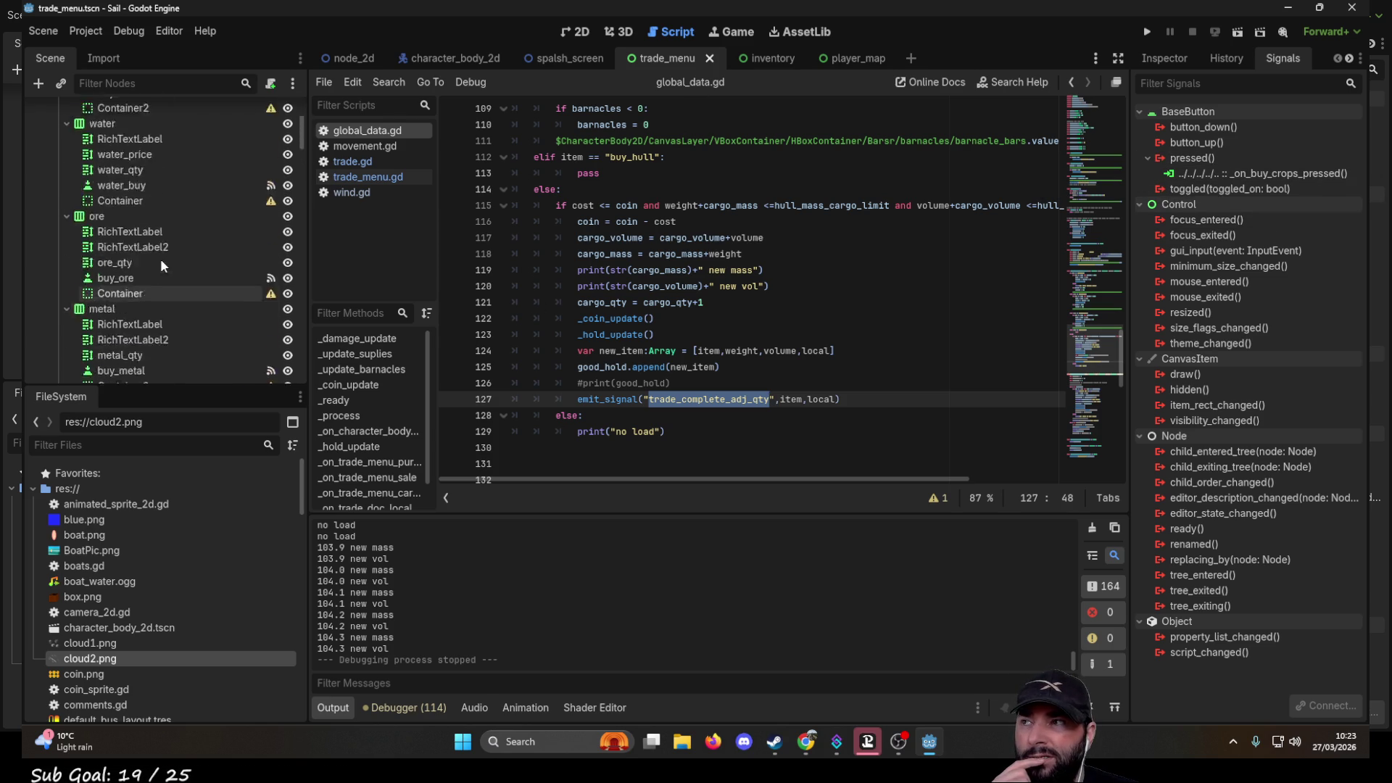
- Open global_data's trade_complete_adj_qty handler in trade.gd and inspect its dock13_trade branch
{"action": "left_click", "coordinate": [357, 56]}
{"action": "scroll", "coordinate": [120, 168], "scroll_direction": "up", "scroll_amount": 4}
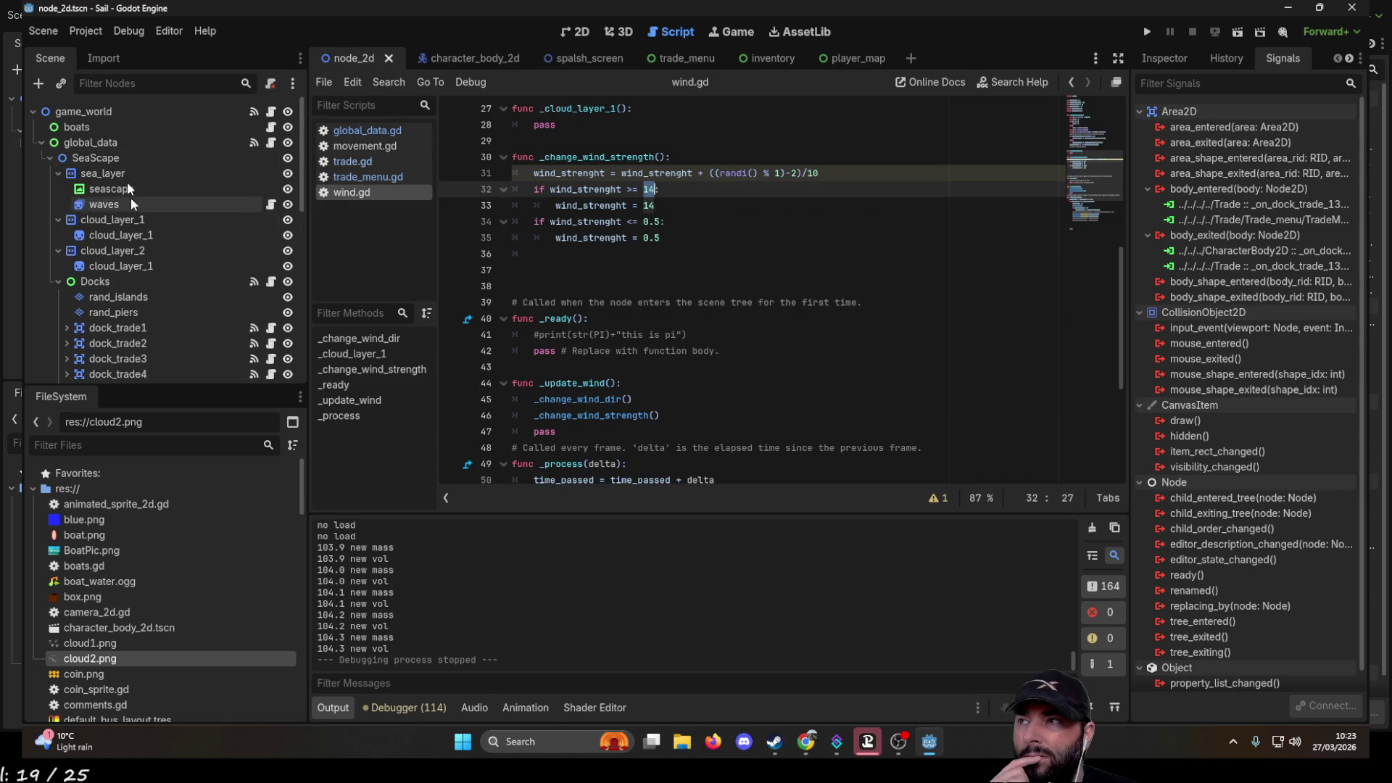
{"action": "left_click", "coordinate": [124, 142]}
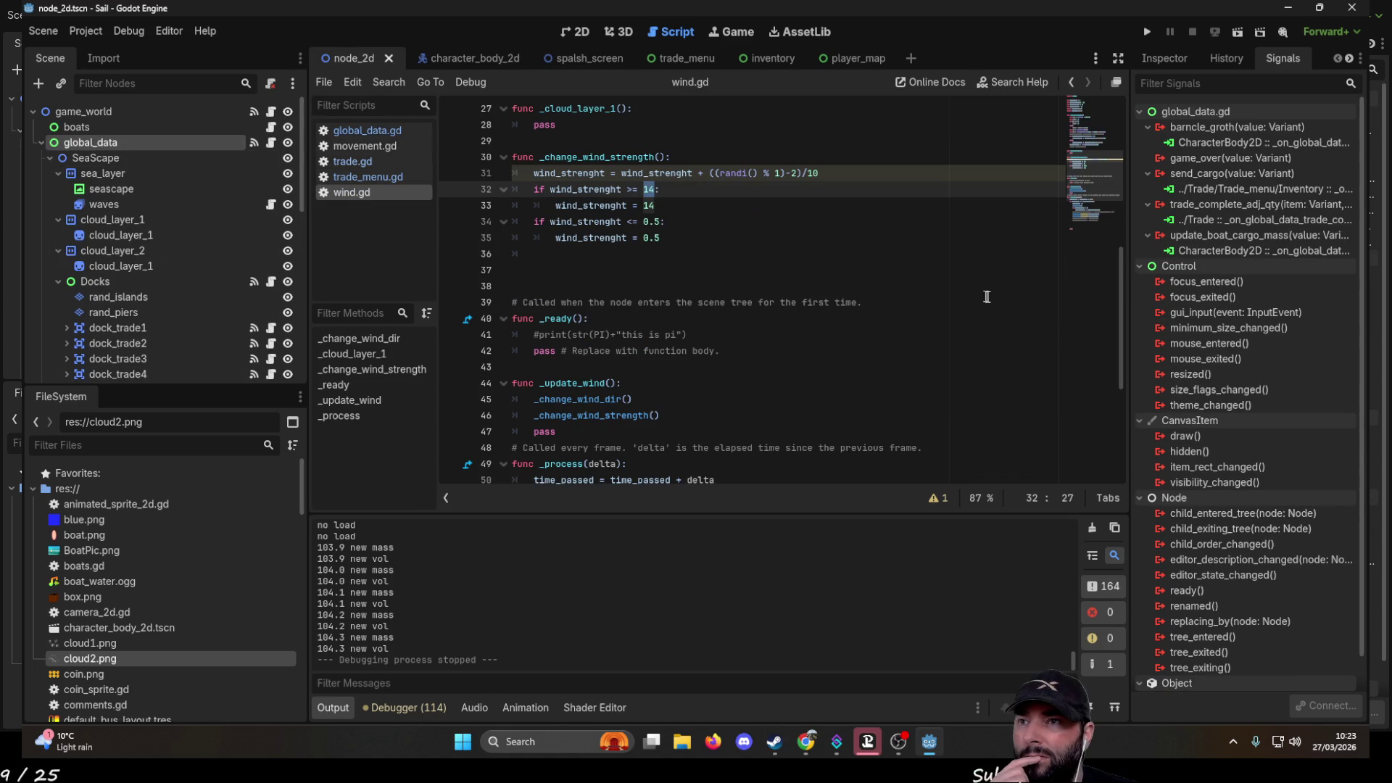
{"action": "left_click", "coordinate": [1215, 219]}
{"action": "double_click", "coordinate": [1216, 219]}
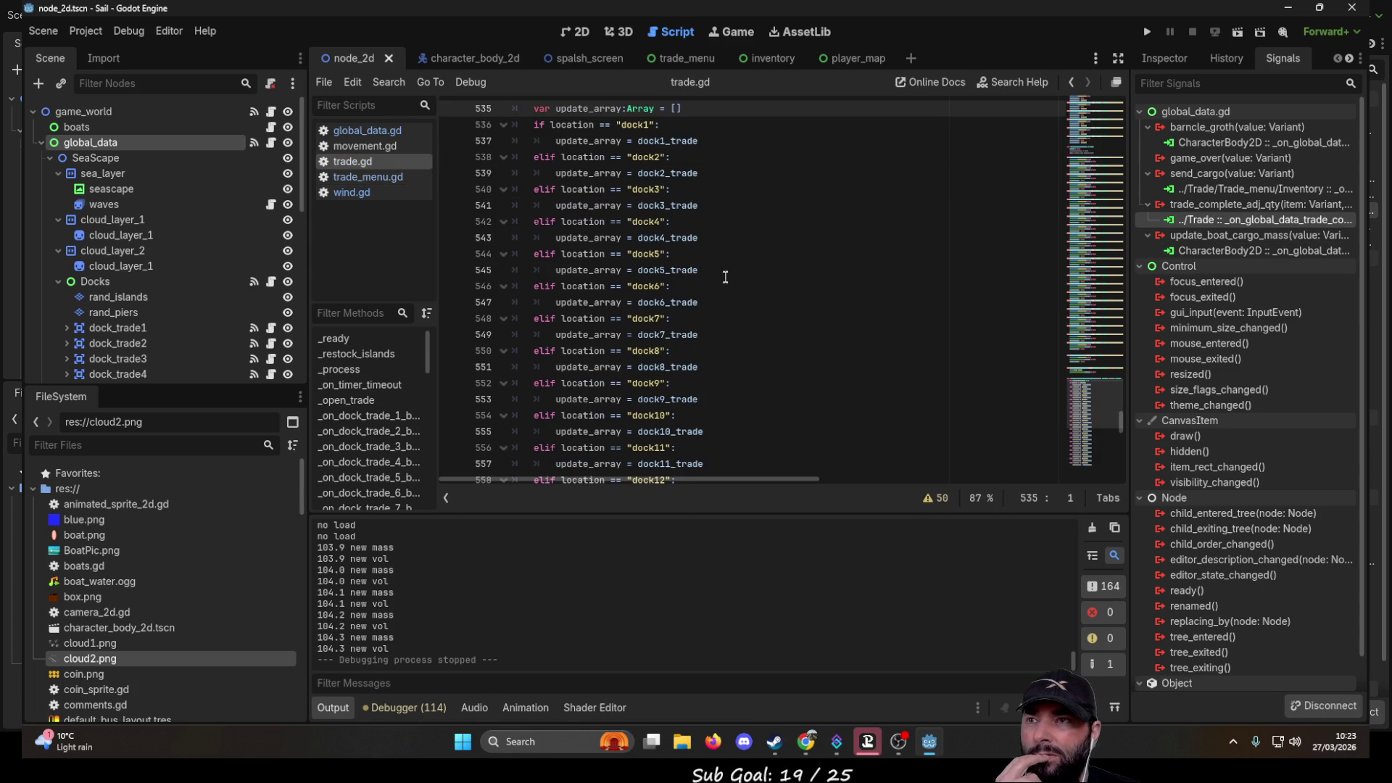
{"action": "scroll", "coordinate": [725, 278], "scroll_direction": "up", "scroll_amount": 1}
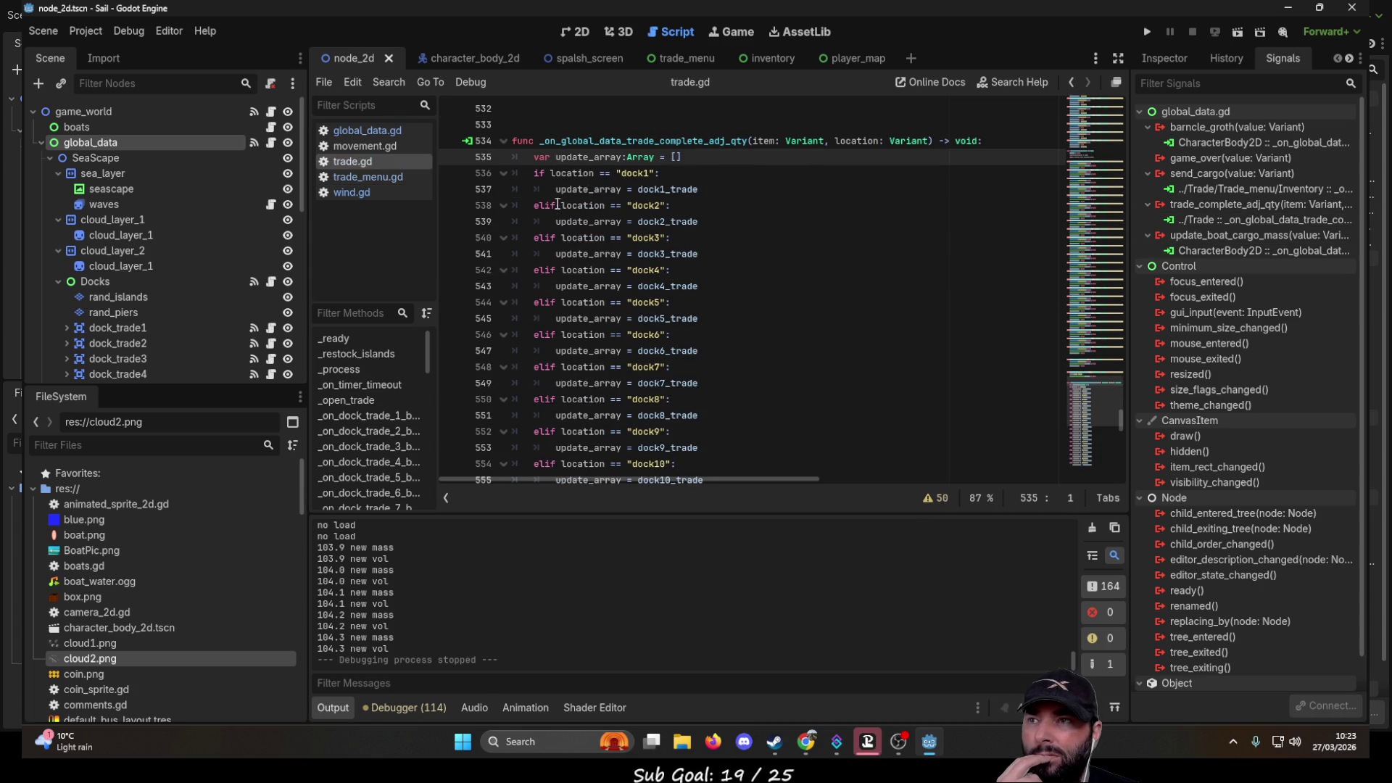
{"action": "scroll", "coordinate": [670, 328], "scroll_direction": "down", "scroll_amount": 6}
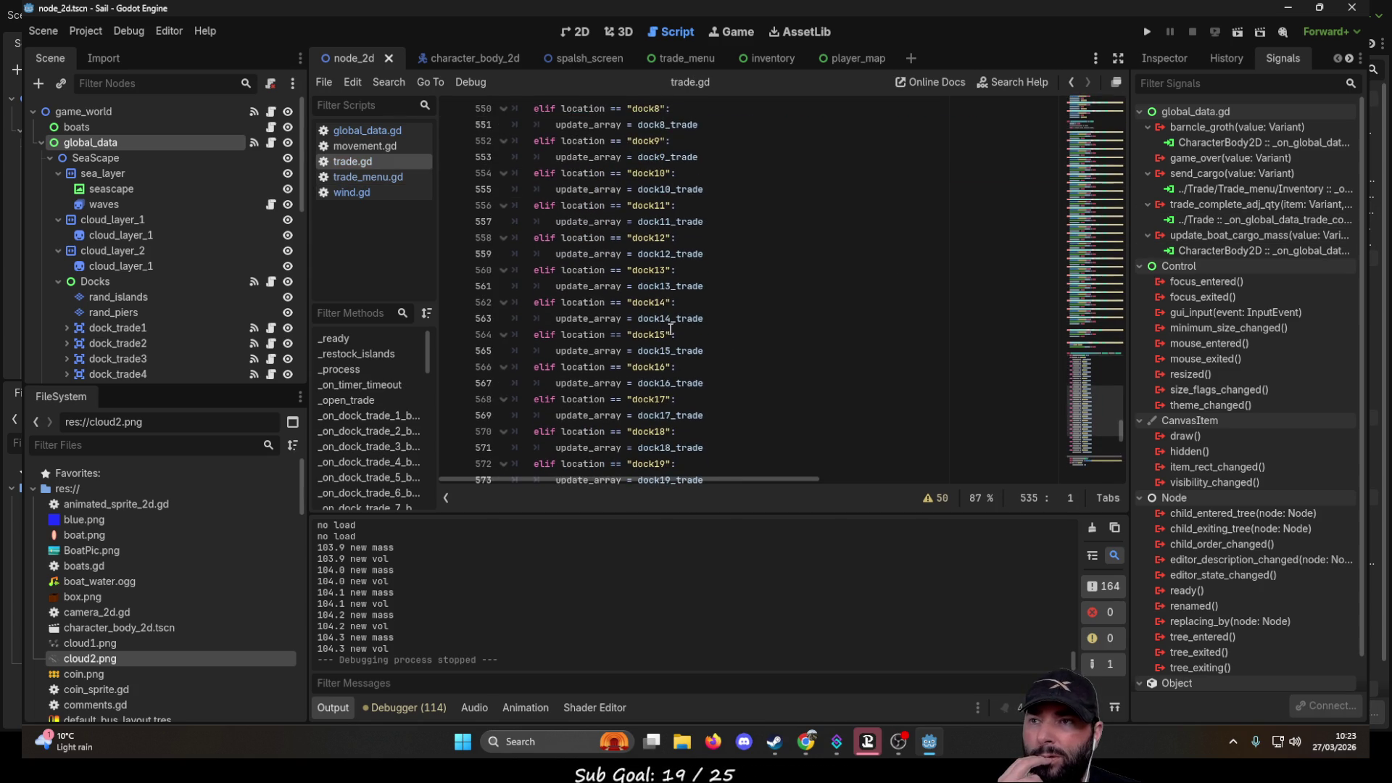
{"action": "left_click", "coordinate": [678, 270]}
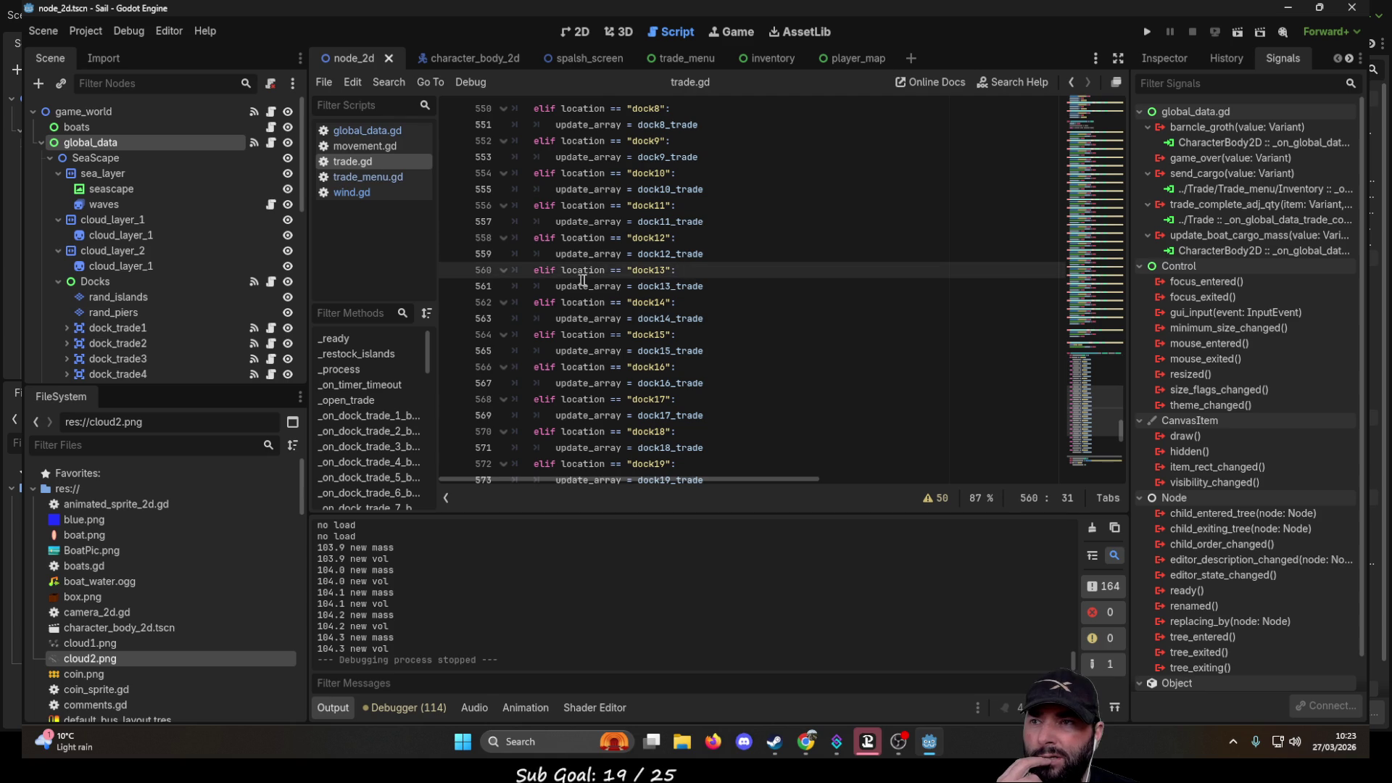
{"action": "double_click", "coordinate": [657, 288]}
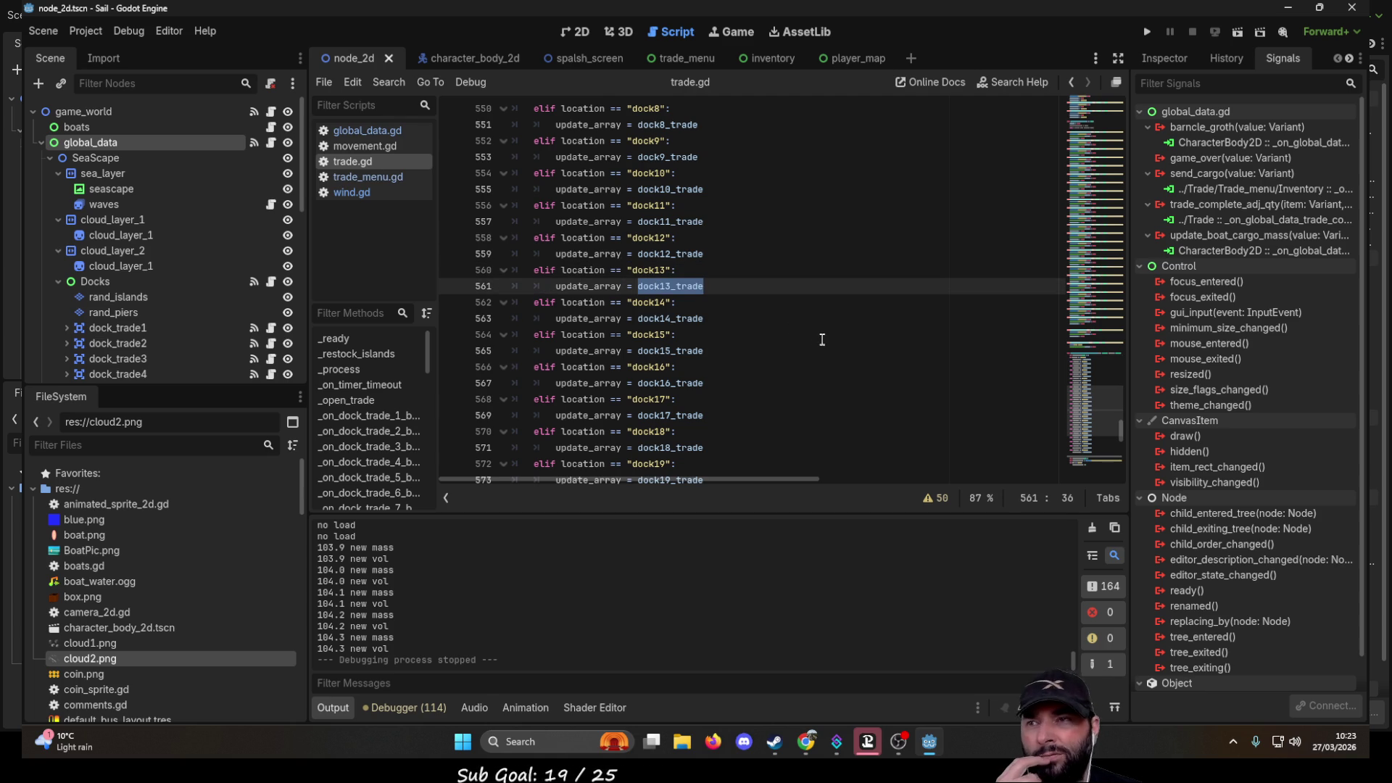
- Change the "crop" item check on line 613 to "crops" and launch the game
{"action": "scroll", "coordinate": [841, 365], "scroll_direction": "up", "scroll_amount": 12}
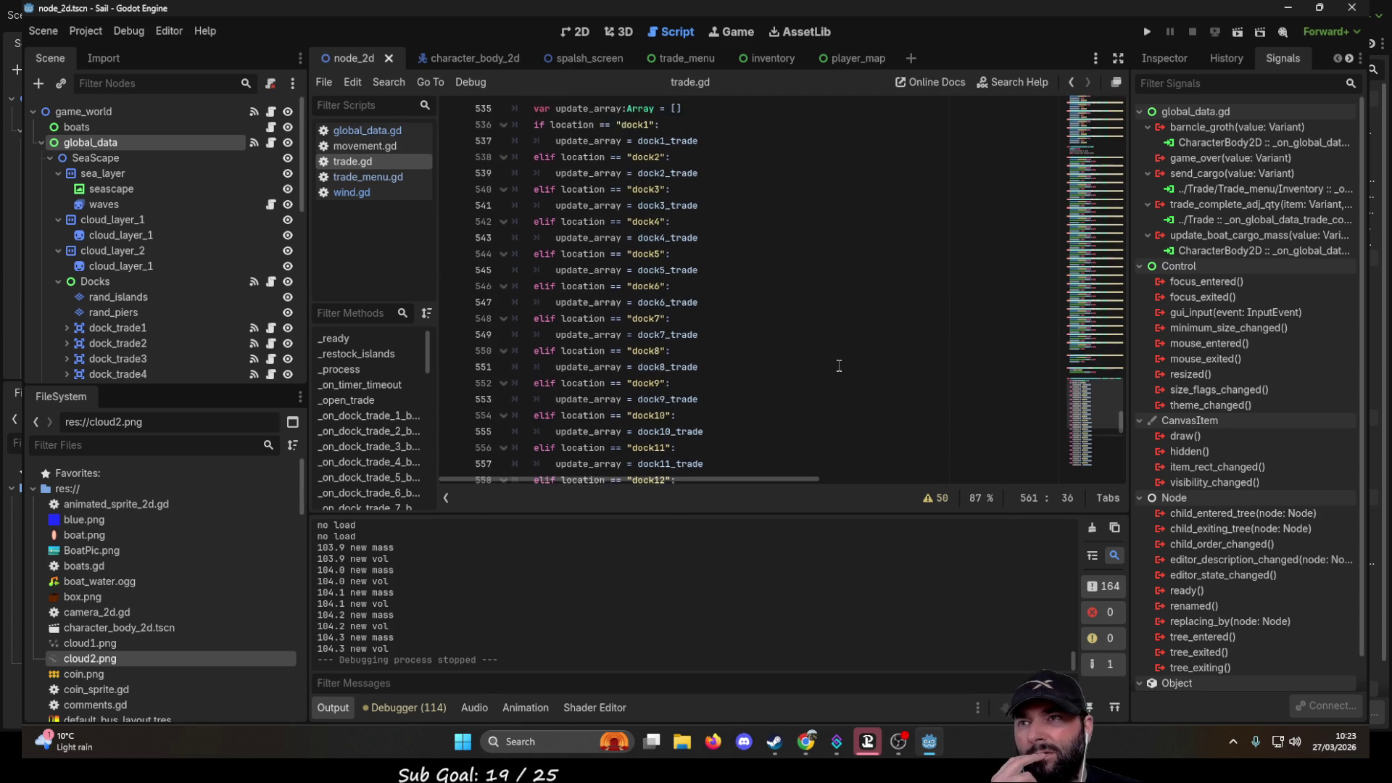
{"action": "scroll", "coordinate": [831, 352], "scroll_direction": "down", "scroll_amount": 5}
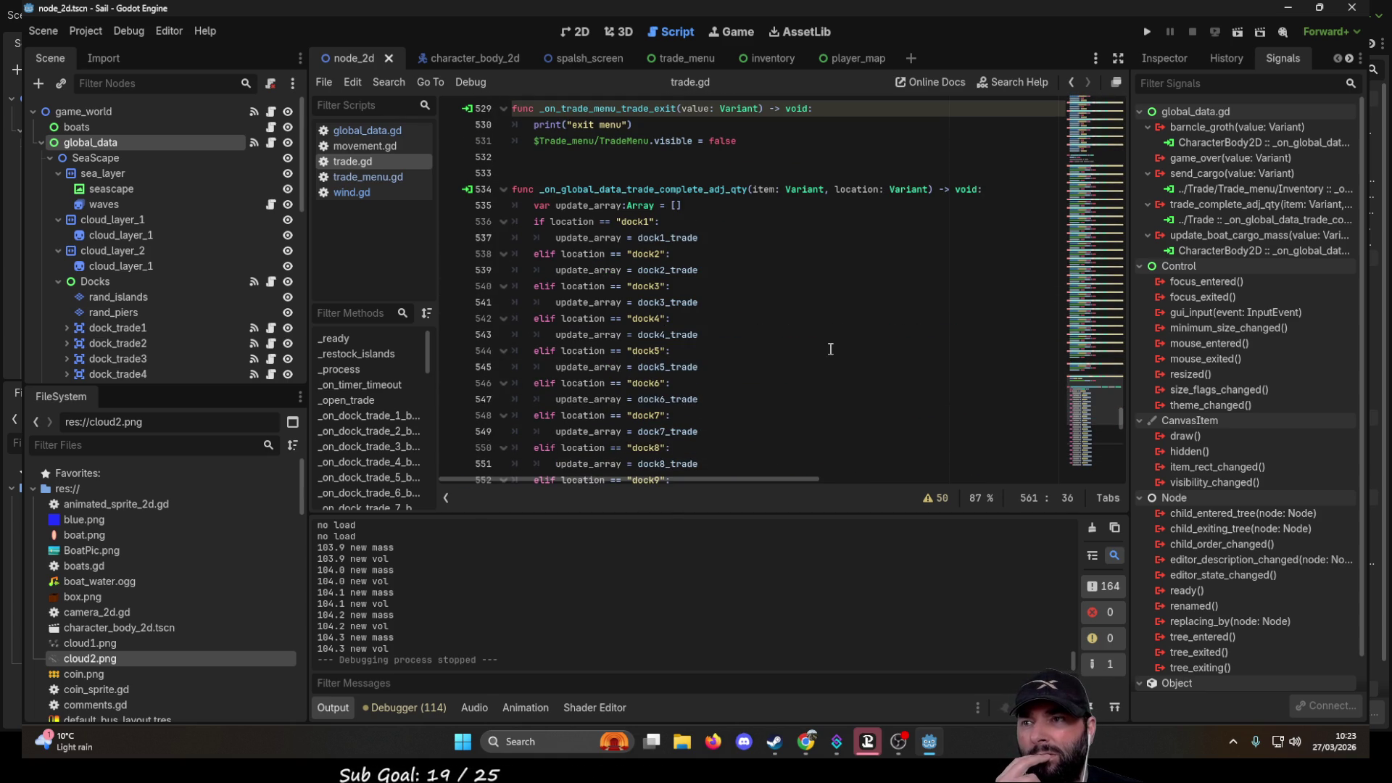
{"action": "scroll", "coordinate": [831, 349], "scroll_direction": "down", "scroll_amount": 15}
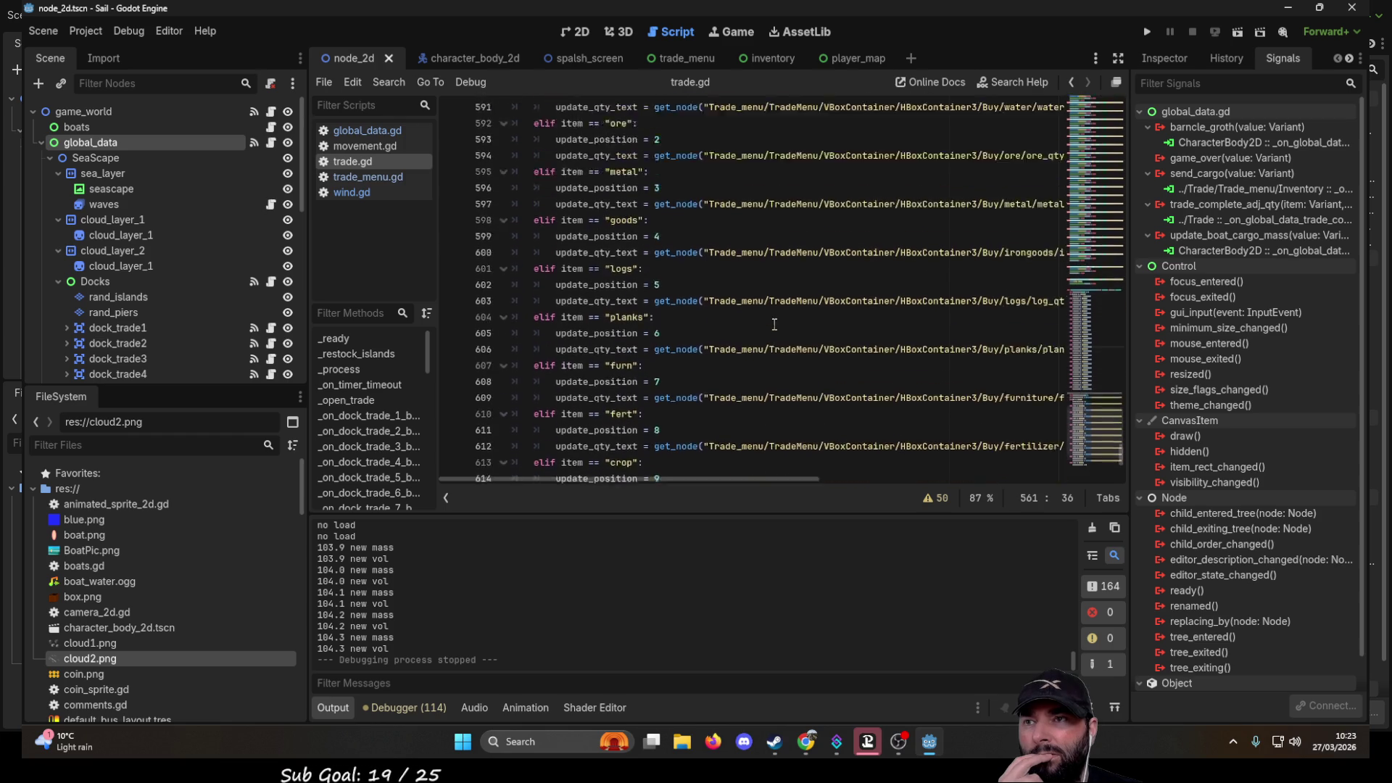
{"action": "scroll", "coordinate": [773, 302], "scroll_direction": "up", "scroll_amount": 2}
{"action": "scroll", "coordinate": [701, 354], "scroll_direction": "up", "scroll_amount": 1}
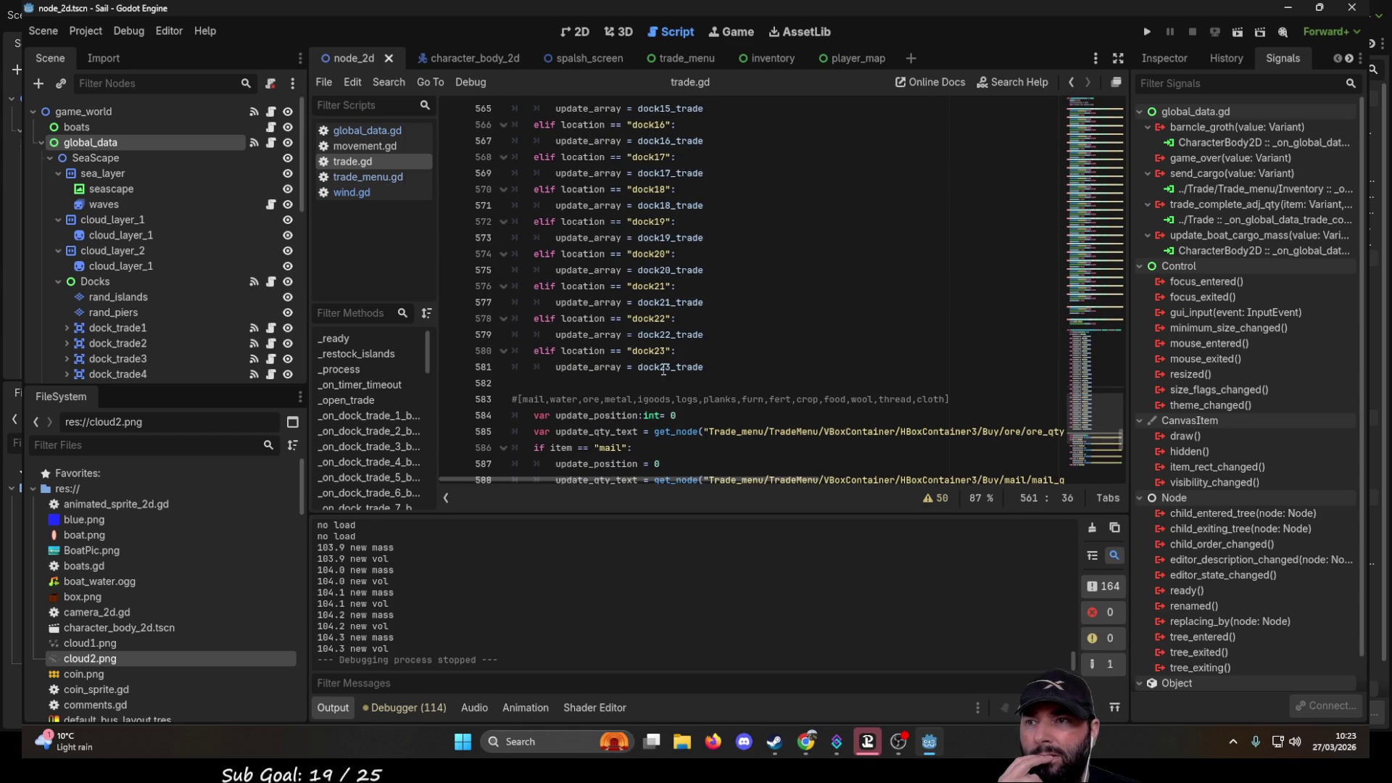
{"action": "scroll", "coordinate": [613, 369], "scroll_direction": "down", "scroll_amount": 3}
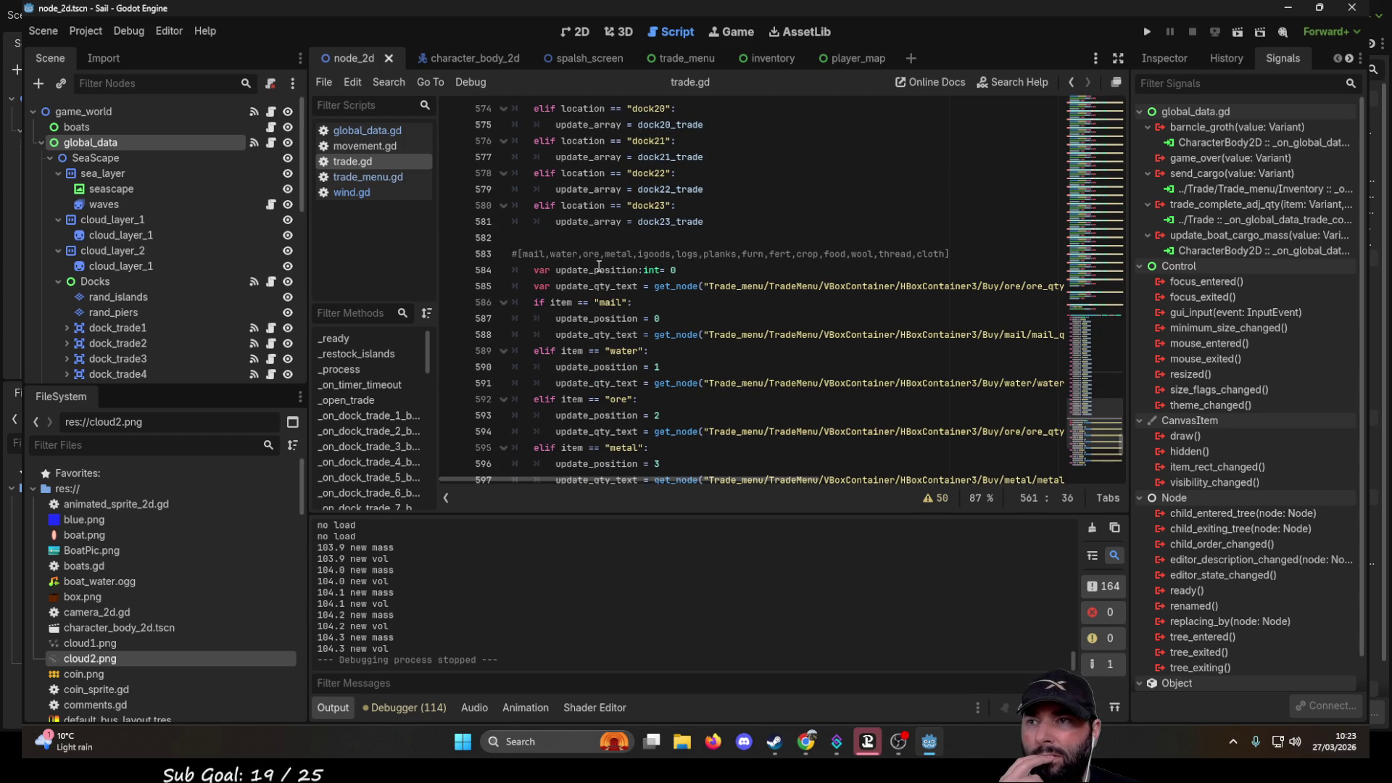
{"action": "scroll", "coordinate": [635, 312], "scroll_direction": "down", "scroll_amount": 2}
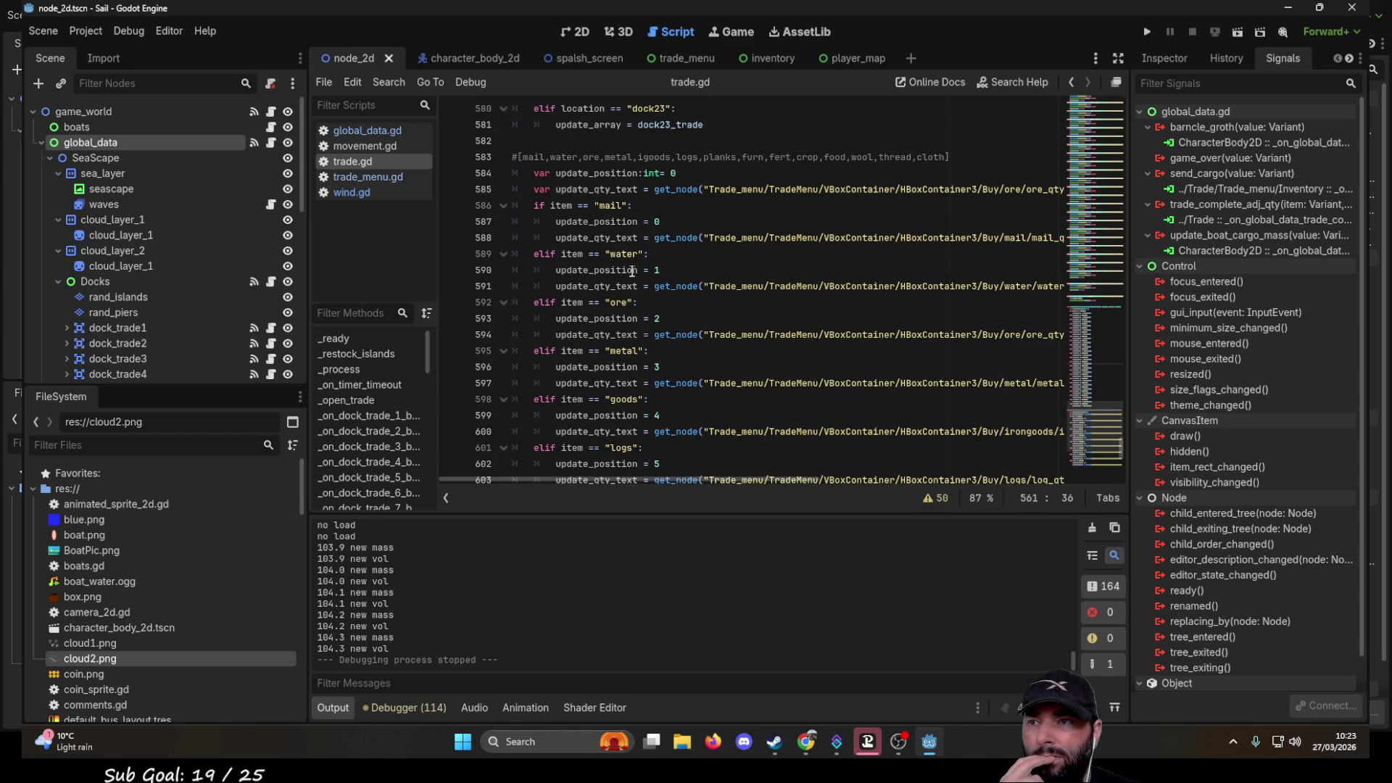
{"action": "scroll", "coordinate": [637, 354], "scroll_direction": "down", "scroll_amount": 3}
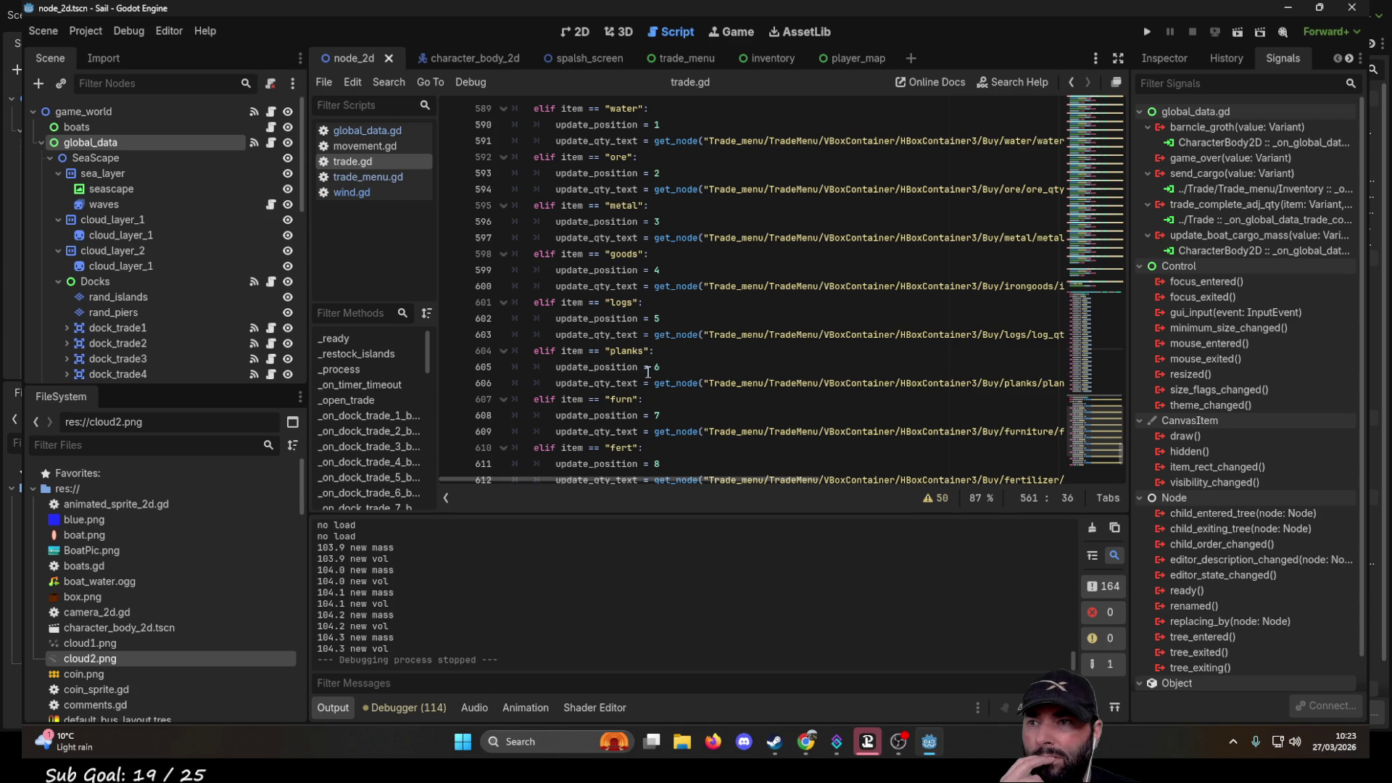
{"action": "scroll", "coordinate": [648, 402], "scroll_direction": "down", "scroll_amount": 2}
{"action": "left_click", "coordinate": [631, 399]}
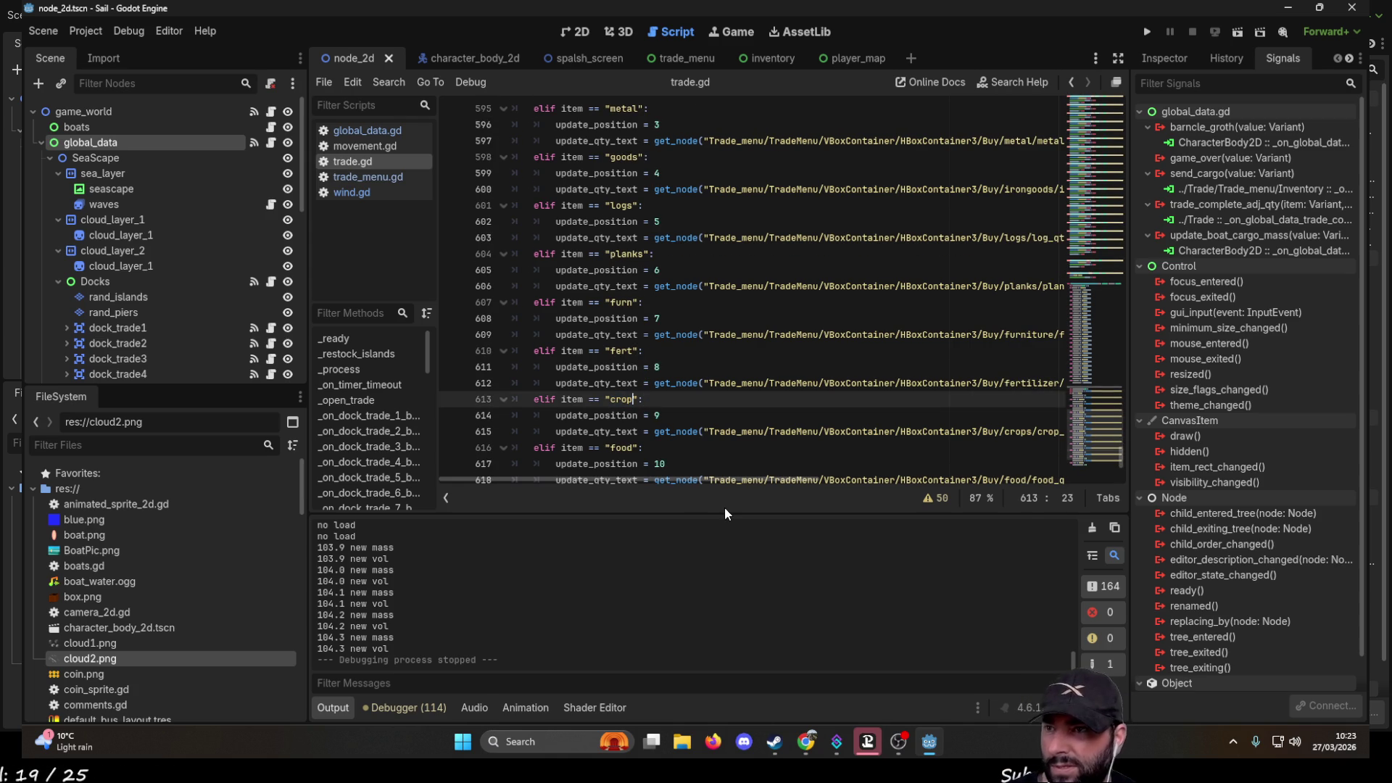
{"action": "type", "text": "s"}
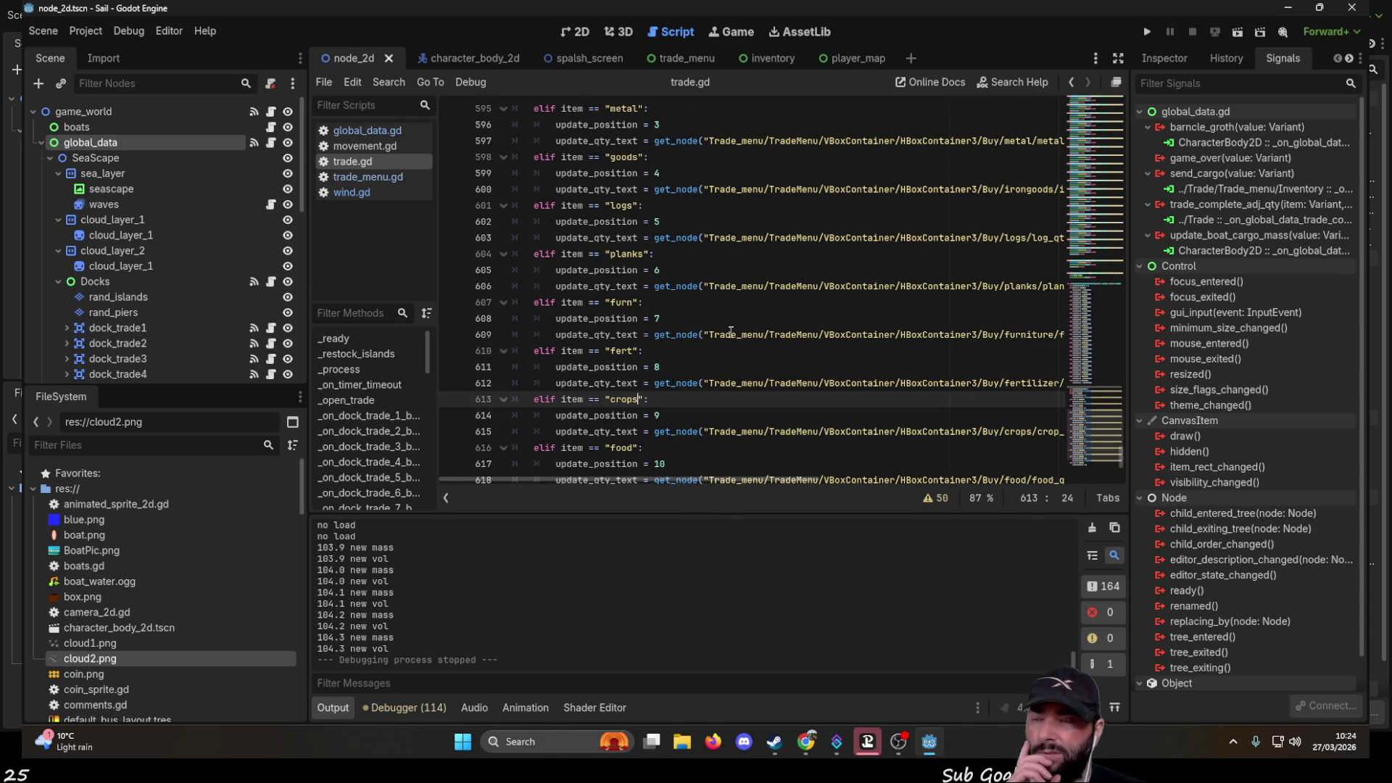
{"action": "scroll", "coordinate": [731, 337], "scroll_direction": "down", "scroll_amount": 3}
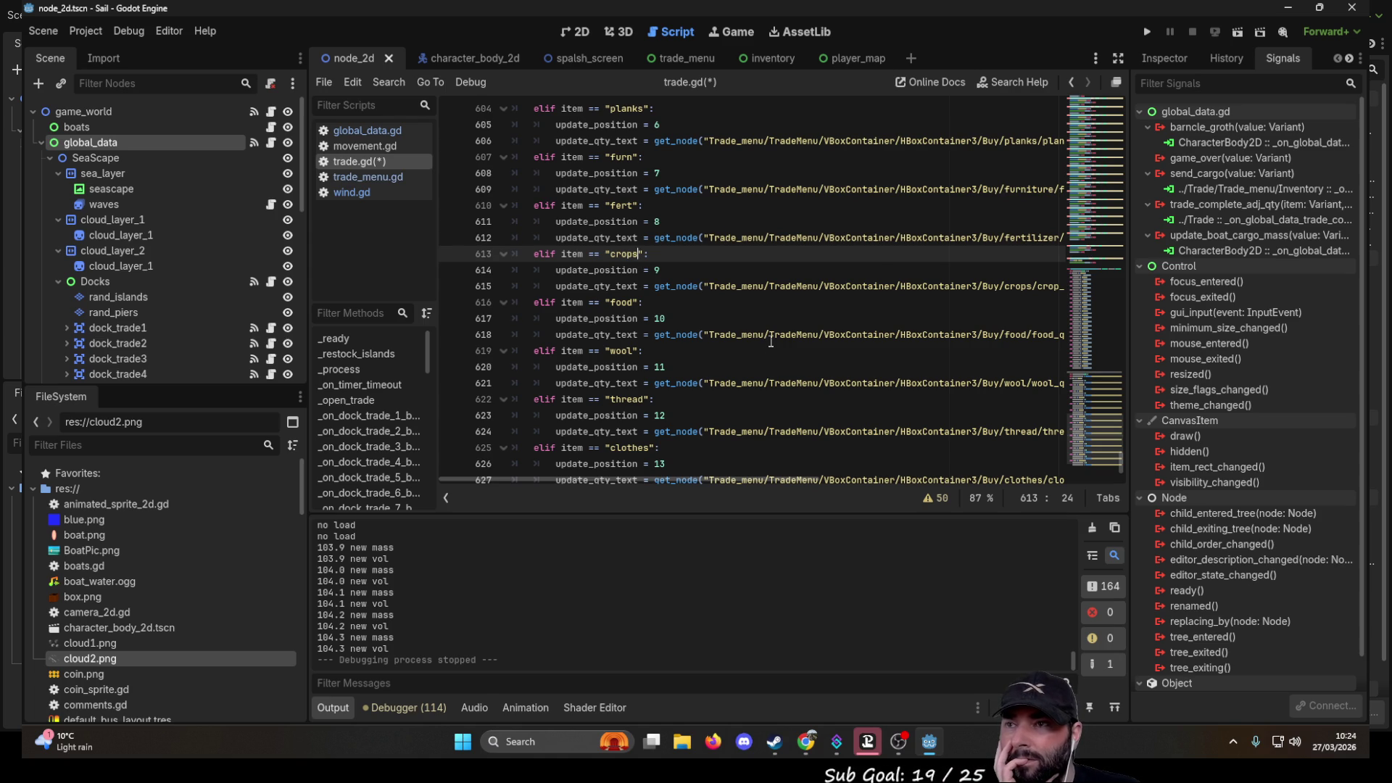
{"action": "scroll", "coordinate": [769, 344], "scroll_direction": "down", "scroll_amount": 2}
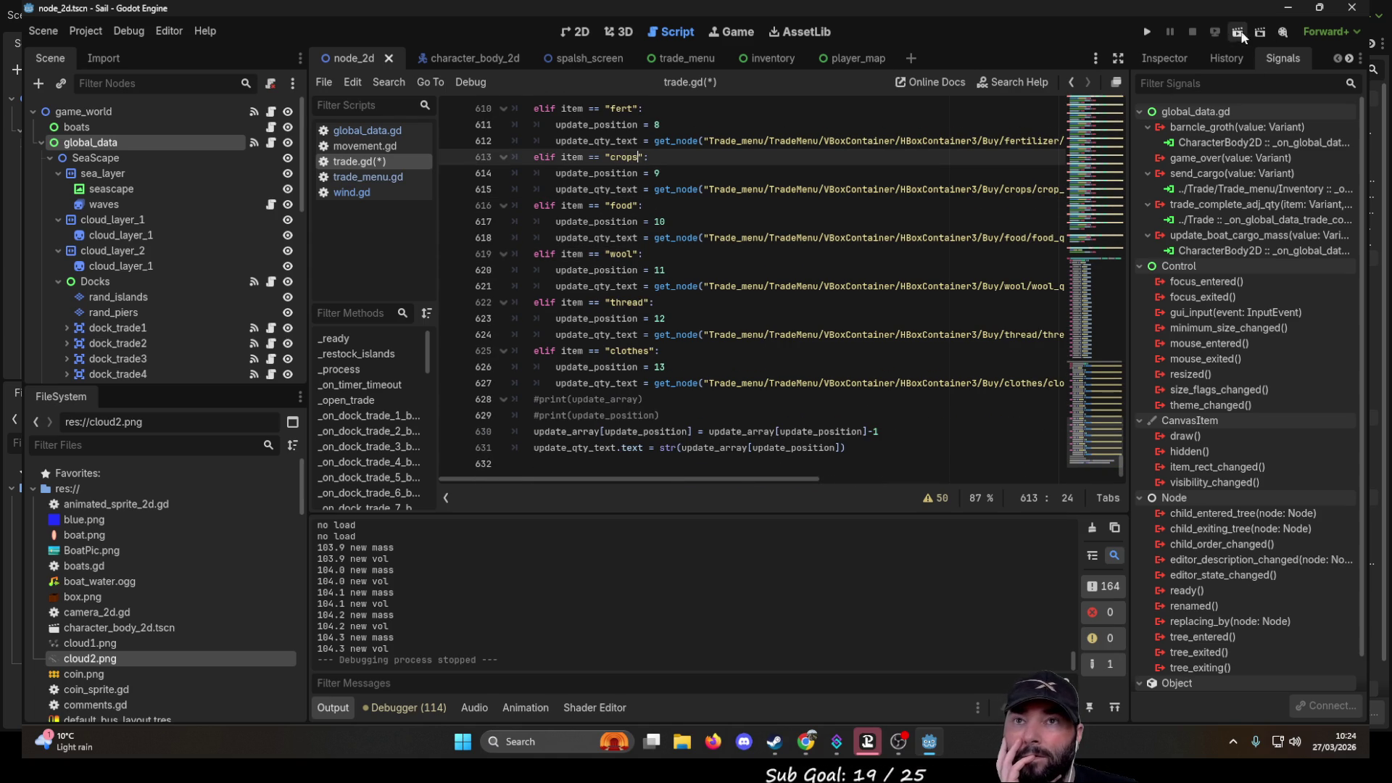
{"action": "left_click", "coordinate": [1147, 32]}
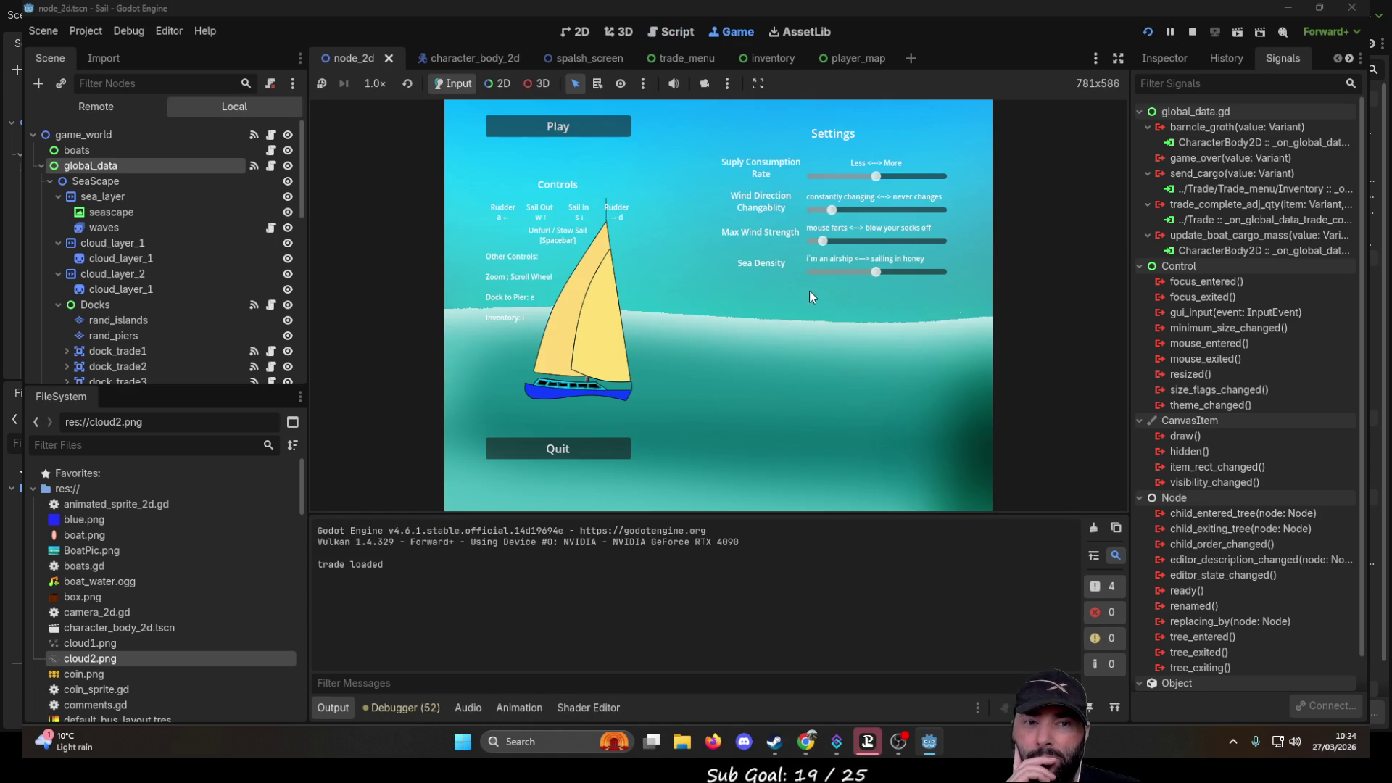
- Start a new game, leave dock1's trade menu and sail the boat to dock13
{"action": "left_click", "coordinate": [590, 133]}
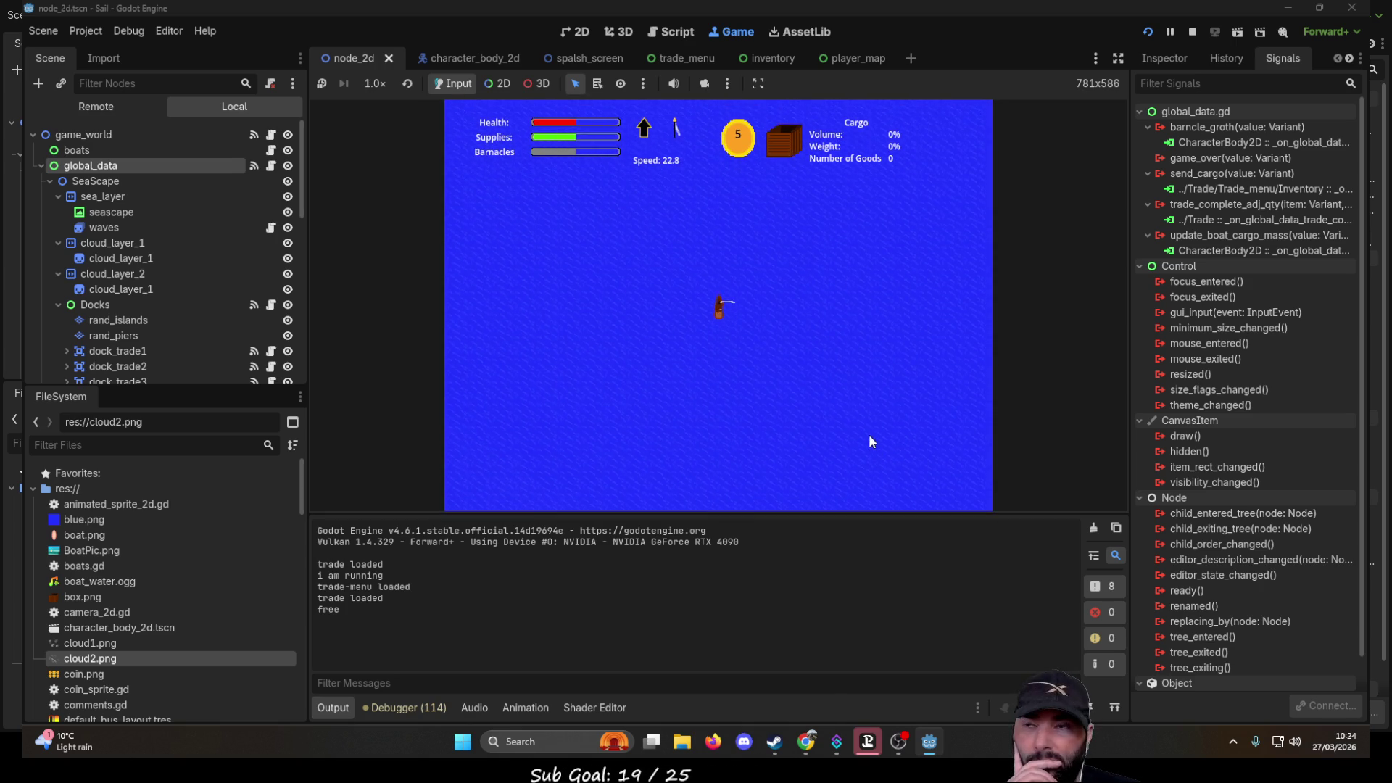
{"action": "scroll", "coordinate": [769, 336], "scroll_direction": "down", "scroll_amount": 3}
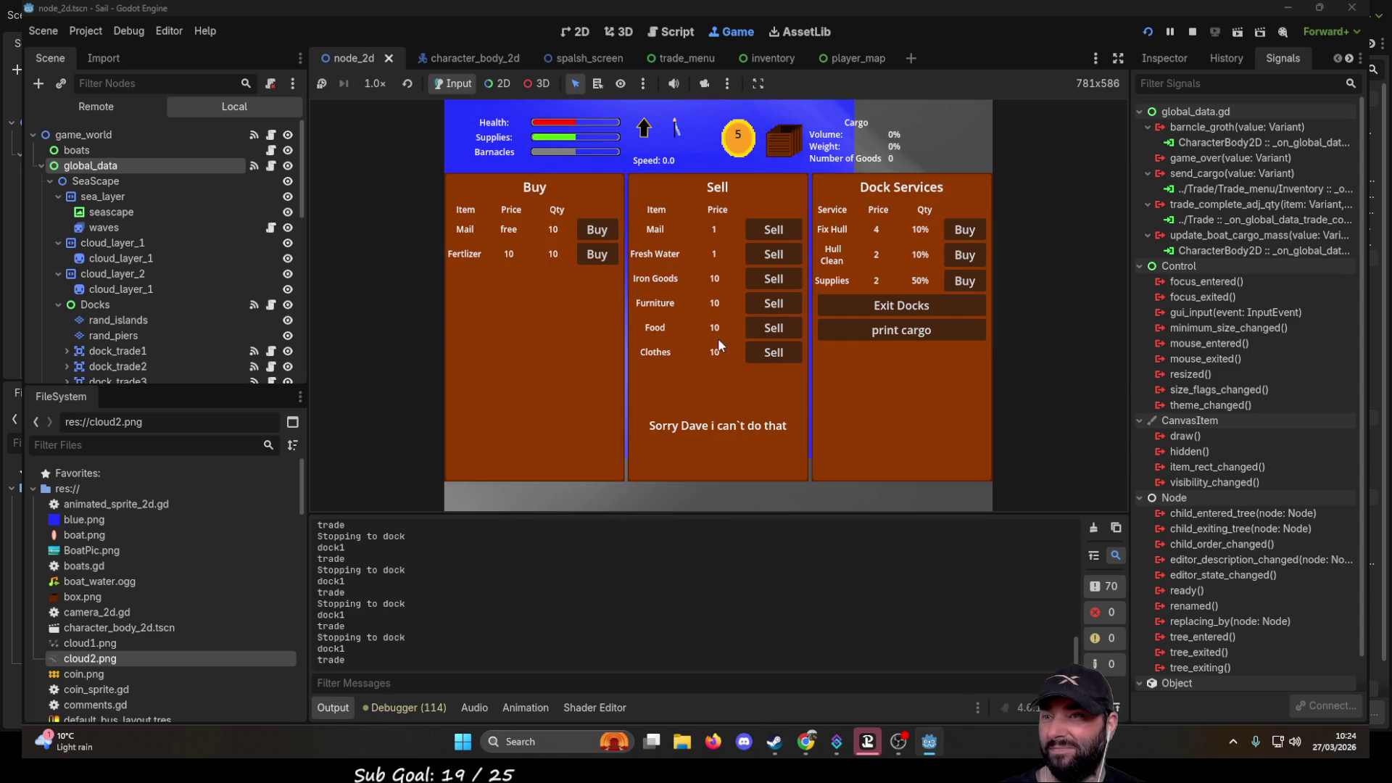
{"action": "left_click", "coordinate": [899, 305]}
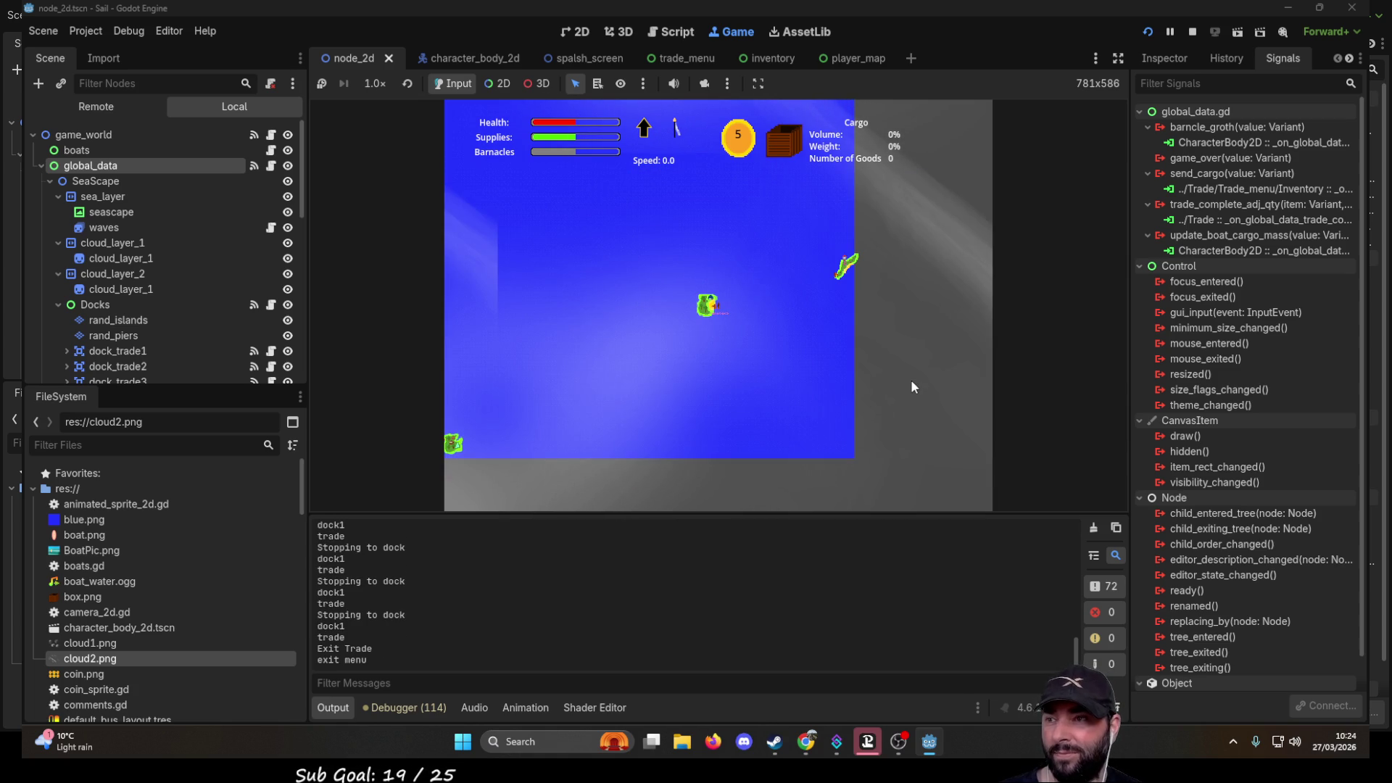
{"action": "scroll", "coordinate": [768, 368], "scroll_direction": "down", "scroll_amount": 3}
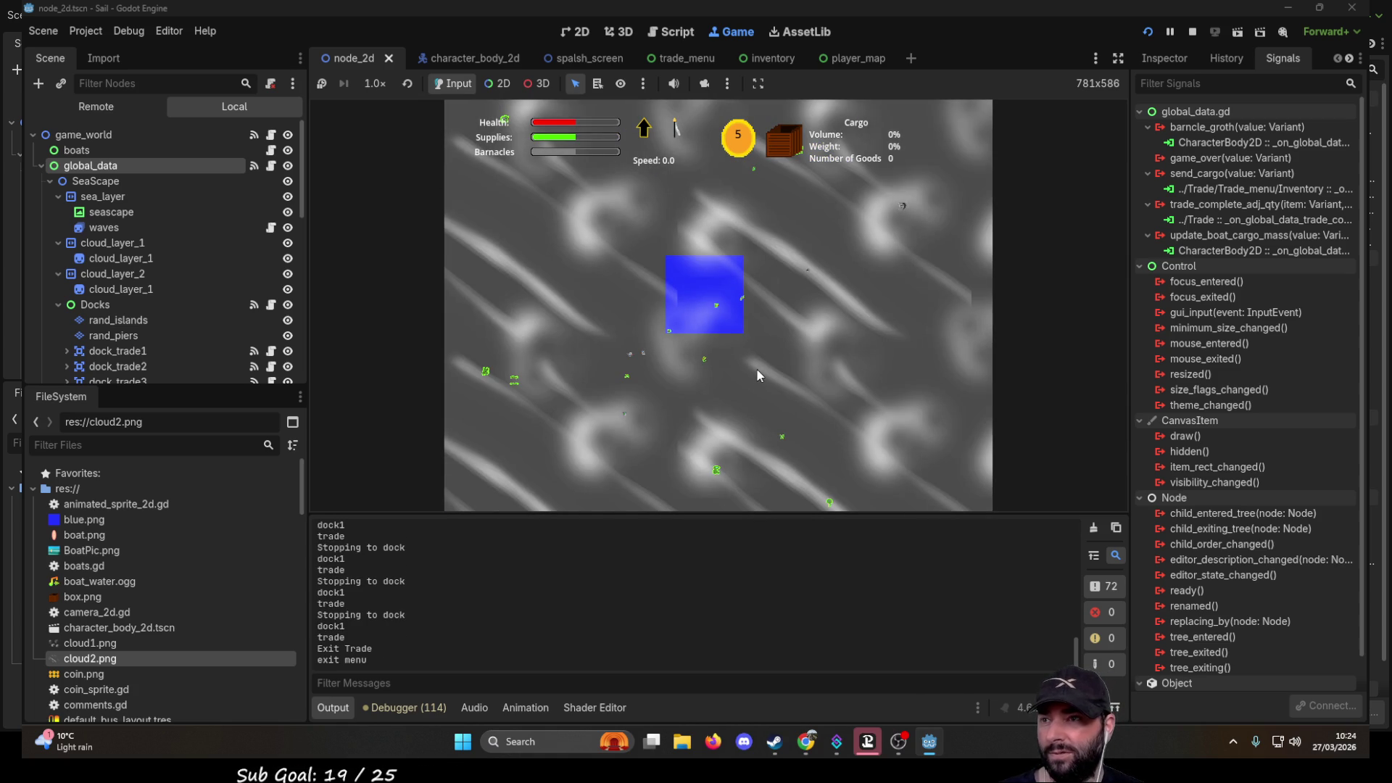
{"action": "key", "text": "w"}
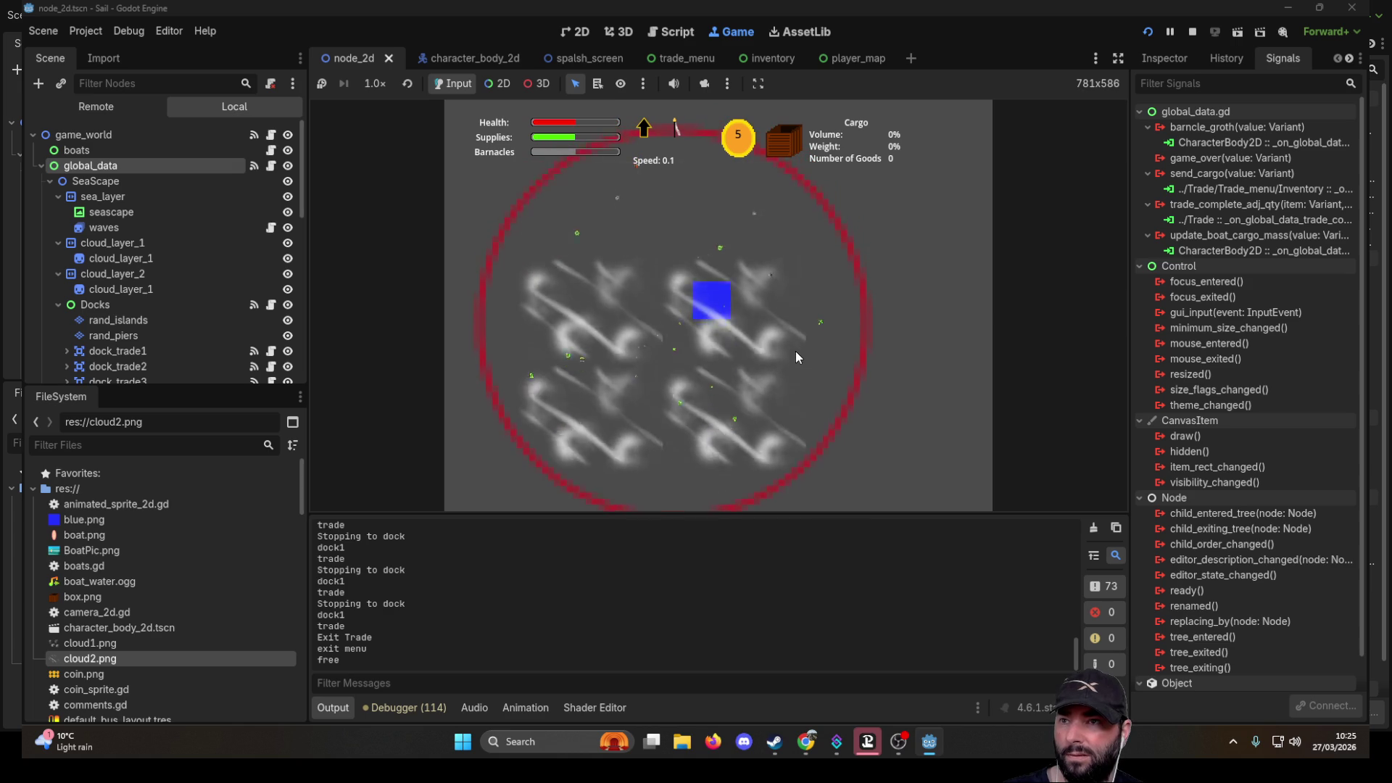
{"action": "scroll", "coordinate": [797, 350], "scroll_direction": "up", "scroll_amount": 3}
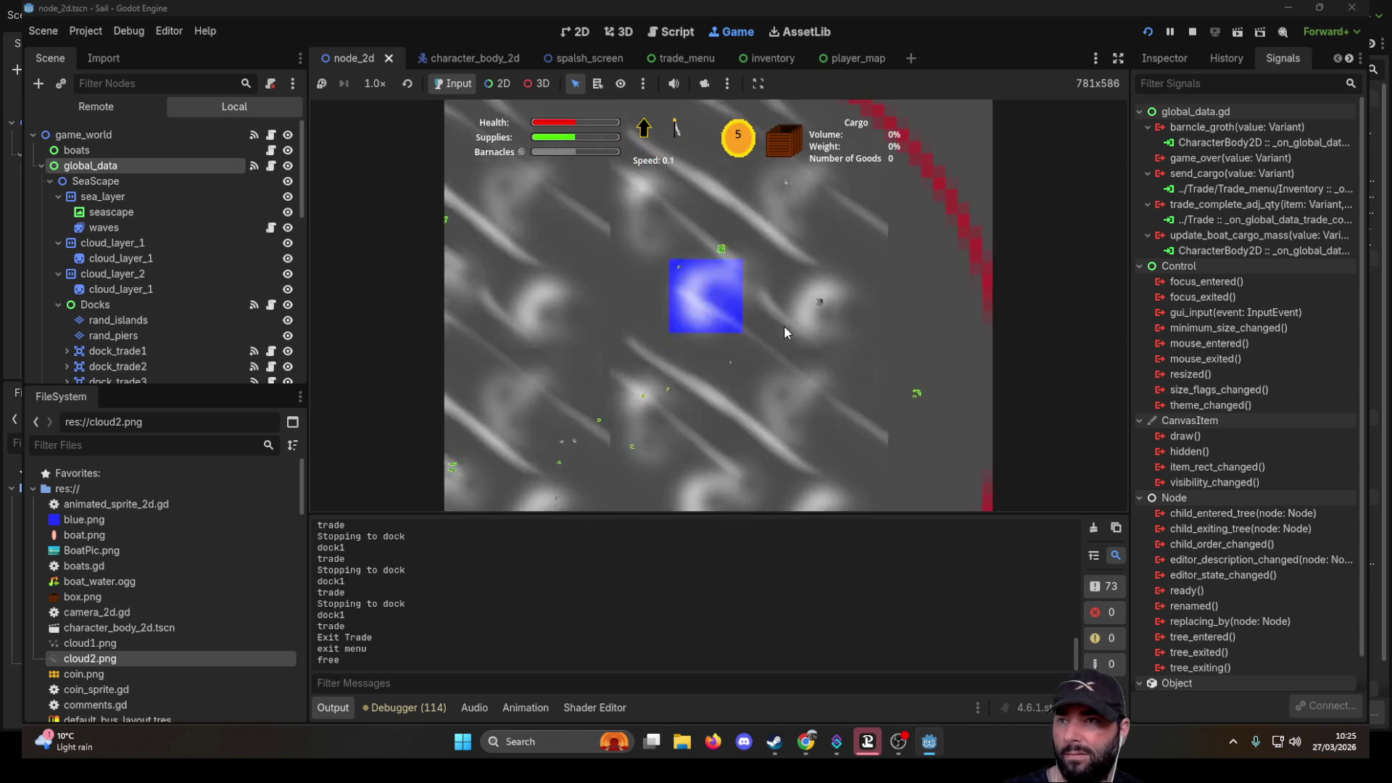
{"action": "scroll", "coordinate": [784, 325], "scroll_direction": "up", "scroll_amount": 5}
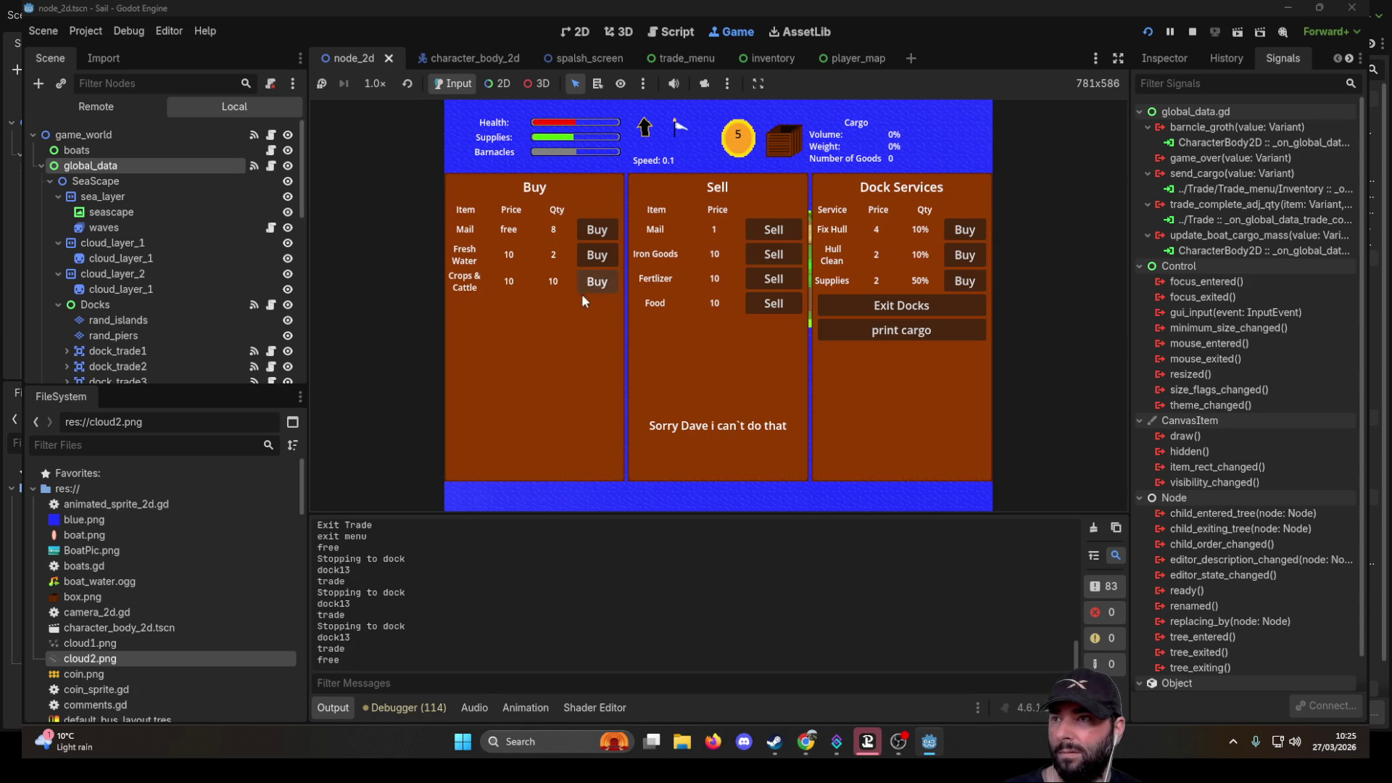
- Buy five units of Crops & Cattle at dock13 and leave its trade menu
{"action": "left_click", "coordinate": [595, 282]}
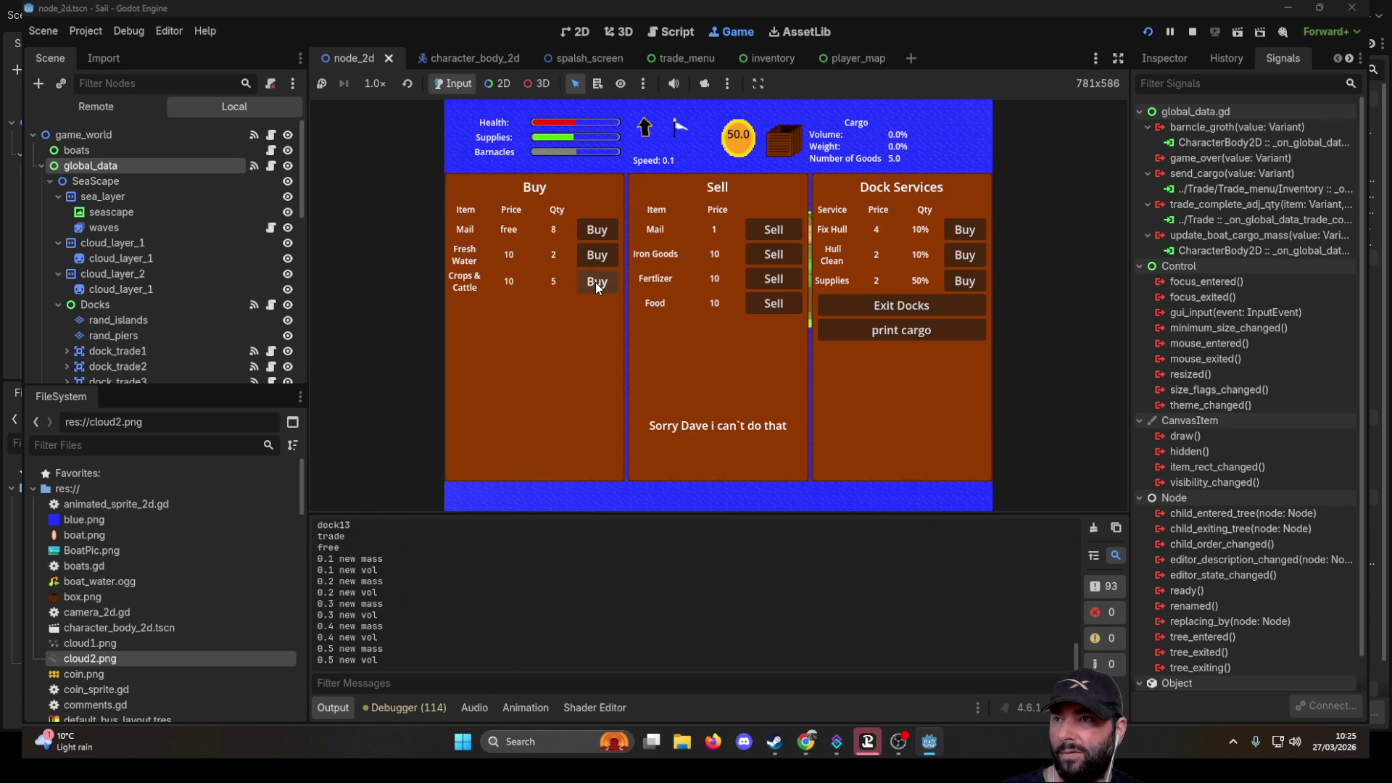
{"action": "left_click", "coordinate": [594, 283]}
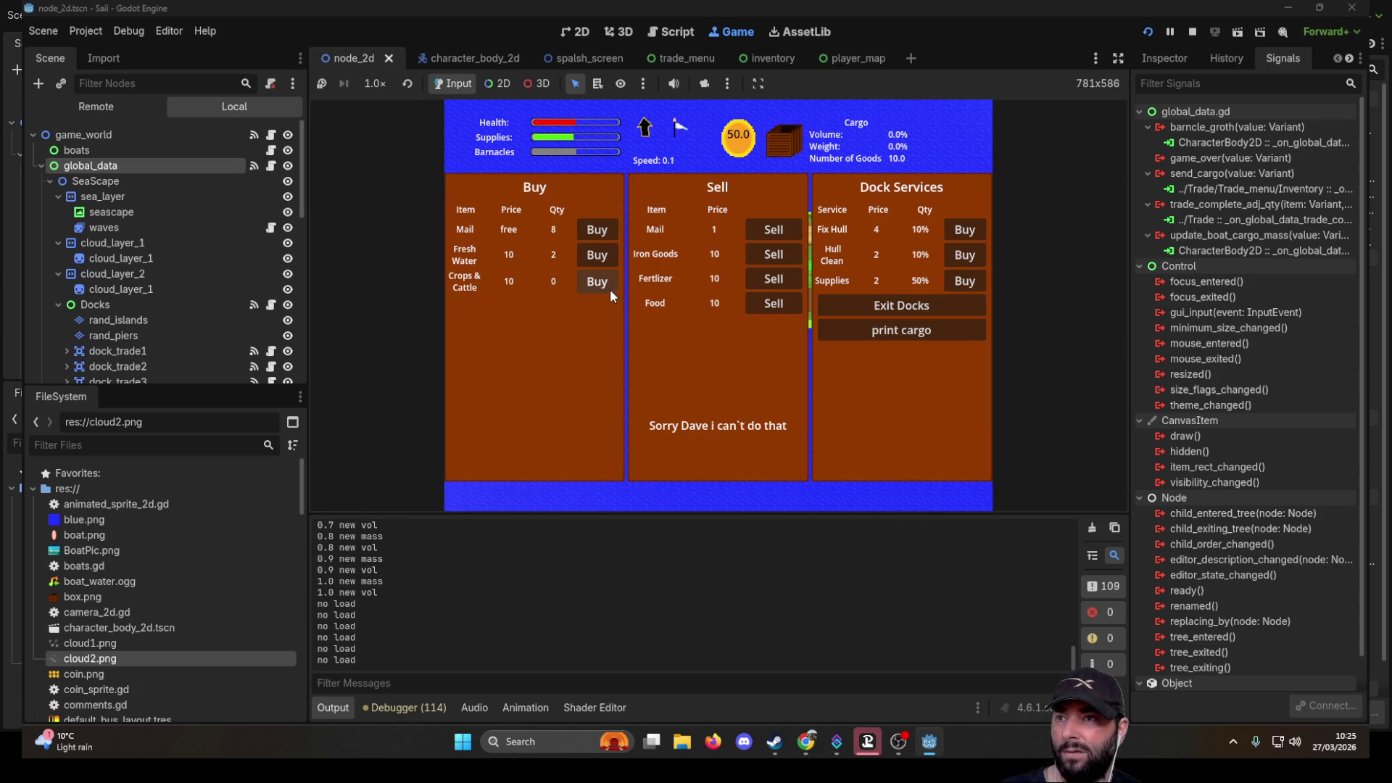
{"action": "left_click", "coordinate": [939, 305]}
- Sail to dock14 and dock there to bring up its trade menu
{"action": "scroll", "coordinate": [718, 384], "scroll_direction": "down", "scroll_amount": 10}
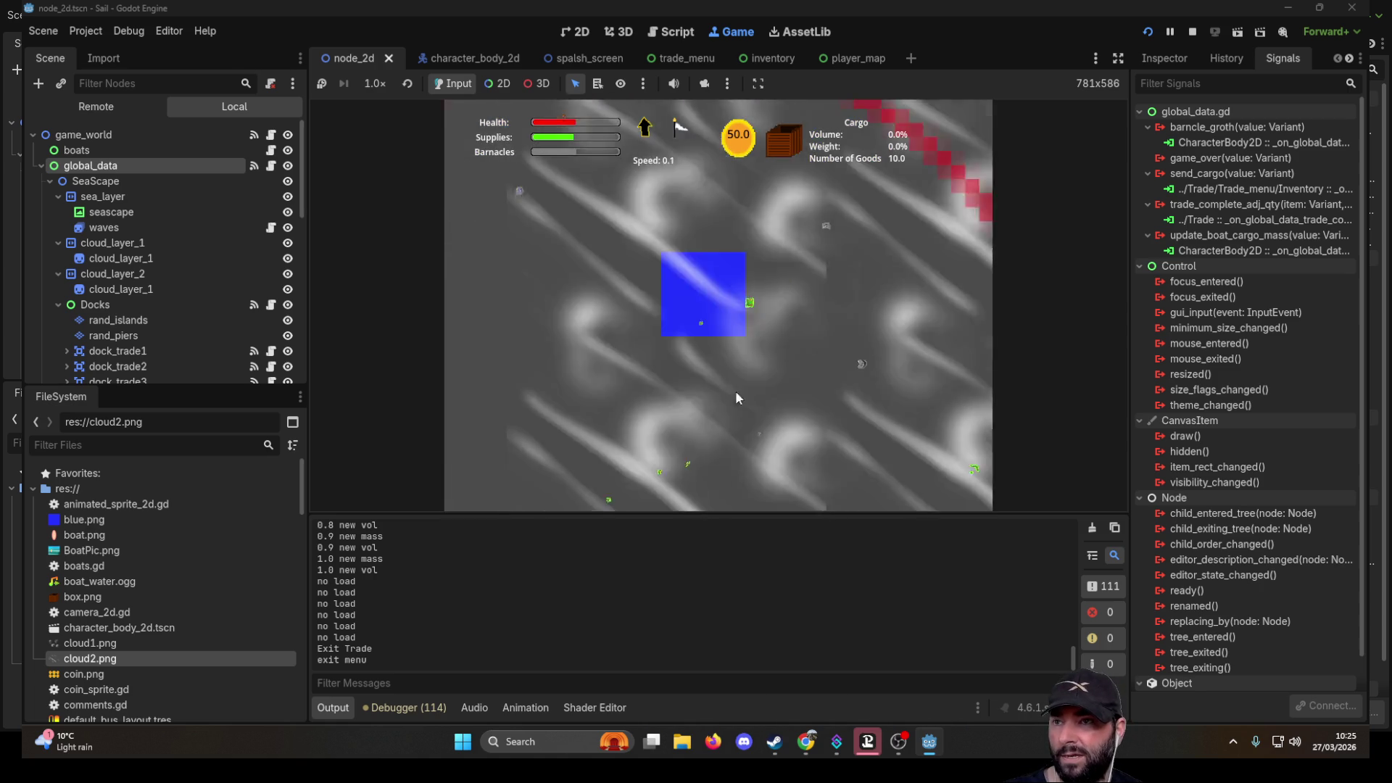
{"action": "scroll", "coordinate": [738, 400], "scroll_direction": "down", "scroll_amount": 3}
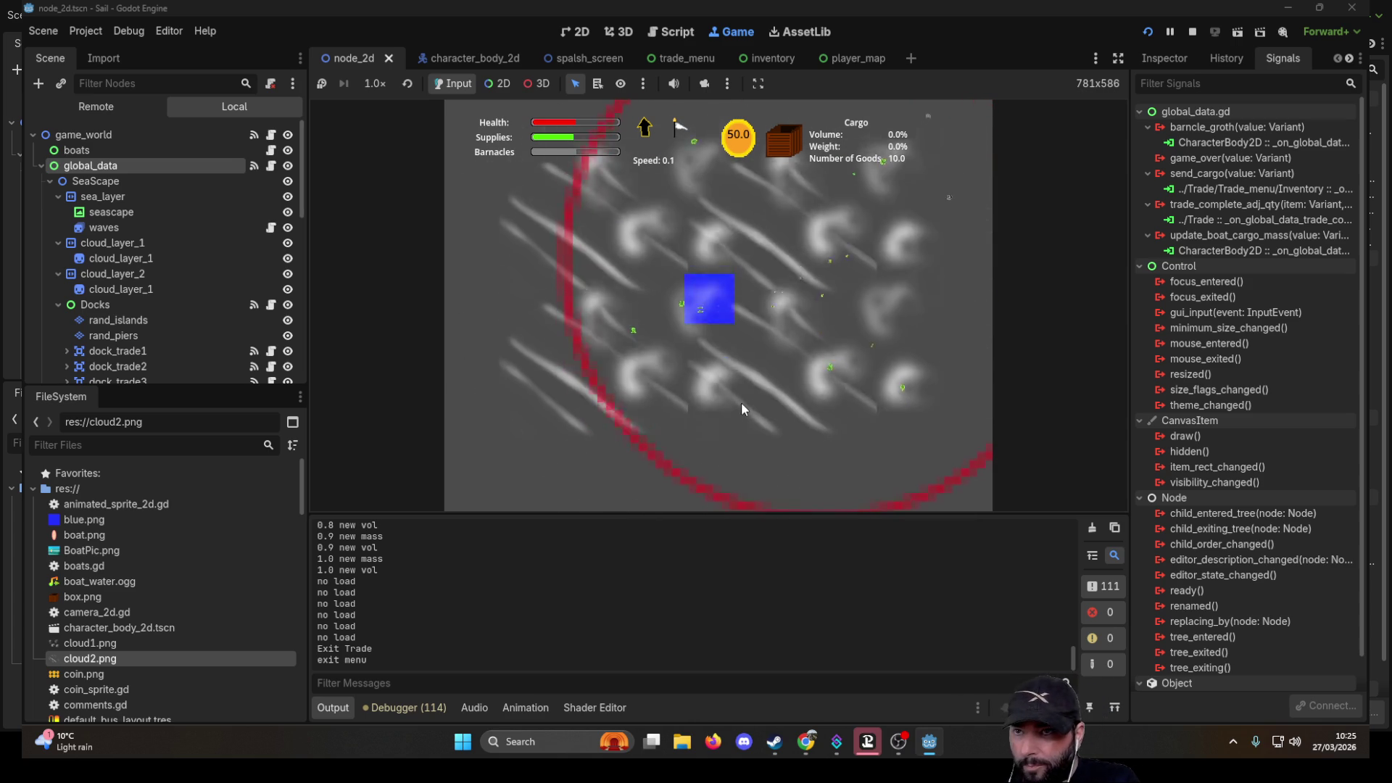
{"action": "scroll", "coordinate": [720, 320], "scroll_direction": "up", "scroll_amount": 3}
{"action": "scroll", "coordinate": [720, 320], "scroll_direction": "up", "scroll_amount": 5}
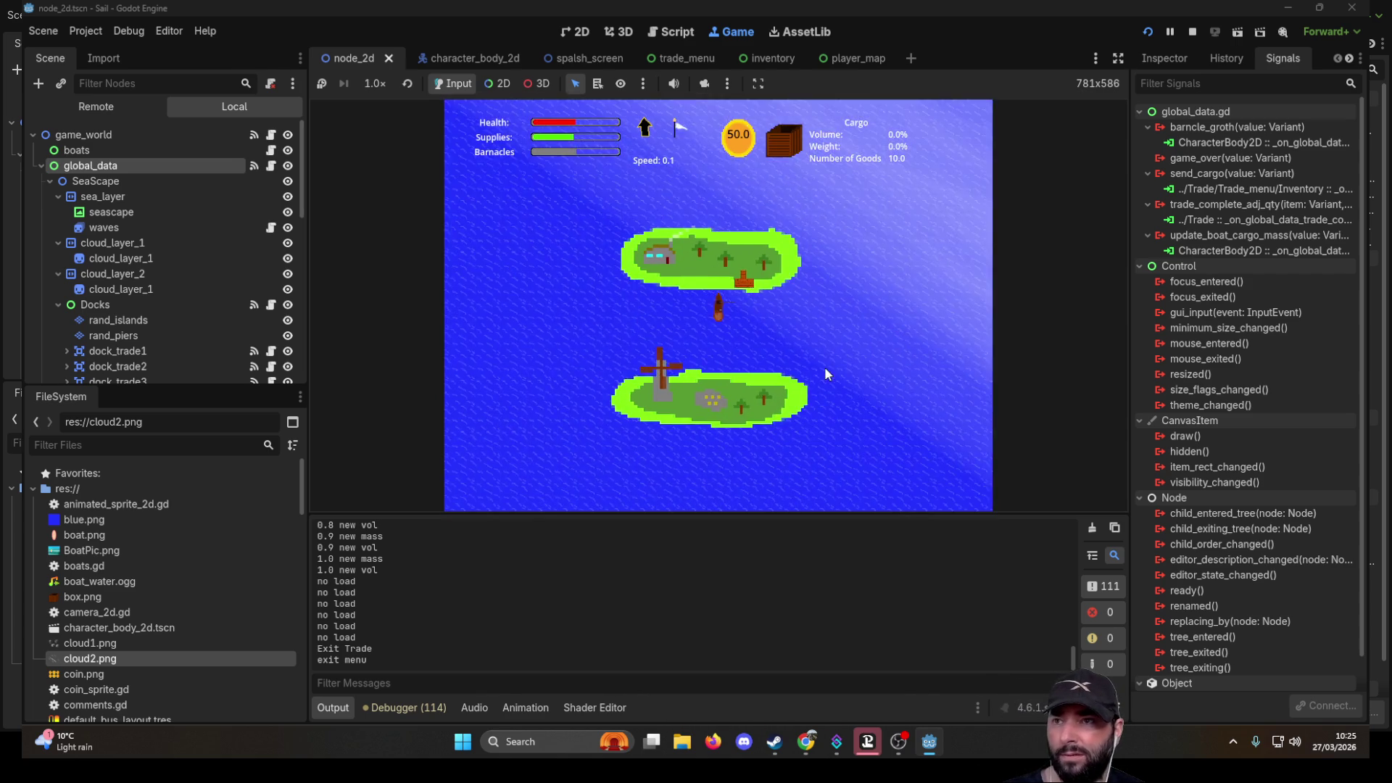
{"action": "key", "text": "e"}
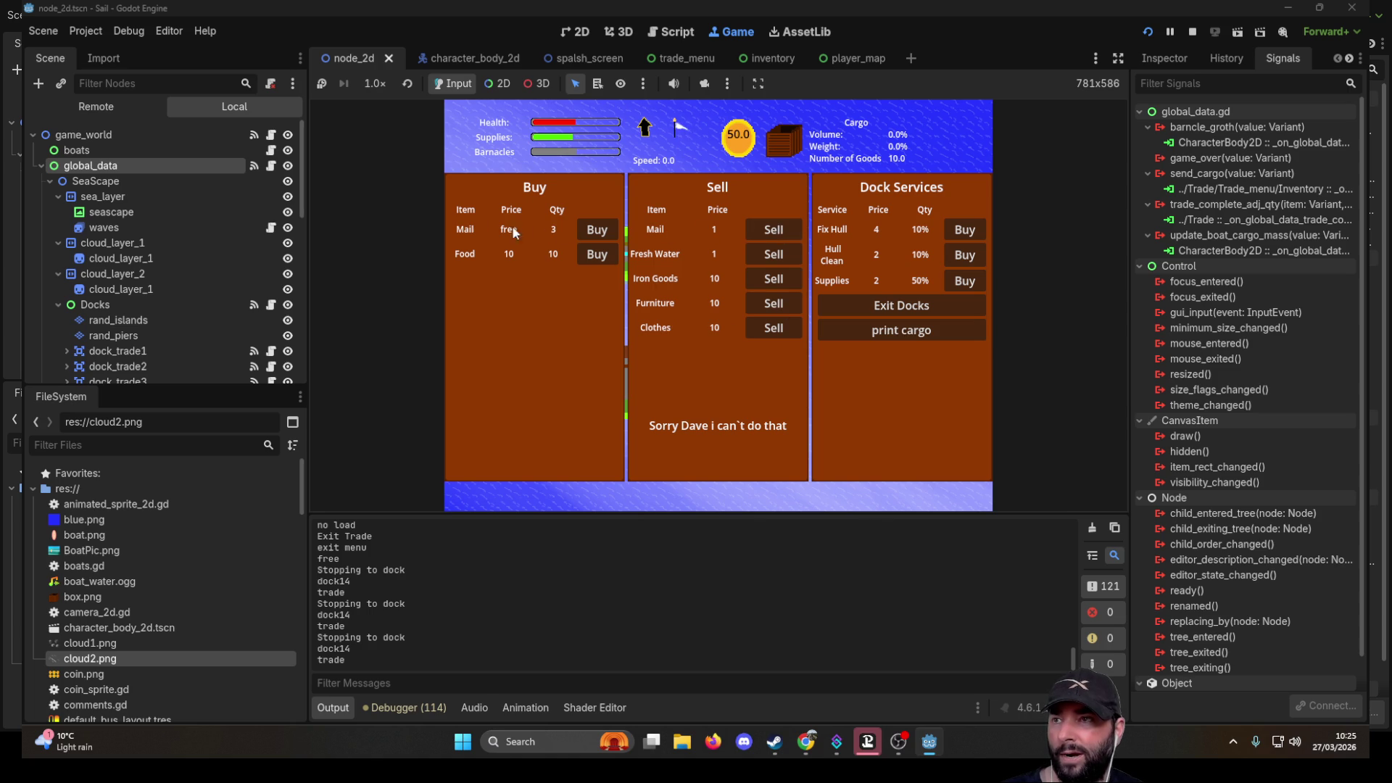
- Buy all 10 Food at dock14, exit, re-dock and leave again, then stop the game
{"action": "left_click", "coordinate": [602, 255]}
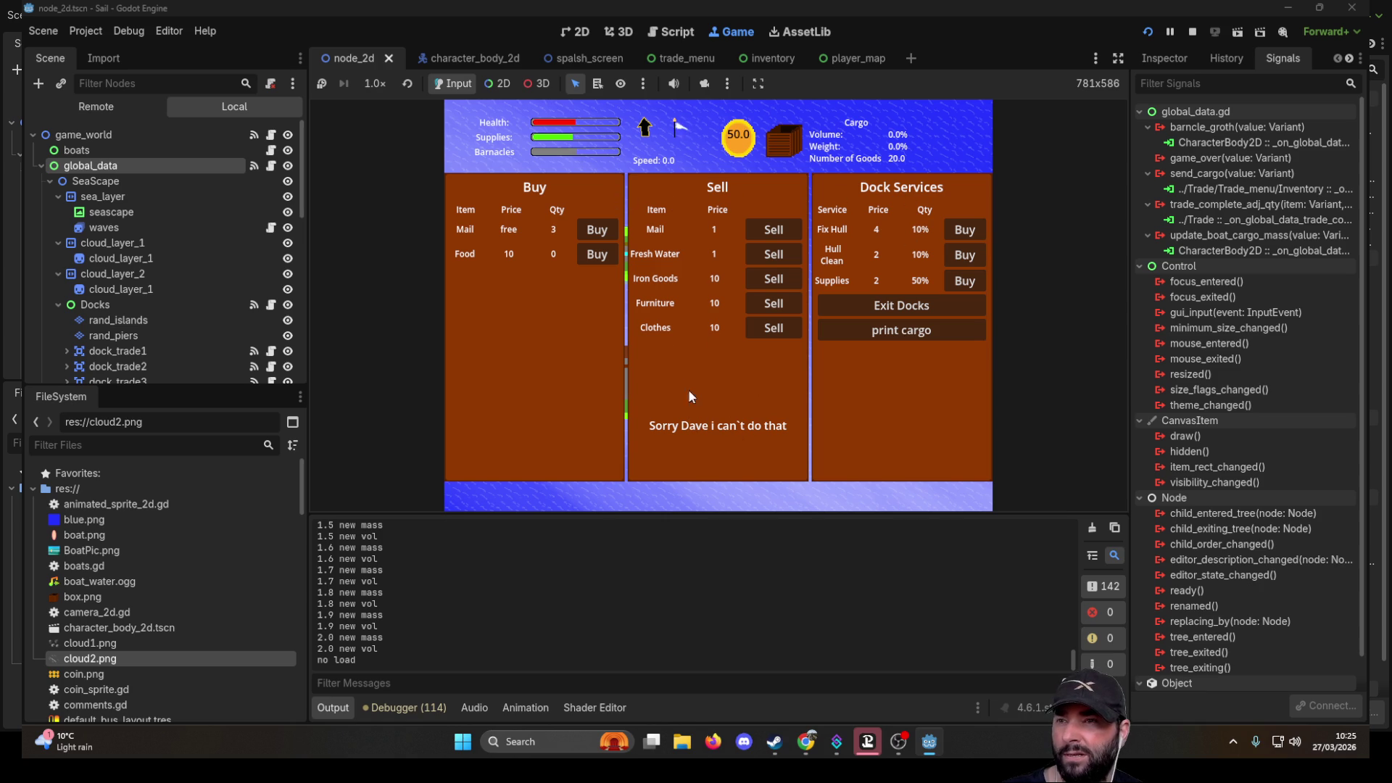
{"action": "left_click", "coordinate": [902, 303]}
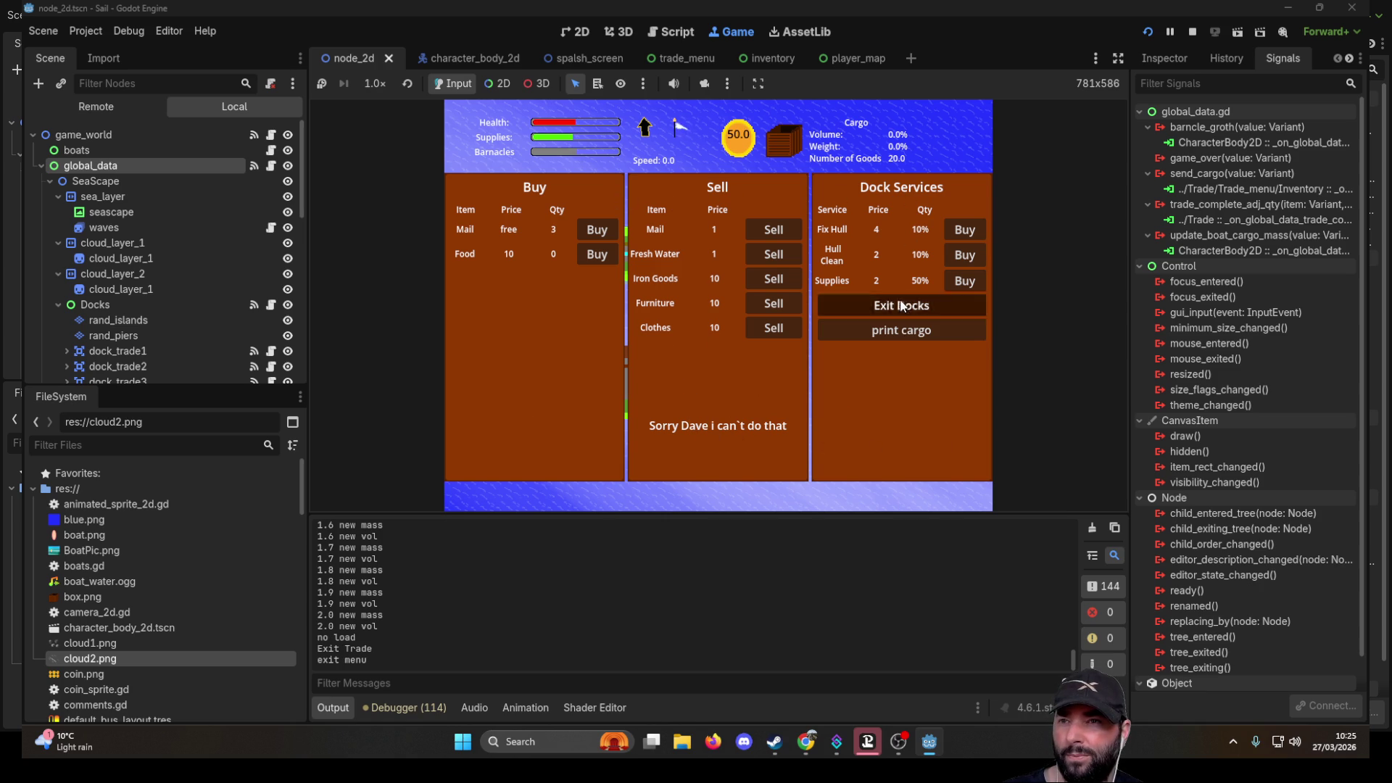
{"action": "key", "text": "e"}
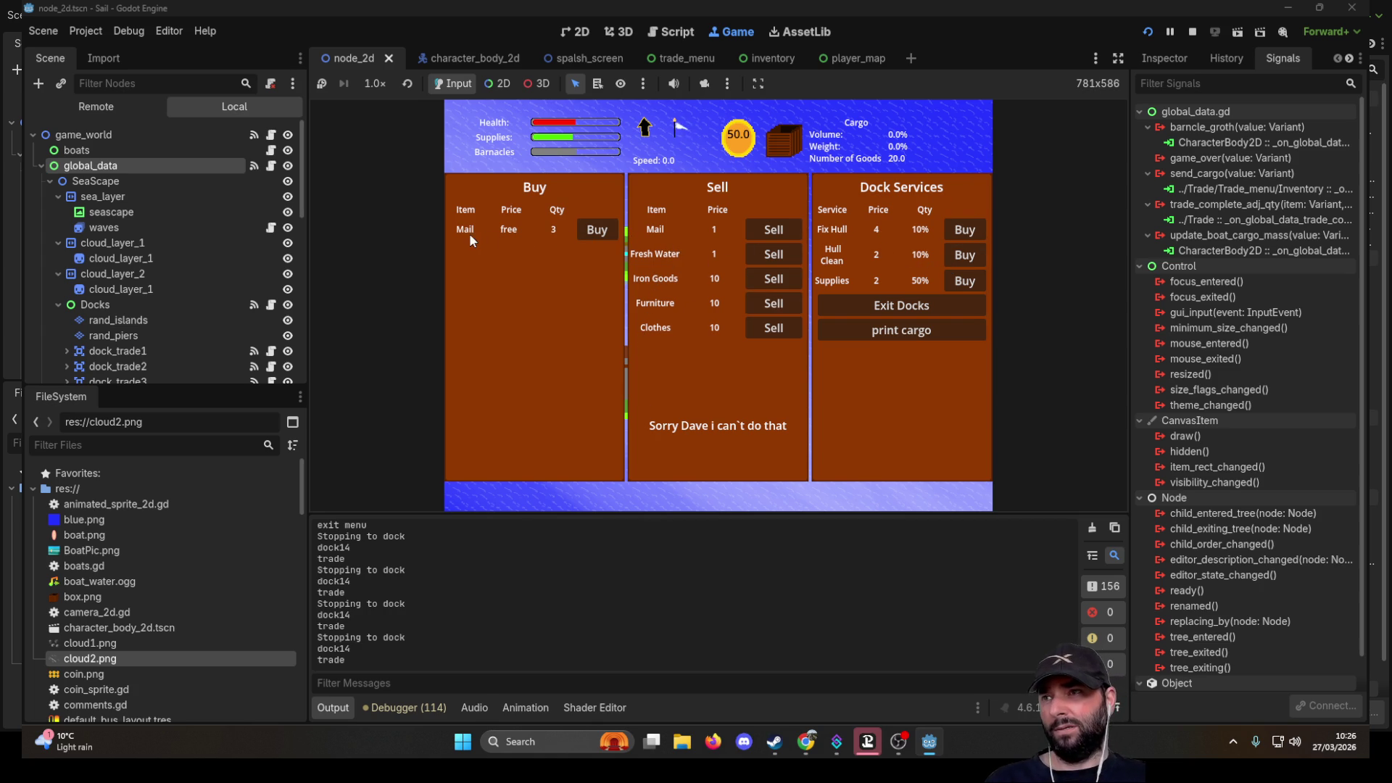
{"action": "left_click", "coordinate": [901, 306]}
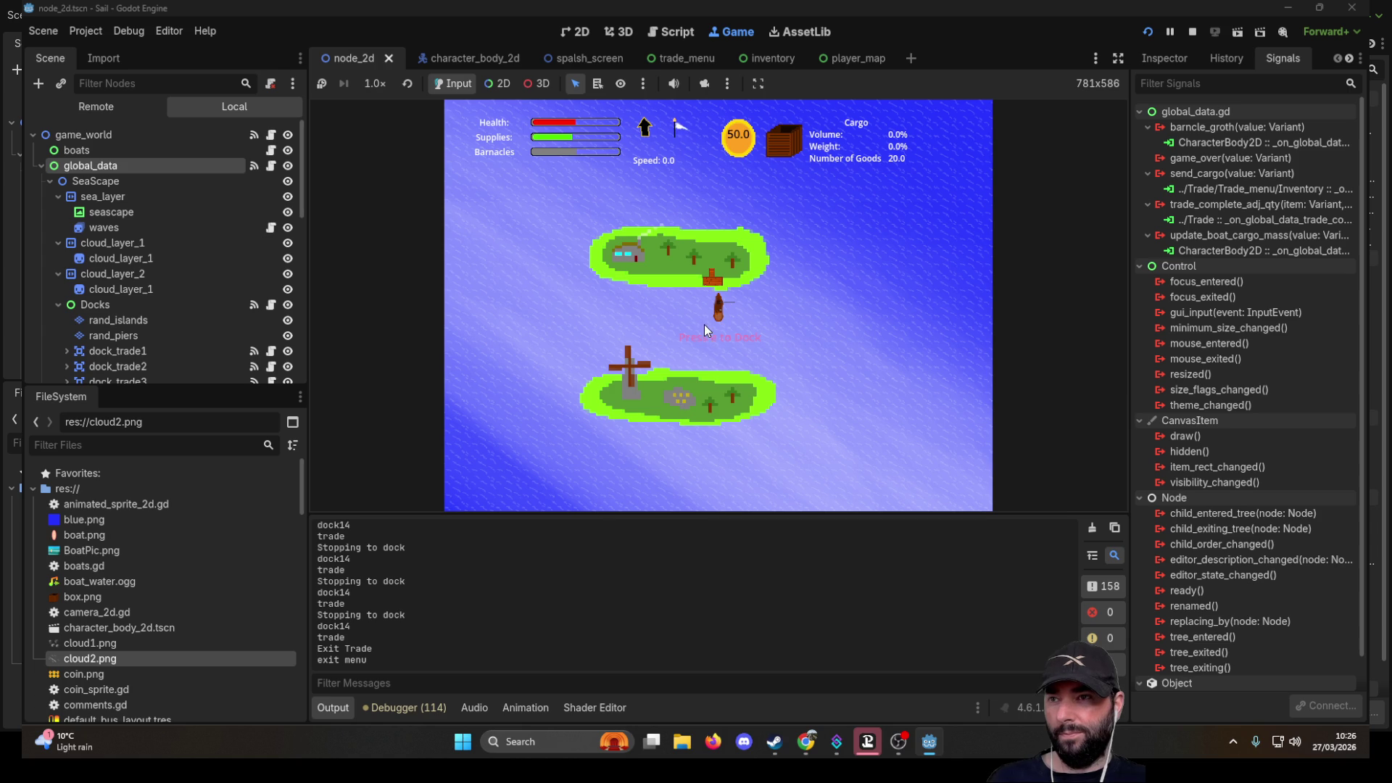
{"action": "left_click", "coordinate": [1192, 32]}
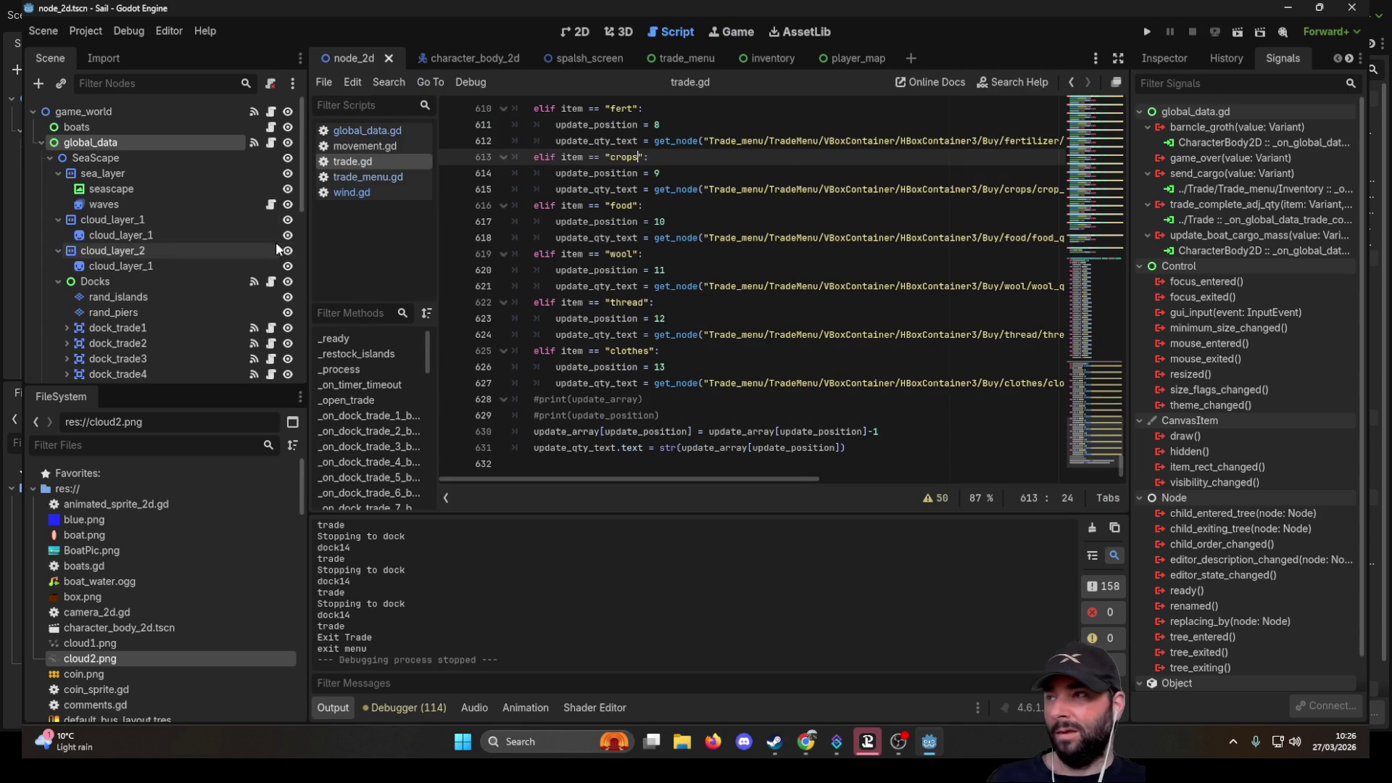
- Find and highlight dock14's trade array line in trade.gd
{"action": "scroll", "coordinate": [739, 295], "scroll_direction": "up", "scroll_amount": 20}
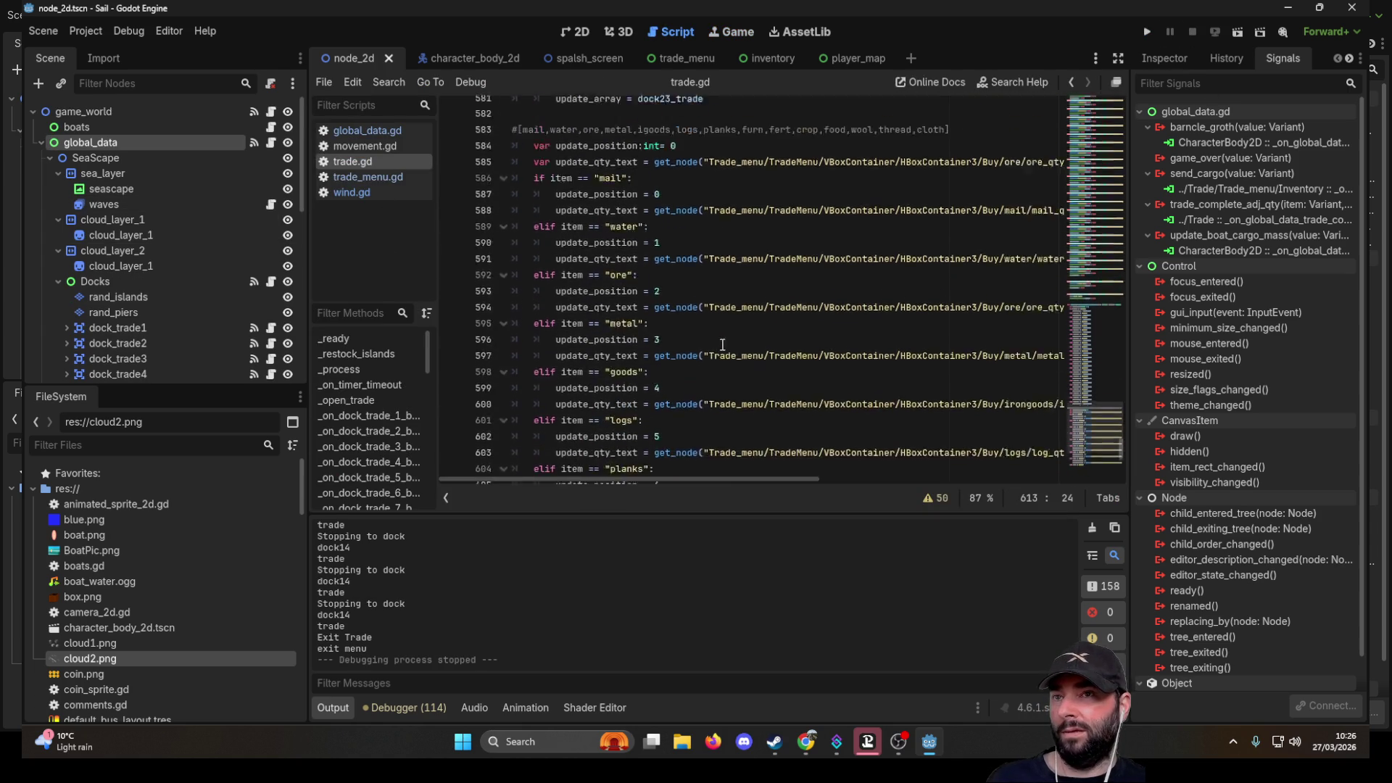
{"action": "scroll", "coordinate": [717, 334], "scroll_direction": "up", "scroll_amount": 20}
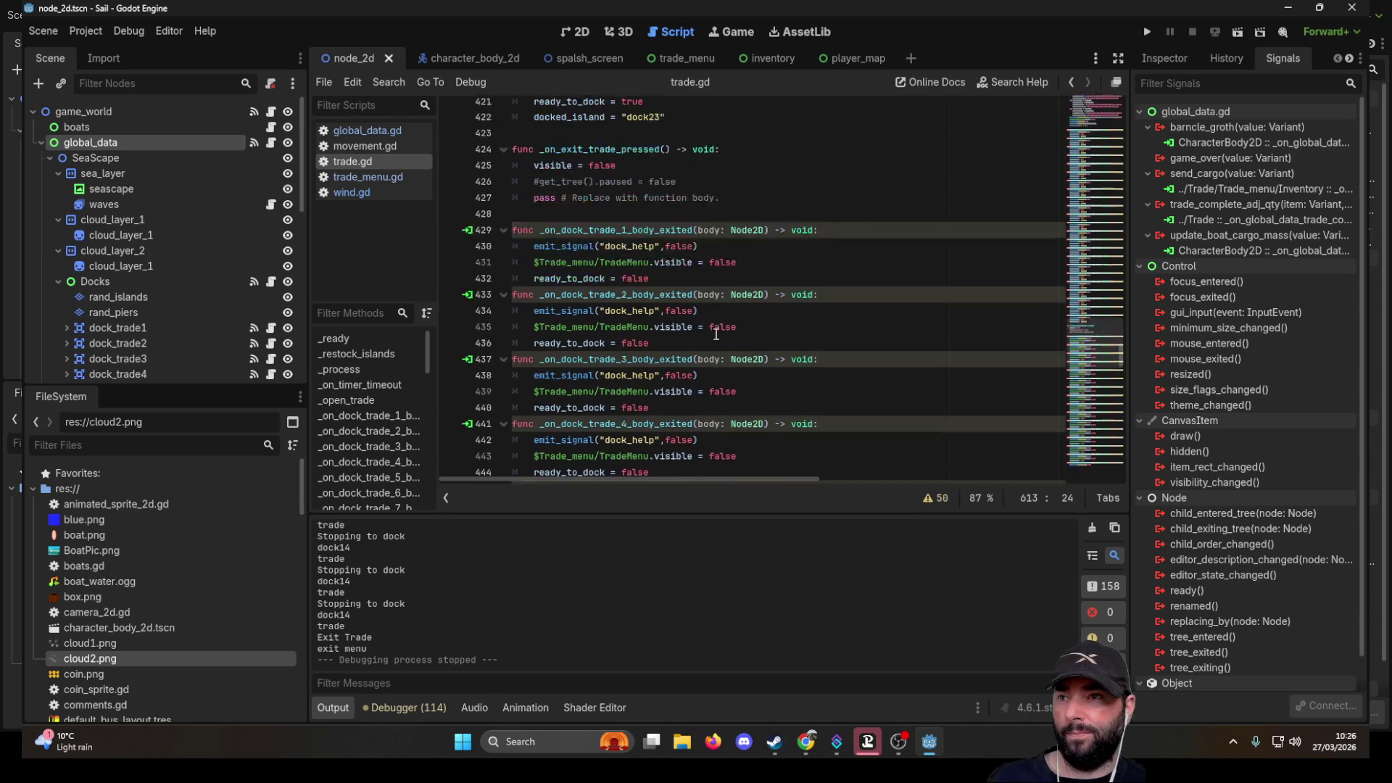
{"action": "scroll", "coordinate": [718, 335], "scroll_direction": "up", "scroll_amount": 20}
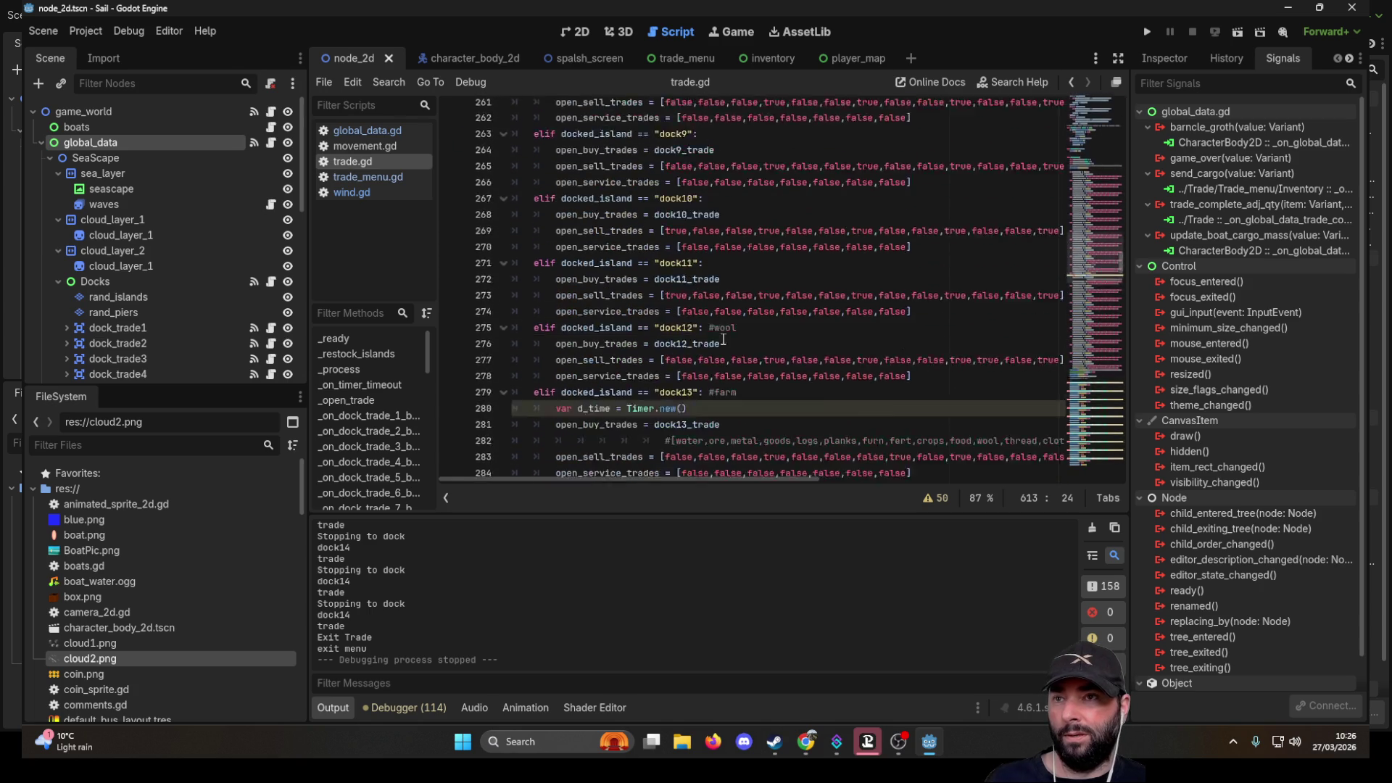
{"action": "scroll", "coordinate": [722, 336], "scroll_direction": "up", "scroll_amount": 20}
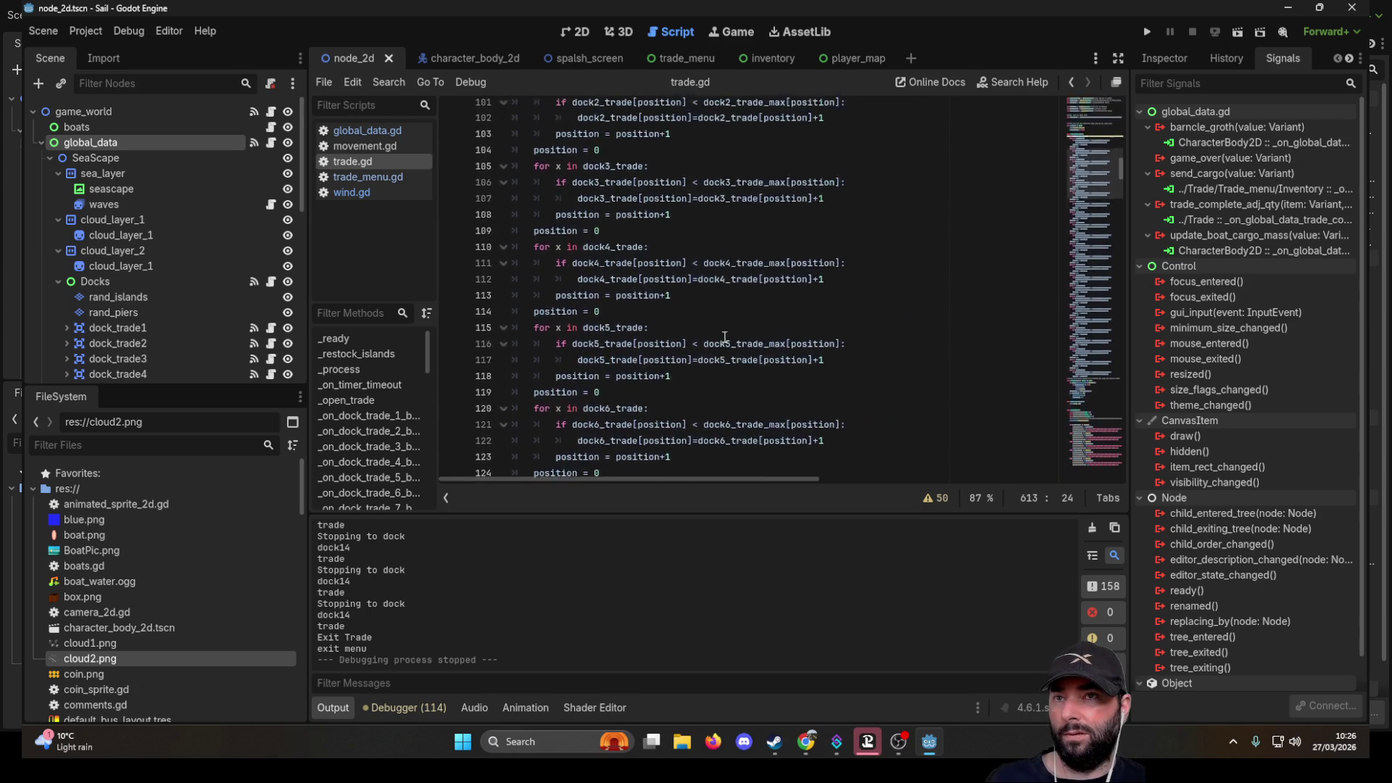
{"action": "scroll", "coordinate": [756, 302], "scroll_direction": "down", "scroll_amount": 5}
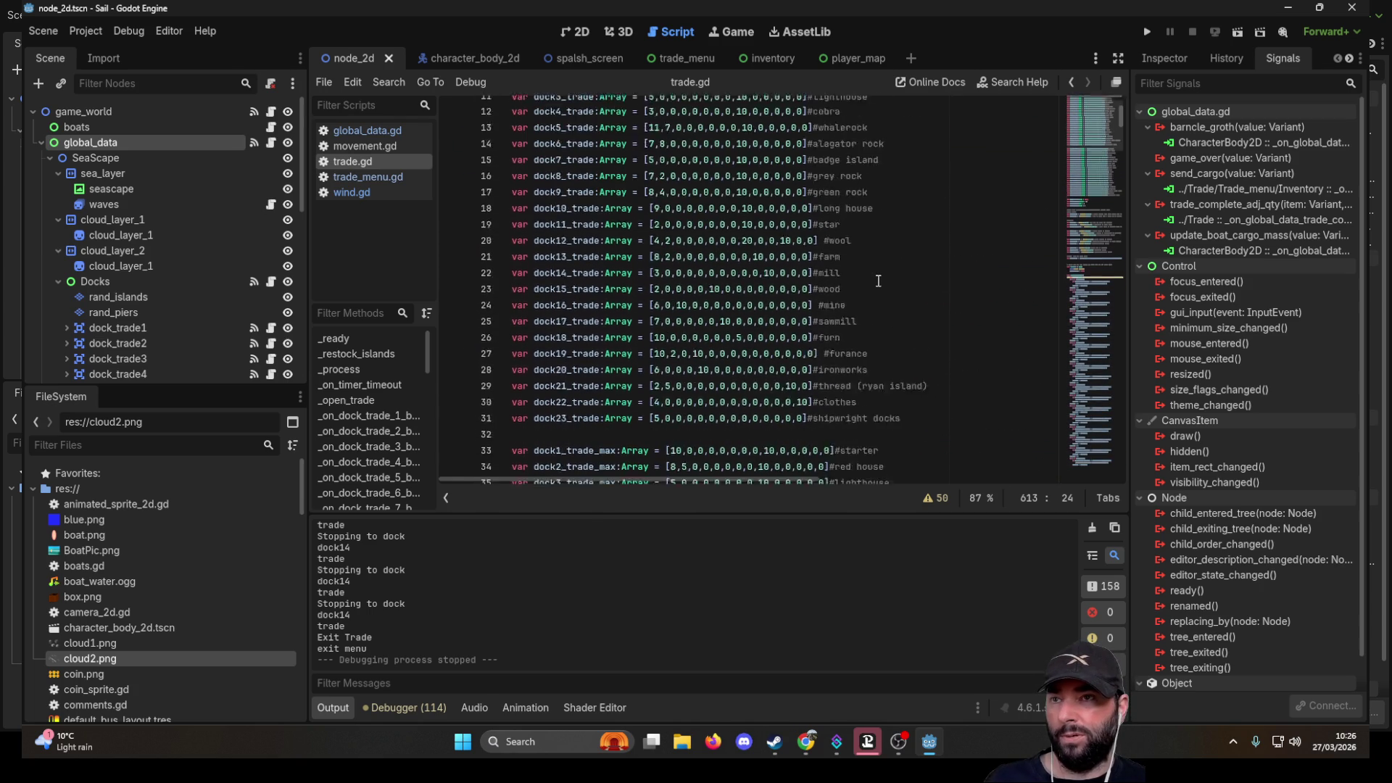
{"action": "left_click_drag", "start_coordinate": [850, 207], "coordinate": [506, 209]}
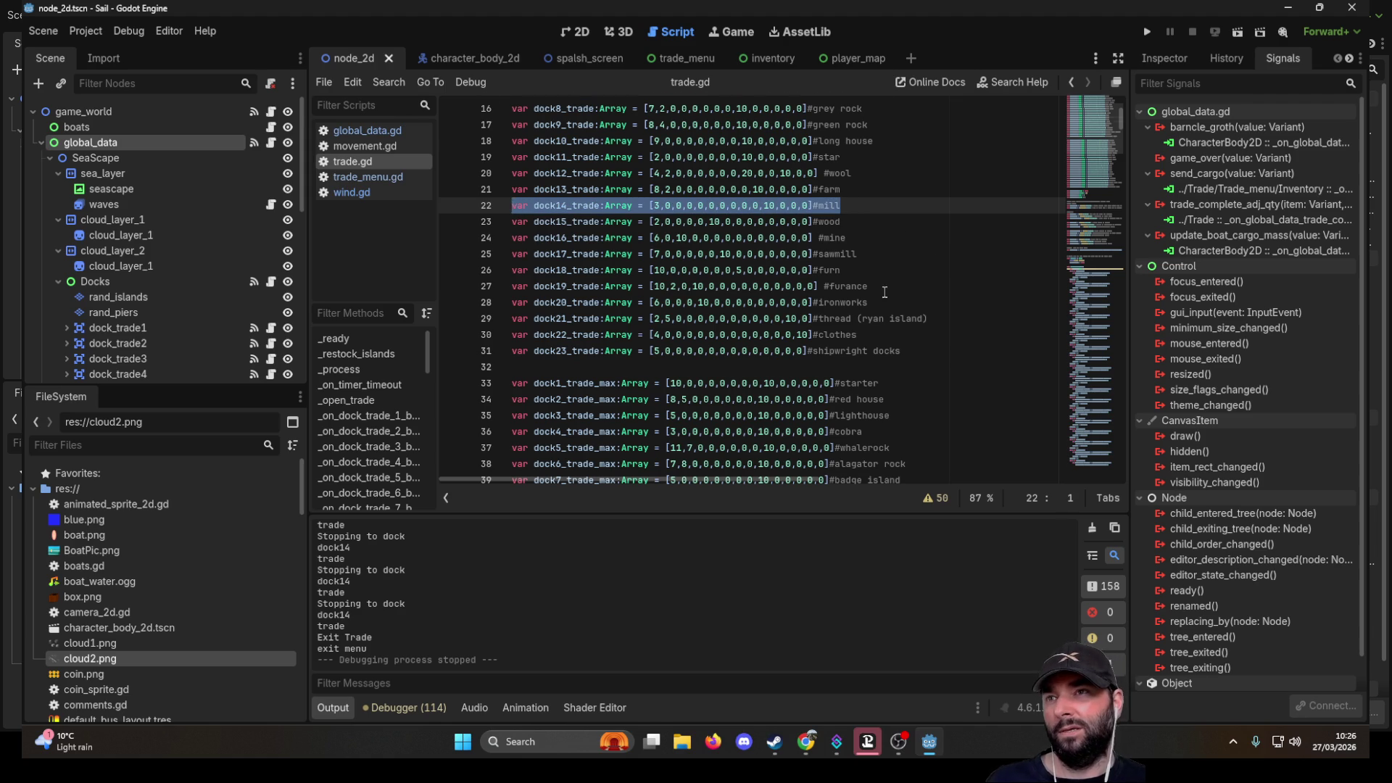
{"action": "scroll", "coordinate": [889, 296], "scroll_direction": "up", "scroll_amount": 4}
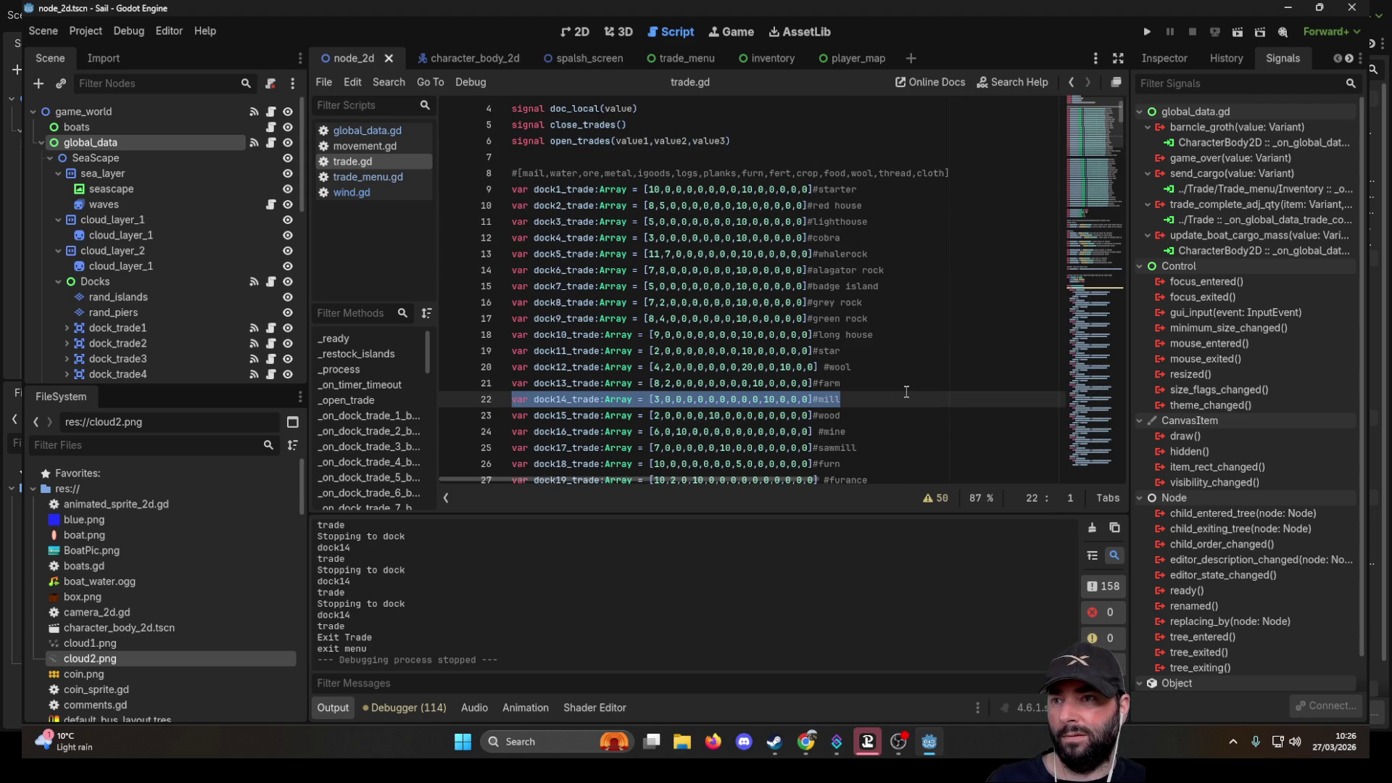
{"action": "scroll", "coordinate": [906, 391], "scroll_direction": "down", "scroll_amount": 1}
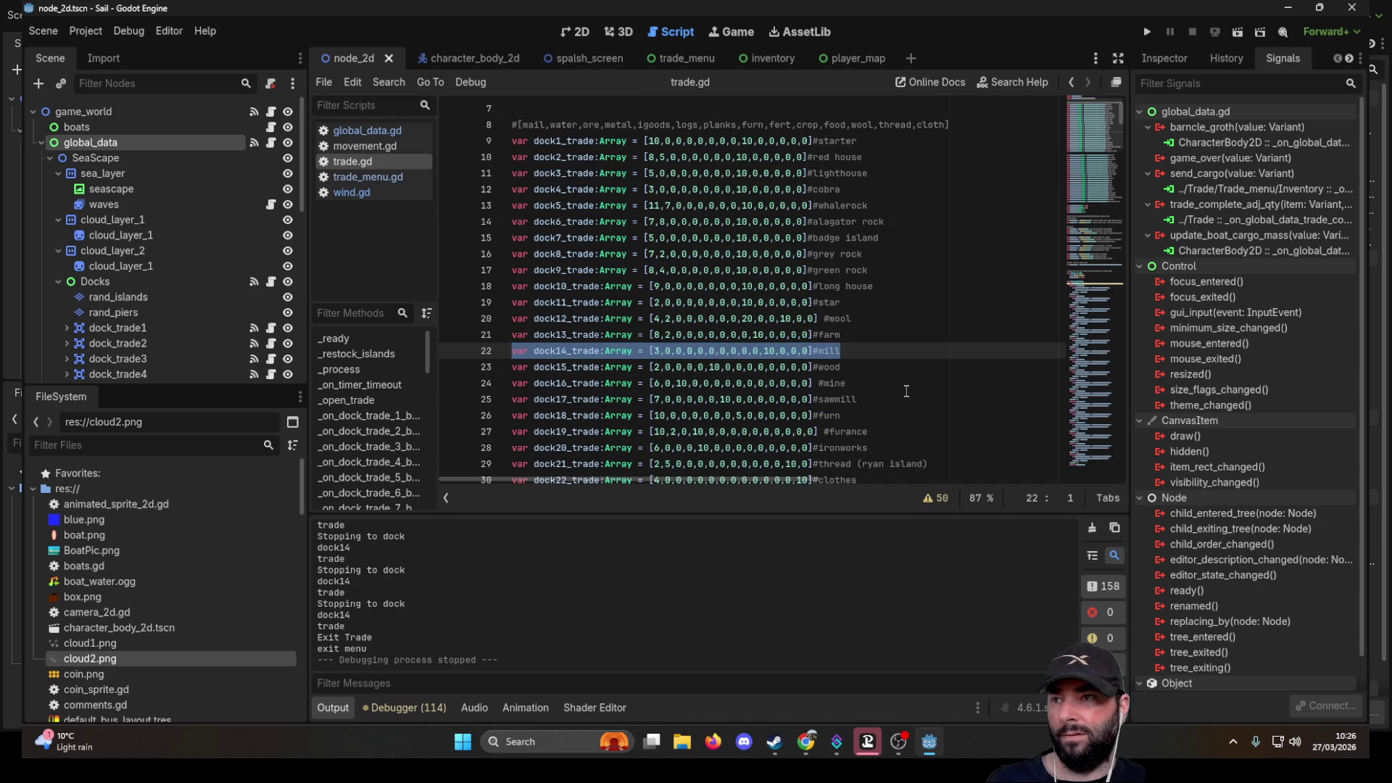
{"action": "left_click", "coordinate": [898, 351]}
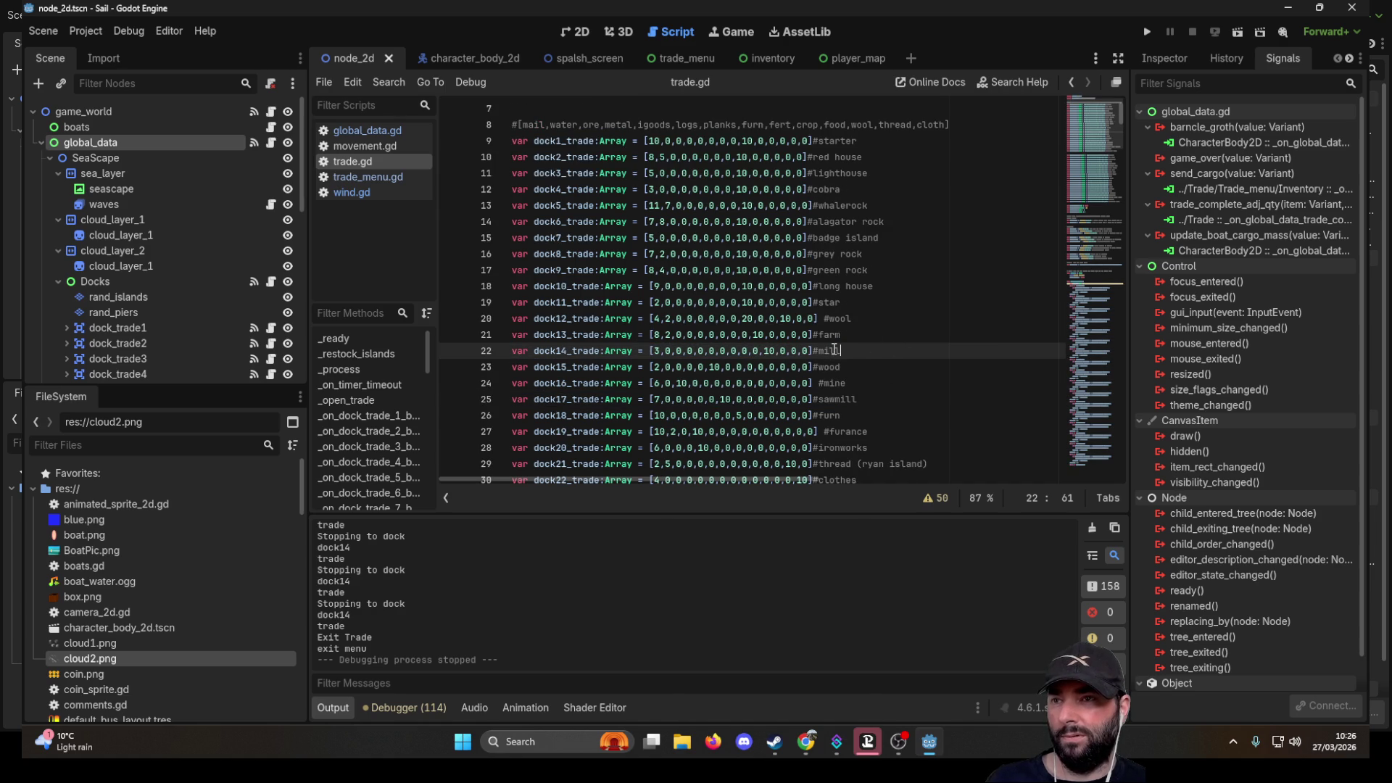
- Change dock14's crops sell entry from false to true and run the project
{"action": "scroll", "coordinate": [865, 349], "scroll_direction": "down", "scroll_amount": 10}
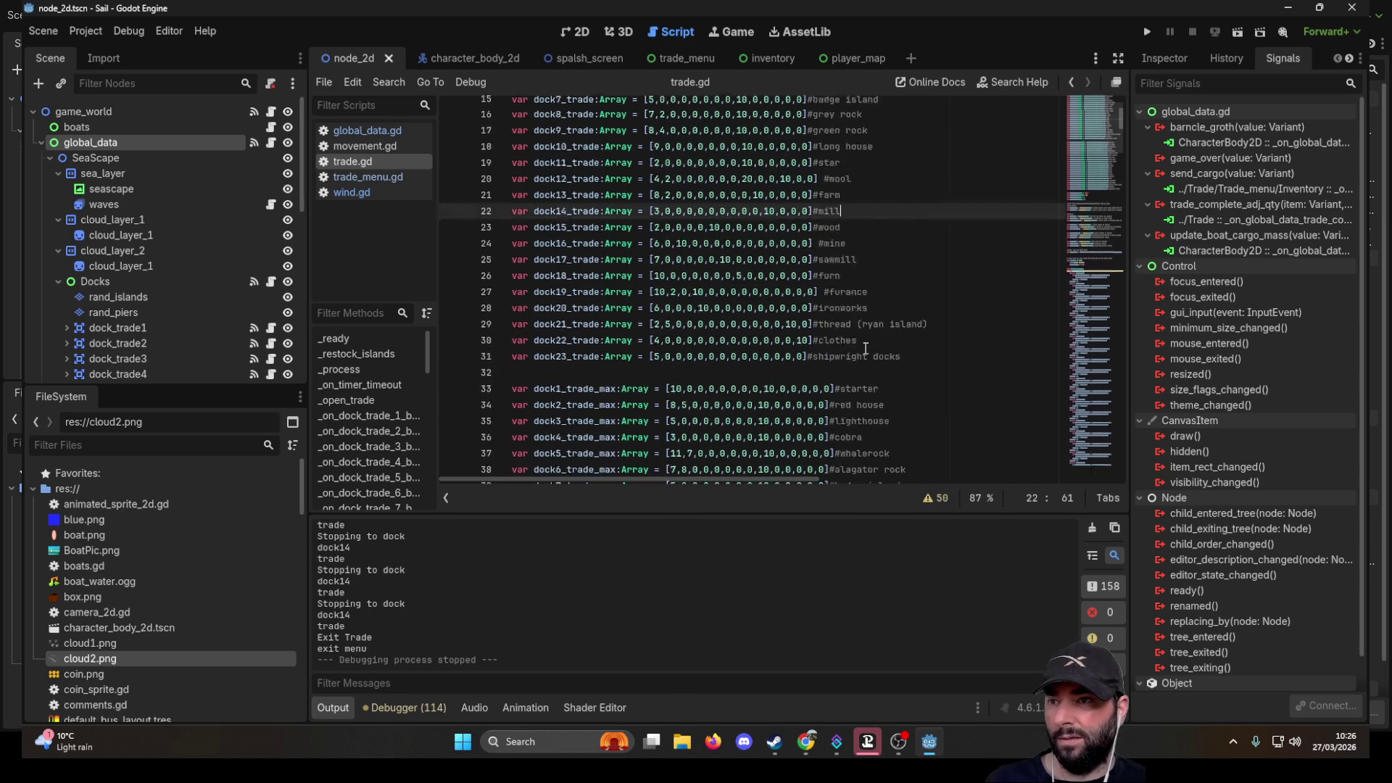
{"action": "scroll", "coordinate": [866, 346], "scroll_direction": "down", "scroll_amount": 20}
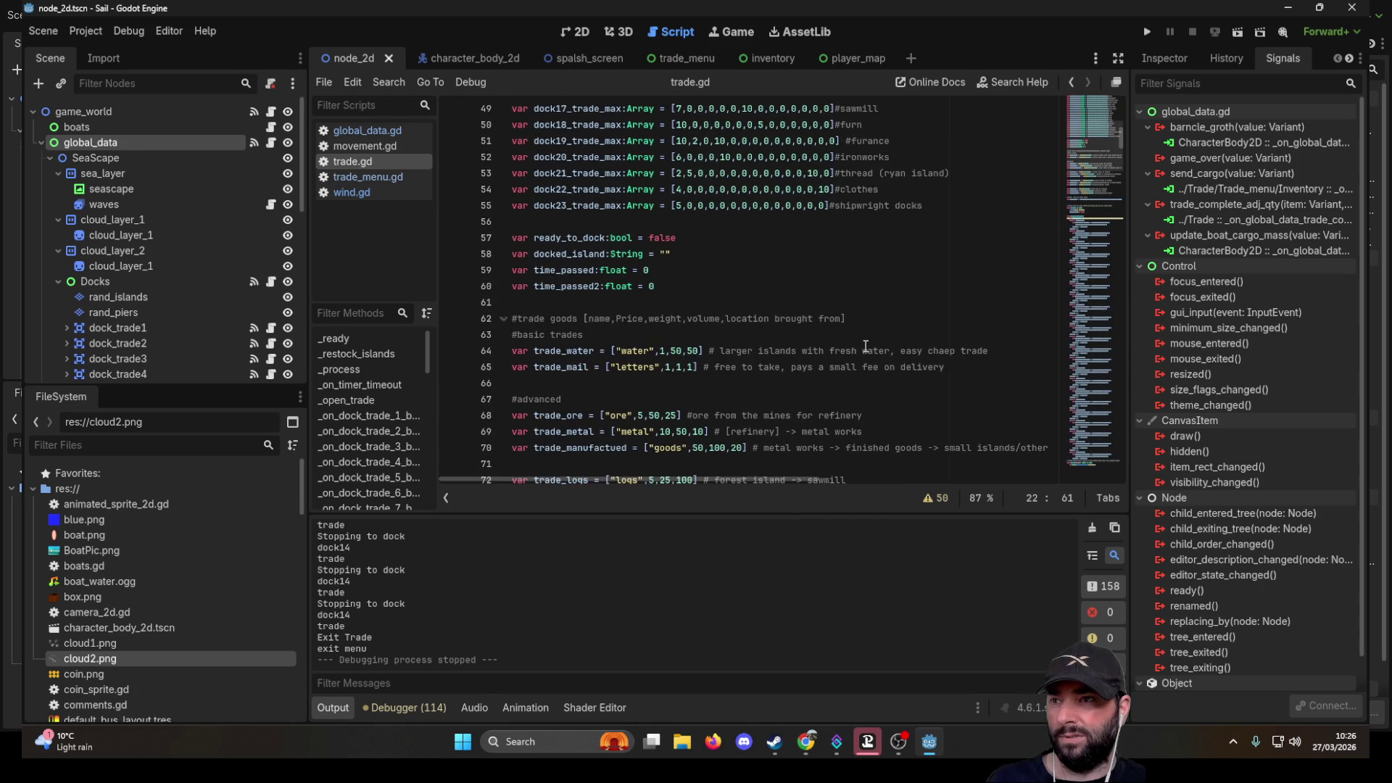
{"action": "scroll", "coordinate": [873, 343], "scroll_direction": "down", "scroll_amount": 20}
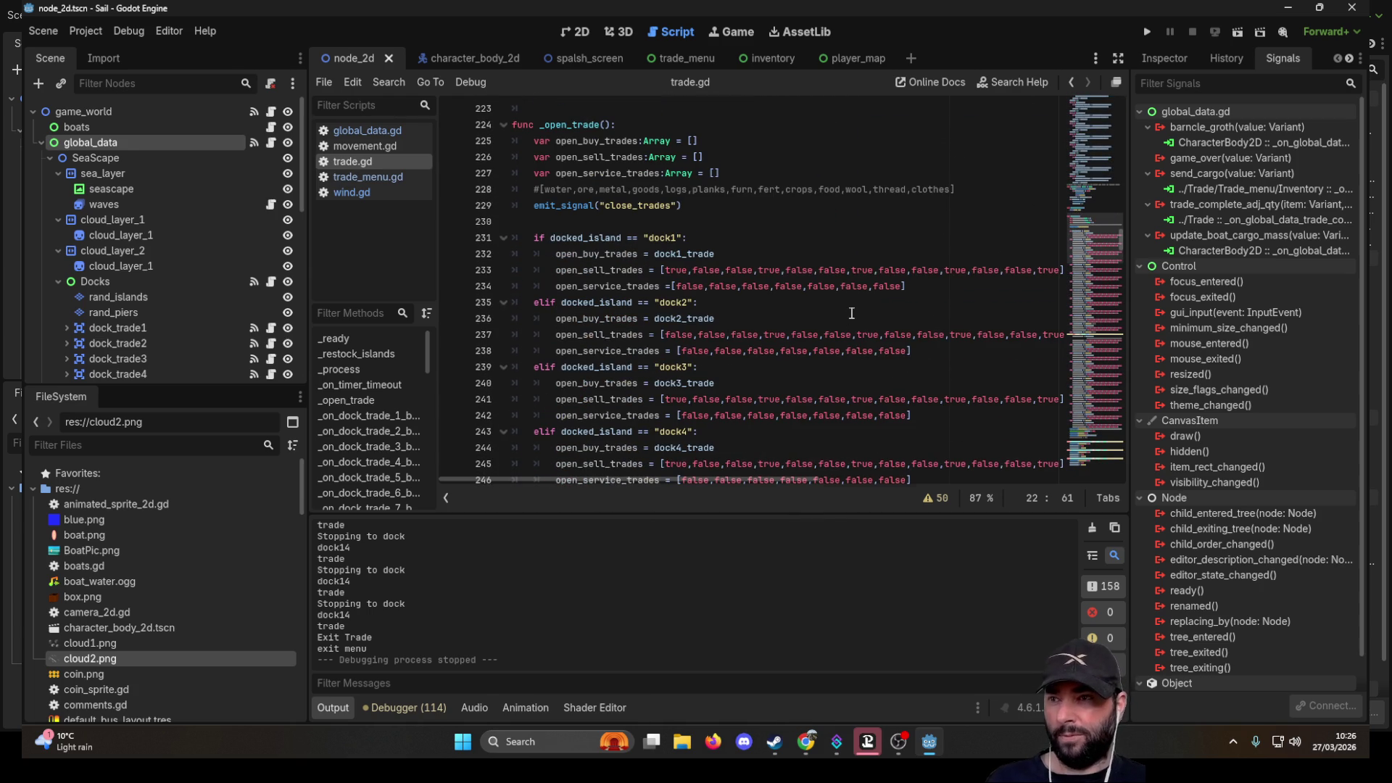
{"action": "scroll", "coordinate": [853, 314], "scroll_direction": "down", "scroll_amount": 6}
{"action": "scroll", "coordinate": [835, 314], "scroll_direction": "down", "scroll_amount": 12}
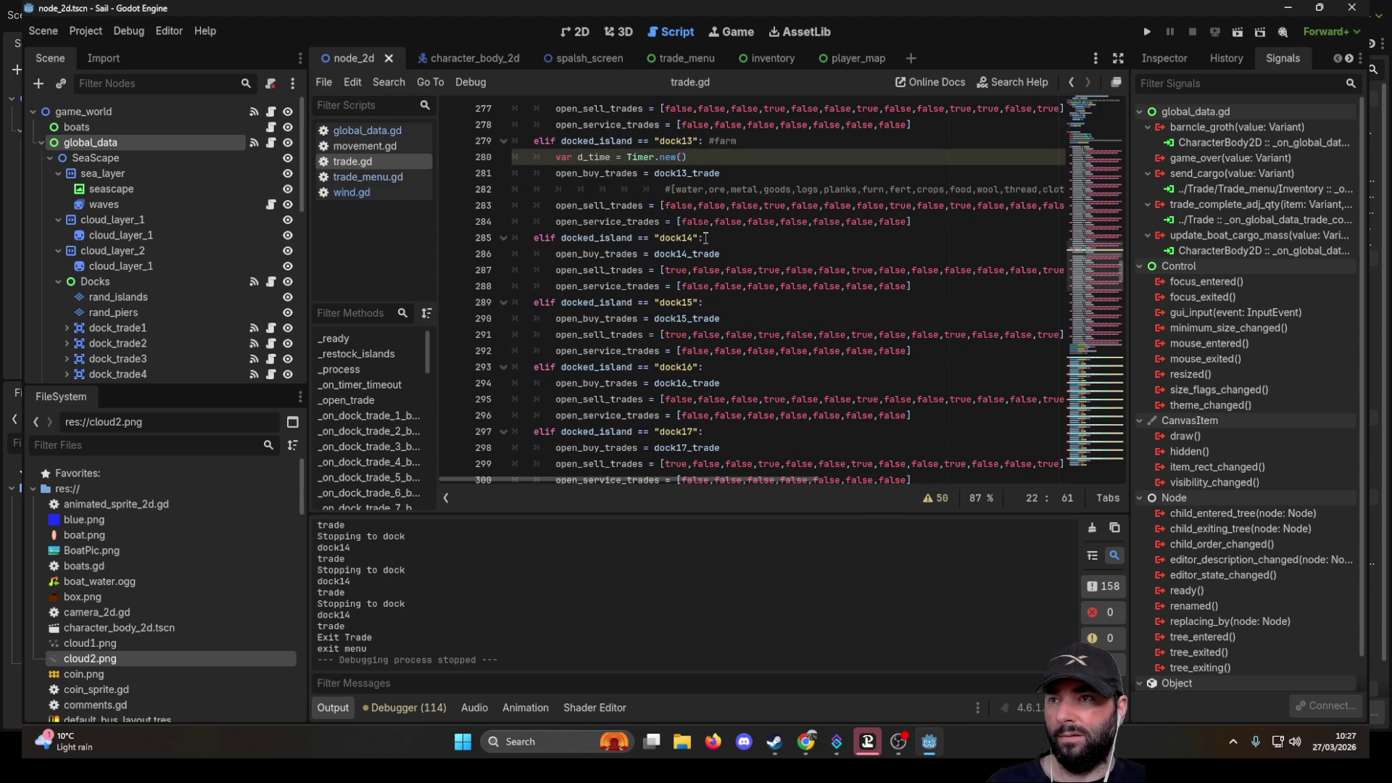
{"action": "mouse_move", "coordinate": [772, 477]}
{"action": "left_mouse_down"}
{"action": "mouse_move", "coordinate": [809, 468]}
{"action": "mouse_move", "coordinate": [785, 473]}
{"action": "left_mouse_up"}
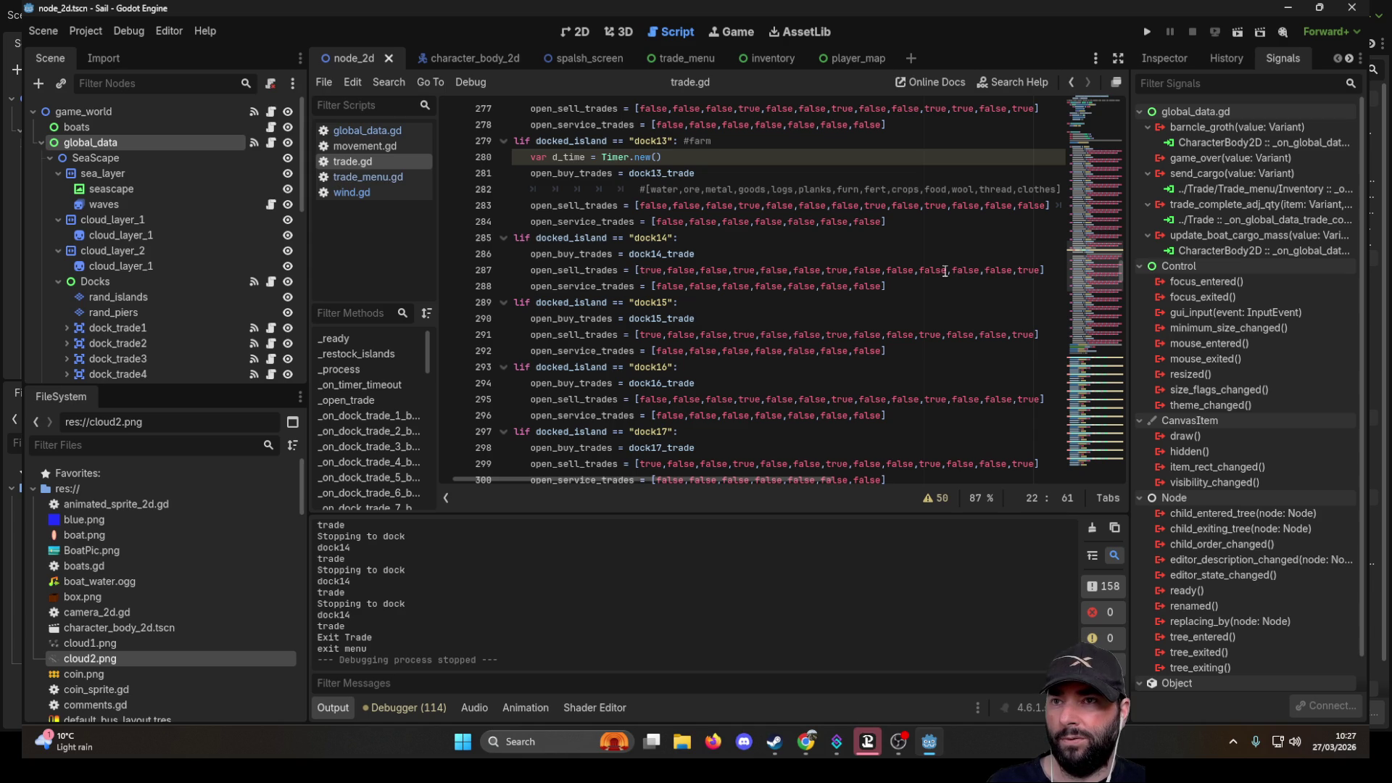
{"action": "double_click", "coordinate": [899, 270]}
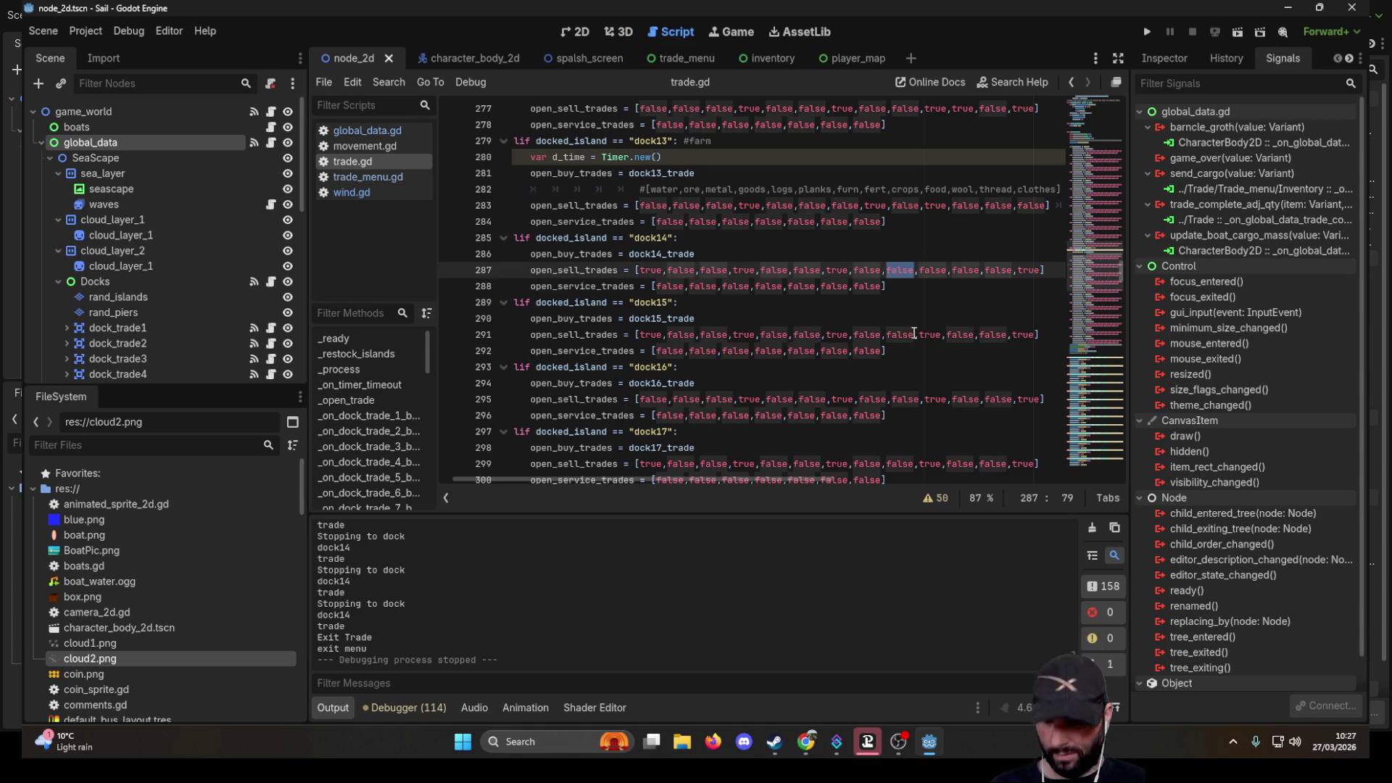
{"action": "type", "text": "true"}
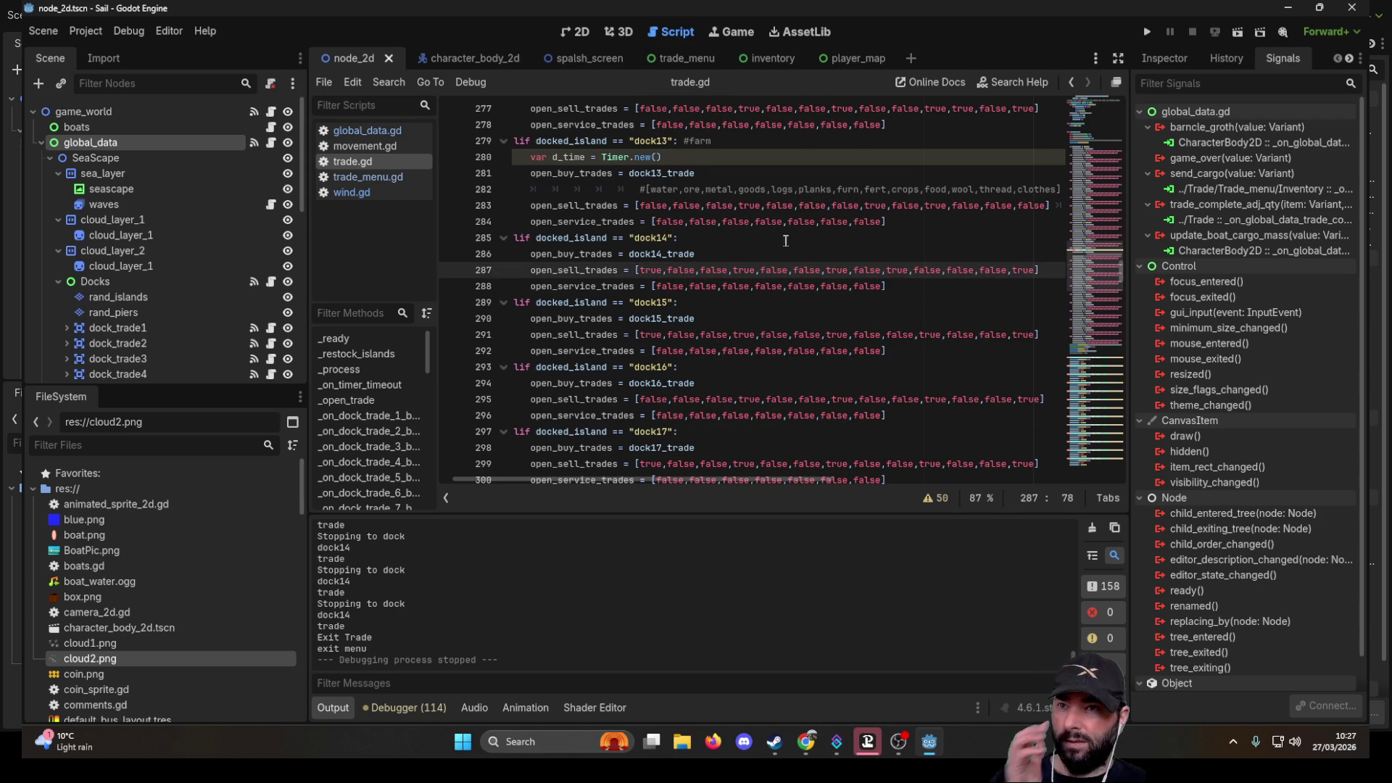
{"action": "left_click", "coordinate": [895, 300]}
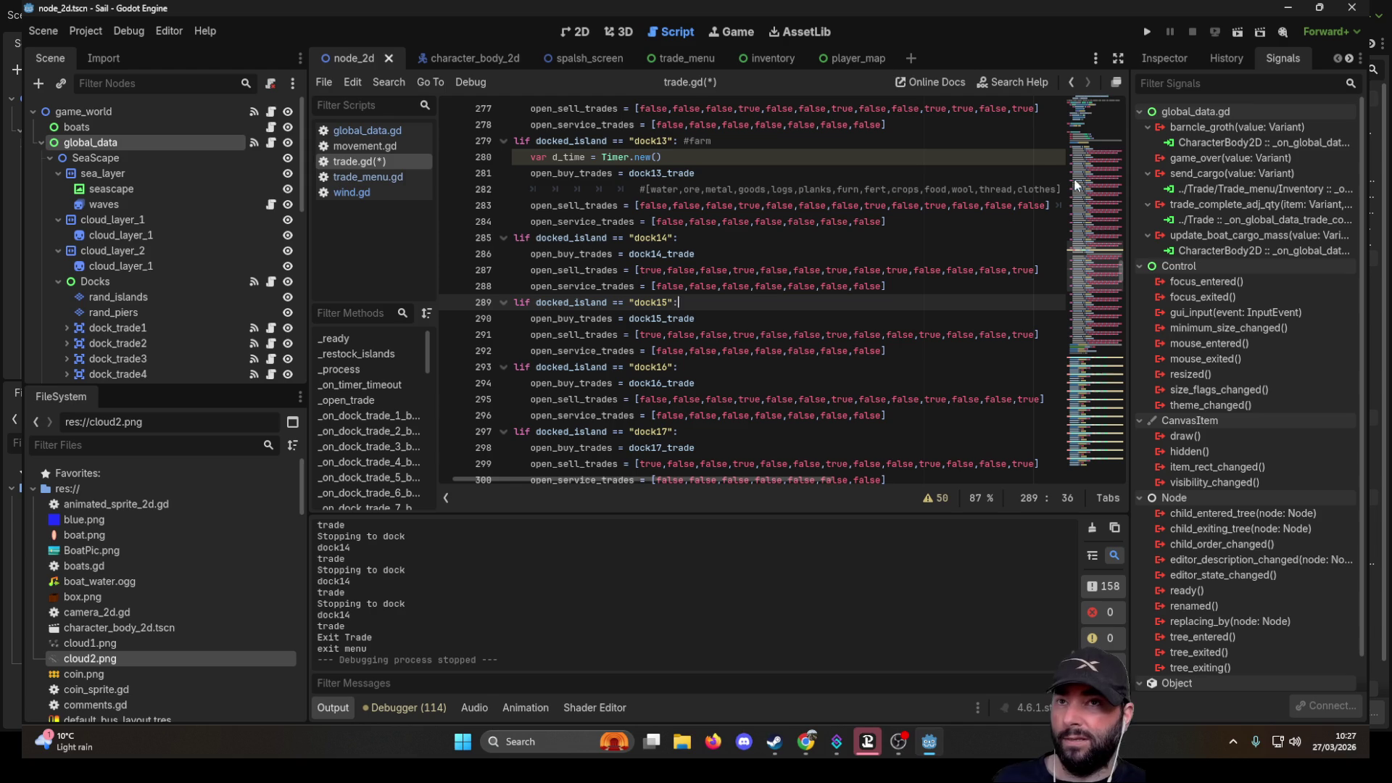
{"action": "left_click", "coordinate": [1148, 32]}
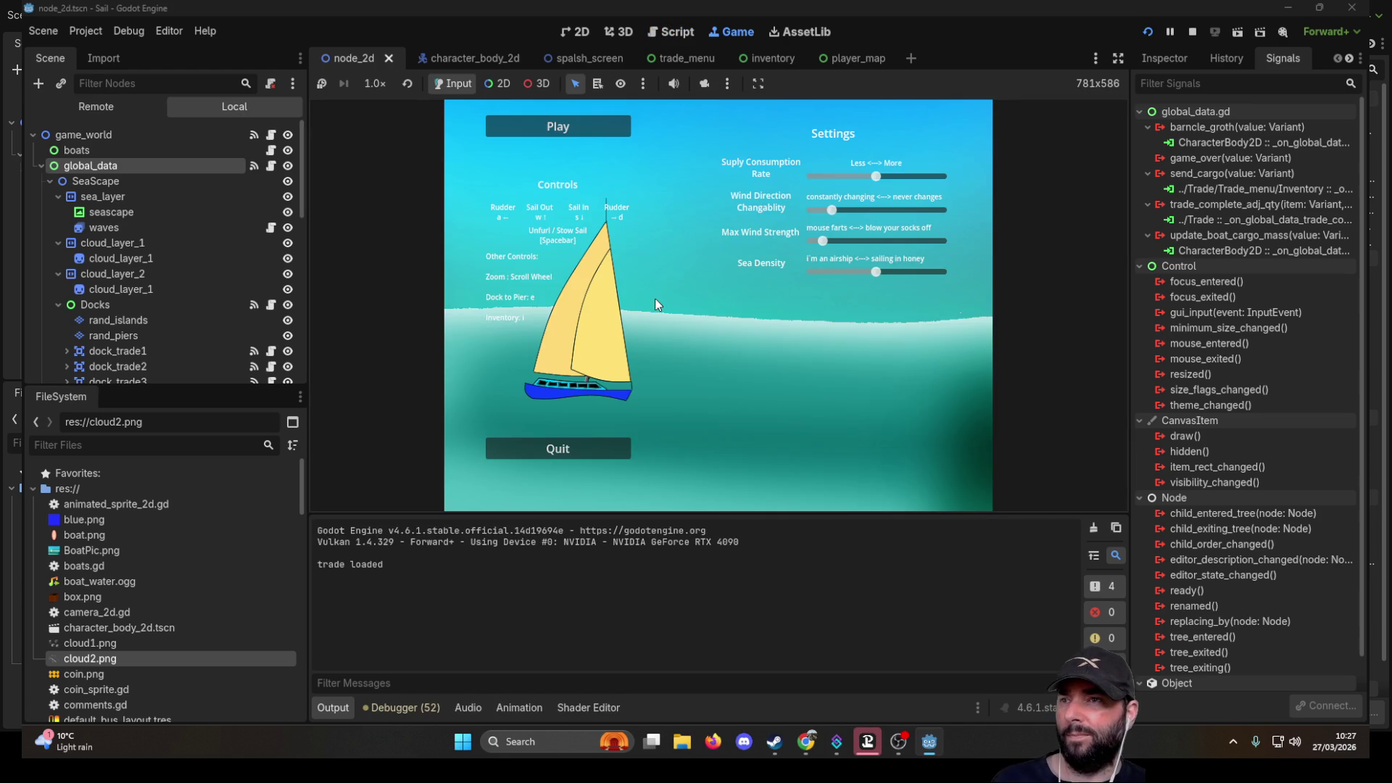
- Start a new game, buy Crops & Cattle at the farm dock, and sail back to dock14
{"action": "left_click", "coordinate": [573, 127]}
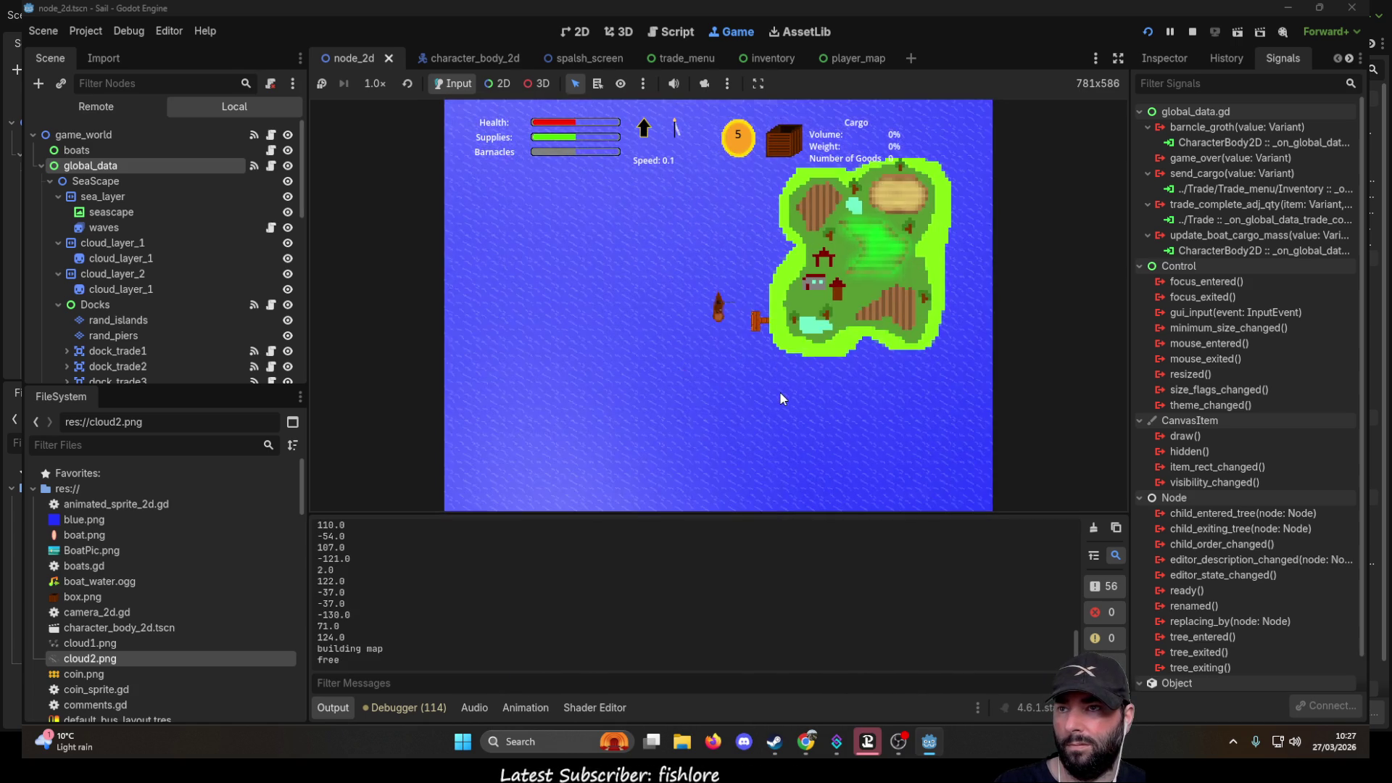
{"action": "key", "text": "e"}
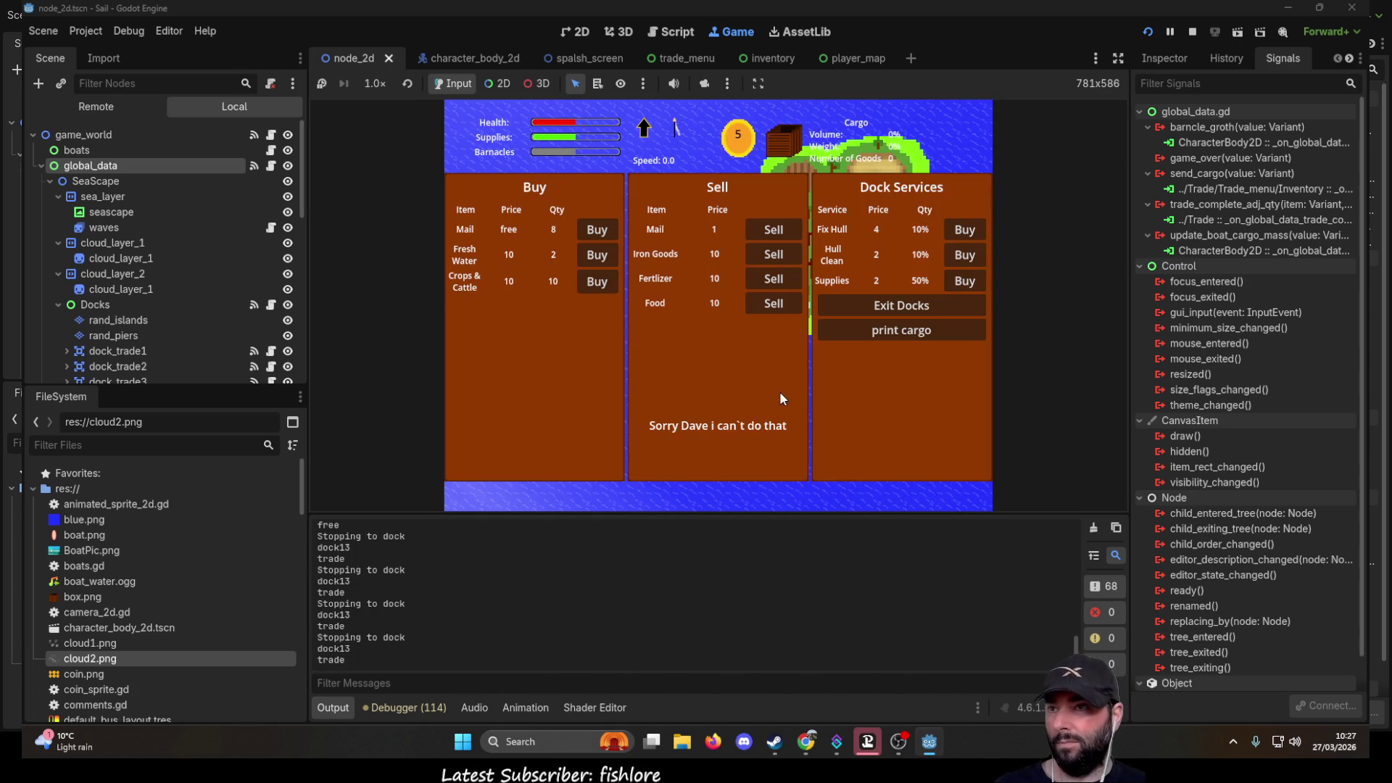
{"action": "left_click", "coordinate": [598, 283]}
{"action": "left_click", "coordinate": [598, 283]}
{"action": "left_click", "coordinate": [597, 282]}
{"action": "left_click", "coordinate": [598, 285]}
{"action": "left_click", "coordinate": [597, 284]}
{"action": "left_click", "coordinate": [597, 284]}
{"action": "left_click", "coordinate": [597, 284]}
{"action": "left_click", "coordinate": [935, 308]}
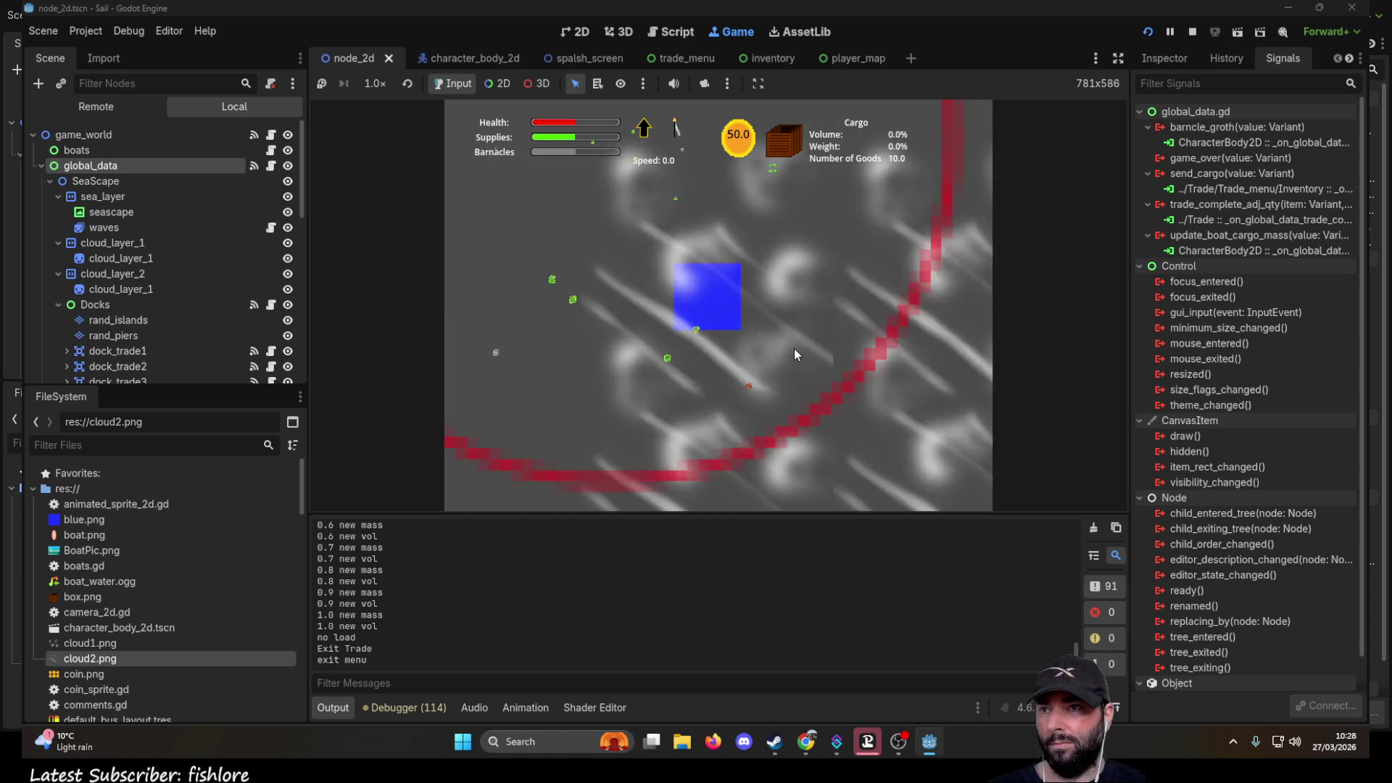
{"action": "scroll", "coordinate": [905, 376], "scroll_direction": "up", "scroll_amount": 5}
{"action": "scroll", "coordinate": [838, 343], "scroll_direction": "up", "scroll_amount": 1}
{"action": "scroll", "coordinate": [800, 339], "scroll_direction": "up", "scroll_amount": 3}
{"action": "scroll", "coordinate": [853, 367], "scroll_direction": "up", "scroll_amount": 2}
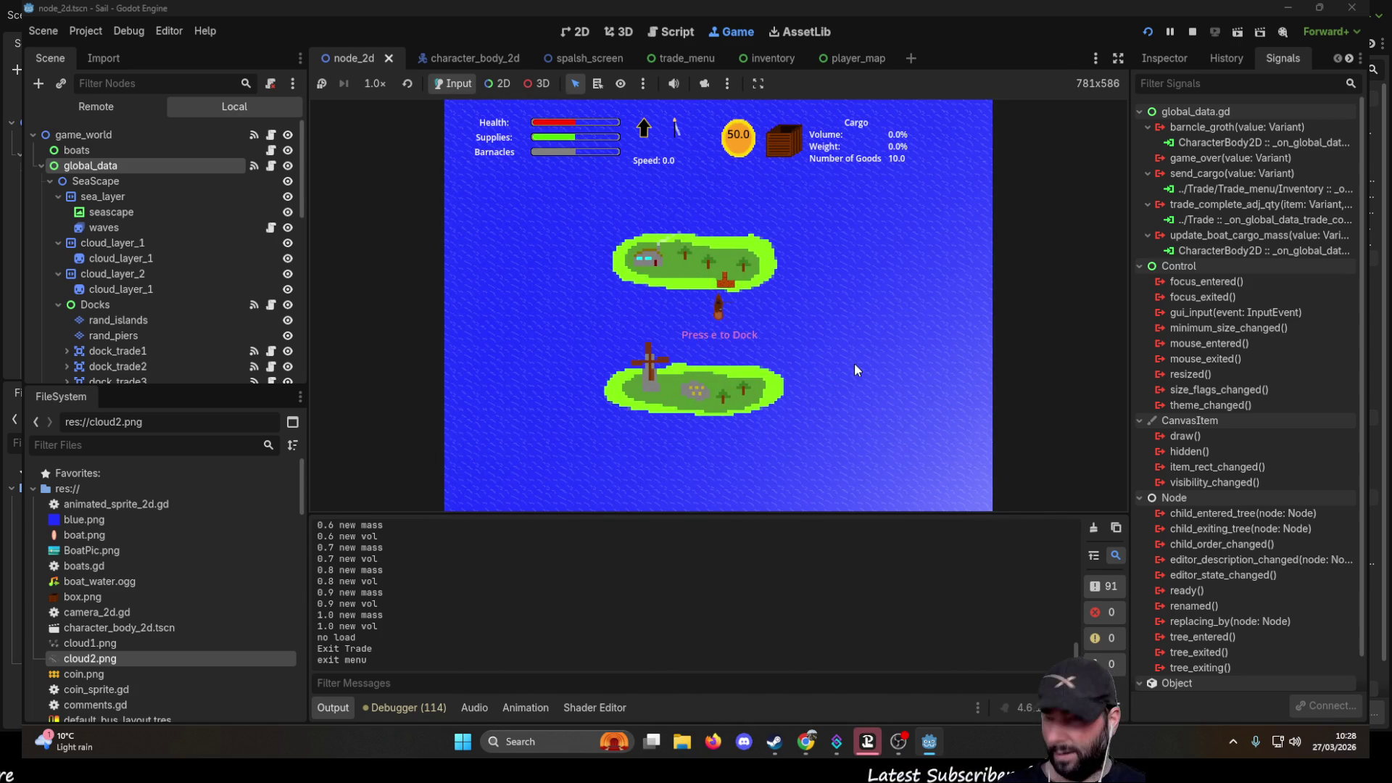
- Sell the Crops & Cattle cargo at dock14, then buy all the food there
{"action": "key", "text": "e"}
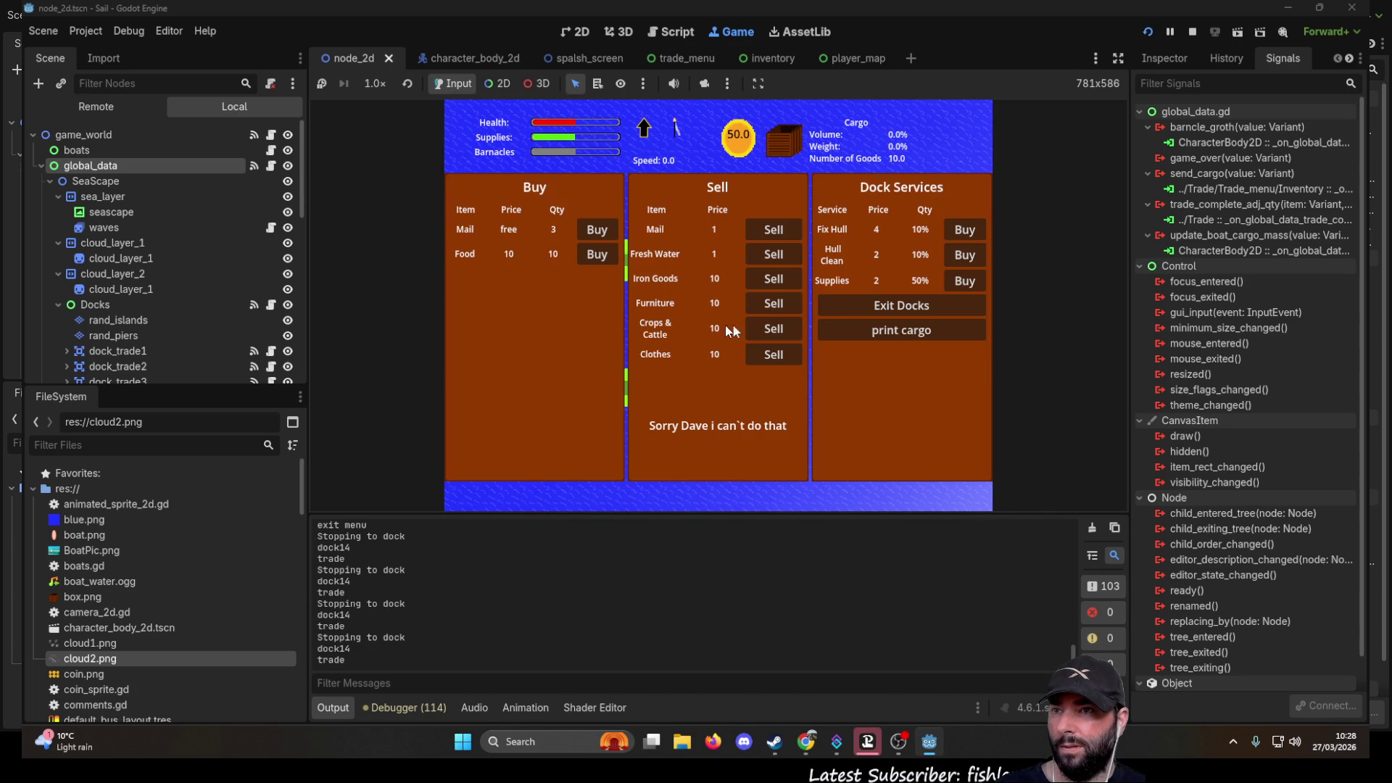
{"action": "left_click", "coordinate": [778, 330]}
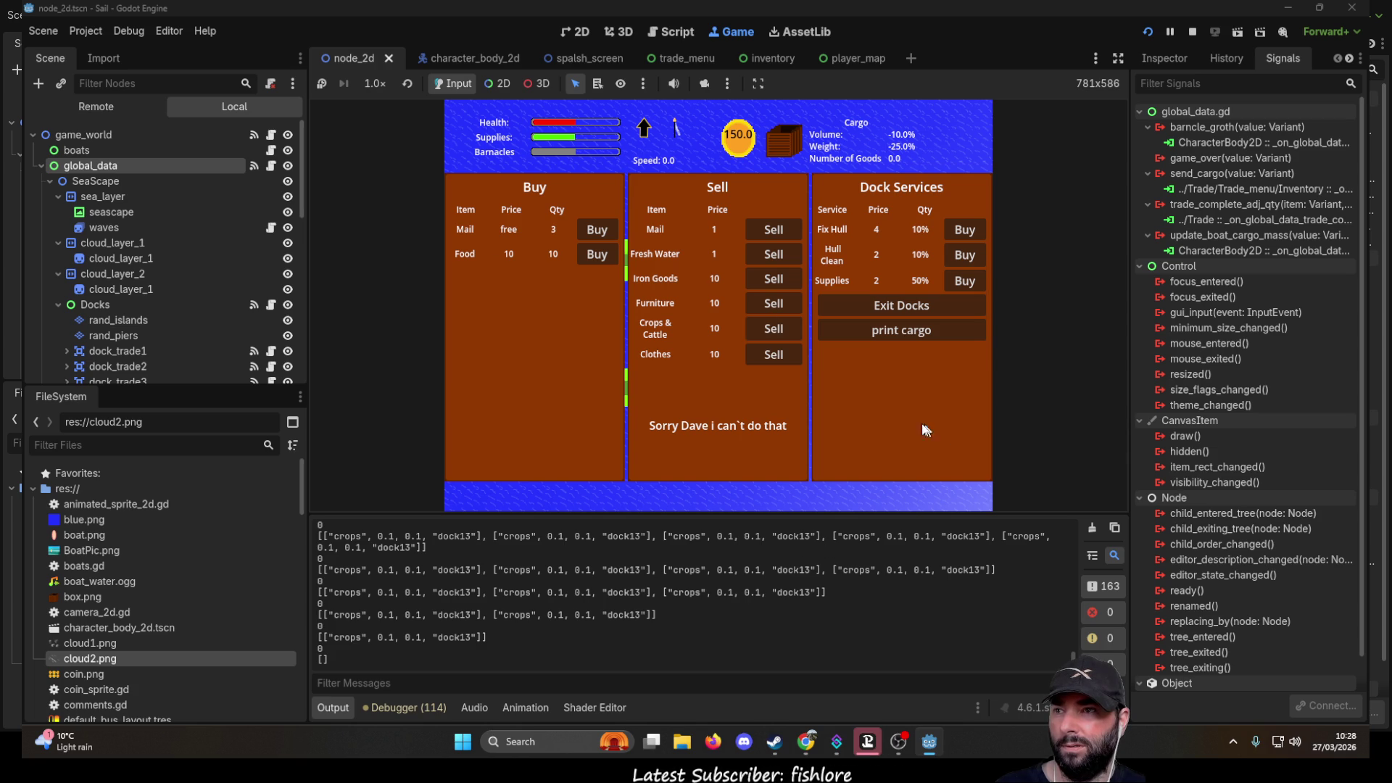
{"action": "left_click", "coordinate": [905, 306]}
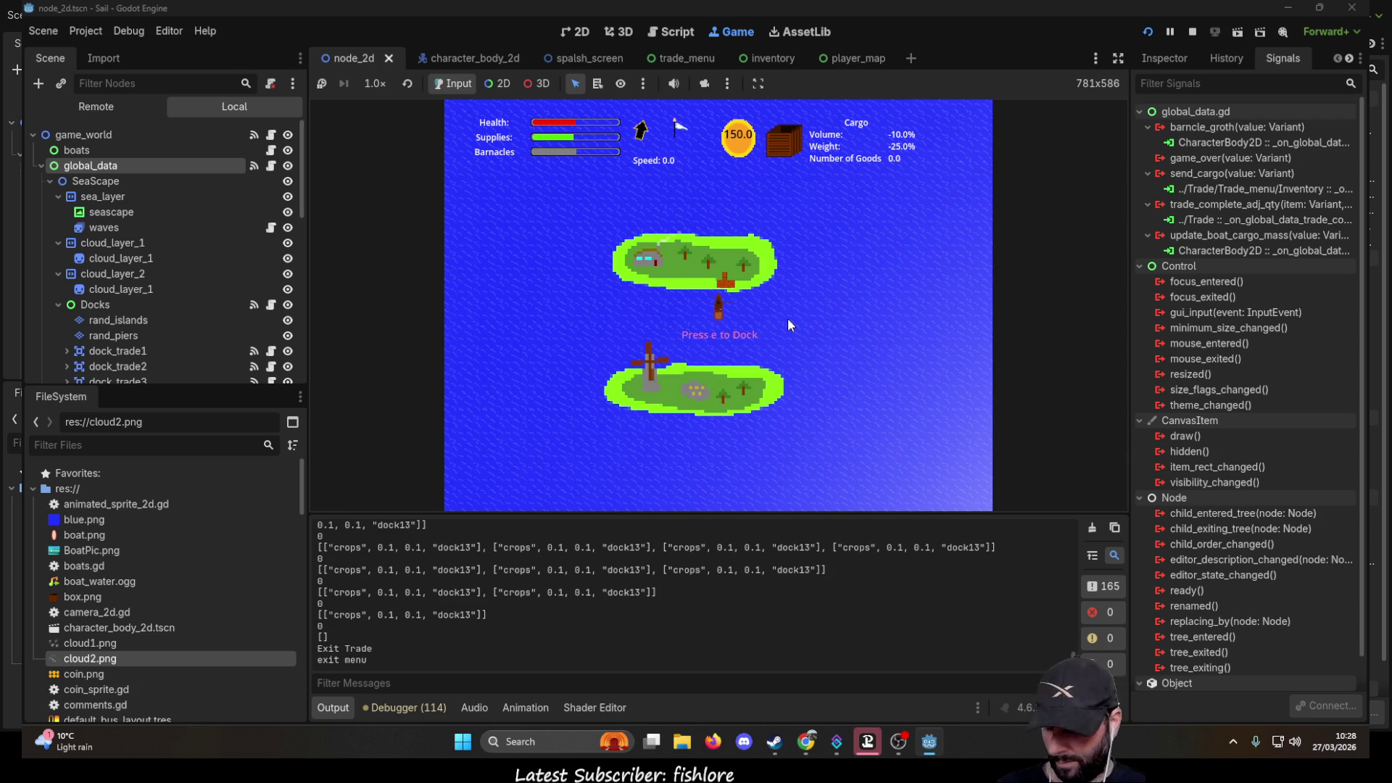
{"action": "key", "text": "e"}
{"action": "left_click", "coordinate": [605, 259]}
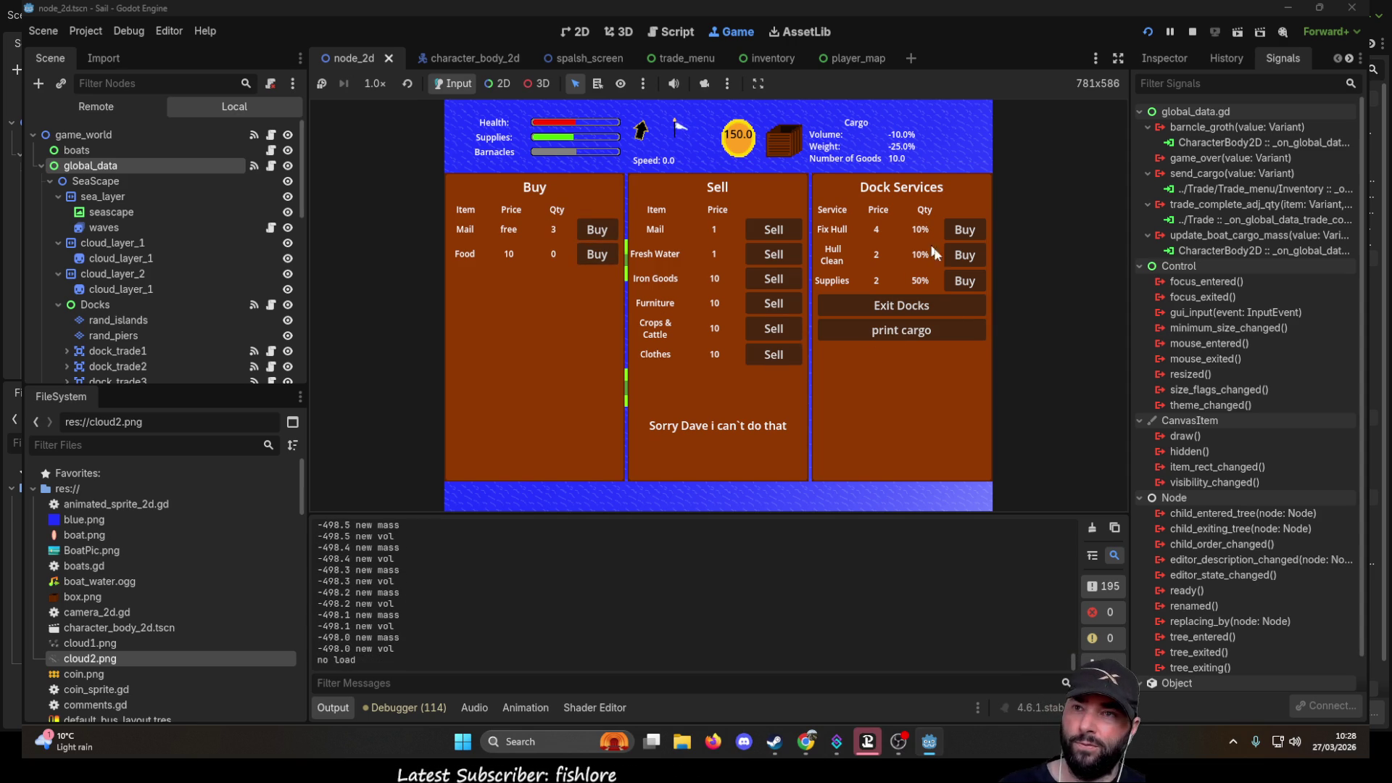
{"action": "left_click", "coordinate": [845, 308]}
- Sail to the grey island and sell the food, raising coins to 350
{"action": "key", "text": "a"}
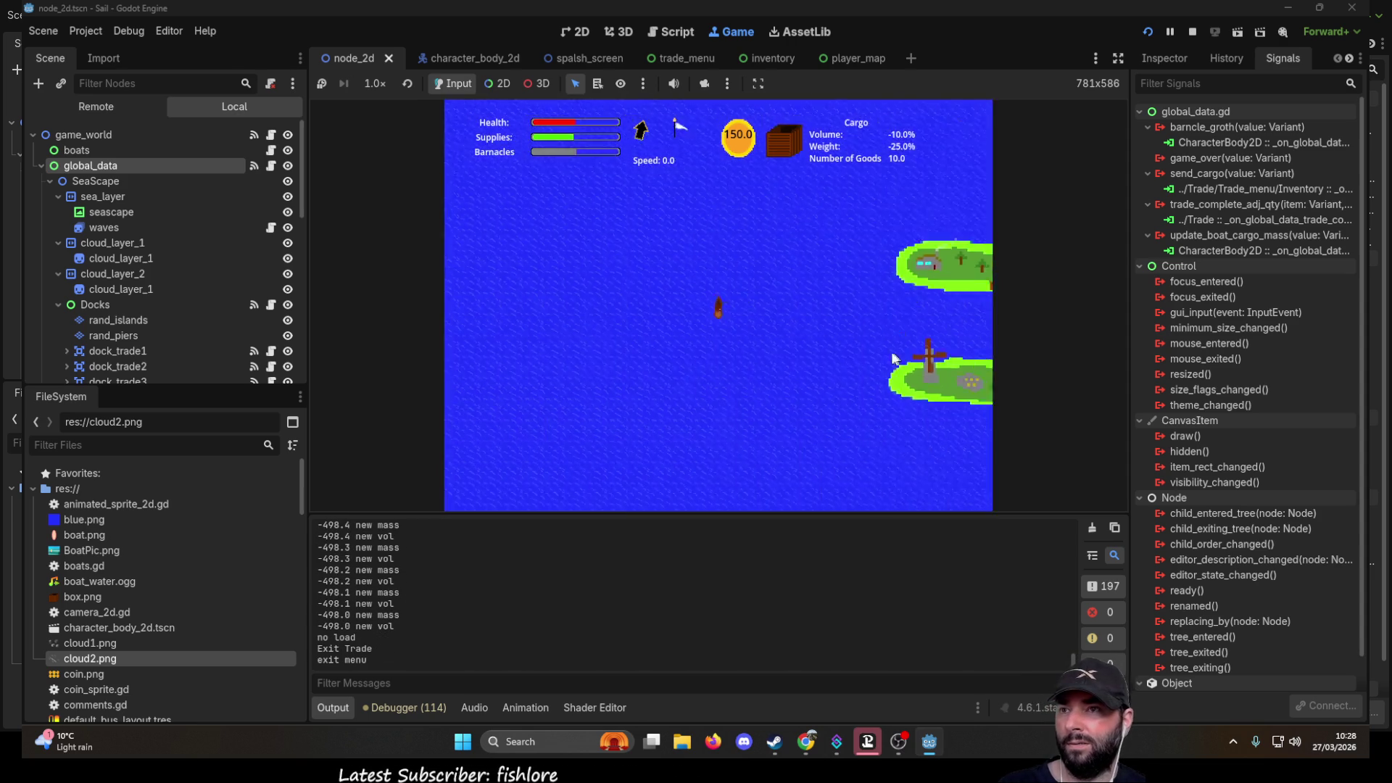
{"action": "key", "text": "w"}
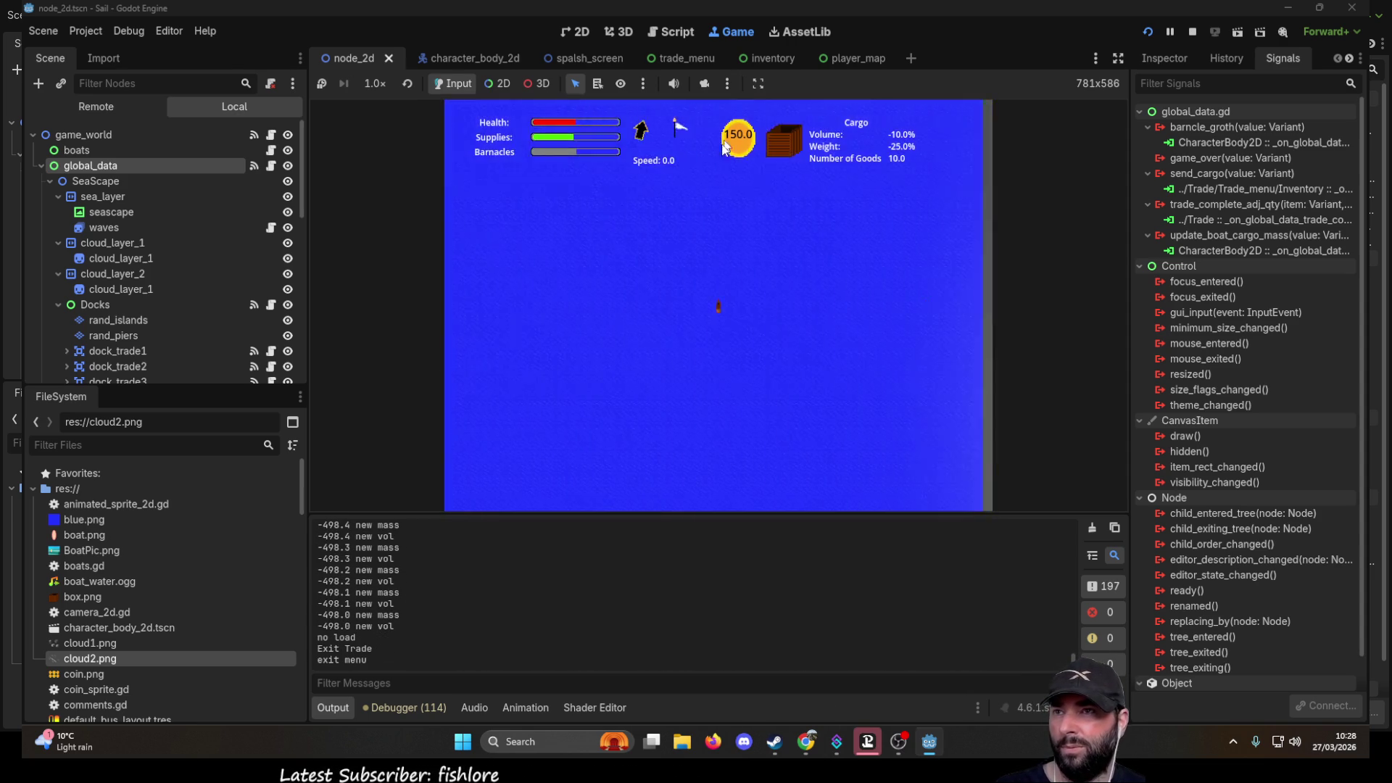
{"action": "key", "text": "w"}
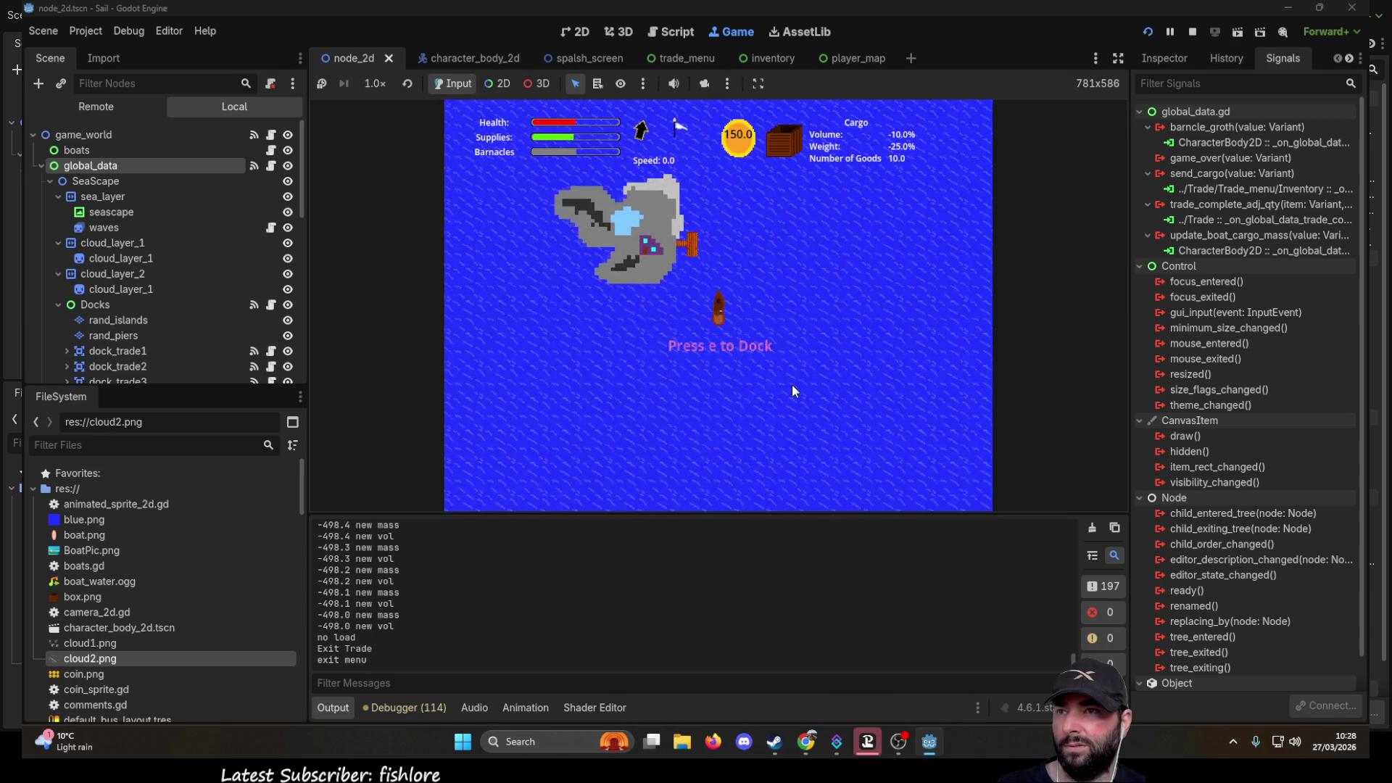
{"action": "key", "text": "e"}
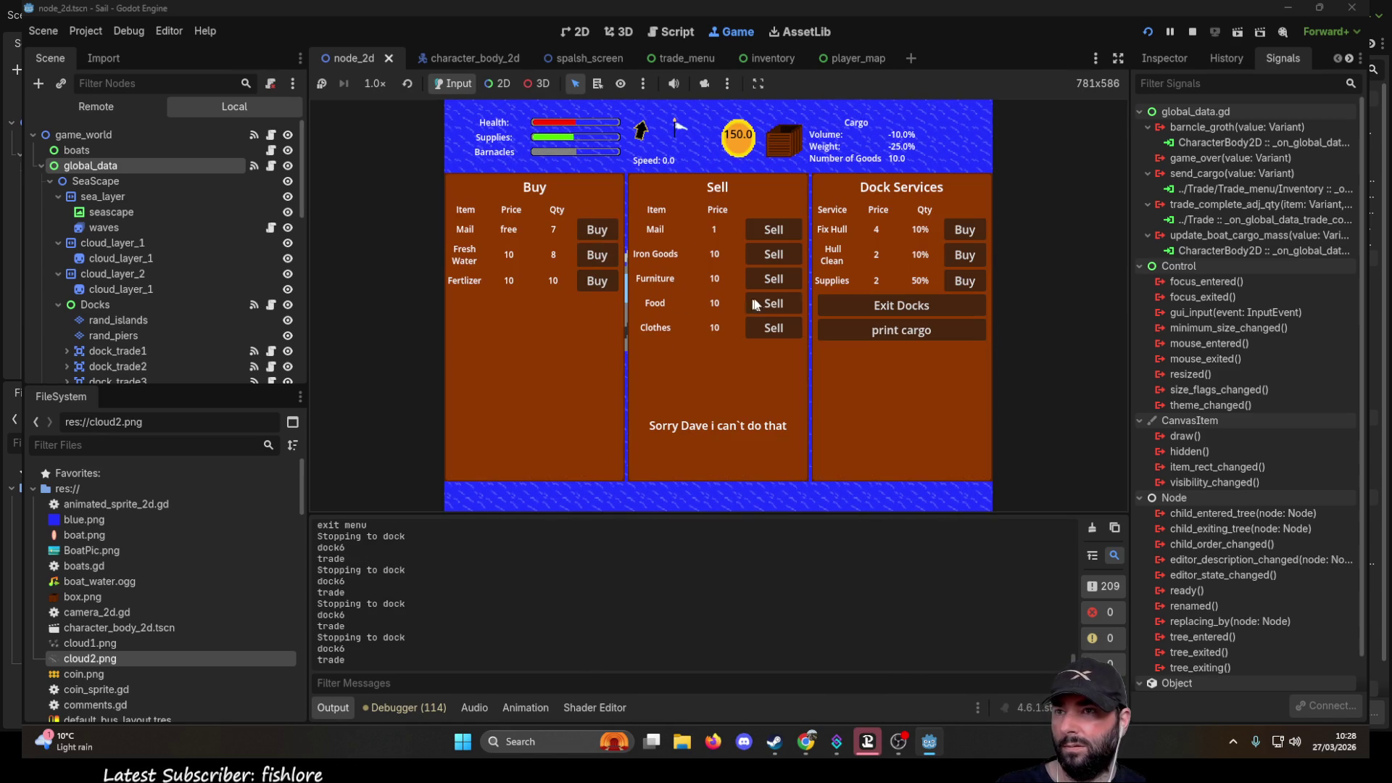
{"action": "left_click", "coordinate": [780, 305]}
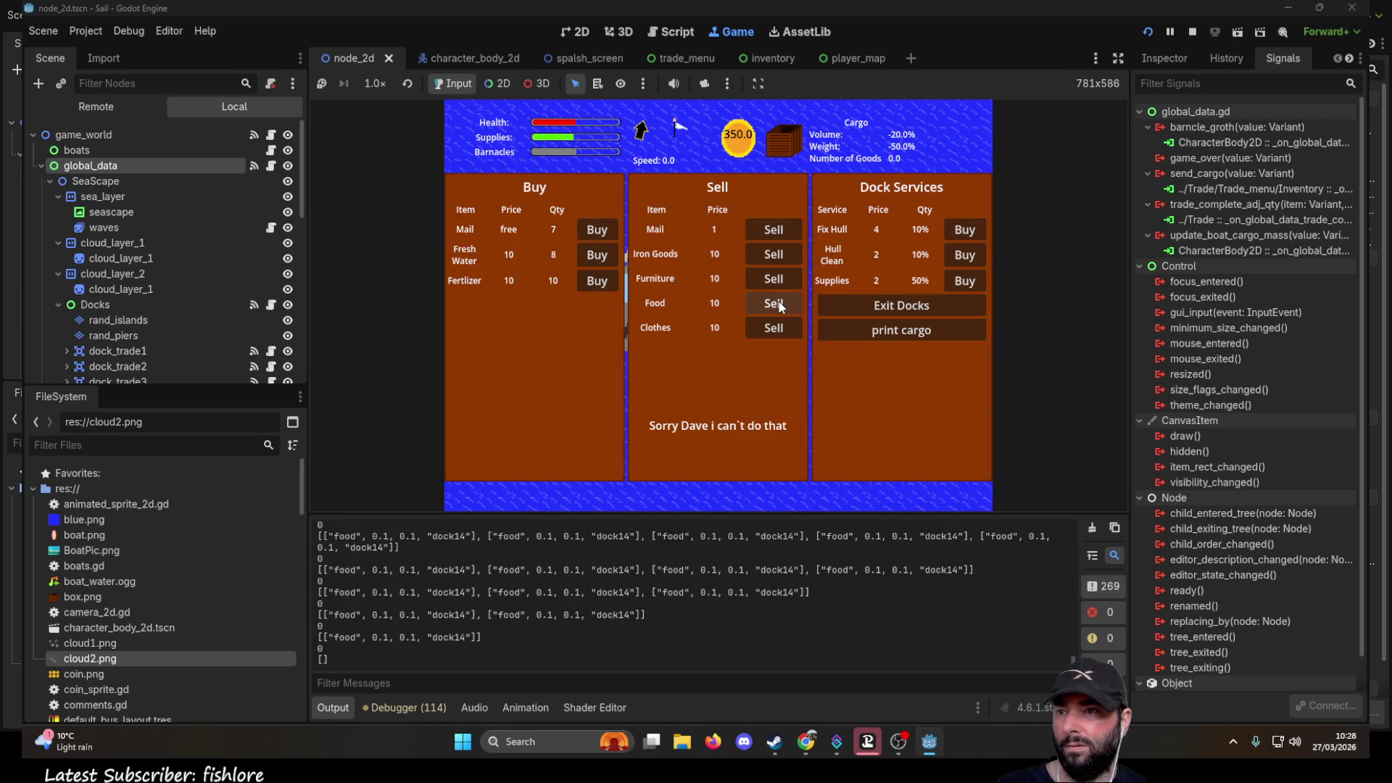
{"action": "left_click", "coordinate": [895, 306]}
{"action": "scroll", "coordinate": [818, 379], "scroll_direction": "down", "scroll_amount": 5}
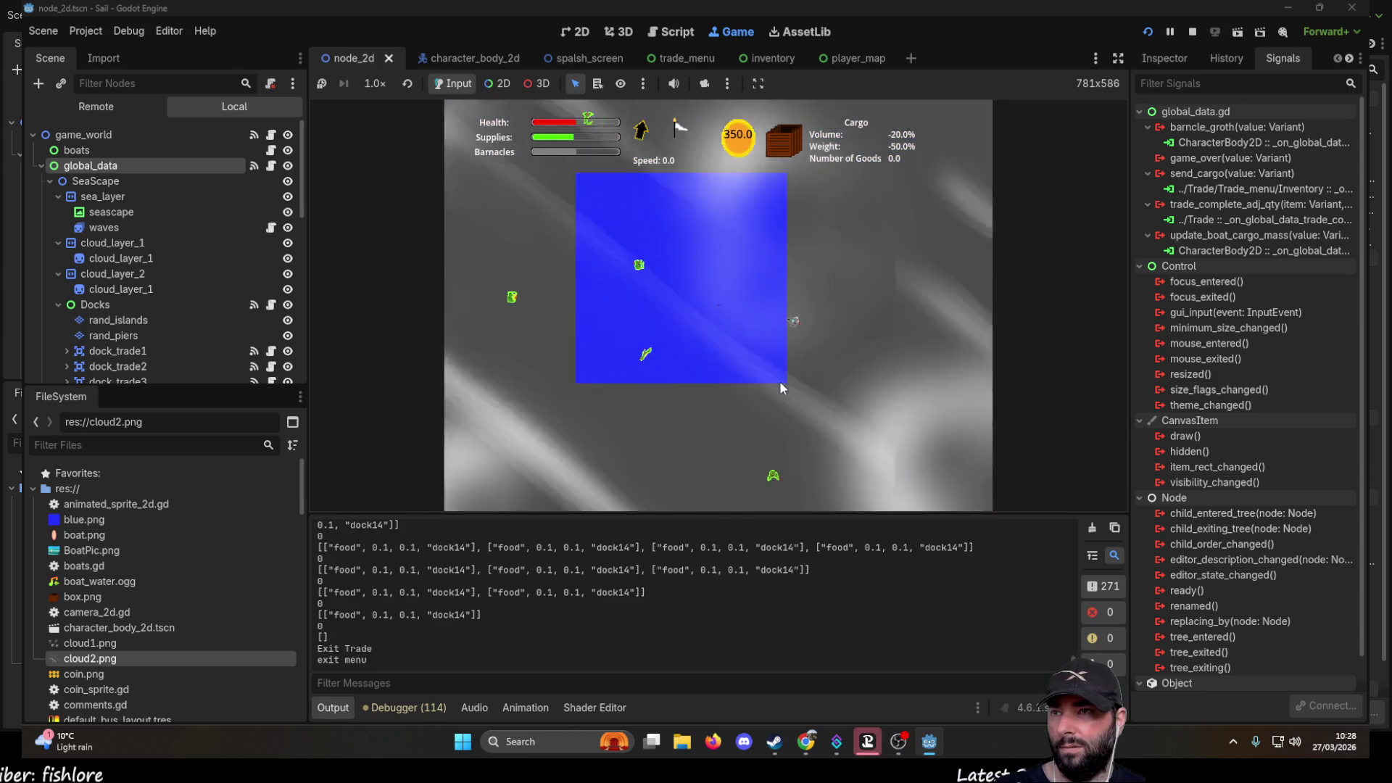
{"action": "scroll", "coordinate": [781, 385], "scroll_direction": "up", "scroll_amount": 3}
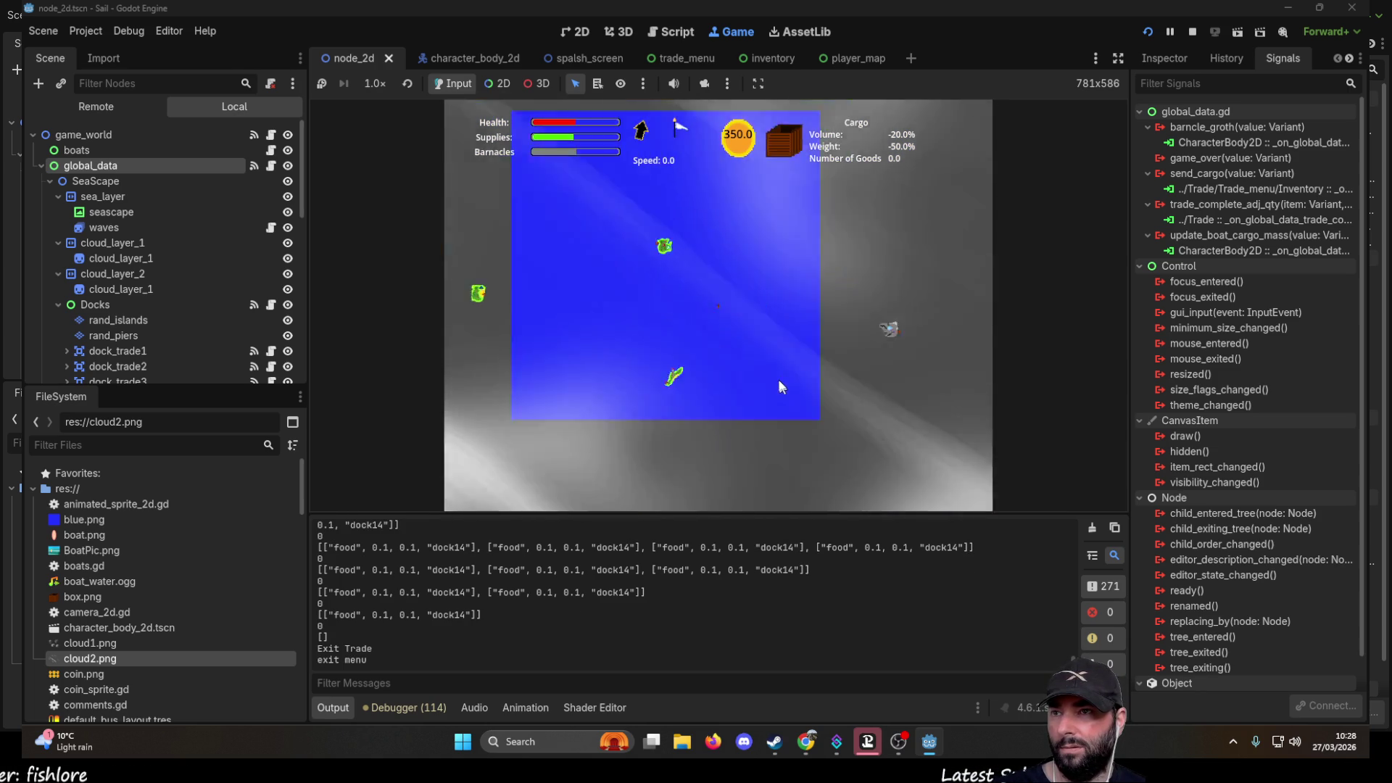
{"action": "scroll", "coordinate": [780, 379], "scroll_direction": "down", "scroll_amount": 4}
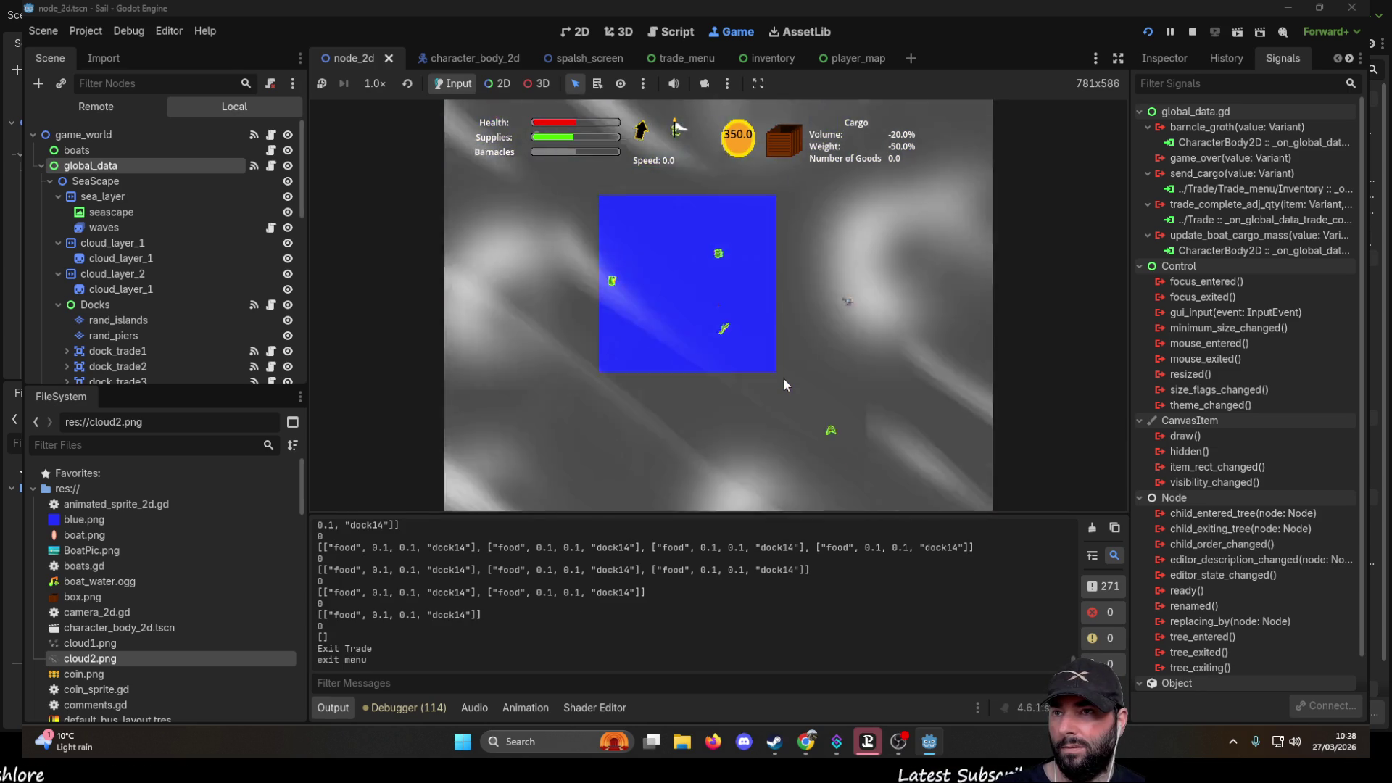
{"action": "scroll", "coordinate": [783, 385], "scroll_direction": "down", "scroll_amount": 3}
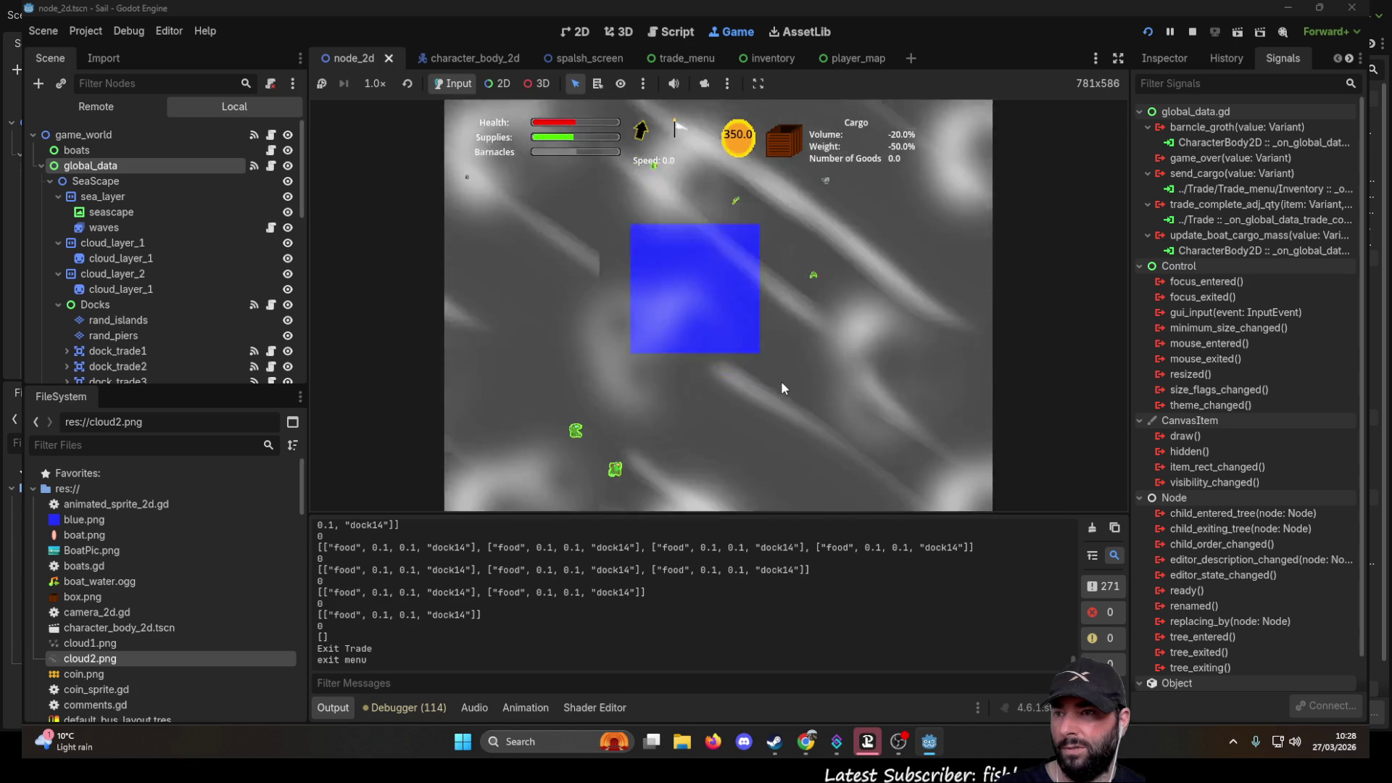
{"action": "scroll", "coordinate": [782, 384], "scroll_direction": "up", "scroll_amount": 5}
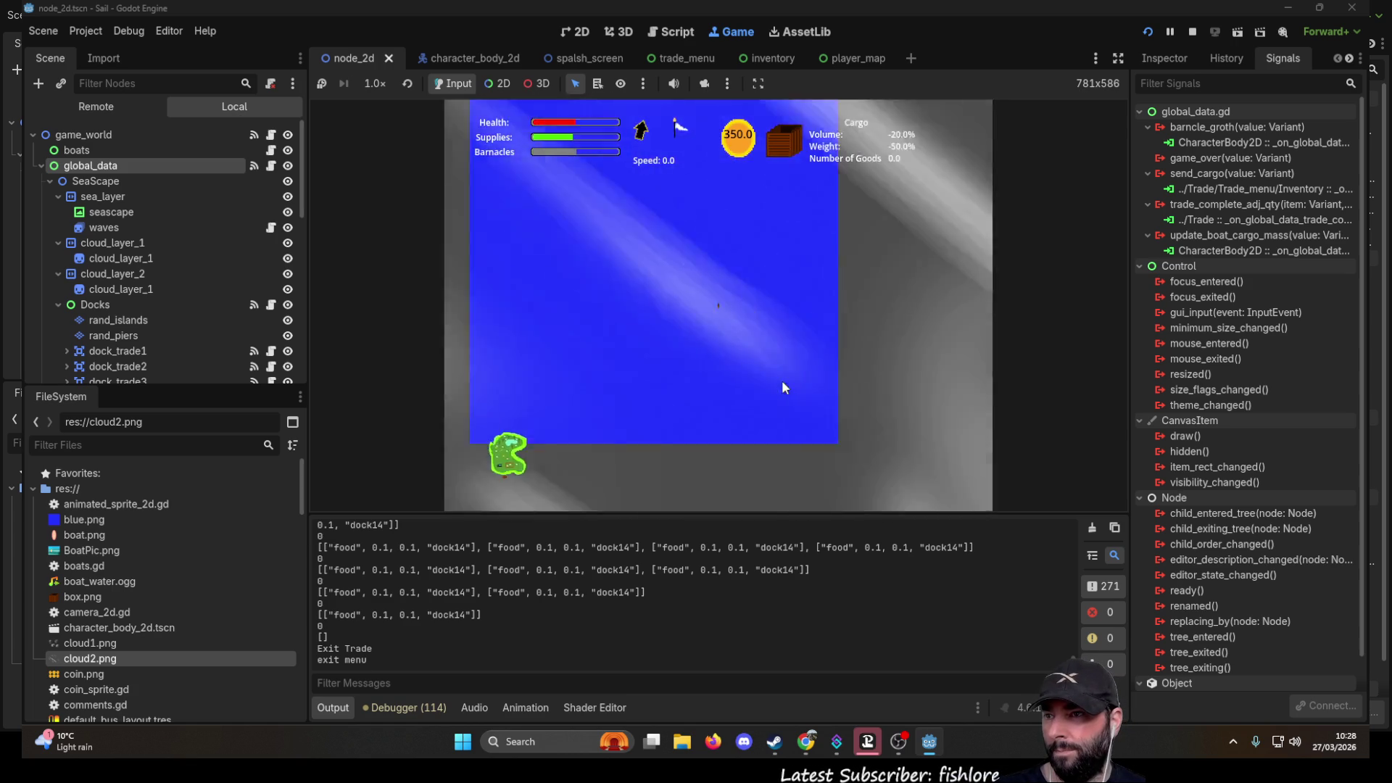
{"action": "scroll", "coordinate": [782, 380], "scroll_direction": "up", "scroll_amount": 5}
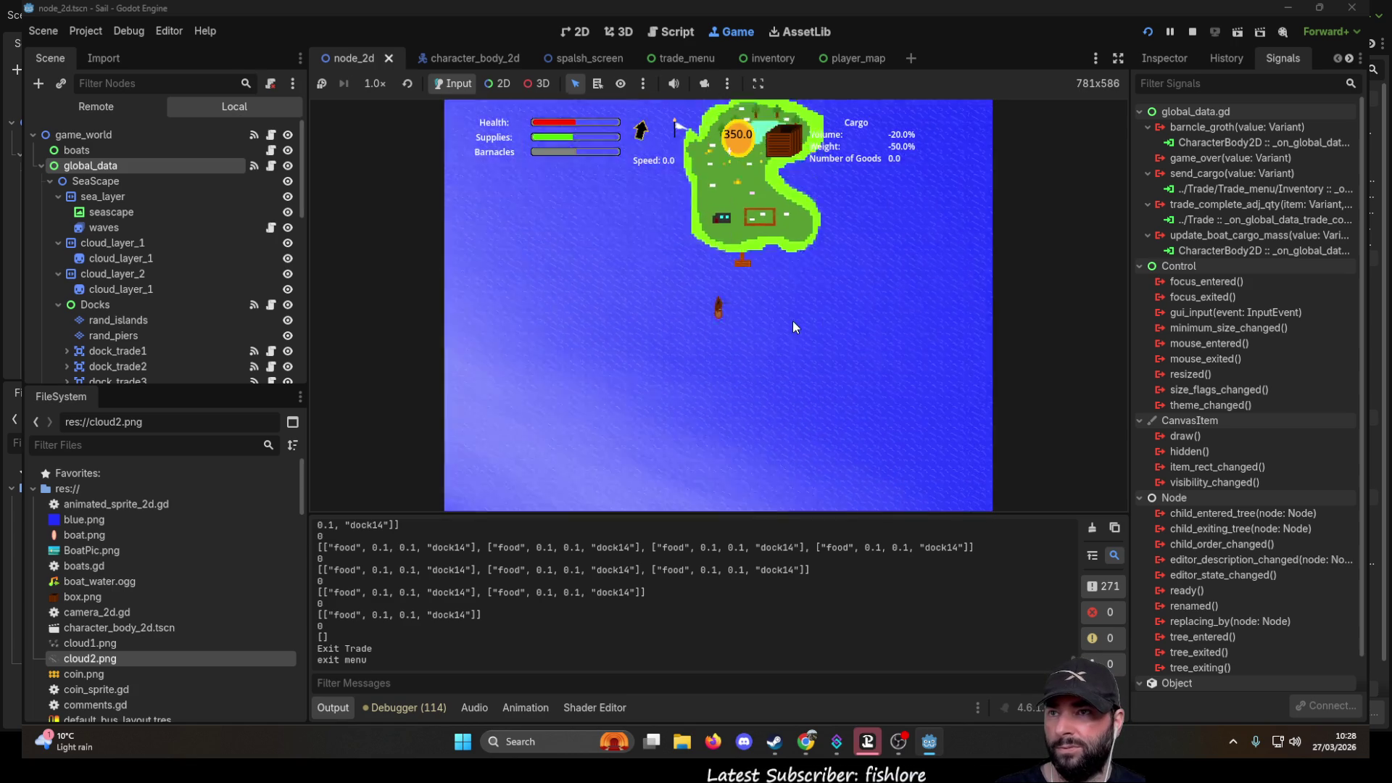
- Dock at the northern island, buy all 10 wool, try selling it there, then stop the game
{"action": "key", "text": "w"}
{"action": "key", "text": "e"}
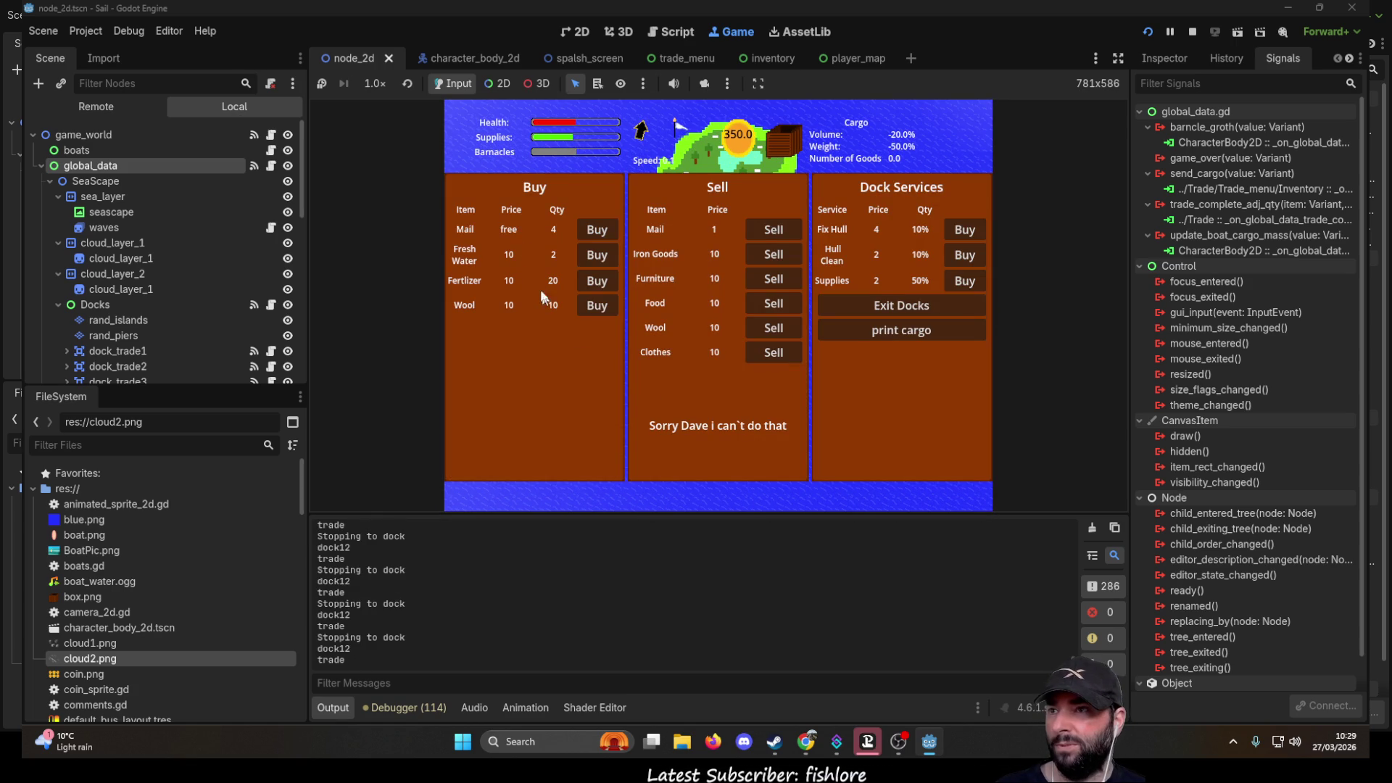
{"action": "left_click", "coordinate": [594, 307]}
{"action": "left_click", "coordinate": [596, 307]}
{"action": "left_click", "coordinate": [596, 307]}
{"action": "left_click", "coordinate": [596, 307]}
{"action": "left_click", "coordinate": [596, 307]}
{"action": "left_click", "coordinate": [596, 307]}
{"action": "left_click", "coordinate": [596, 307]}
{"action": "left_click", "coordinate": [596, 306]}
{"action": "left_click", "coordinate": [597, 307]}
{"action": "left_click", "coordinate": [596, 306]}
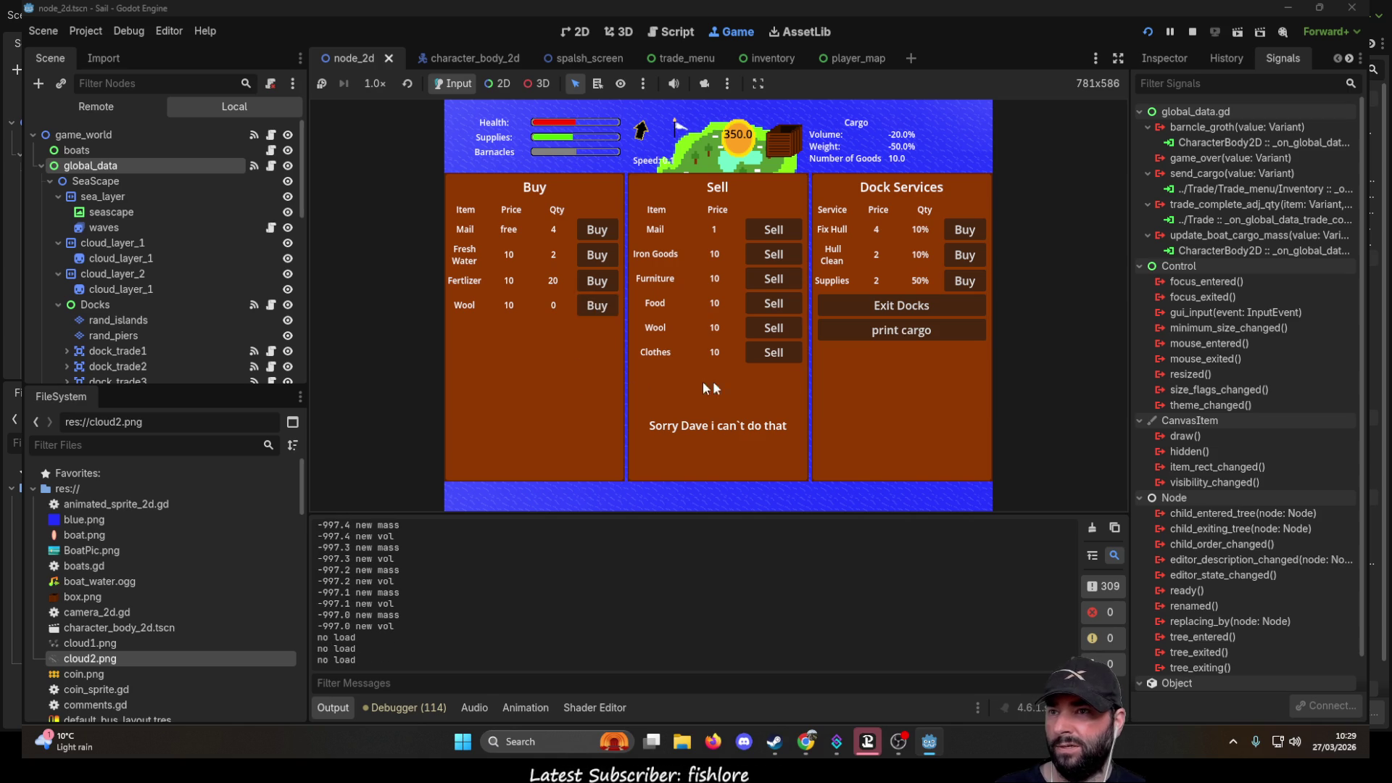
{"action": "left_click", "coordinate": [783, 329]}
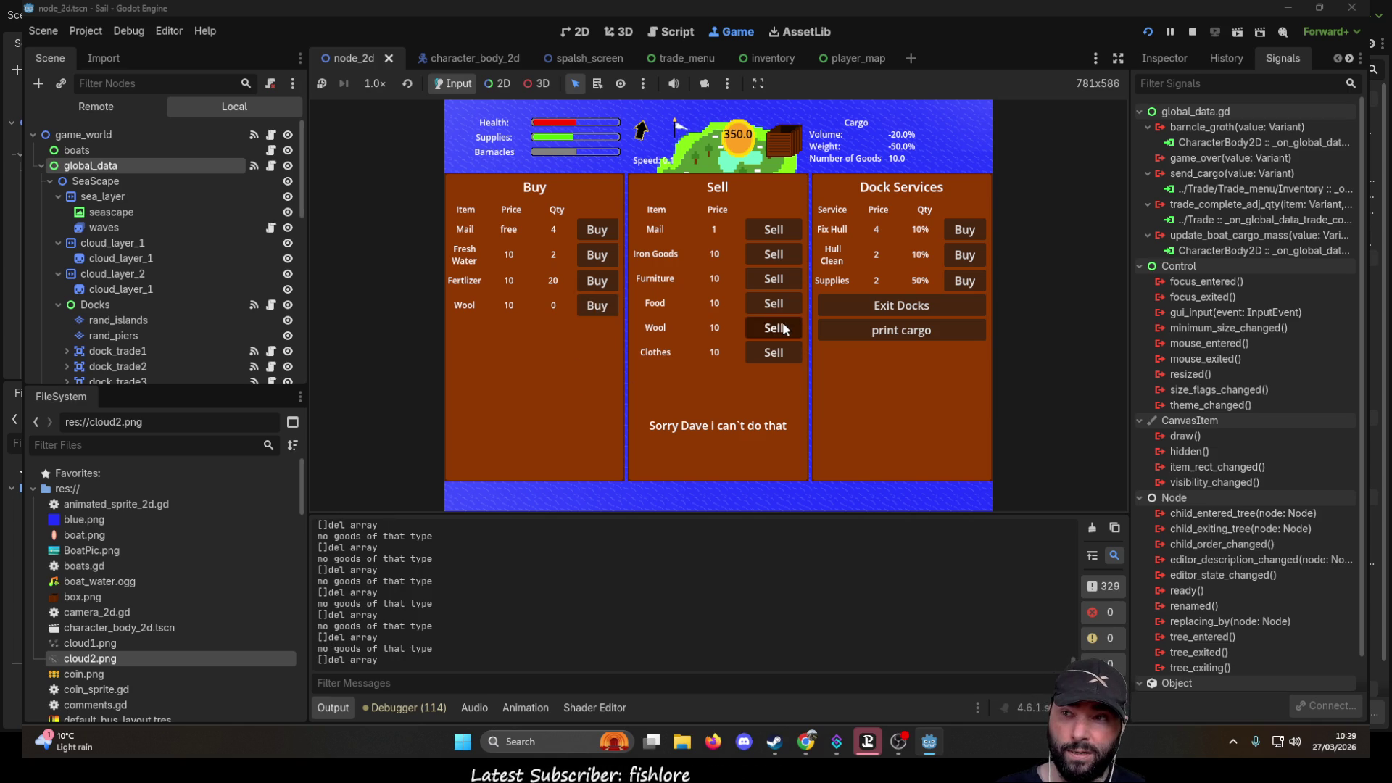
{"action": "left_click", "coordinate": [783, 328]}
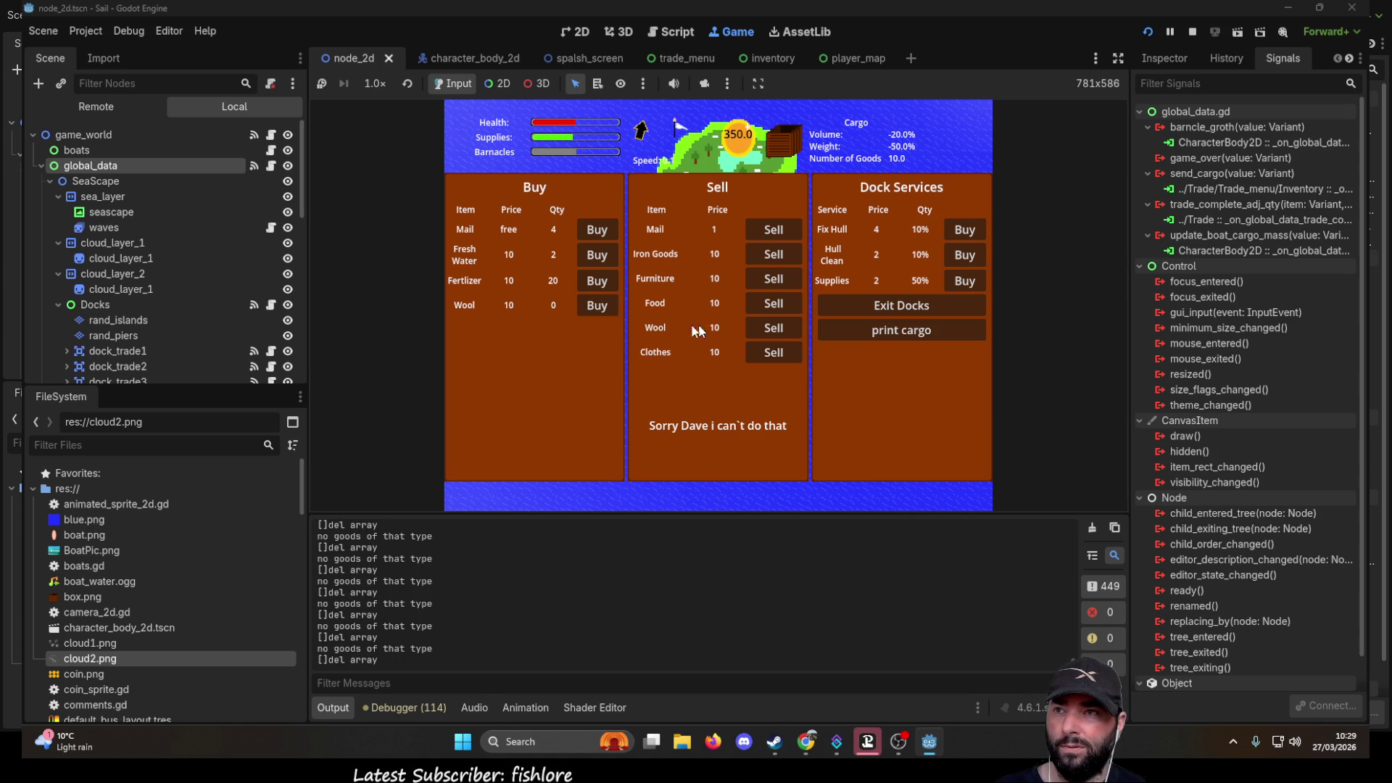
{"action": "left_click", "coordinate": [901, 306]}
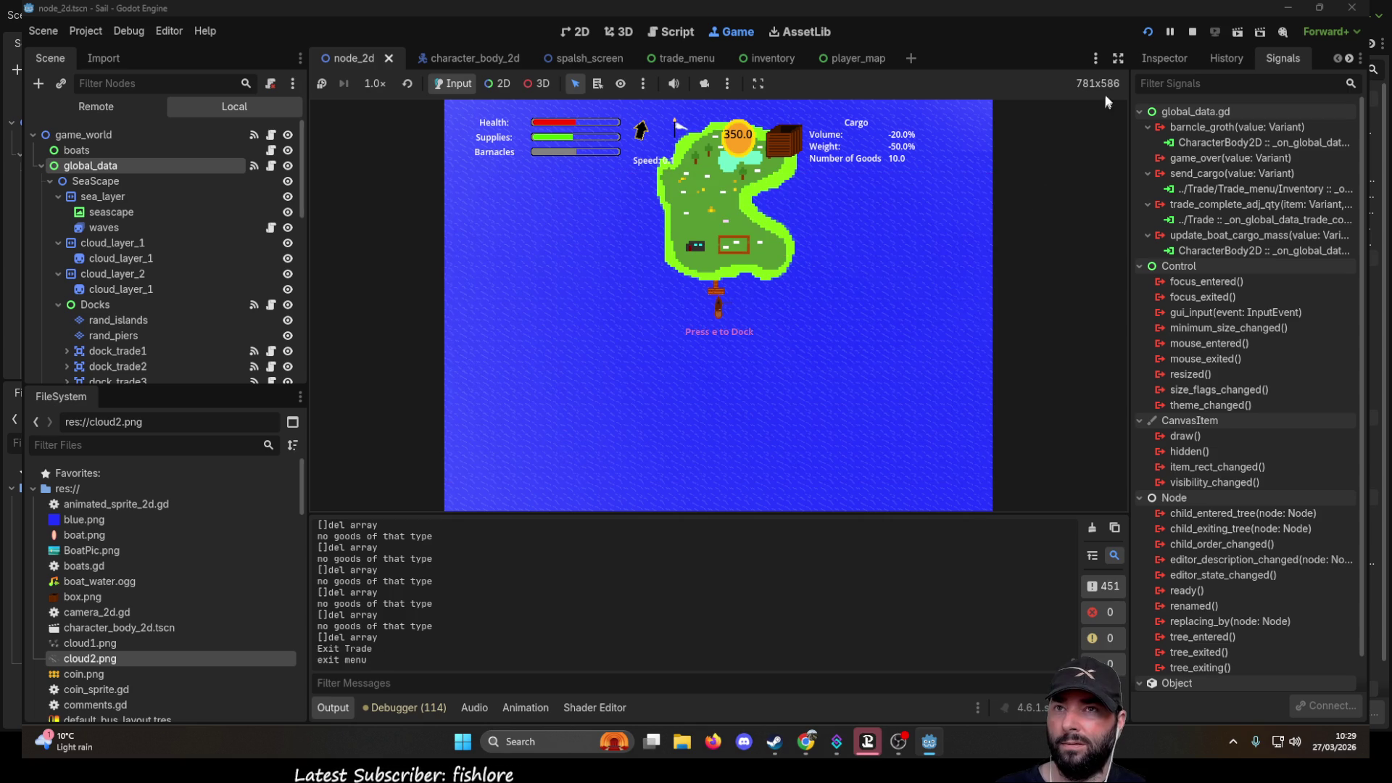
{"action": "left_click", "coordinate": [1191, 32]}
- Highlight dock12's wool trade array in trade.gd and review its open_sell_trades block
{"action": "scroll", "coordinate": [713, 322], "scroll_direction": "down", "scroll_amount": 10}
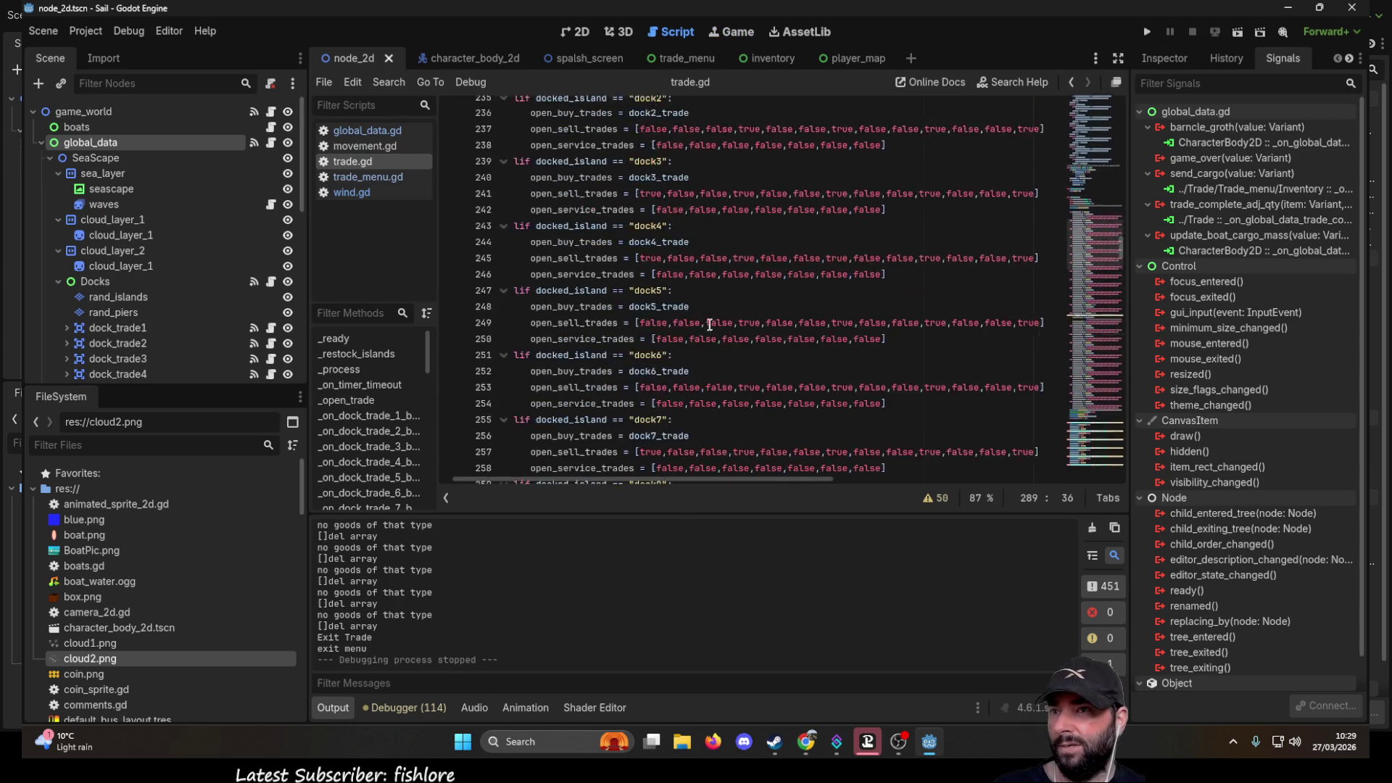
{"action": "scroll", "coordinate": [713, 322], "scroll_direction": "up", "scroll_amount": 20}
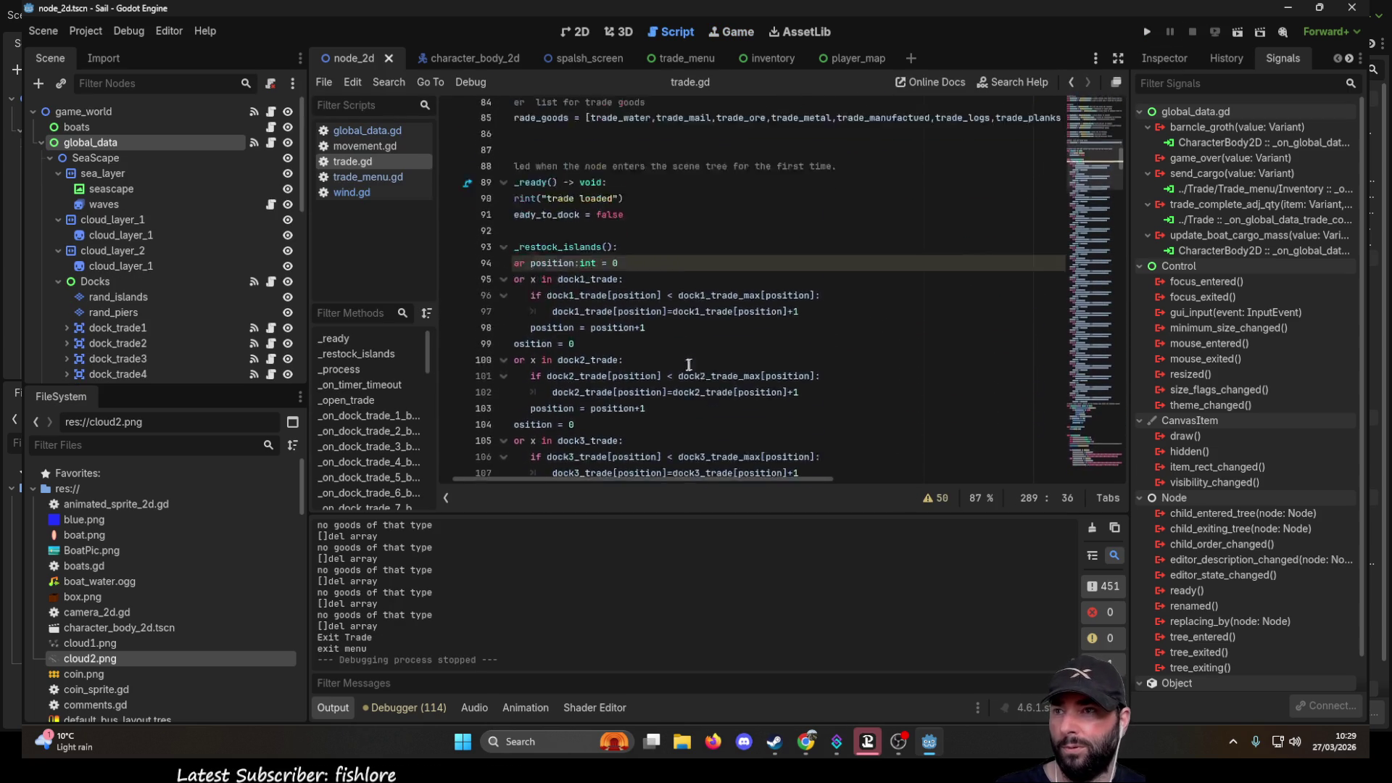
{"action": "scroll", "coordinate": [761, 383], "scroll_direction": "up", "scroll_amount": 15}
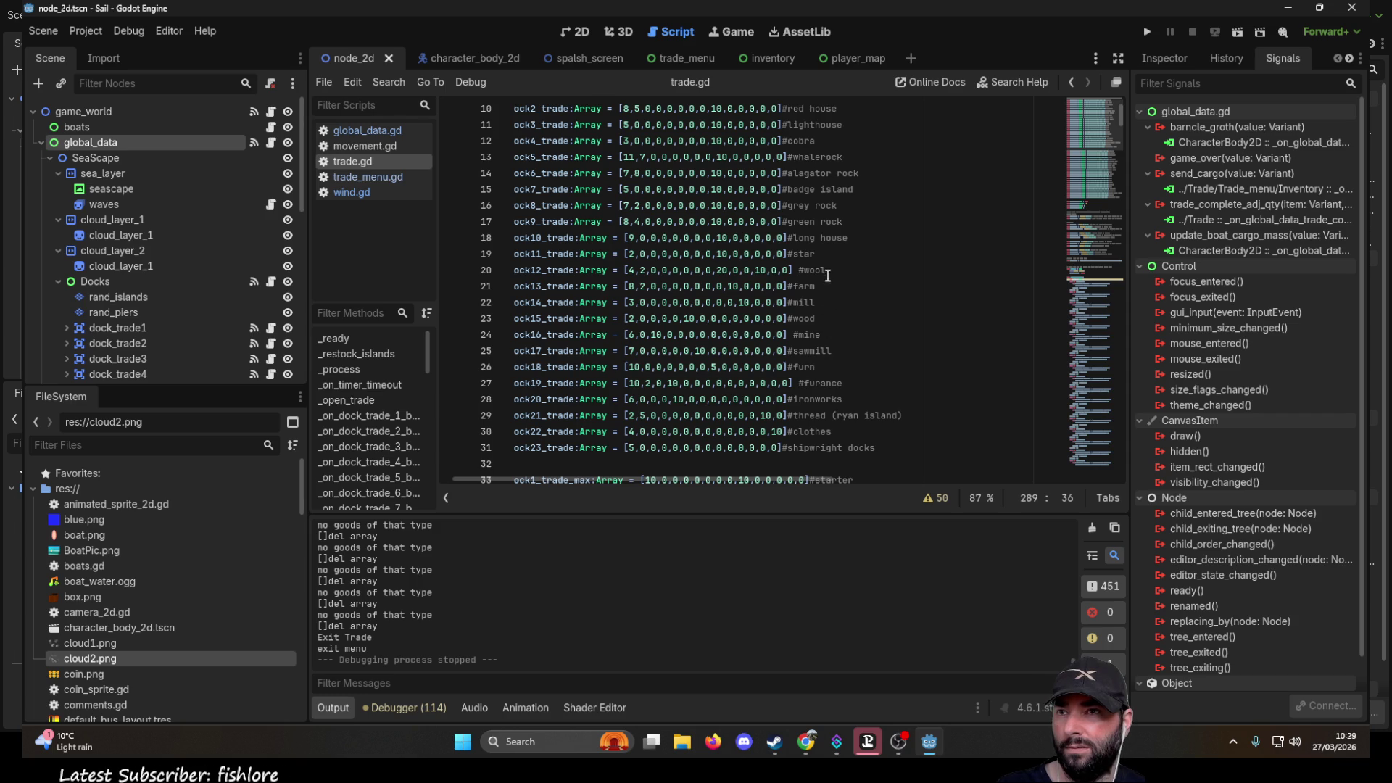
{"action": "left_click_drag", "start_coordinate": [827, 270], "coordinate": [501, 270]}
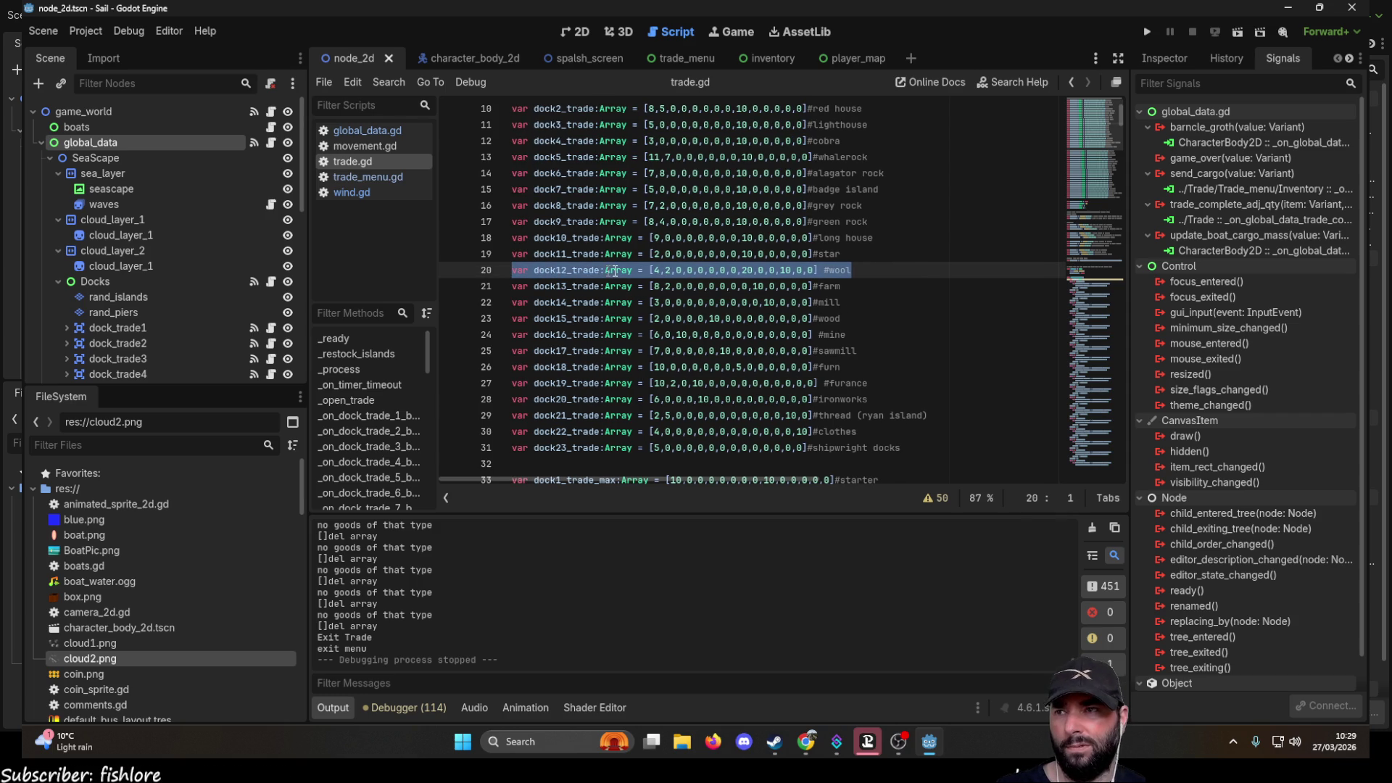
{"action": "left_click", "coordinate": [876, 266]}
{"action": "scroll", "coordinate": [866, 297], "scroll_direction": "down", "scroll_amount": 20}
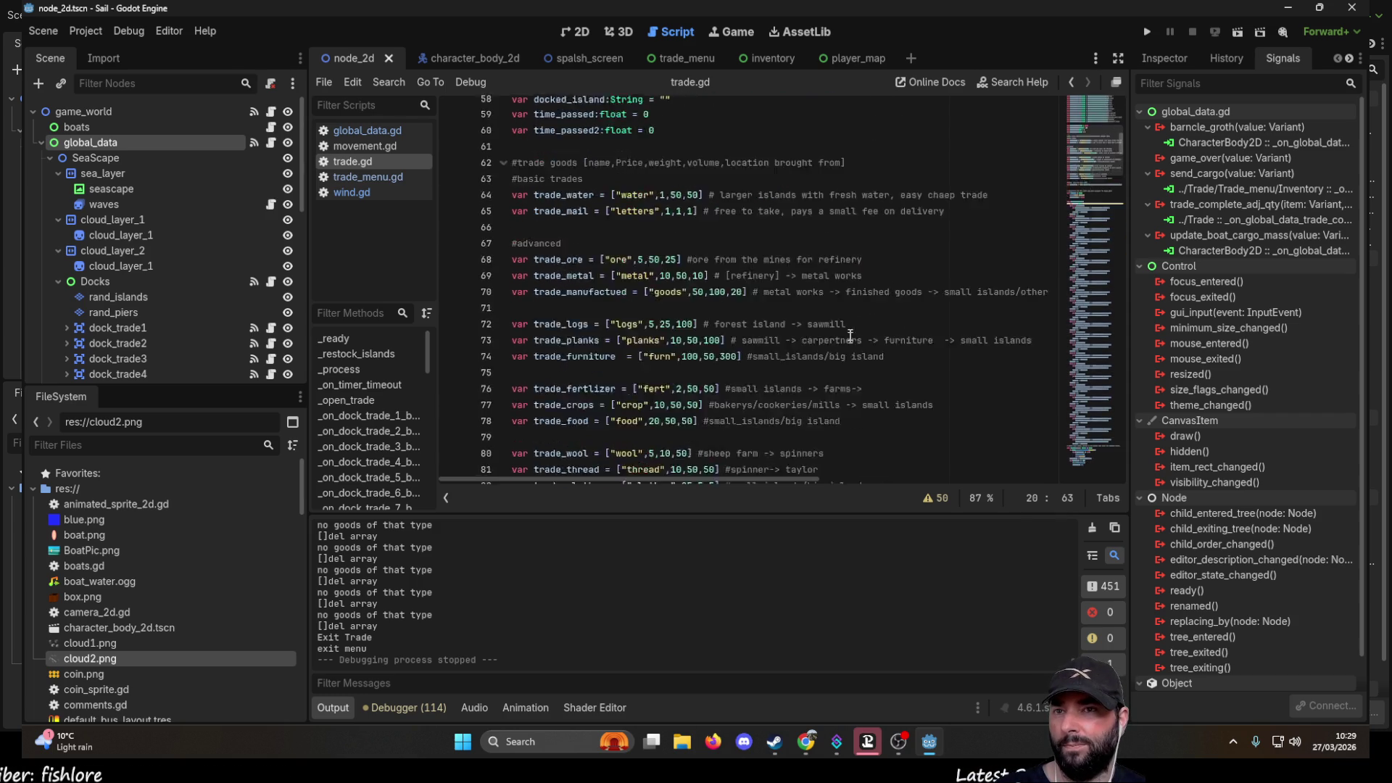
{"action": "scroll", "coordinate": [859, 325], "scroll_direction": "down", "scroll_amount": 20}
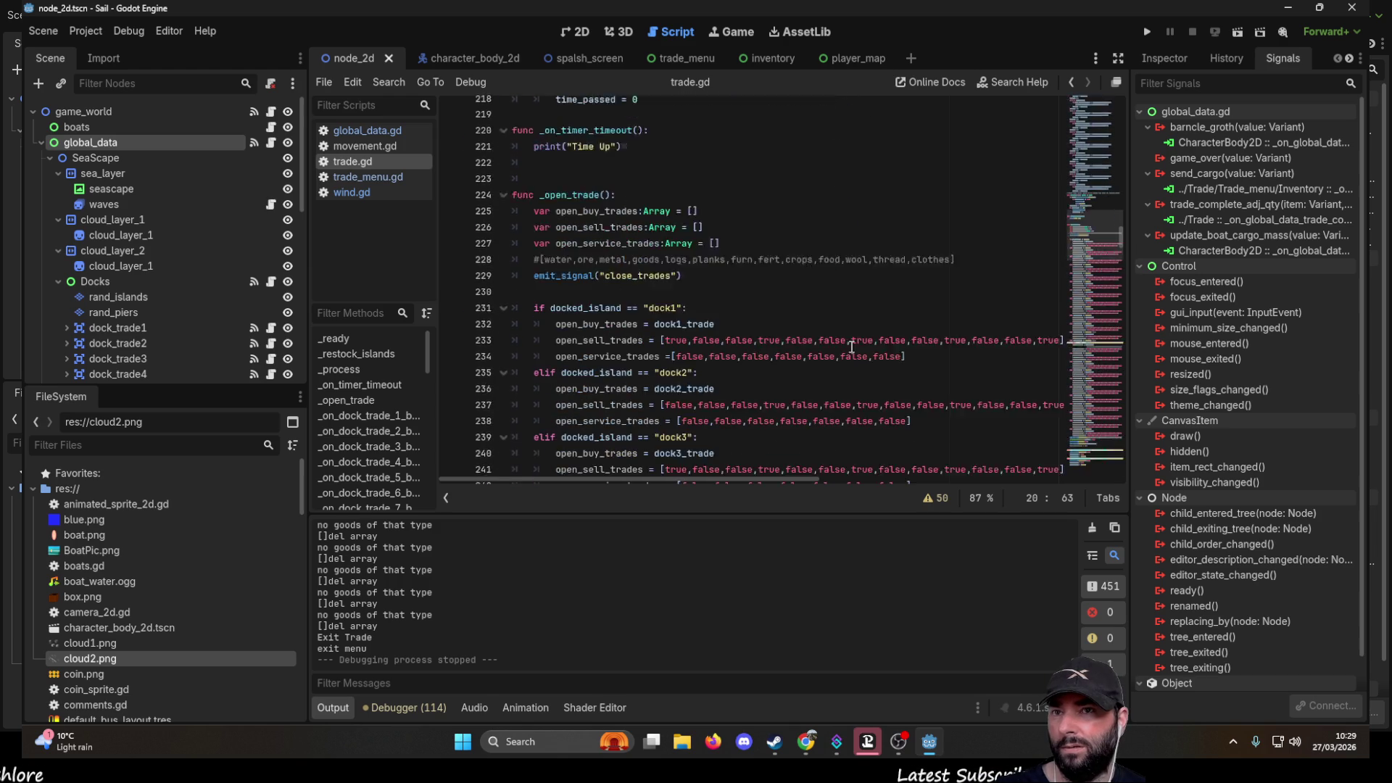
{"action": "scroll", "coordinate": [819, 345], "scroll_direction": "up", "scroll_amount": 1}
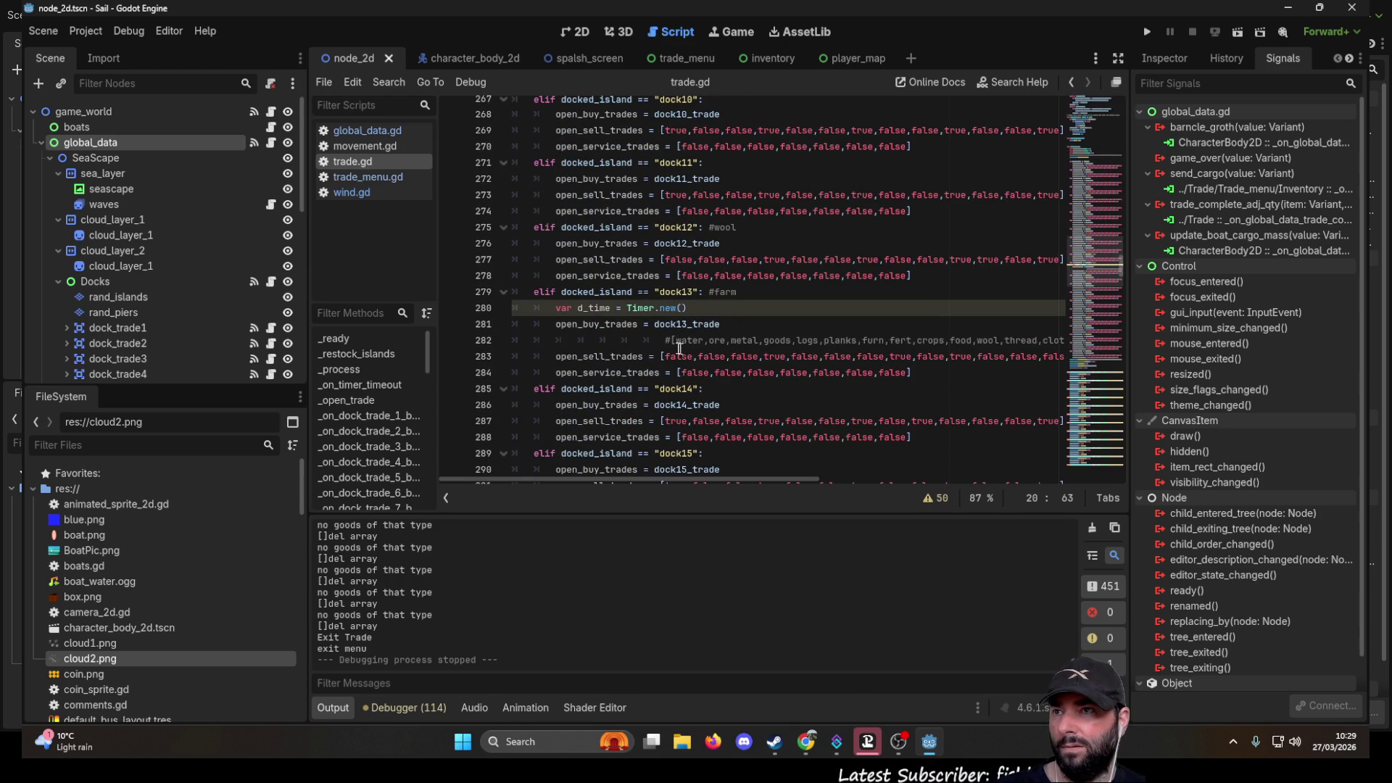
{"action": "scroll", "coordinate": [688, 323], "scroll_direction": "up", "scroll_amount": 1}
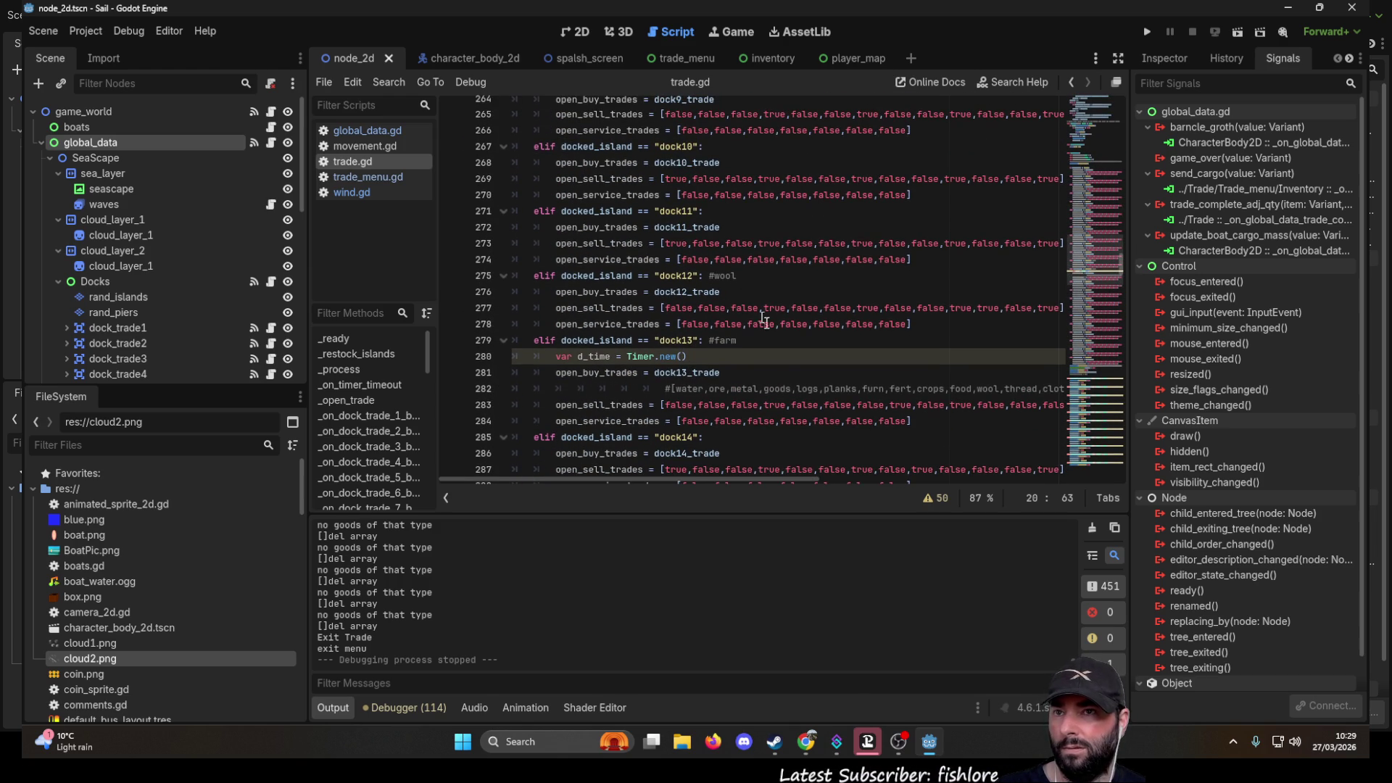